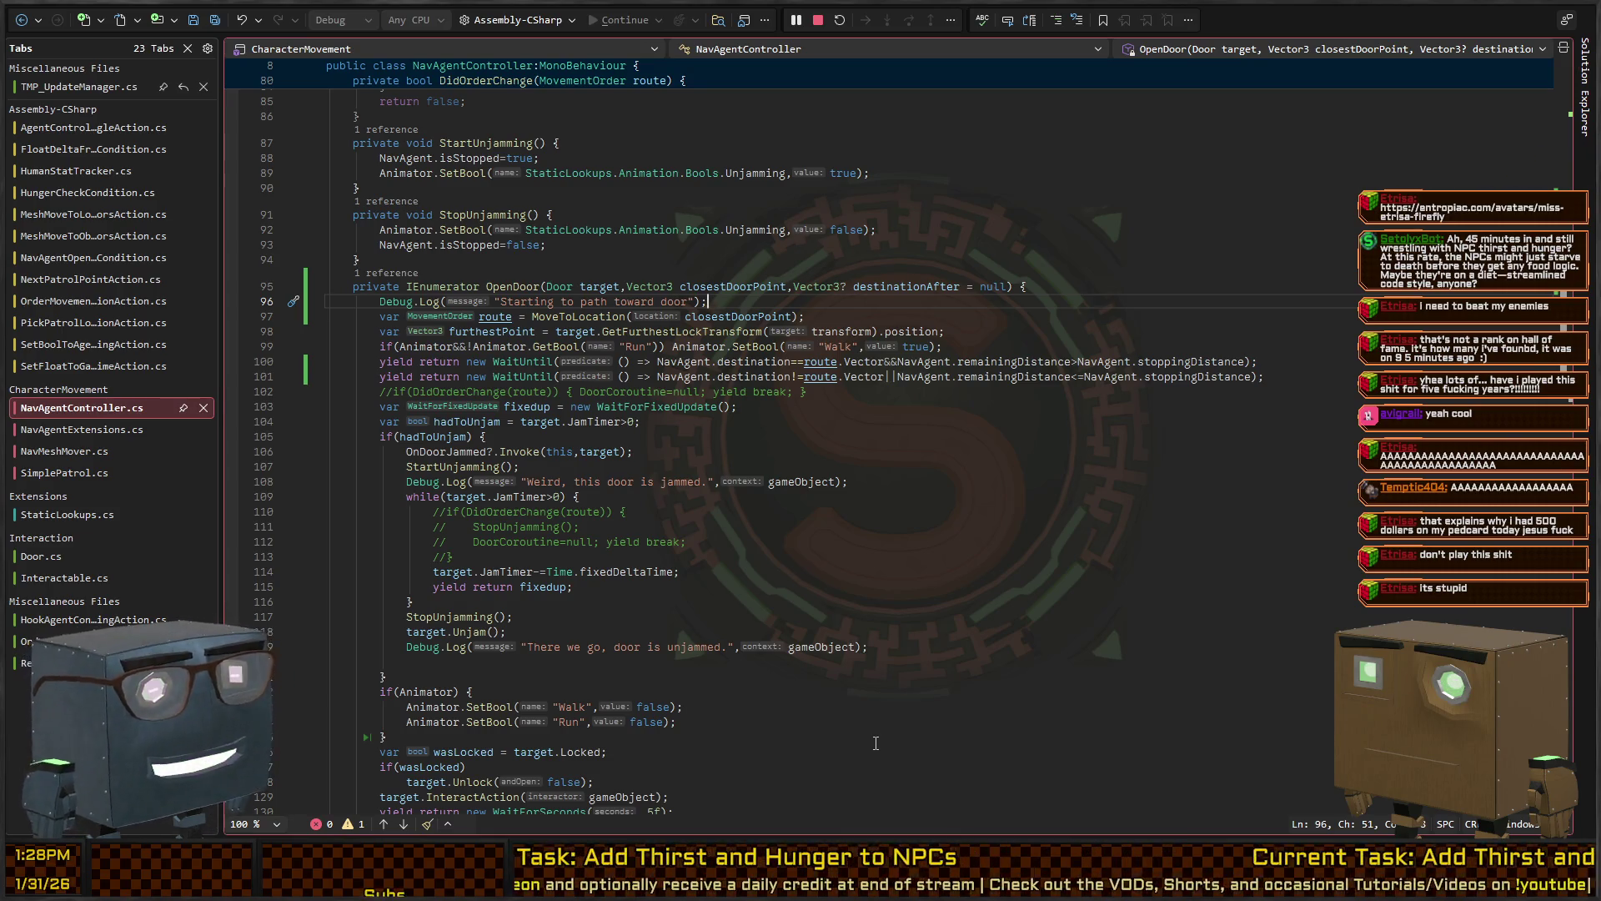
# Find where OpenDoor is called from the MoveToLocation code
pyautogui.click(568, 316)
pyautogui.press('Up')
pyautogui.press('Up')
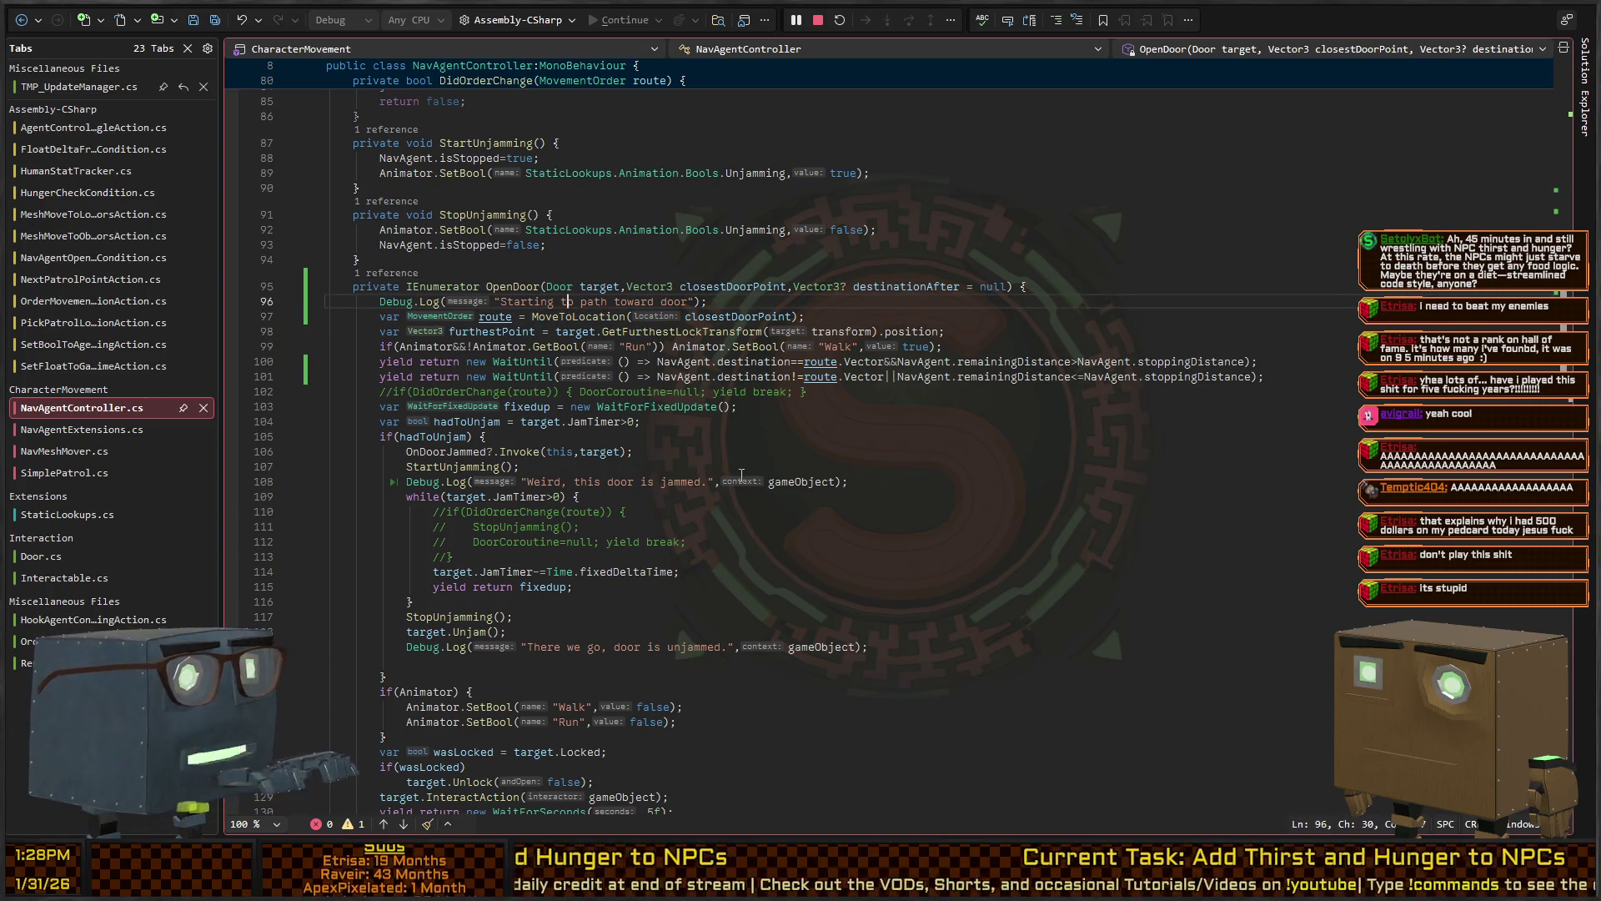
pyautogui.hotkey('ctrl', 'Left')
pyautogui.hotkey('ctrl', 'Left')
pyautogui.hotkey('ctrl', 'Left')
pyautogui.press('F12')
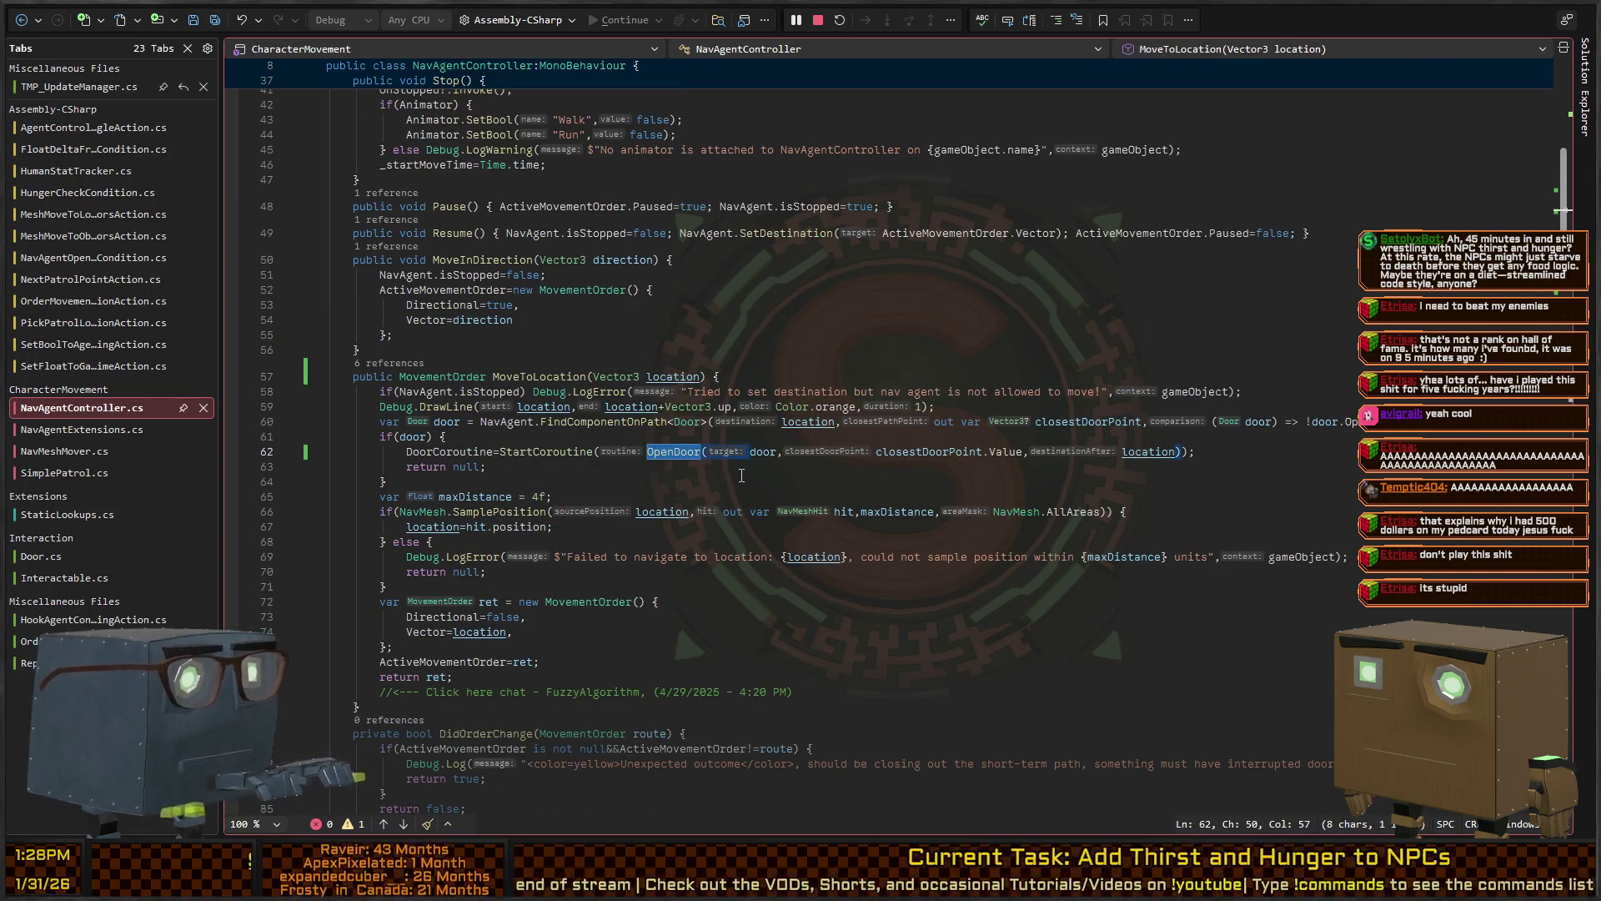
# Go from the StartCoroutine(OpenDoor) call in the if(door) block to the OpenDoor definition
pyautogui.press('Up')
pyautogui.press('Up')
pyautogui.press('Up')
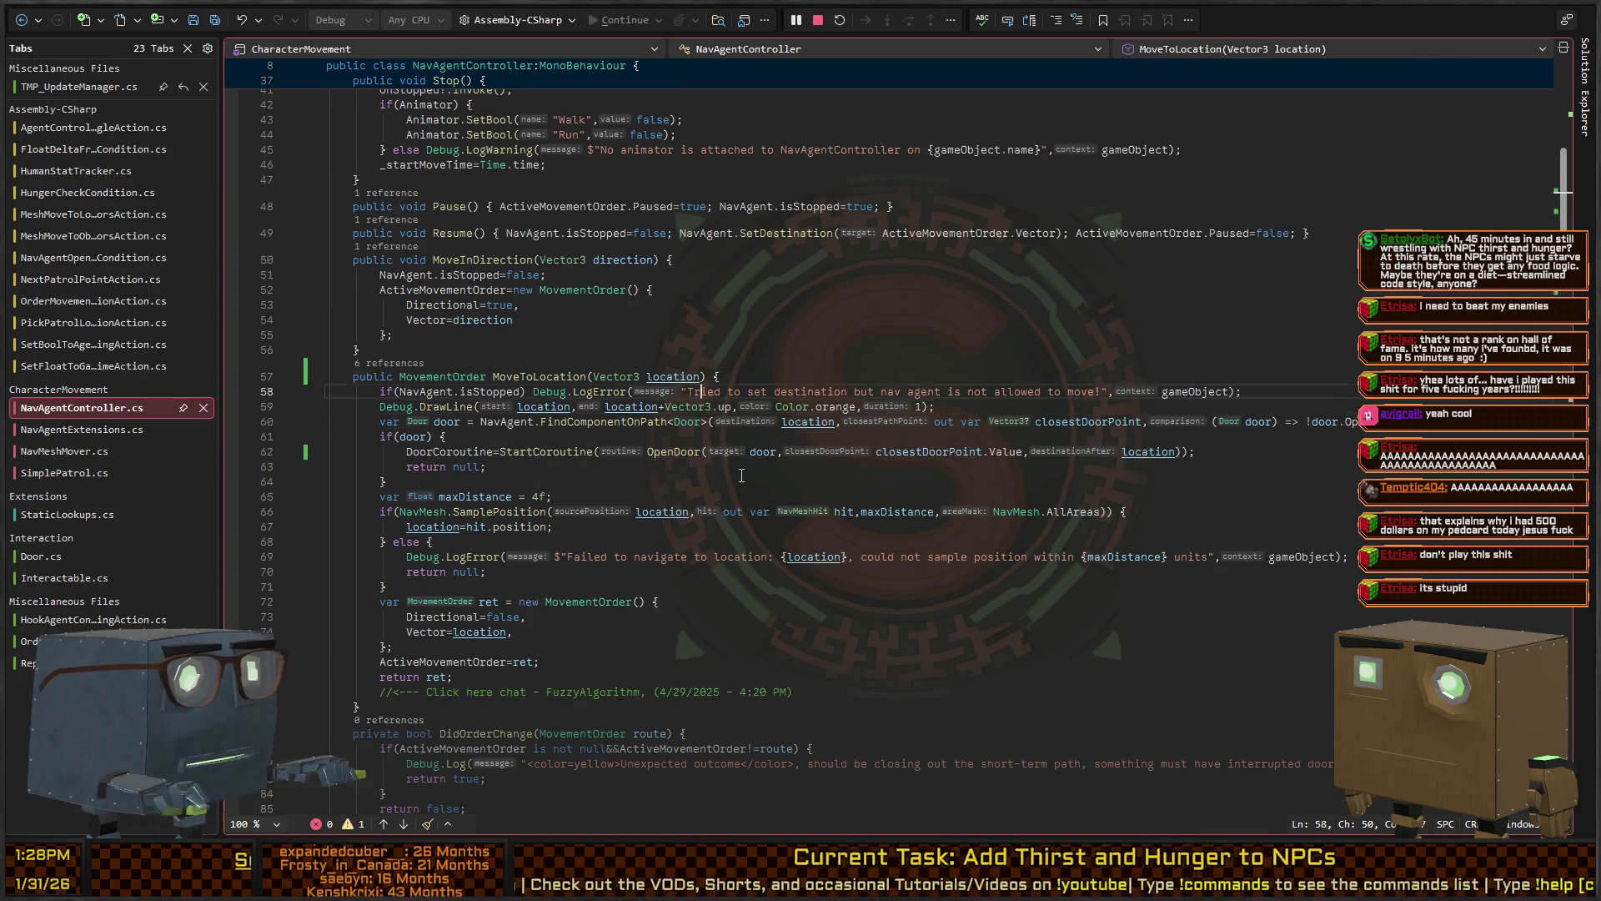
pyautogui.press('Down')
pyautogui.press('Down')
pyautogui.press('Down')
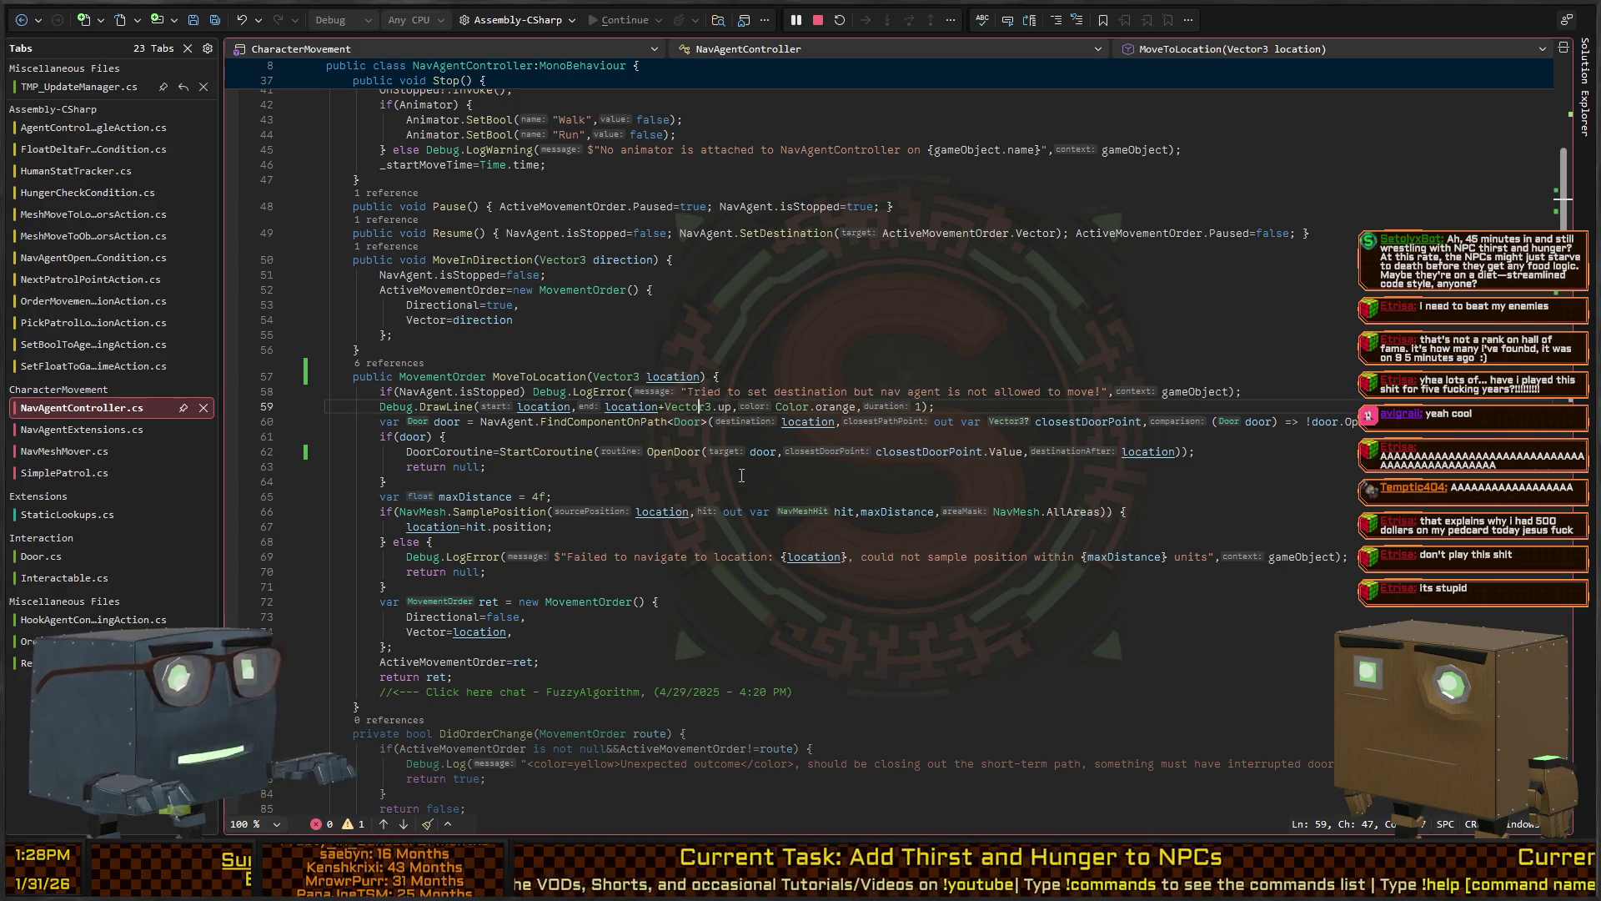
pyautogui.press('Down')
pyautogui.press('End')
pyautogui.press('Left')
pyautogui.press('Left')
pyautogui.hotkey('ctrl', 'shift', 'Right')
pyautogui.hotkey('ctrl', 'Right')
pyautogui.press('F12')
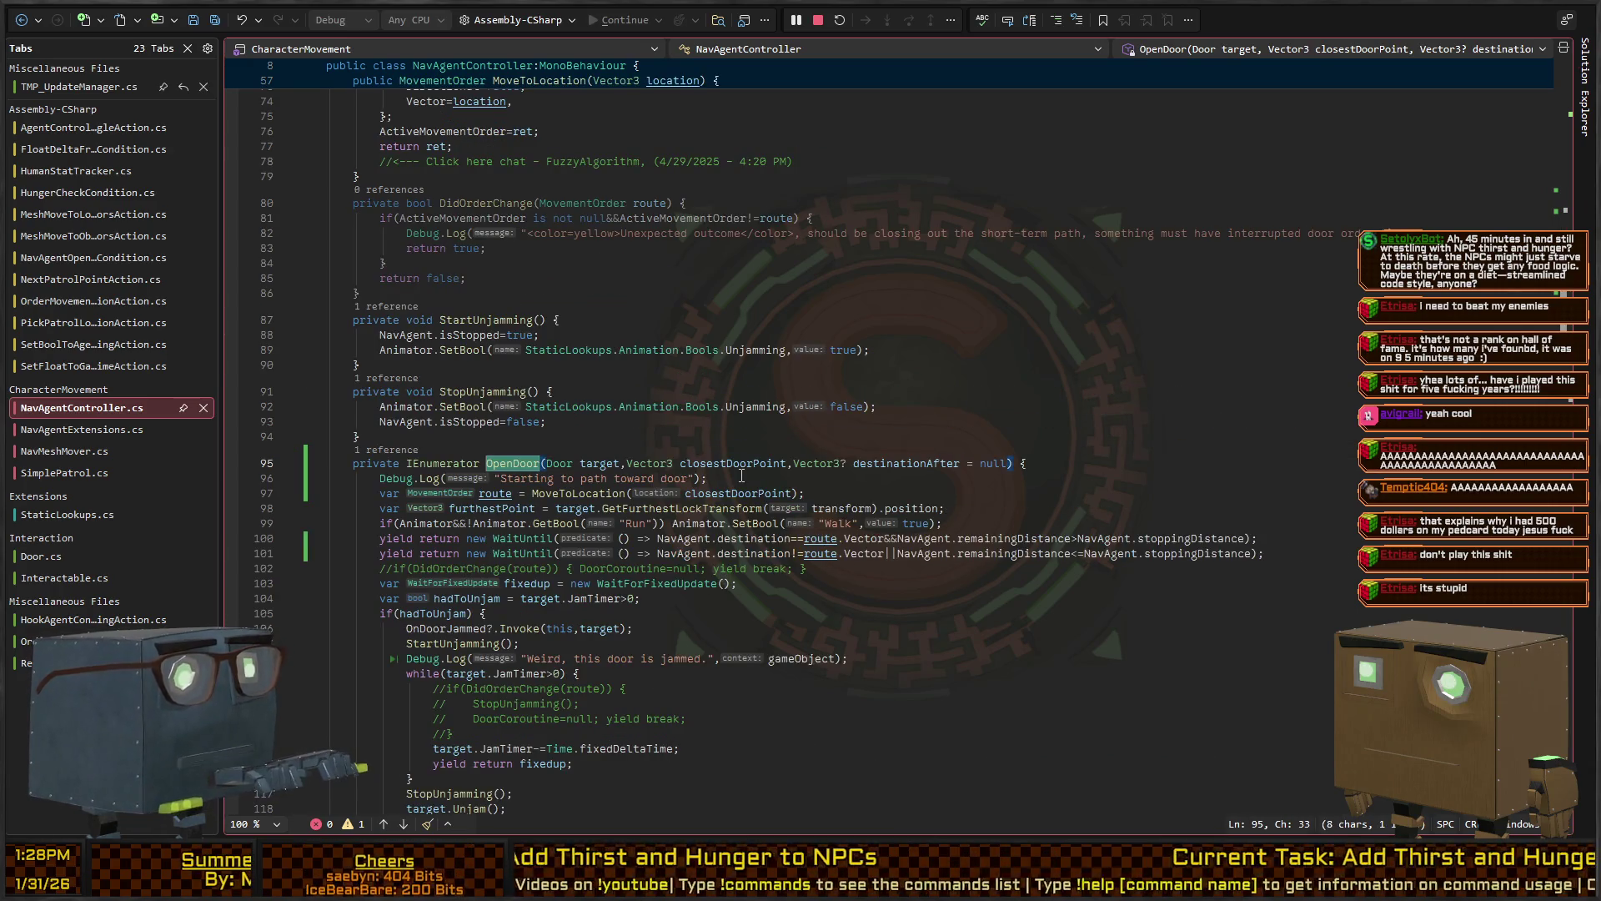
# Inspect GetFurthestLockTransform and closestDoorPoint in OpenDoor, then open FindComponentOnPath's definition
pyautogui.press('Down')
pyautogui.press('Down')
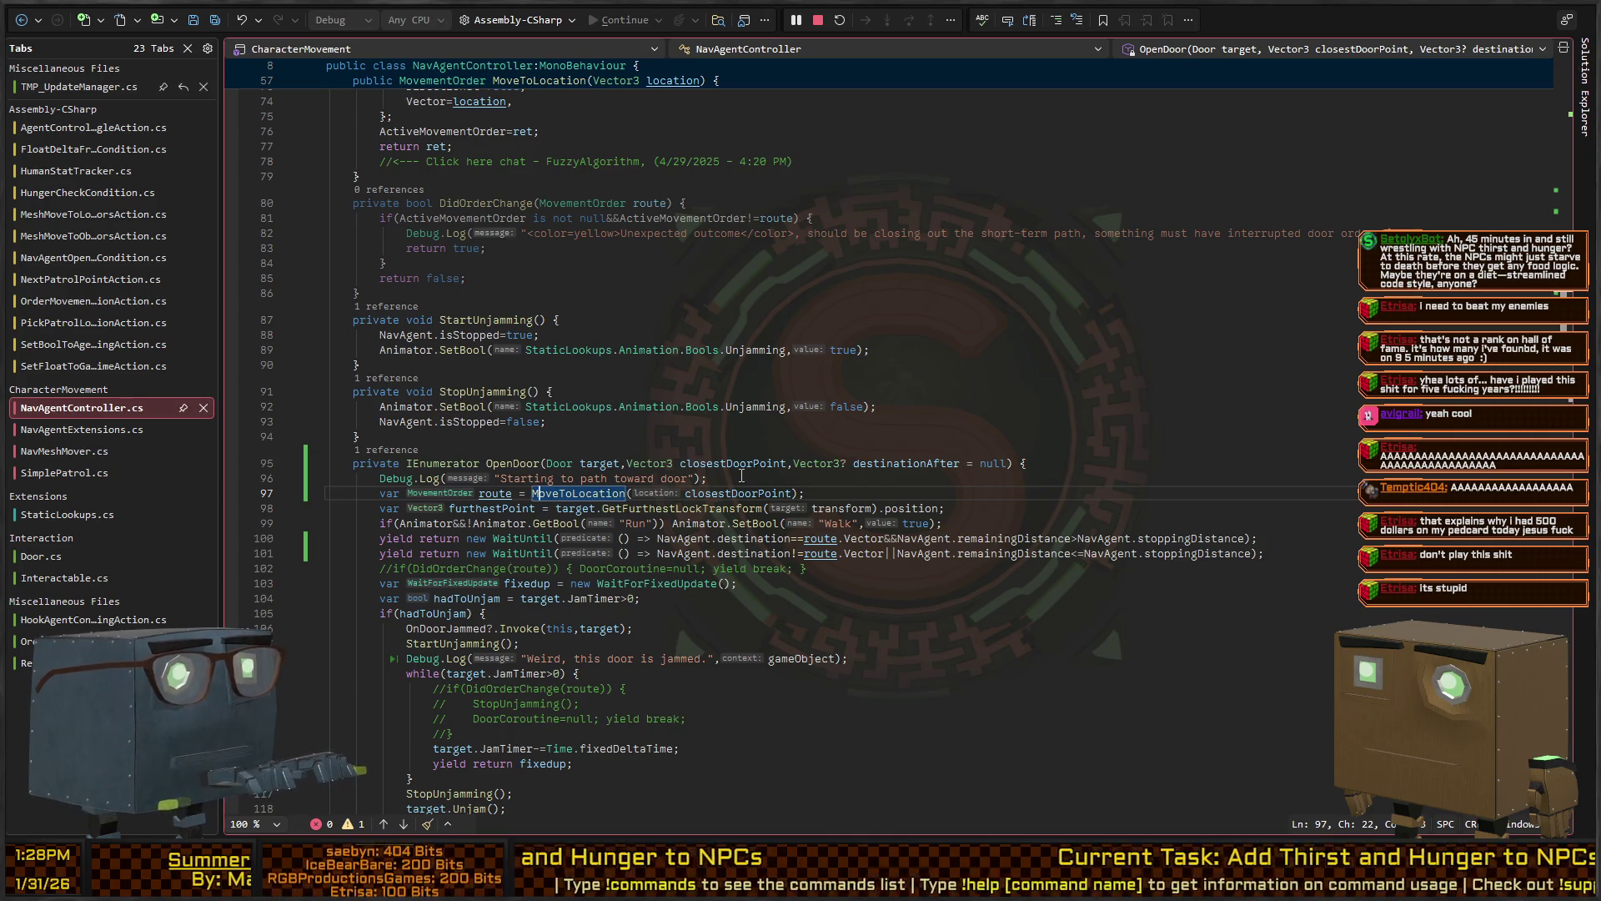
pyautogui.click(691, 508)
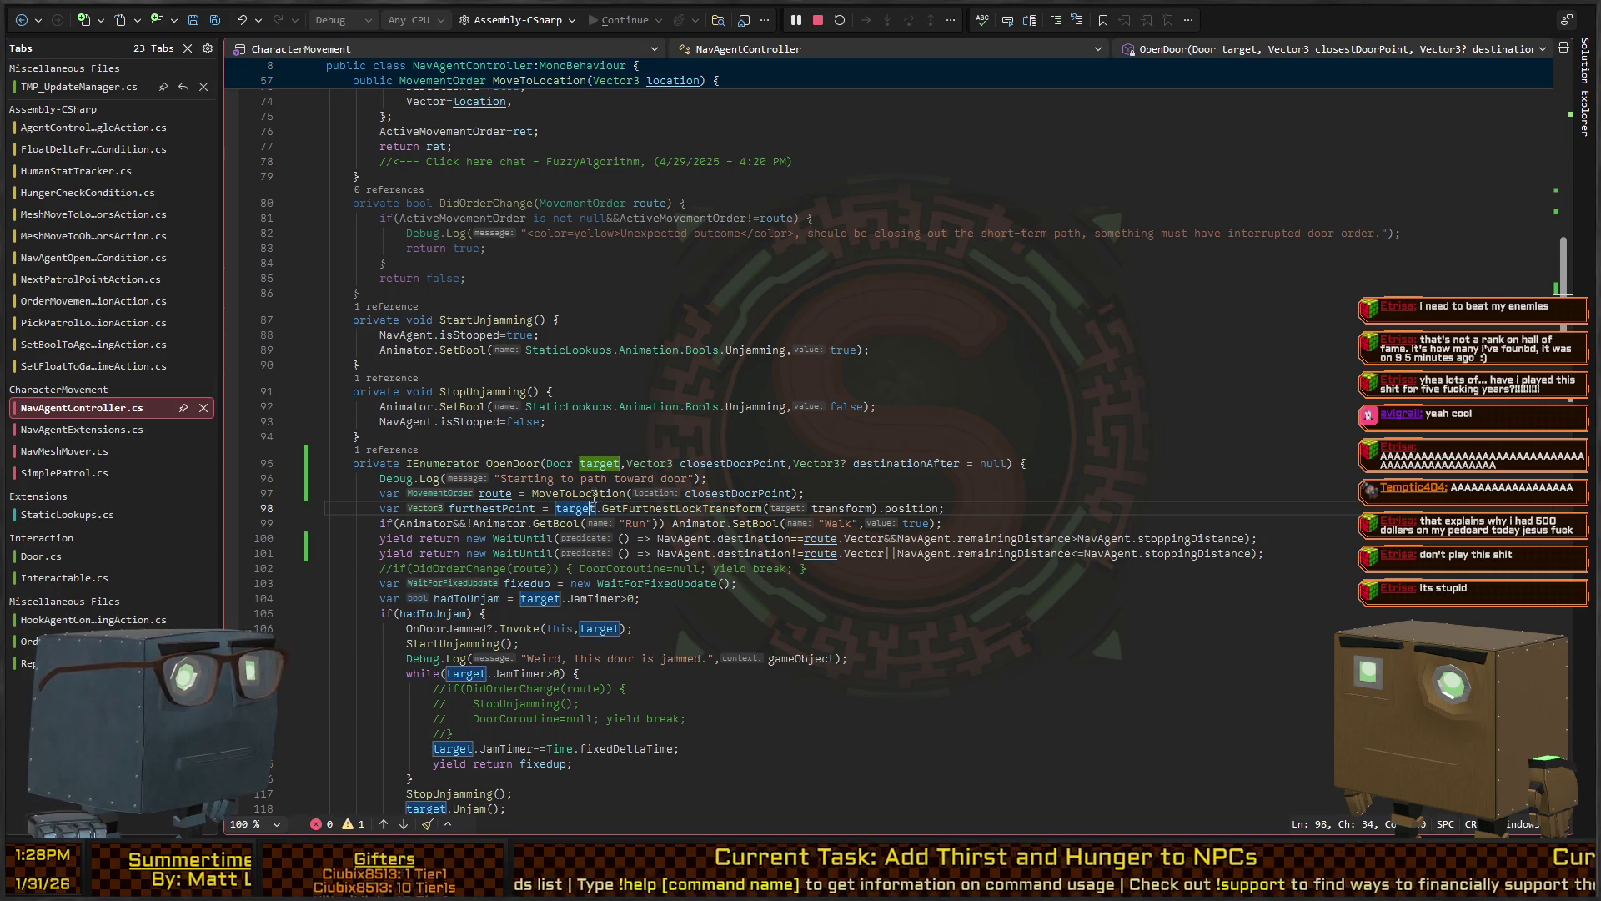
pyautogui.click(771, 494)
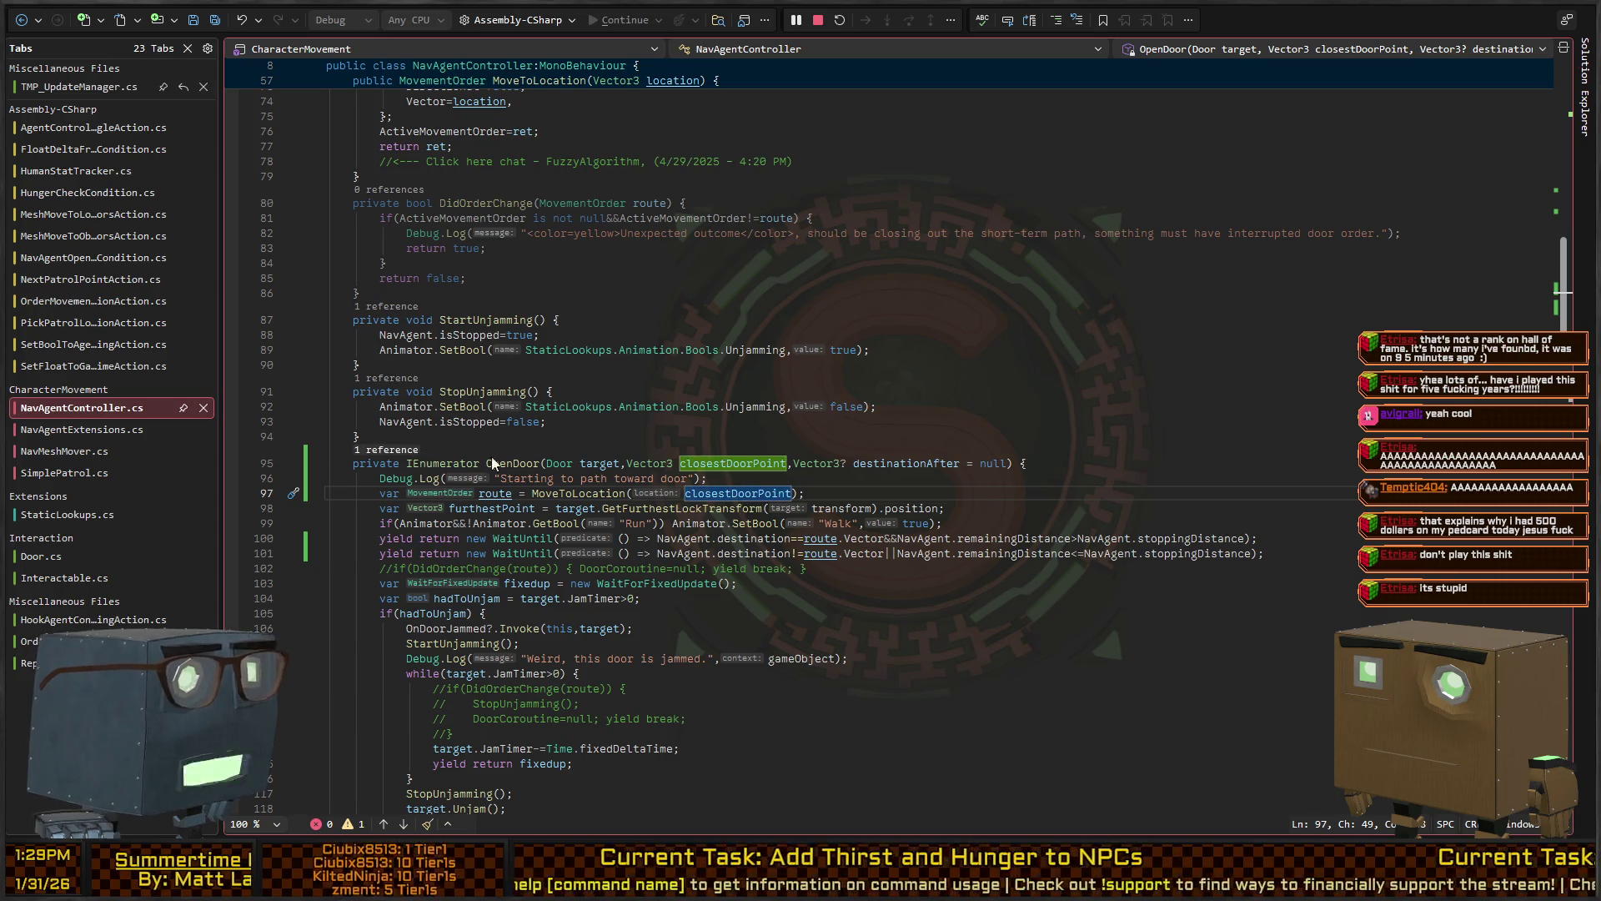
pyautogui.hotkey('ctrl', '-')
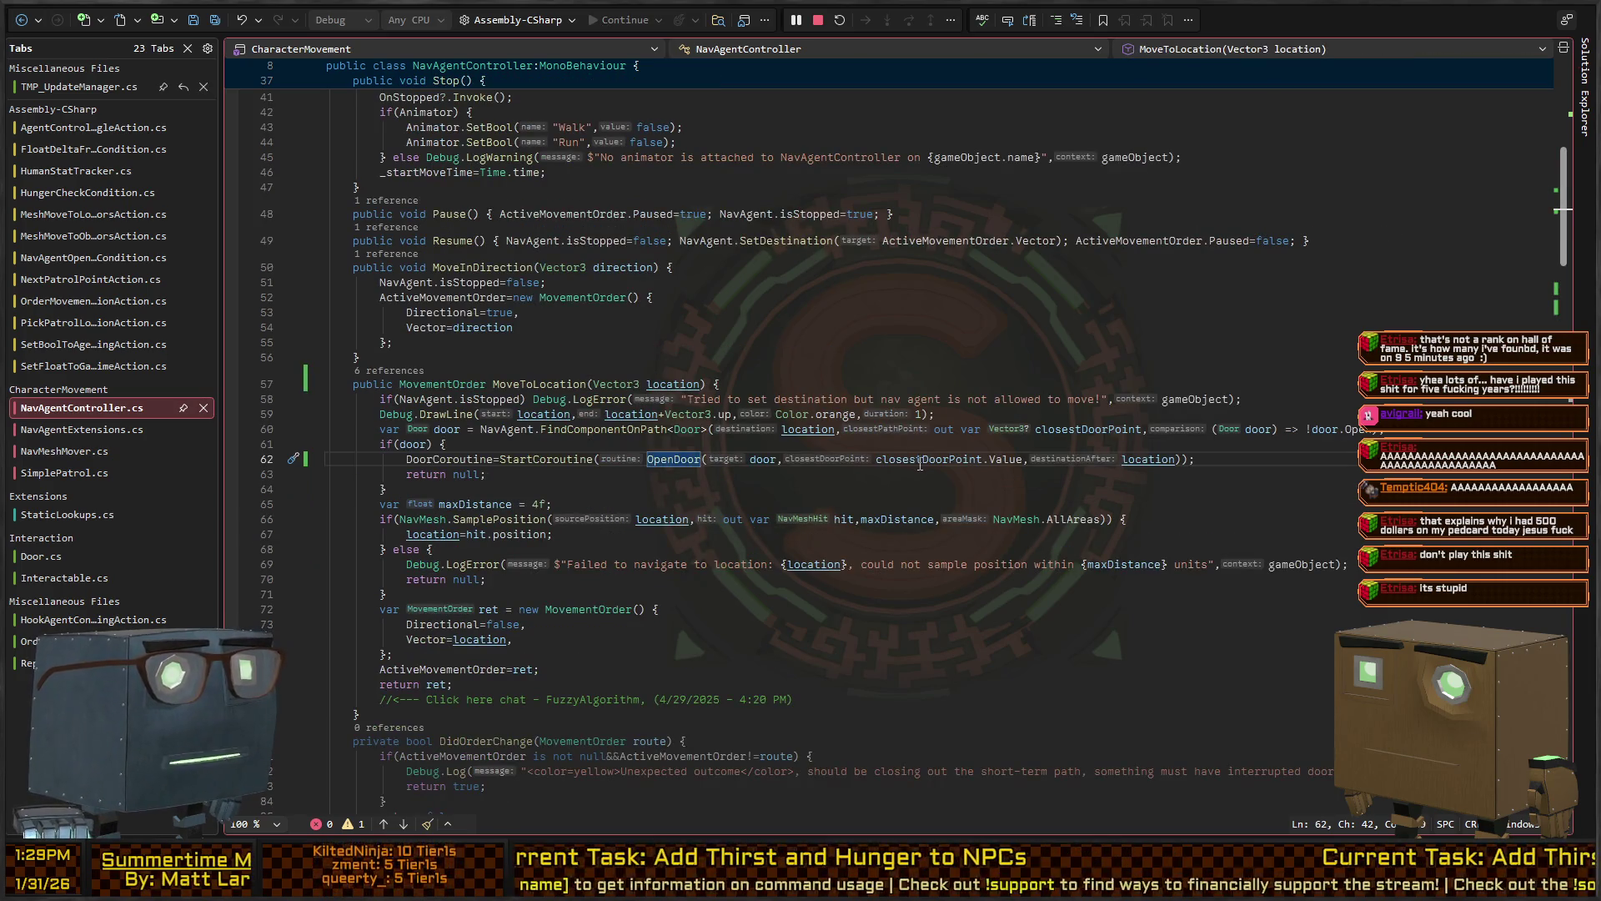
pyautogui.click(613, 432)
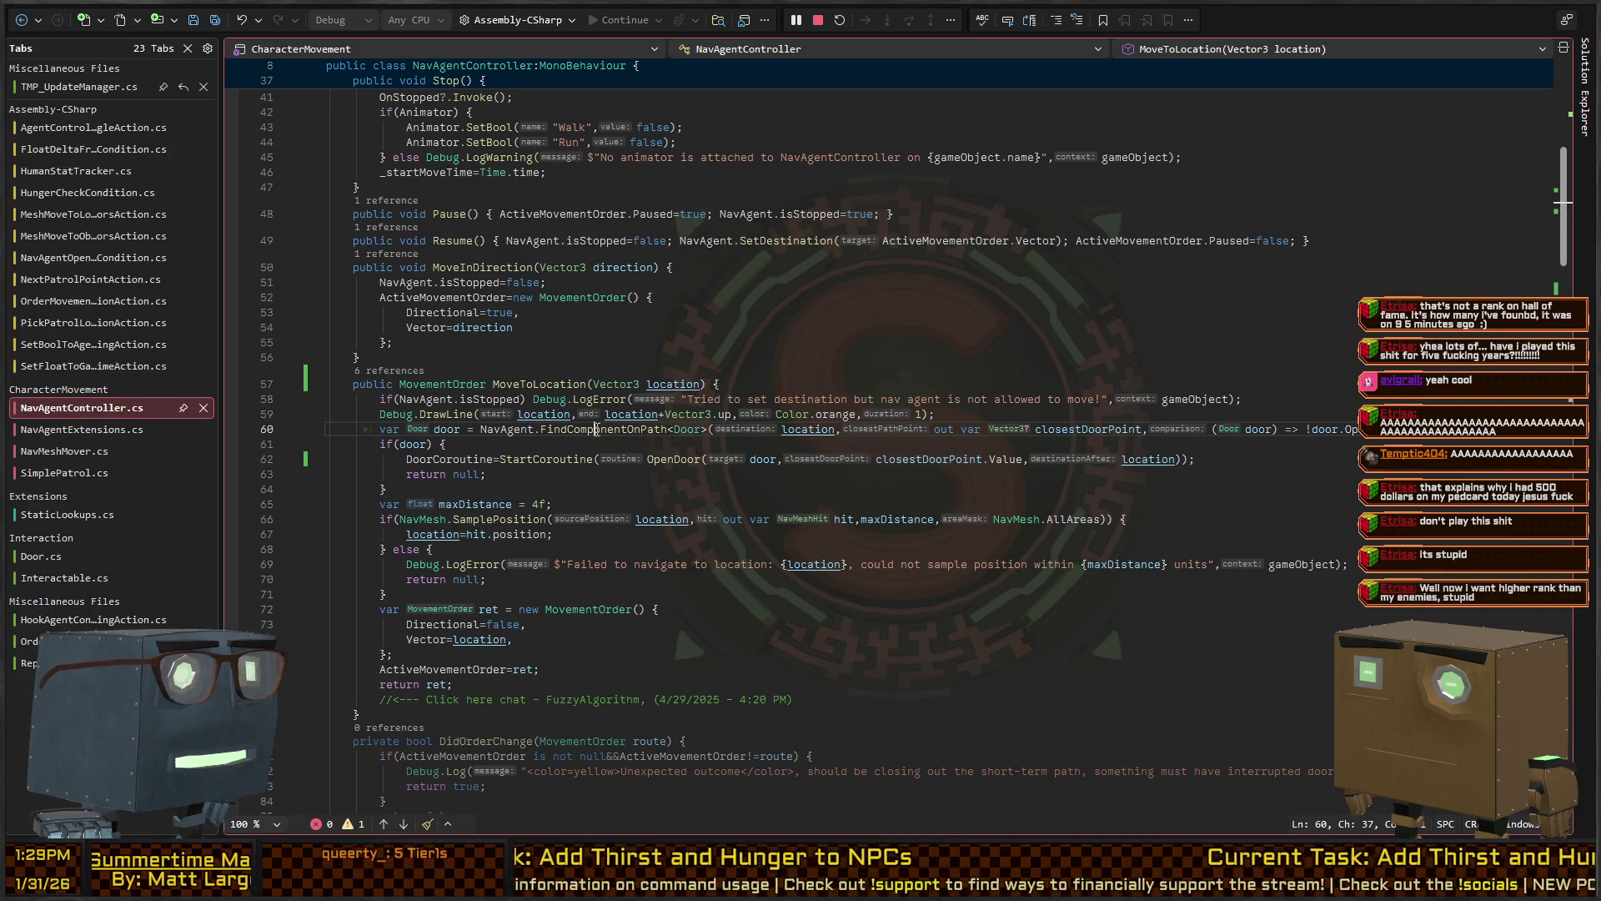
pyautogui.keyDown('ctrl'); pyautogui.click(613, 432); pyautogui.keyUp('ctrl')
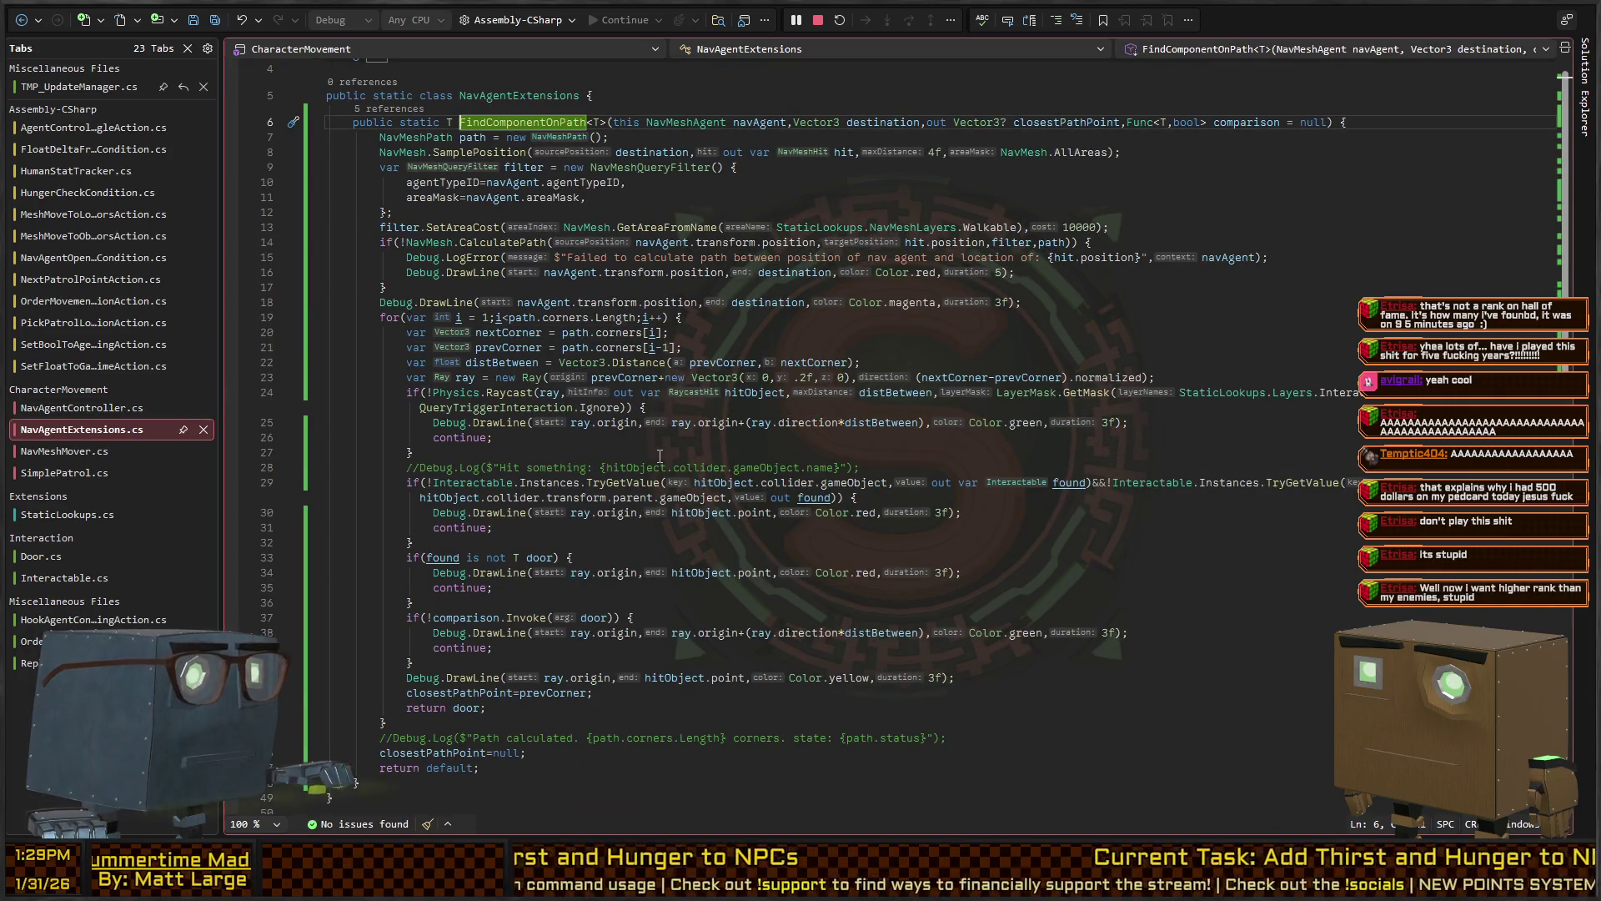
# Replace the Lerp with closestPathPoint = hitObject.point and save NavAgentExtensions.cs
pyautogui.hotkey('ctrl', 'BackSpace')
pyautogui.hotkey('ctrl', 'BackSpace')
pyautogui.hotkey('ctrl', 'BackSpace')
pyautogui.hotkey('ctrl', 'Left')
pyautogui.hotkey('ctrl', 'BackSpace')
pyautogui.hotkey('ctrl', 'BackSpace')
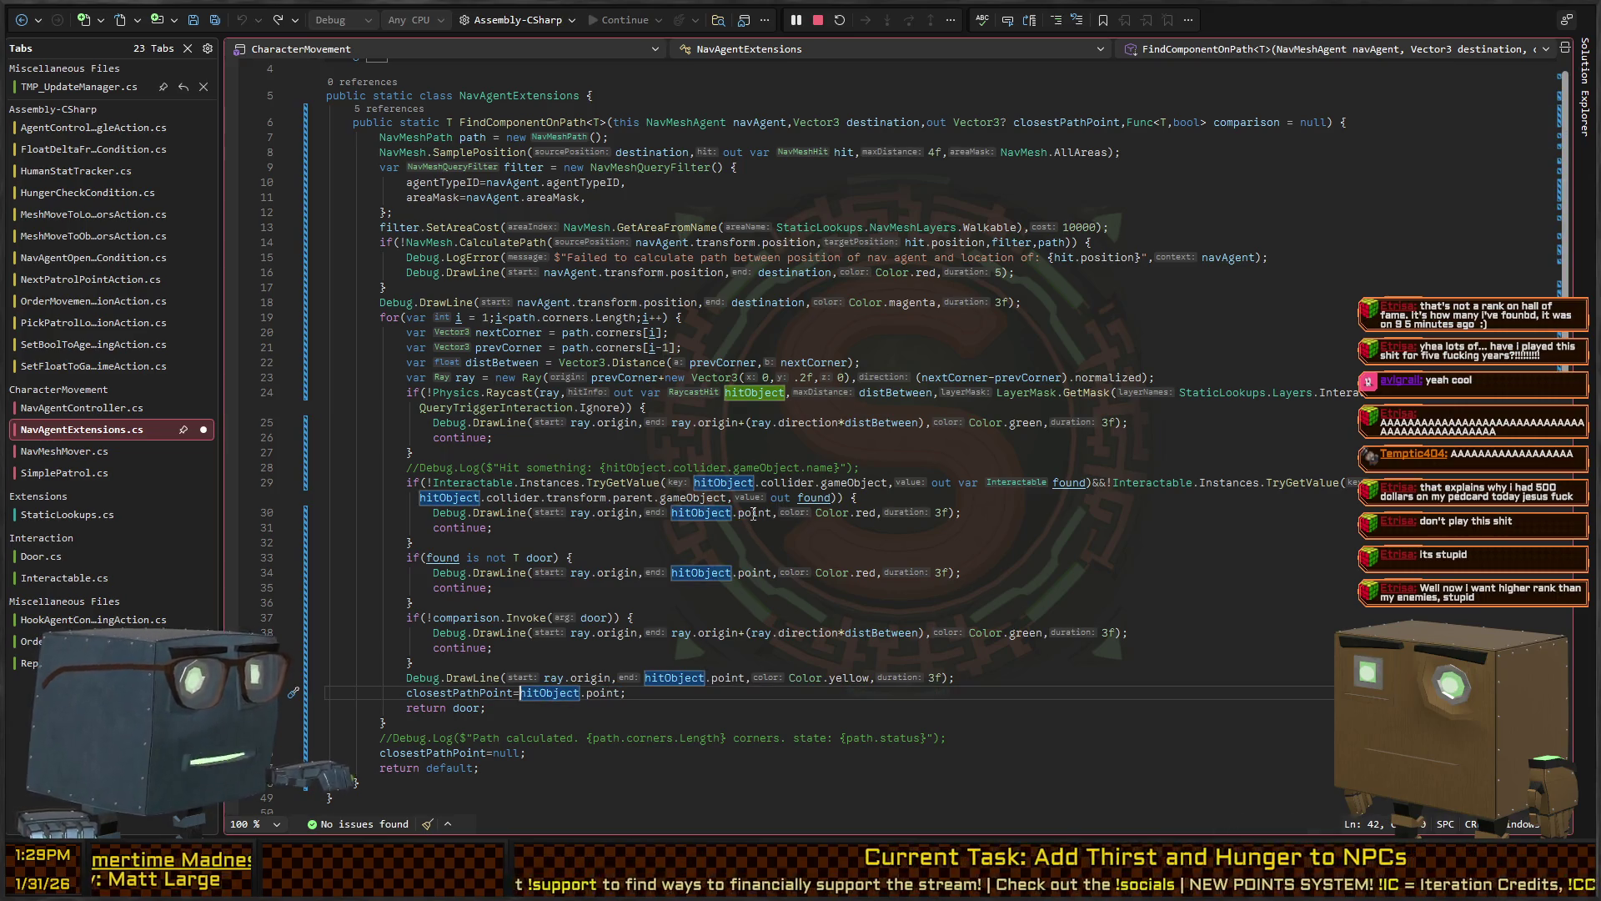
pyautogui.hotkey('ctrl', 's')
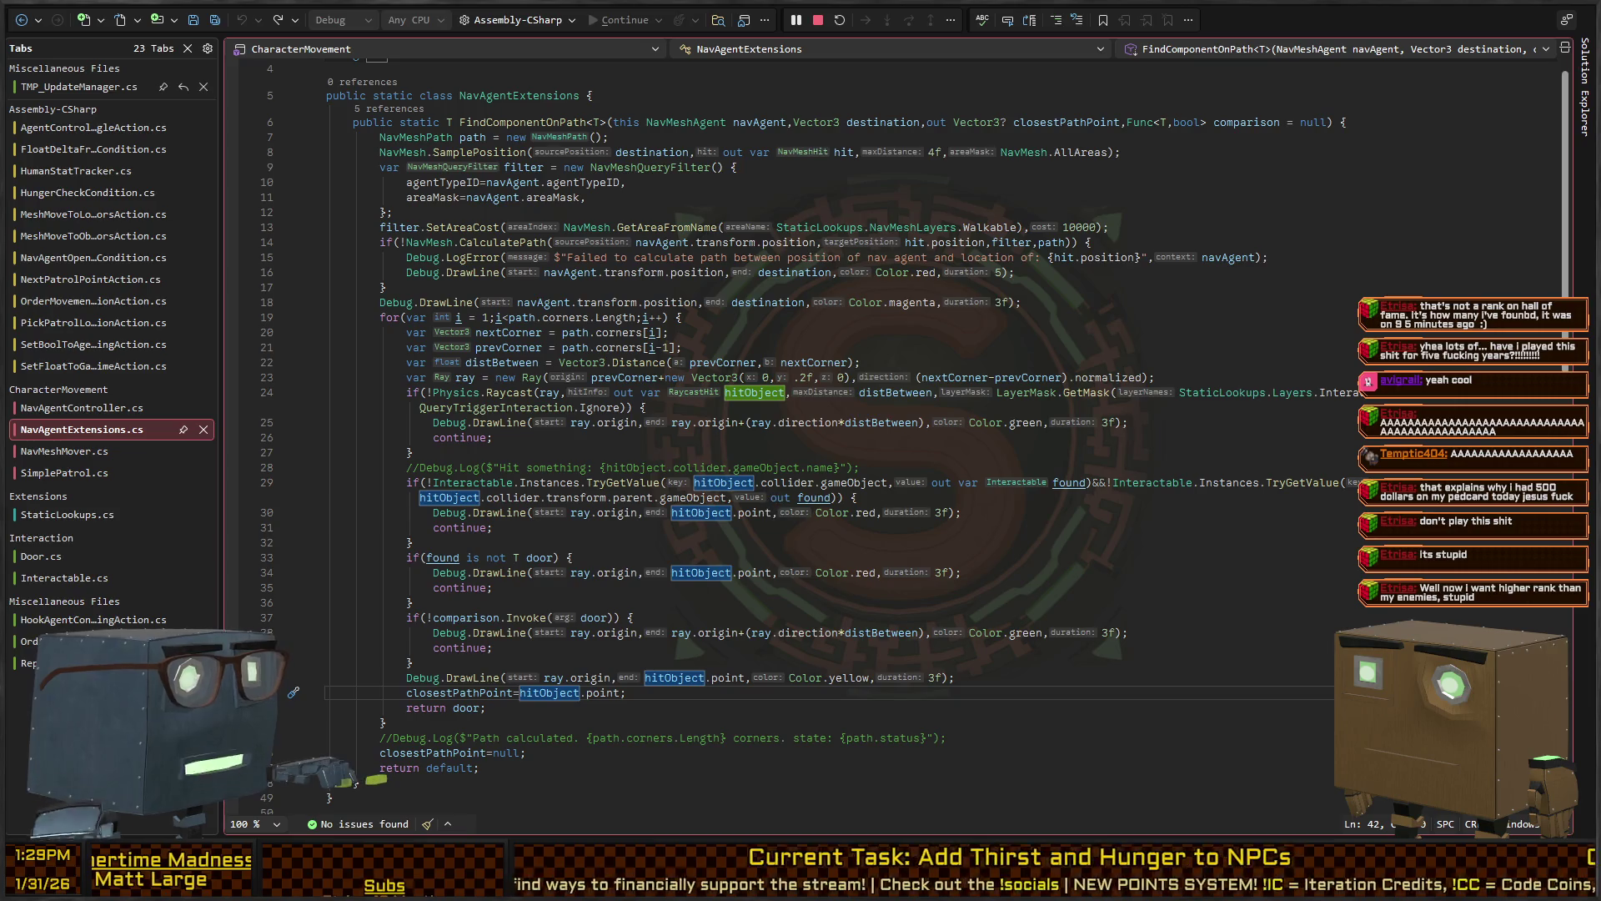
pyautogui.hotkey('alt', 'Tab')
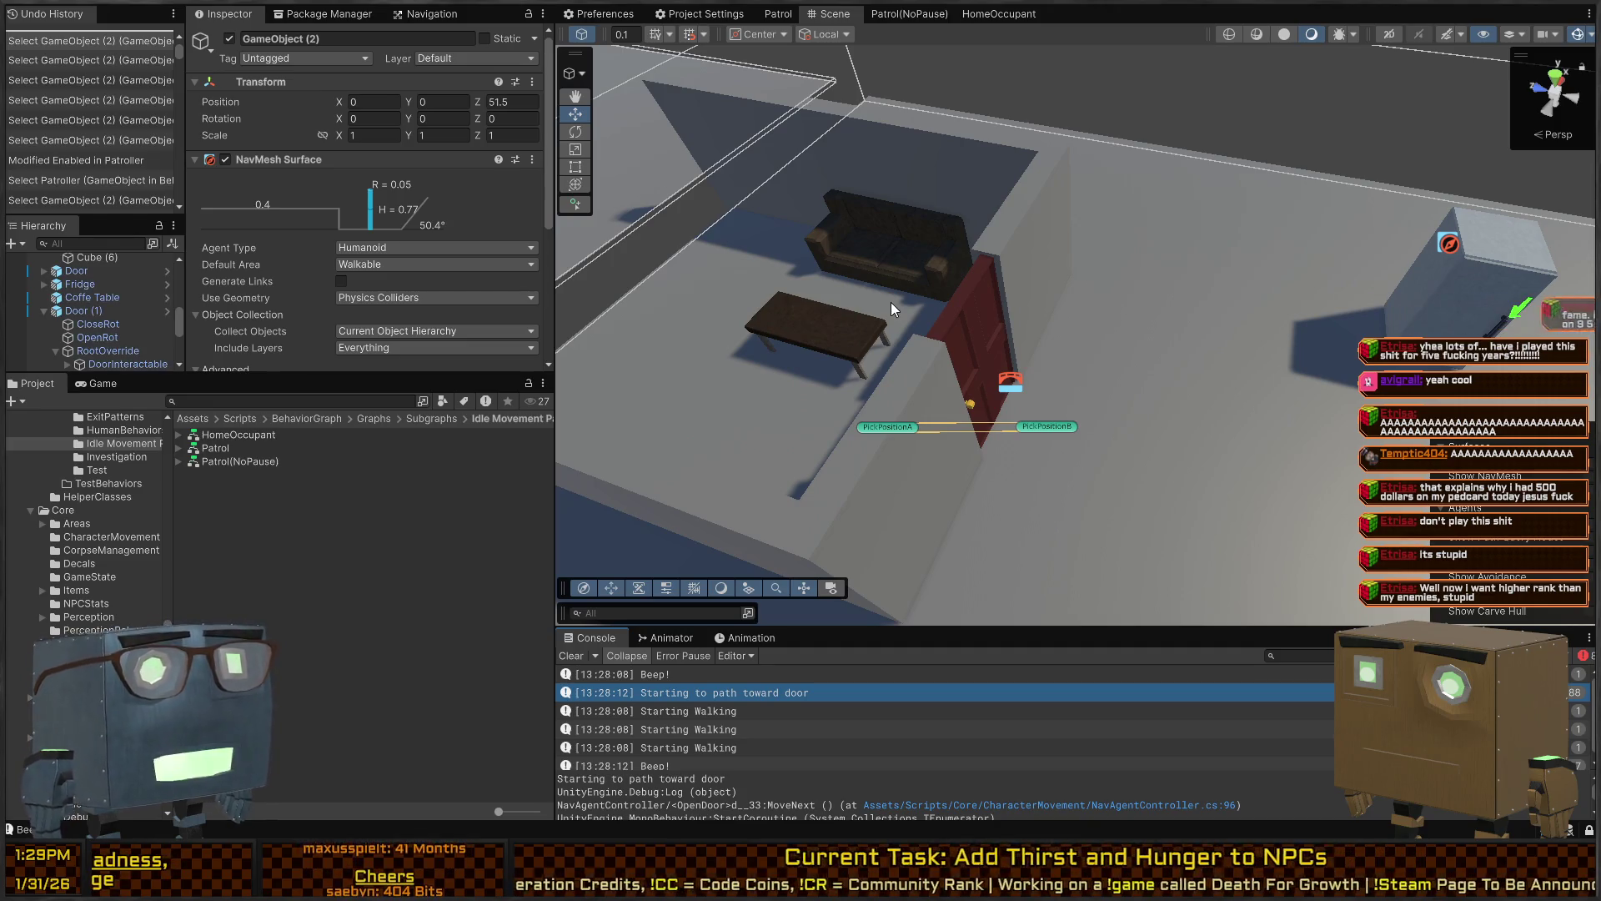
# Play-test the game in Unity, viewing the NPC from above as it paths to the door
pyautogui.hotkey('ctrl', 'p')
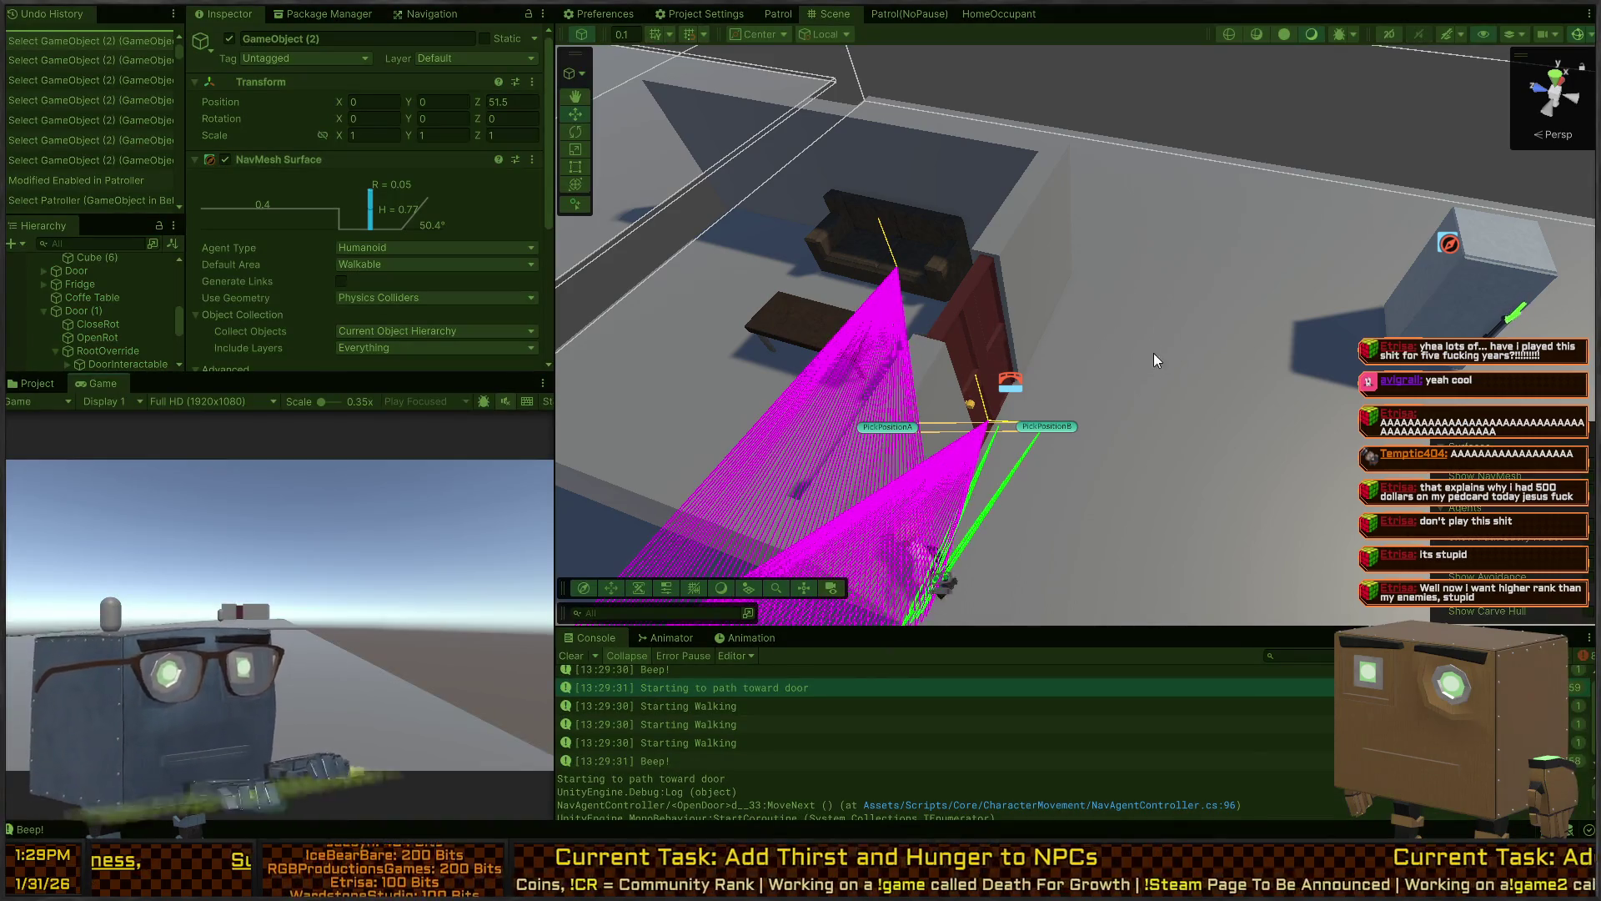
pyautogui.moveTo(1153, 357)
pyautogui.mouseDown()
pyautogui.moveTo(965, 348)
pyautogui.moveTo(1054, 329)
pyautogui.moveTo(868, 311)
pyautogui.moveTo(913, 300)
pyautogui.moveTo(939, 554)
pyautogui.mouseUp()
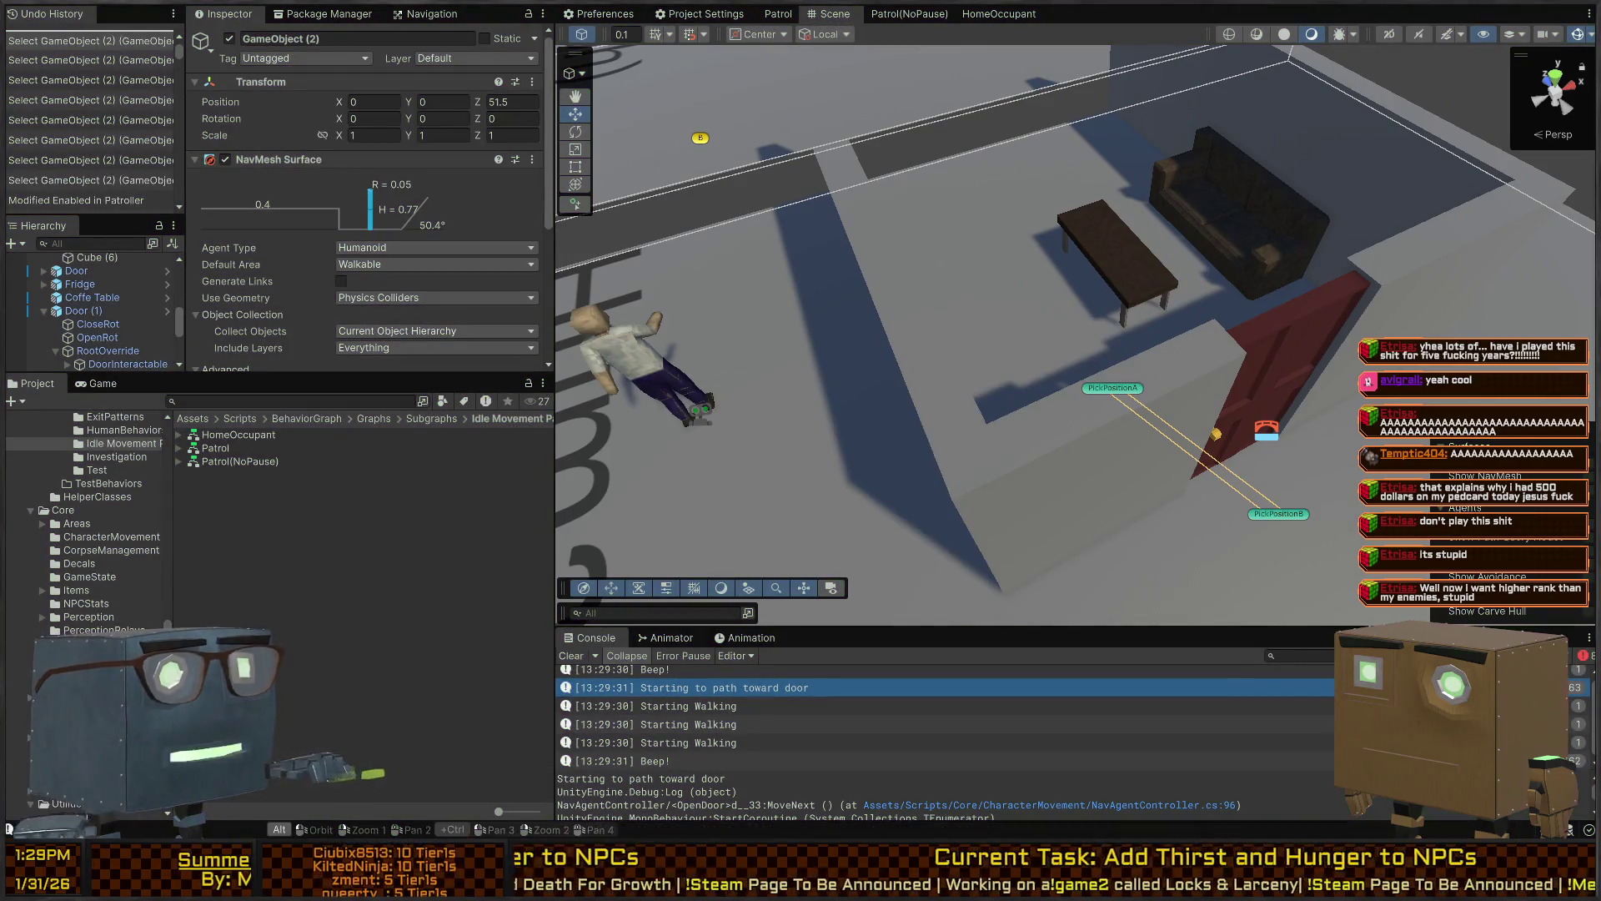
pyautogui.hotkey('alt', 'Tab')
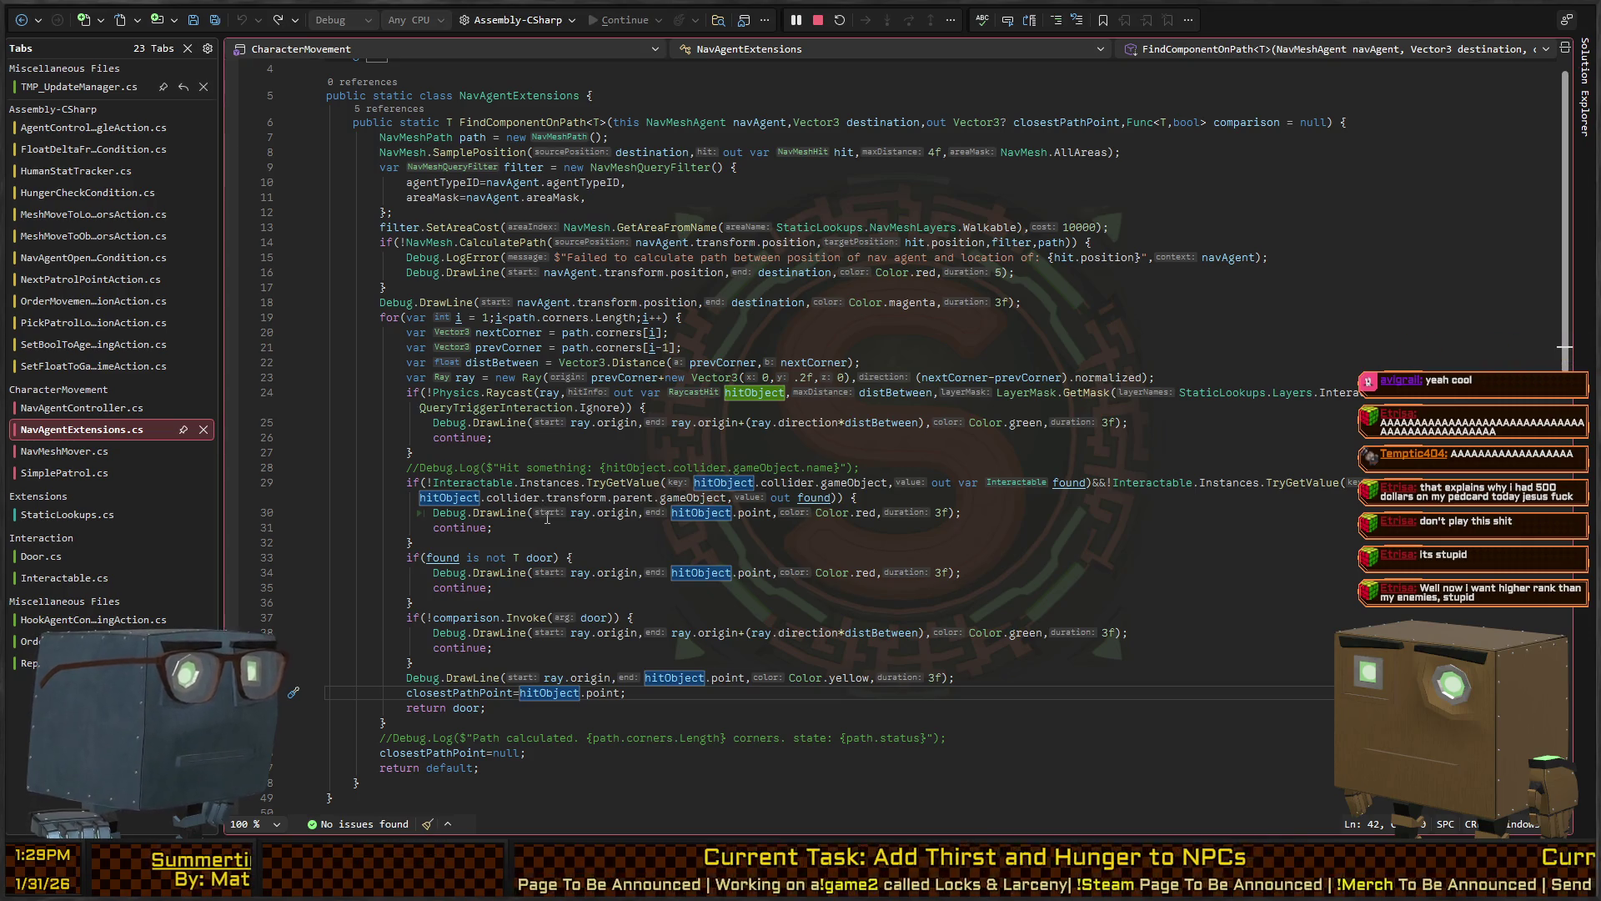
# In MoveToLocation, add then remove a 'DoorCoroutine is null' check on the if(door) condition
pyautogui.hotkey('ctrl', '-')
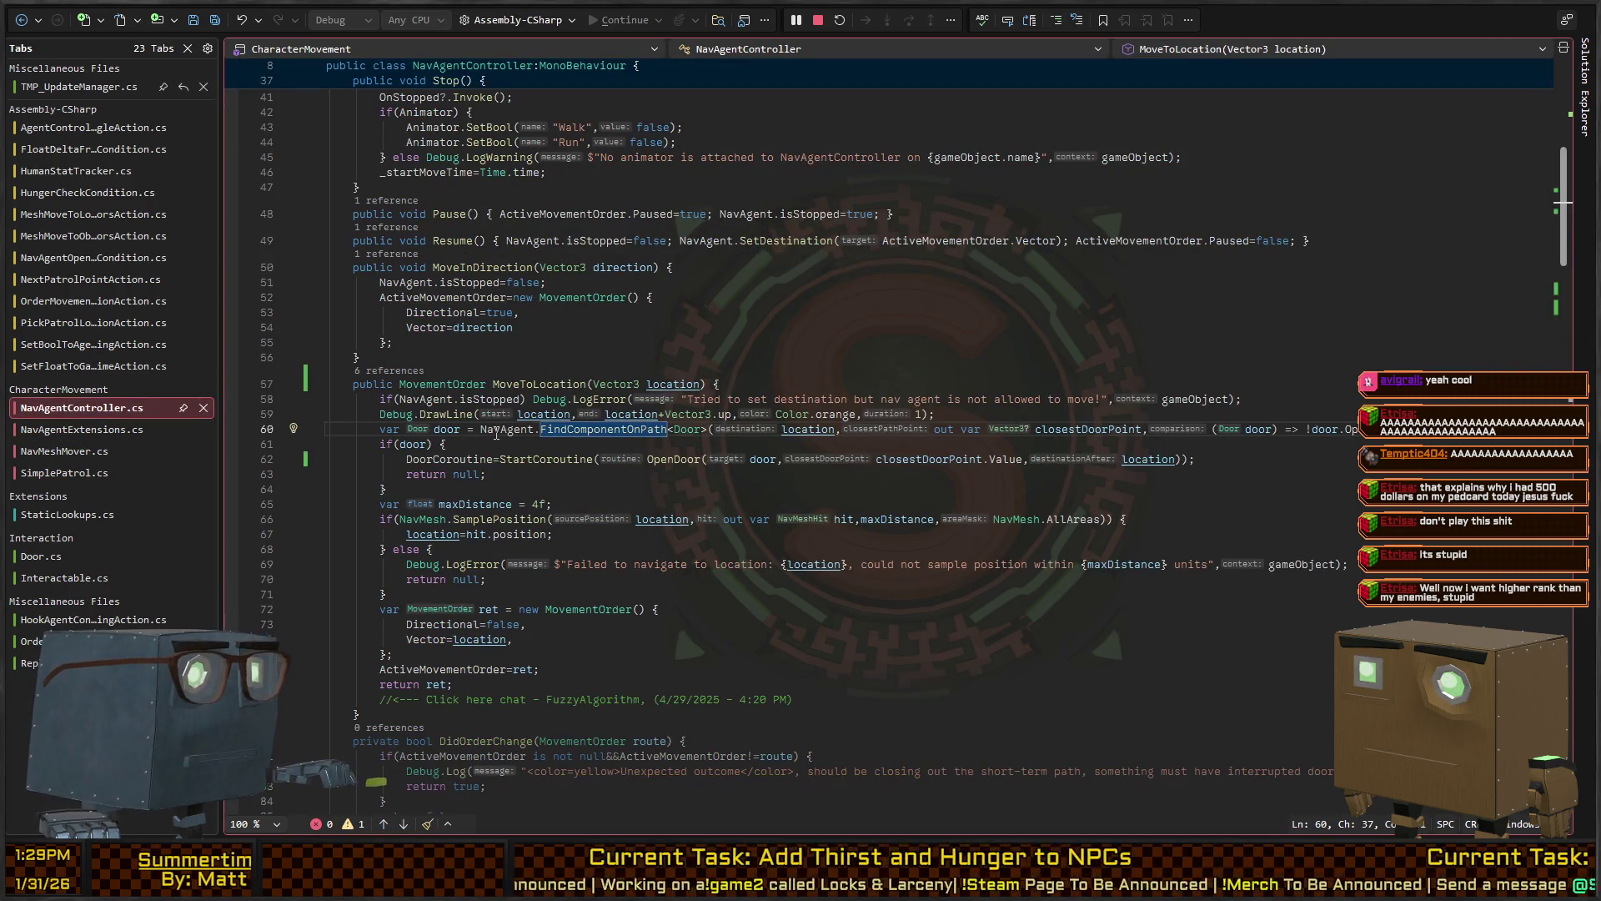
pyautogui.click(494, 430)
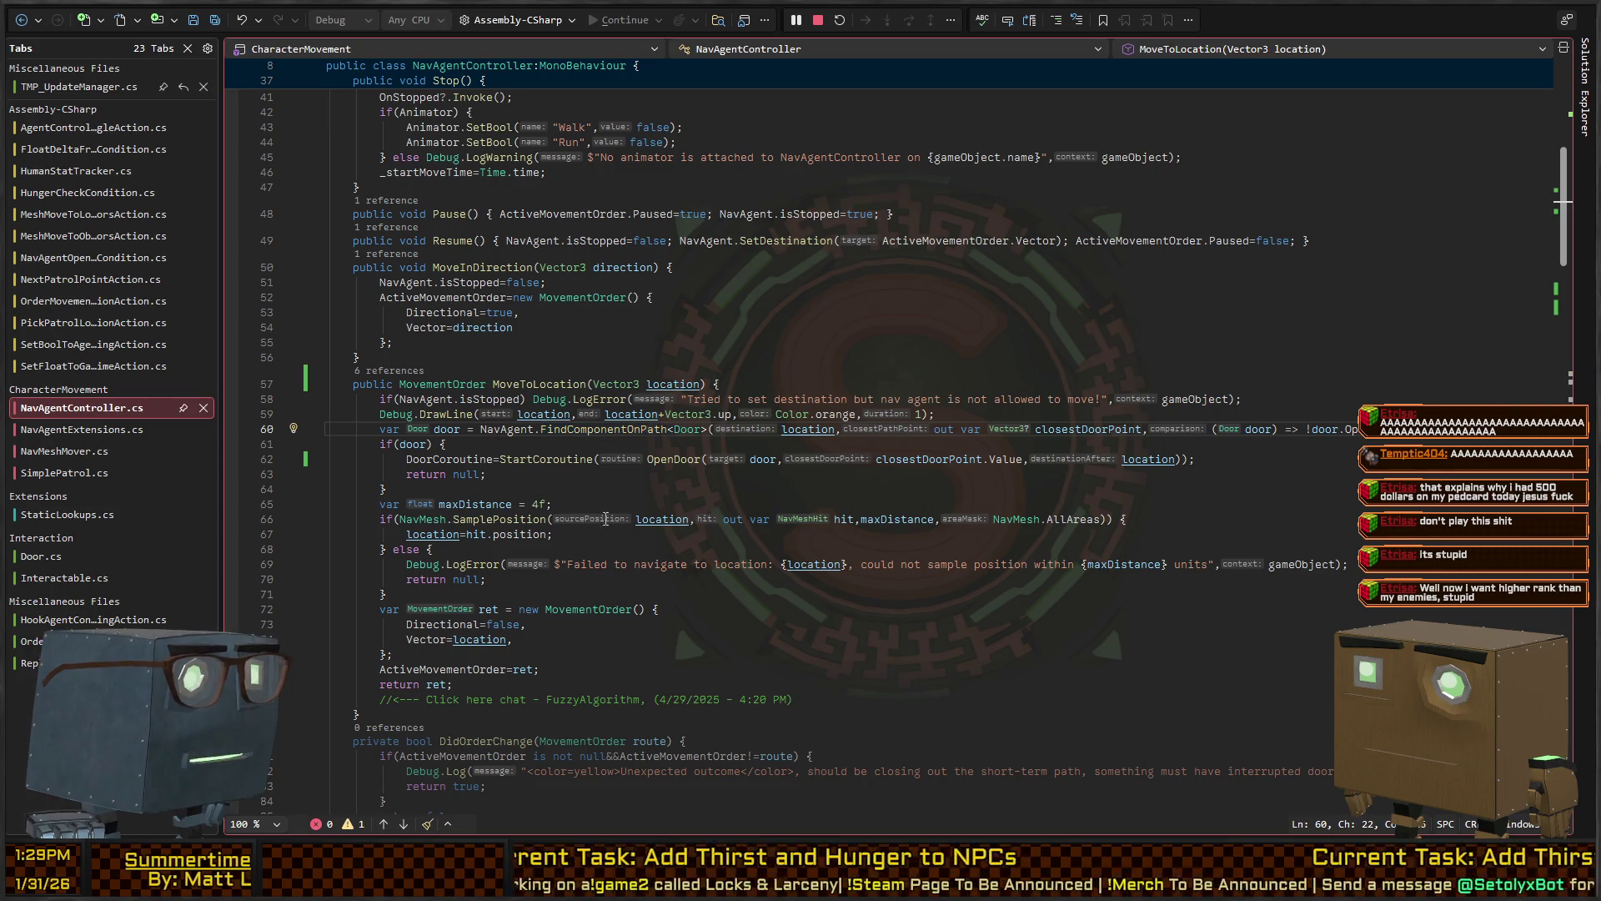
pyautogui.press('Down')
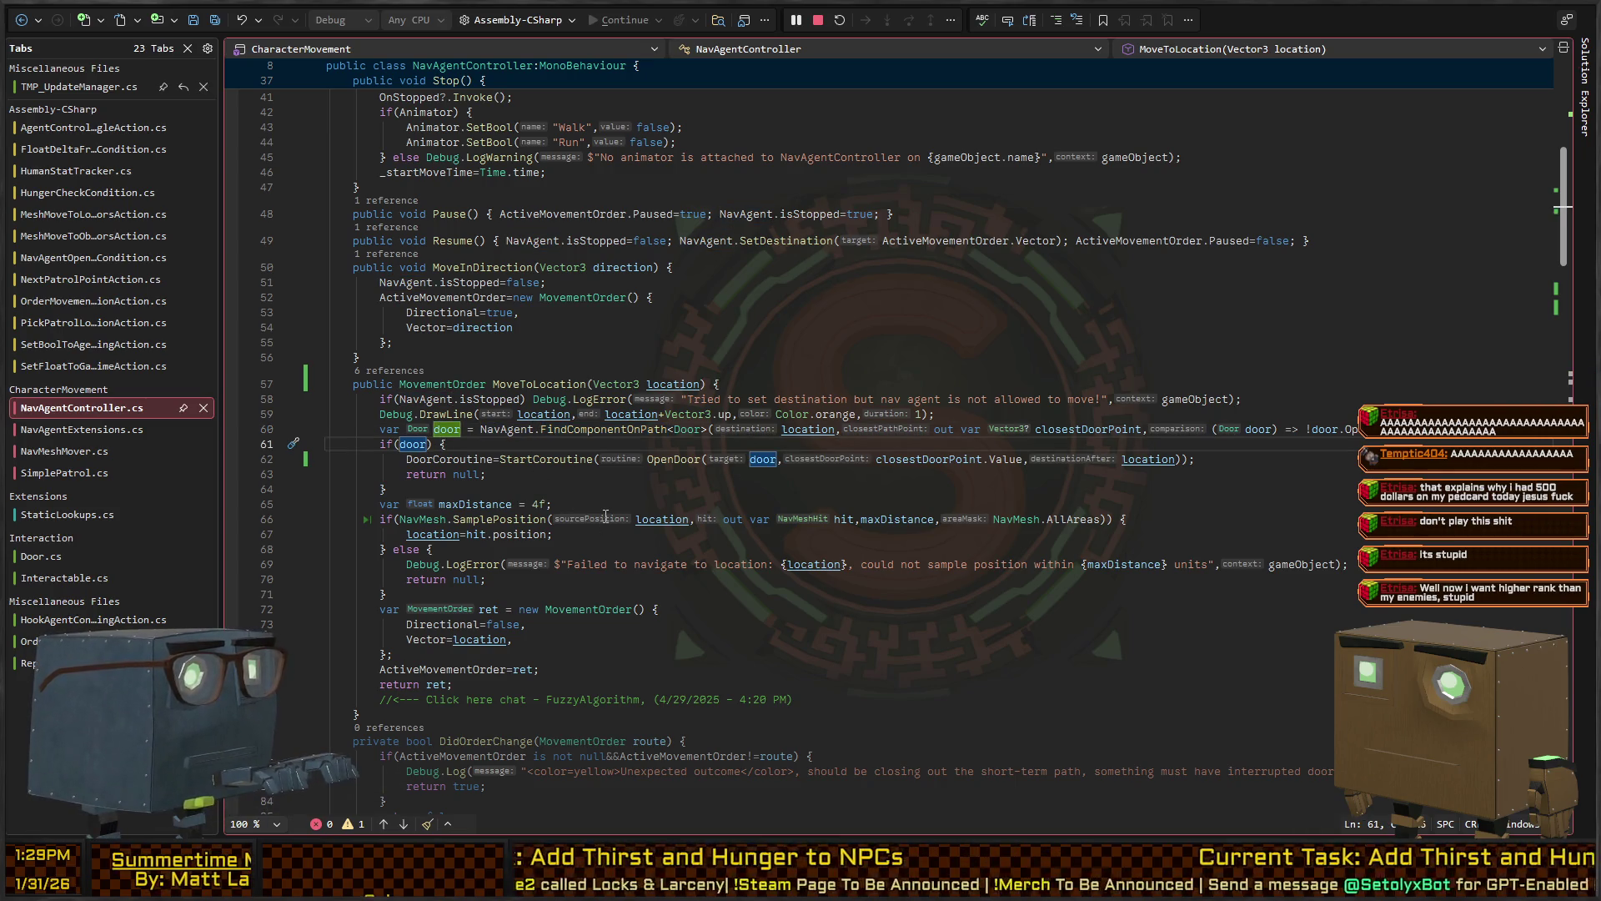
pyautogui.write('&& Doo')
pyautogui.write('rCoroutine ')
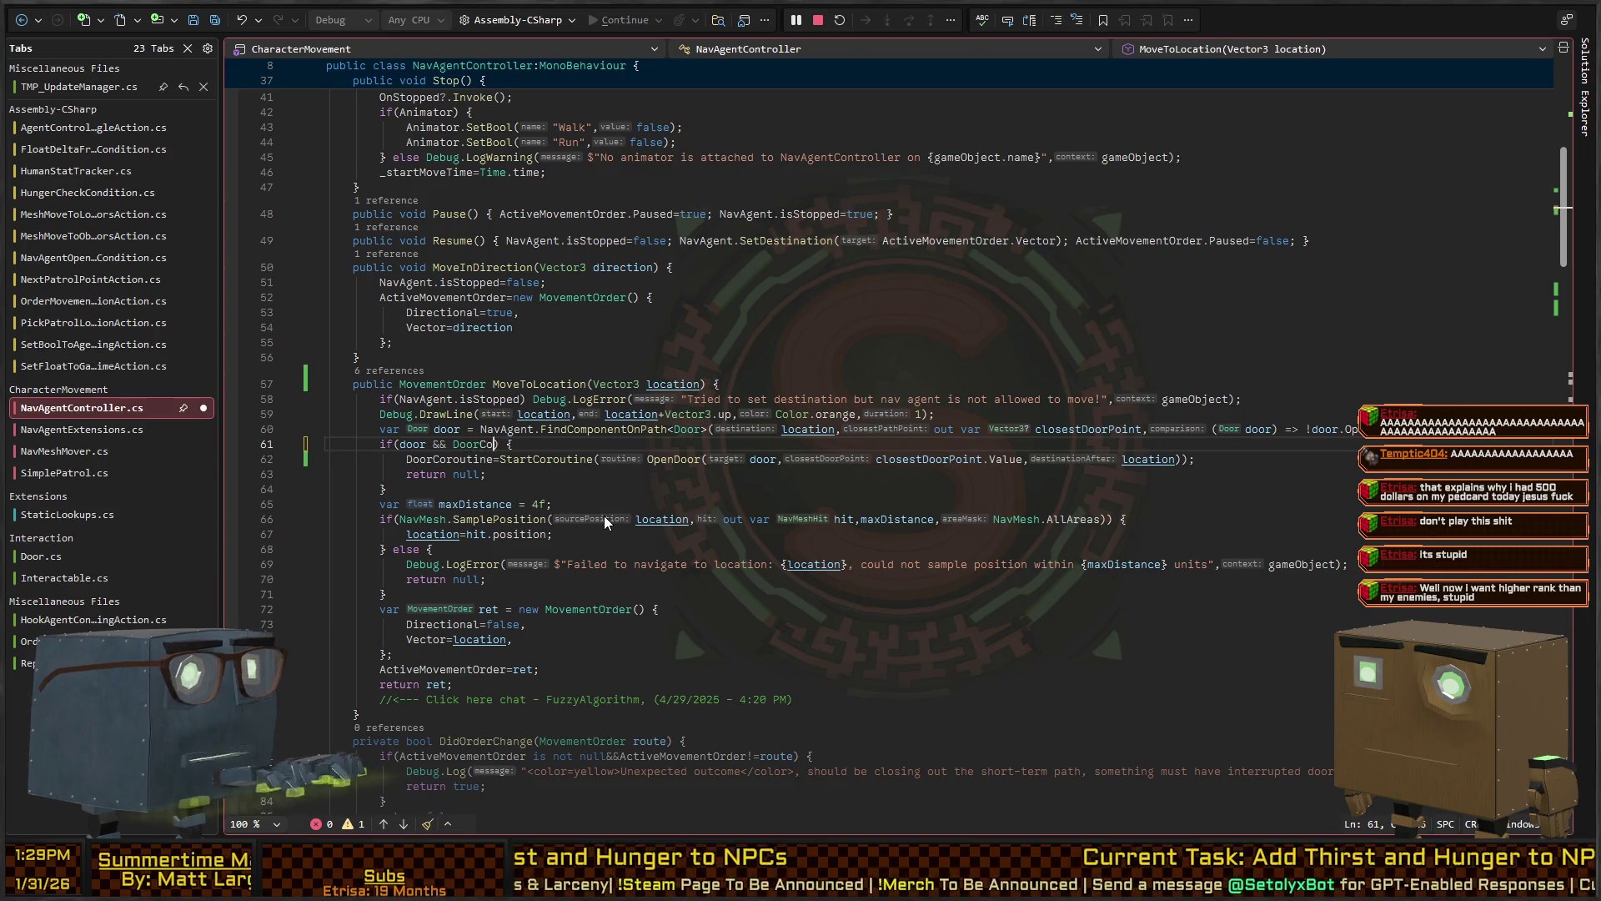
pyautogui.write('is not n')
pyautogui.press('BackSpace')
pyautogui.press('BackSpace')
pyautogui.press('BackSpace')
pyautogui.write('null')
pyautogui.press('Down')
pyautogui.press('Down')
pyautogui.press('Down')
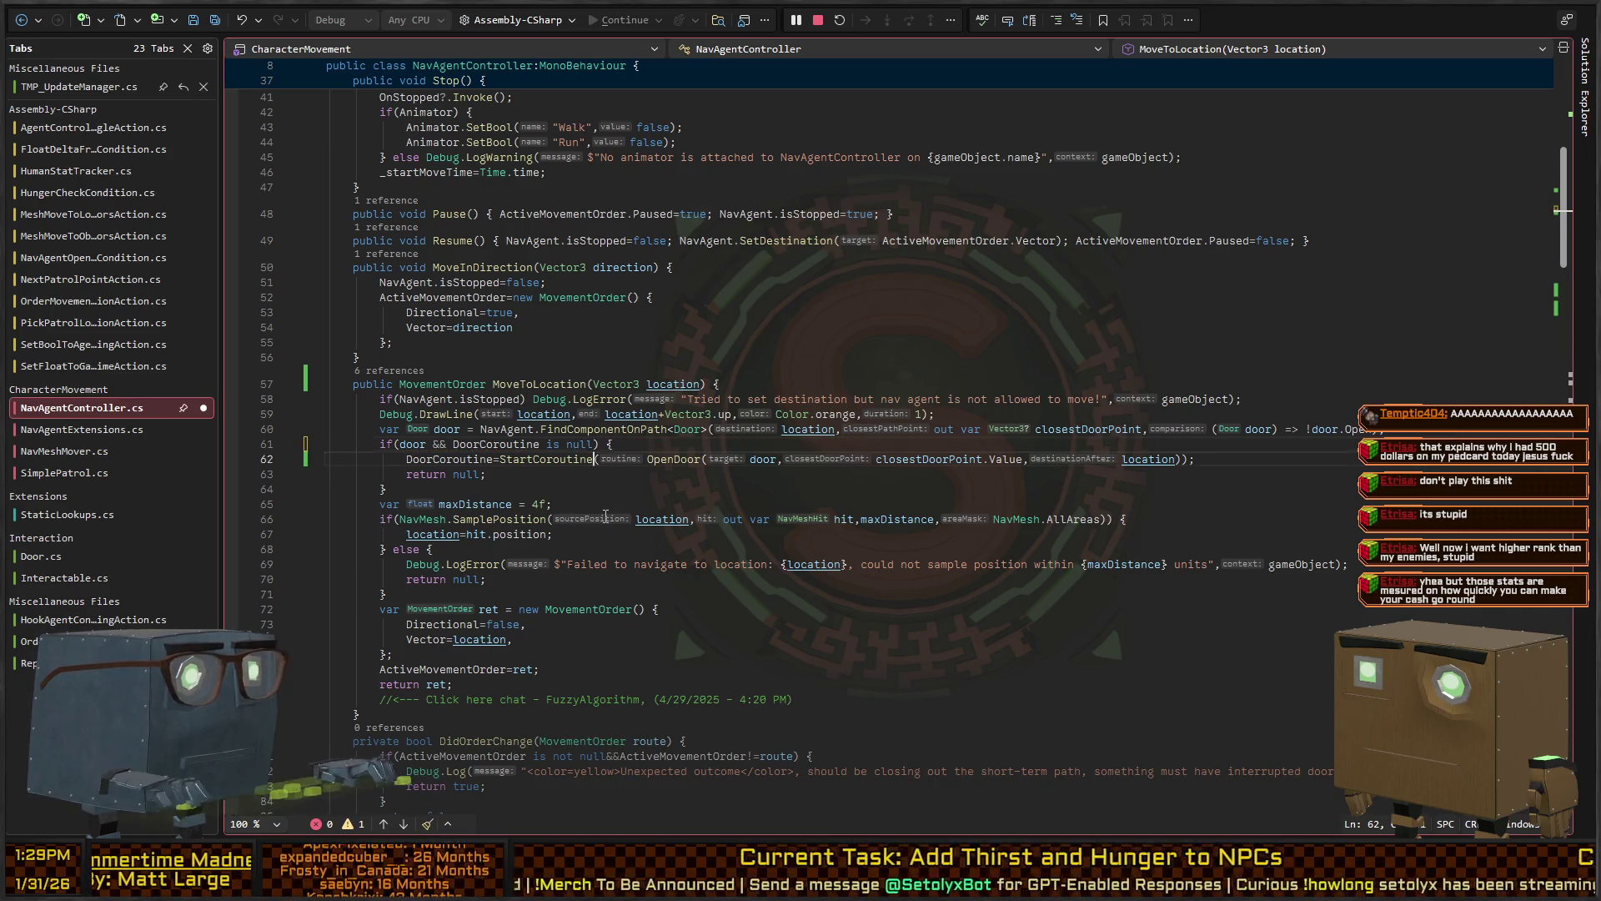
pyautogui.press('Up')
pyautogui.press('Up')
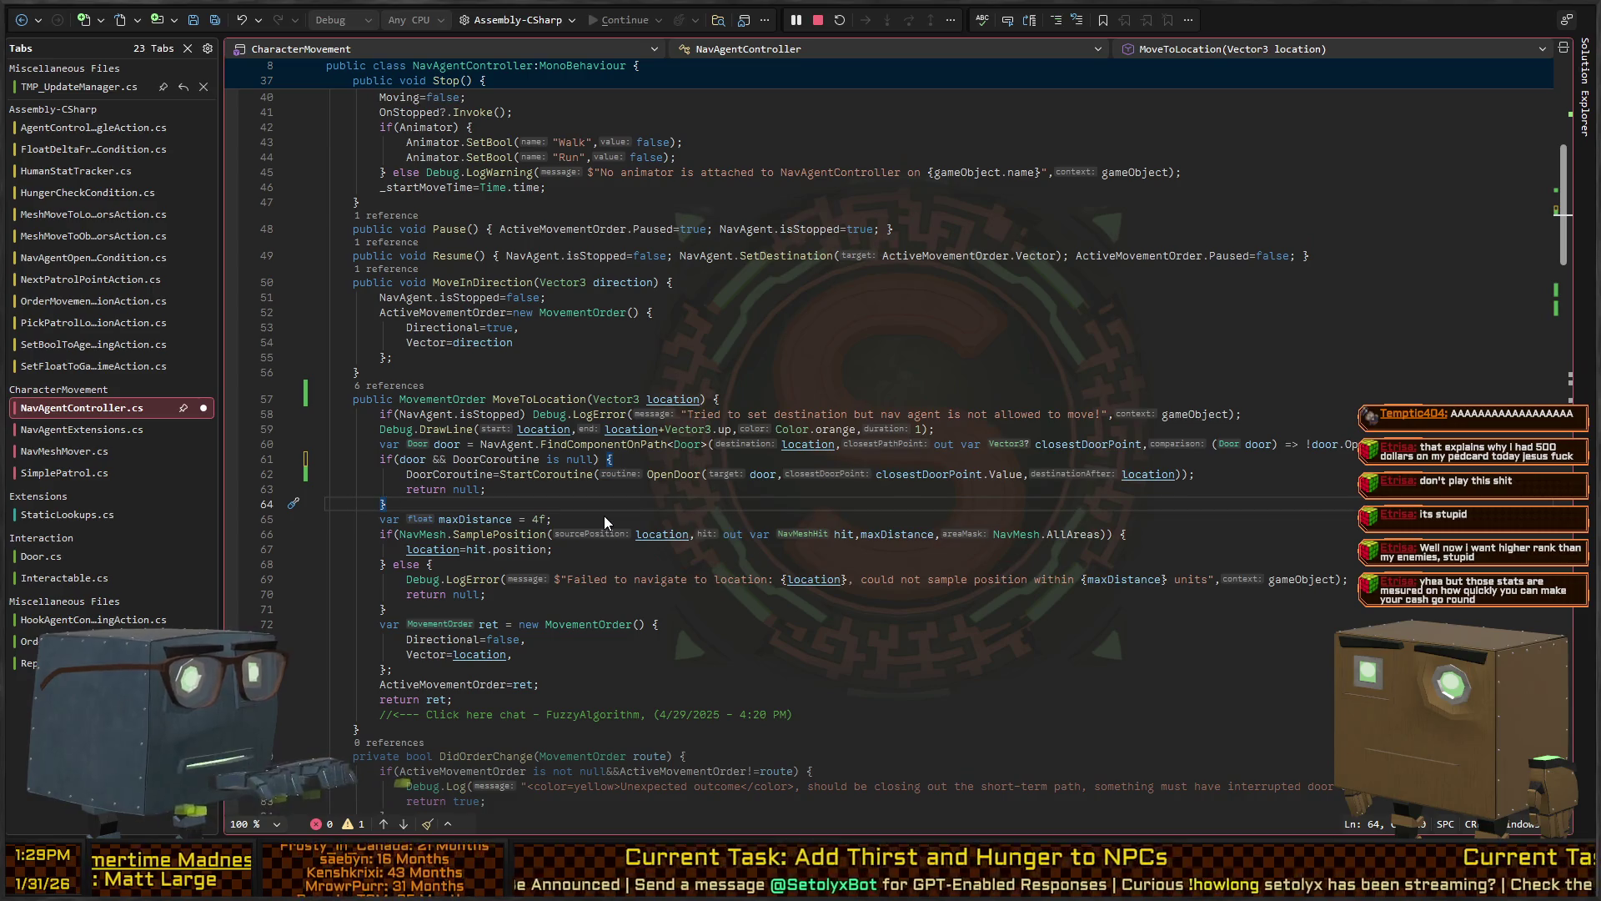
pyautogui.hotkey('shift', 'alt', '=')
pyautogui.hotkey('shift', 'alt', '=')
pyautogui.hotkey('shift', 'alt', '=')
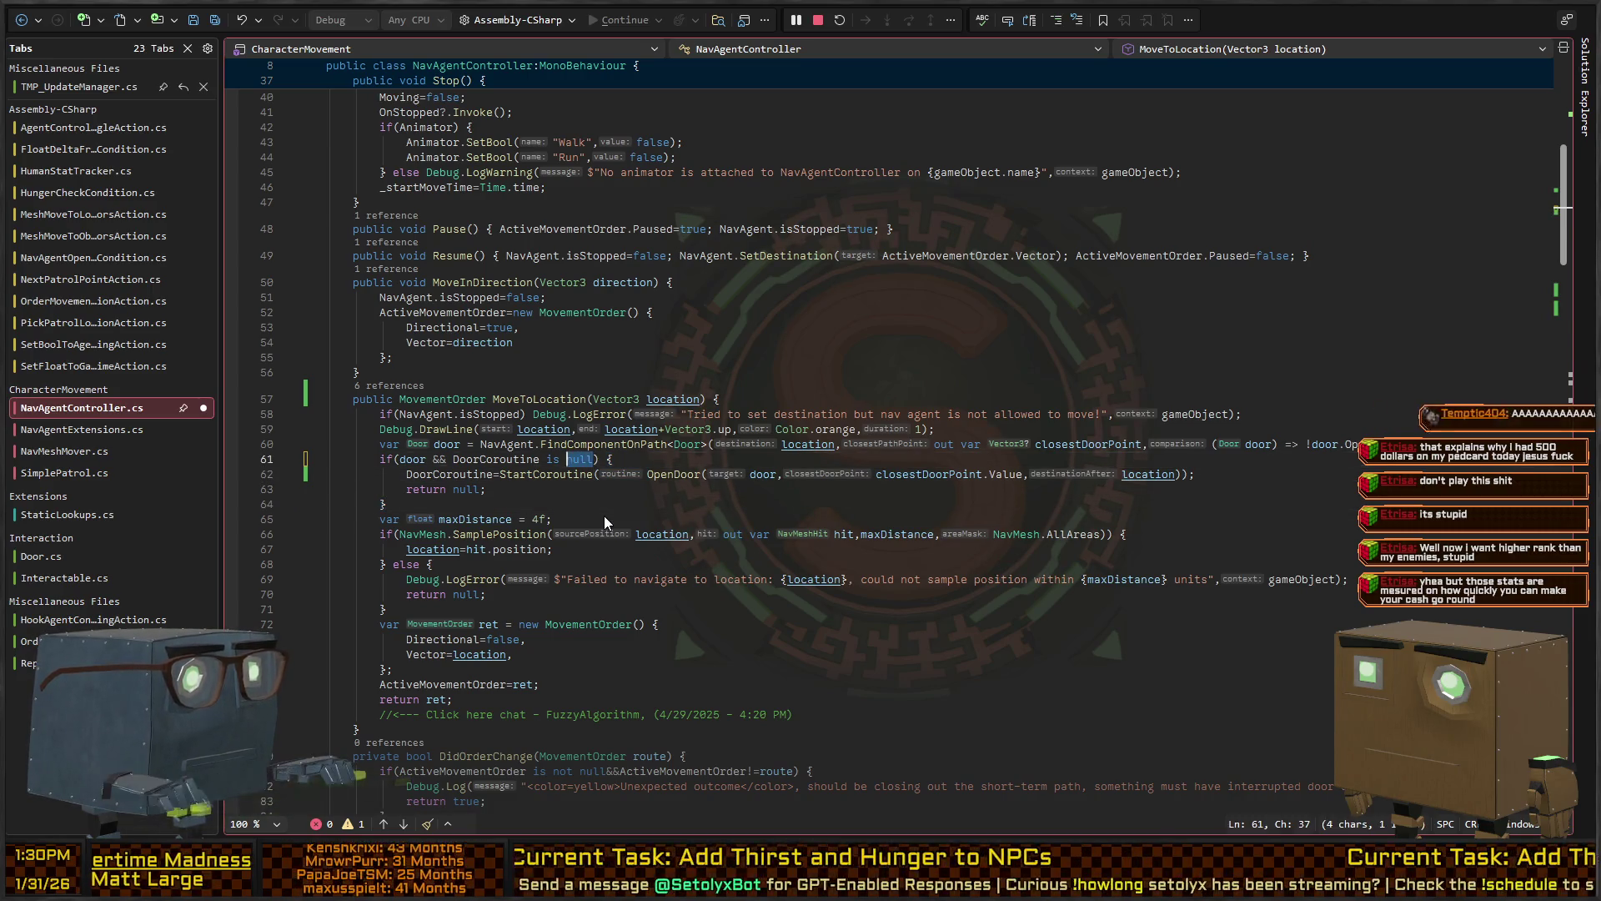
pyautogui.press('BackSpace')
pyautogui.press('BackSpace')
pyautogui.press('BackSpace')
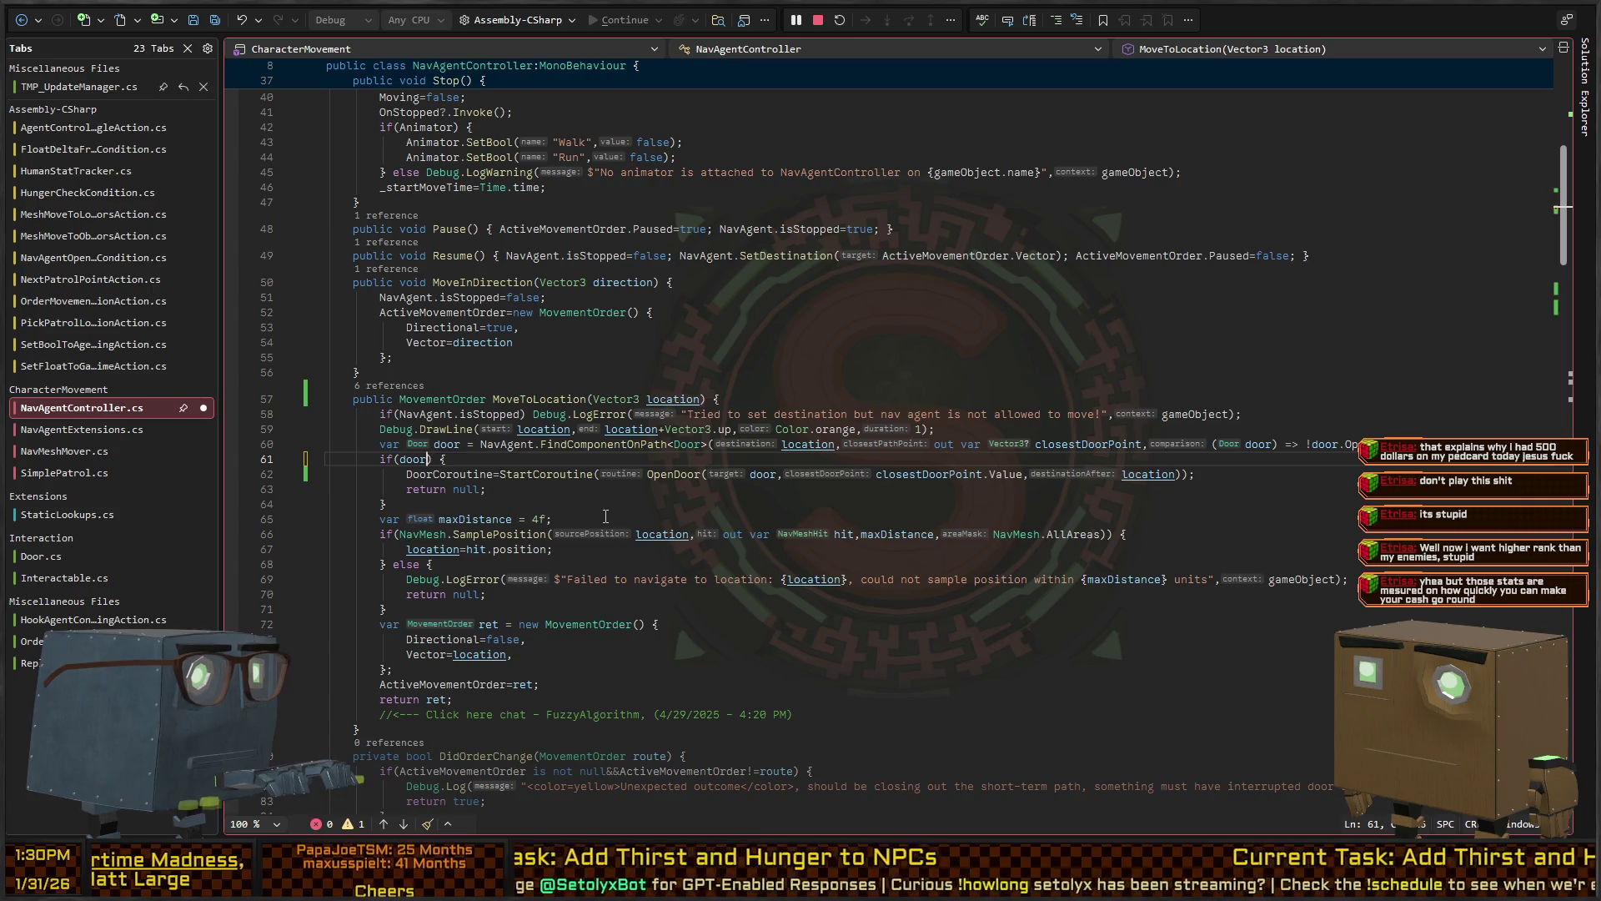
# Insert a _doorTarget; line above the DoorCoroutine assignment inside the if(door) block
pyautogui.press('Up')
pyautogui.press('Down')
pyautogui.press('Down')
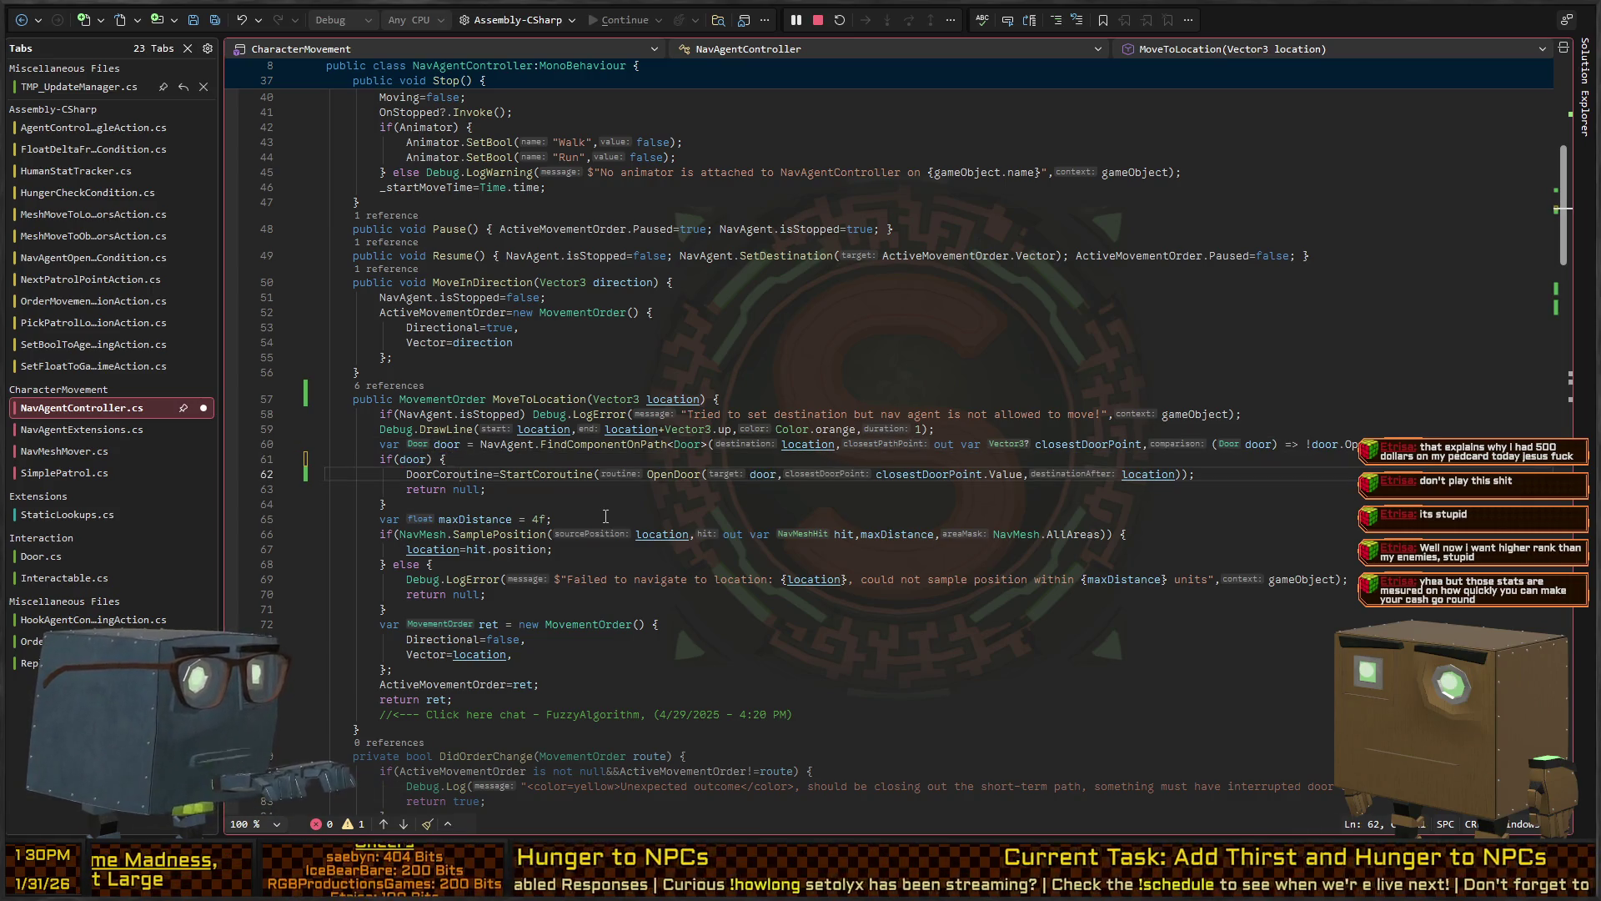
pyautogui.hotkey('ctrl', 'Return')
pyautogui.write('_doorTarget;')
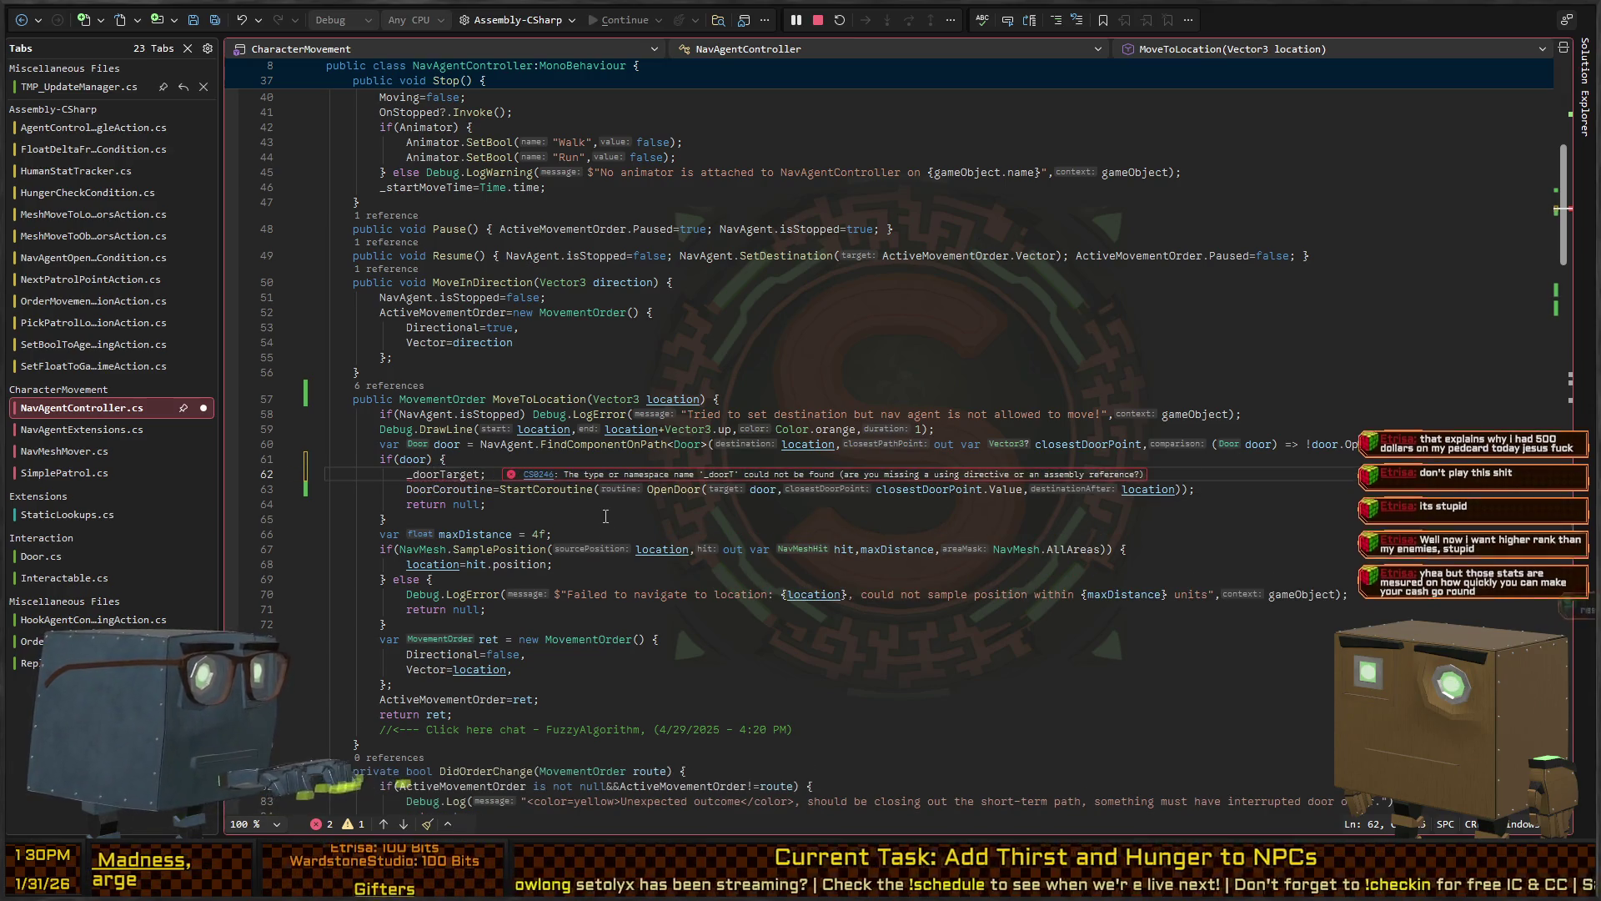
pyautogui.hotkey('ctrl', '-')
pyautogui.press('Down')
pyautogui.press('Down')
pyautogui.press('Down')
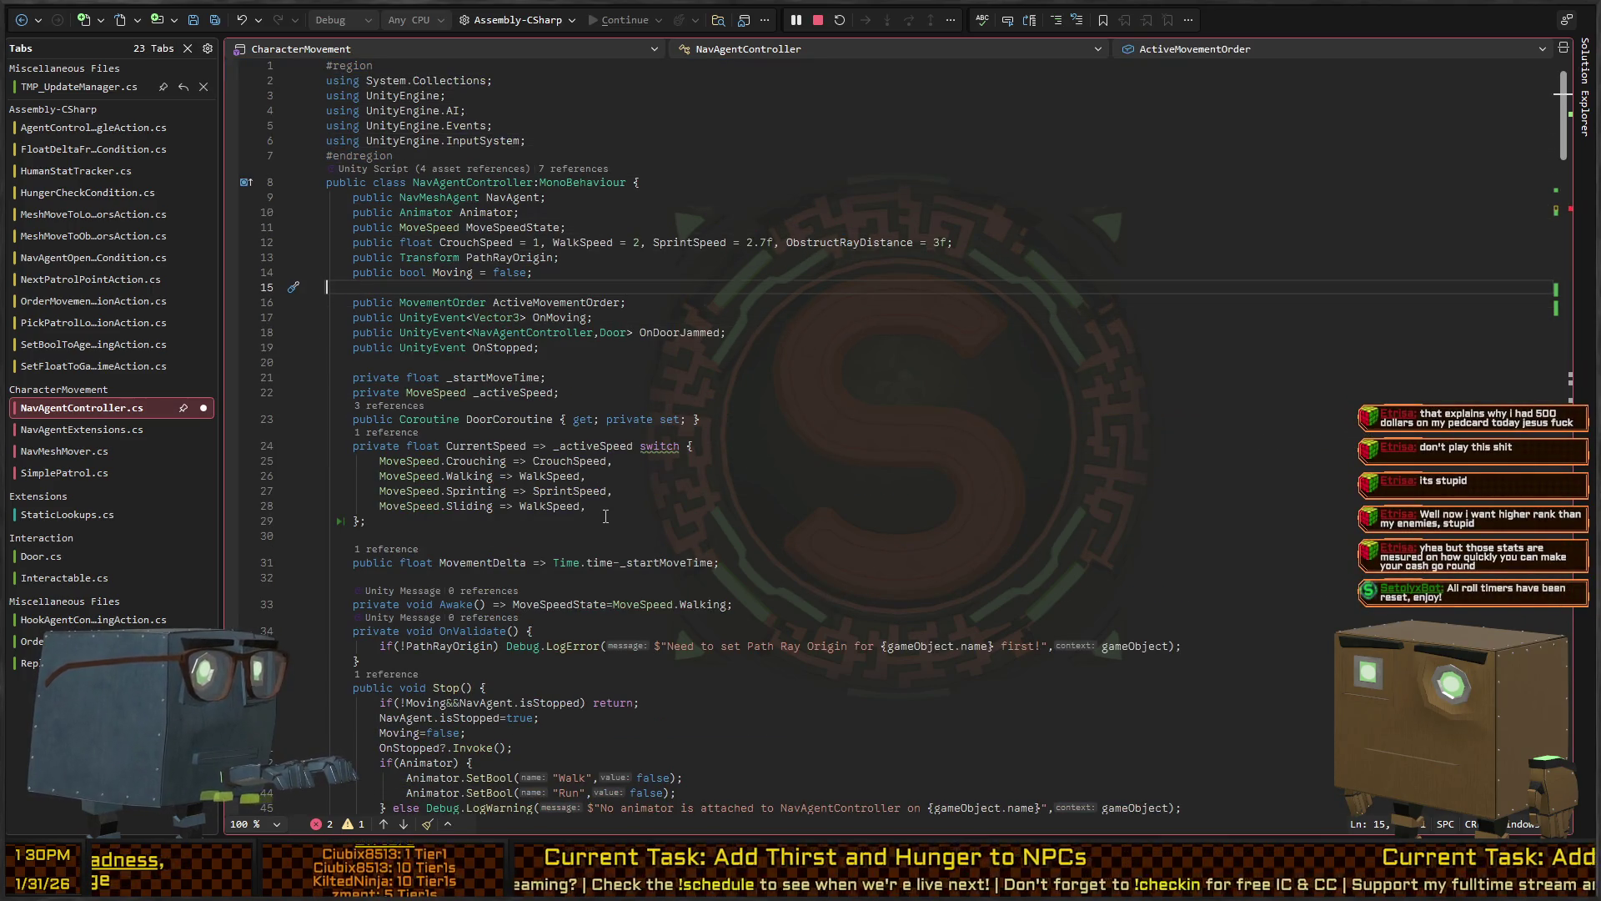
# Declare a private Door _doorTarget field above the DoorCoroutine field
pyautogui.press('Down')
pyautogui.press('Down')
pyautogui.press('Down')
pyautogui.hotkey('ctrl', 'Return')
pyautogui.write('private Doo')
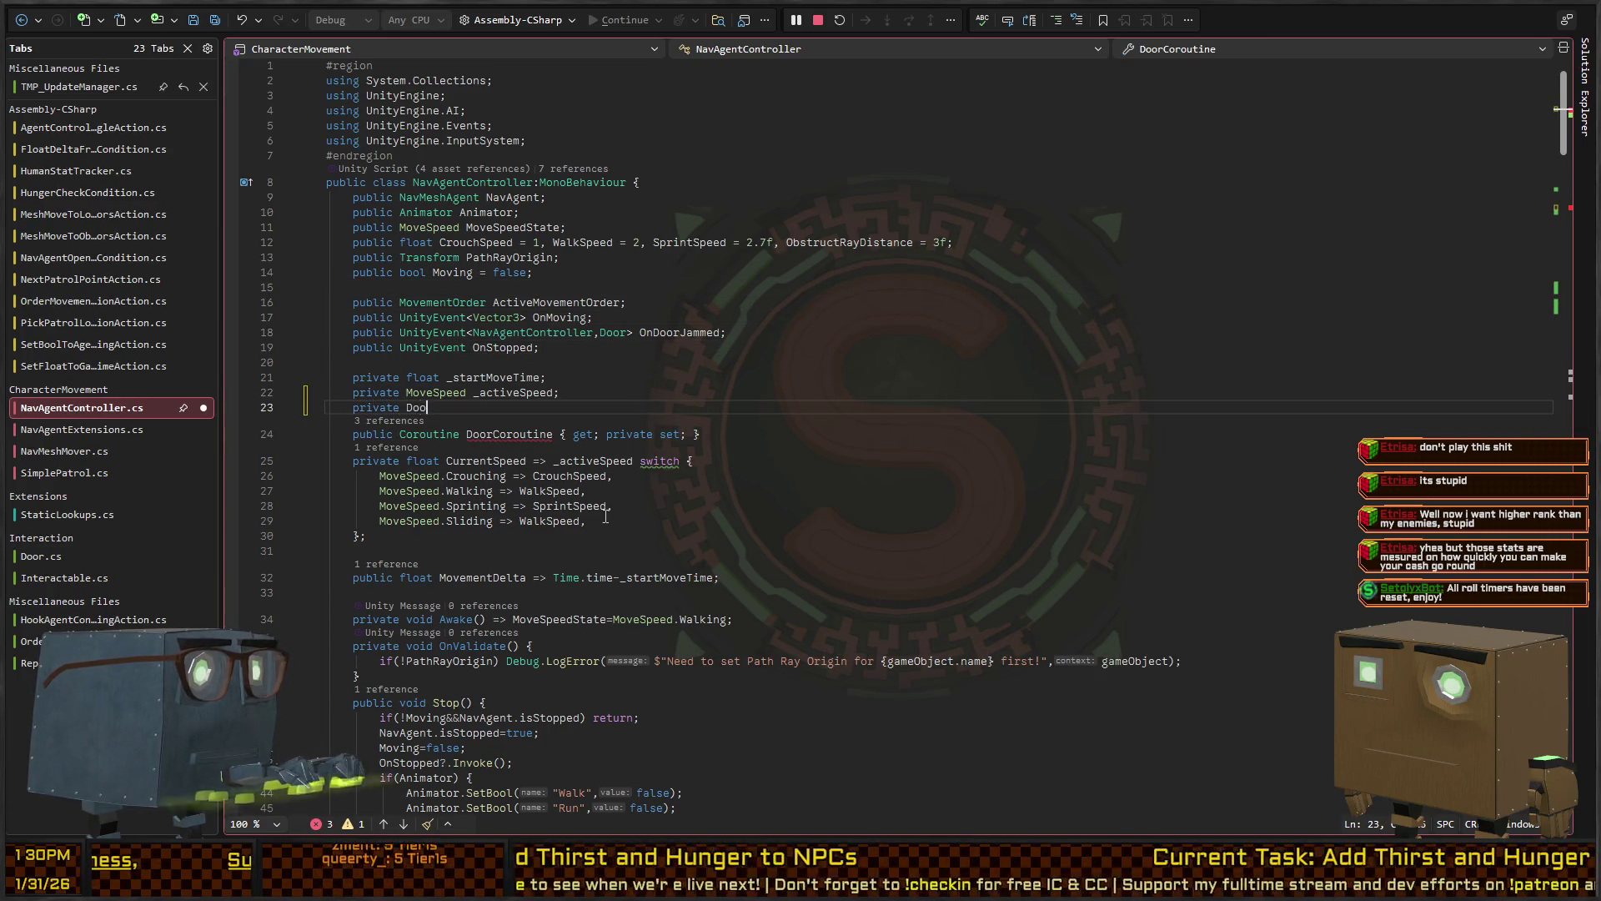
pyautogui.write('r _doorTarget;')
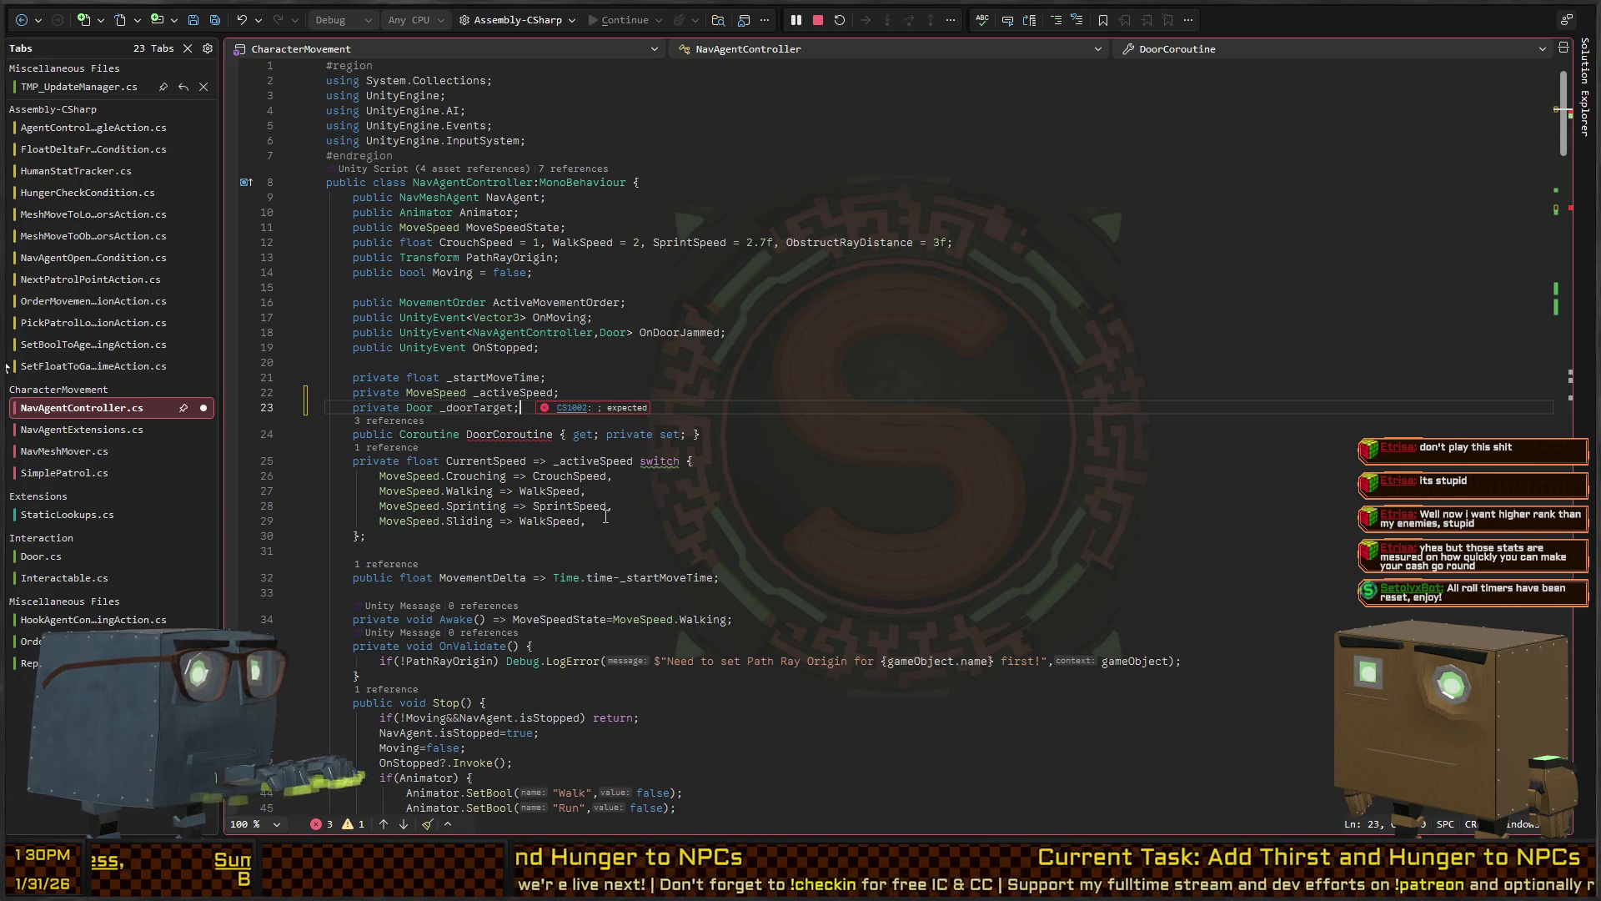
pyautogui.hotkey('ctrl', '-')
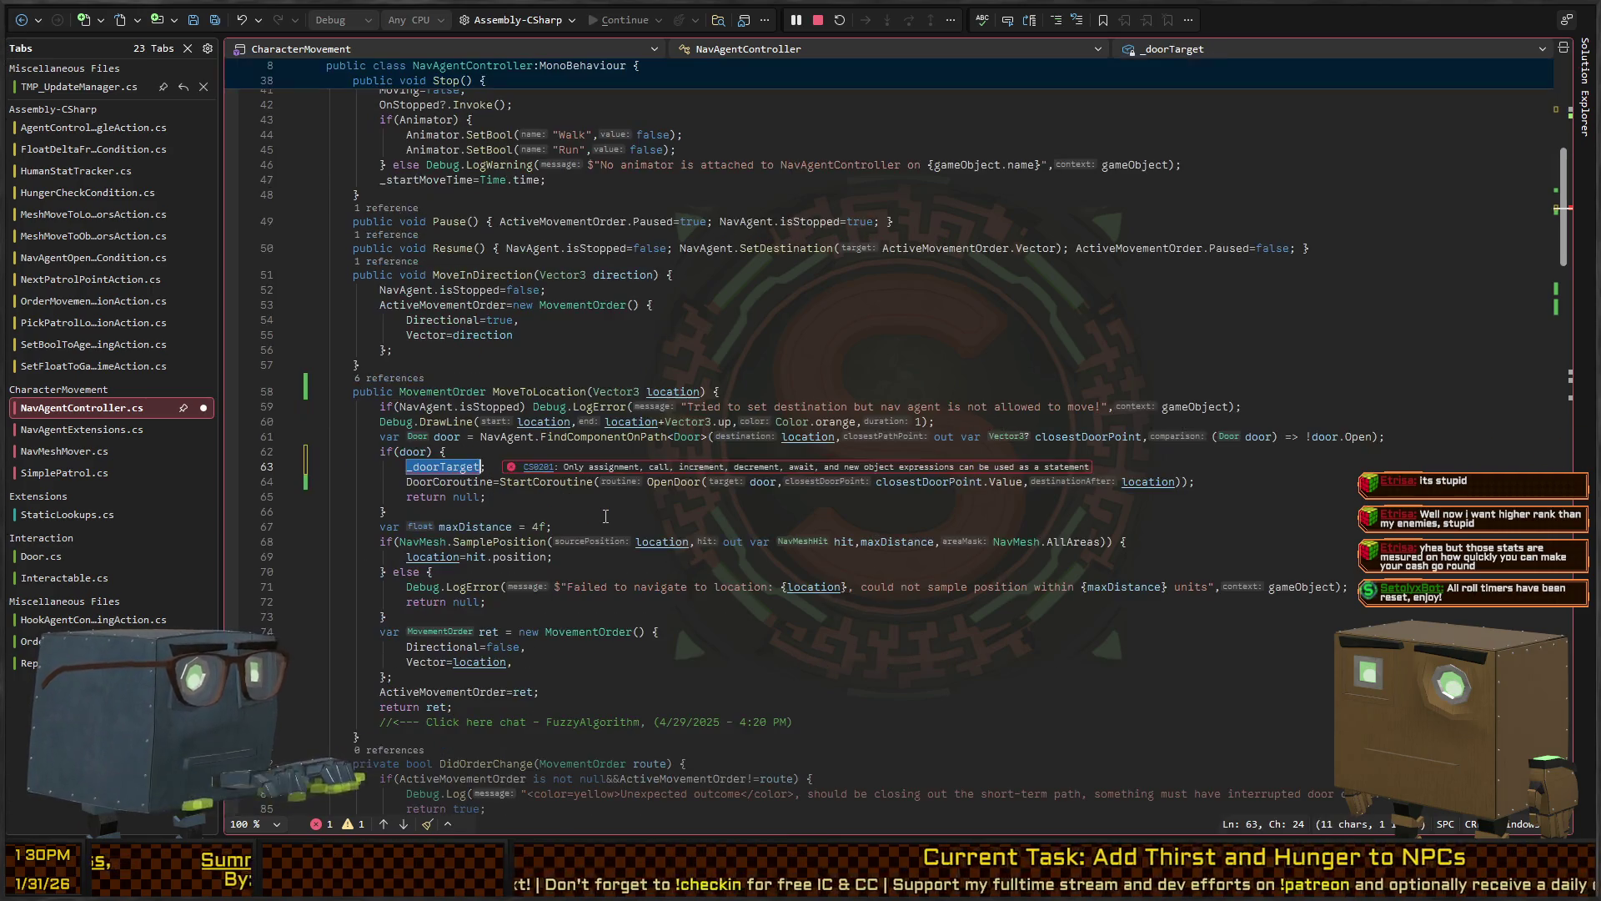
pyautogui.press('Right')
pyautogui.write('=')
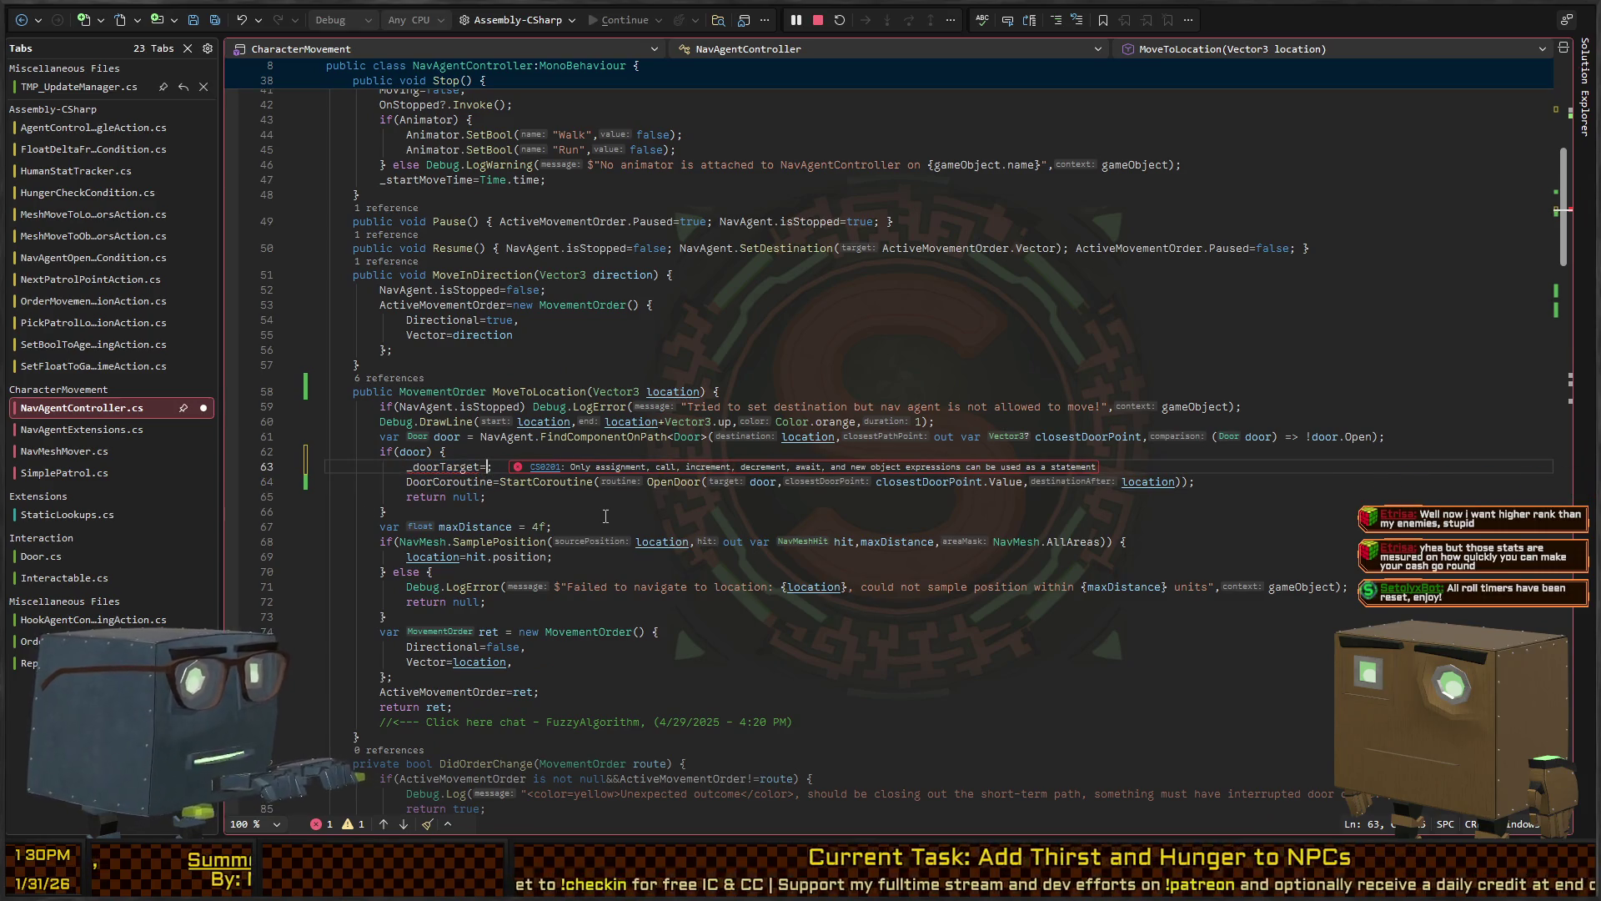
# Change the door condition to if(door && _doorTarget != door)
pyautogui.hotkey('ctrl', 'BackSpace')
pyautogui.hotkey('ctrl', 'BackSpace')
pyautogui.write('if(')
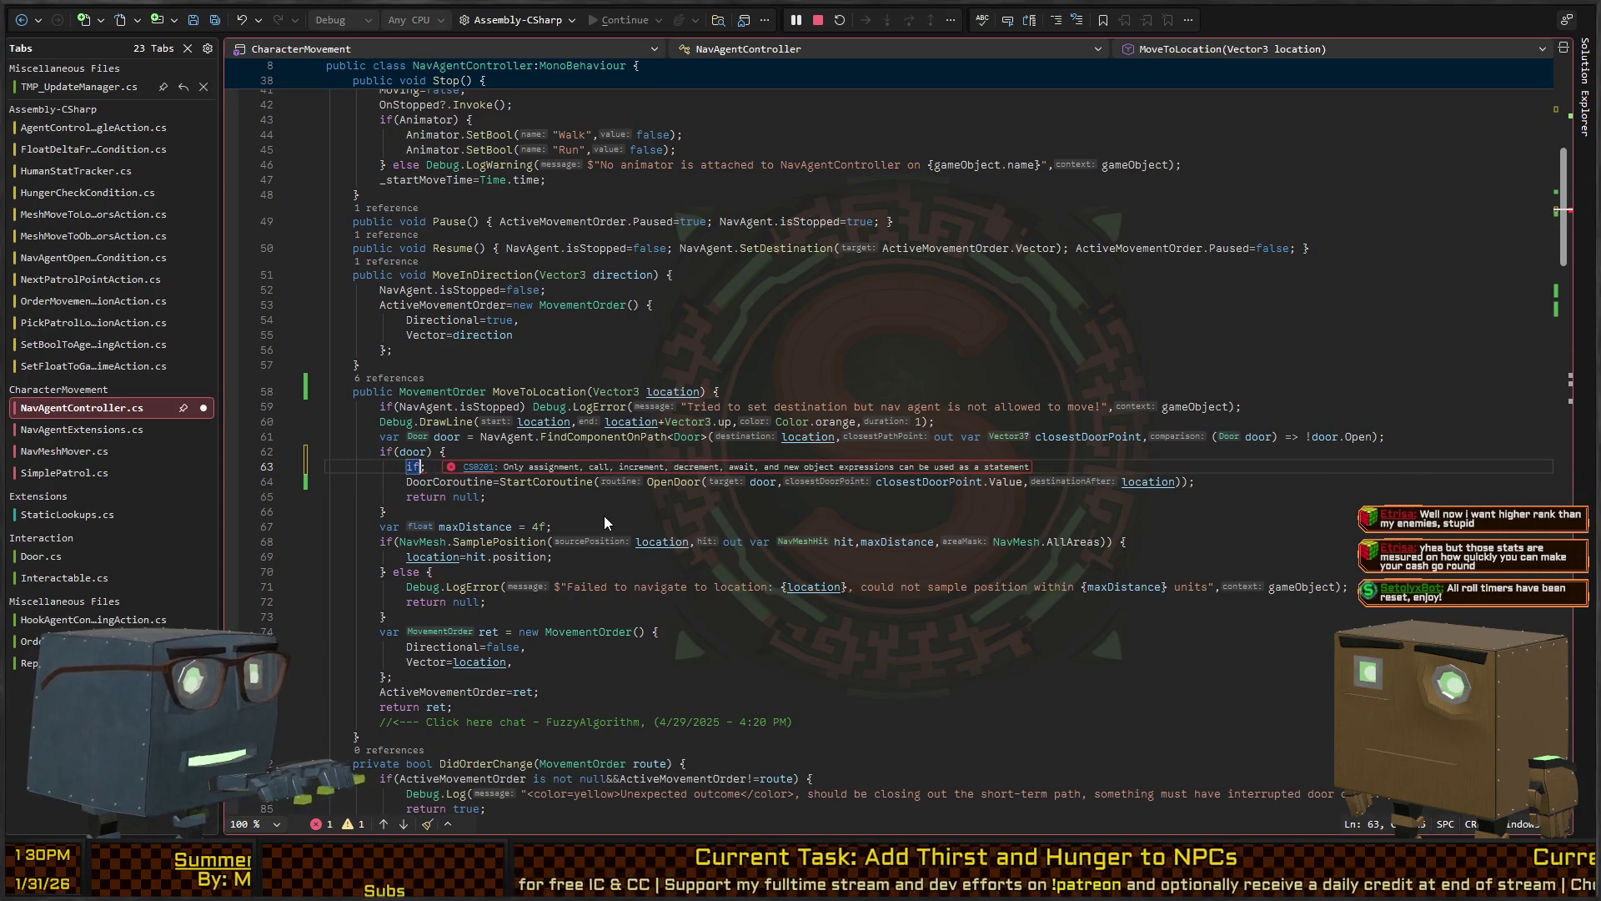
pyautogui.write('door')
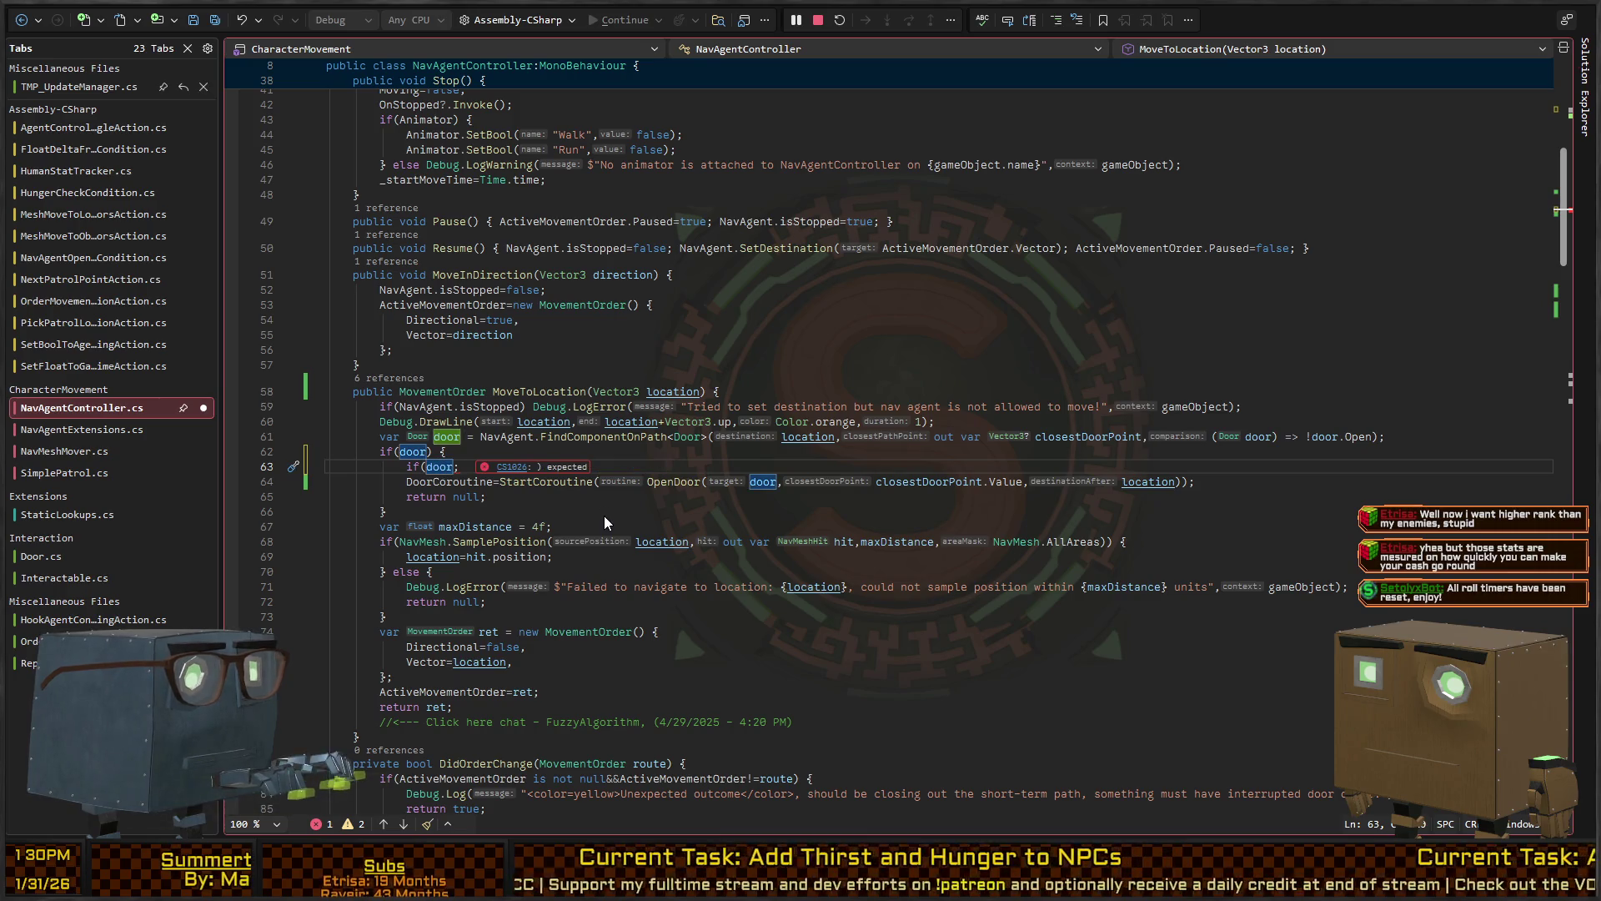
pyautogui.hotkey('ctrl', 'BackSpace')
pyautogui.hotkey('ctrl', 'BackSpace')
pyautogui.hotkey('ctrl', 'BackSpace')
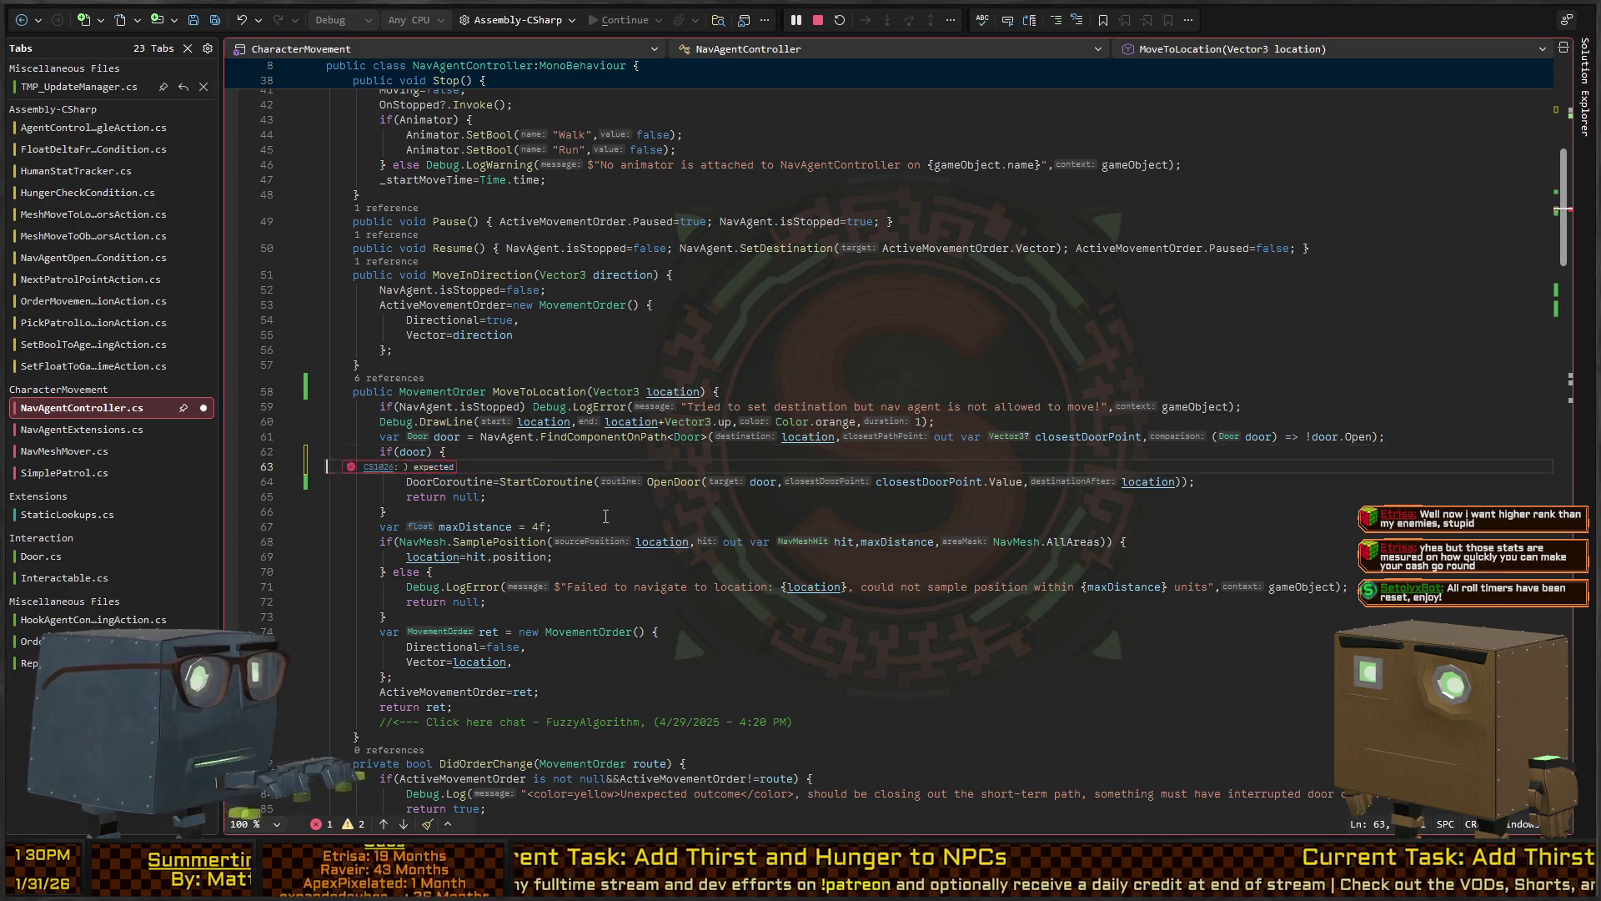
pyautogui.press('Left')
pyautogui.press('Left')
pyautogui.press('Left')
pyautogui.write('&&')
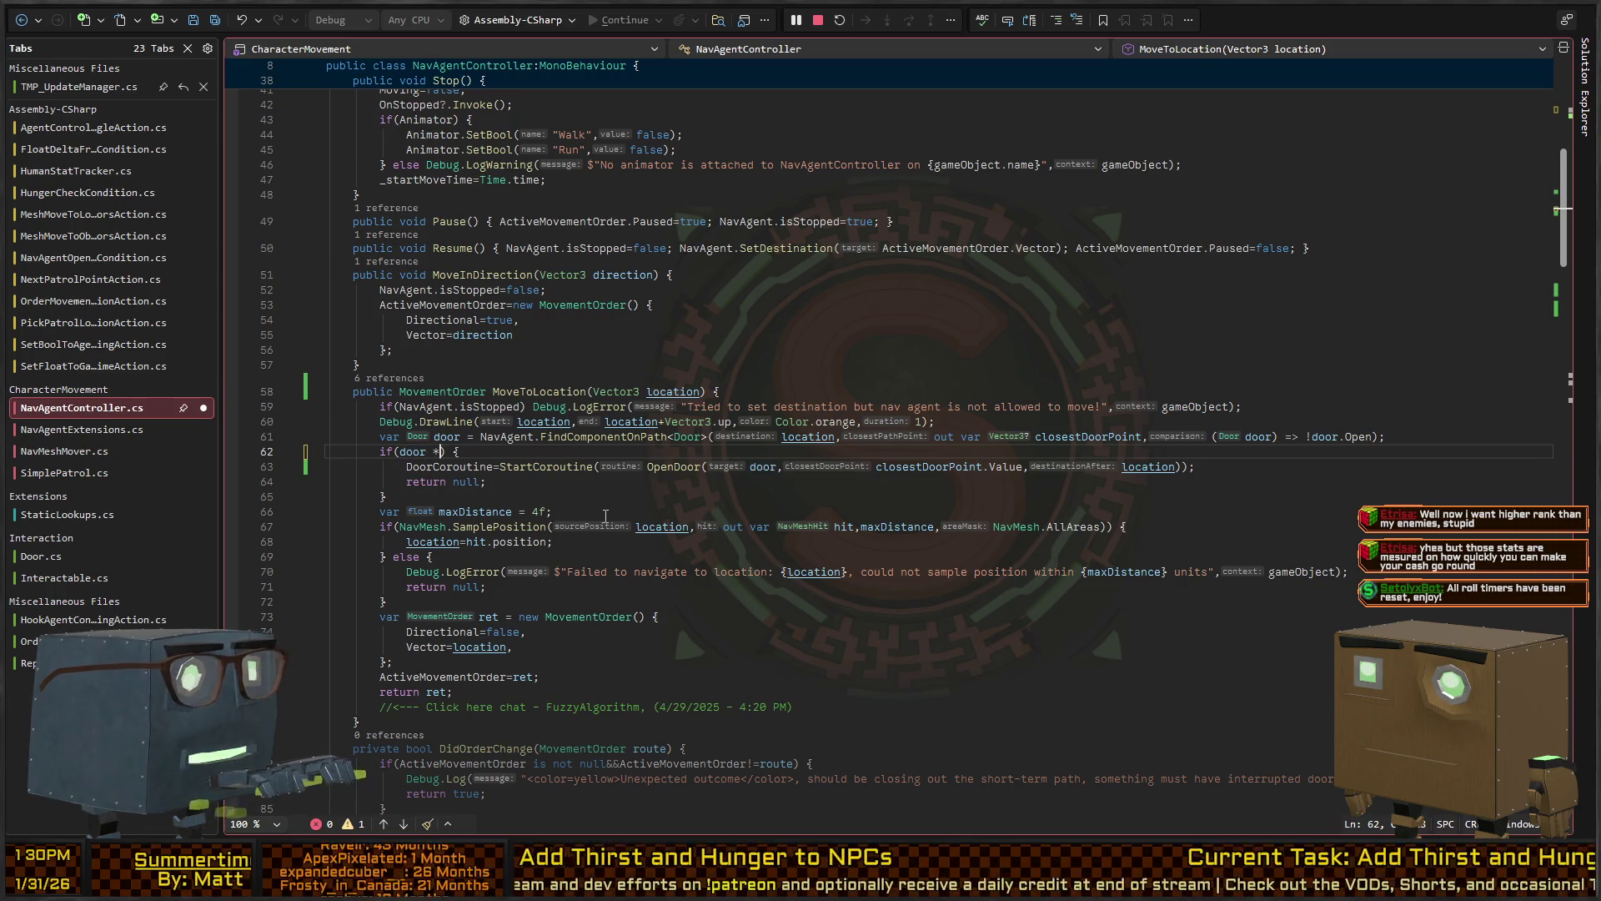
pyautogui.write(' _door')
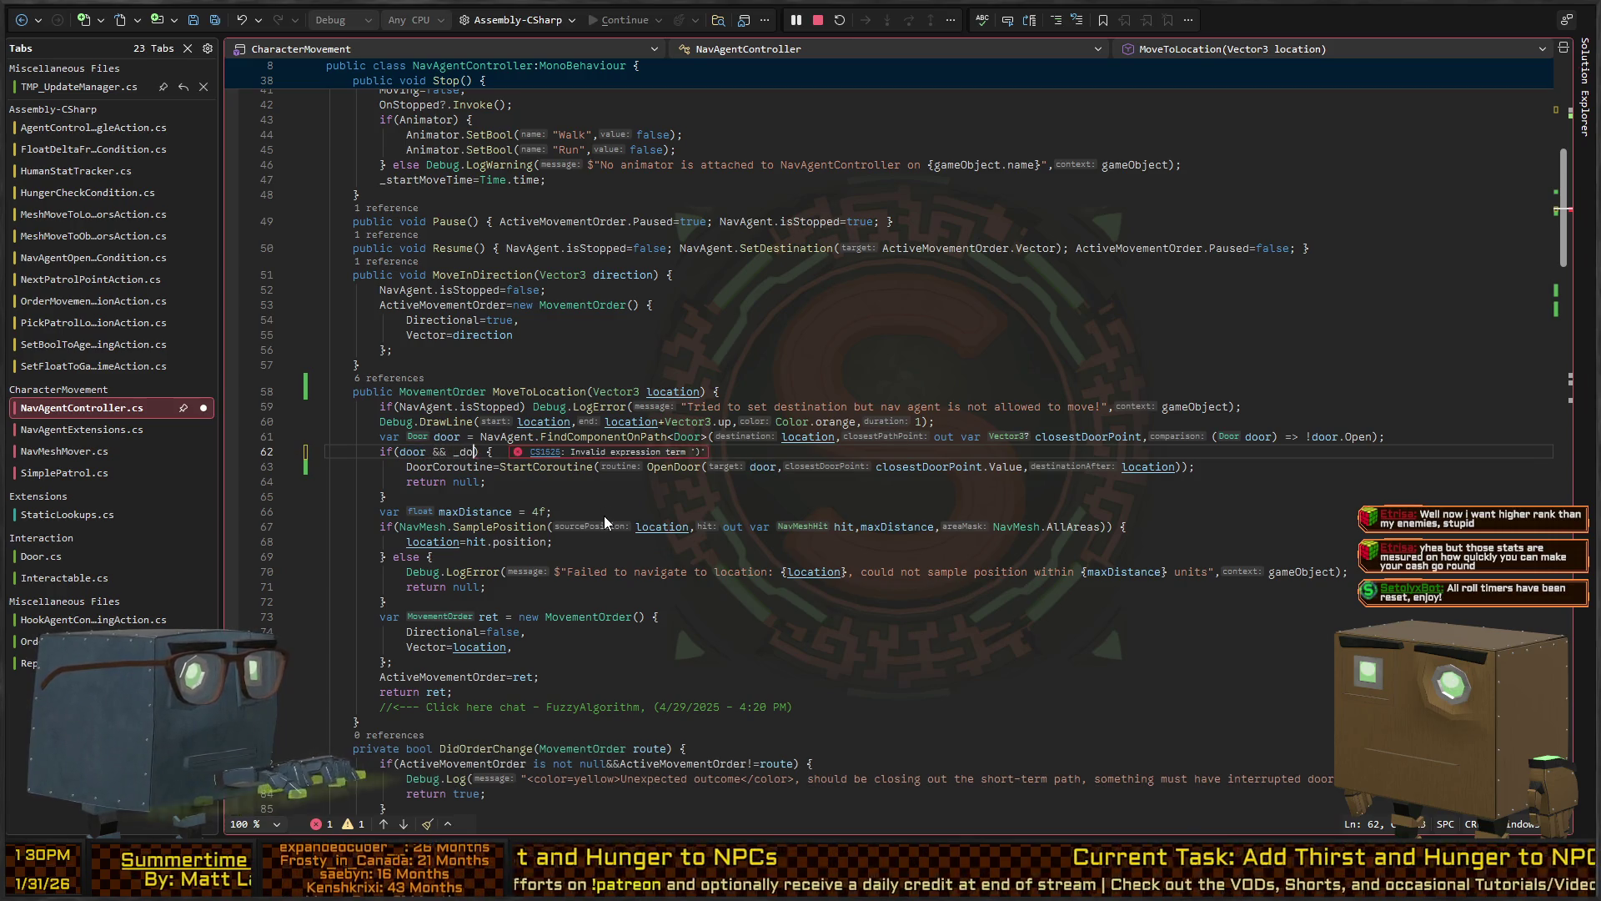
pyautogui.write('Target && ')
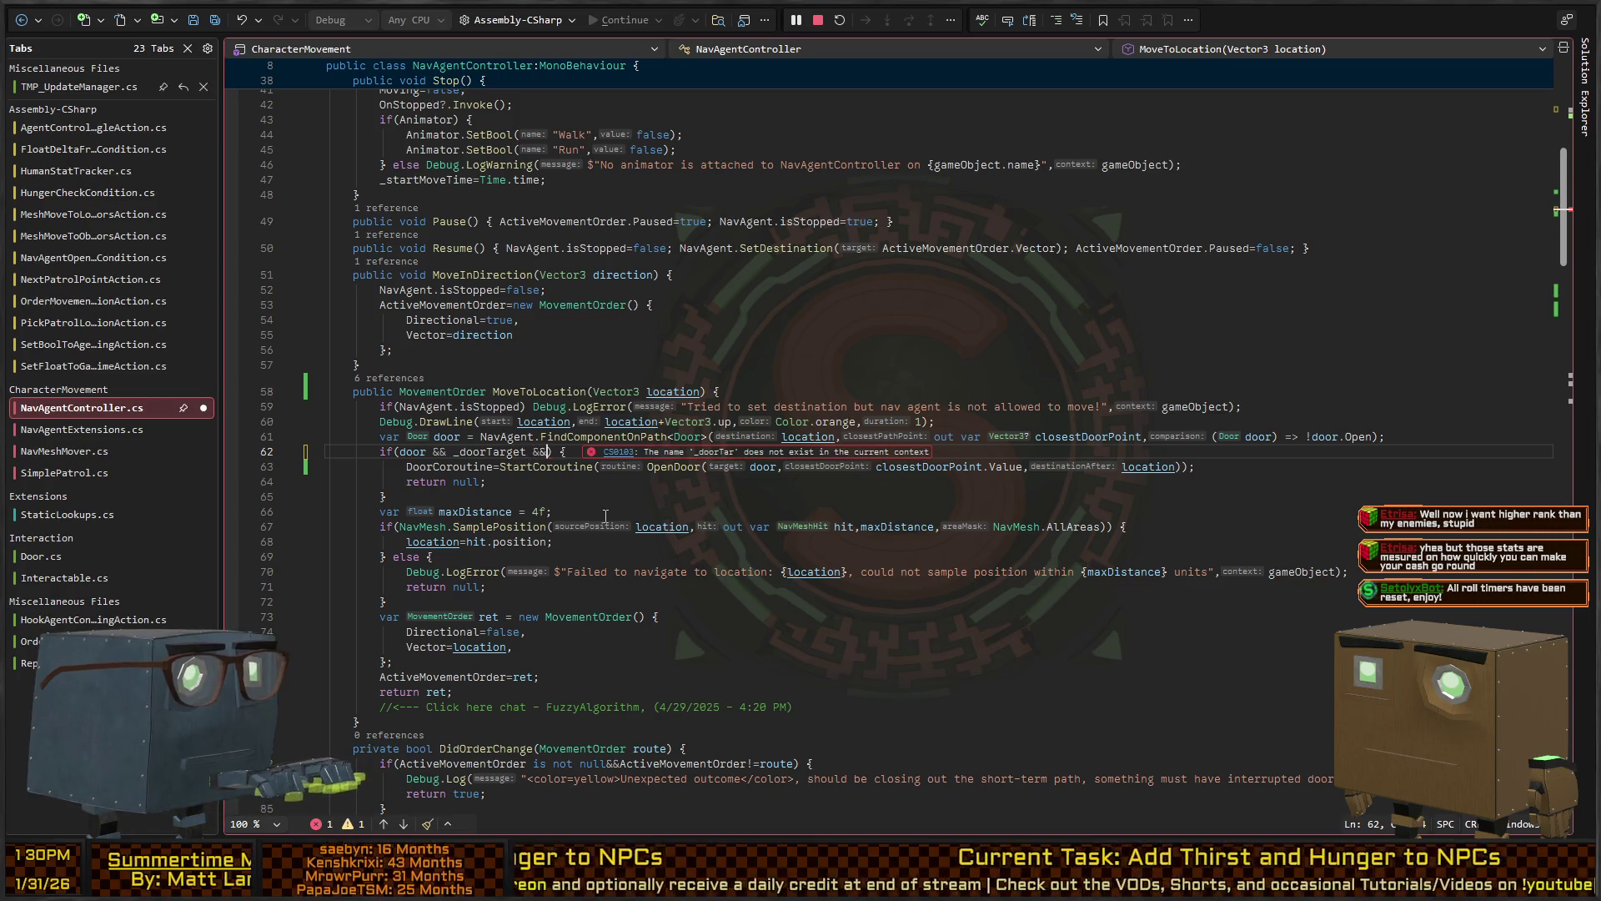
pyautogui.write('_doorTarget!')
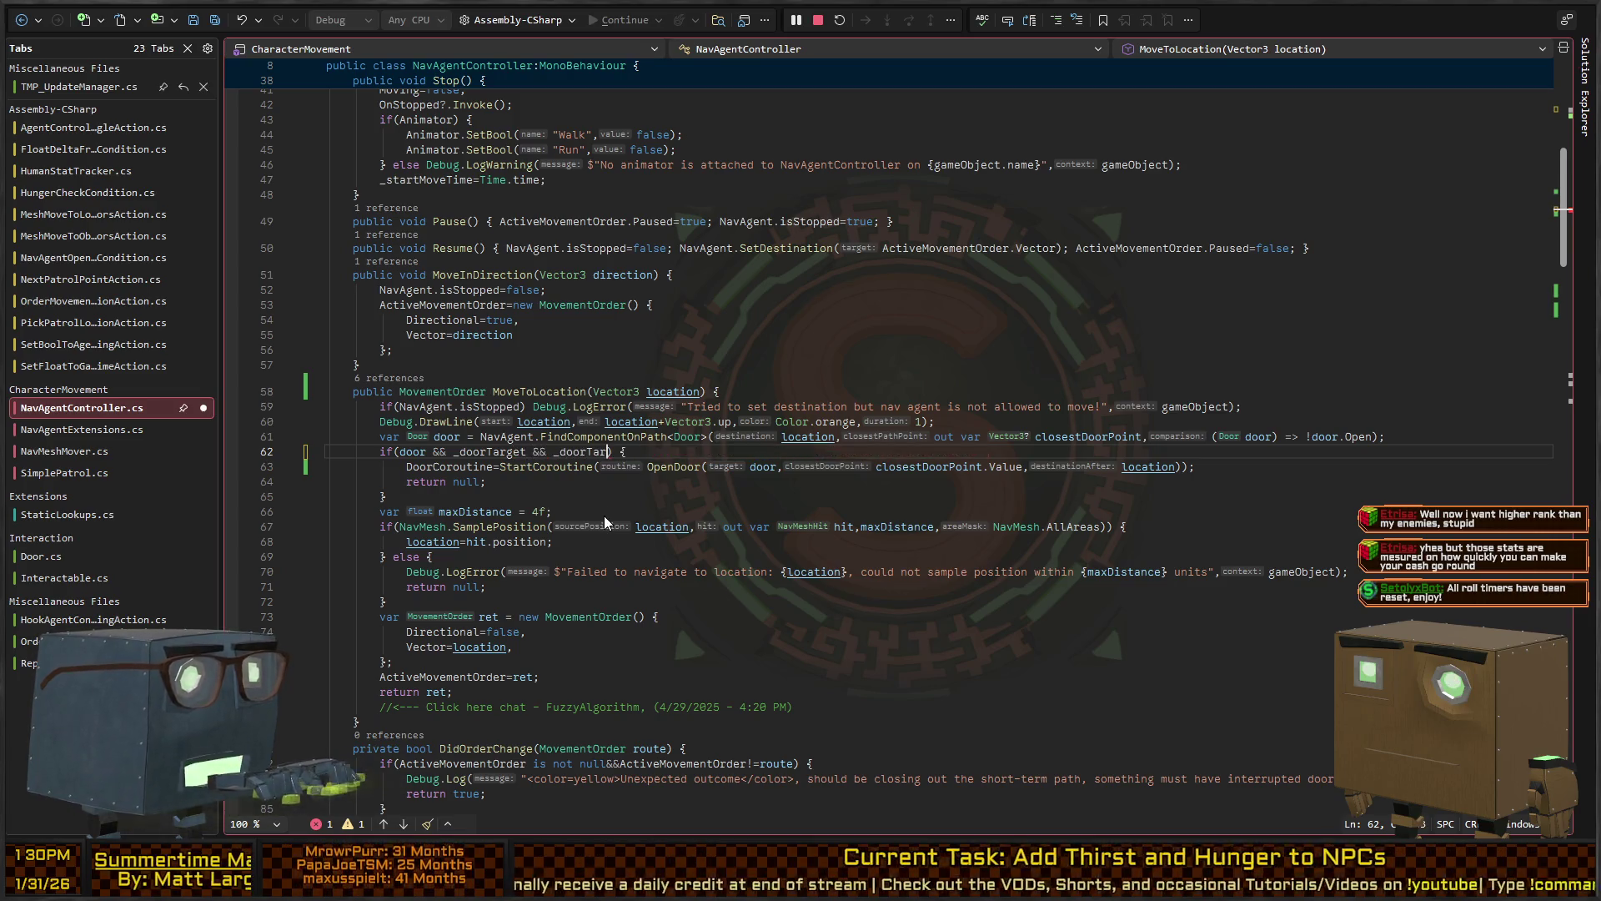
pyautogui.write('=door')
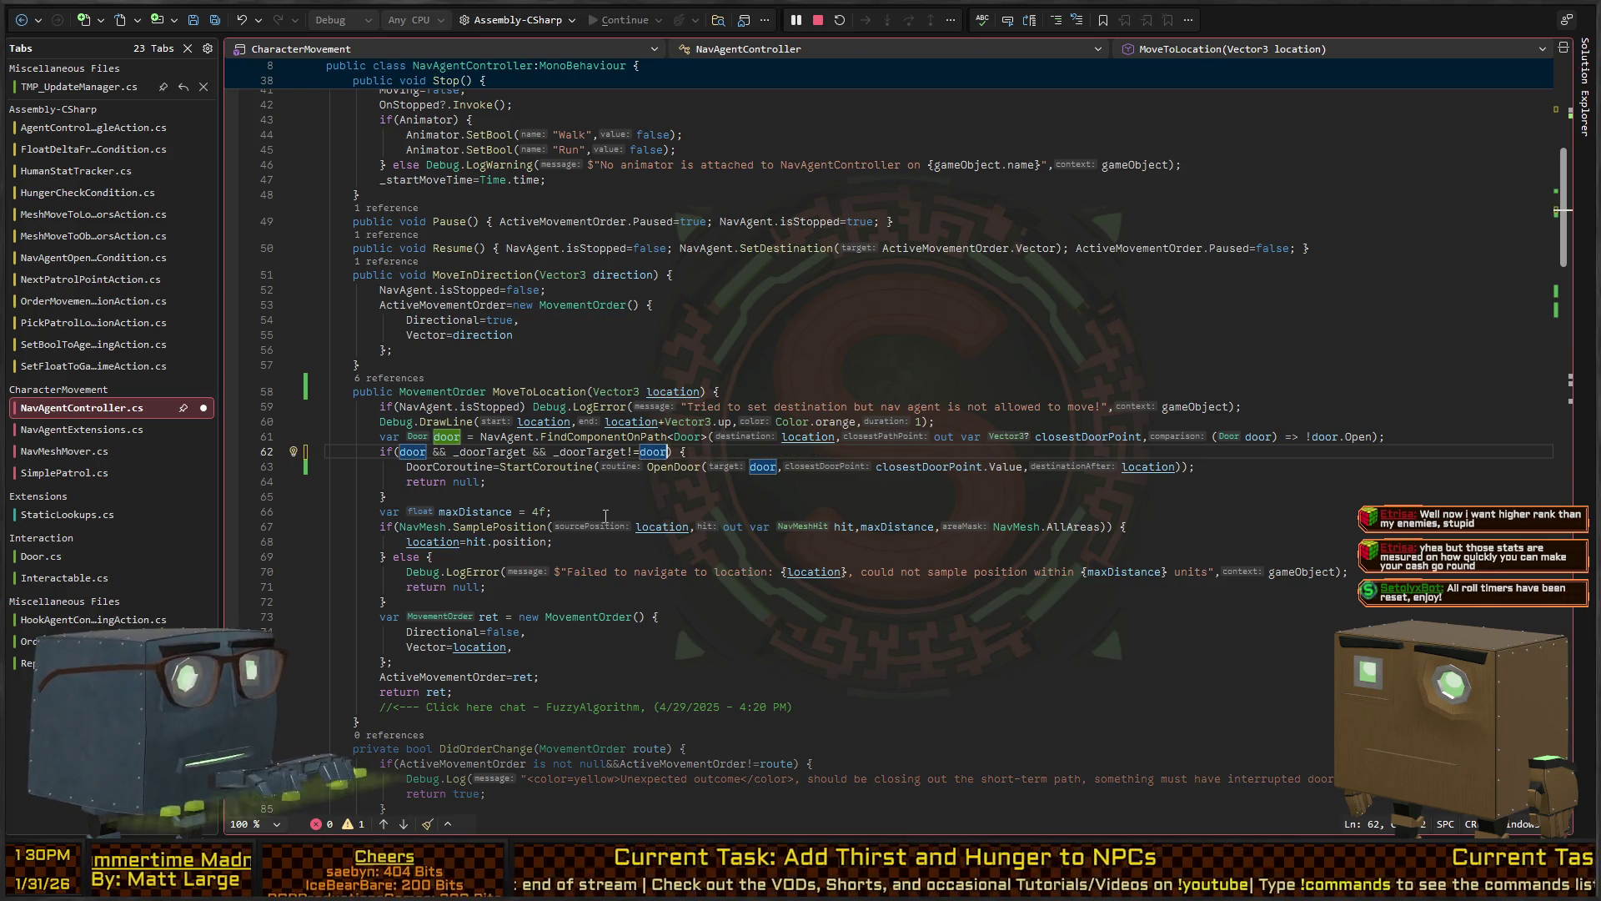
pyautogui.hotkey('ctrl', 'shift', 'Left')
pyautogui.hotkey('ctrl', 'shift', 'Left')
pyautogui.hotkey('ctrl', 'shift', 'Left')
pyautogui.hotkey('ctrl', 'shift', 'Right')
pyautogui.hotkey('ctrl', 'x')
pyautogui.hotkey('ctrl', 'shift', 'Left')
pyautogui.hotkey('ctrl', 'shift', 'Left')
pyautogui.hotkey('ctrl', 'shift', 'Left')
pyautogui.hotkey('ctrl', 'v')
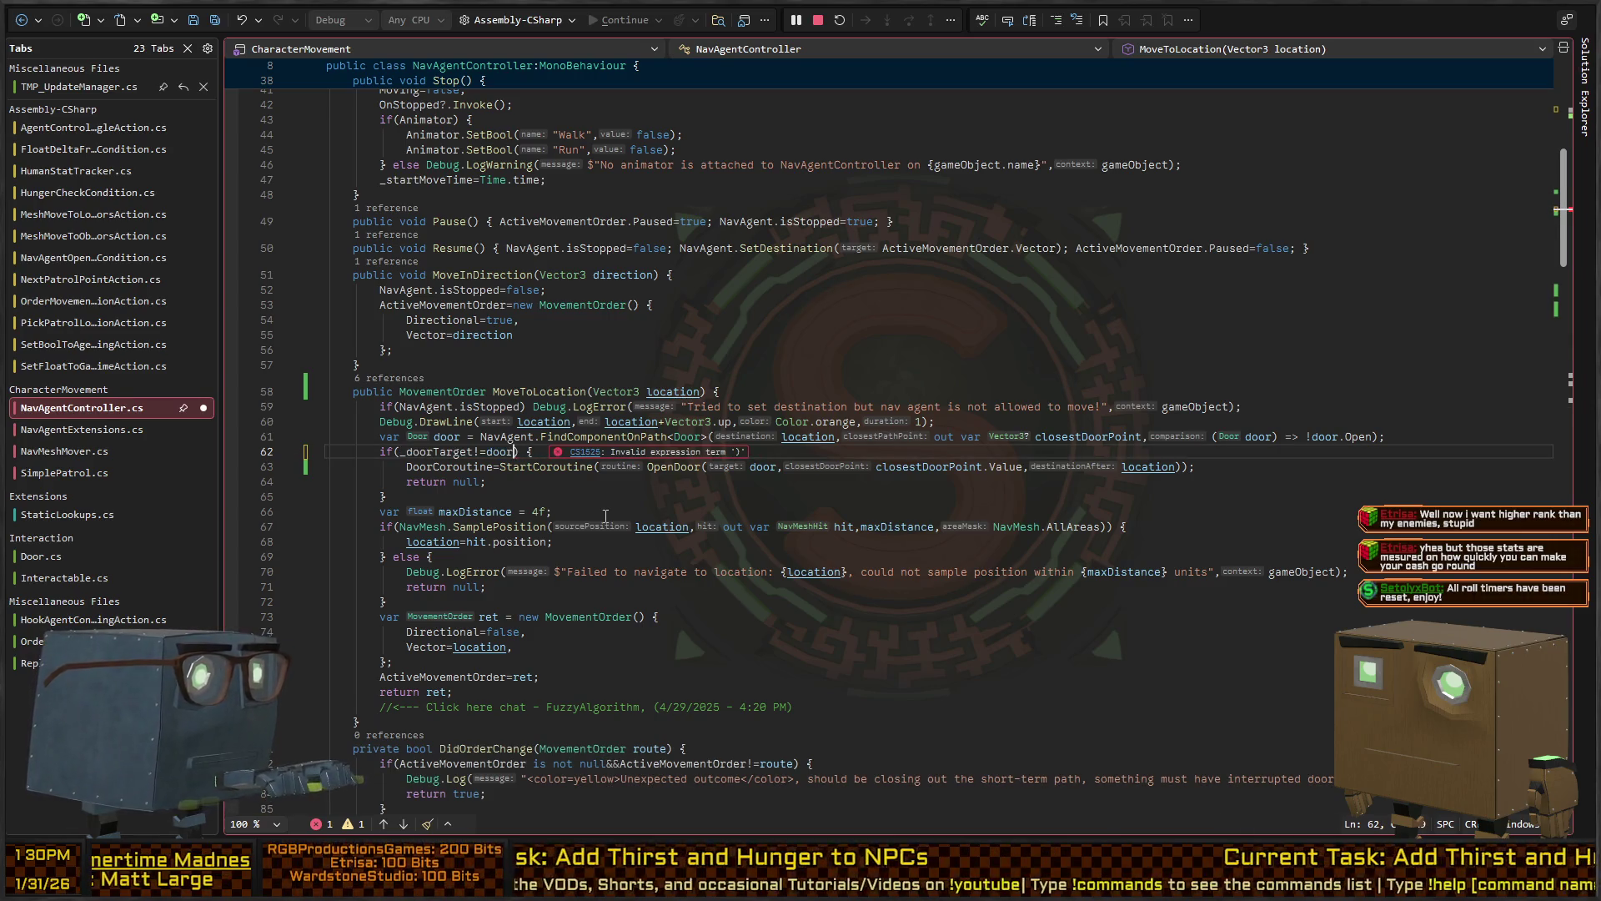
pyautogui.press('Home')
pyautogui.press('Right')
pyautogui.press('Right')
pyautogui.press('Right')
pyautogui.write('door&&')
# Add an else block containing if(door) return null; after the door block
pyautogui.press('Down')
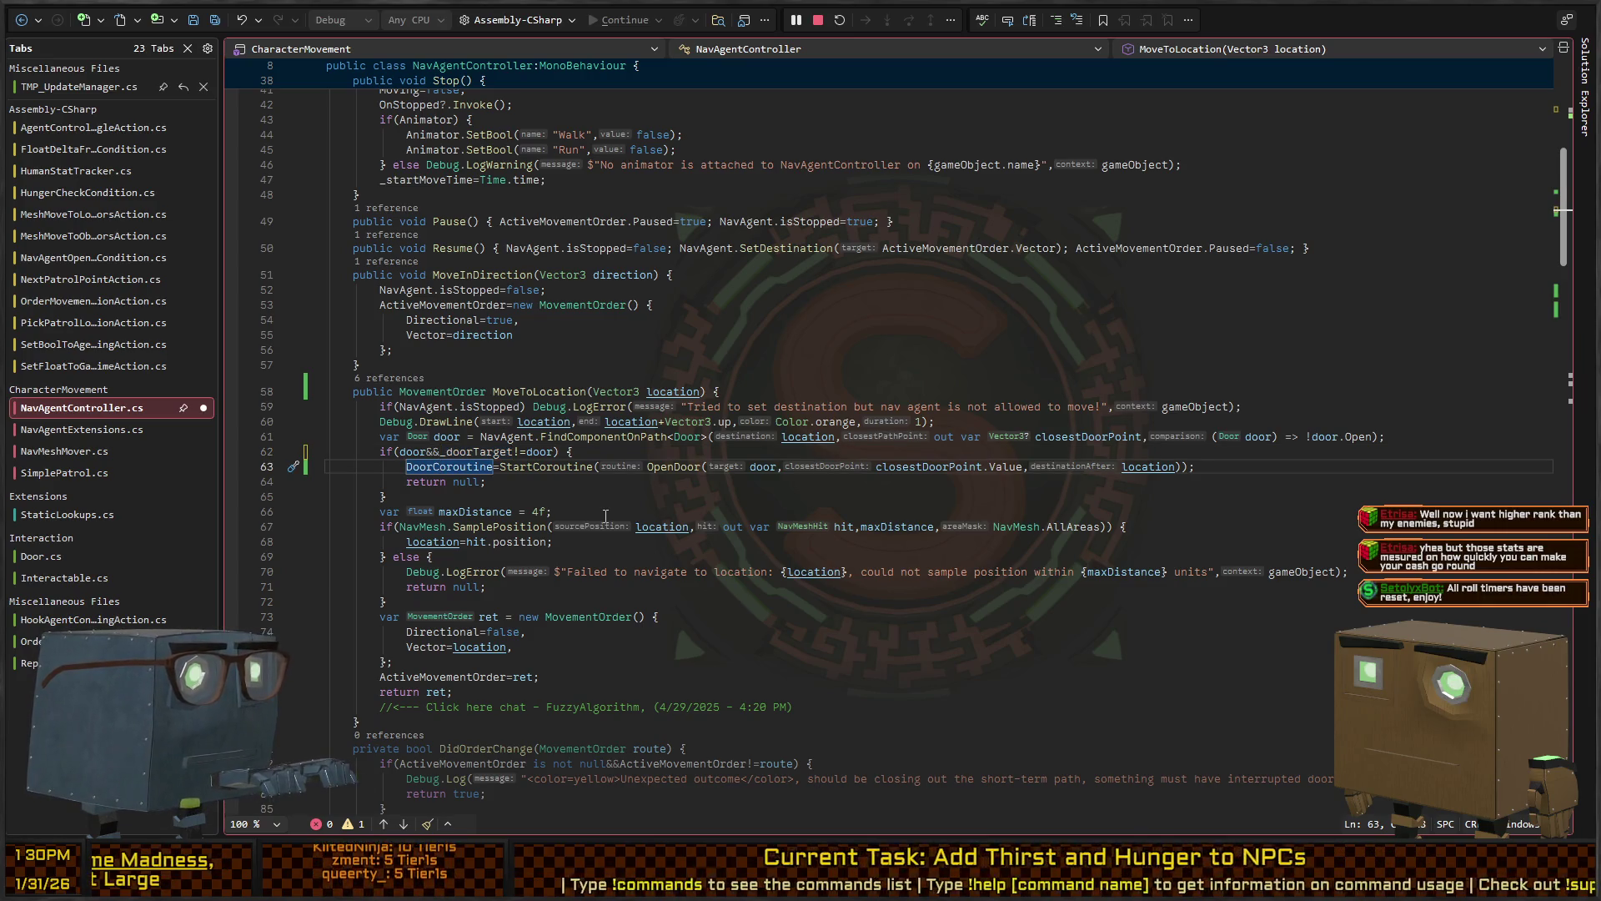
pyautogui.press('Down')
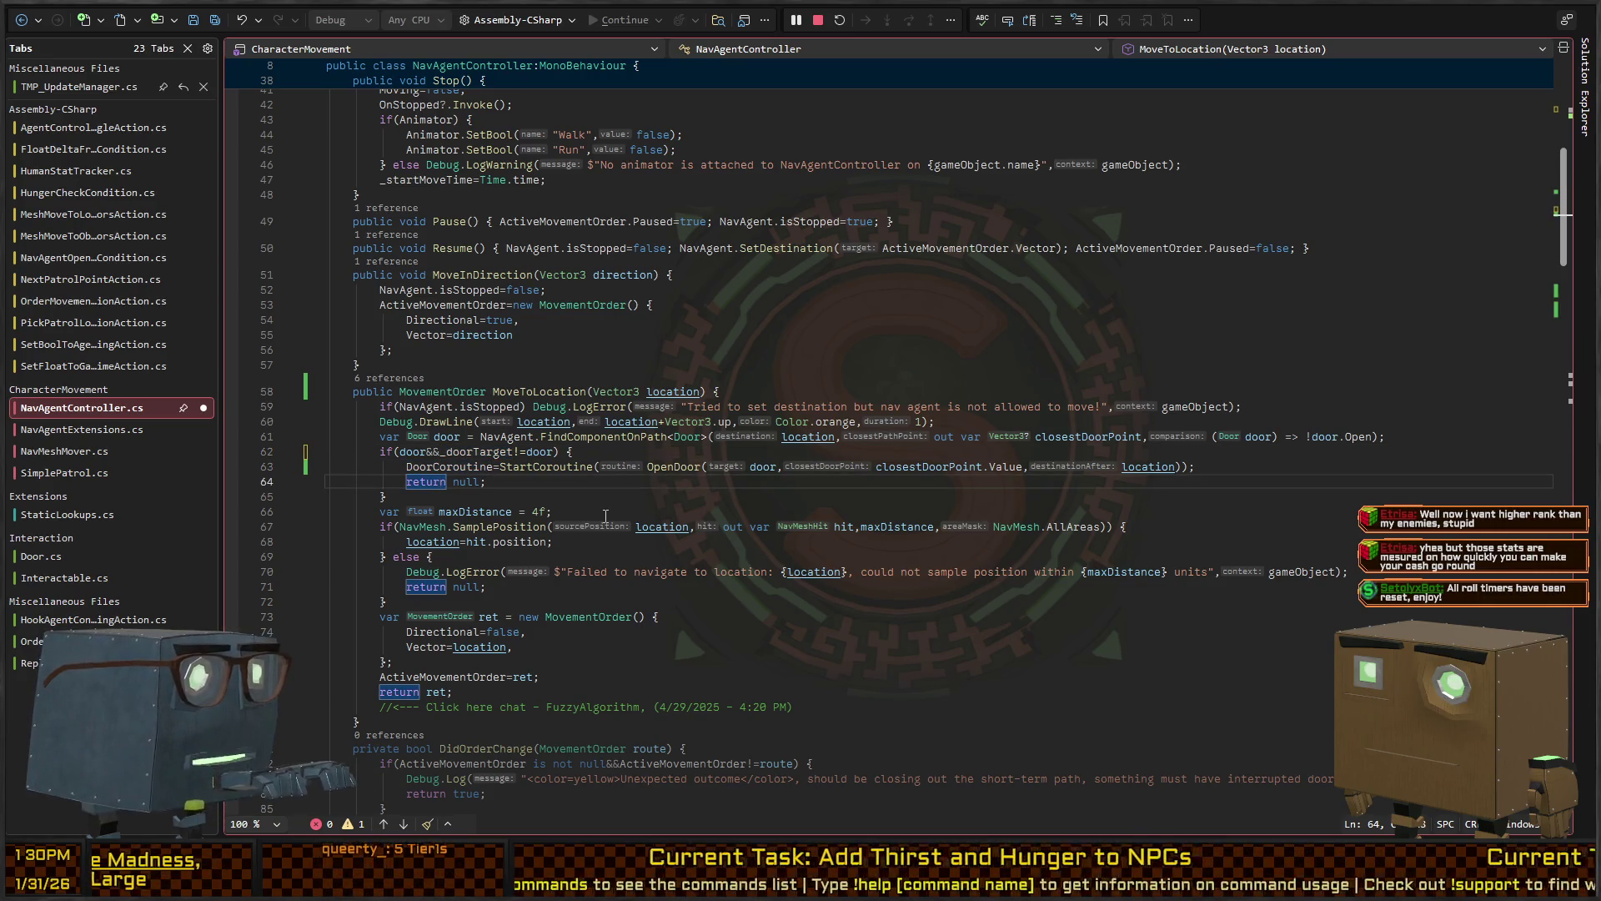
pyautogui.press('Down')
pyautogui.write('lse {')
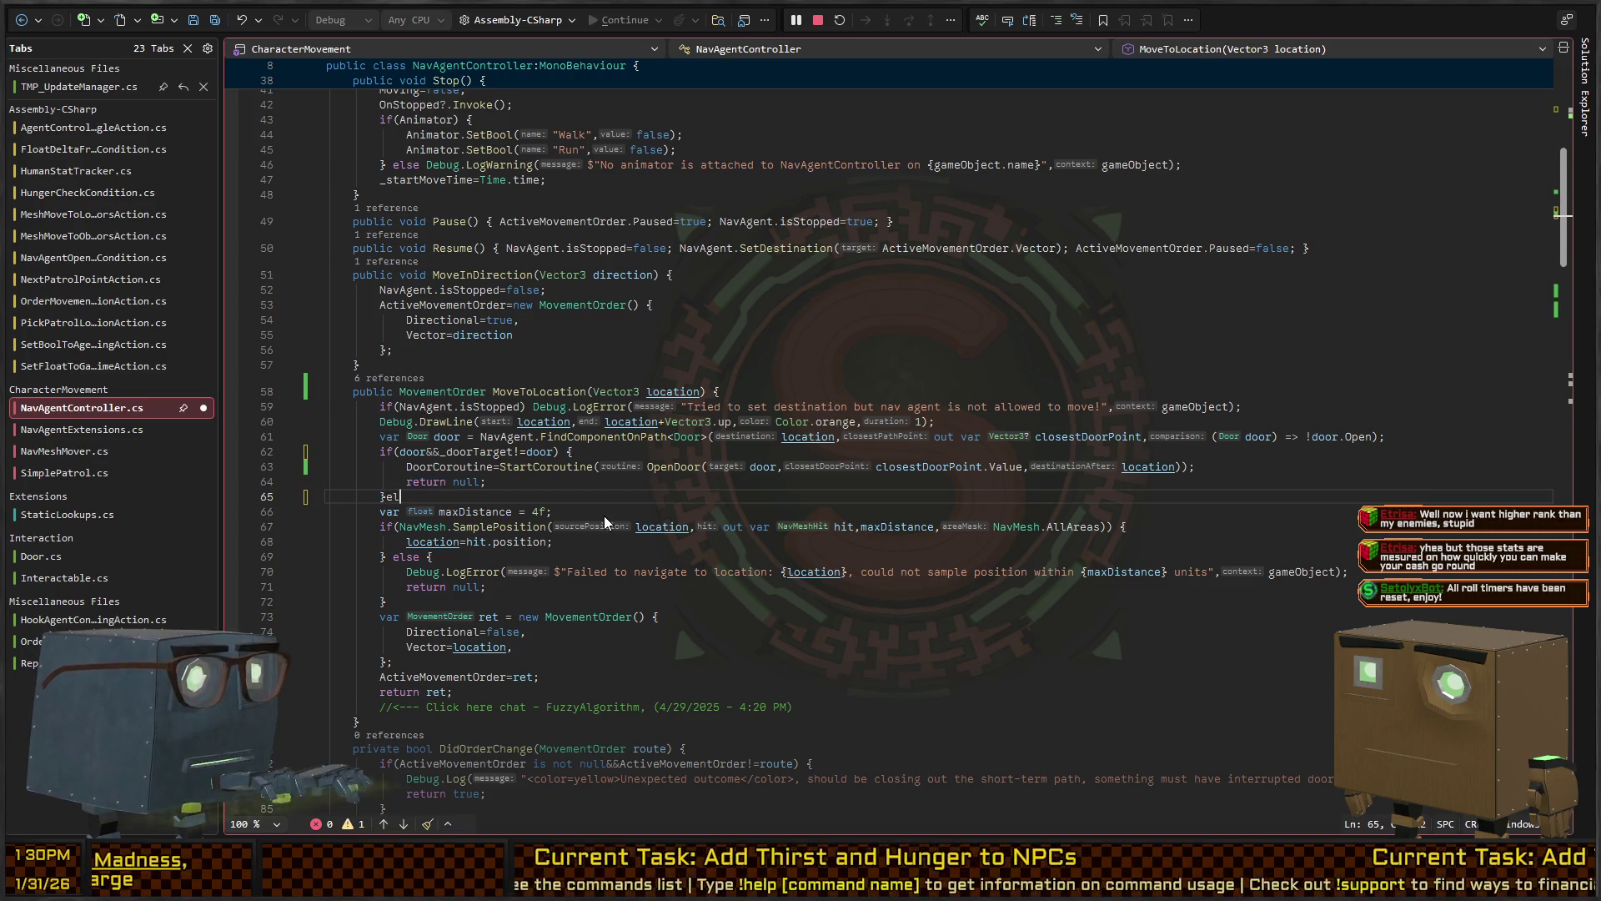
pyautogui.press('Return')
pyautogui.write('if(door)')
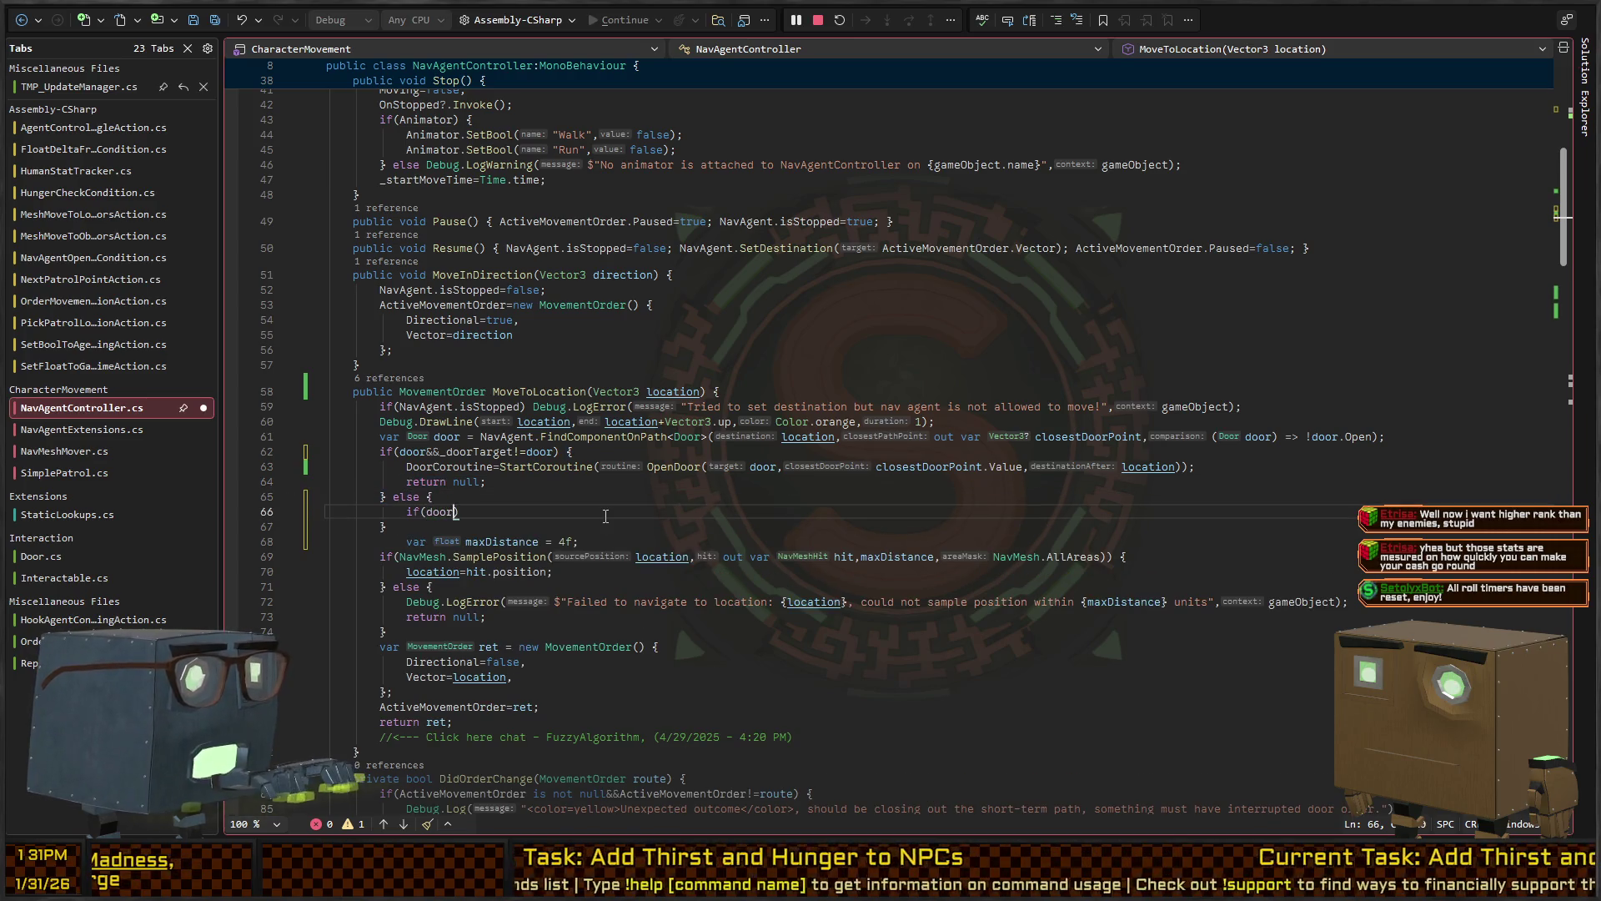
pyautogui.write(' return;')
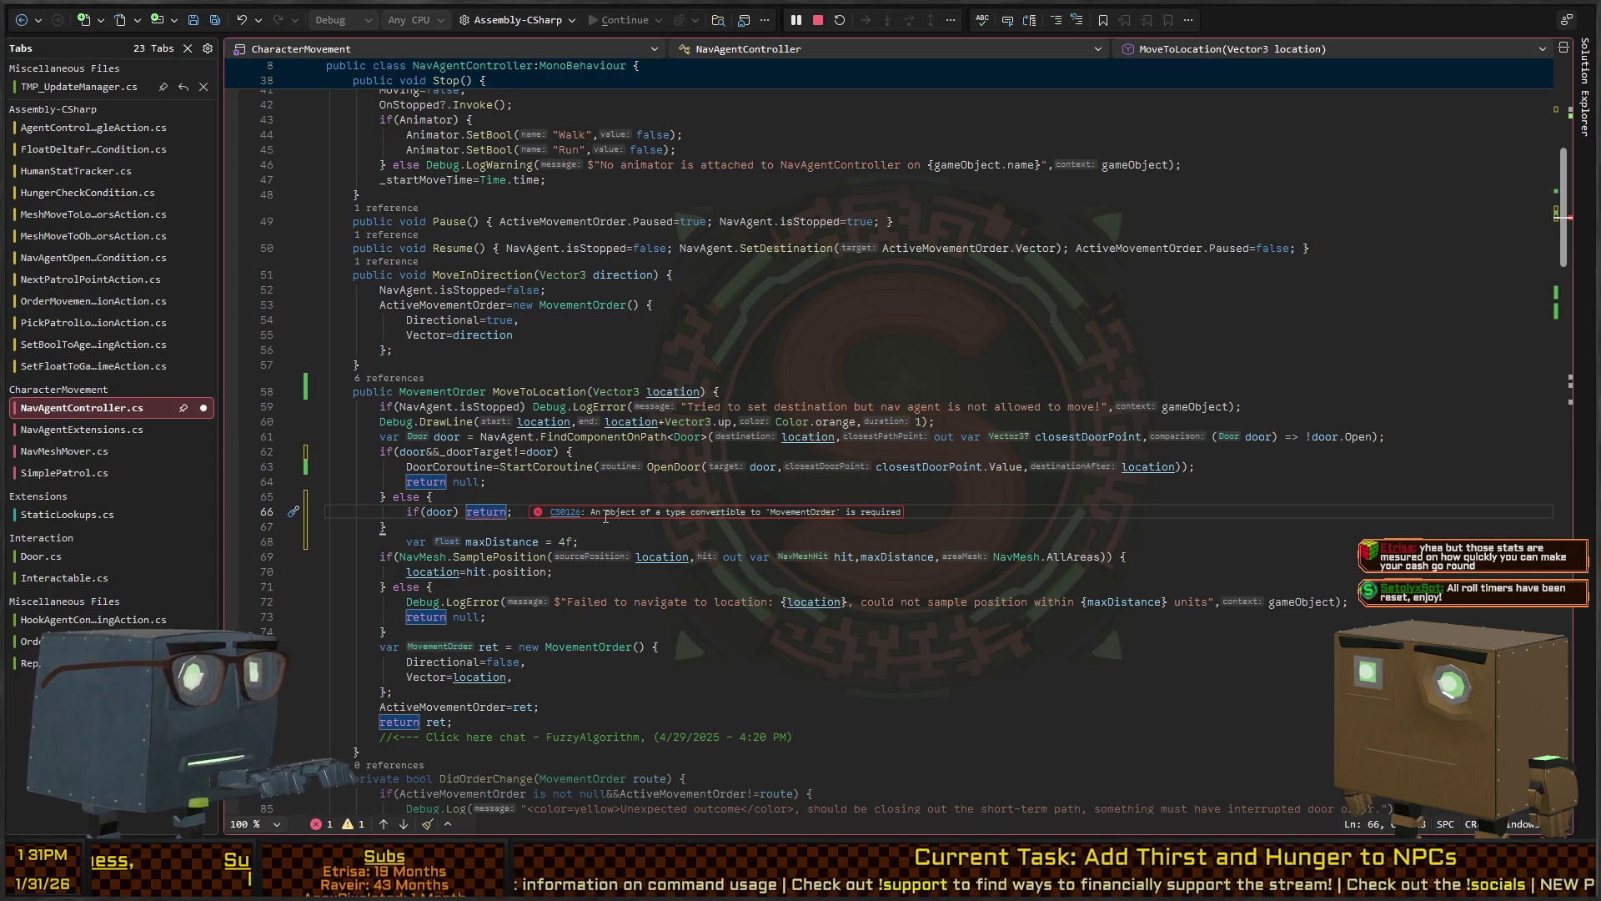
pyautogui.write('null')
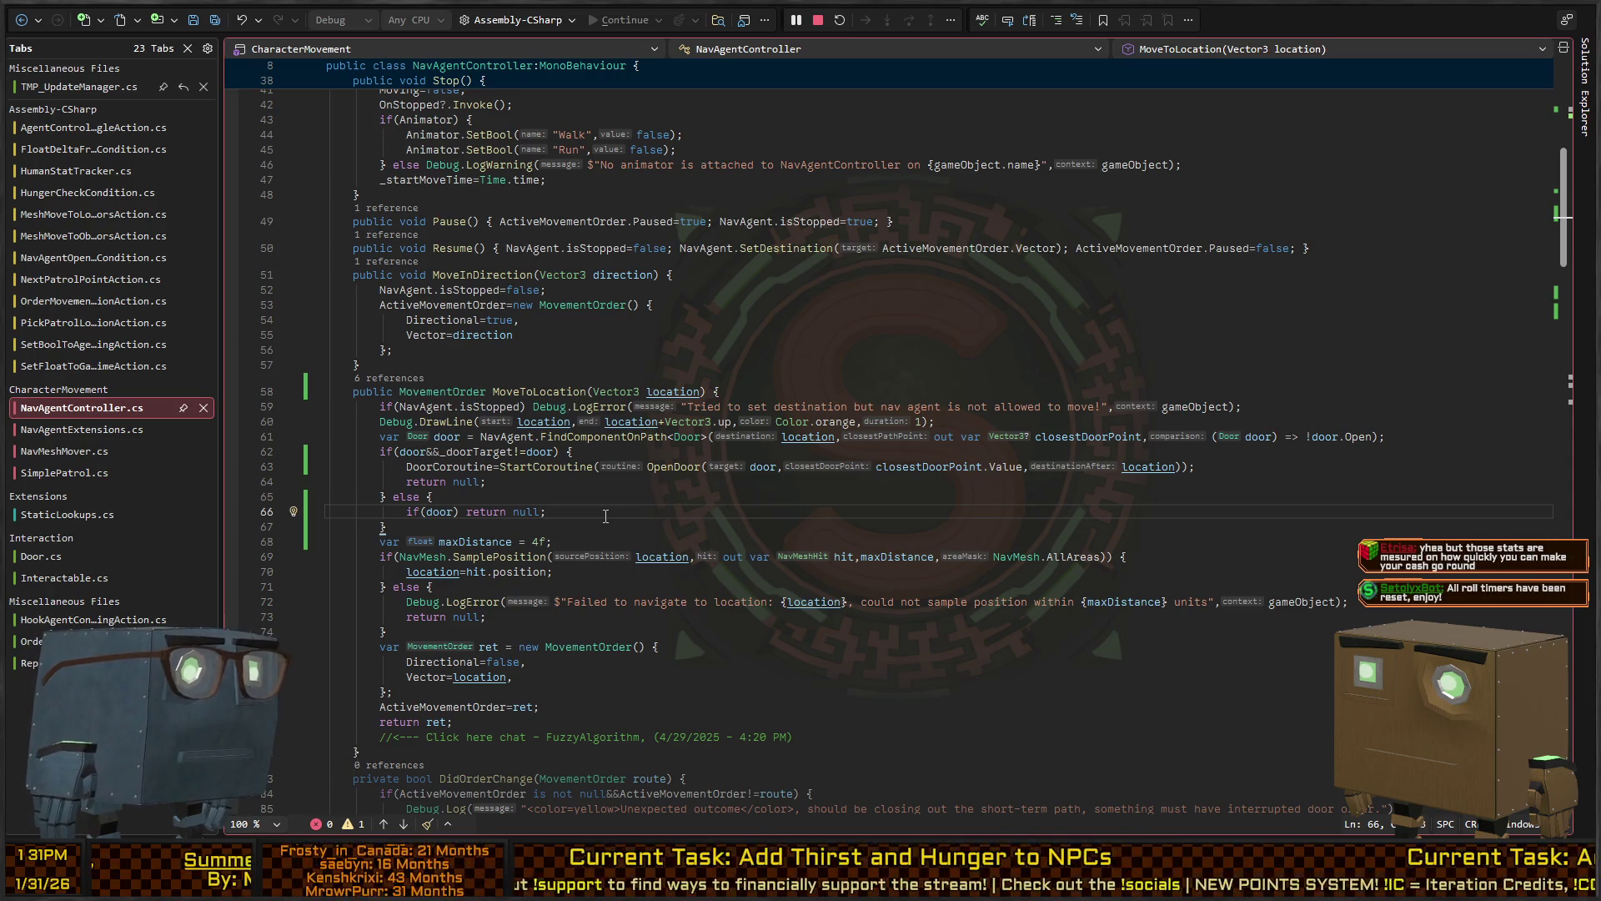
pyautogui.hotkey('ctrl', 'z')
pyautogui.hotkey('ctrl', 'z')
pyautogui.hotkey('ctrl', 'z')
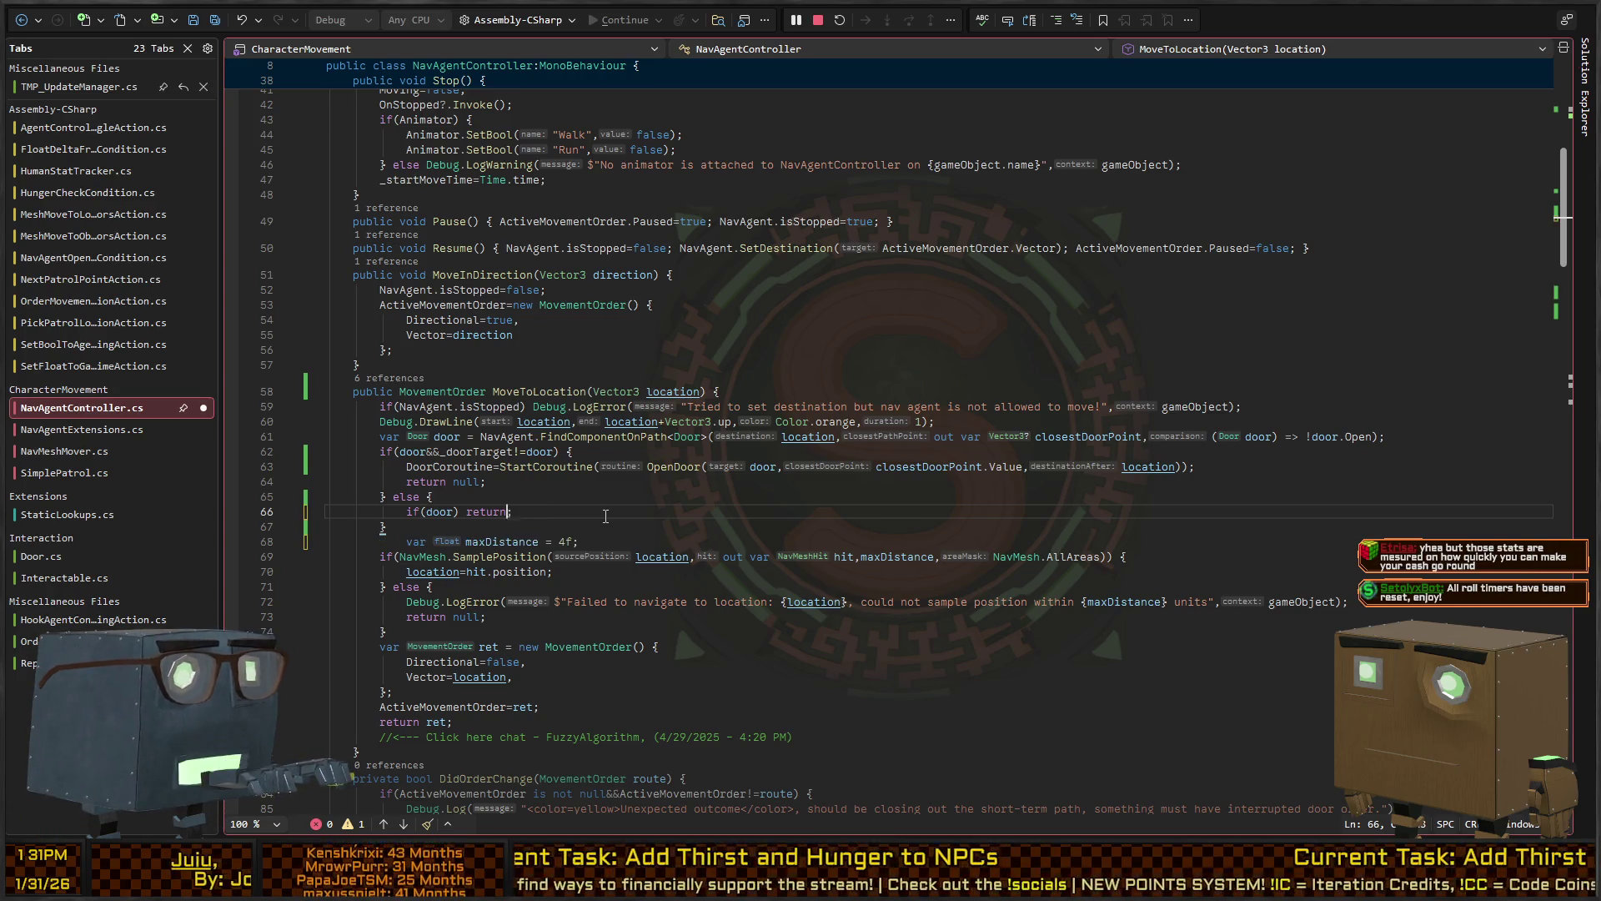
pyautogui.hotkey('ctrl', 'y')
pyautogui.hotkey('ctrl', 'y')
pyautogui.hotkey('ctrl', 'y')
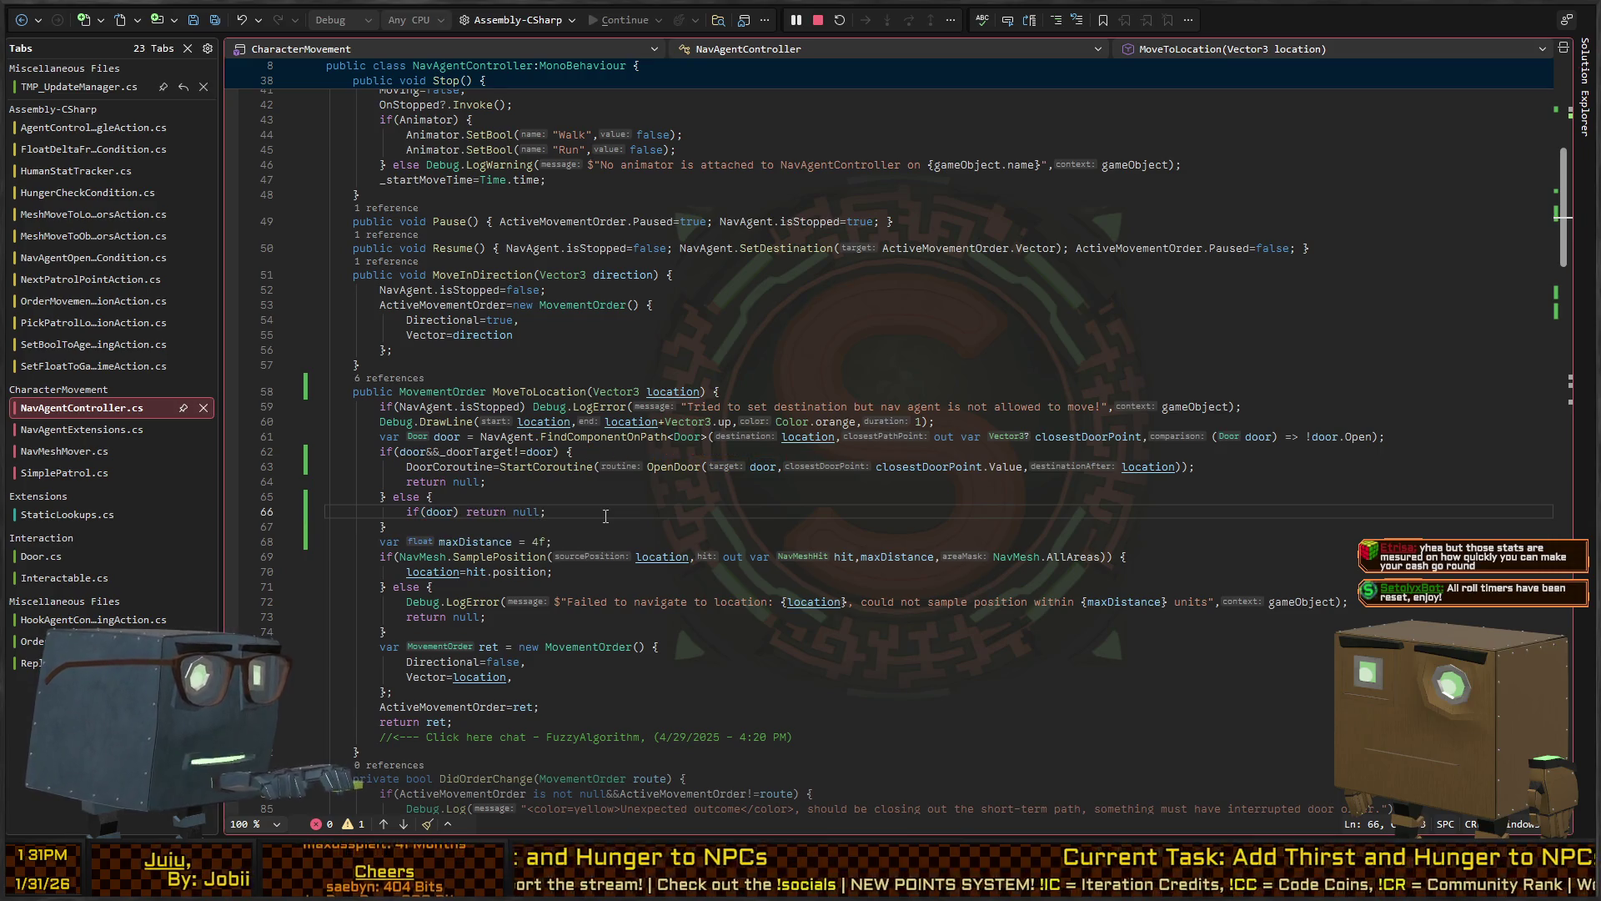
# Add _doorTarget = door; at the start of the door-opening block
pyautogui.press('Up')
pyautogui.press('Up')
pyautogui.press('Up')
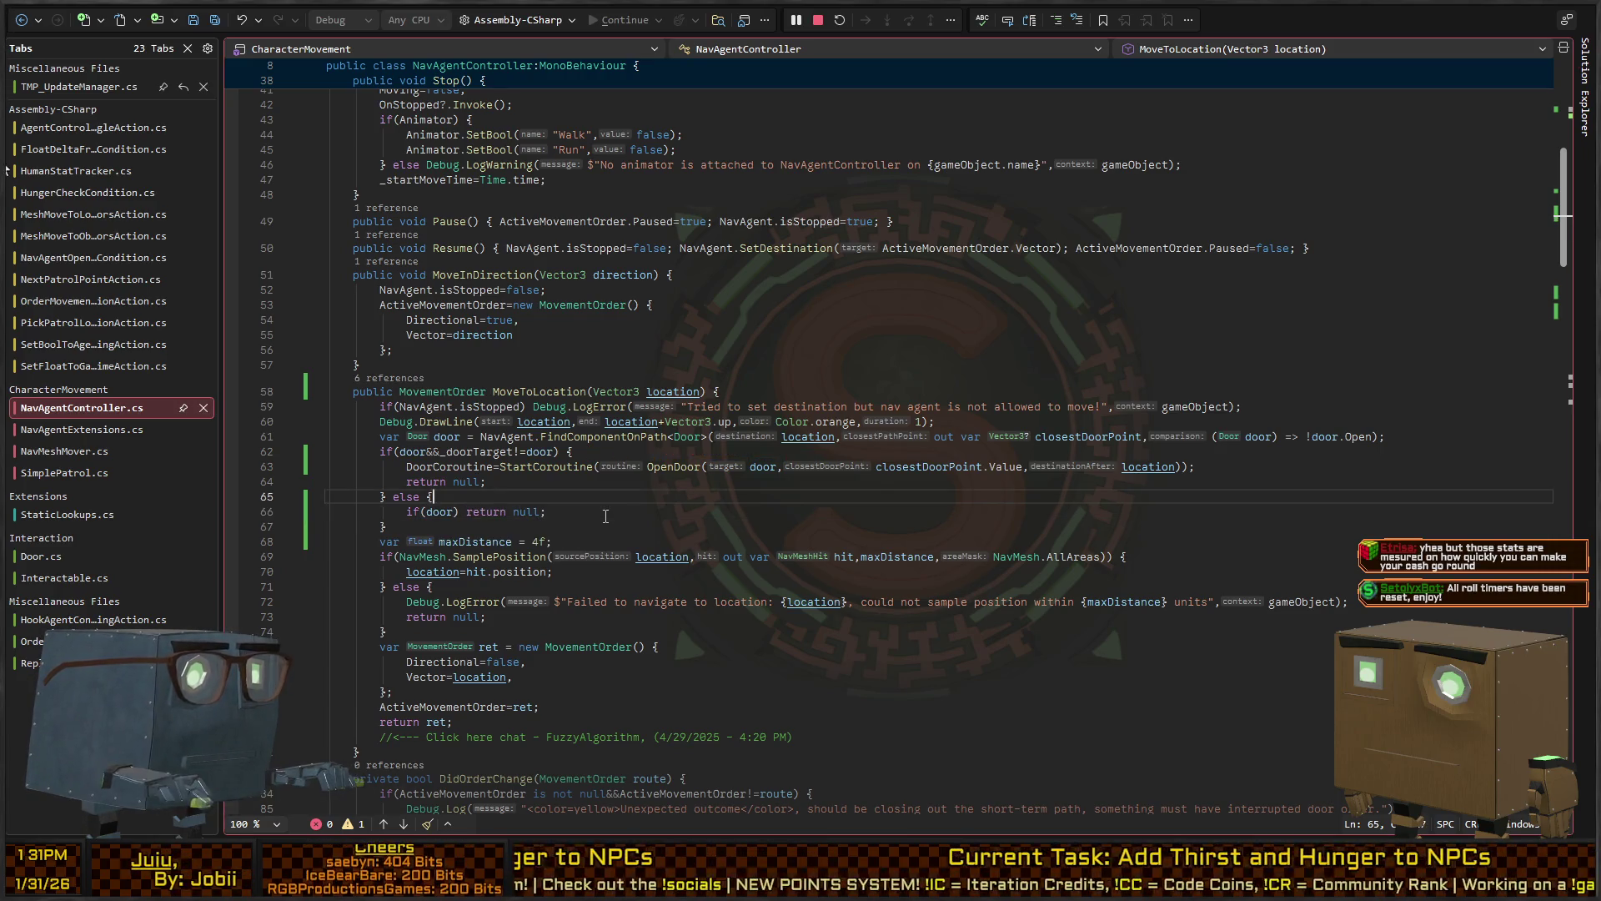
pyautogui.press('End')
pyautogui.press('Return')
pyautogui.write('oorTarget=door;')
pyautogui.press('Down')
pyautogui.hotkey('ctrl', 'Right')
pyautogui.hotkey('ctrl', 'Right')
pyautogui.hotkey('ctrl', 'Right')
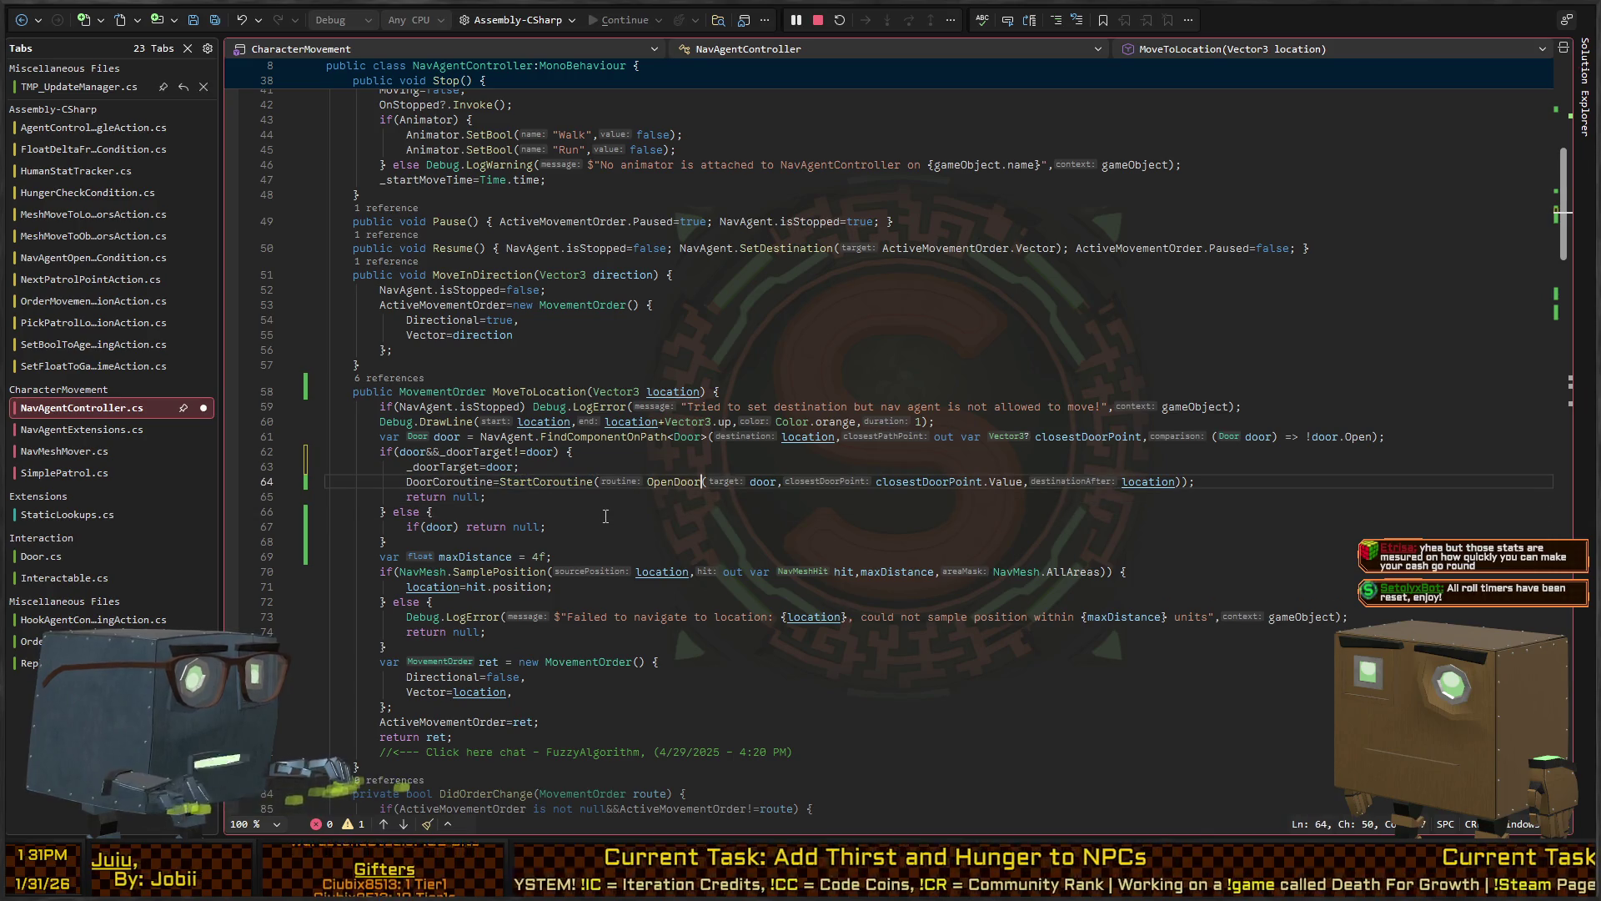
# In OpenDoor, add _doorTarget = null; after DoorCoroutine = null; and save NavAgentController.cs
pyautogui.press('F12')
pyautogui.press('Down')
pyautogui.press('Down')
pyautogui.press('Down')
pyautogui.press('pagedown')
pyautogui.press('Down')
pyautogui.press('Down')
pyautogui.press('Down')
pyautogui.press('Up')
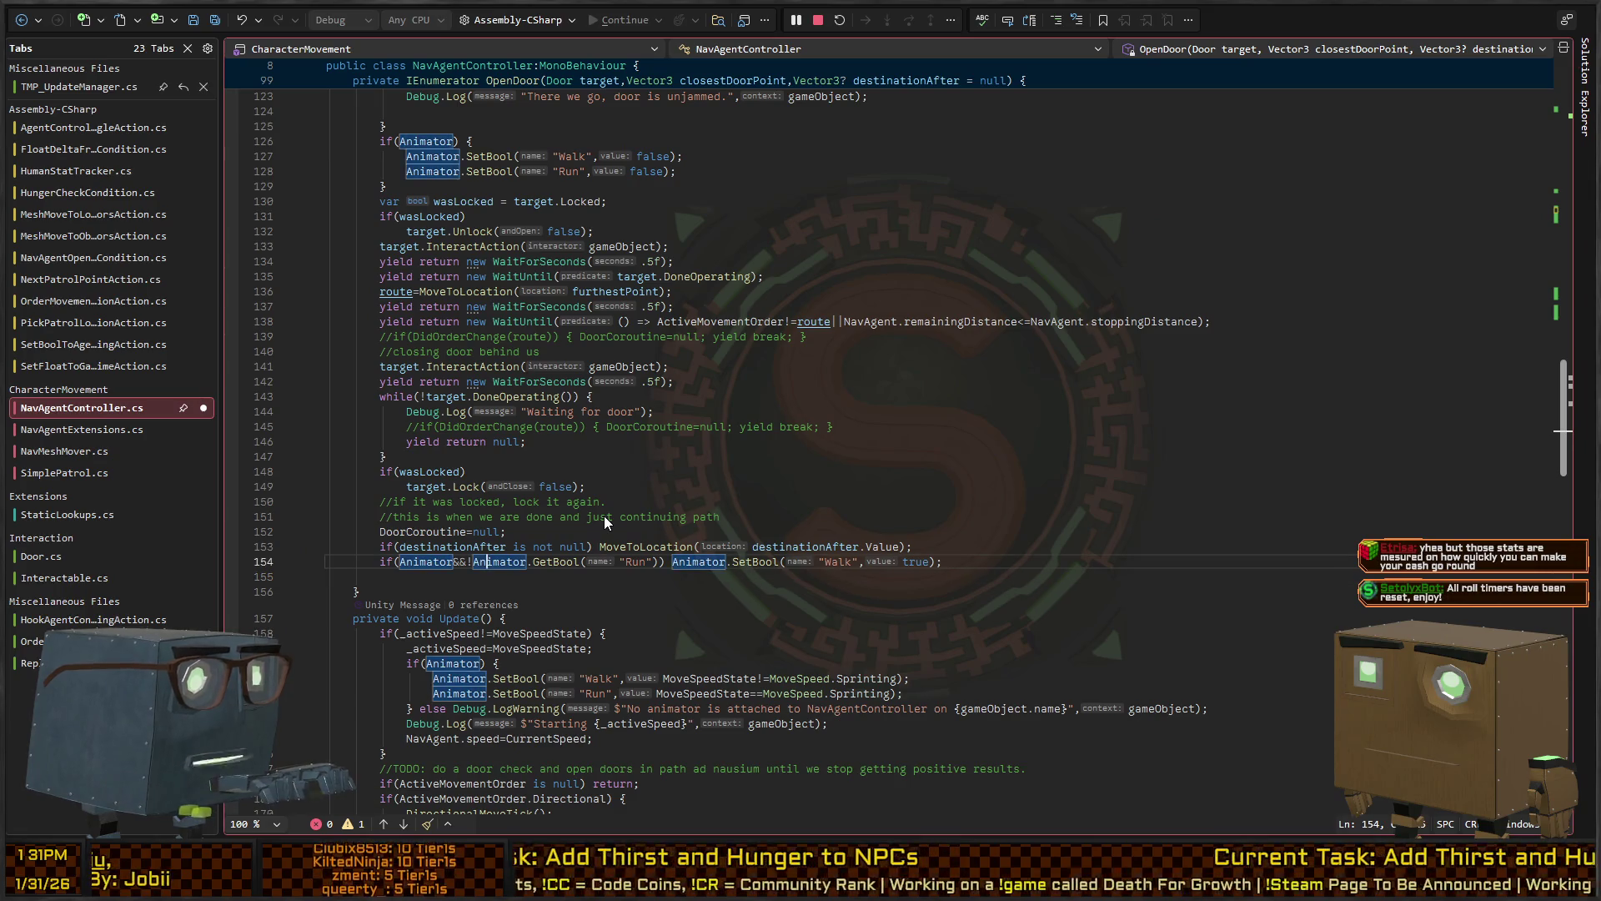
pyautogui.press('Up')
pyautogui.hotkey('ctrl', 'Return')
pyautogui.write('_doorTarge')
pyautogui.write('t=null;')
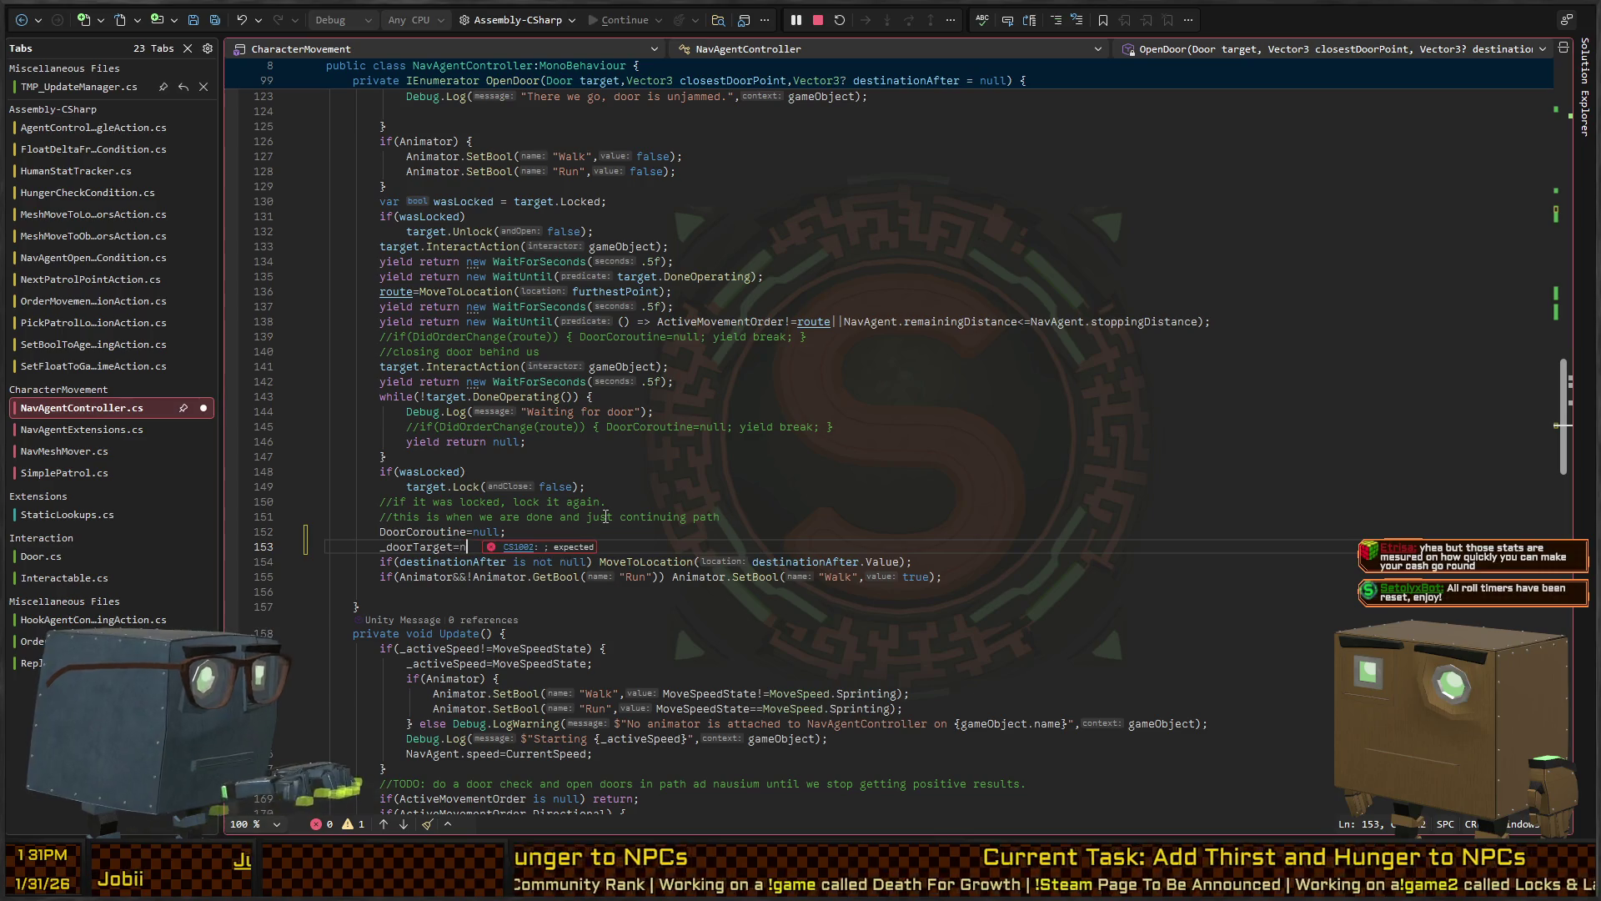
pyautogui.hotkey('ctrl', 's')
pyautogui.hotkey('ctrl', 'Tab')
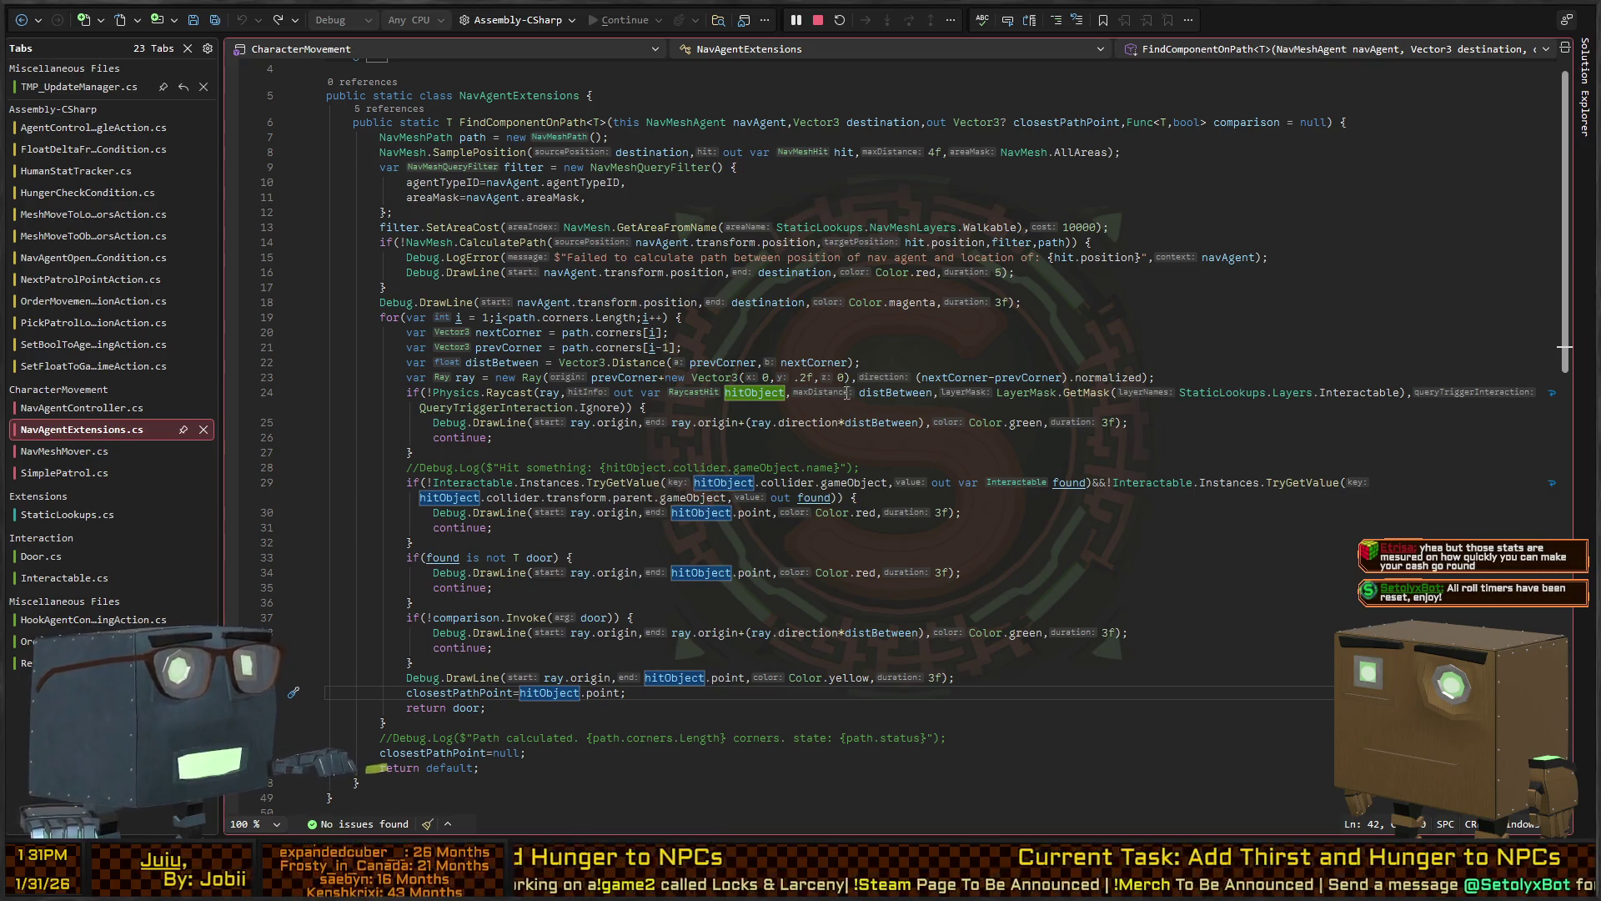
pyautogui.hotkey('alt', 'Tab')
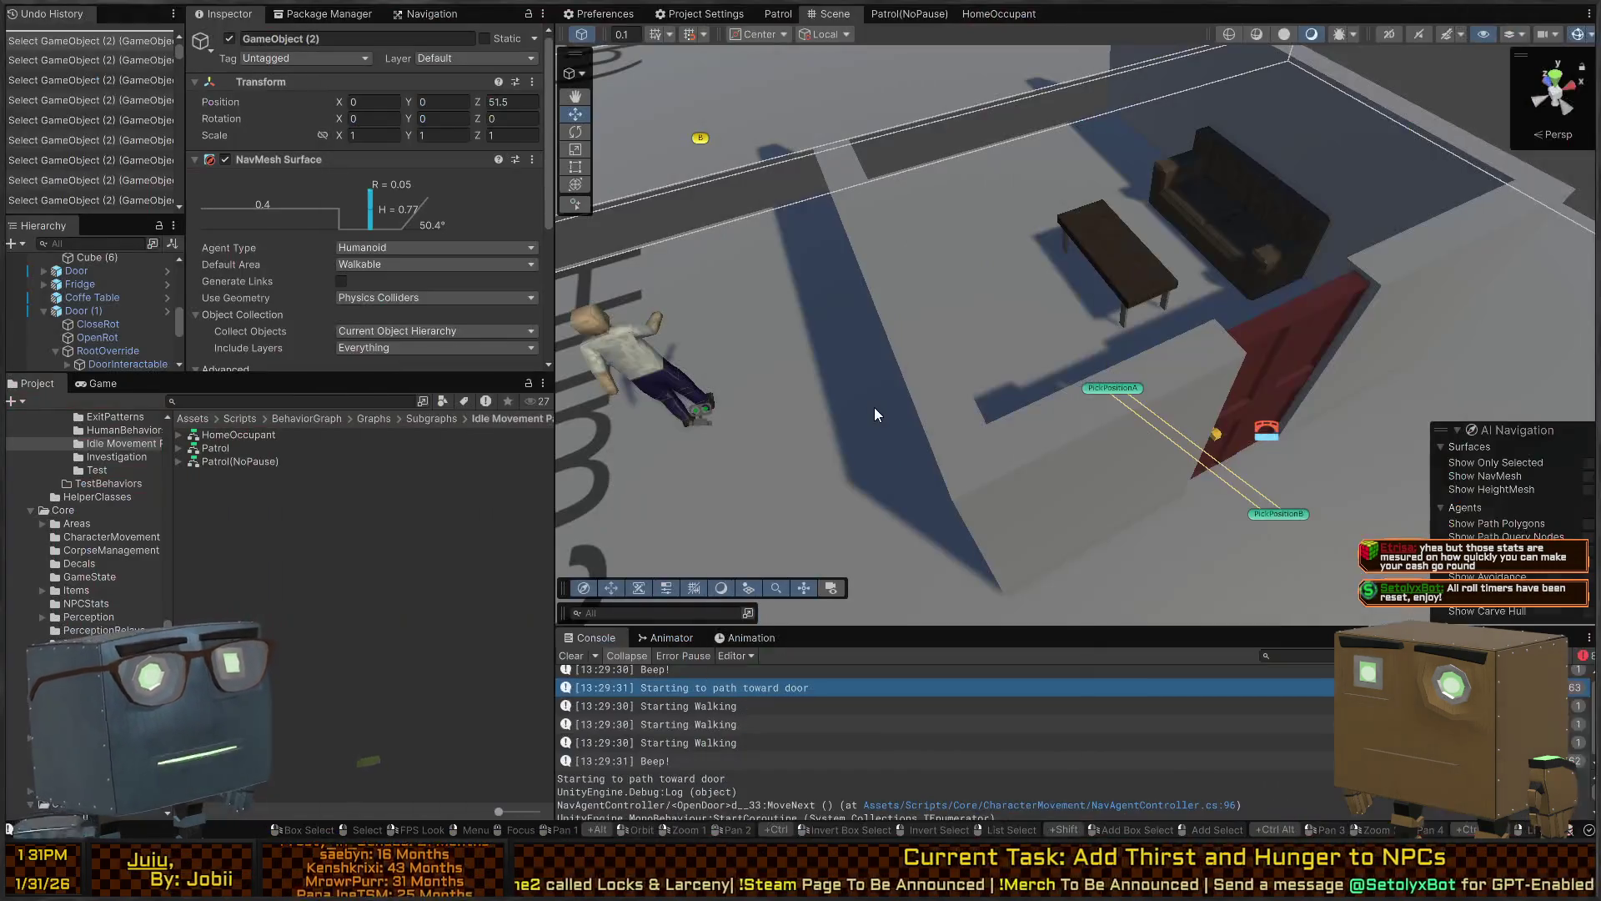
pyautogui.moveTo(874, 407)
pyautogui.mouseDown()
pyautogui.moveTo(867, 359)
pyautogui.moveTo(903, 311)
pyautogui.moveTo(869, 271)
pyautogui.moveTo(973, 238)
pyautogui.mouseUp()
pyautogui.hotkey('ctrl', 'p')
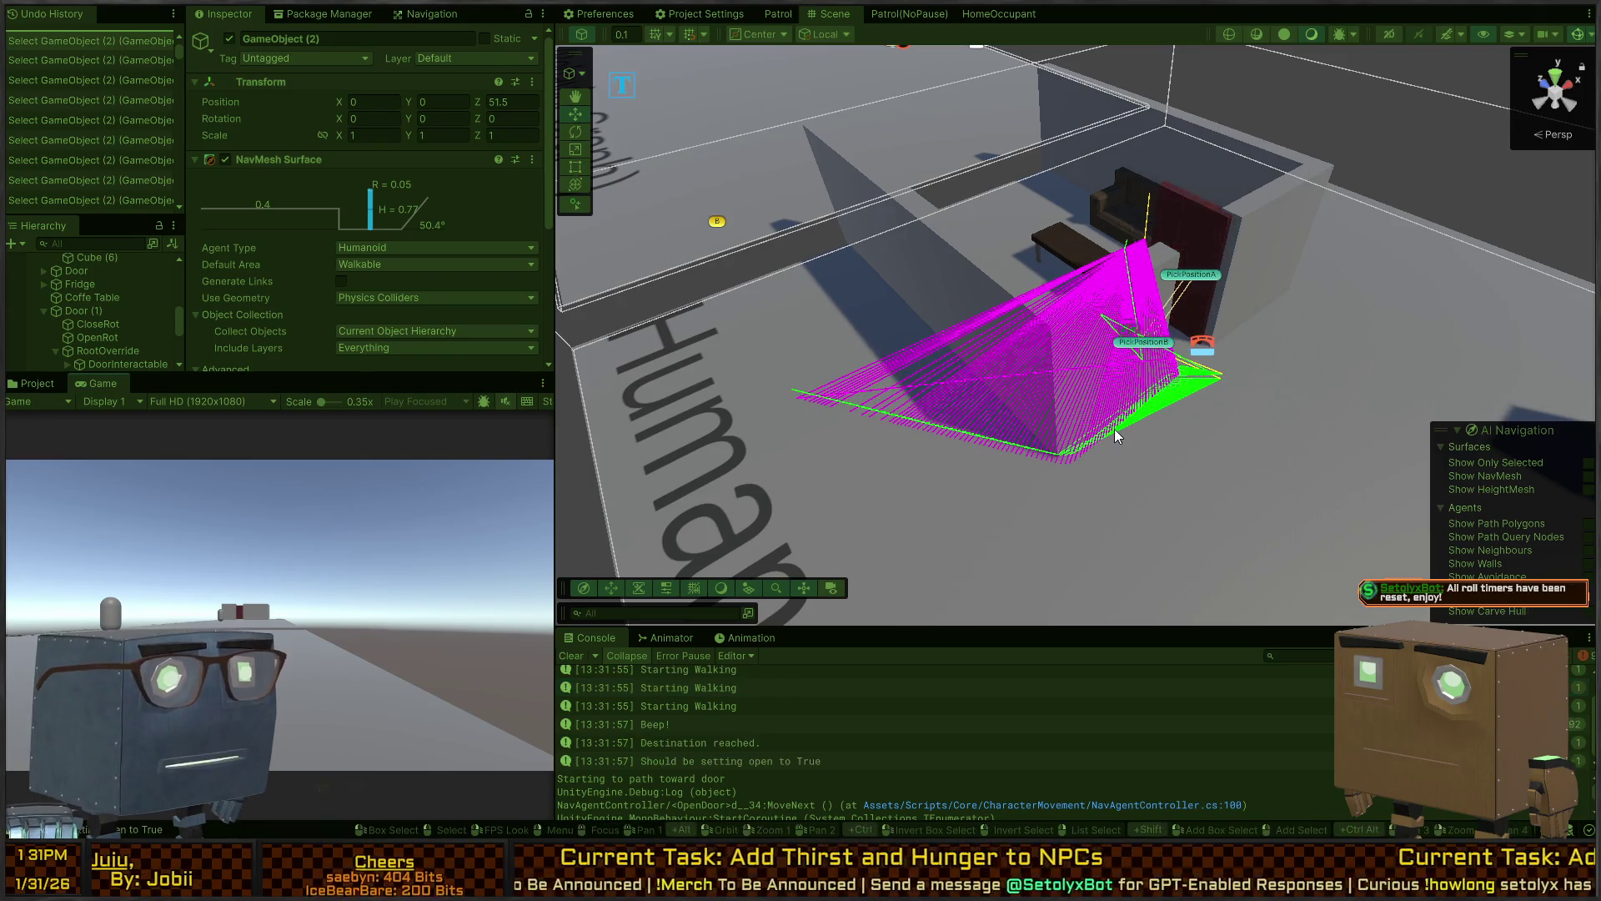
pyautogui.hotkey('ctrl', 'p')
pyautogui.hotkey('alt', 'Tab')
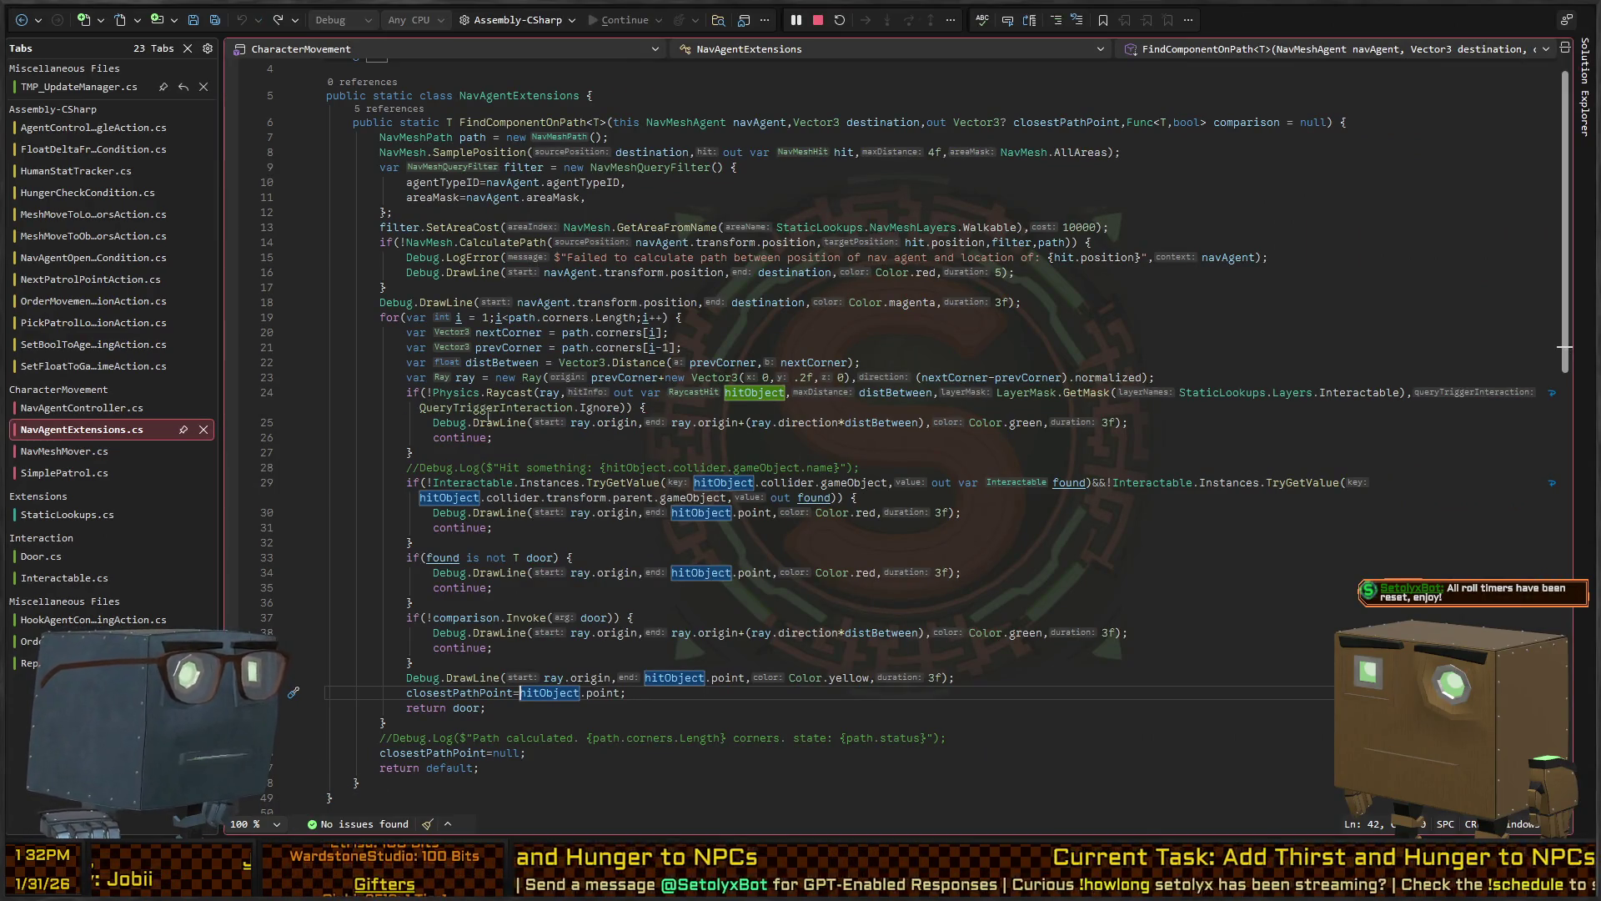
# Return to NavAgentController.cs and place the cursor after MoveToLocation's location parameter
pyautogui.scroll(1, 720, 365)
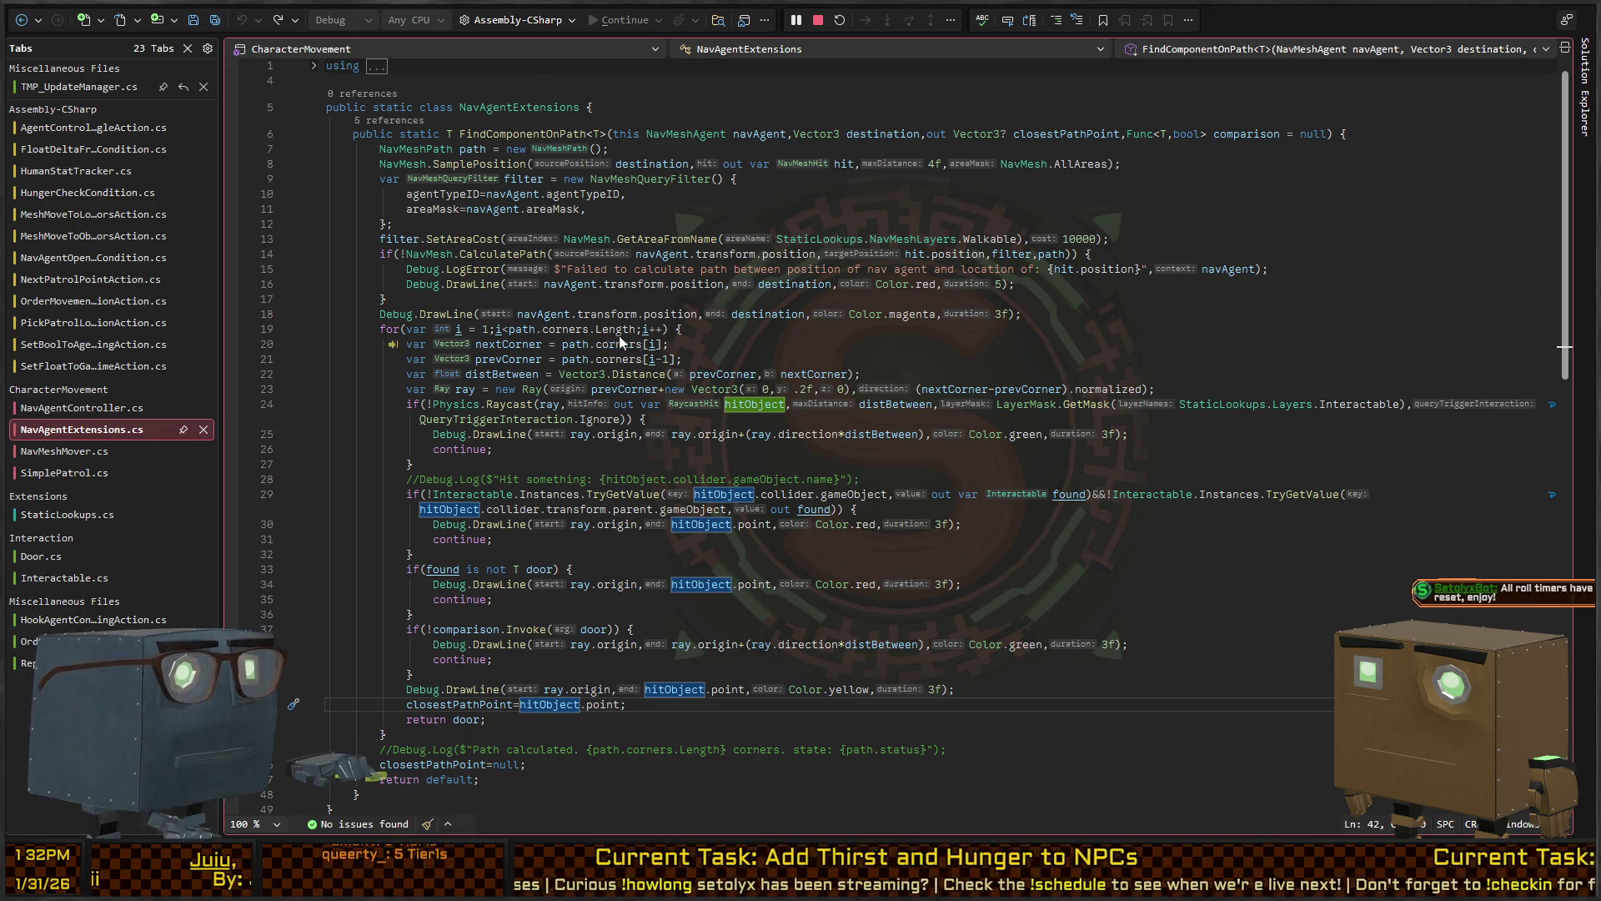
pyautogui.hotkey('ctrl', 'Tab')
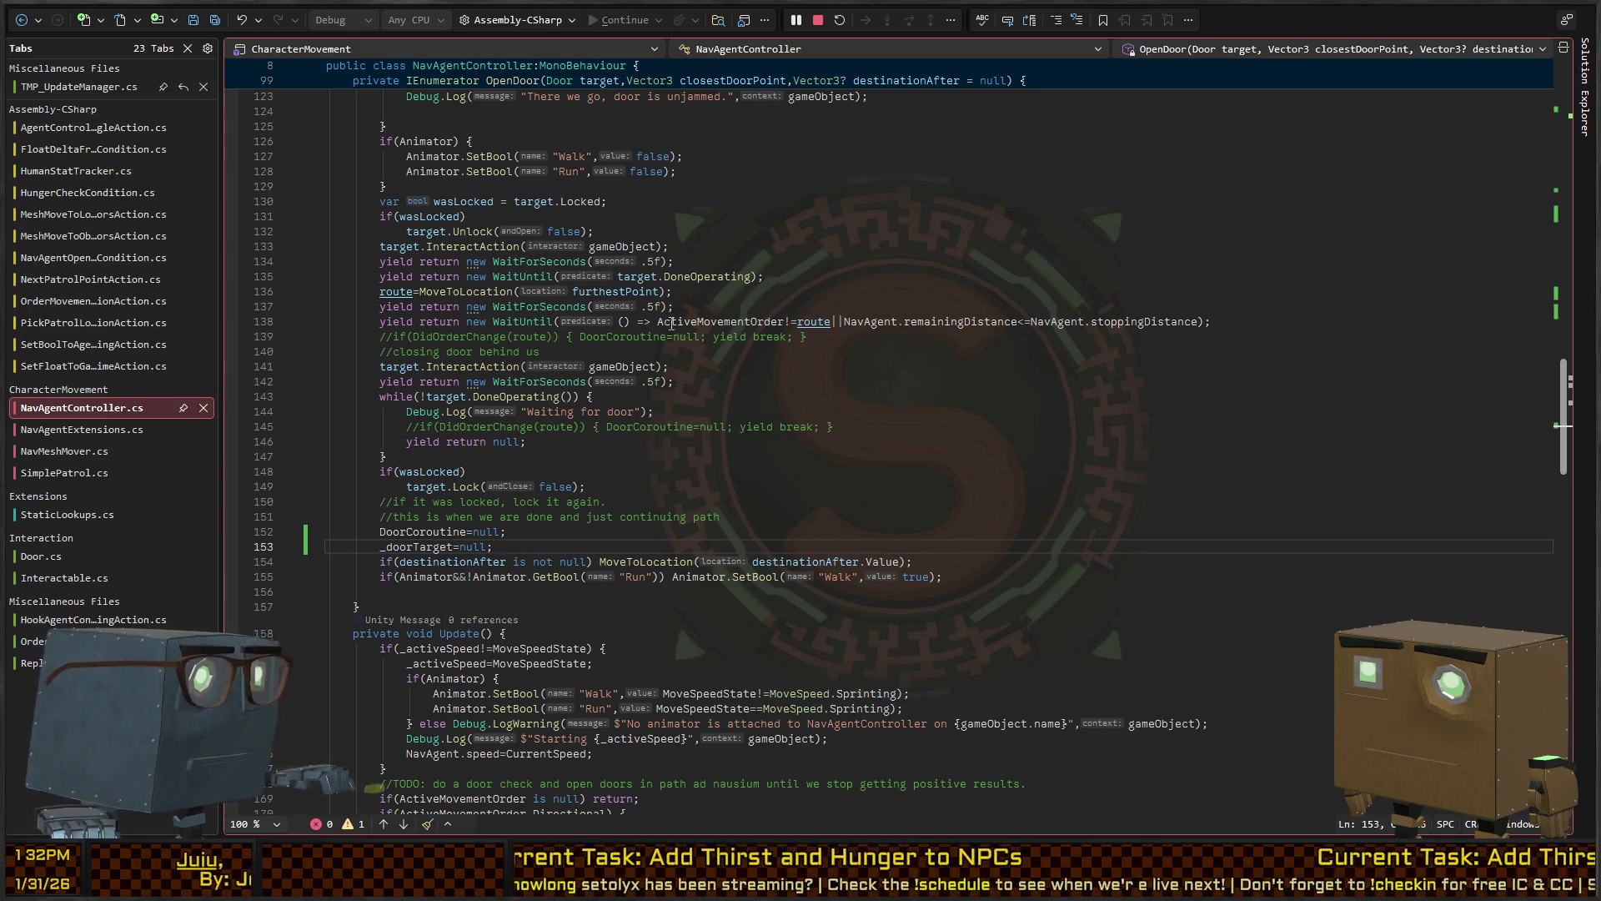
pyautogui.scroll(6, 602, 306)
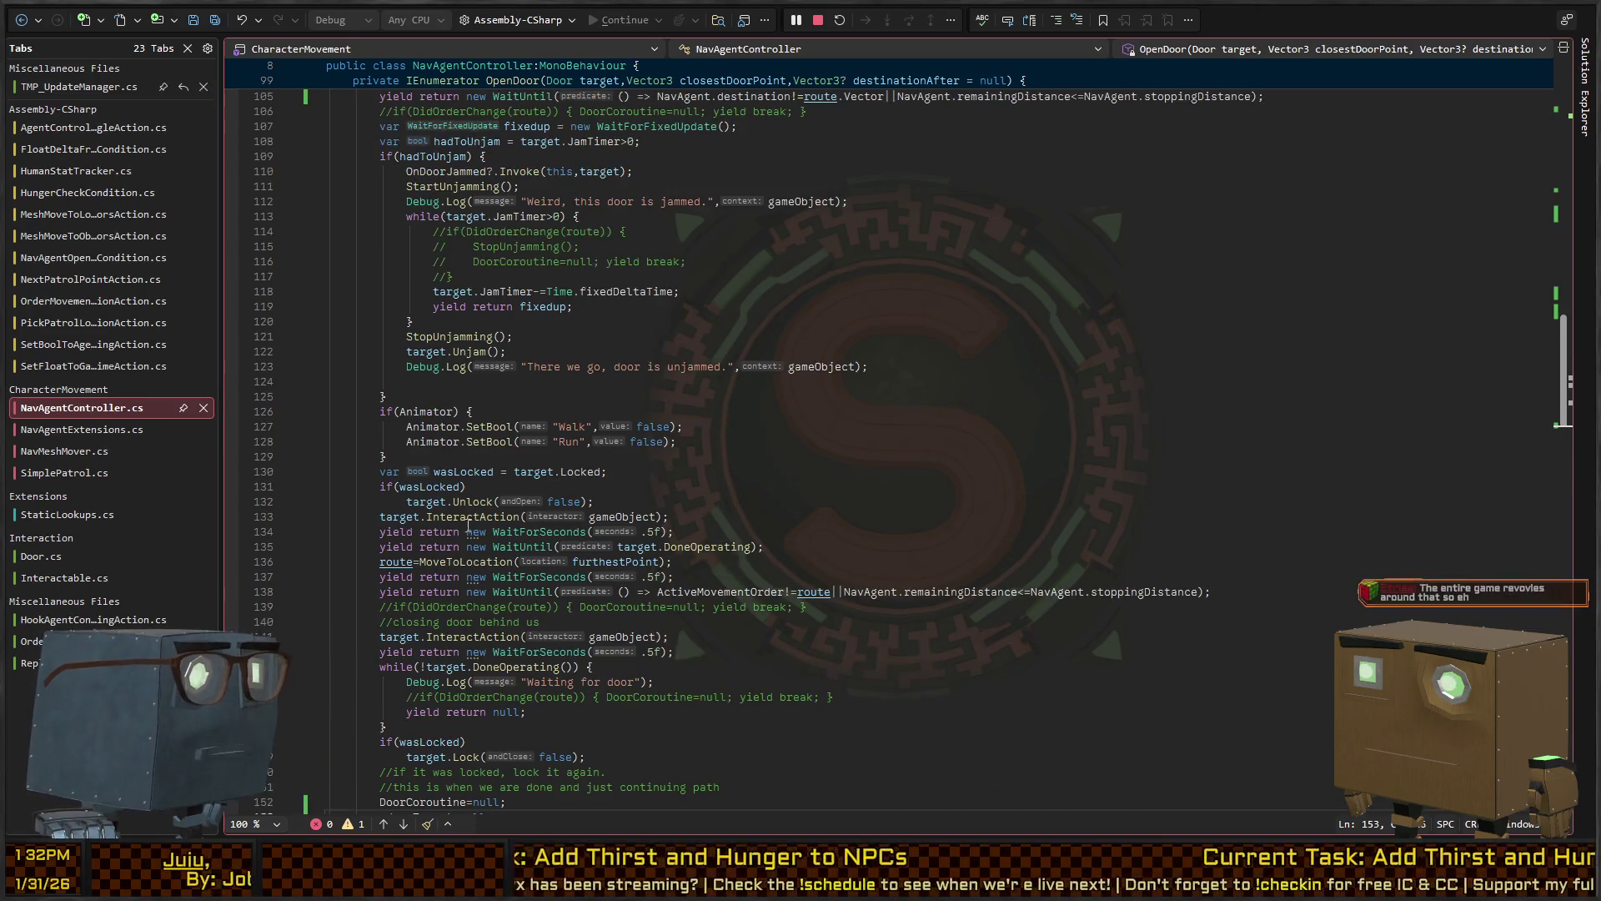
pyautogui.keyDown('ctrl'); pyautogui.click(489, 567); pyautogui.keyUp('ctrl')
pyautogui.click(702, 432)
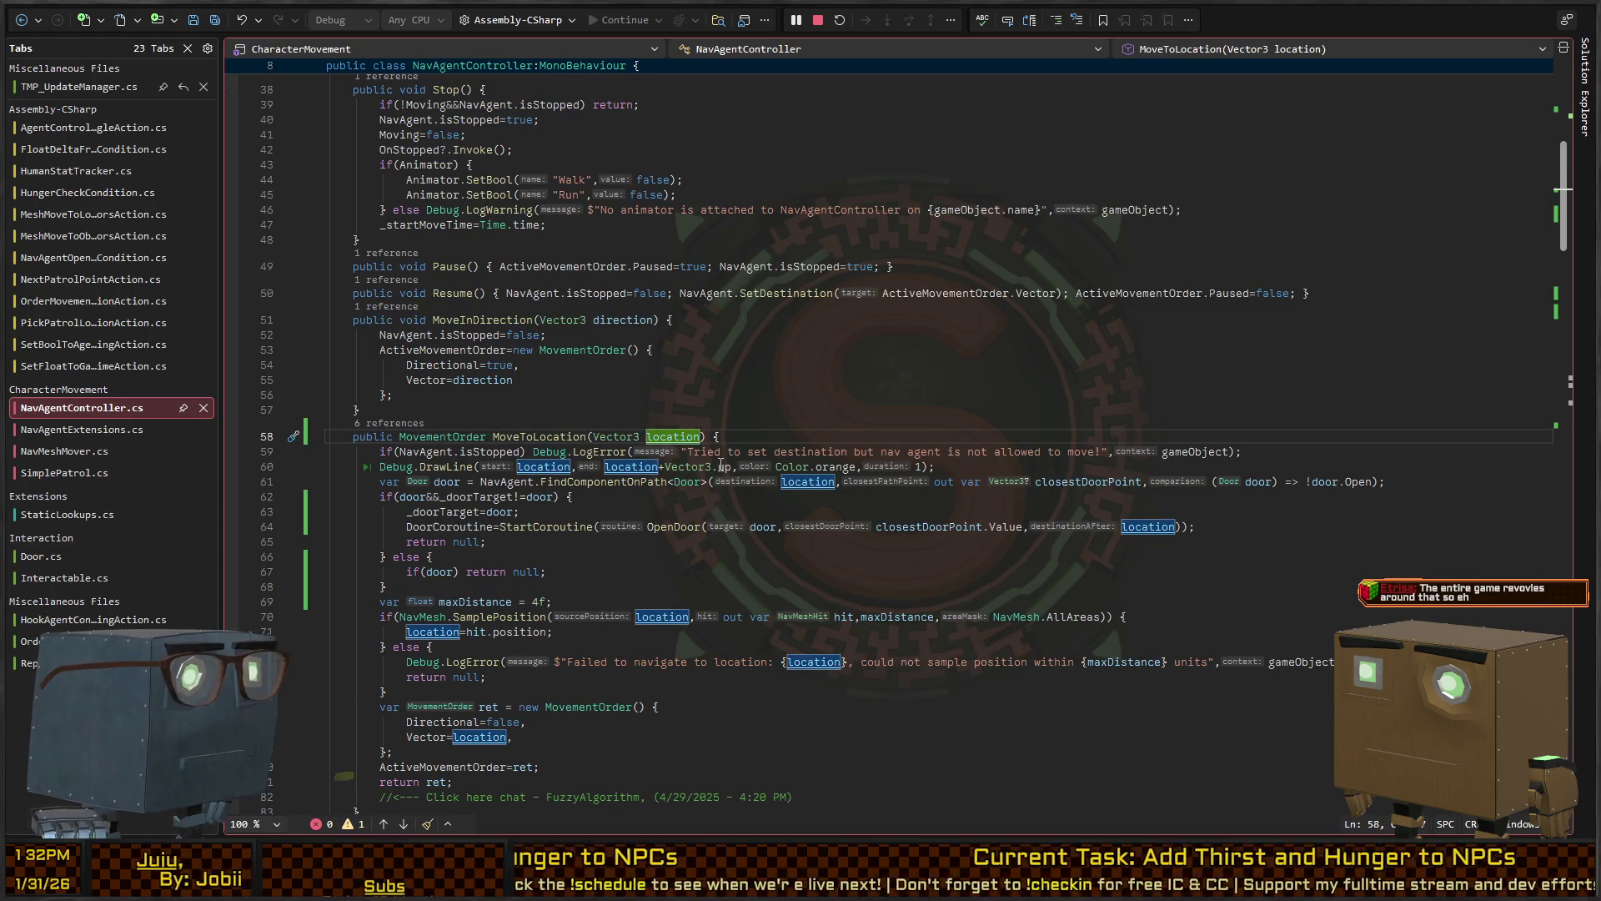
# Add a bool doorQuery = true parameter and a doorQuery ? … : null ternary on the door lookup, then save
pyautogui.write(', bool ')
pyautogui.write('doorQuery = t')
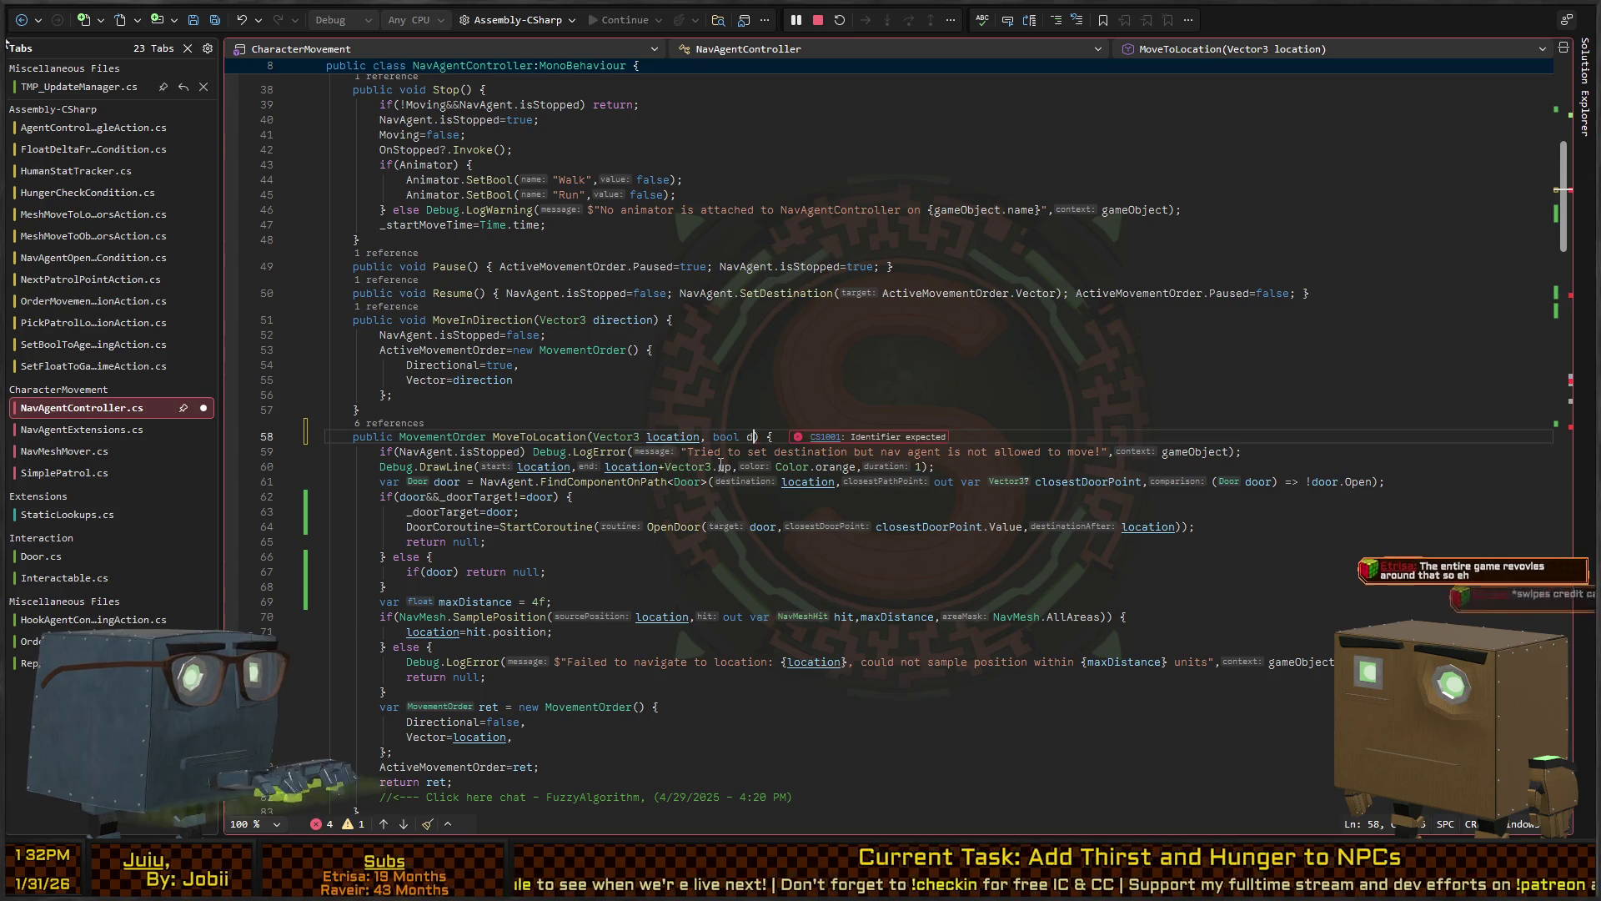
pyautogui.write('rue')
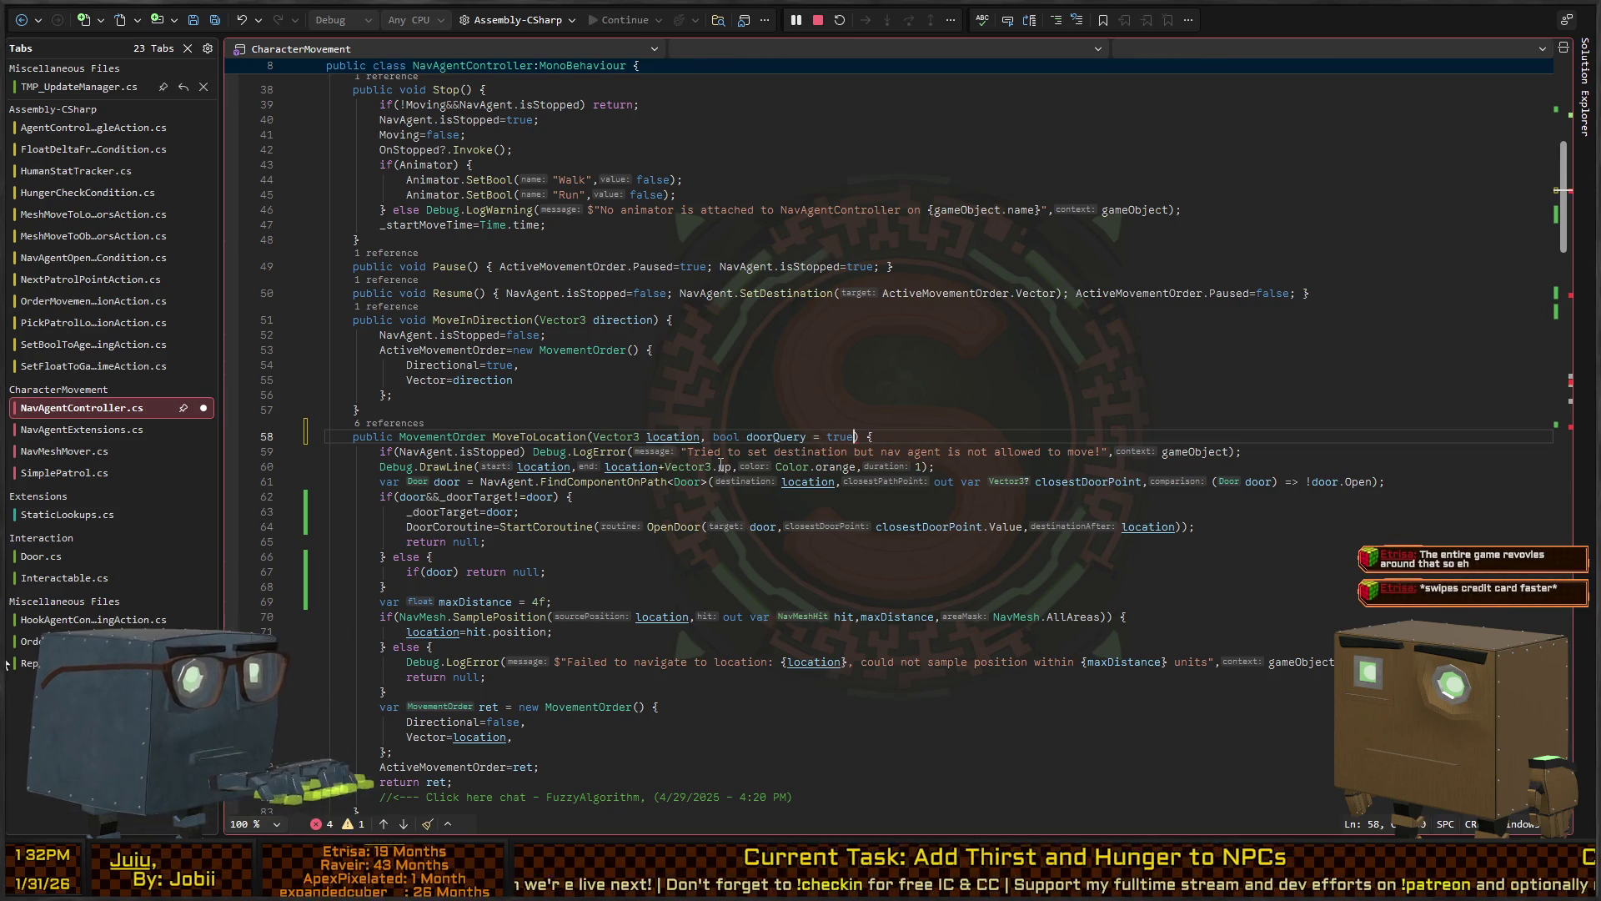
pyautogui.press('Down')
pyautogui.press('Down')
pyautogui.press('Down')
pyautogui.press('Up')
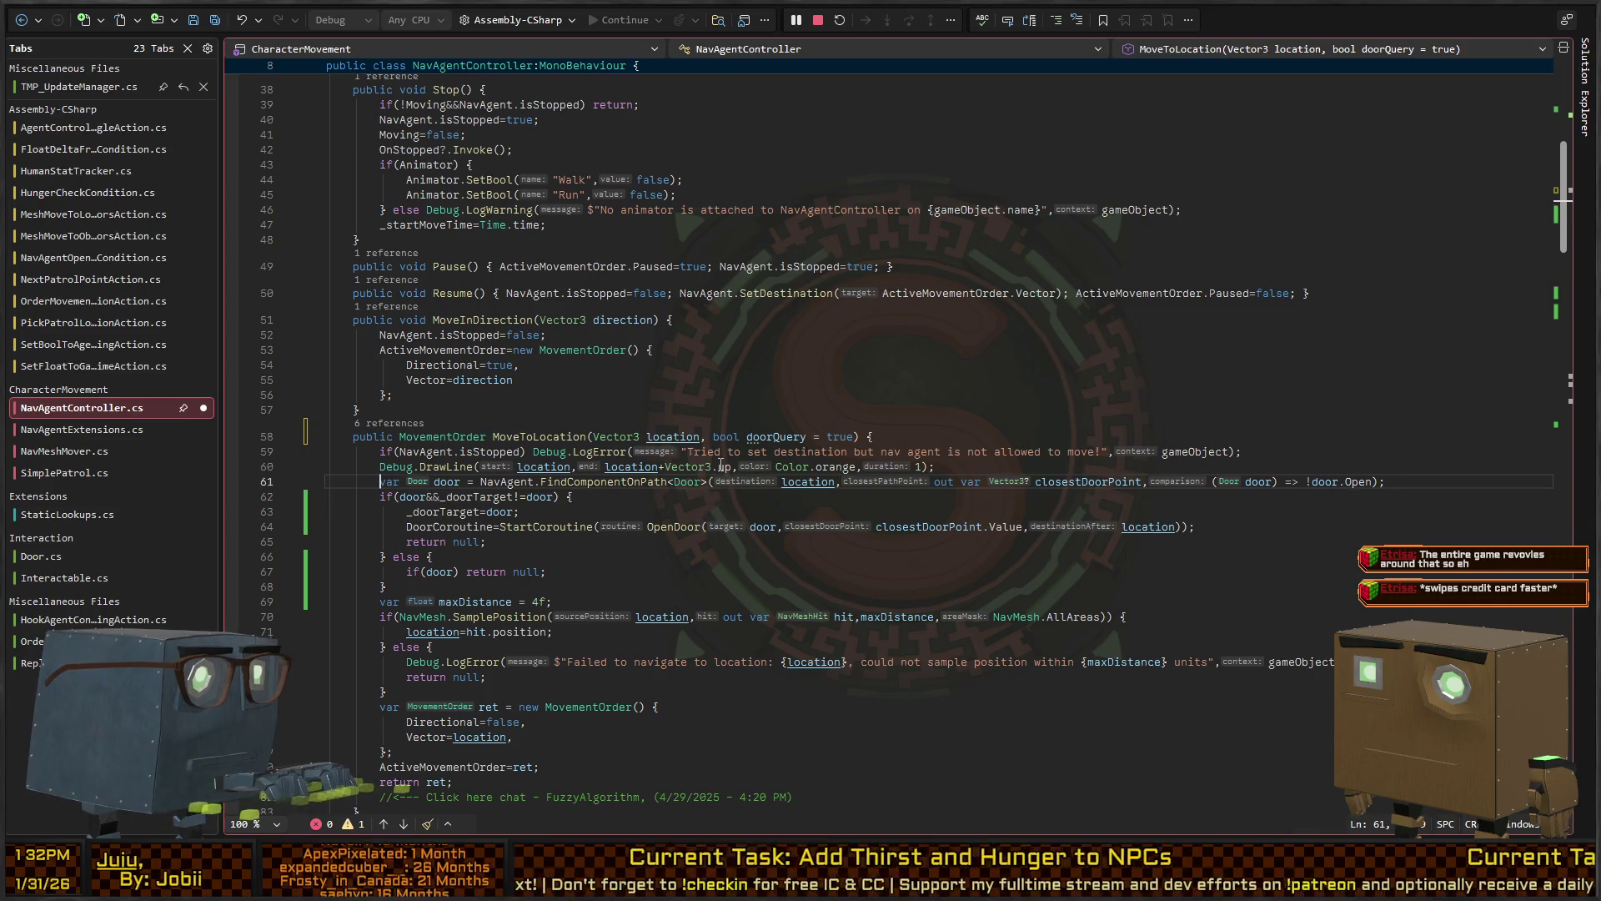
pyautogui.hotkey('ctrl', 'Left')
pyautogui.hotkey('ctrl', 'Left')
pyautogui.hotkey('ctrl', 'Left')
pyautogui.write('doorQuery?')
pyautogui.press('End')
pyautogui.press('Left')
pyautogui.write(':null')
pyautogui.press('Down')
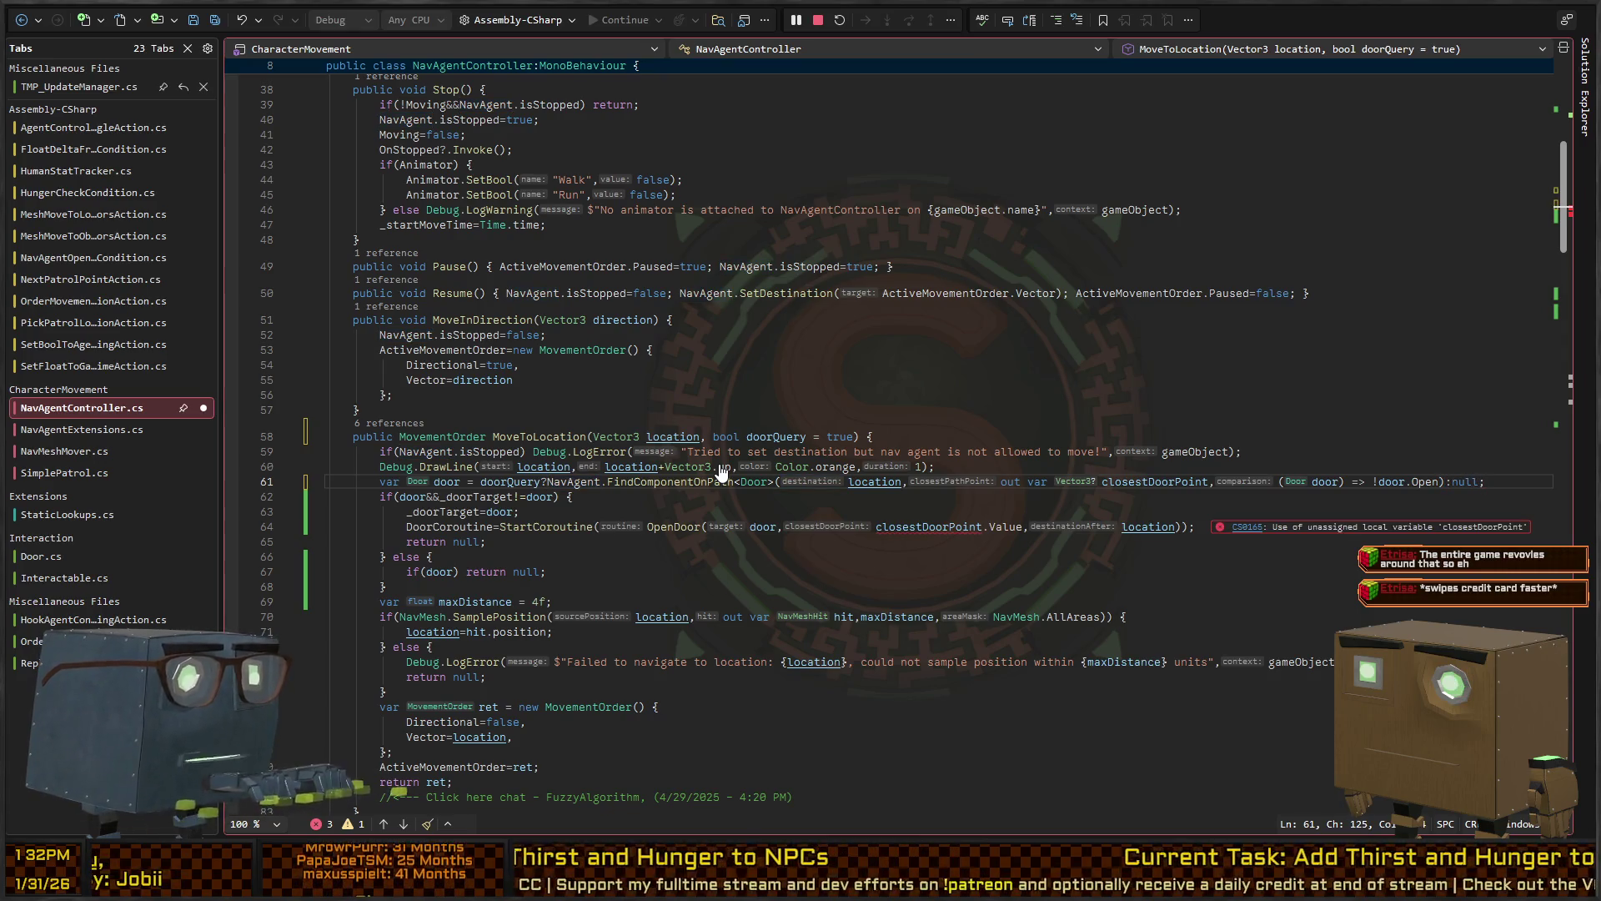
pyautogui.hotkey('ctrl', 's')
# Undo the doorQuery ternary and start an if(doorQuery) line above the door lookup
pyautogui.press('Down')
pyautogui.press('Down')
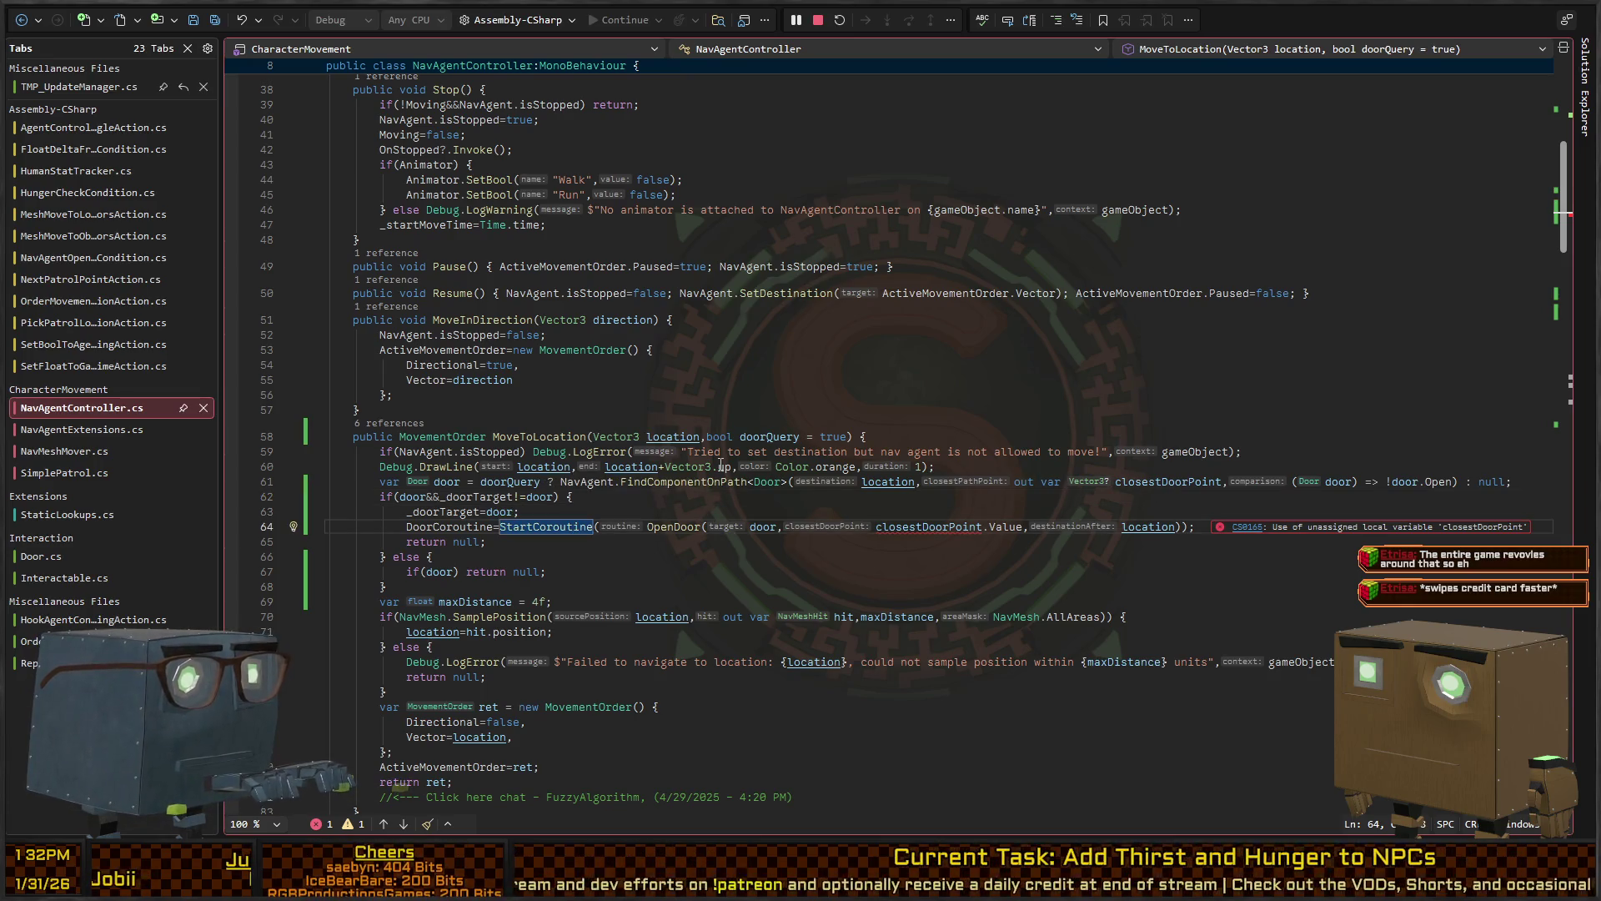
pyautogui.press('End')
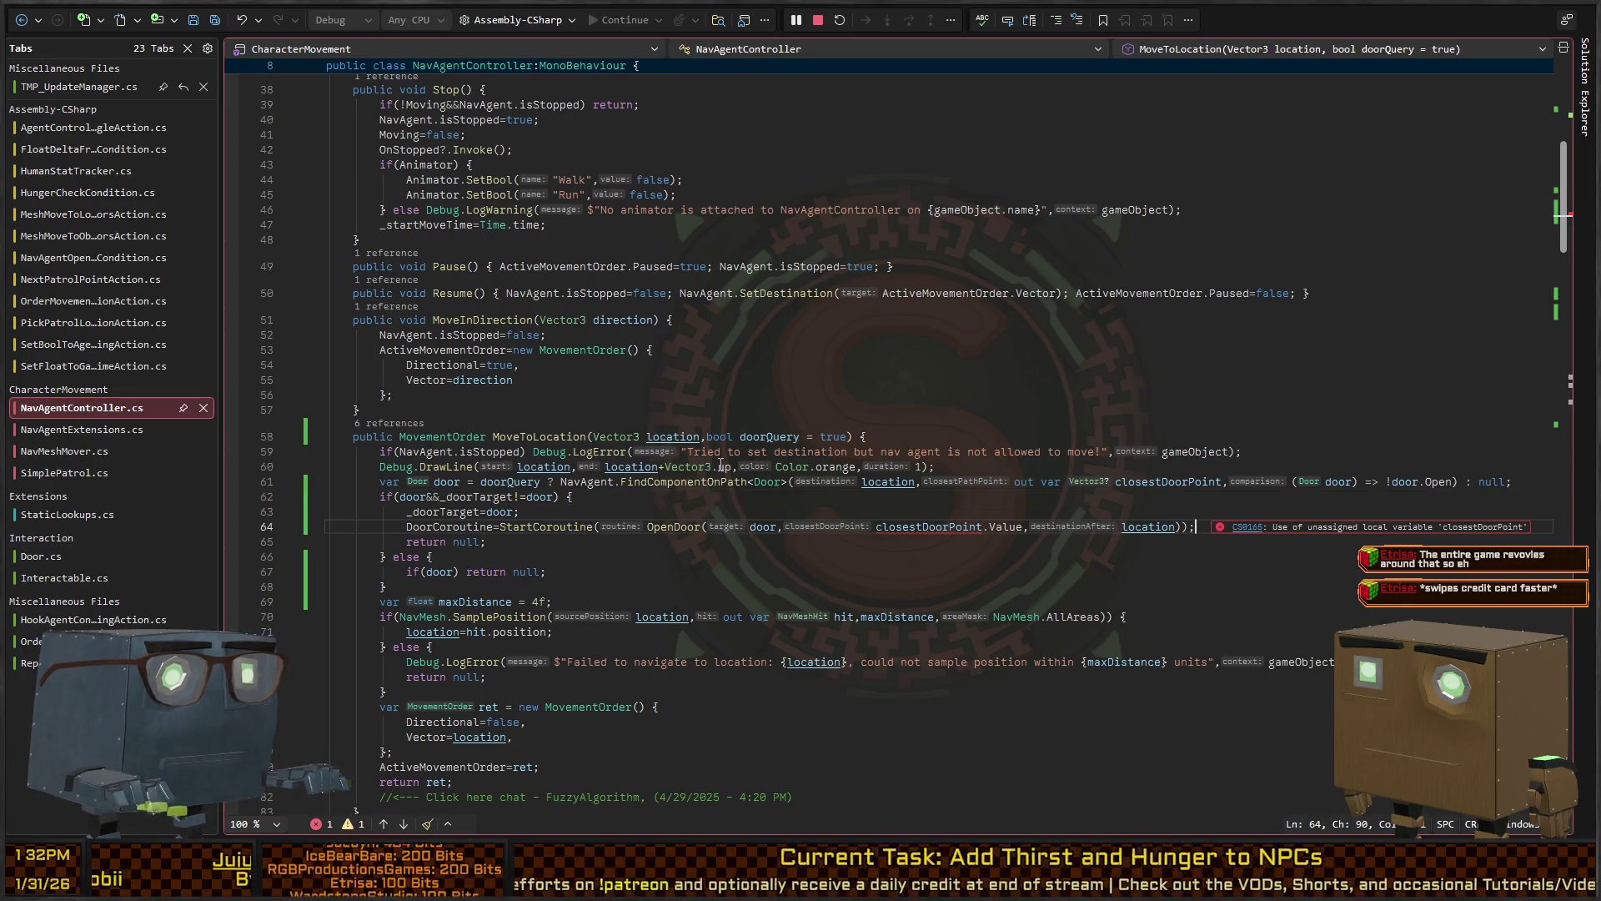
pyautogui.press('Up')
pyautogui.press('Up')
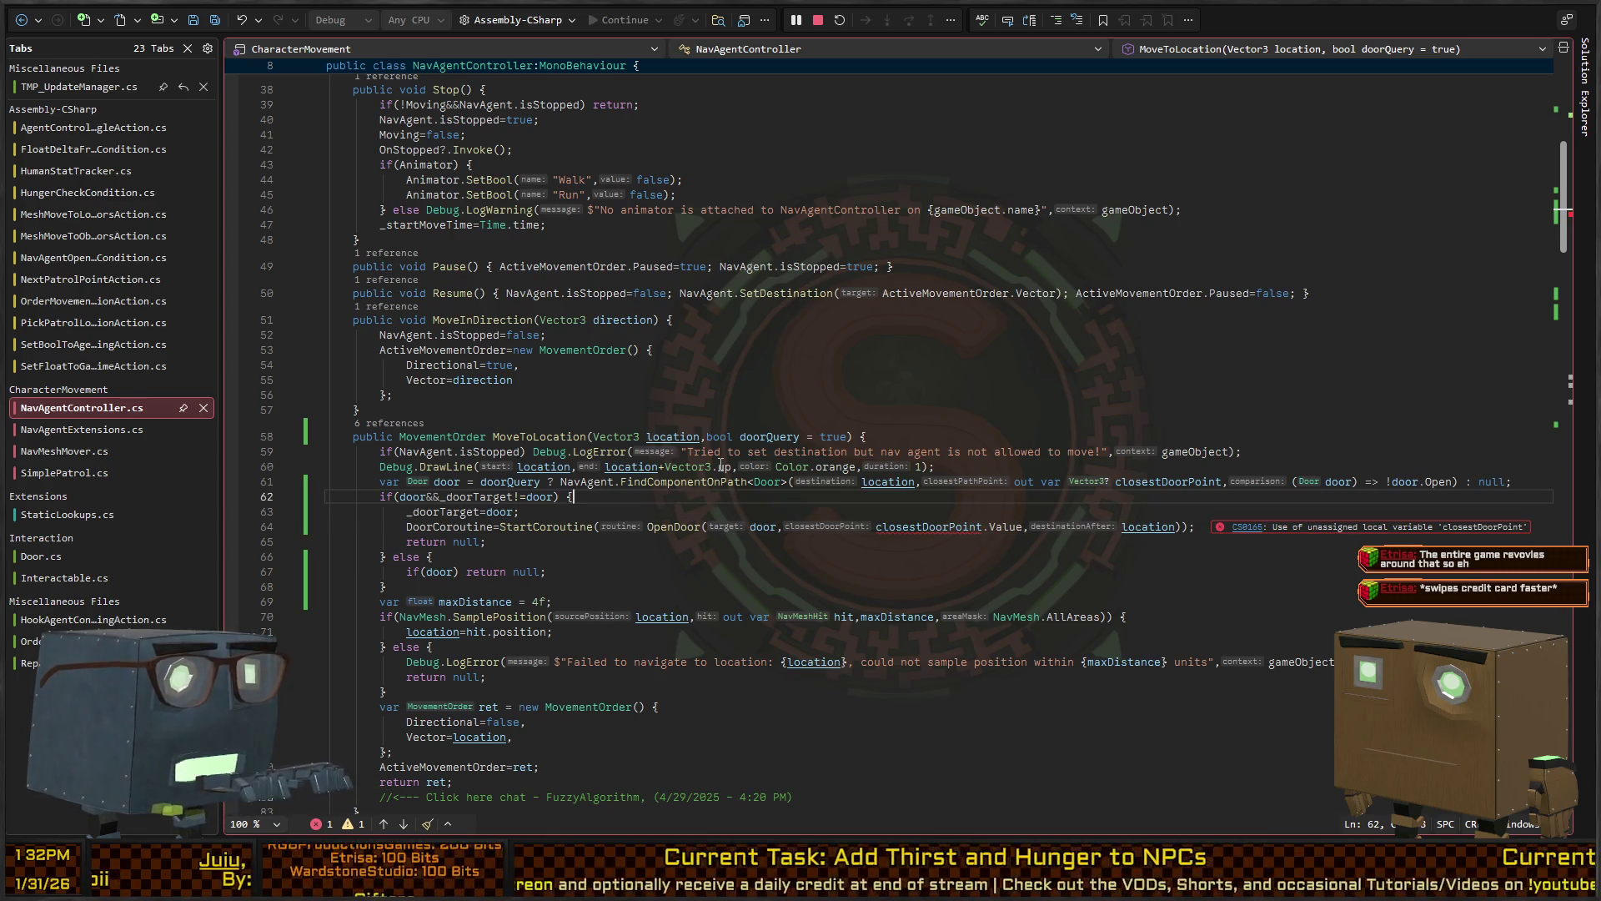
pyautogui.press('Up')
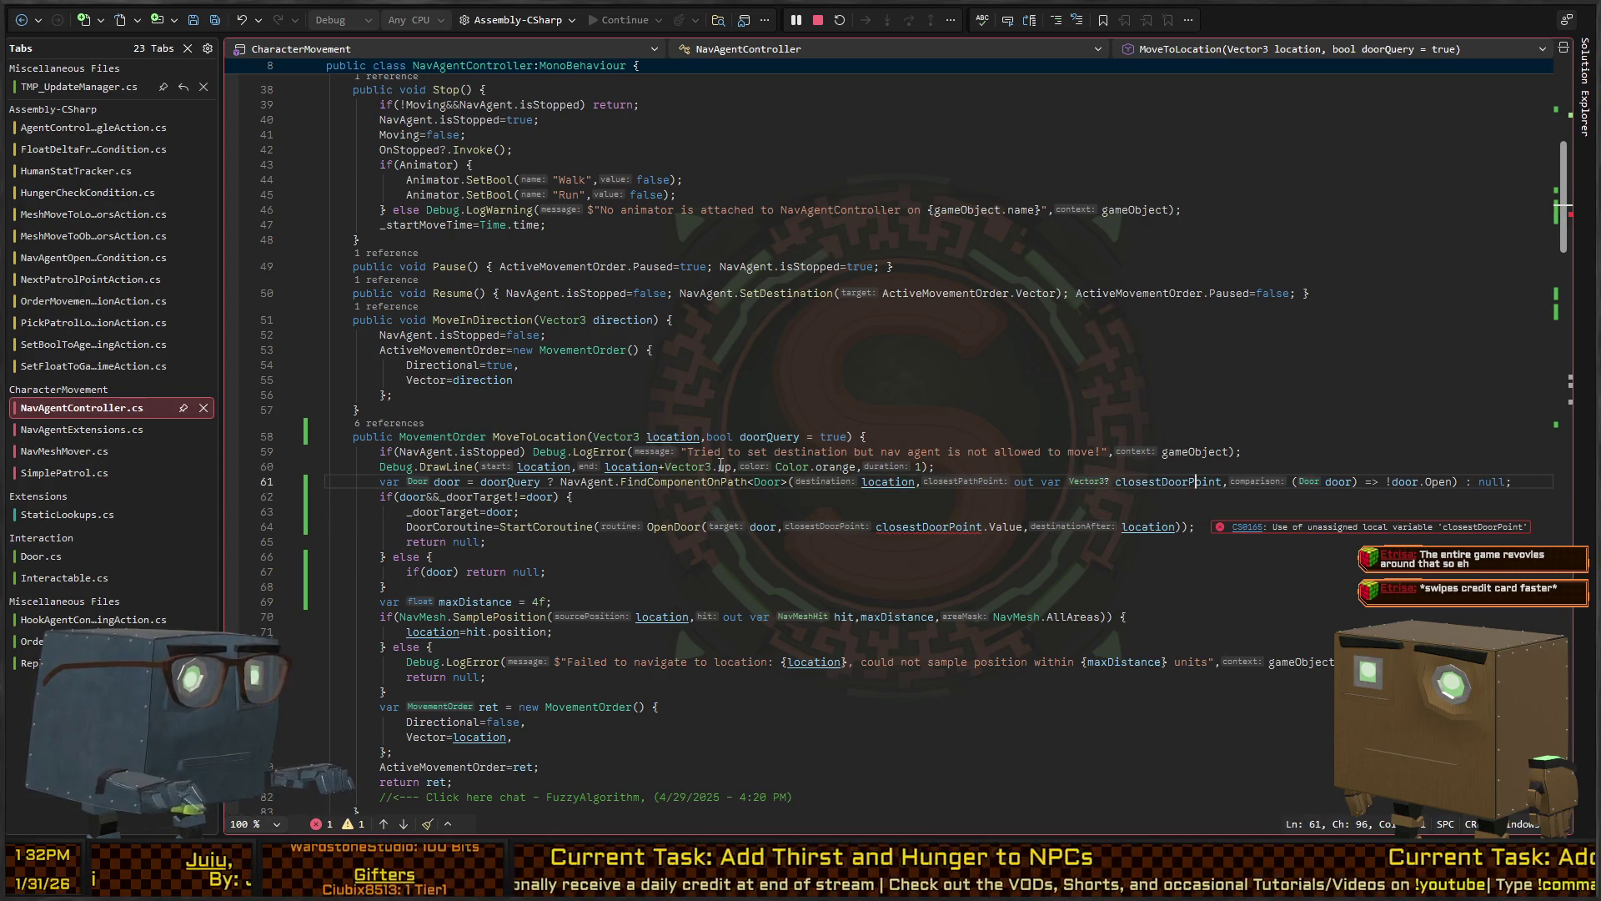
pyautogui.hotkey('ctrl', 'z')
pyautogui.hotkey('ctrl', 'z')
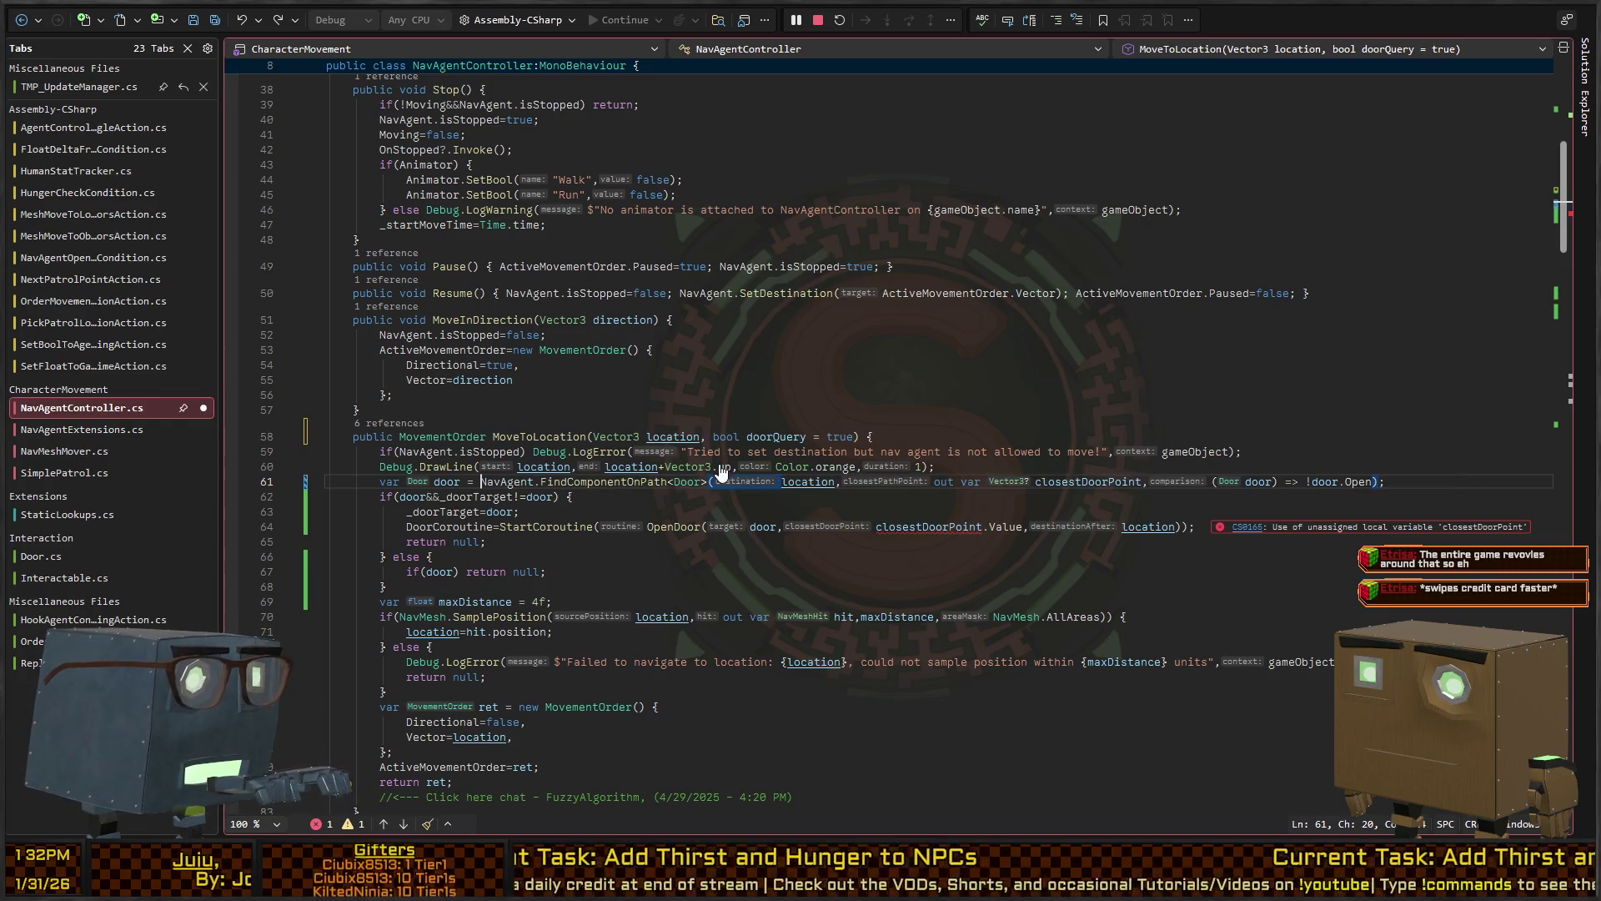
pyautogui.press('Home')
pyautogui.hotkey('ctrl', 'Return')
pyautogui.write('if(door')
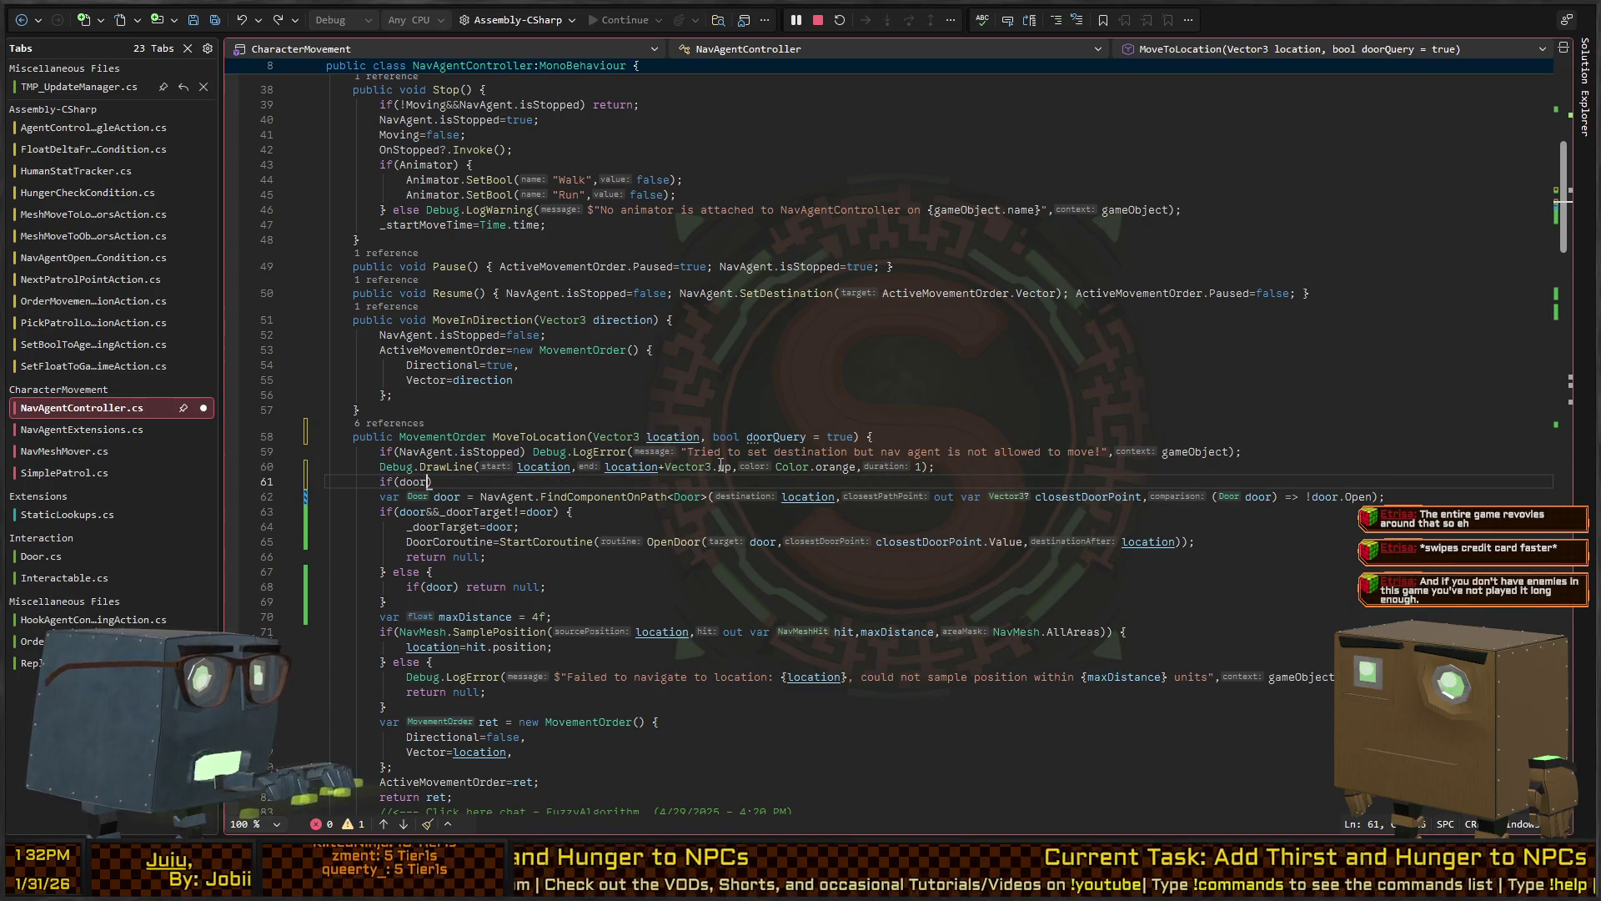
pyautogui.write('Query)')
# Brace the door lookup and door-opening block under if(doorQuery) and save the reformatted script
pyautogui.hotkey('shift', 'Down')
pyautogui.hotkey('shift', 'Down')
pyautogui.hotkey('shift', 'Down')
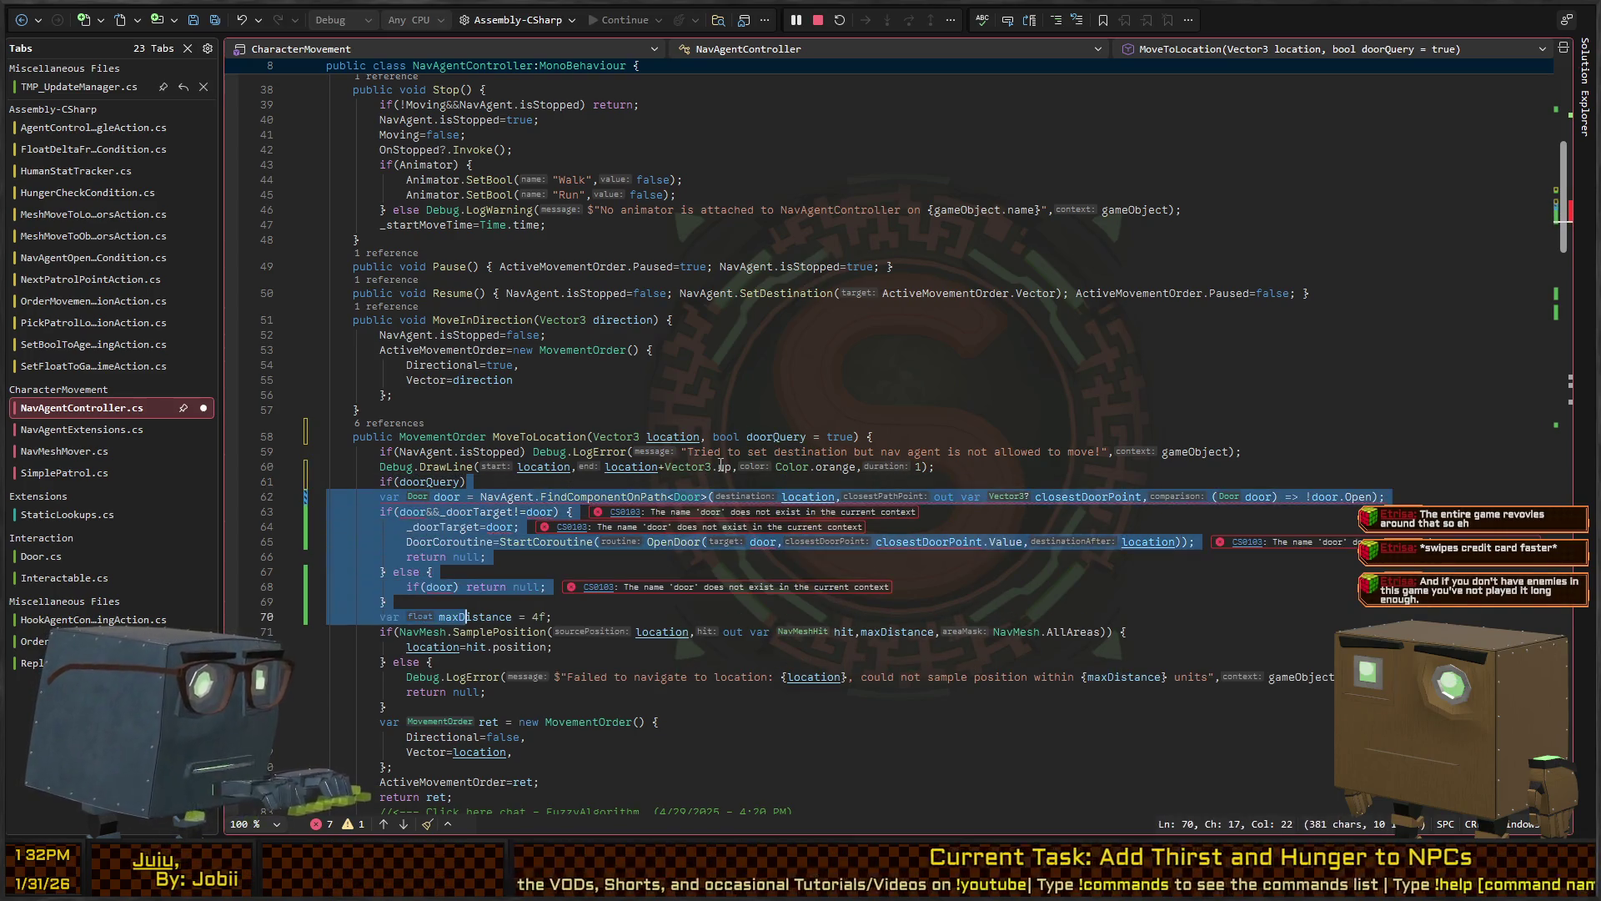
pyautogui.write('{')
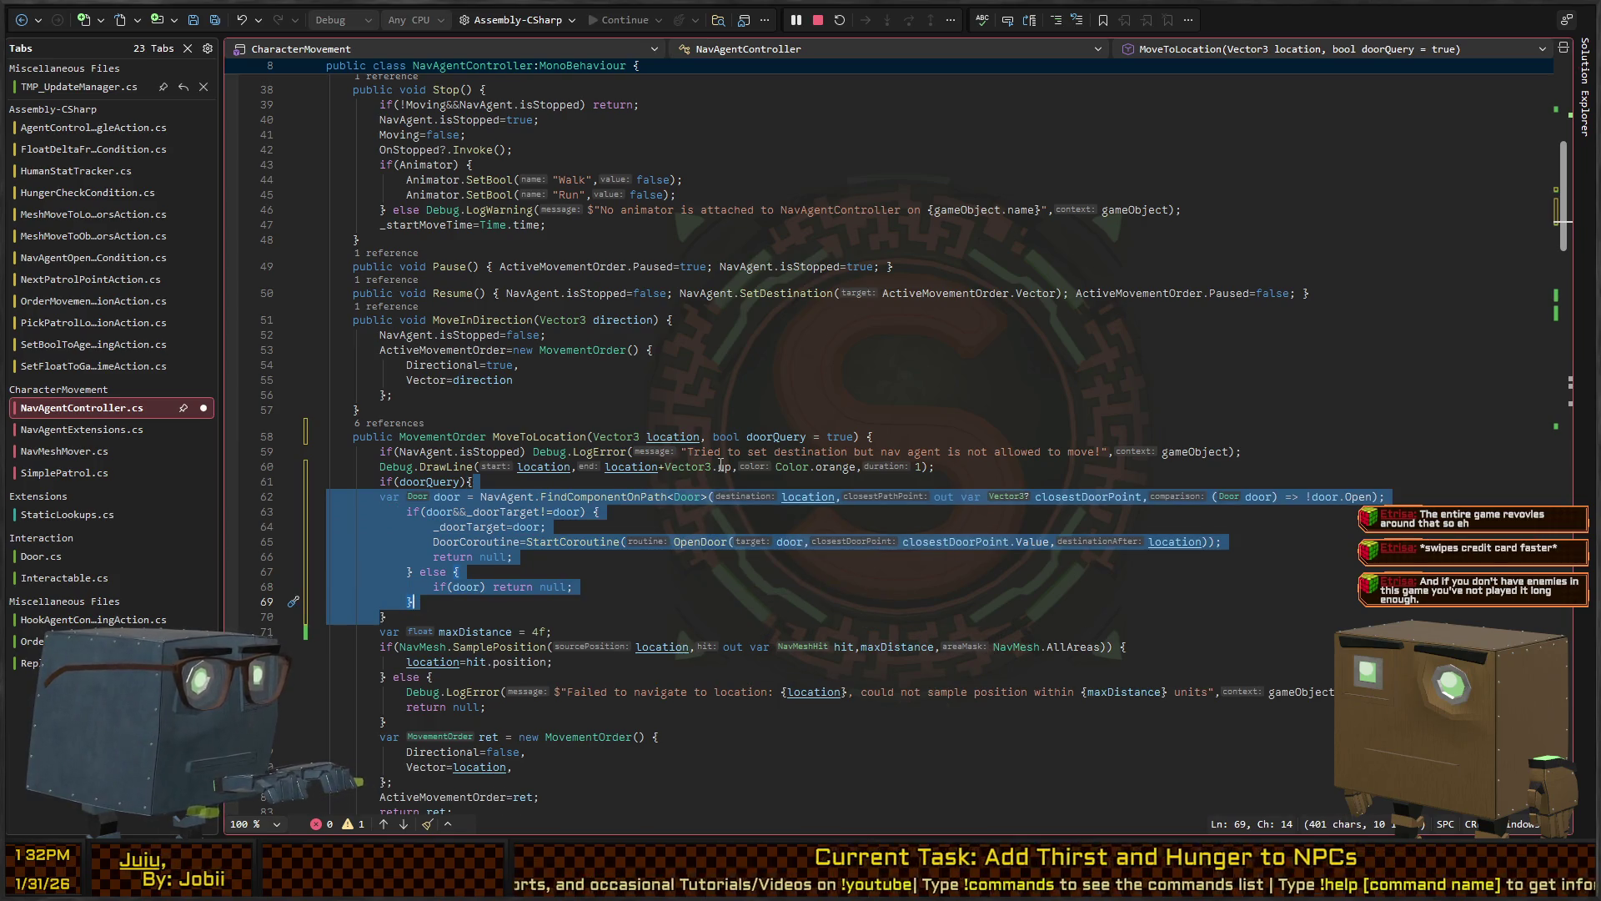
pyautogui.press('Down')
pyautogui.press('Down')
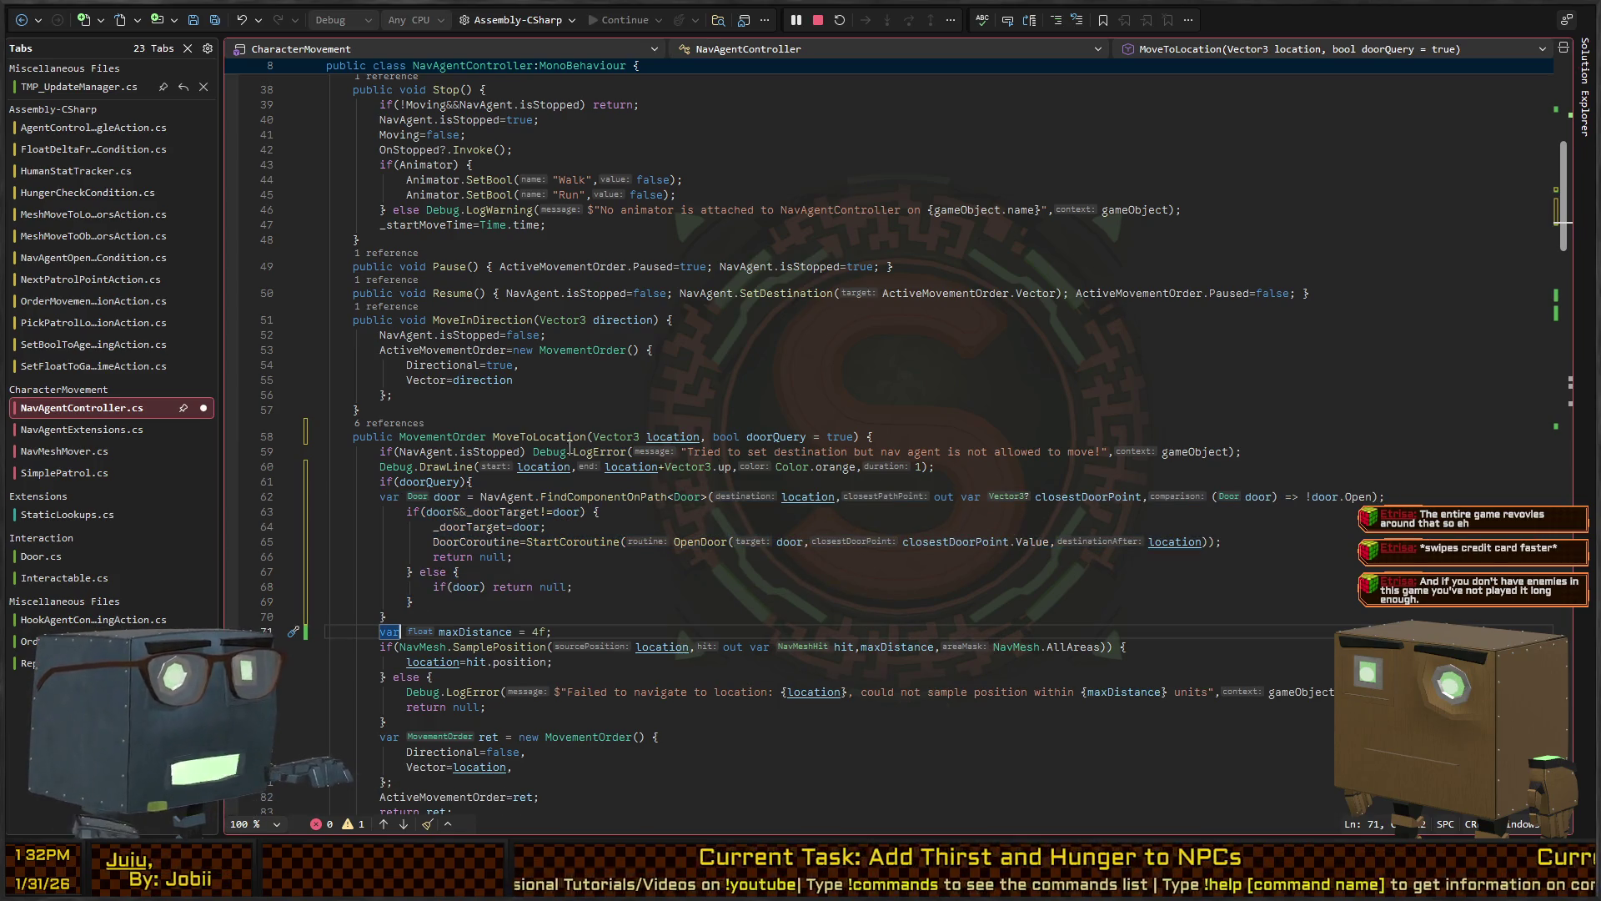
pyautogui.hotkey('ctrl', 's')
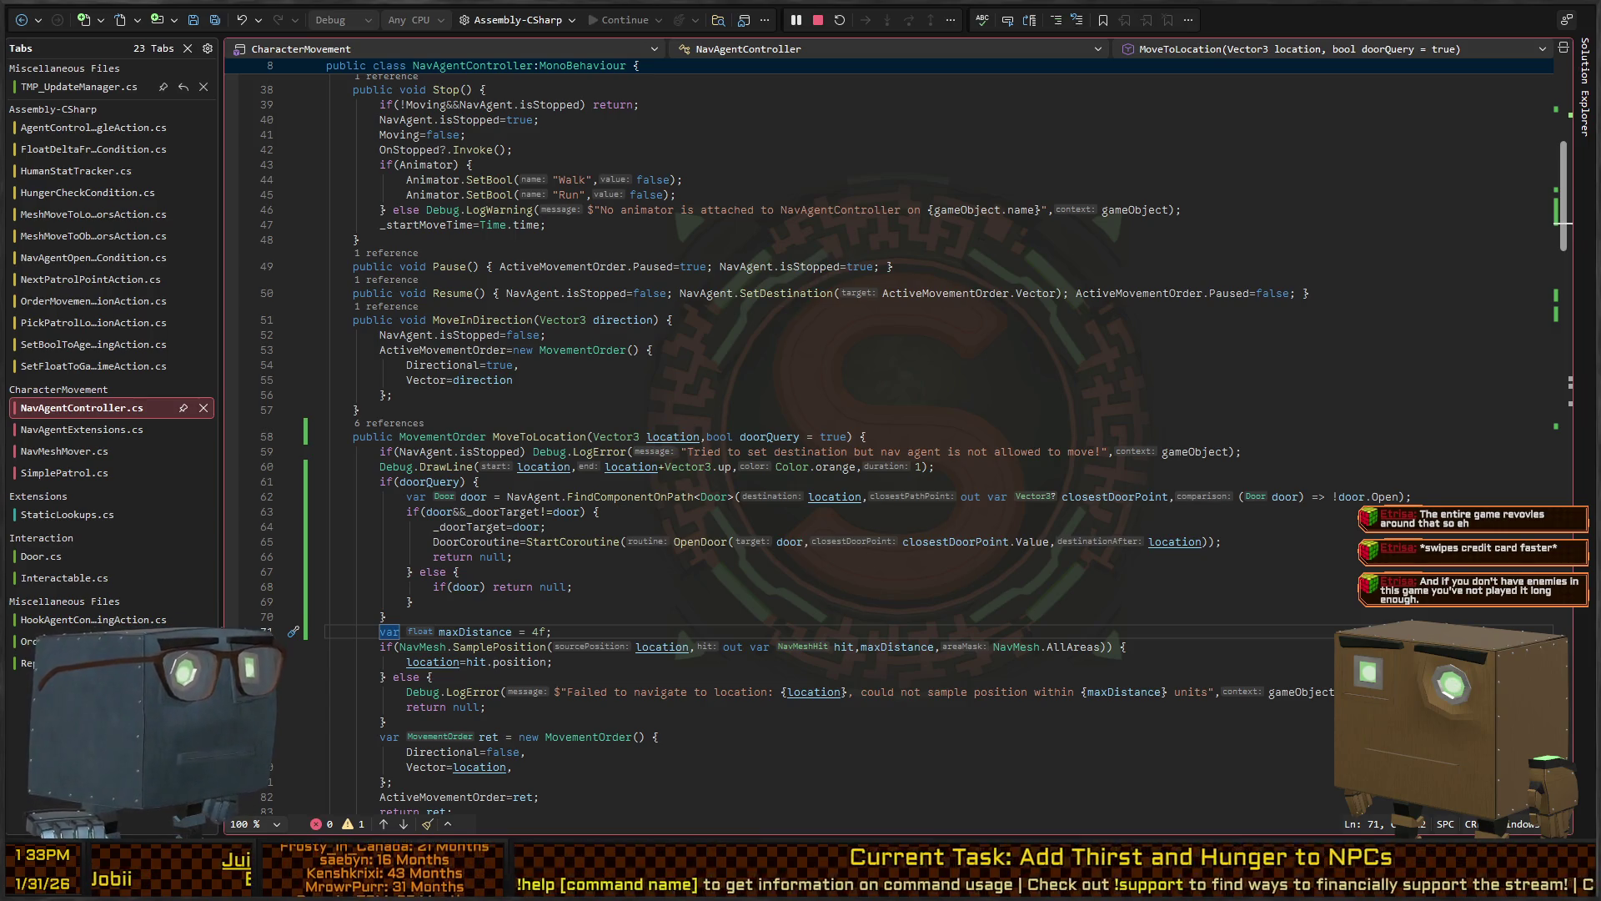
pyautogui.scroll(-2, 537, 498)
pyautogui.click(574, 503)
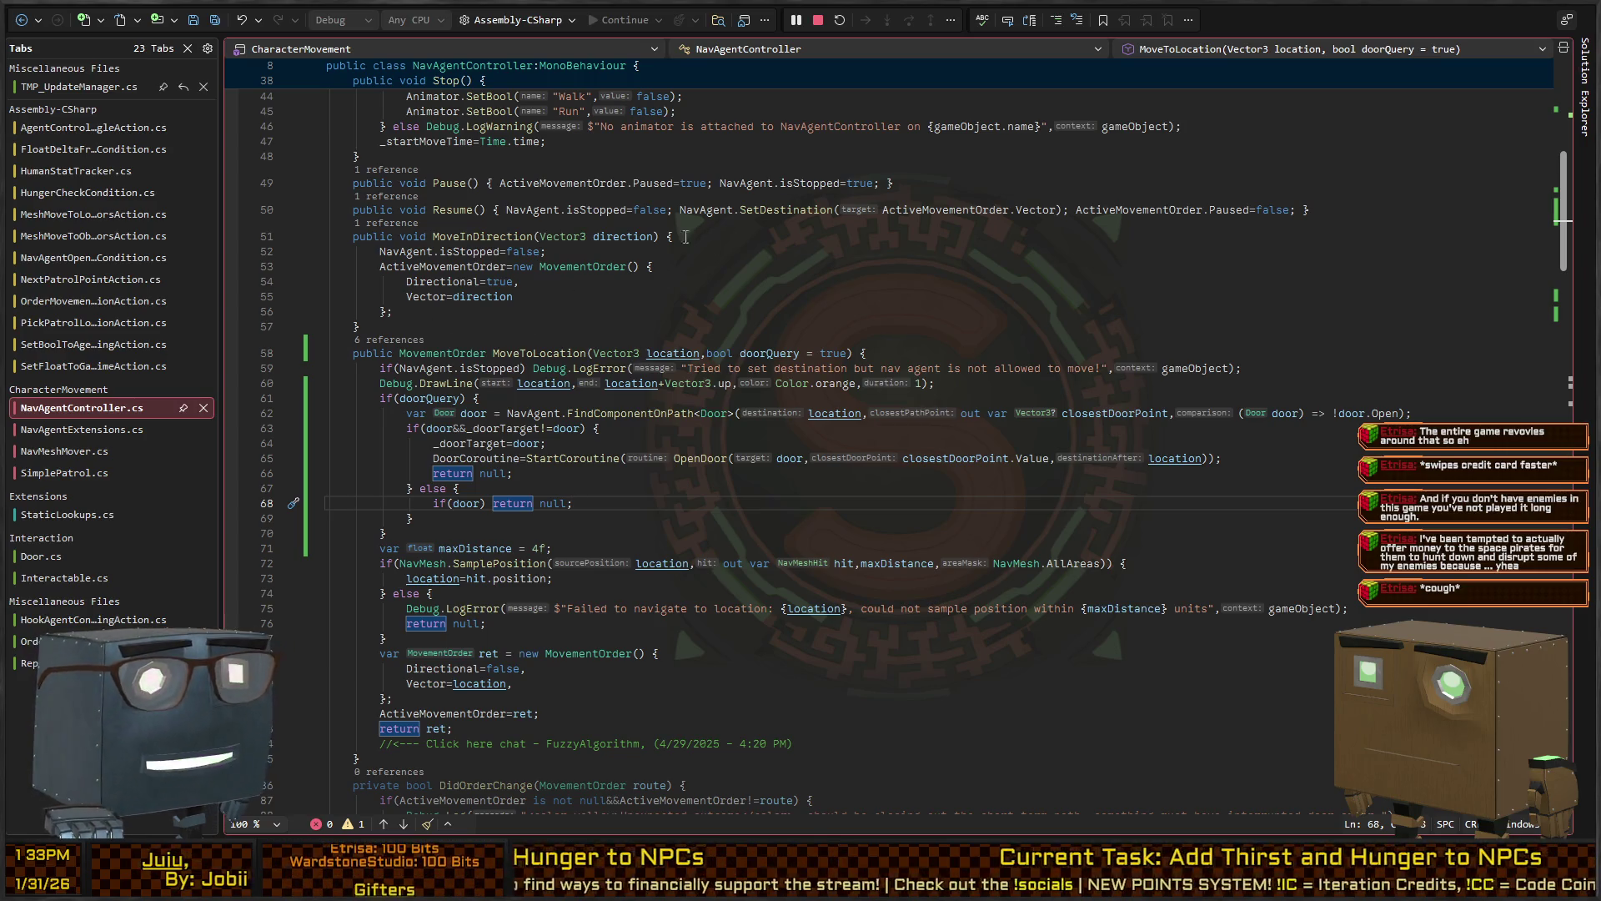
# Delete the private _doorTarget field declaration
pyautogui.press('Up')
pyautogui.press('Up')
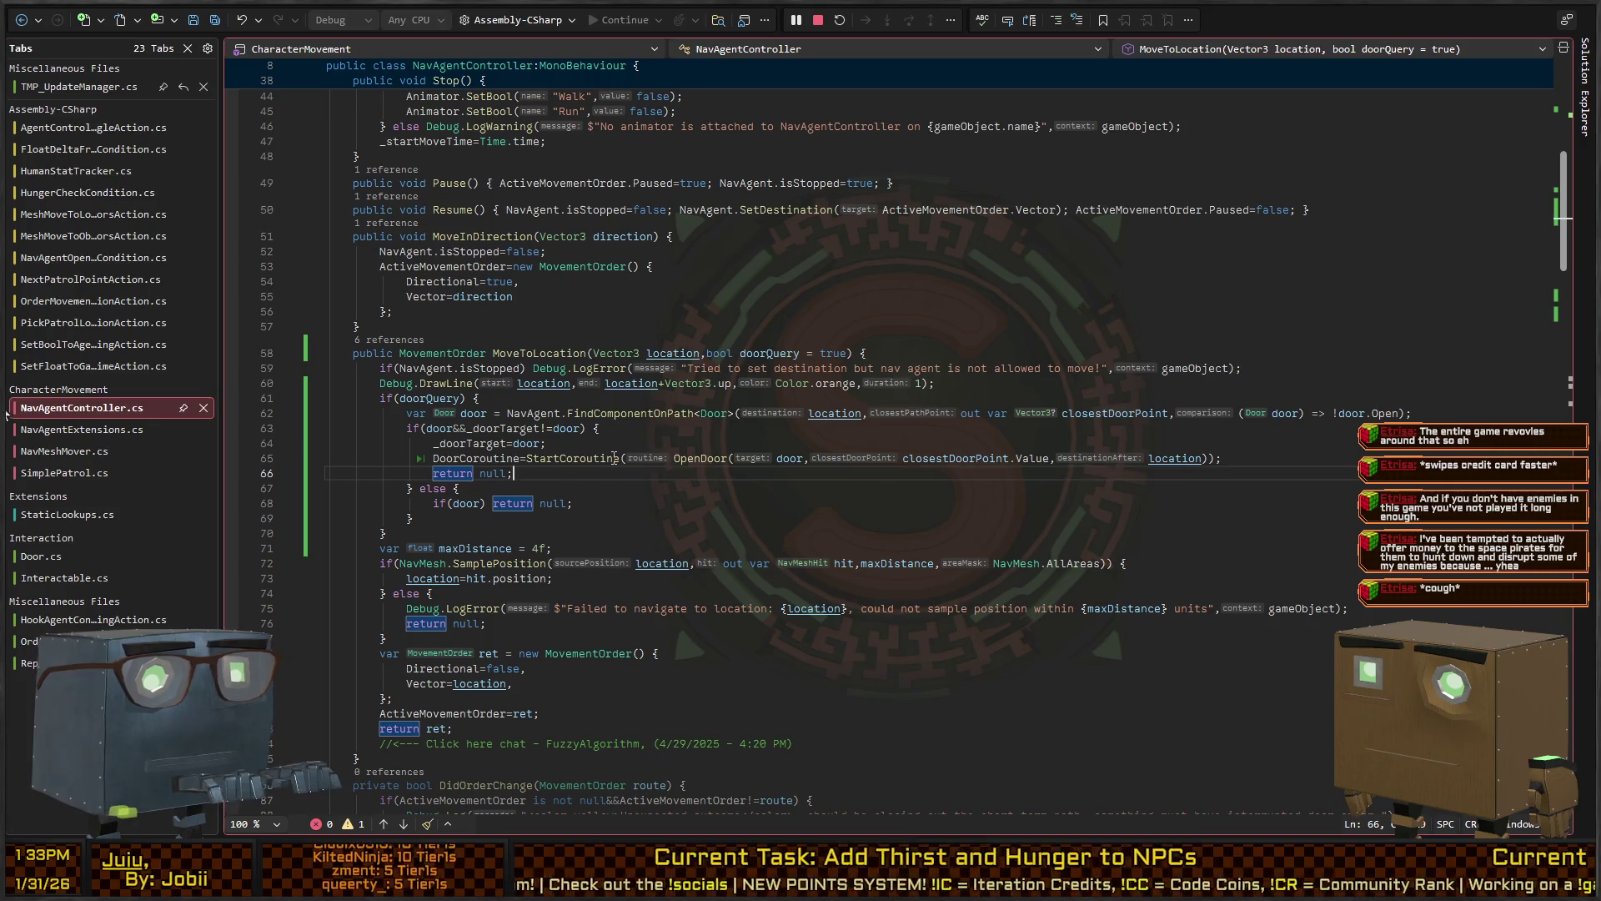
pyautogui.press('Up')
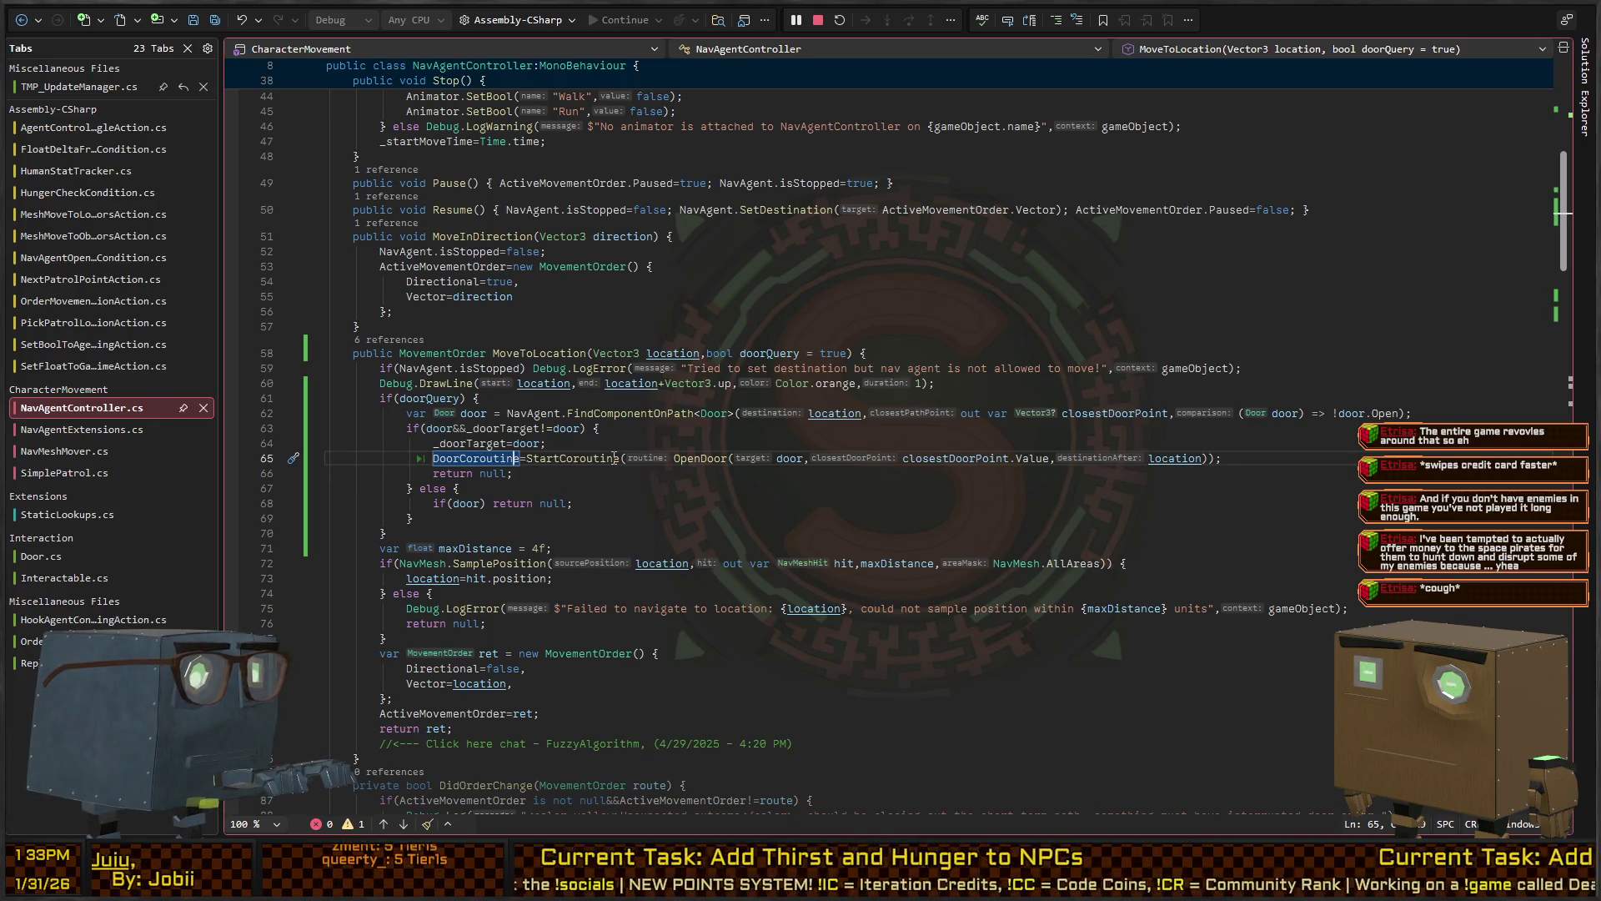
pyautogui.press('Up')
pyautogui.press('Up')
pyautogui.press('Up')
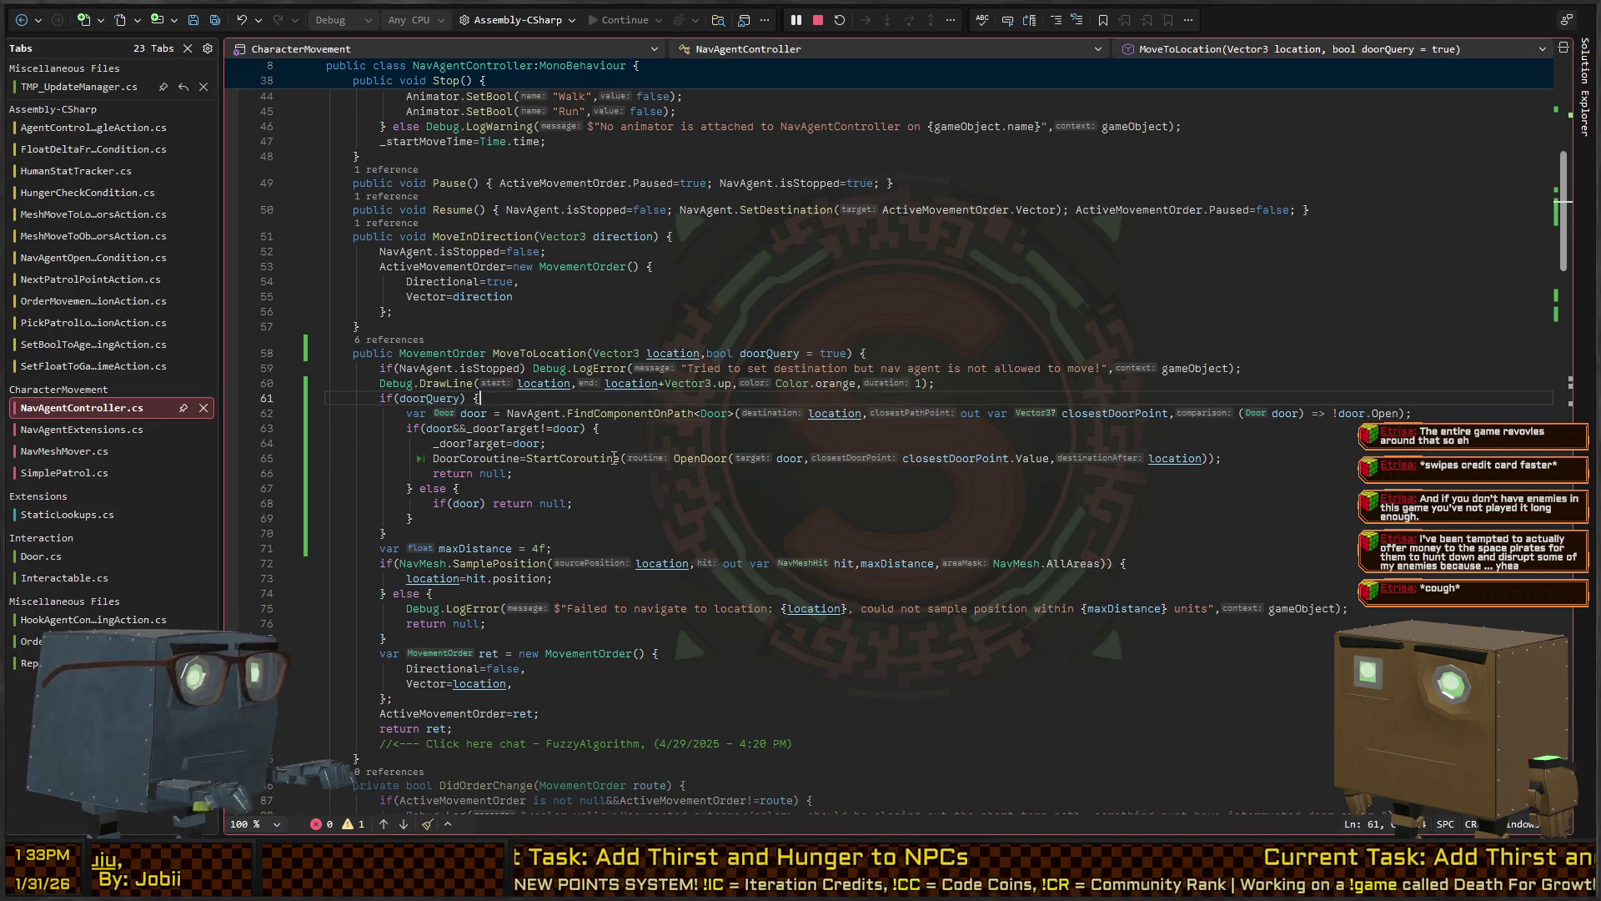
pyautogui.press('Down')
pyautogui.press('Down')
pyautogui.press('Down')
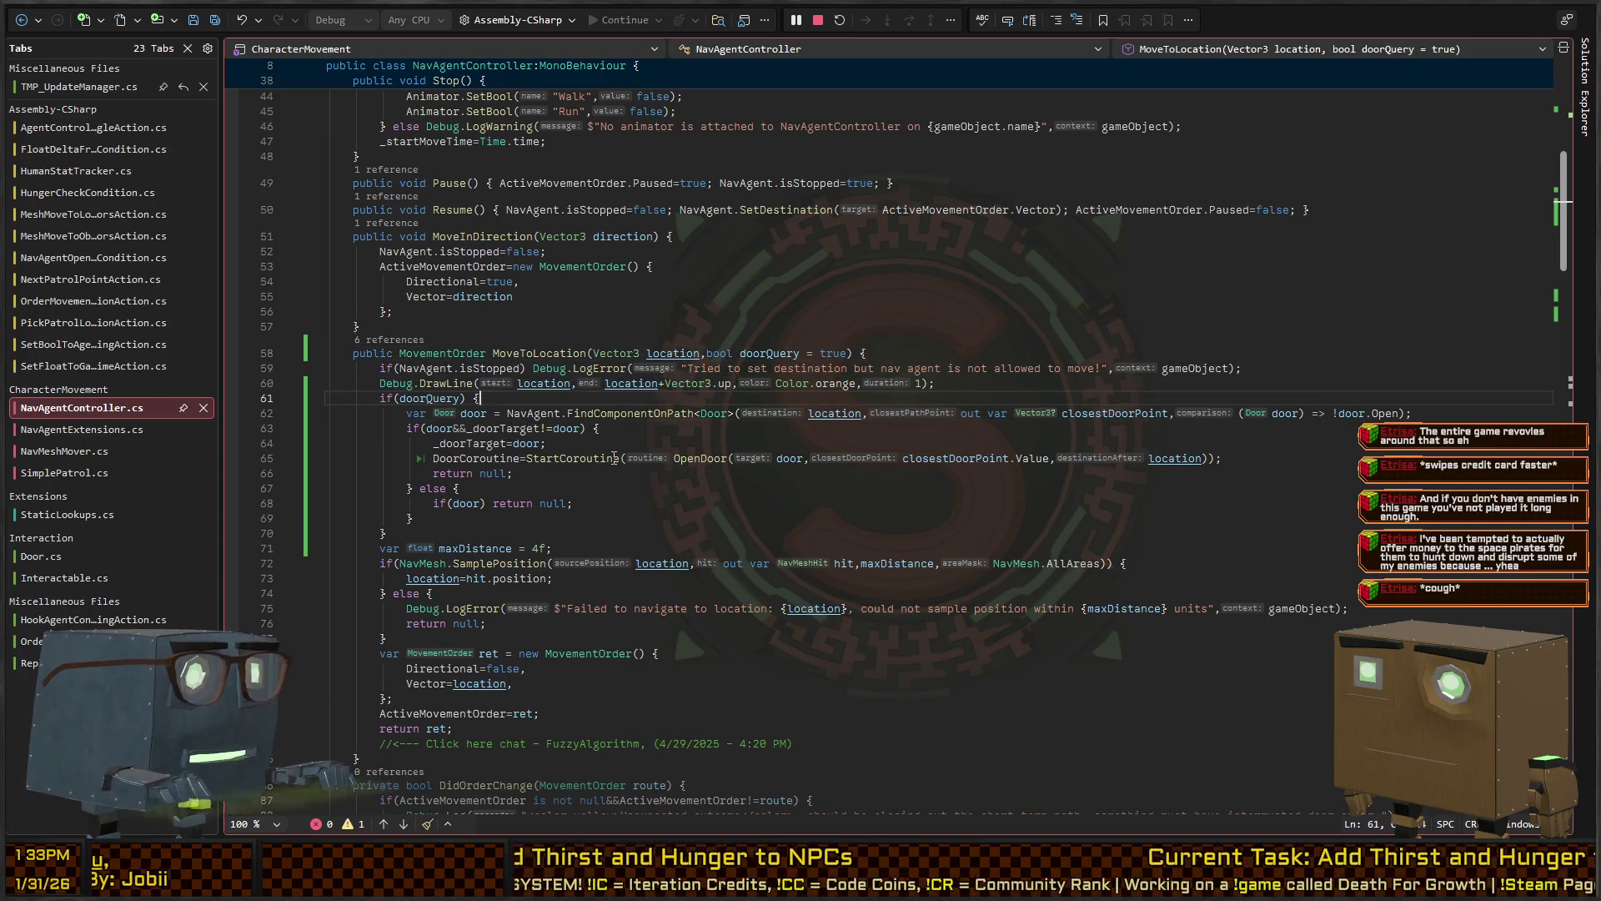
pyautogui.press('Down')
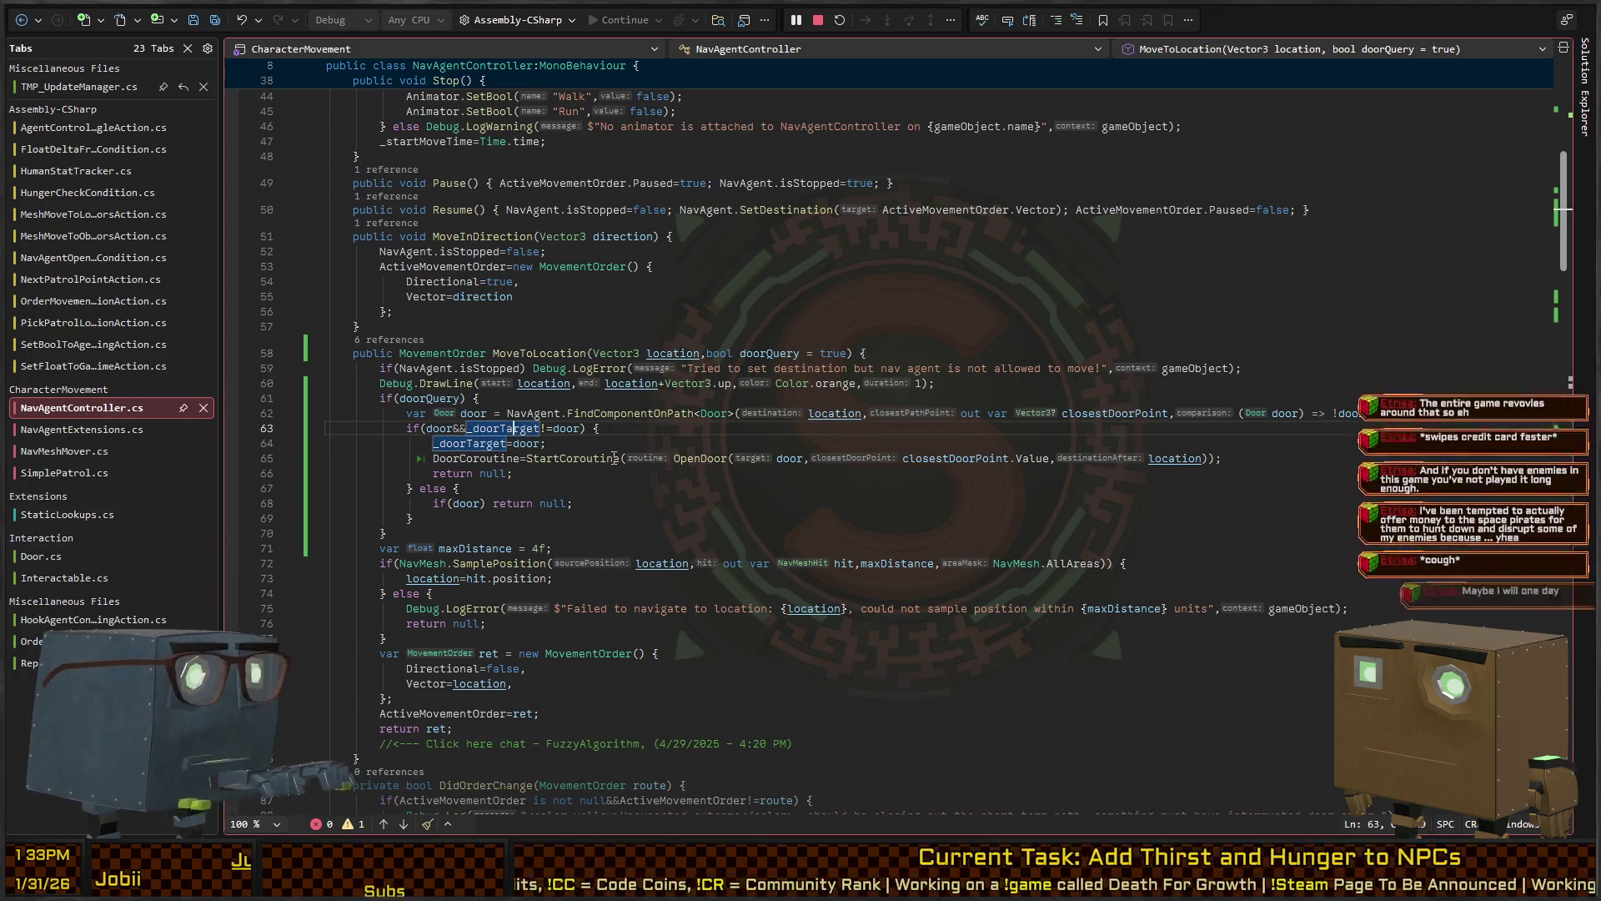
pyautogui.press('F12')
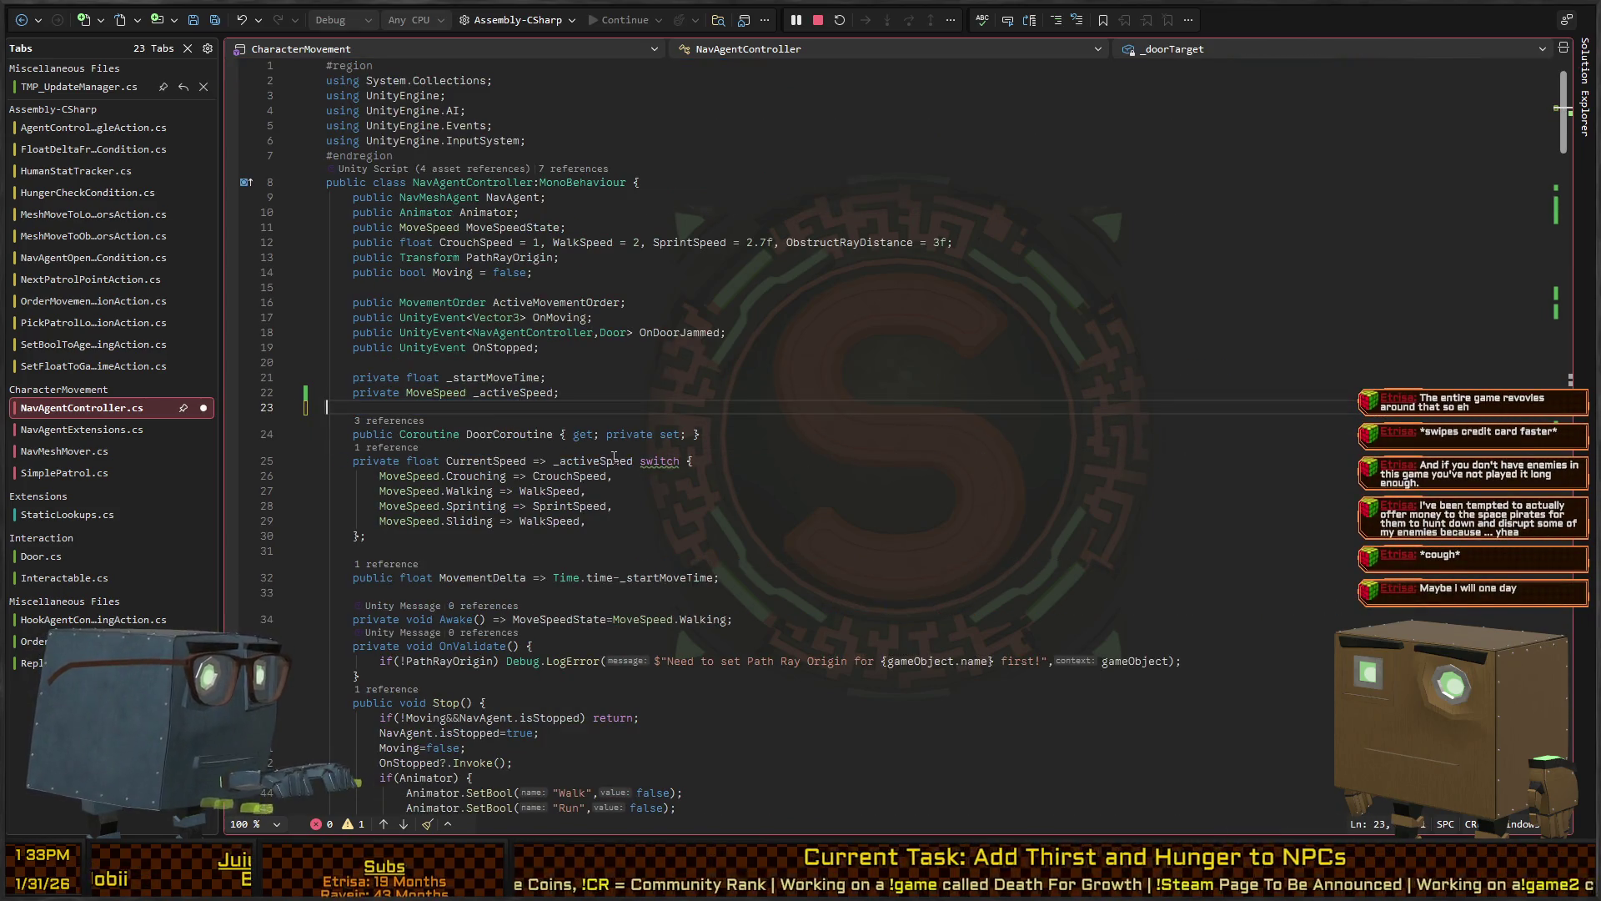
pyautogui.hotkey('ctrl', 'shift', 'l')
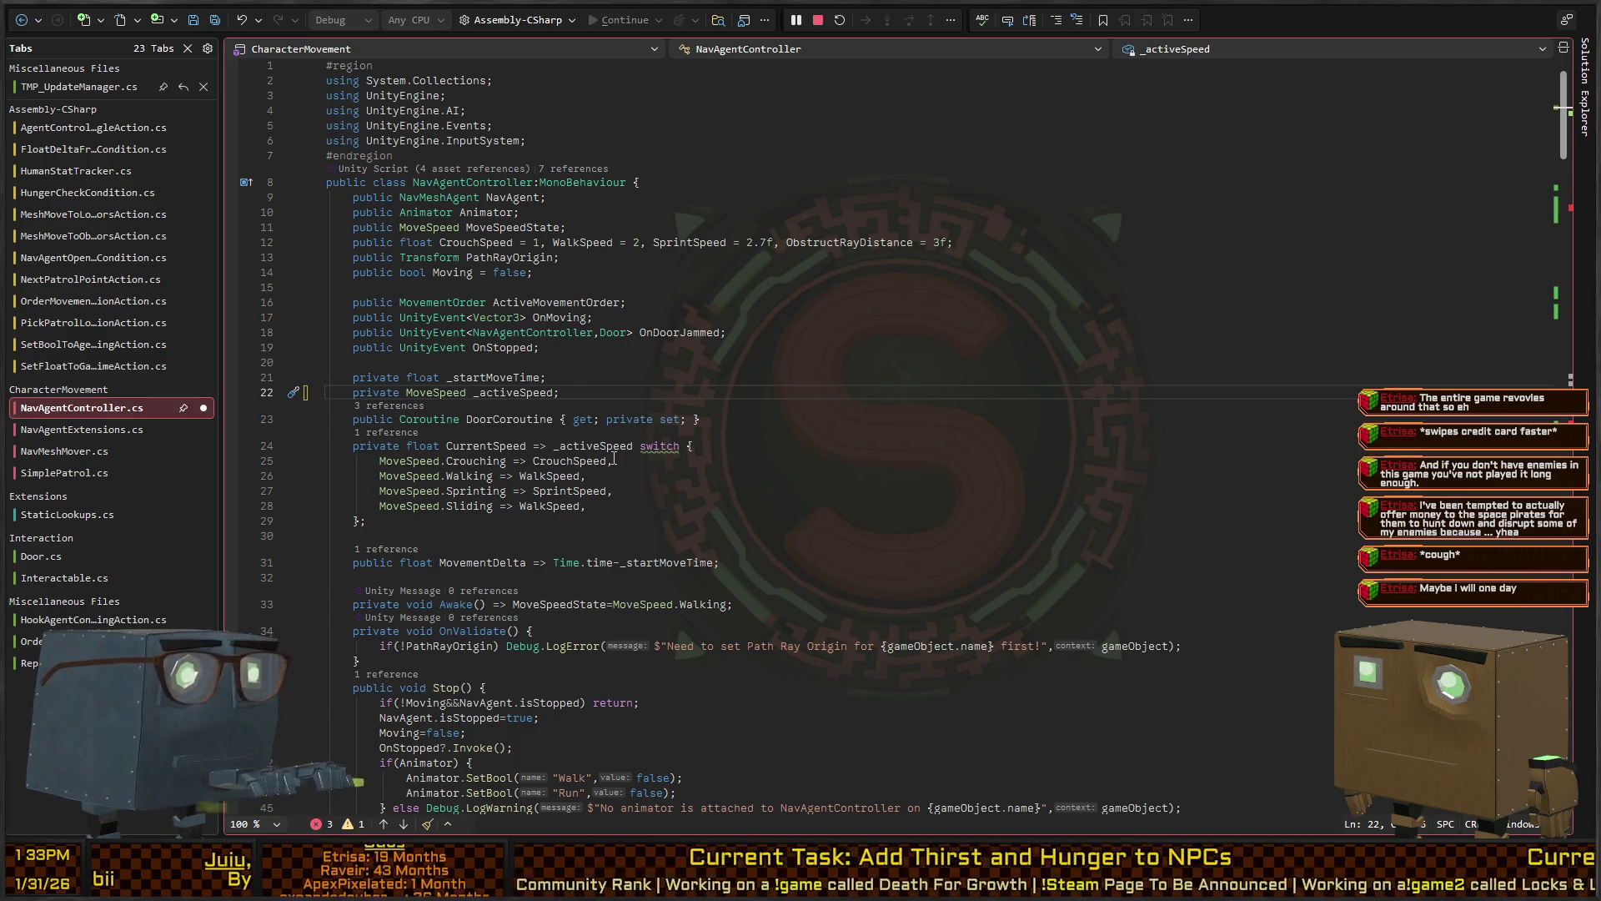
# Delete and restore the _doorTarget check lines, then trim _doorTarget from the door condition
pyautogui.hotkey('ctrl', 'shift', 'F12')
pyautogui.press('Home')
pyautogui.hotkey('shift', 'Down')
pyautogui.hotkey('shift', 'End')
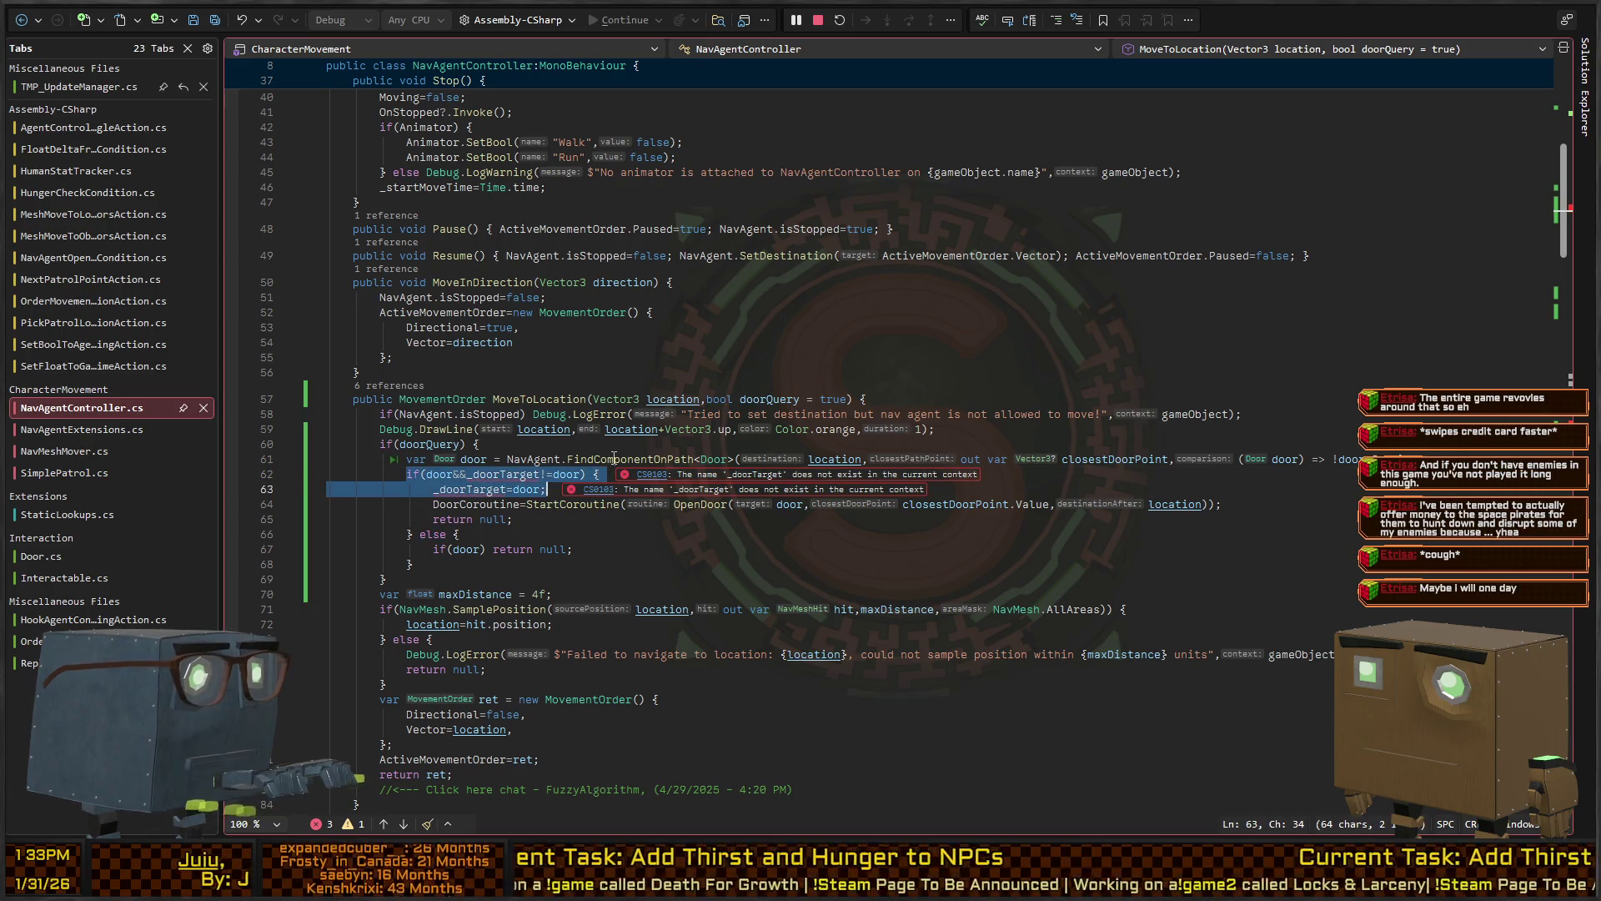
pyautogui.press('Delete')
pyautogui.hotkey('ctrl', 'z')
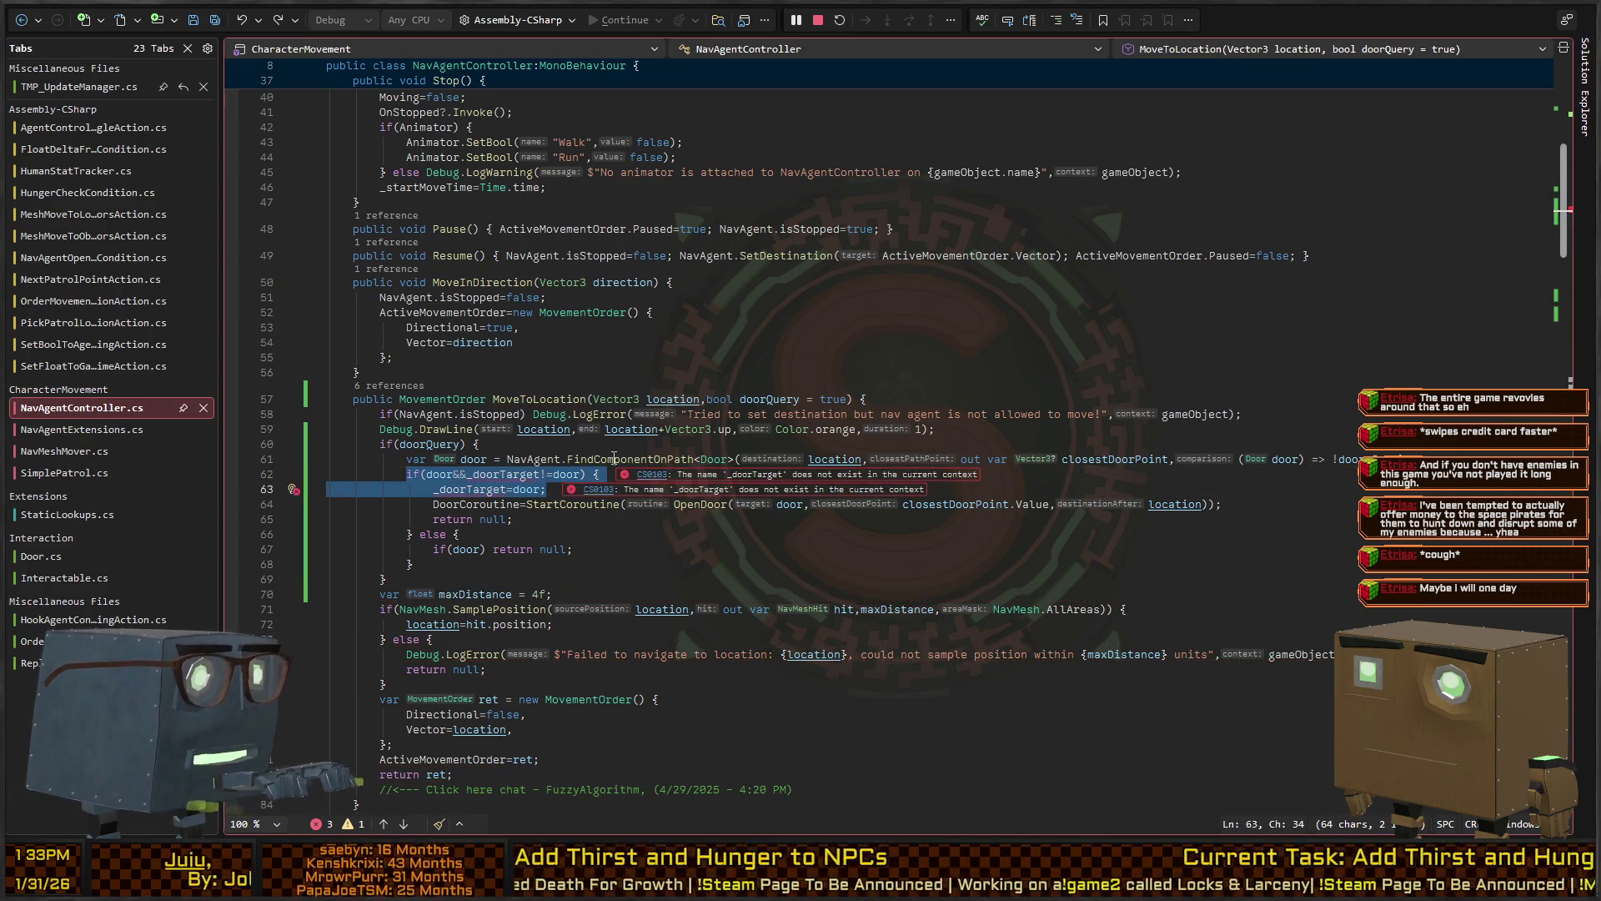
pyautogui.press('BackSpace')
pyautogui.press('BackSpace')
pyautogui.hotkey('ctrl', 'shift', 'Right')
pyautogui.hotkey('ctrl', 'shift', 'Right')
pyautogui.hotkey('ctrl', 'shift', 'Right')
# Reduce the door check to if(door) and delete the _doorTarget = door; line
pyautogui.press('Delete')
pyautogui.press('Down')
pyautogui.press('Home')
pyautogui.hotkey('shift', 'Down')
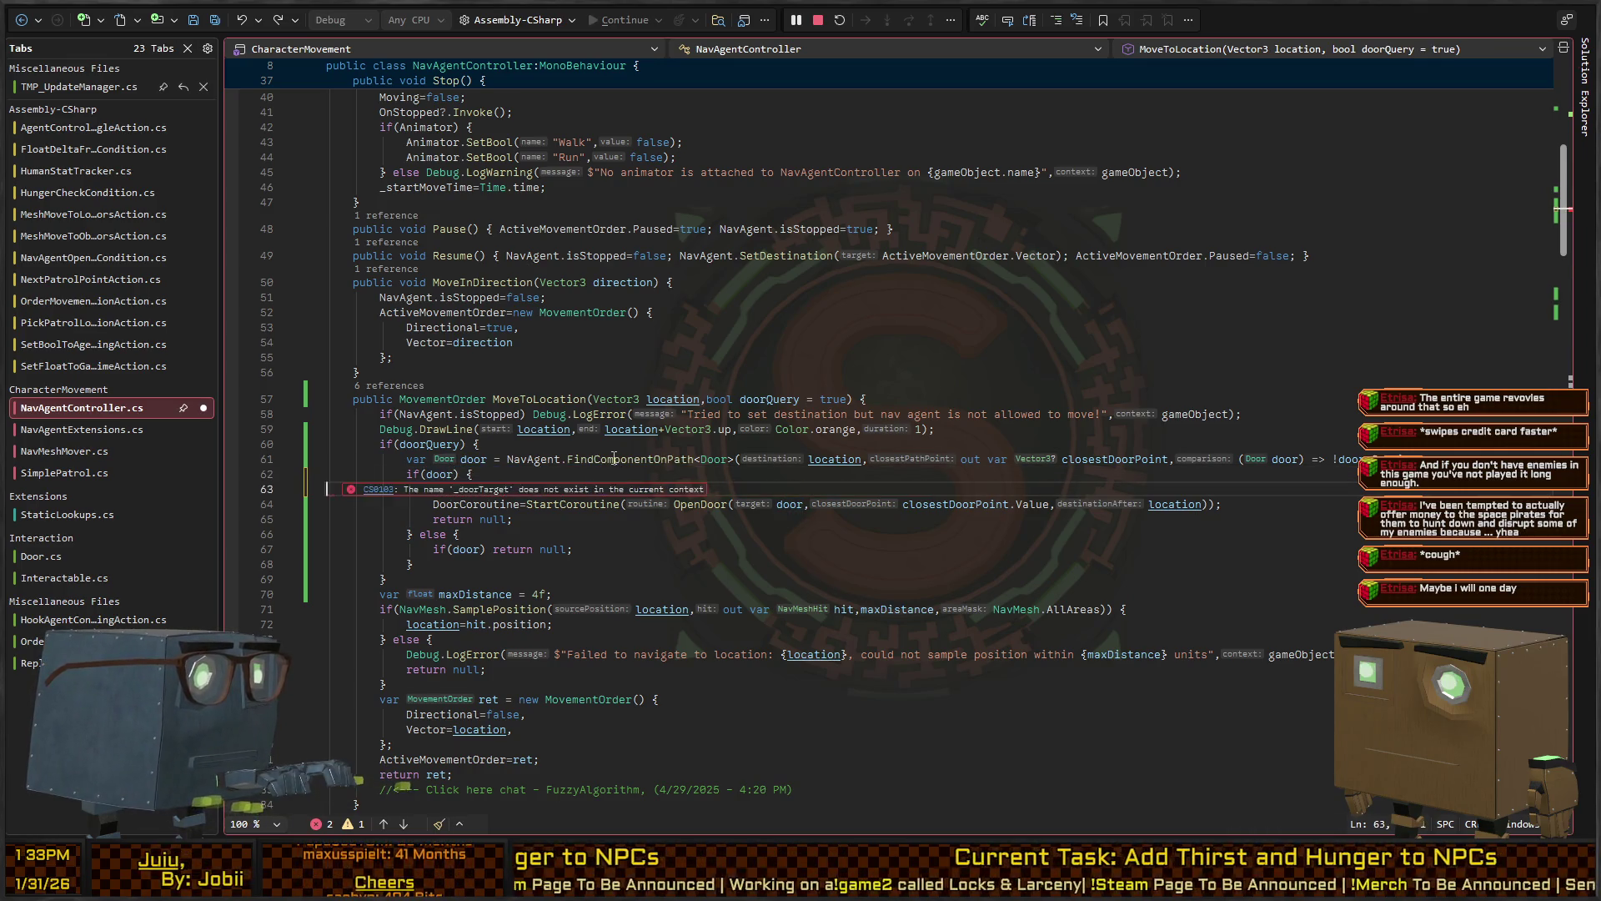
pyautogui.press('Delete')
pyautogui.press('Down')
pyautogui.press('Down')
pyautogui.press('Down')
# Delete the else branch that returns null and save the script
pyautogui.hotkey('shift', 'Up')
pyautogui.hotkey('shift', 'Up')
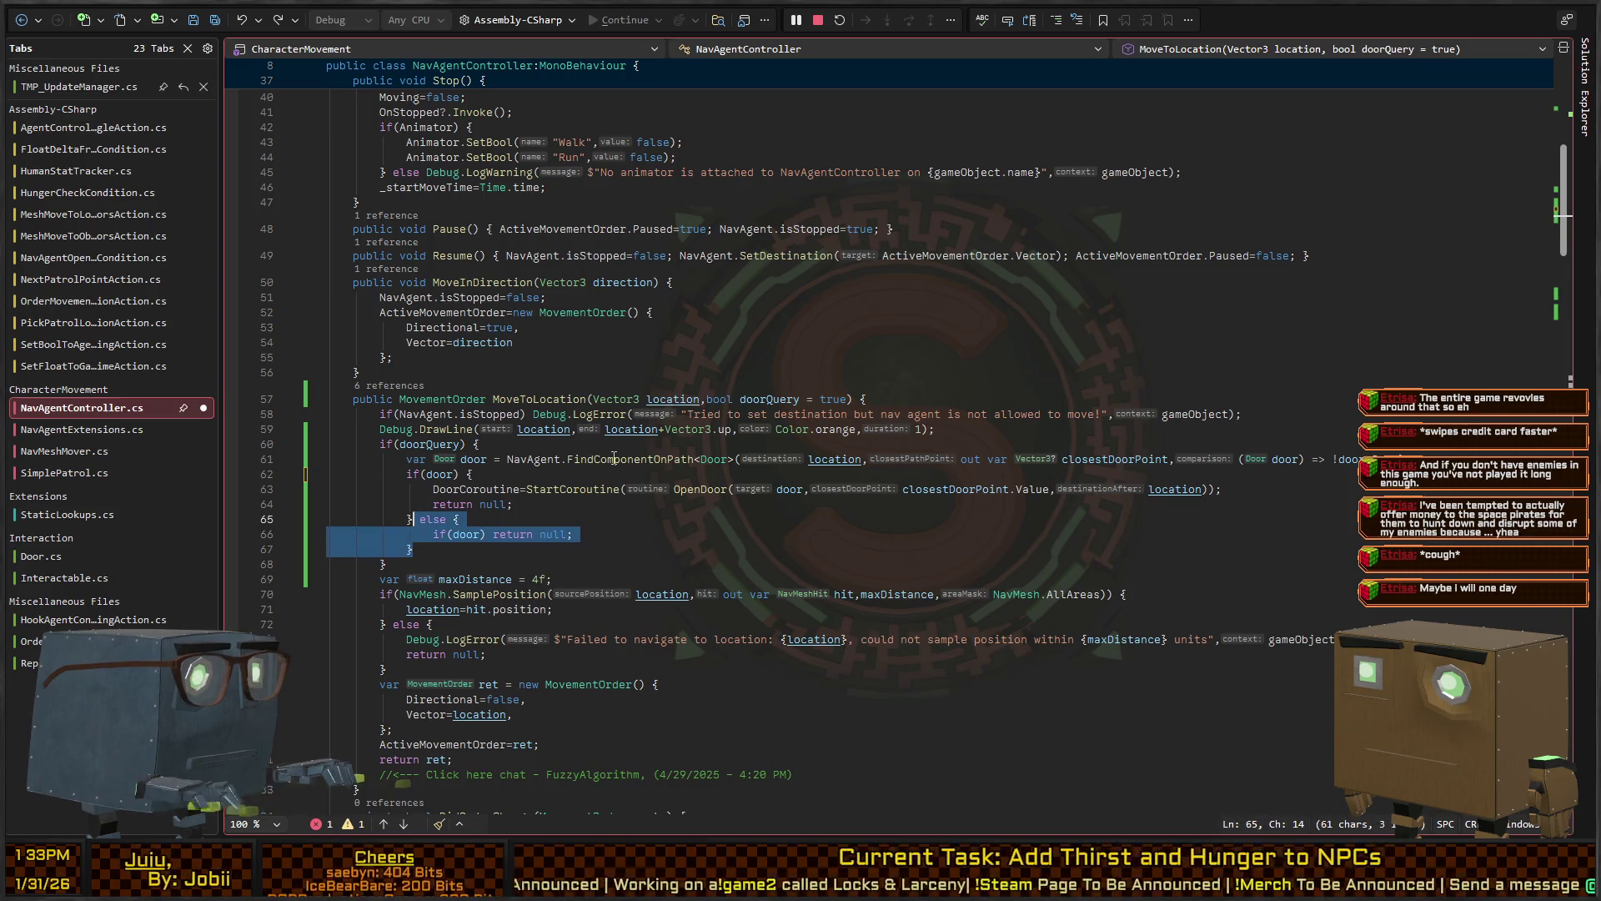
pyautogui.press('Delete')
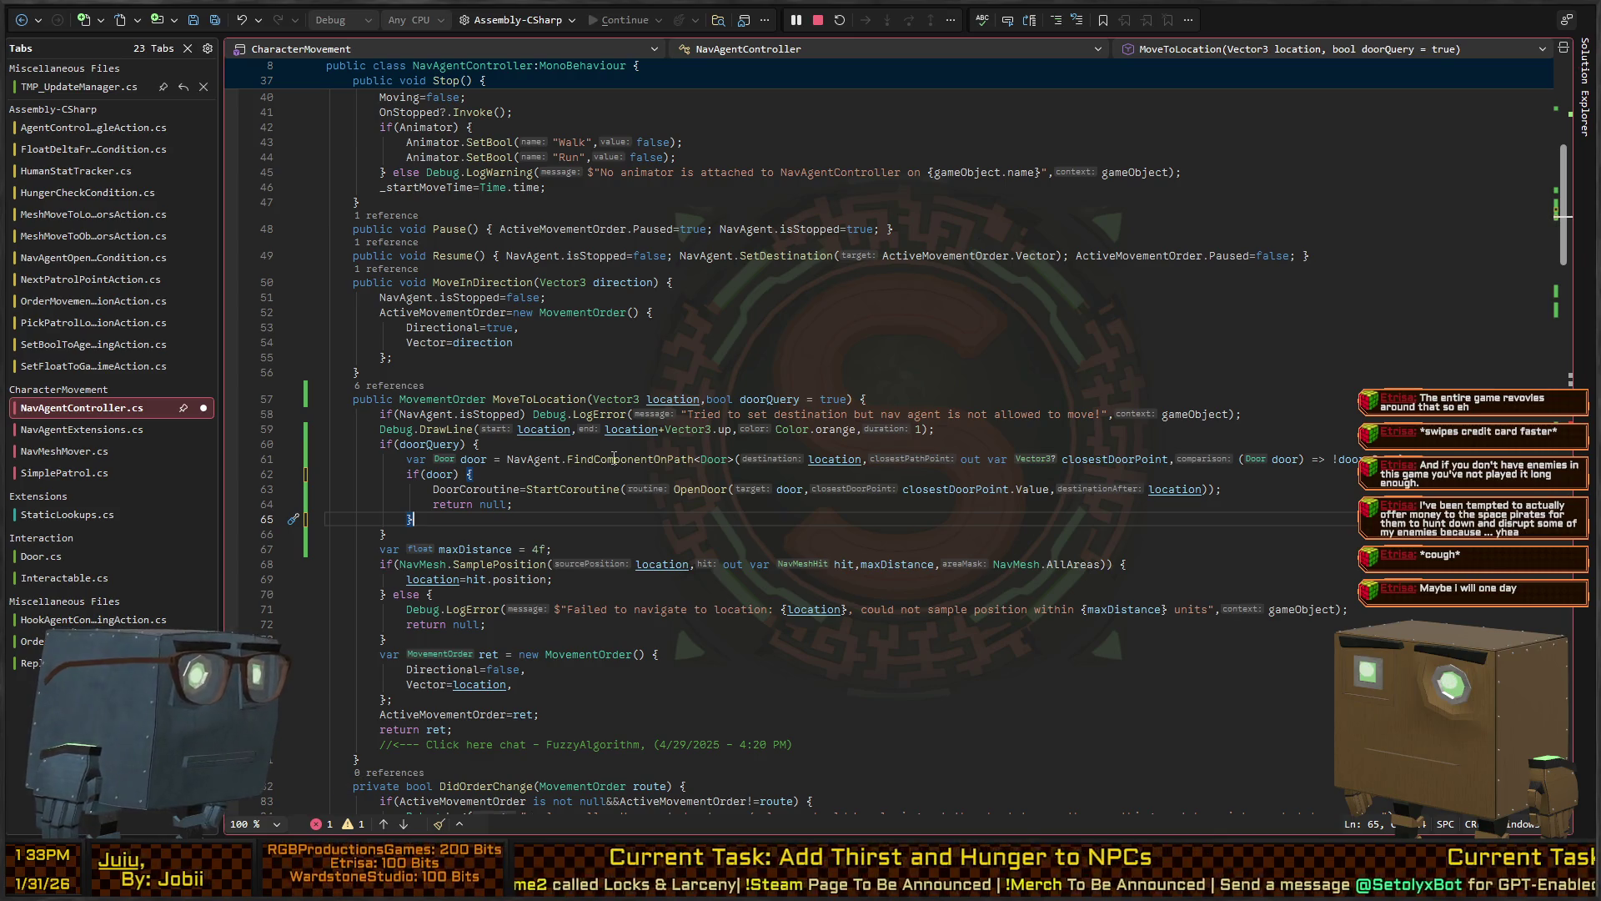
pyautogui.hotkey('ctrl', 's')
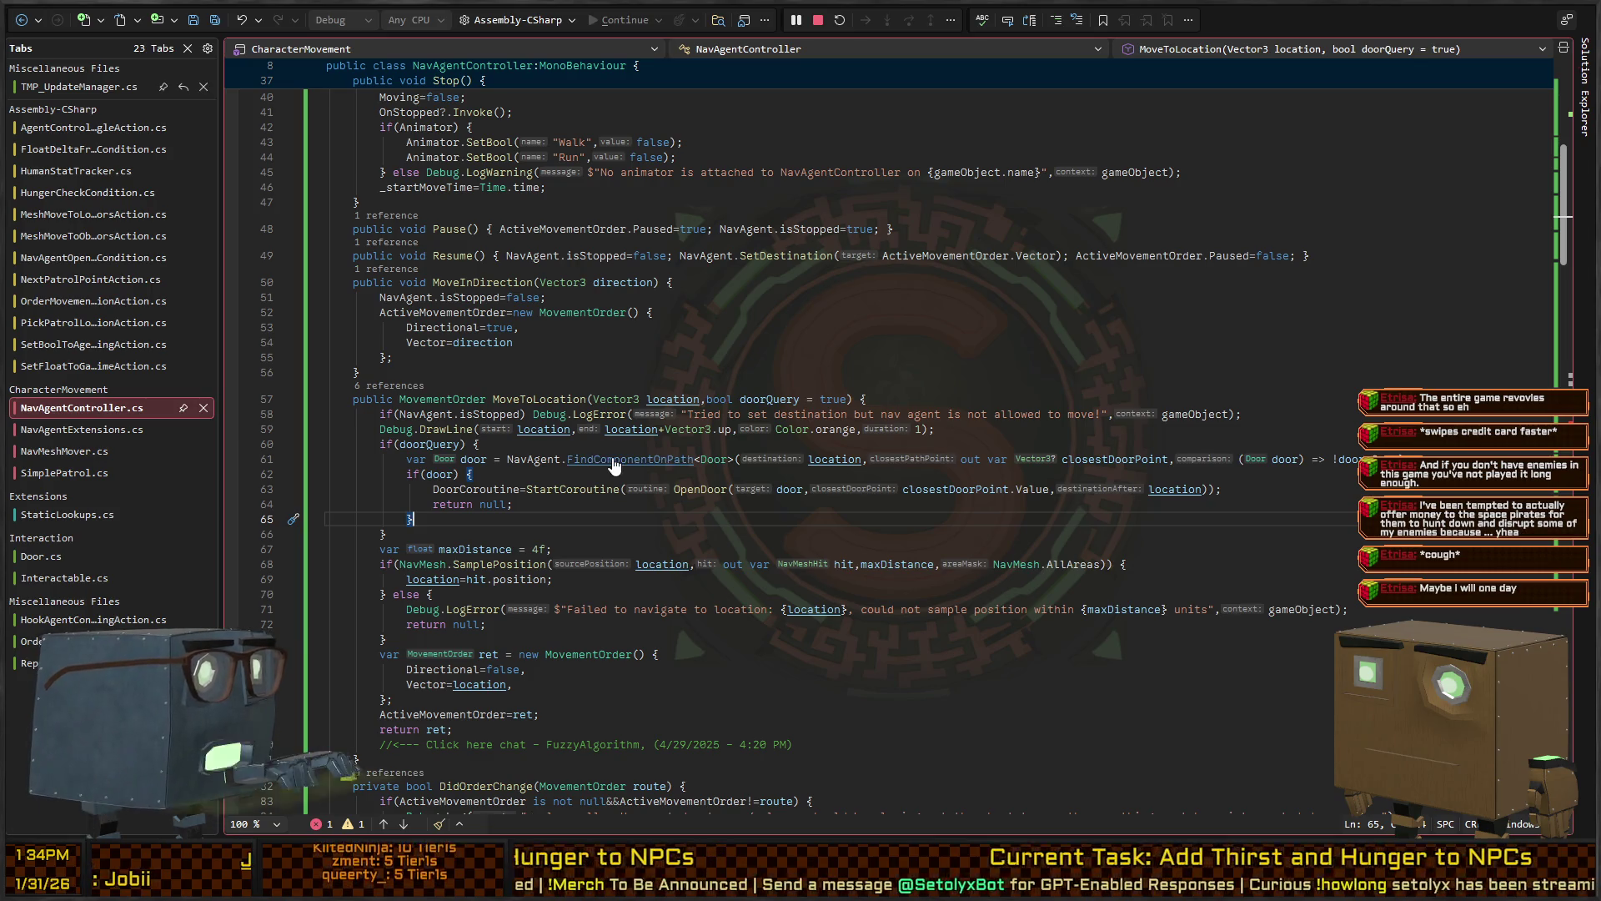
pyautogui.hotkey('ctrl', 'Tab')
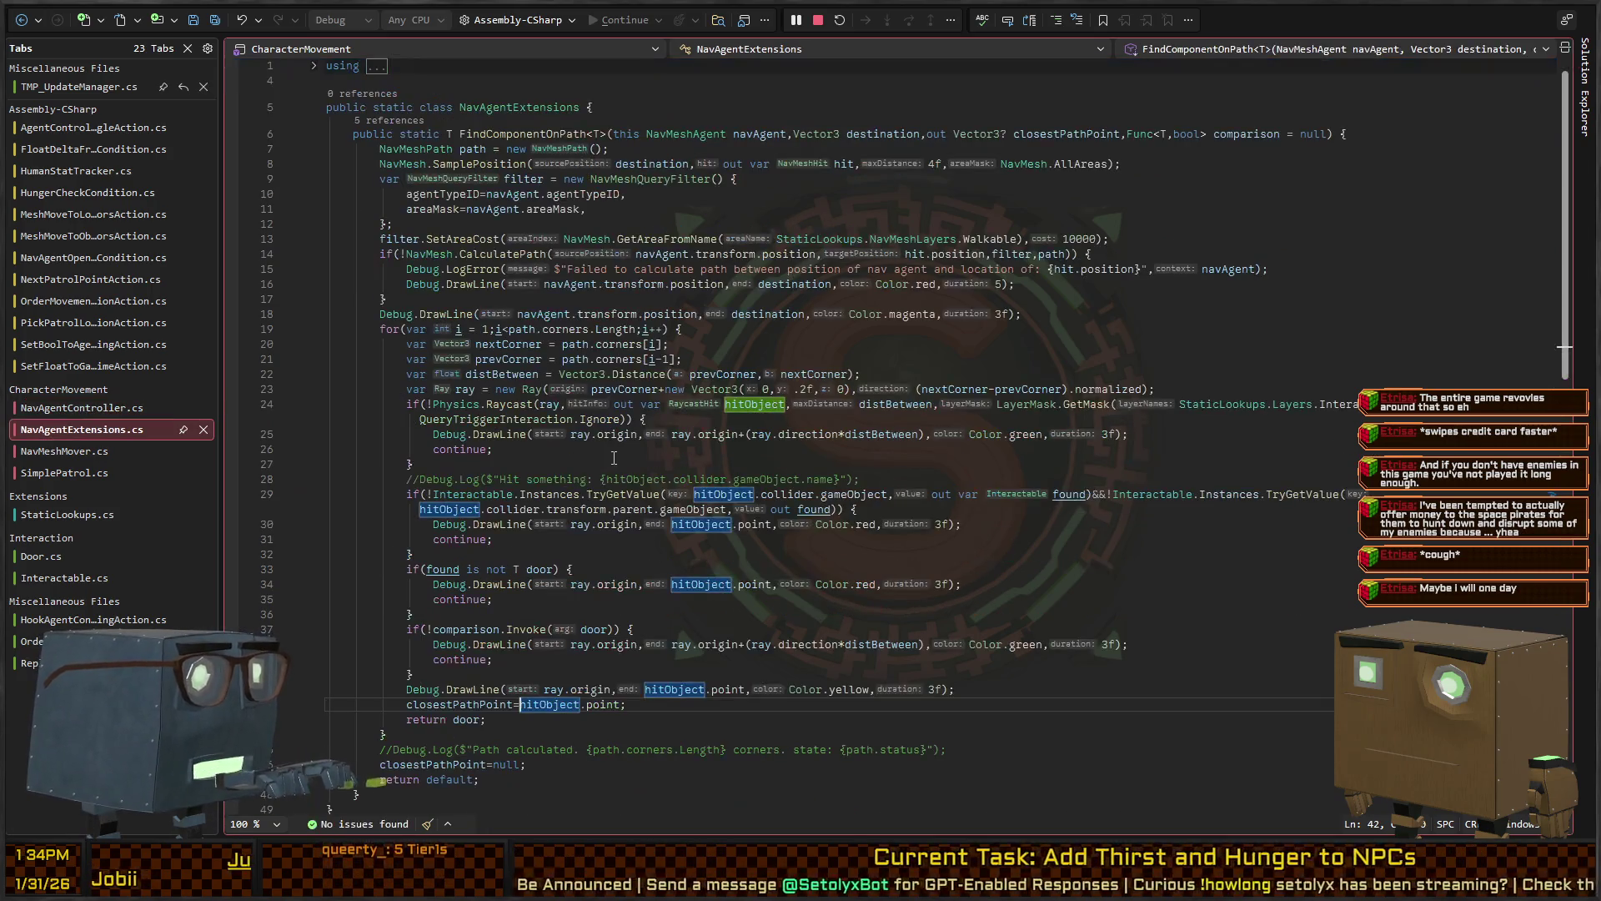
# Append ',false' to every MoveToLocation call in OpenDoor using multiple carets
pyautogui.hotkey('ctrl', 'Tab')
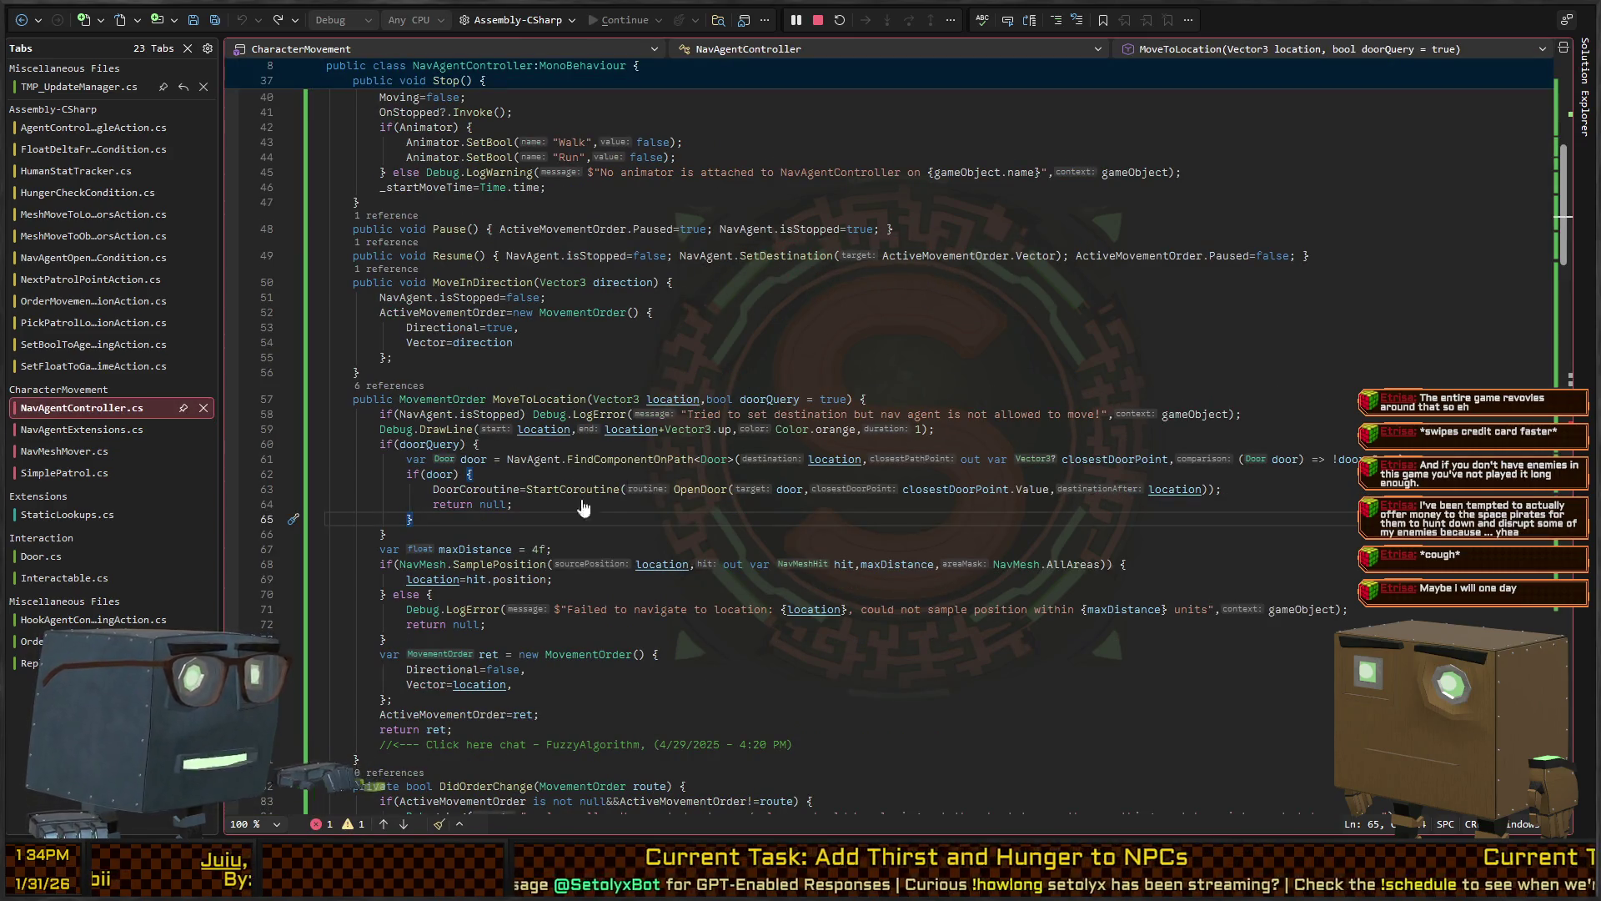
pyautogui.scroll(-5, 933, 282)
pyautogui.scroll(14, 550, 389)
pyautogui.scroll(-20, 550, 390)
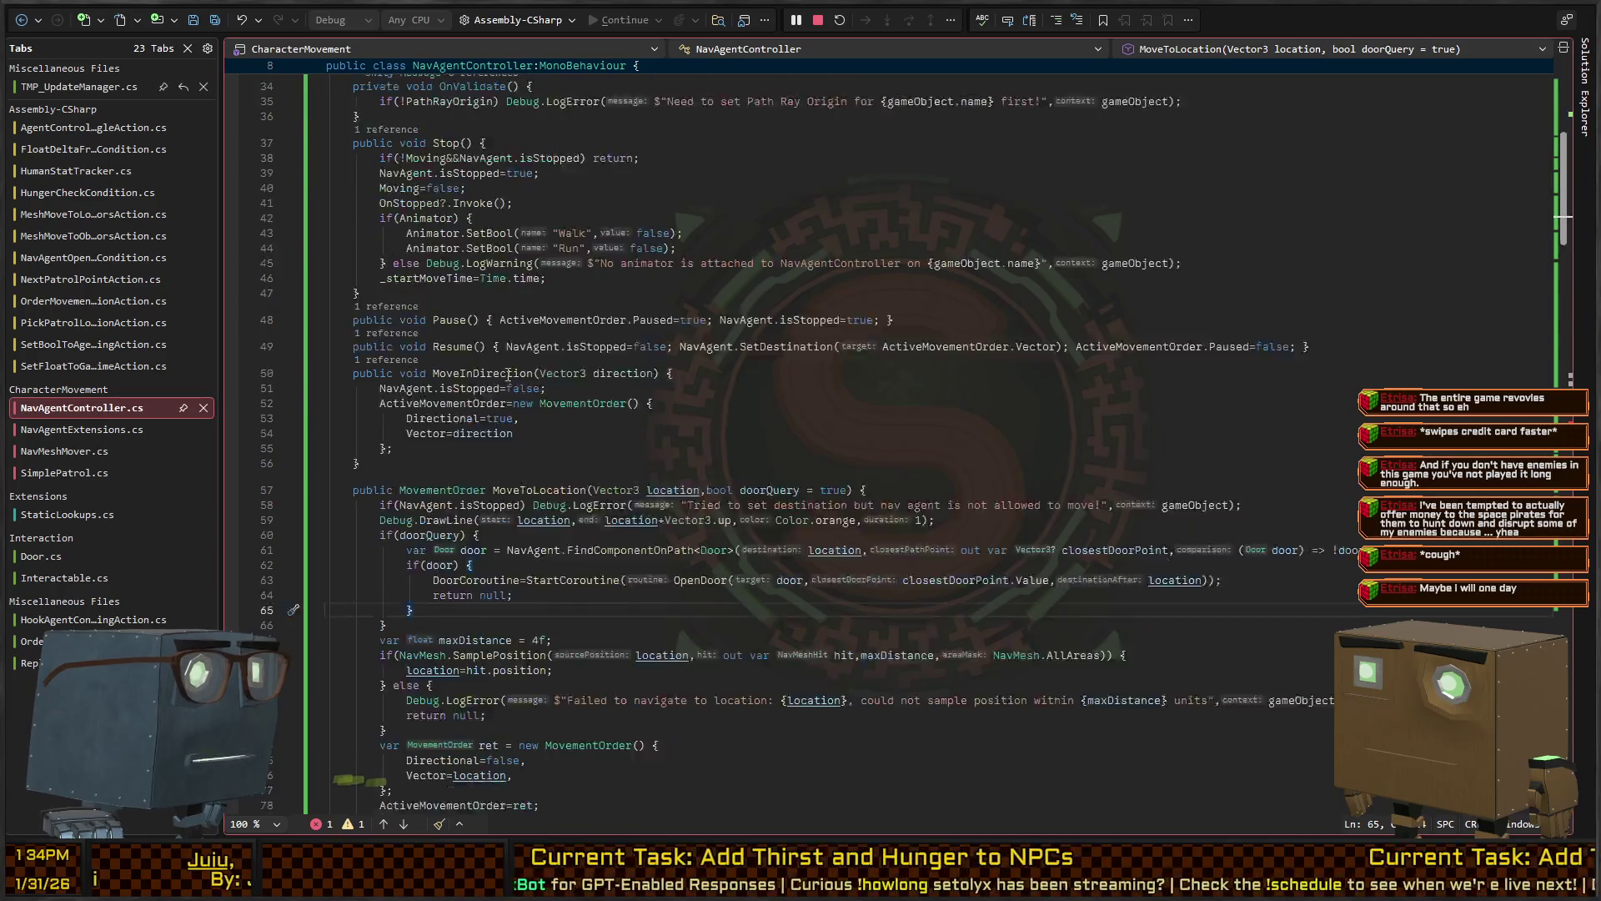
pyautogui.scroll(2, 471, 358)
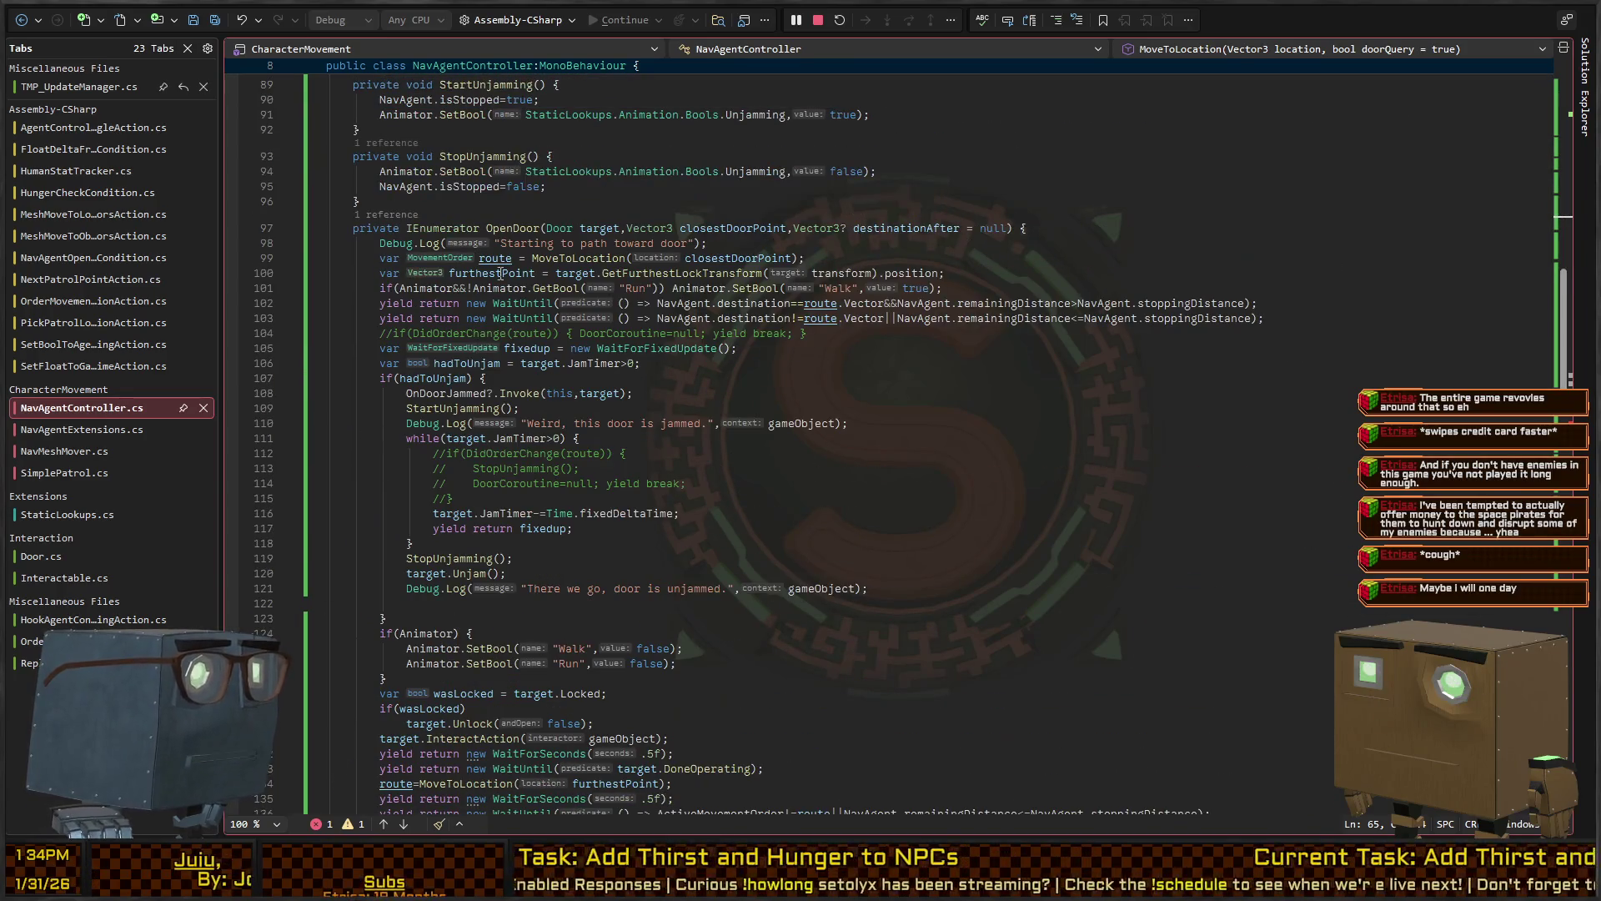
pyautogui.click(573, 258)
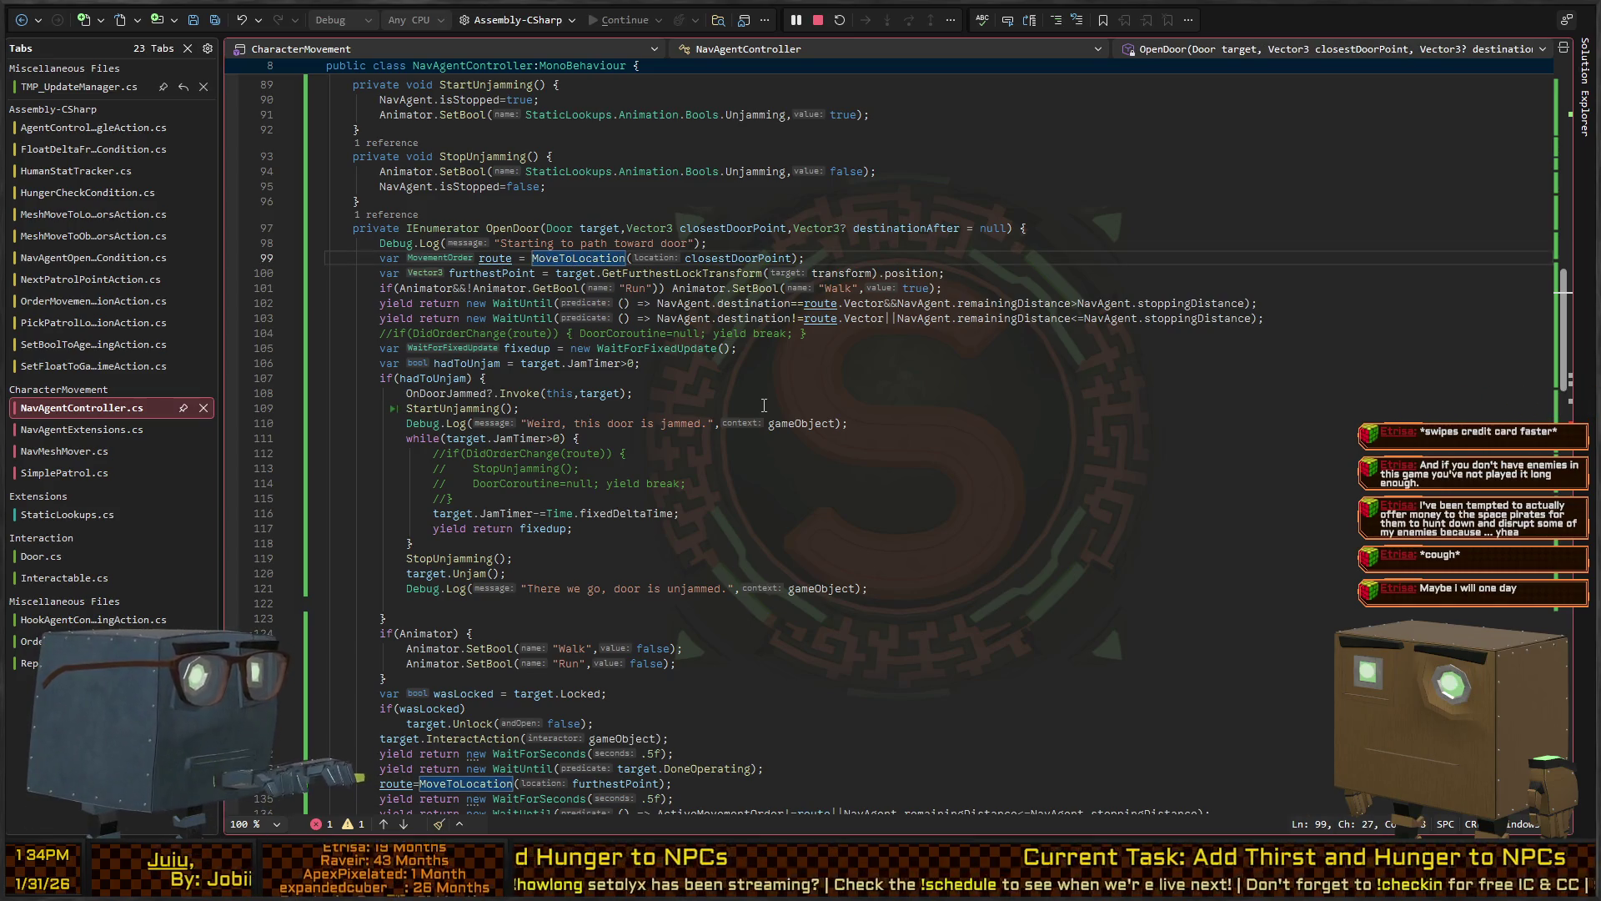
pyautogui.hotkey('shift', 'alt', '.')
pyautogui.hotkey('shift', 'alt', '.')
pyautogui.hotkey('shift', 'alt', '.')
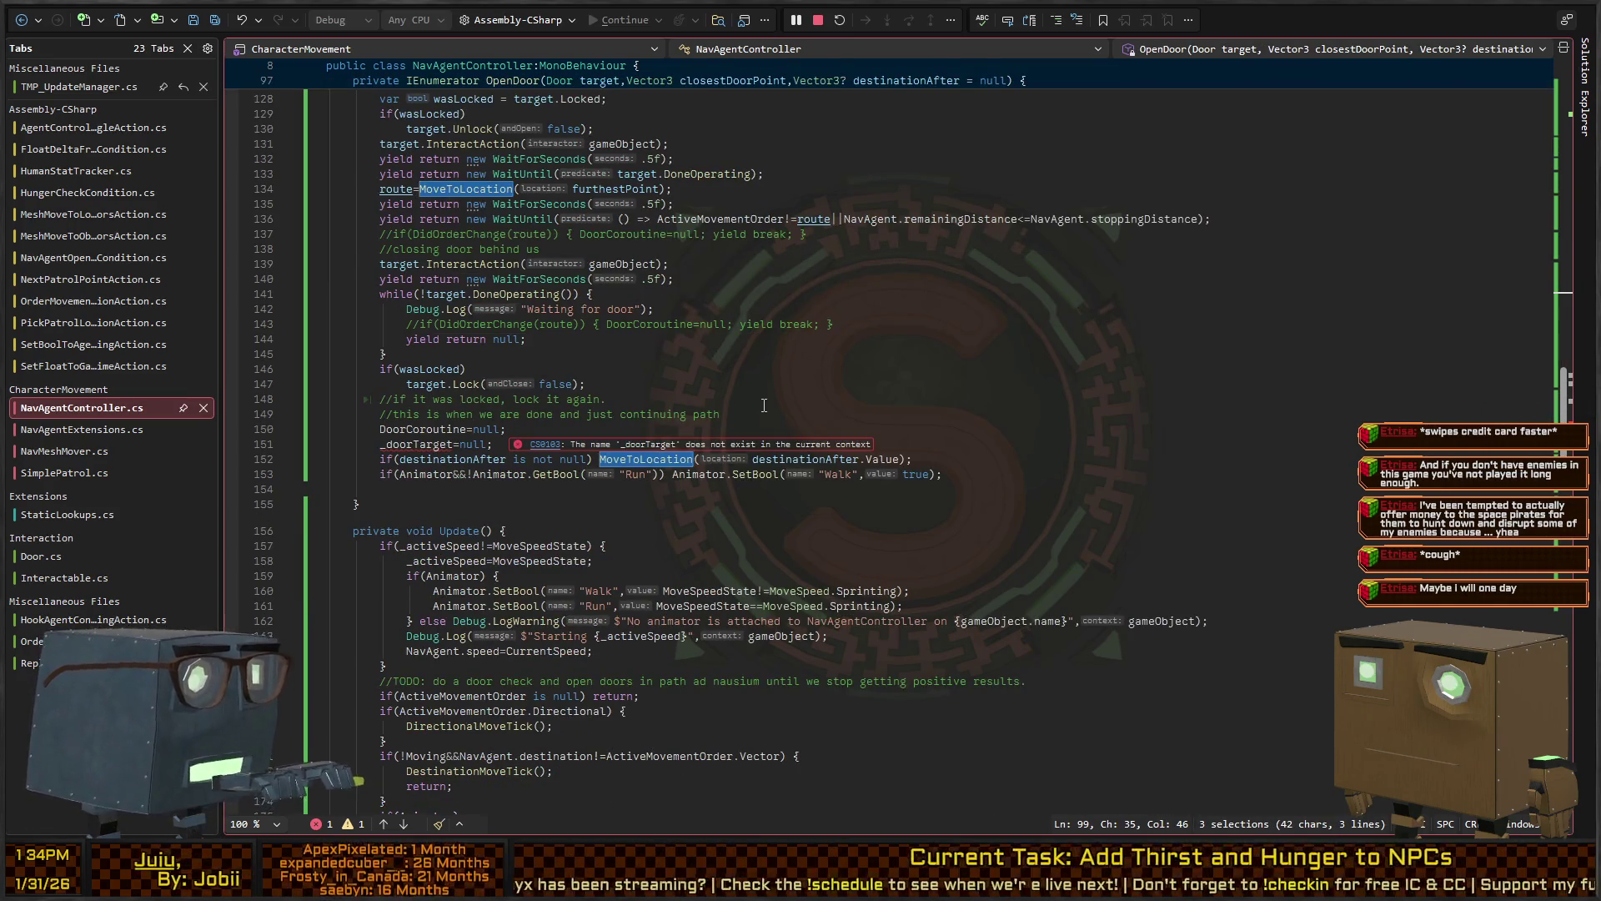
pyautogui.press('End')
pyautogui.press('Left')
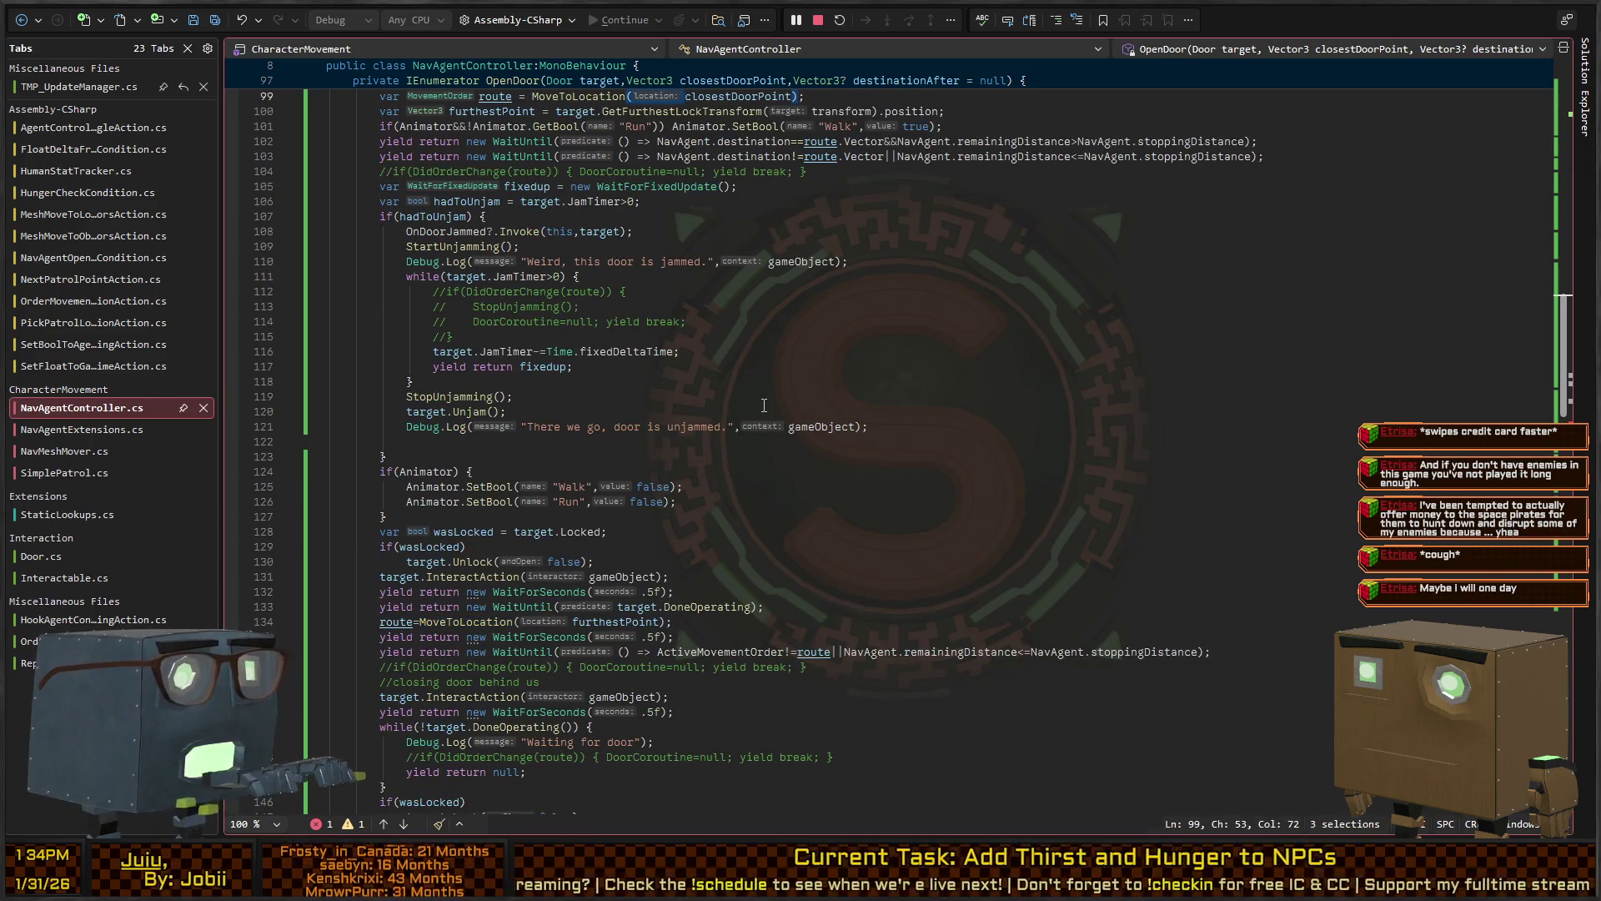
pyautogui.press('Left')
pyautogui.write(',false')
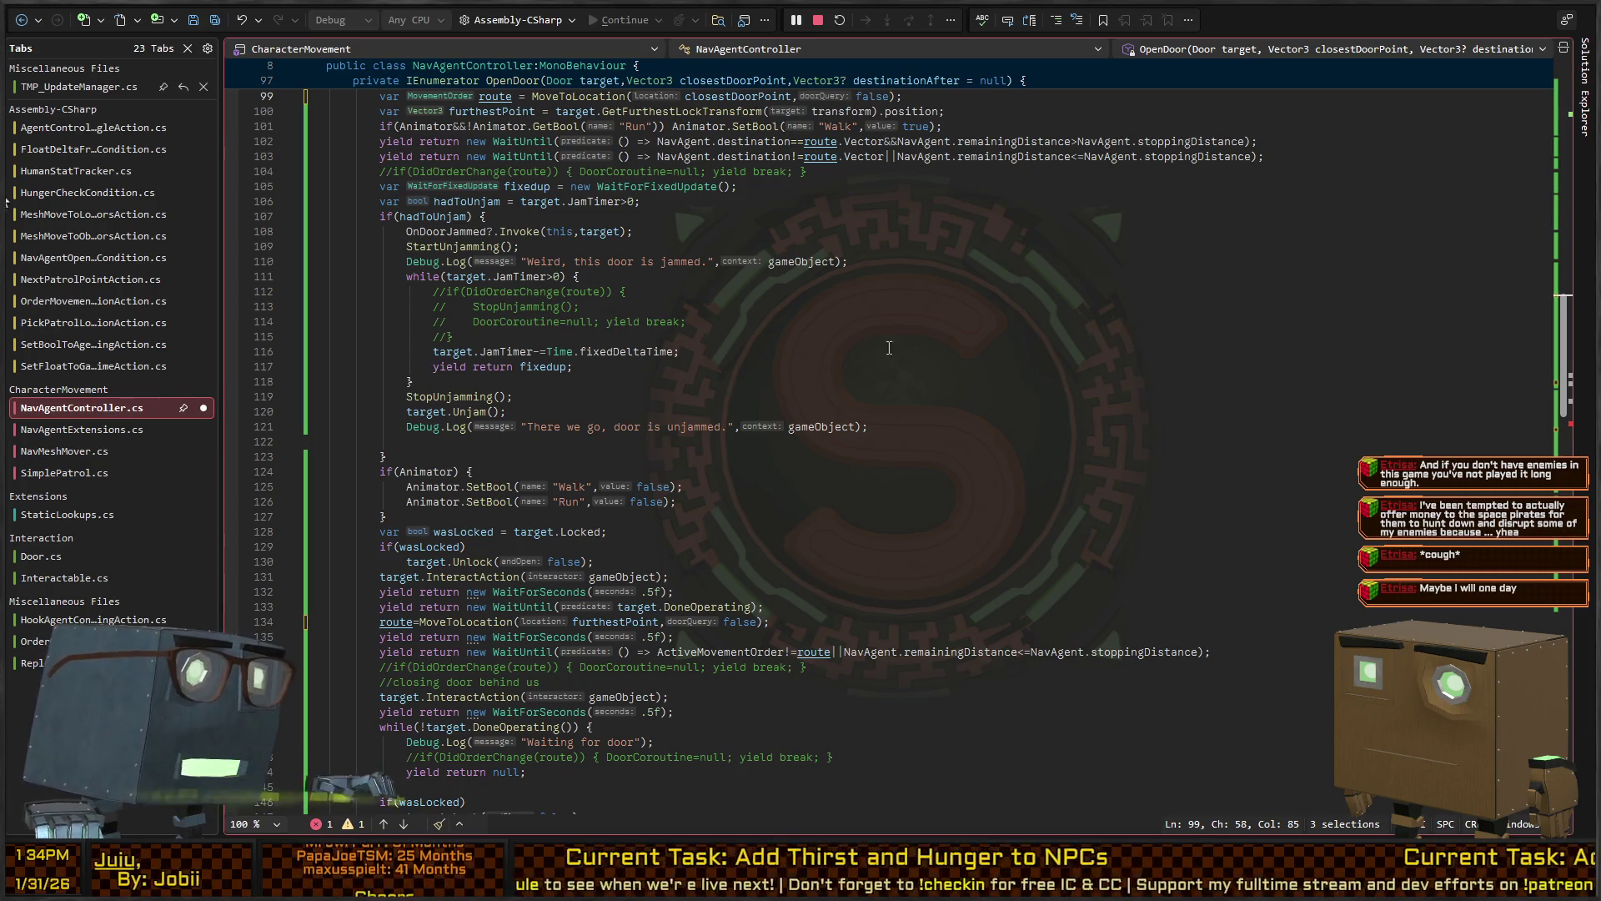
# Delete the erroring _doorTarget = null; line, then bring Unity forward
pyautogui.scroll(-10, 889, 347)
pyautogui.click(474, 442)
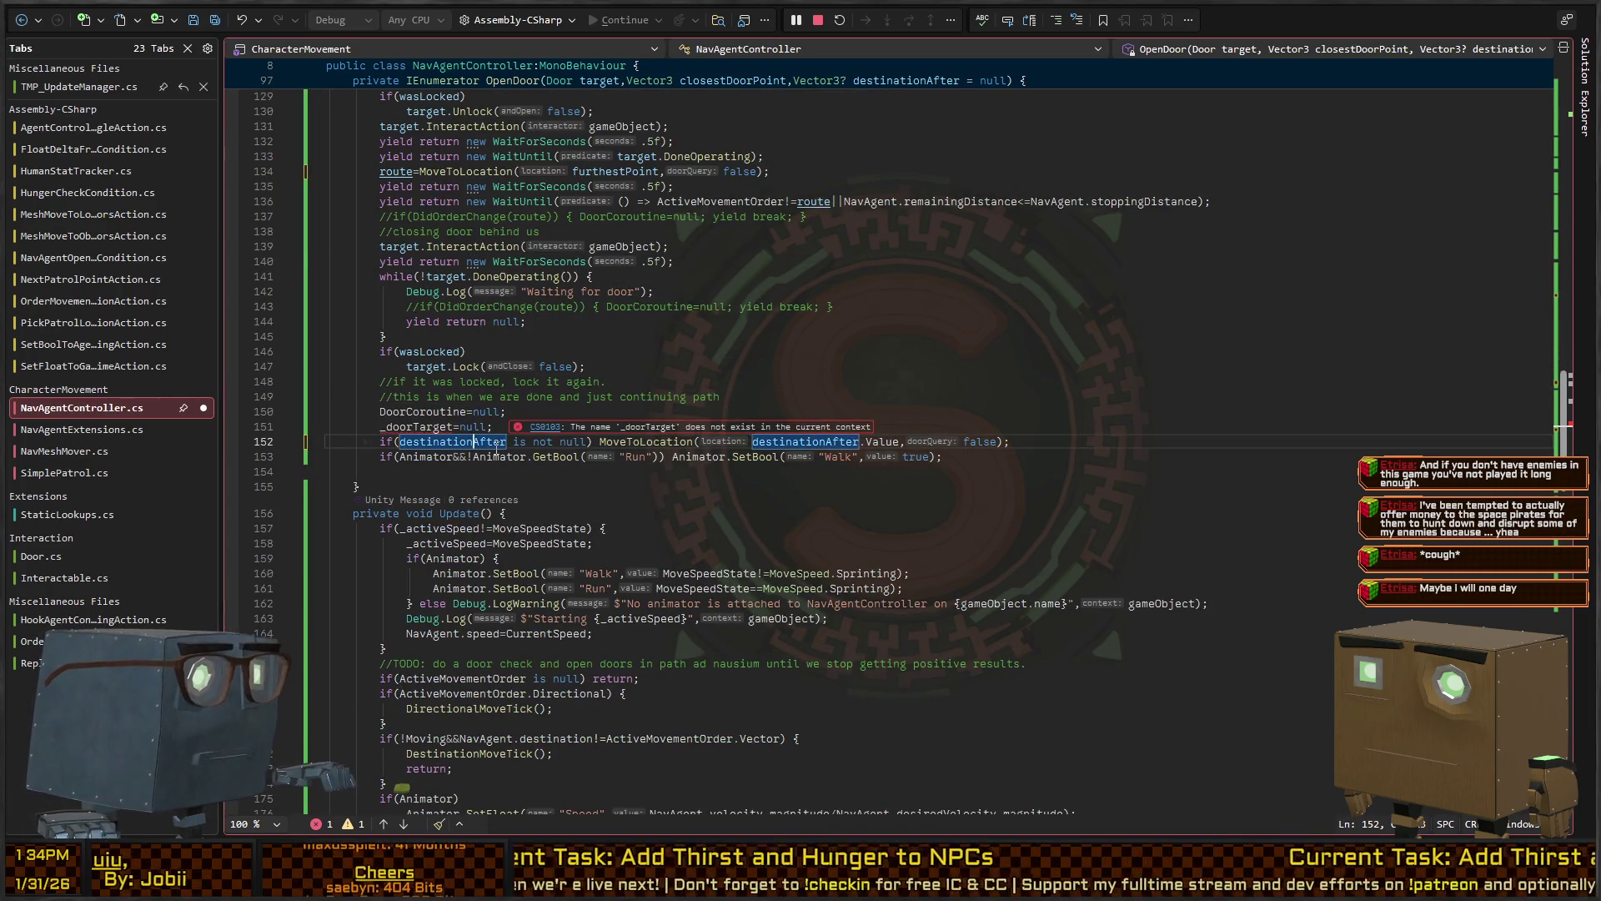
pyautogui.press('Up')
pyautogui.press('End')
pyautogui.hotkey('shift', 'Home')
pyautogui.press('BackSpace')
pyautogui.press('BackSpace')
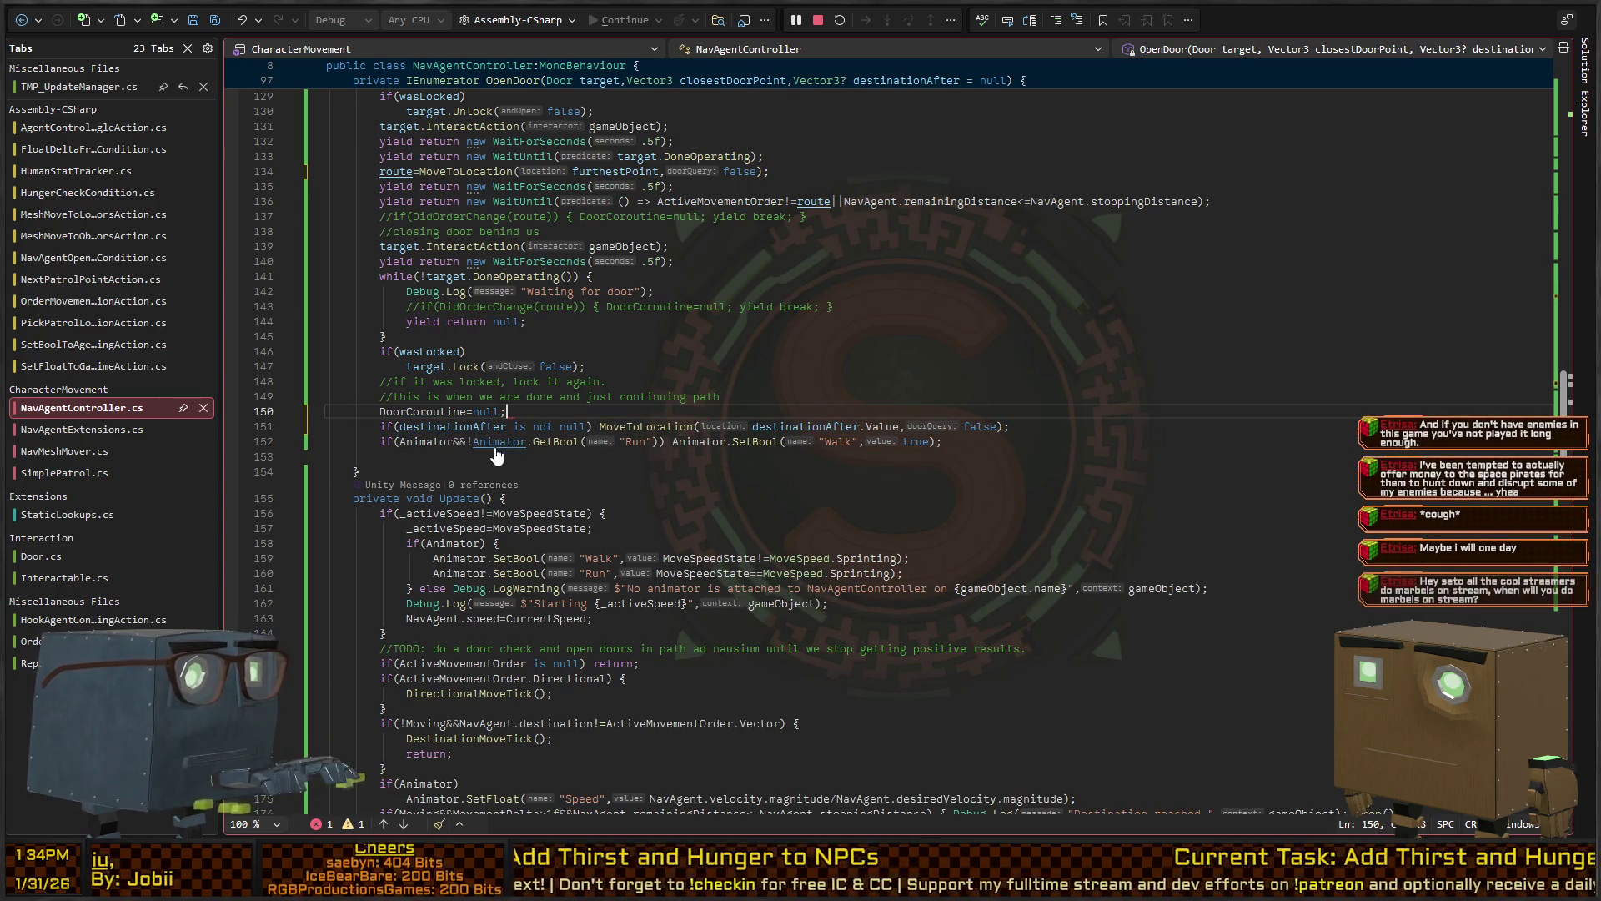
pyautogui.hotkey('alt', 'Tab')
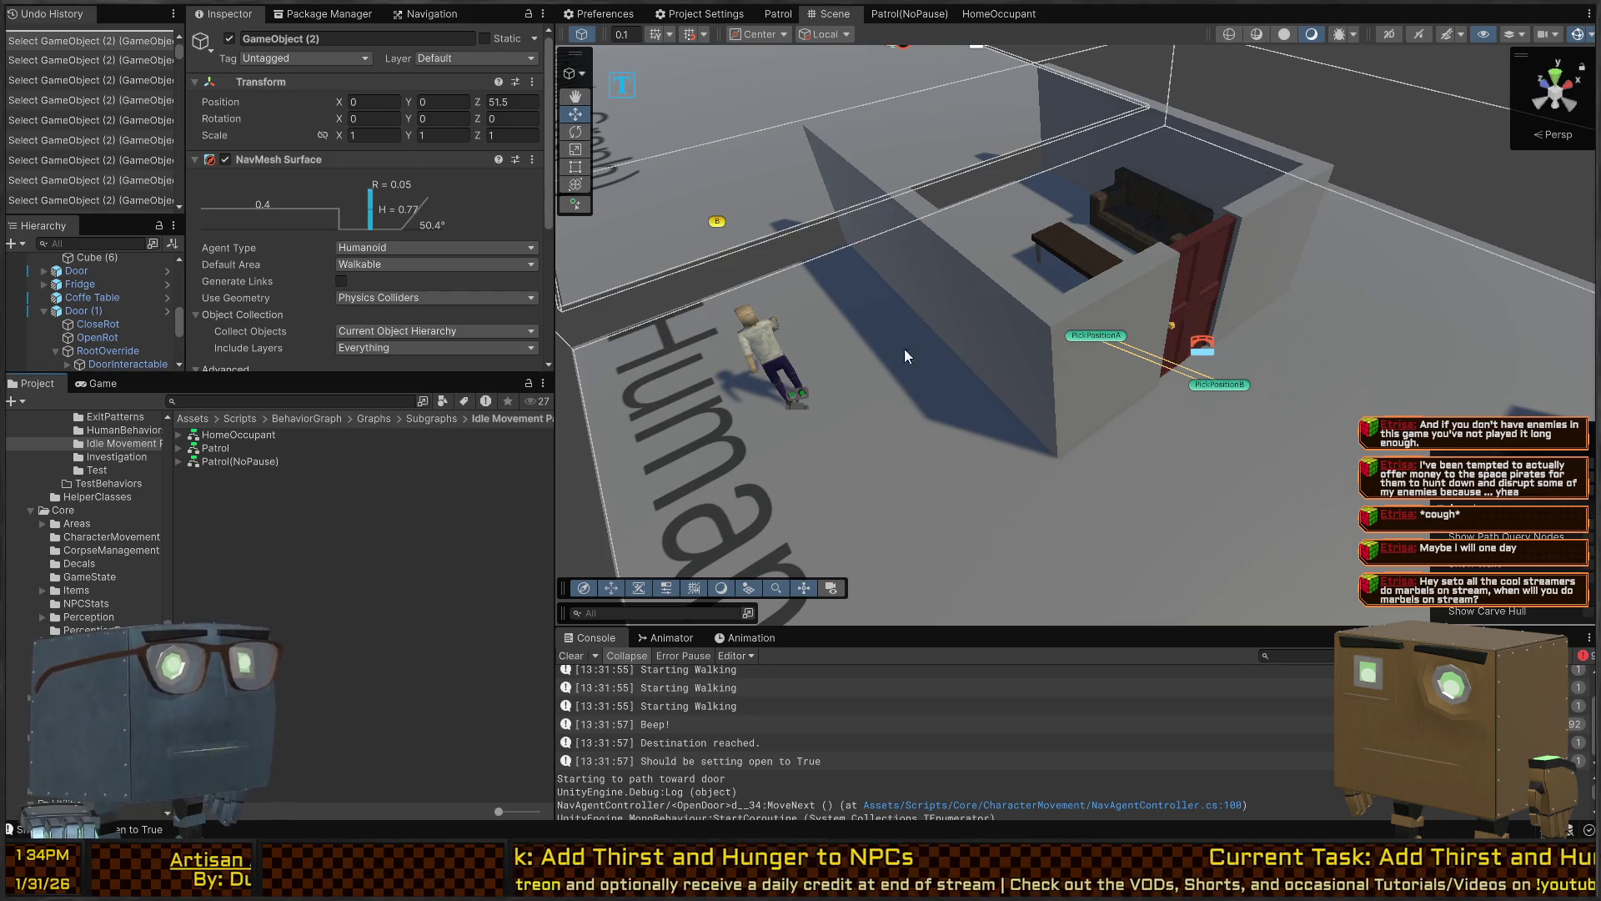
# Play-test the NPC walking to the door twice, viewing from closer to the door
pyautogui.moveTo(968, 326)
pyautogui.mouseDown()
pyautogui.moveTo(895, 332)
pyautogui.moveTo(887, 291)
pyautogui.moveTo(947, 312)
pyautogui.mouseUp()
pyautogui.hotkey('ctrl', 'p')
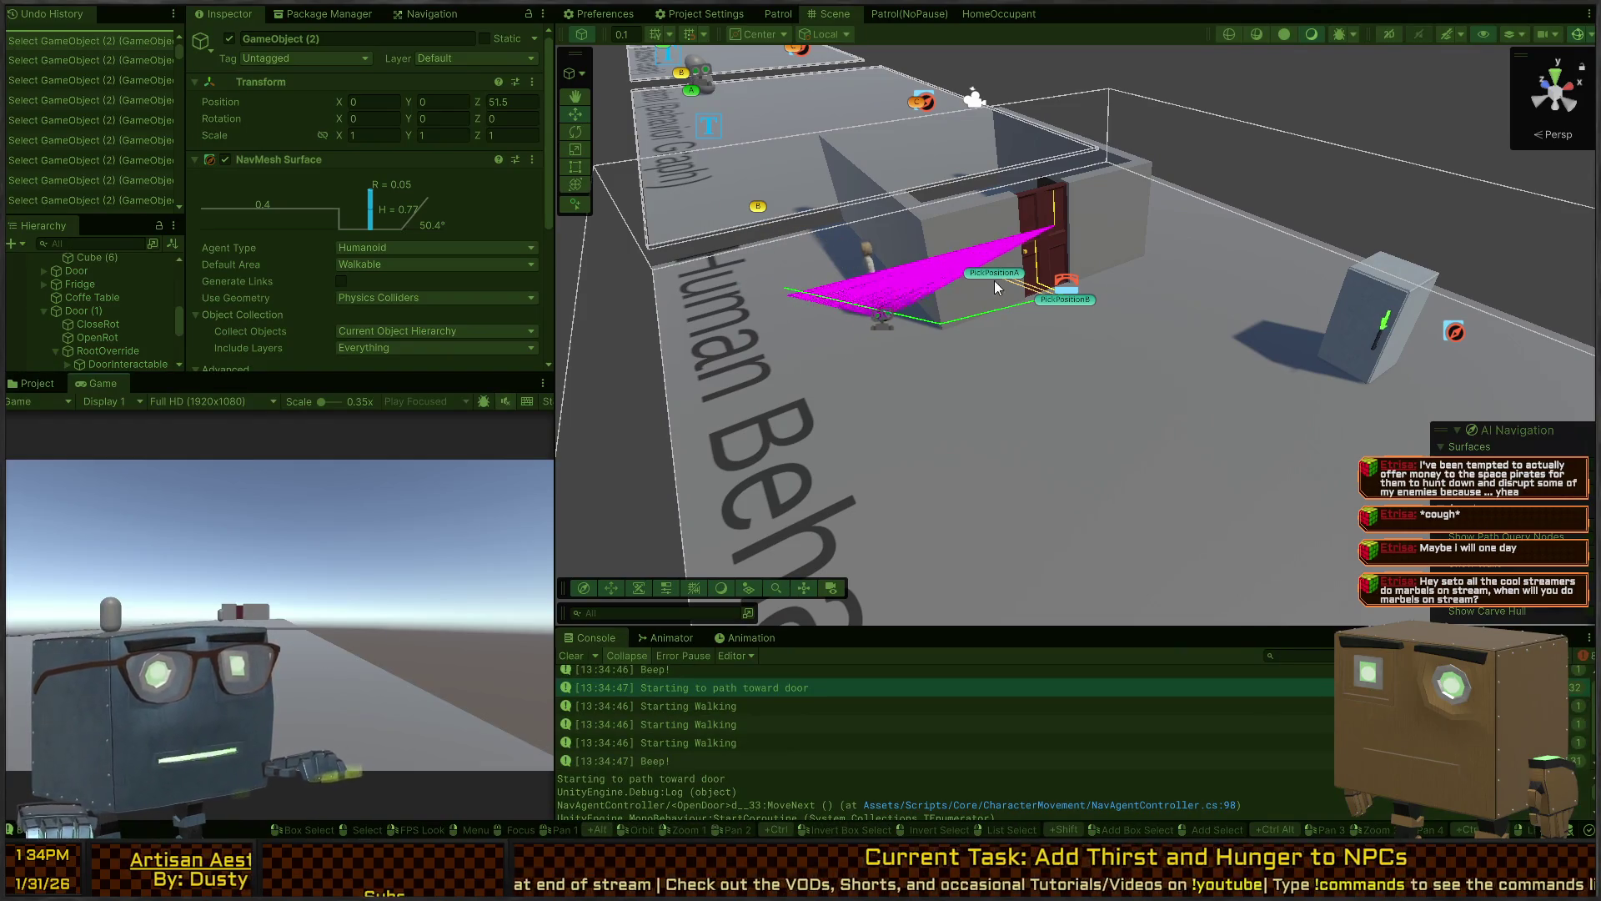
pyautogui.hotkey('ctrl', 'p')
pyautogui.moveTo(1025, 392)
pyautogui.mouseDown()
pyautogui.moveTo(987, 408)
pyautogui.moveTo(1018, 401)
pyautogui.mouseUp()
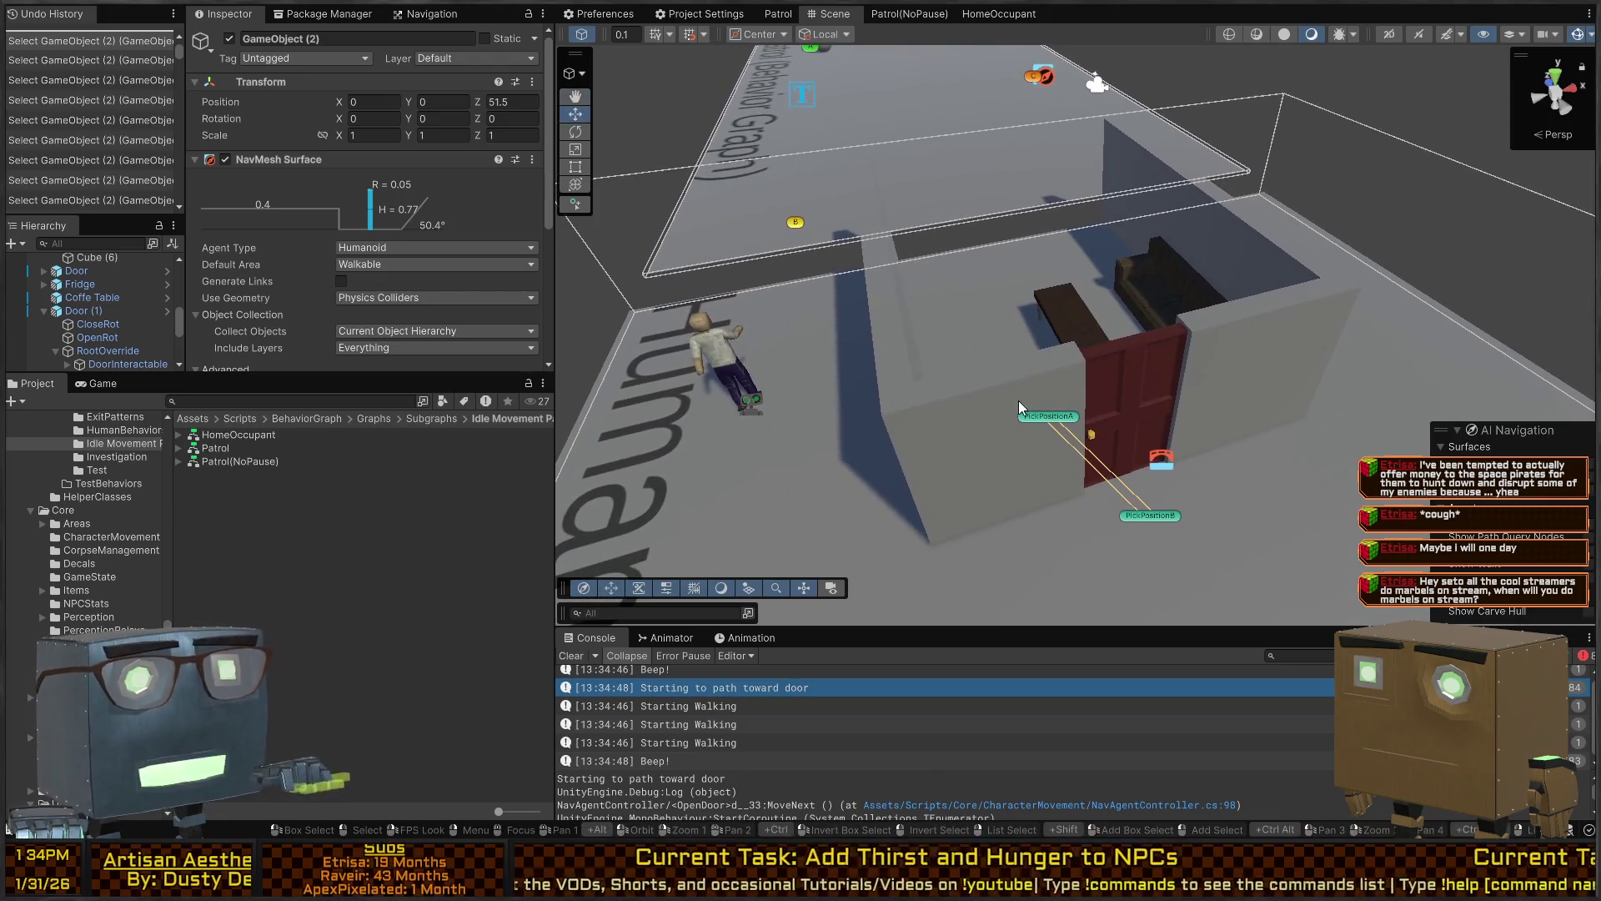
pyautogui.hotkey('alt', 'Tab')
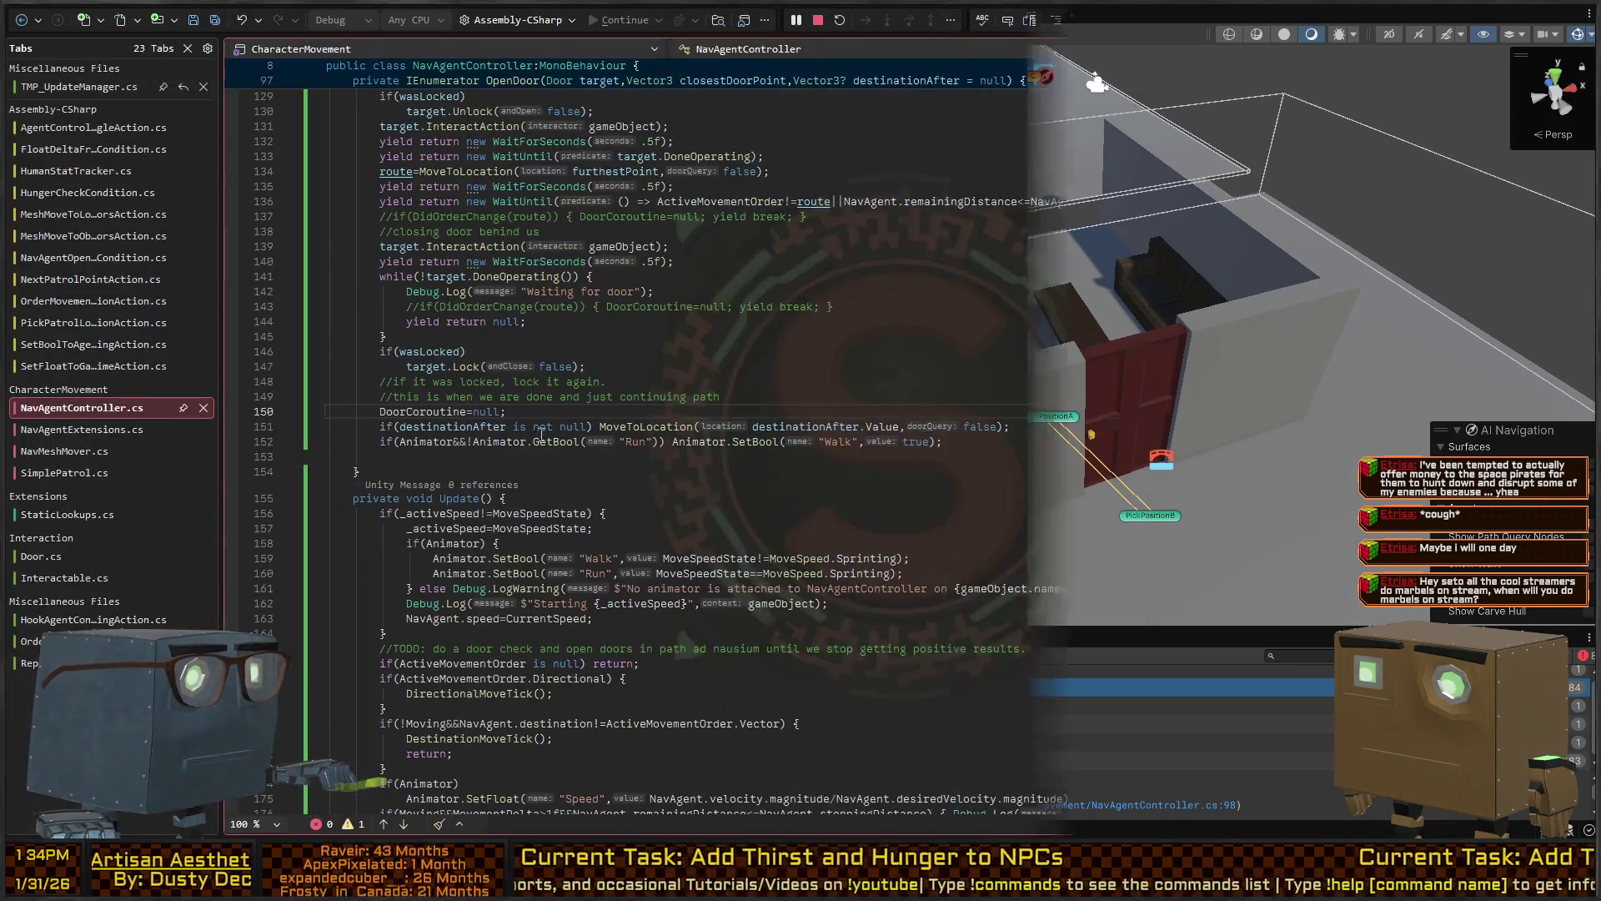
pyautogui.hotkey('alt', 'Tab')
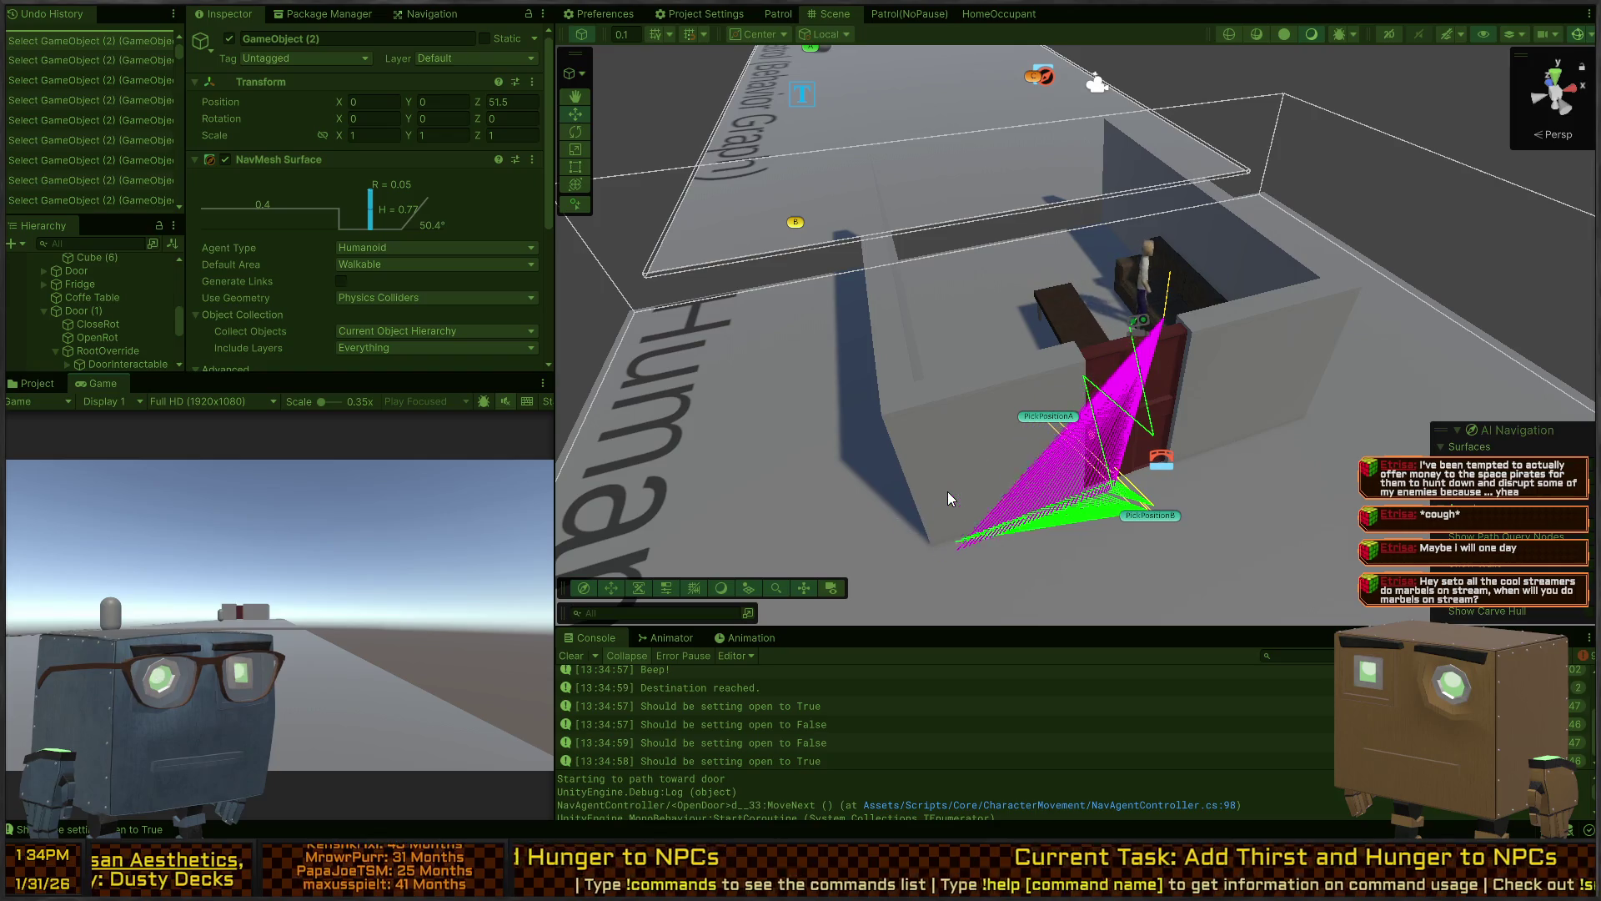
pyautogui.hotkey('ctrl', 'p')
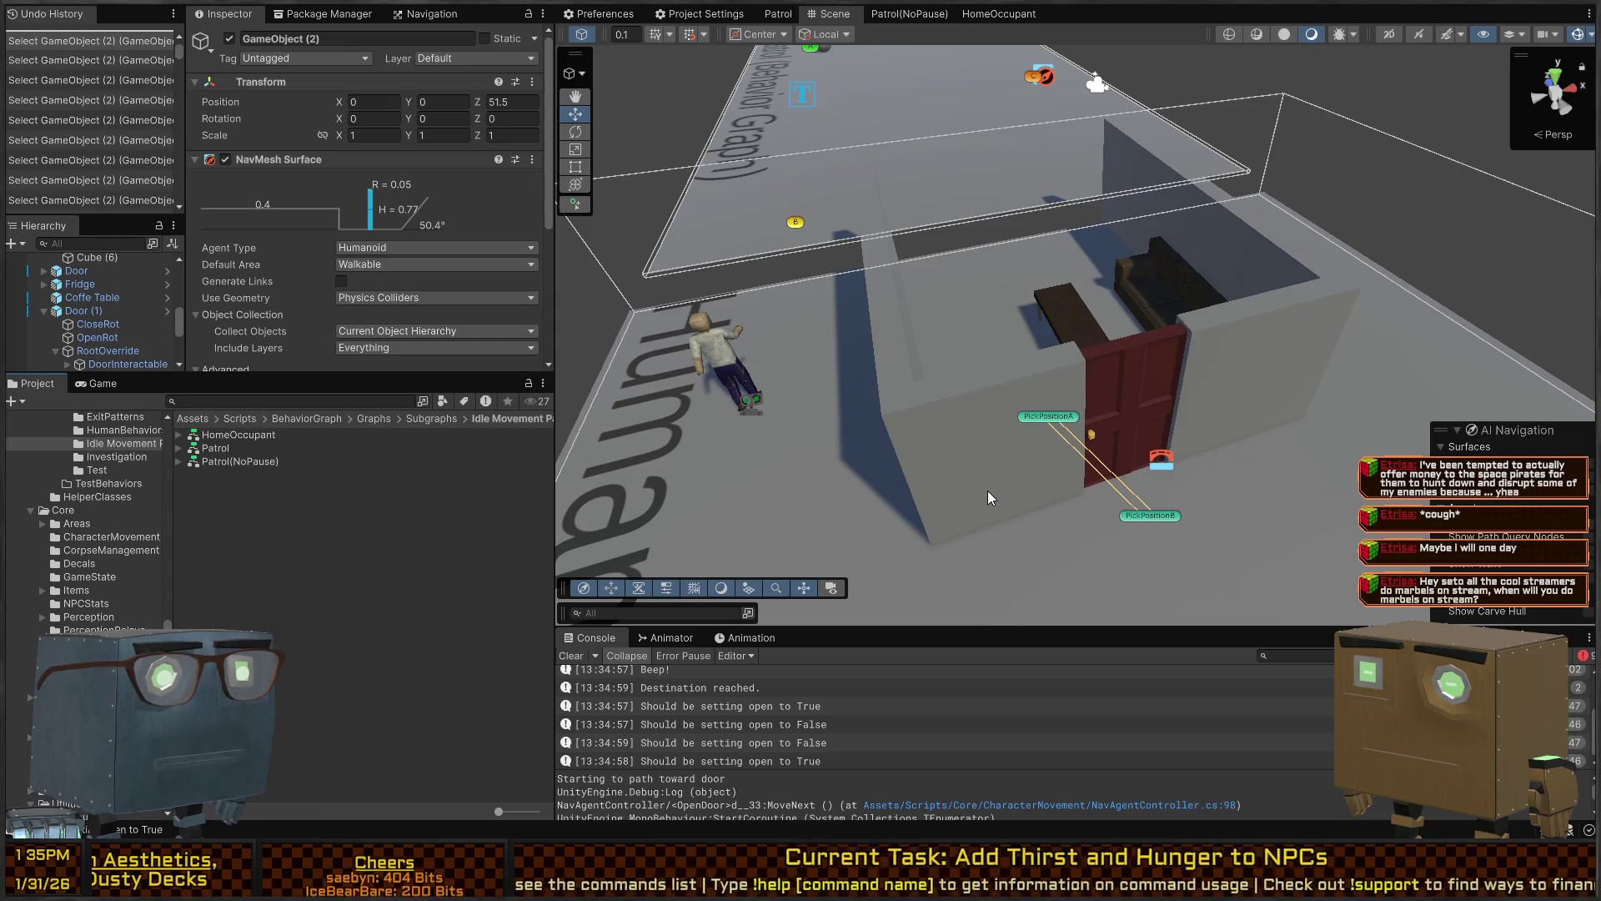
pyautogui.hotkey('alt', 'Tab')
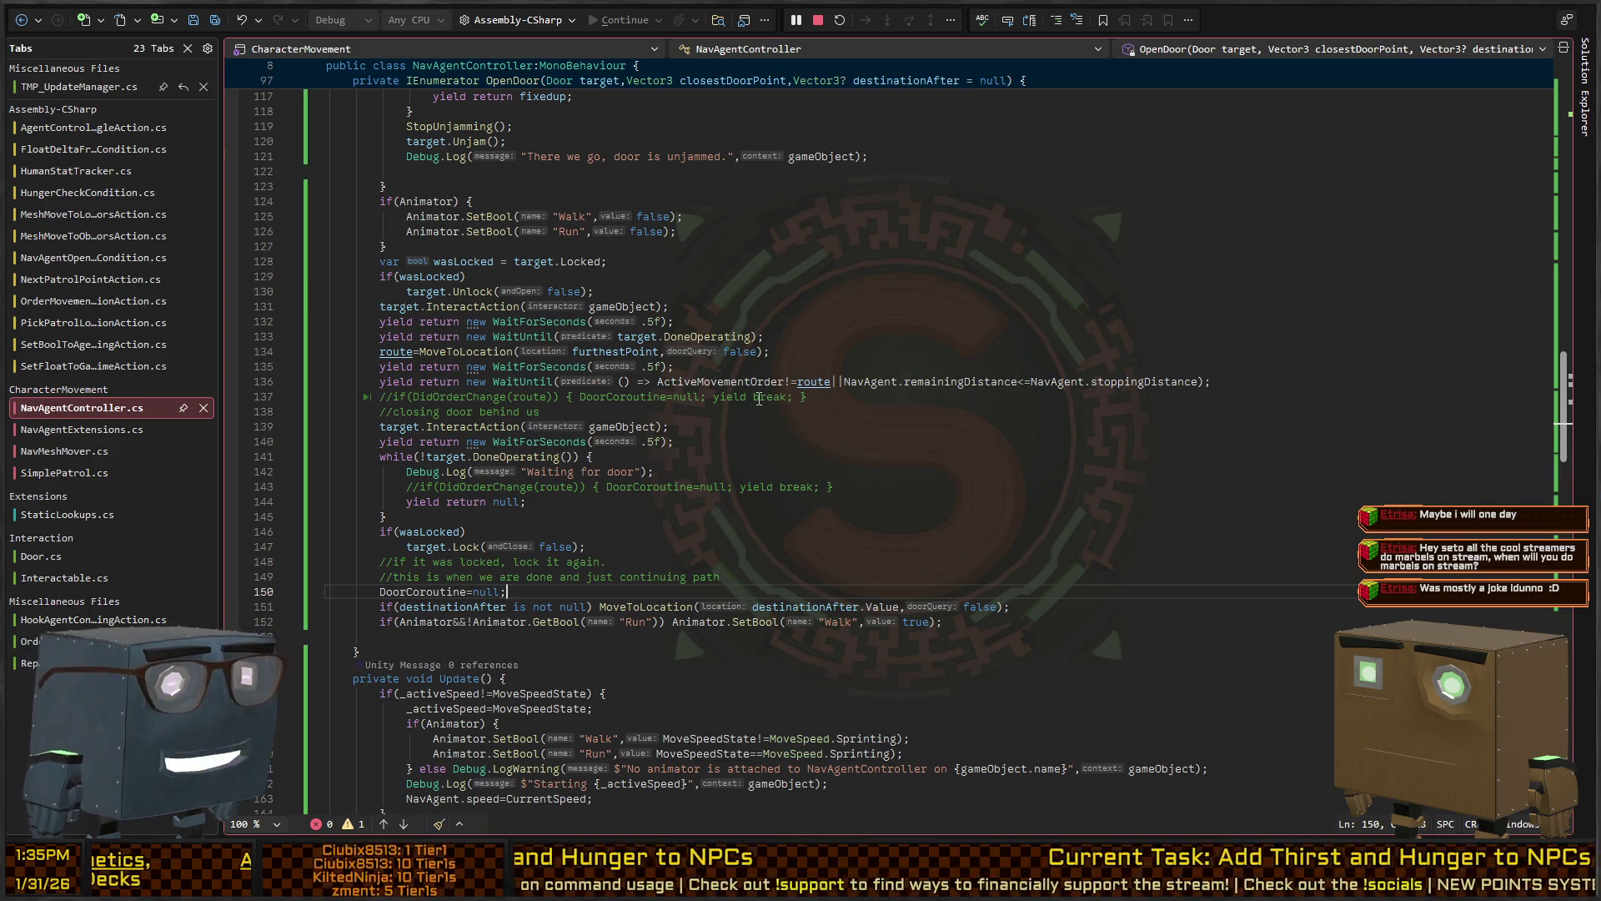
pyautogui.scroll(-8, 492, 521)
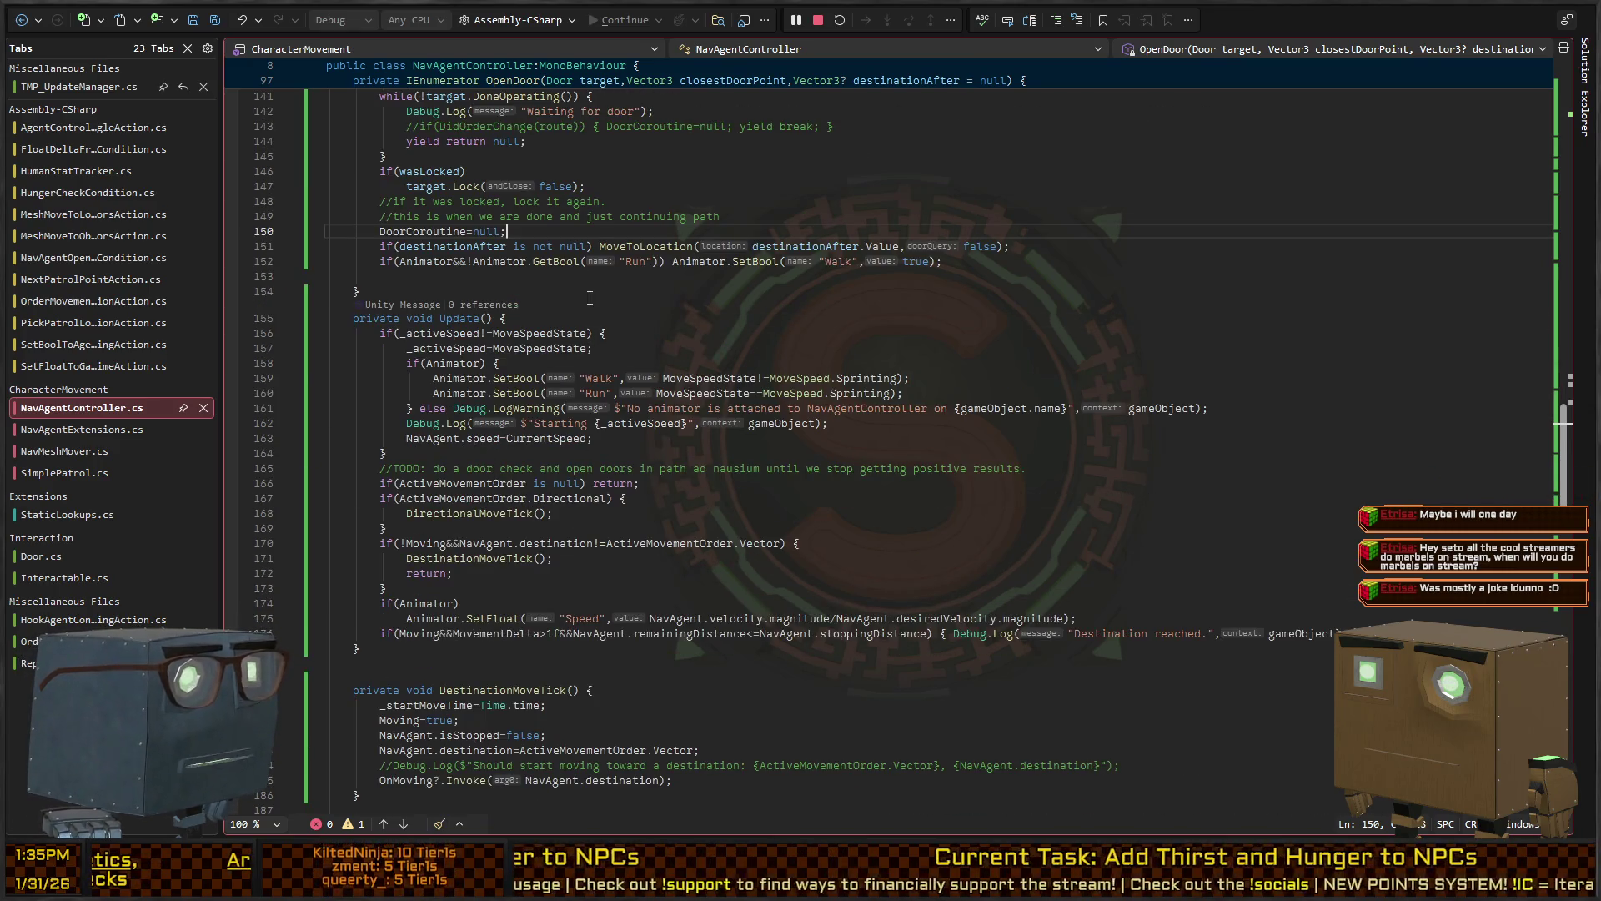
pyautogui.scroll(-2, 469, 406)
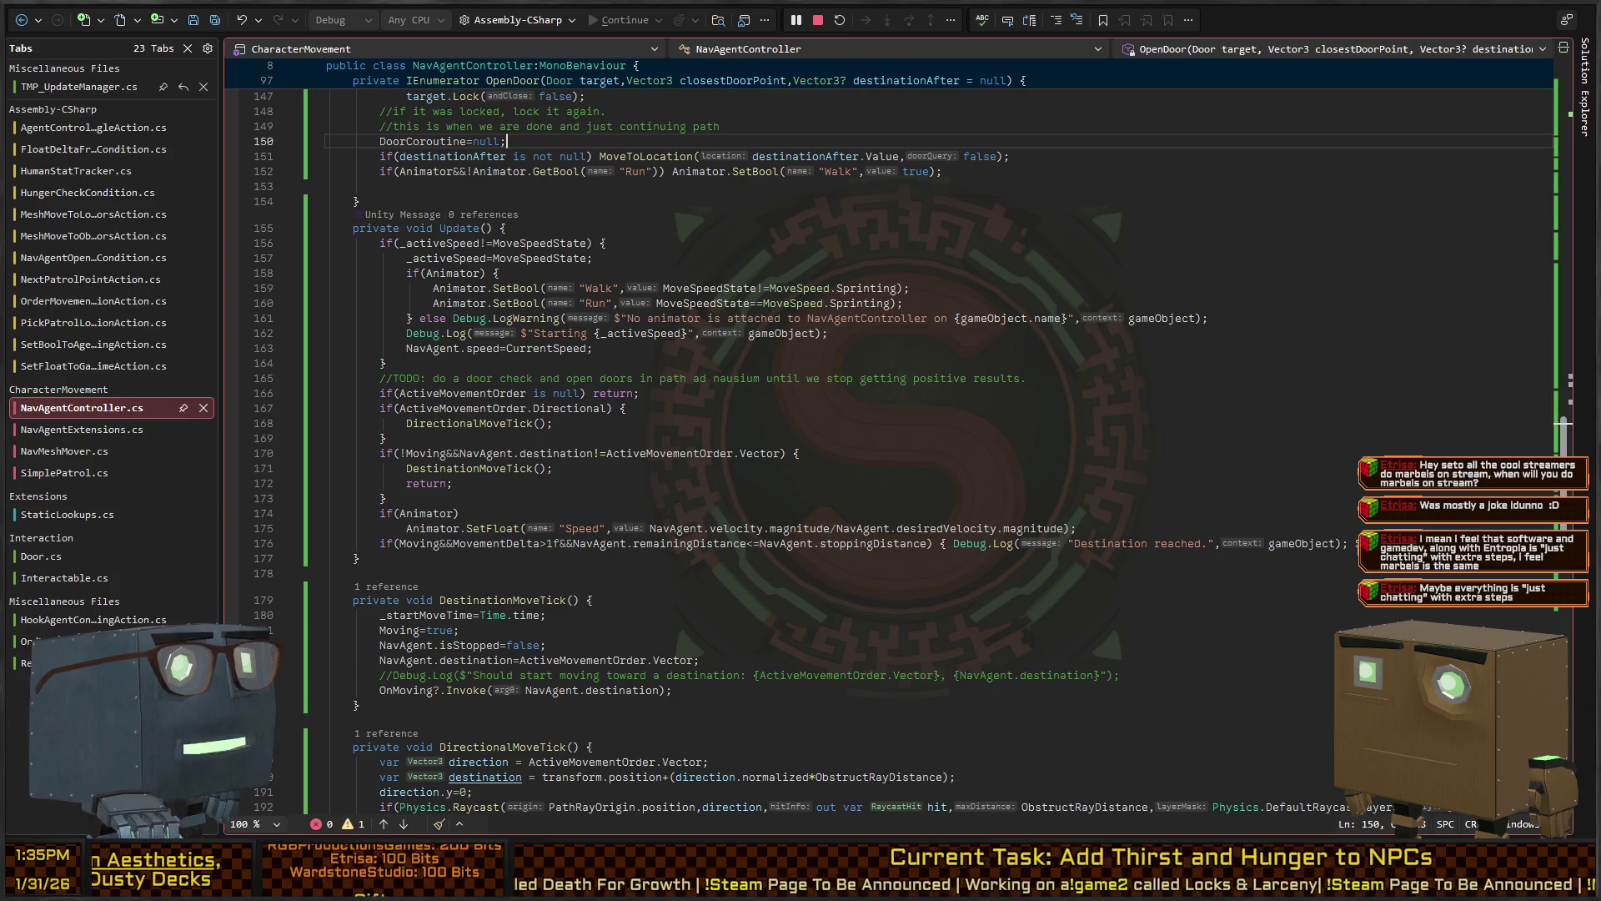
pyautogui.click(643, 151)
pyautogui.scroll(2, 689, 197)
pyautogui.click(767, 217)
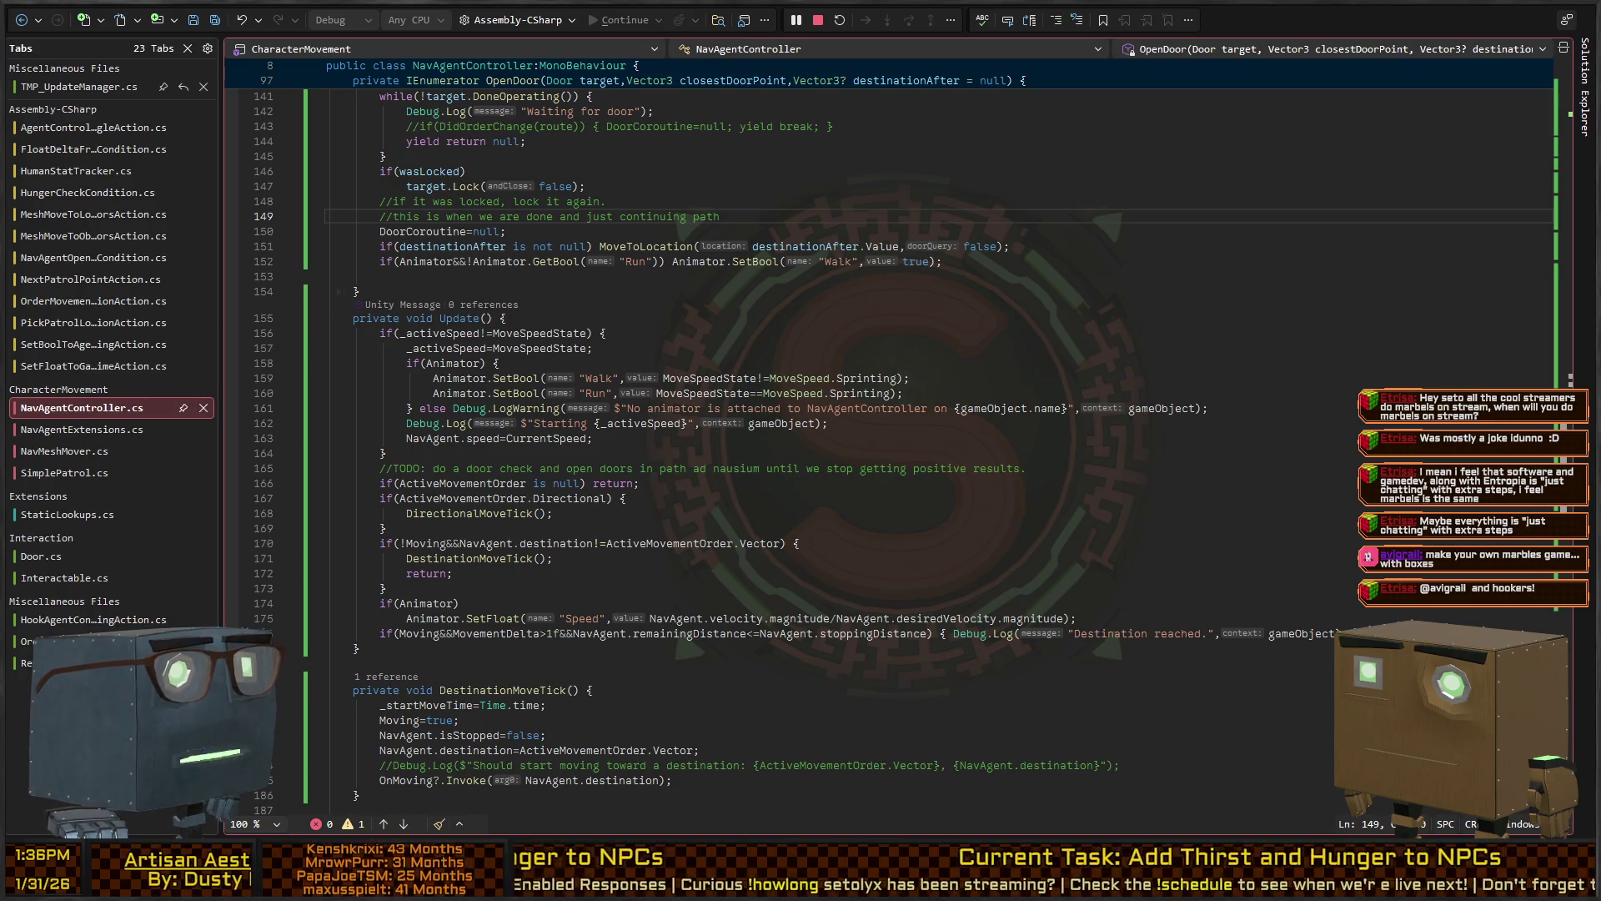
pyautogui.scroll(16, 884, 433)
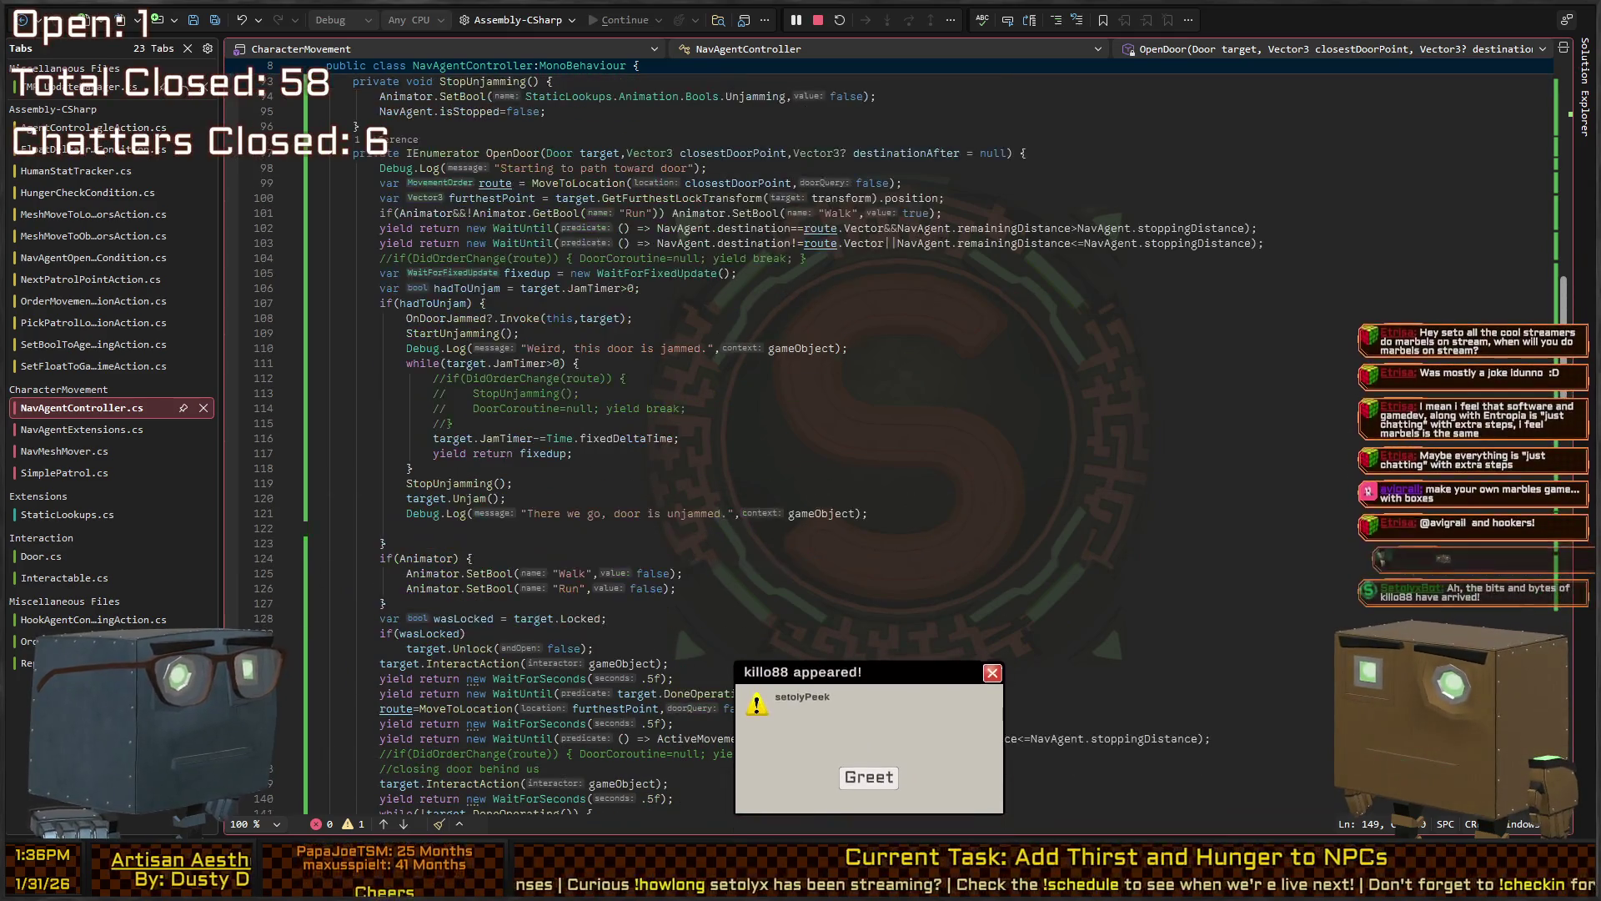
# Dismiss the greeting popup and fly the Scene view toward the red door
pyautogui.hotkey('alt', 'Tab')
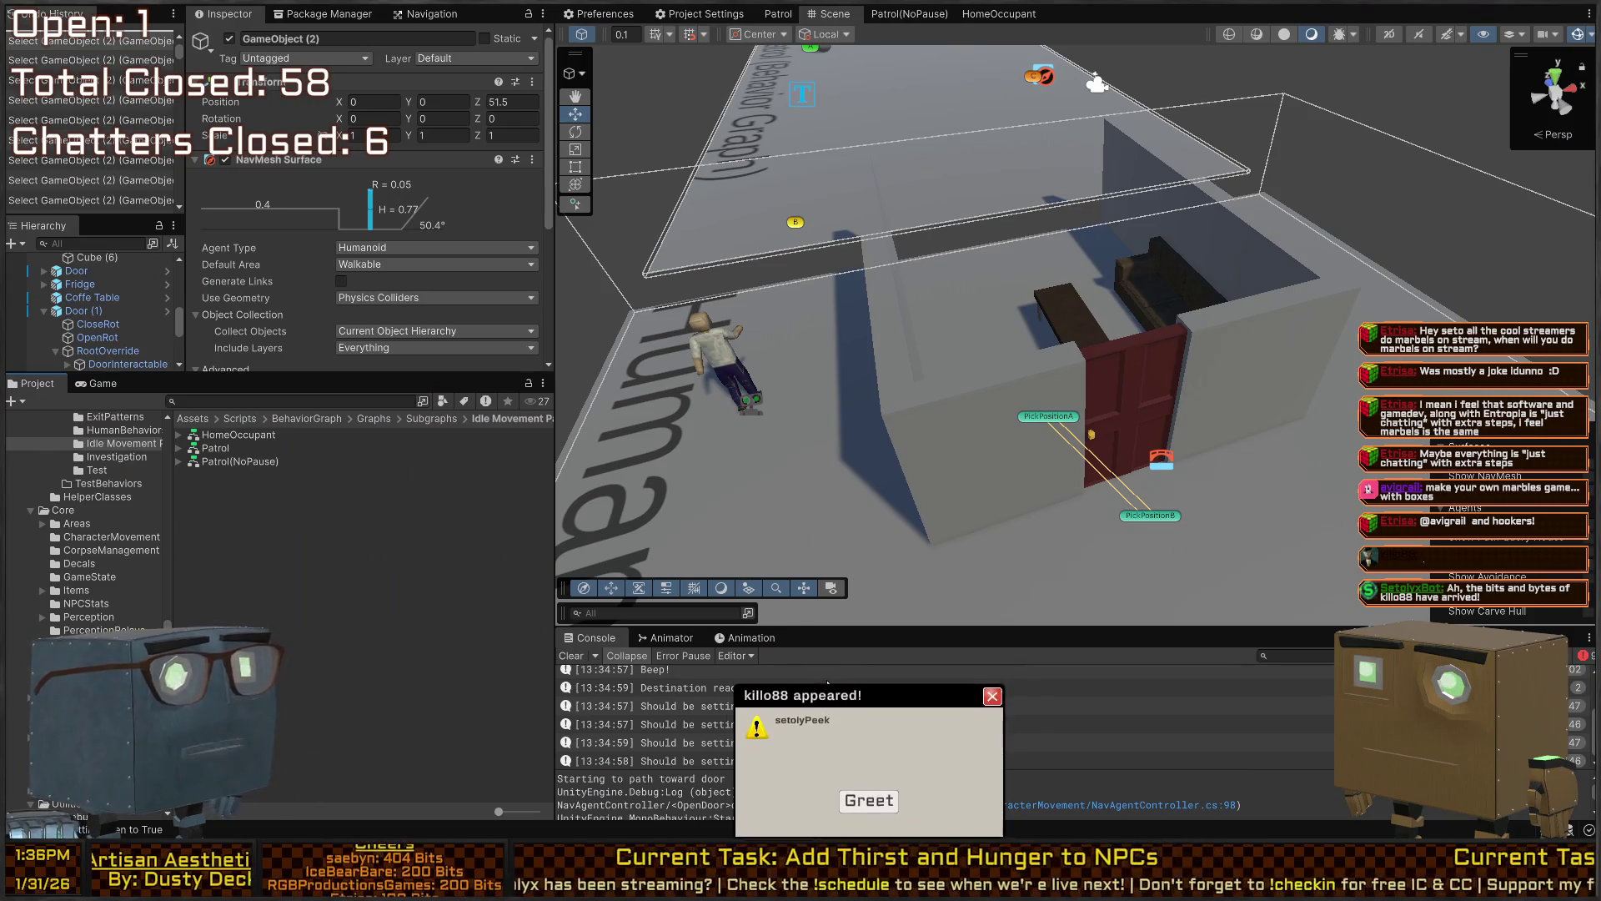
pyautogui.click(992, 695)
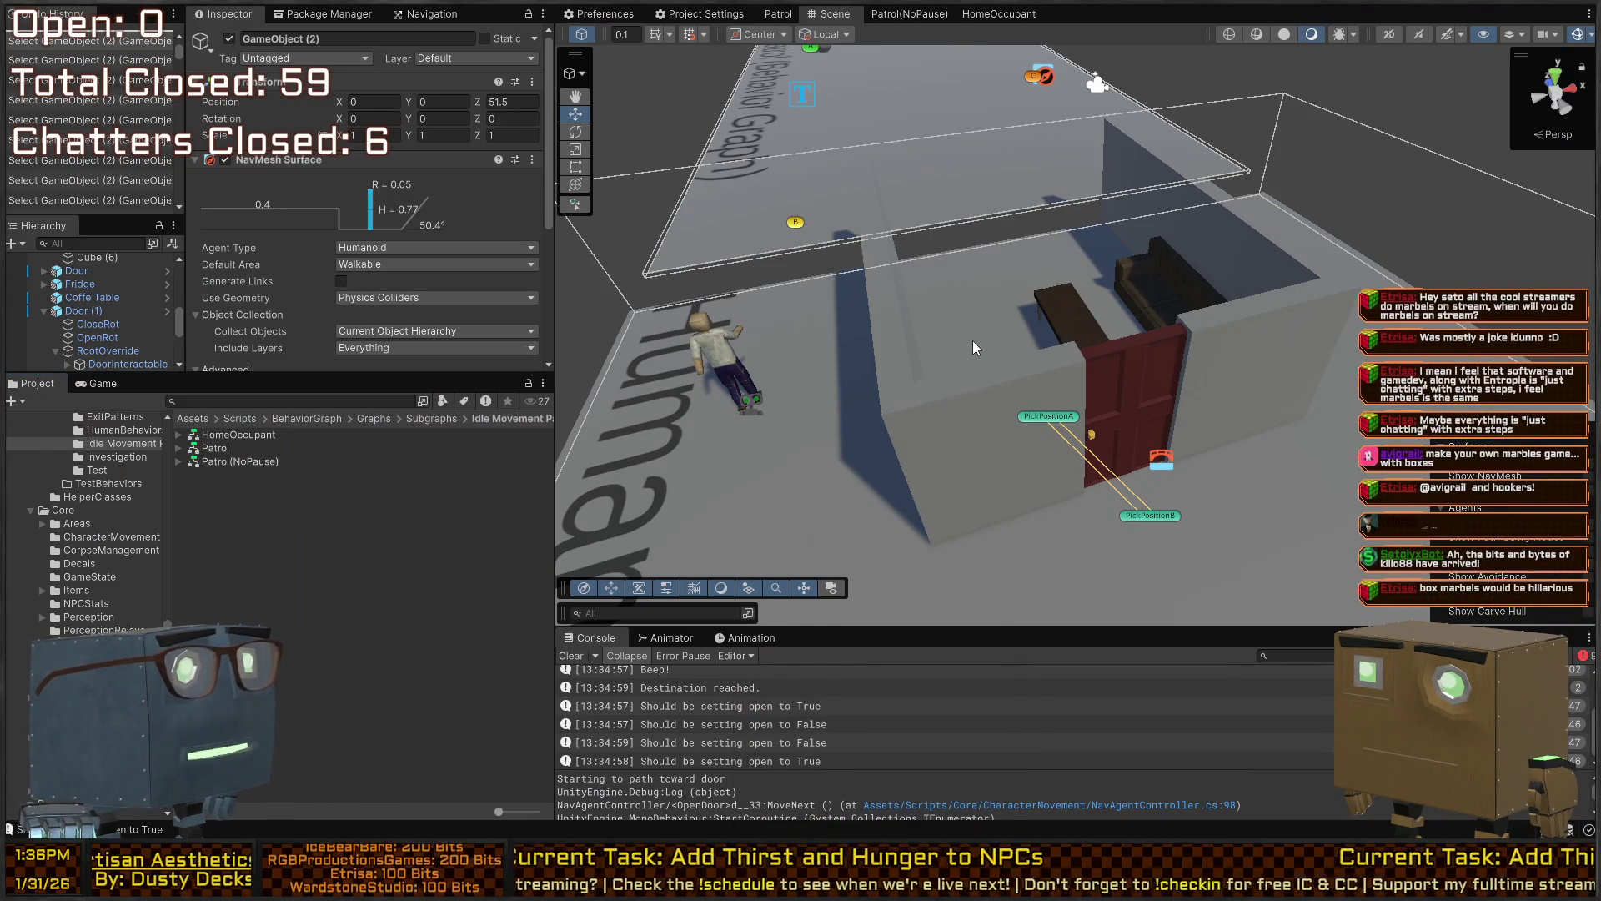
pyautogui.moveTo(917, 323)
pyautogui.mouseDown()
pyautogui.moveTo(1070, 276)
pyautogui.moveTo(1061, 263)
pyautogui.mouseUp()
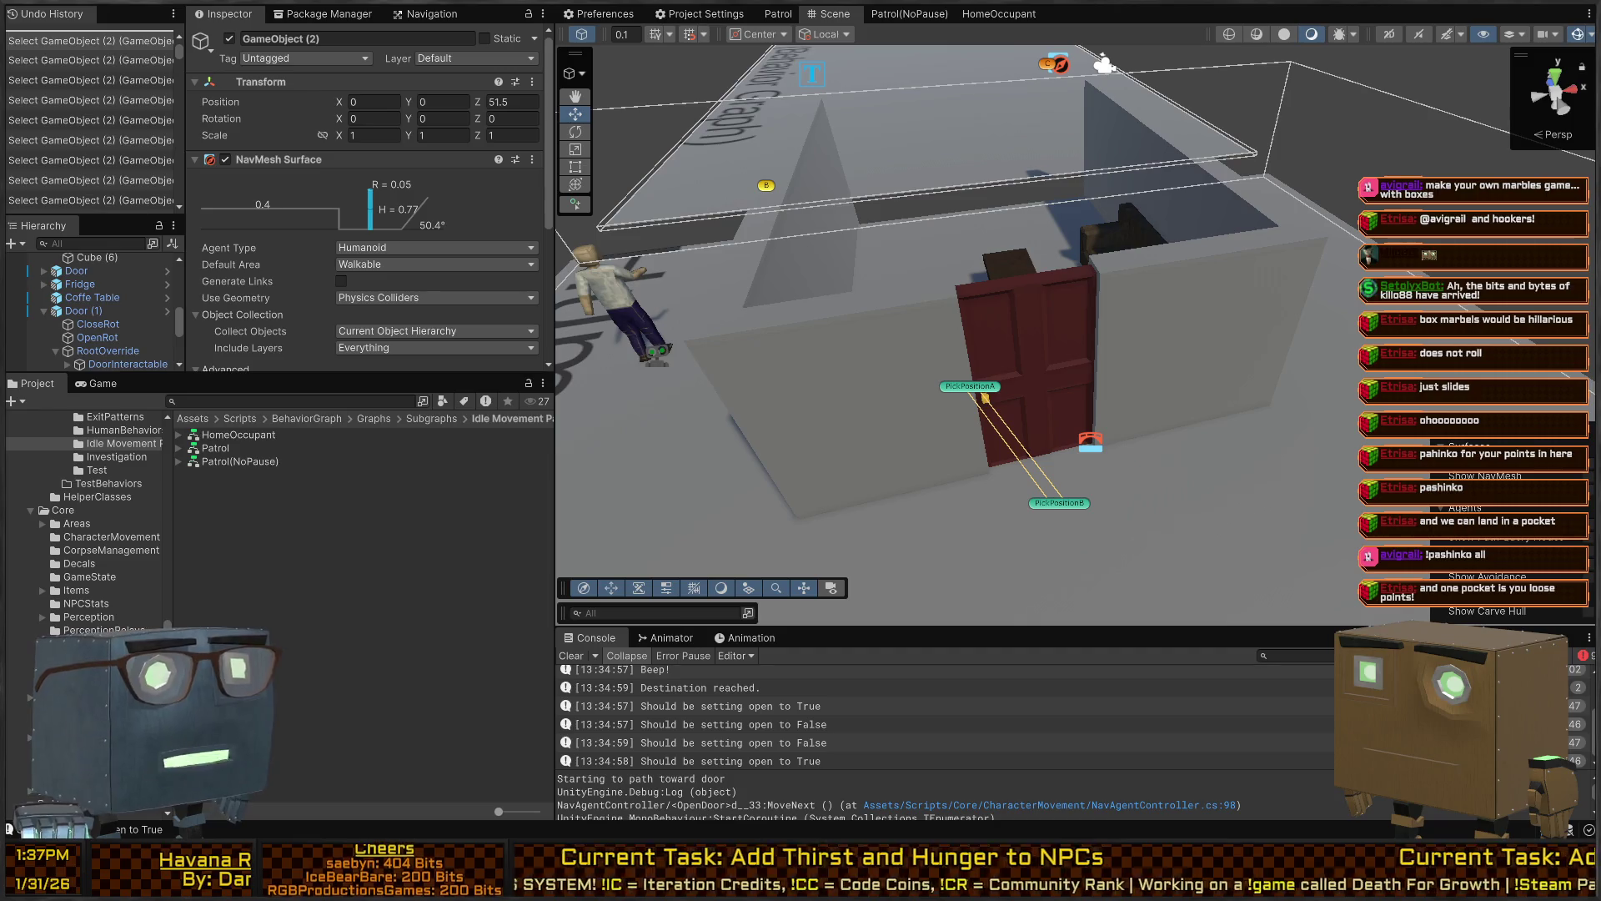
# Fly and orbit around the room to view the red door and the NPC by the outer wall
pyautogui.press('s')
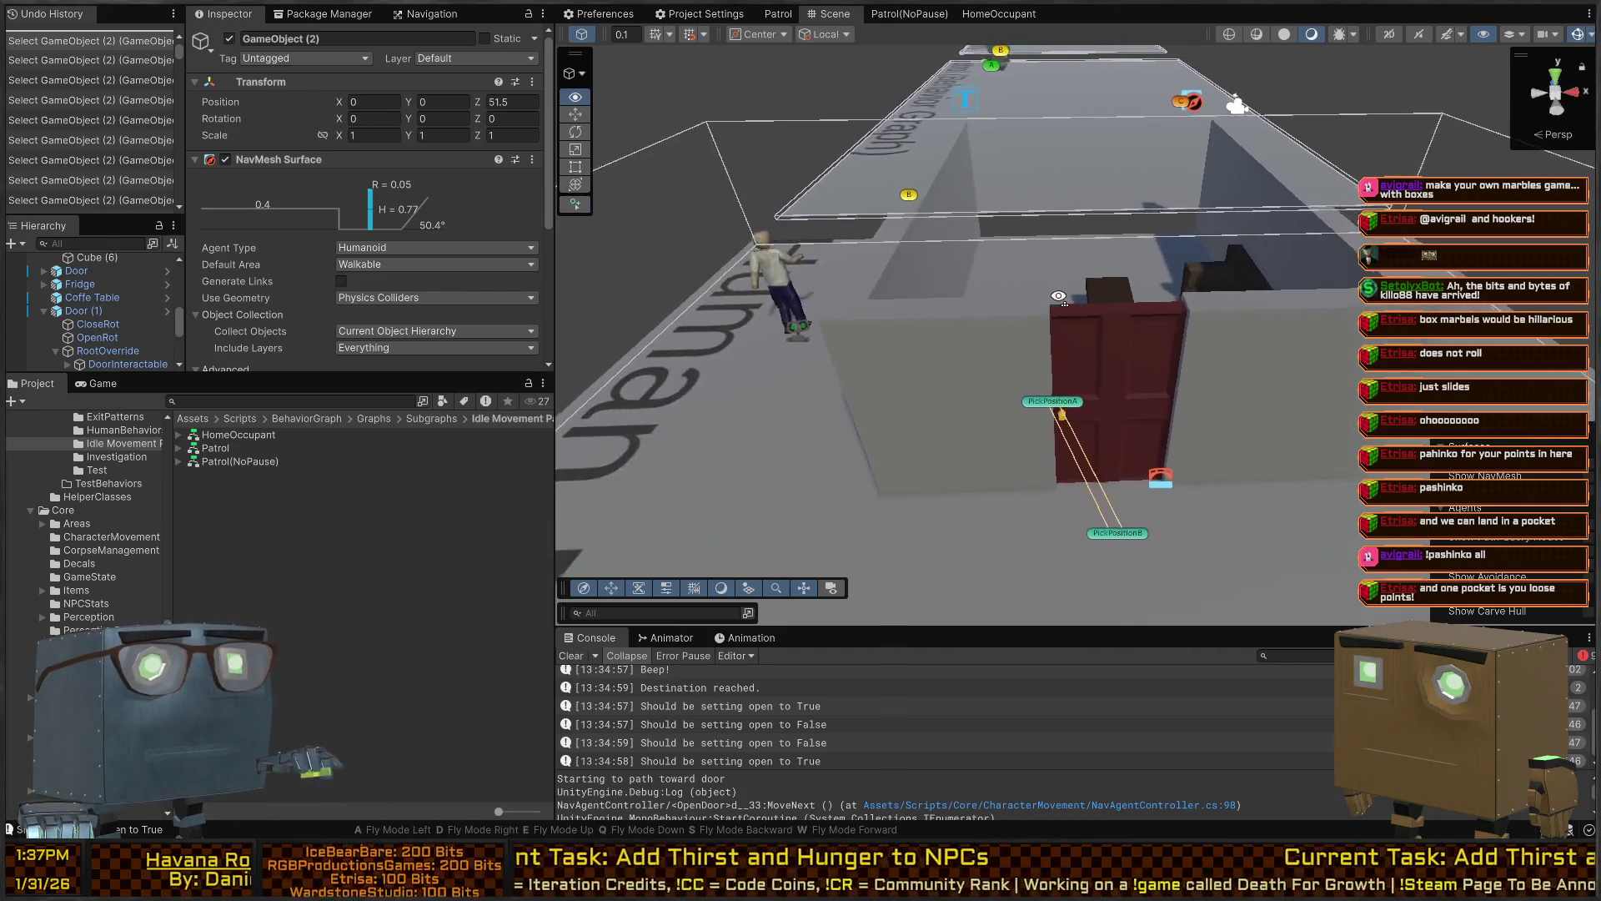
pyautogui.press('w')
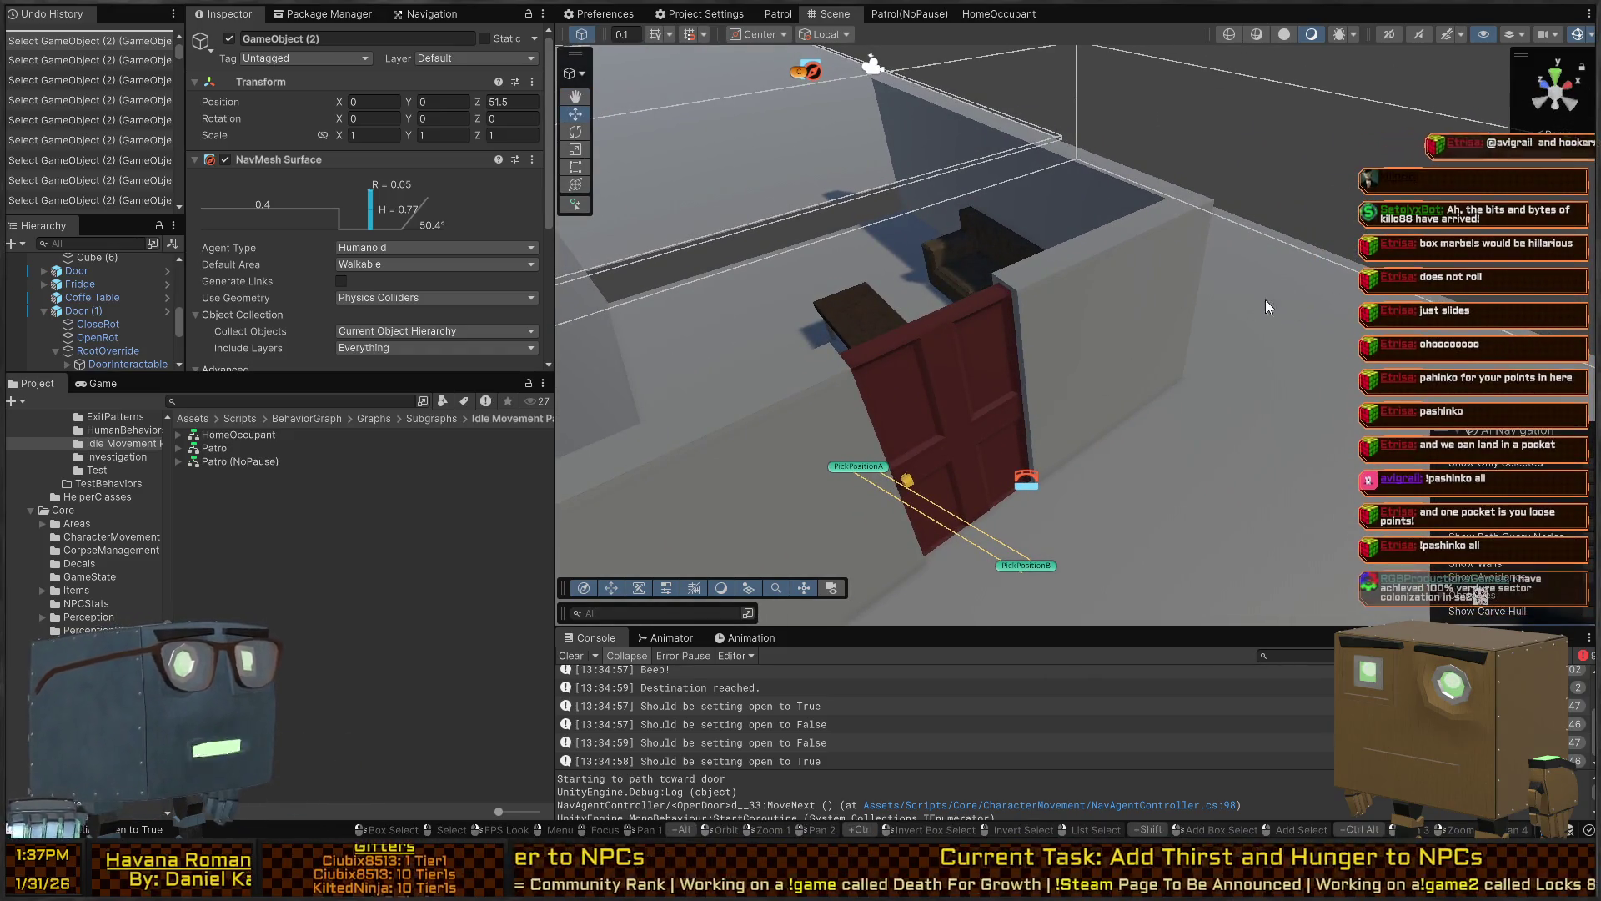
pyautogui.press('w')
pyautogui.press('s')
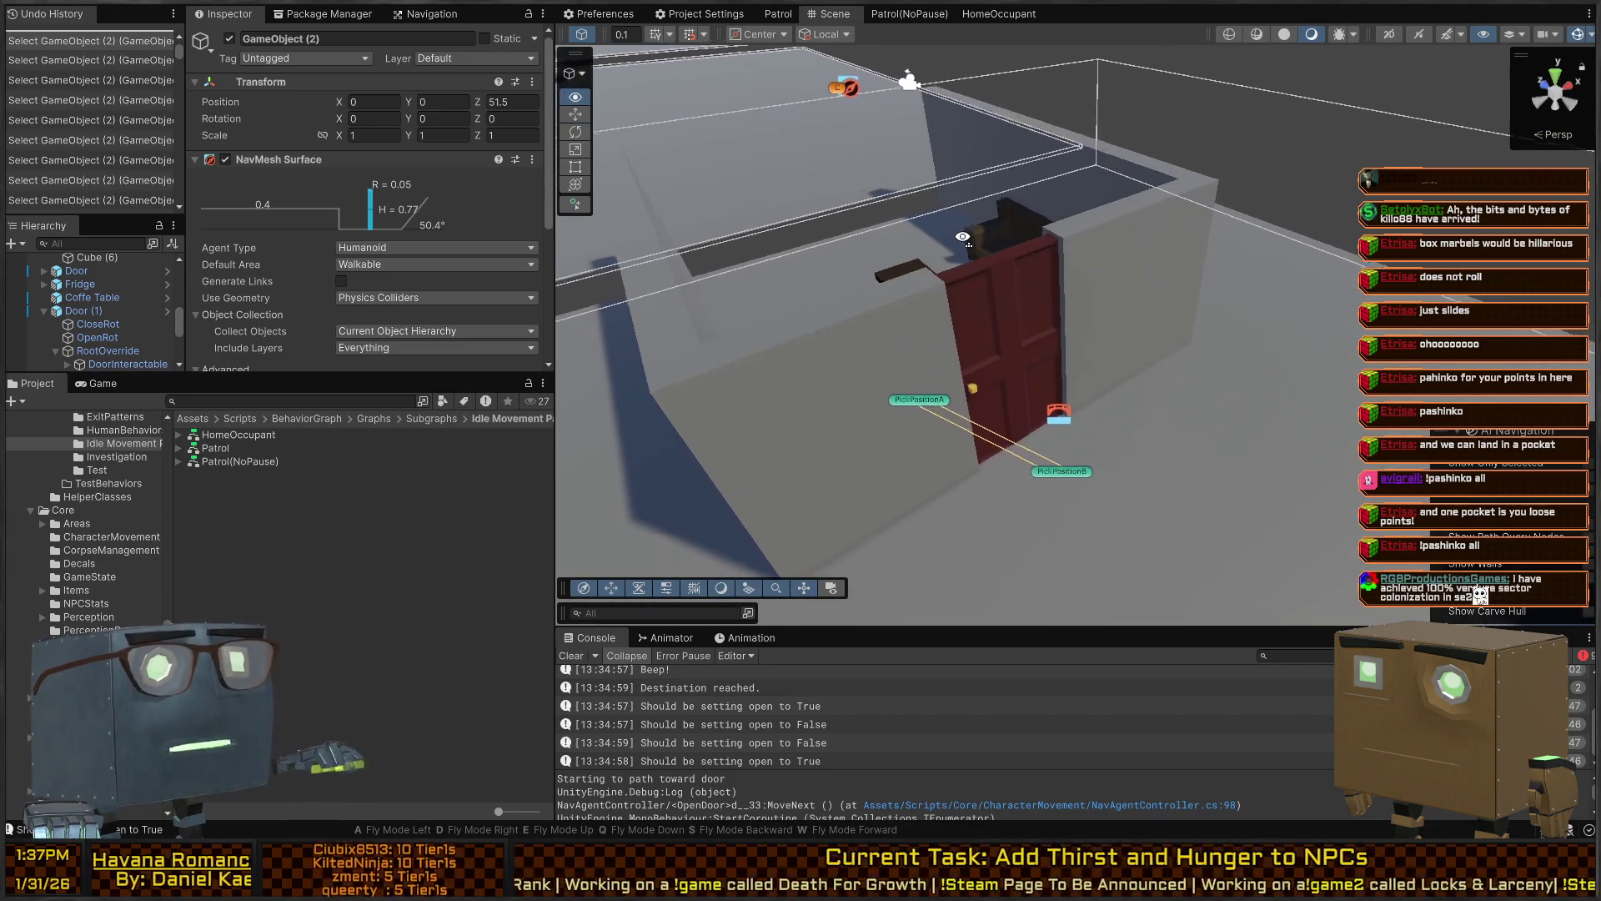
pyautogui.press('e')
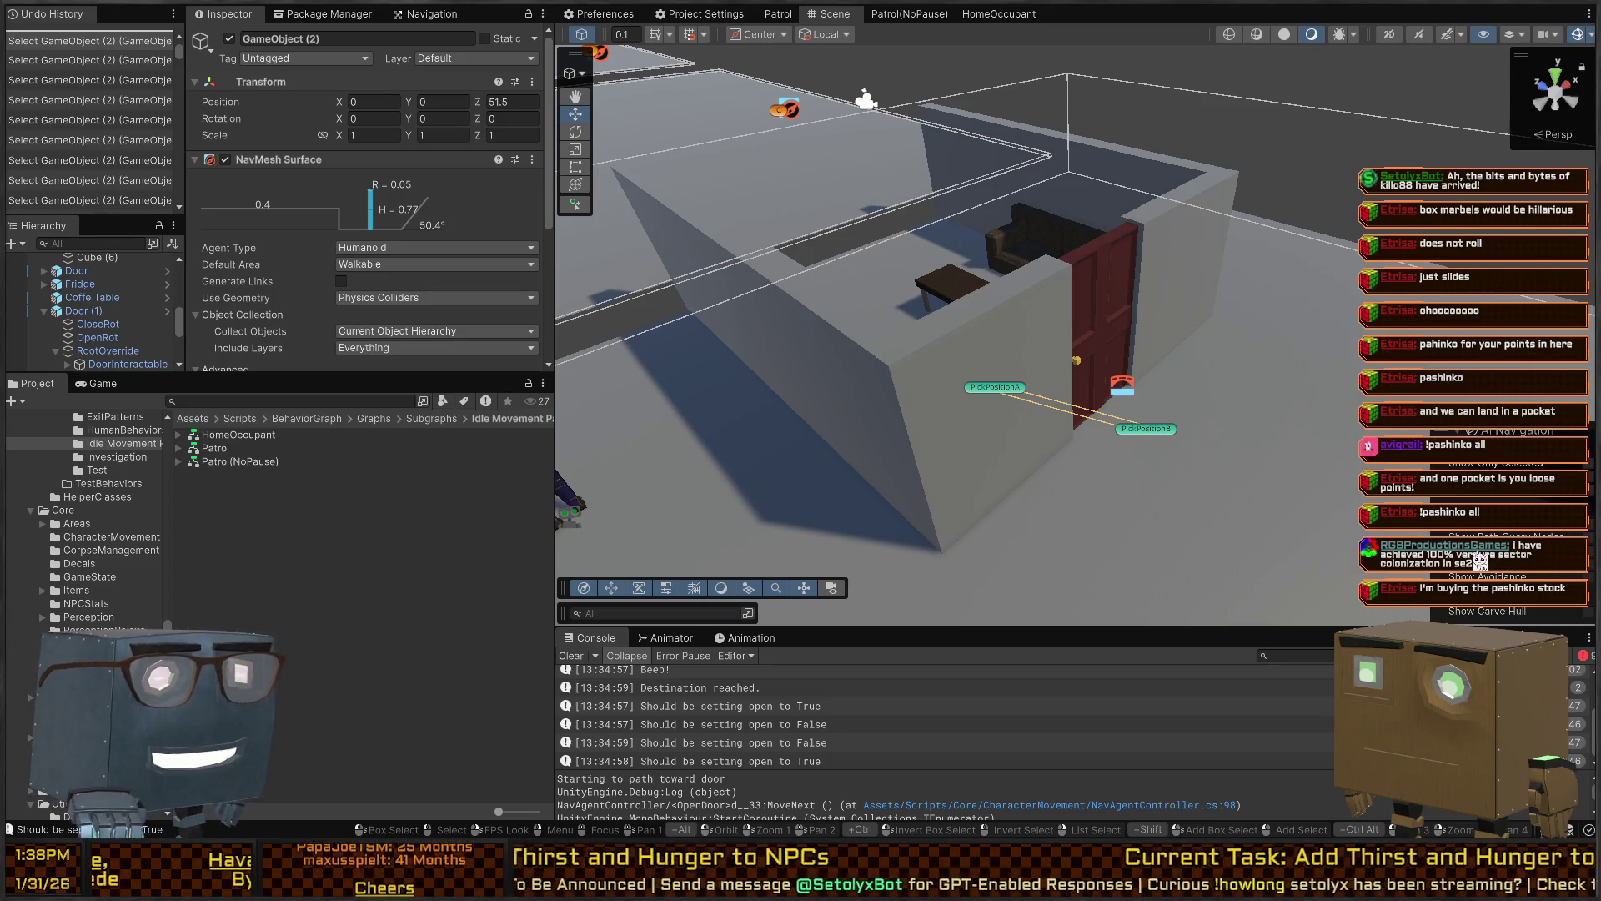
pyautogui.rightClick(1174, 373)
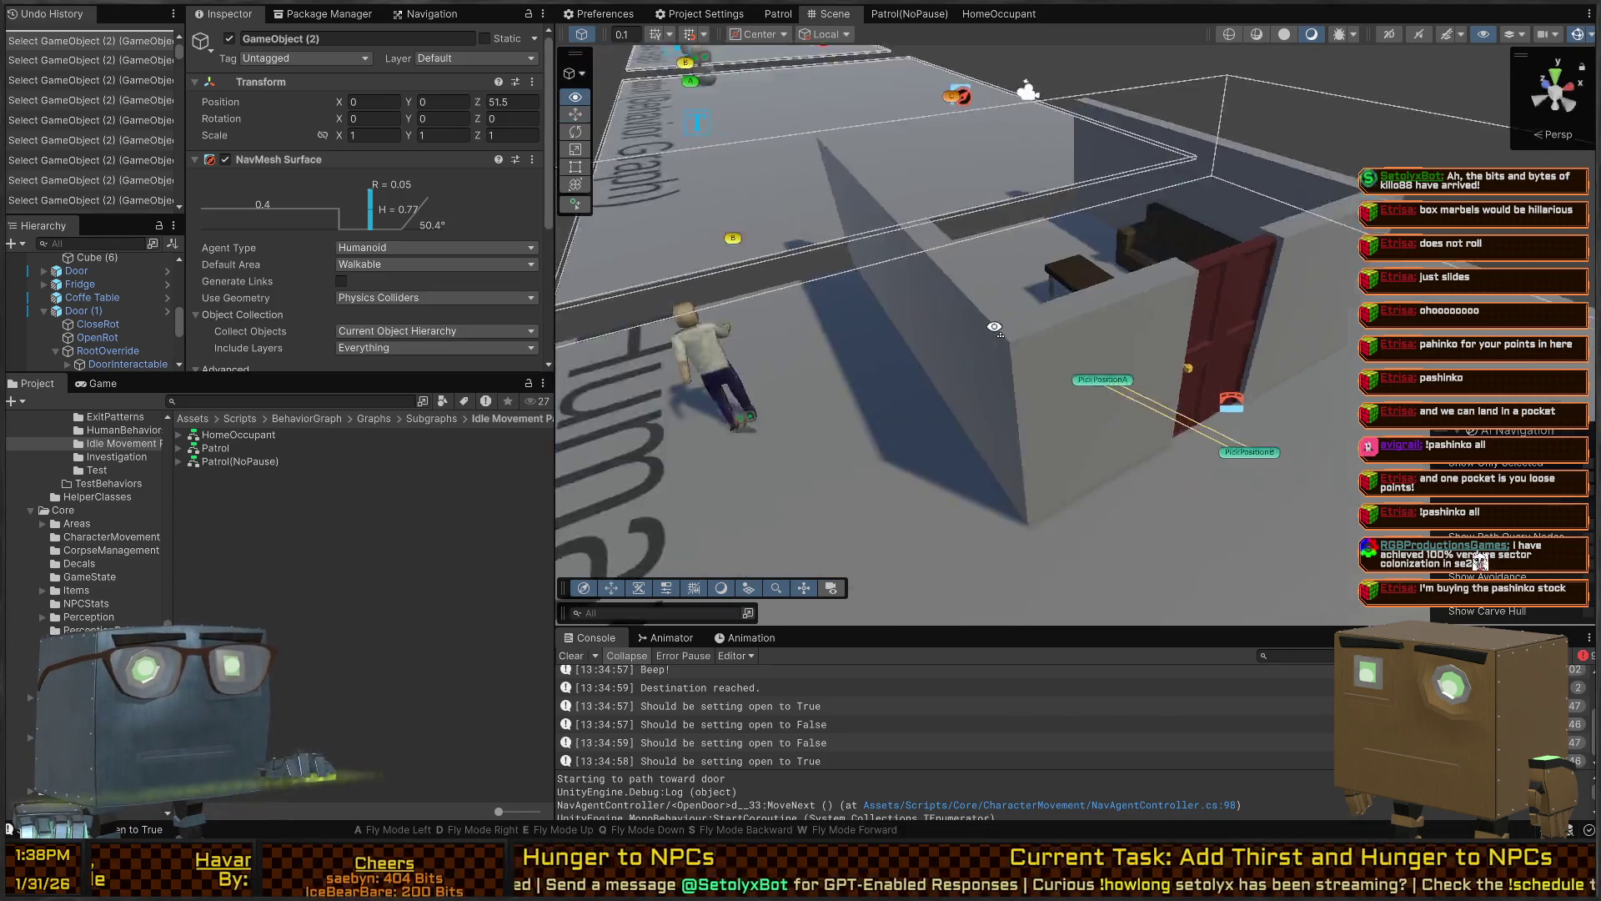
pyautogui.moveTo(1174, 373); pyautogui.dragTo(959, 375)
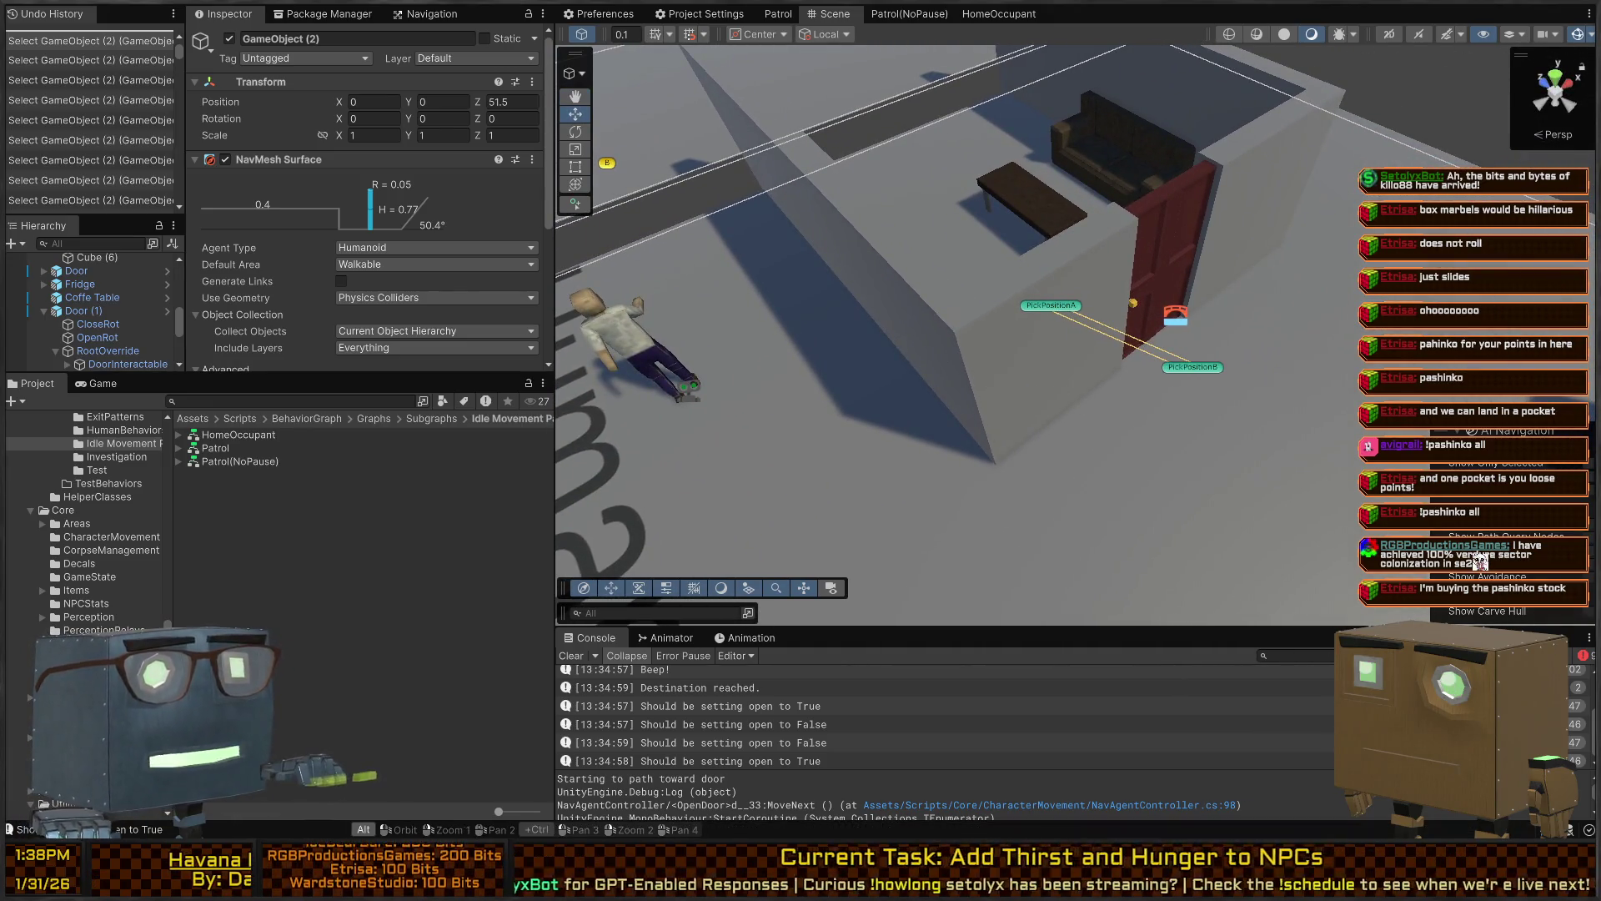
pyautogui.hotkey('alt', 'Tab')
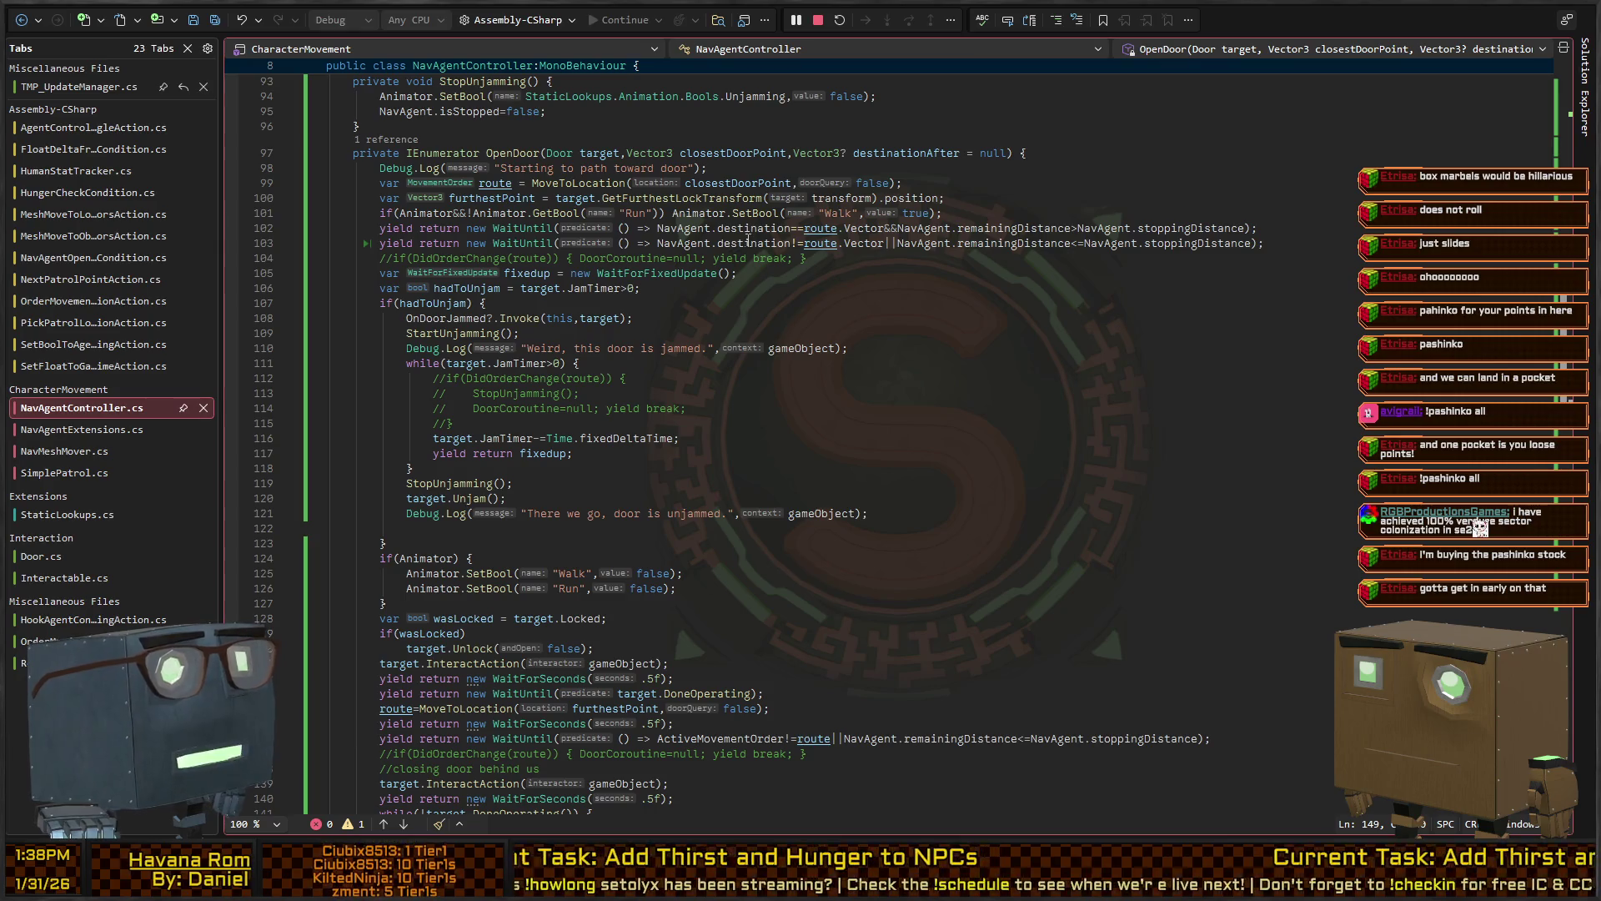
pyautogui.click(671, 242)
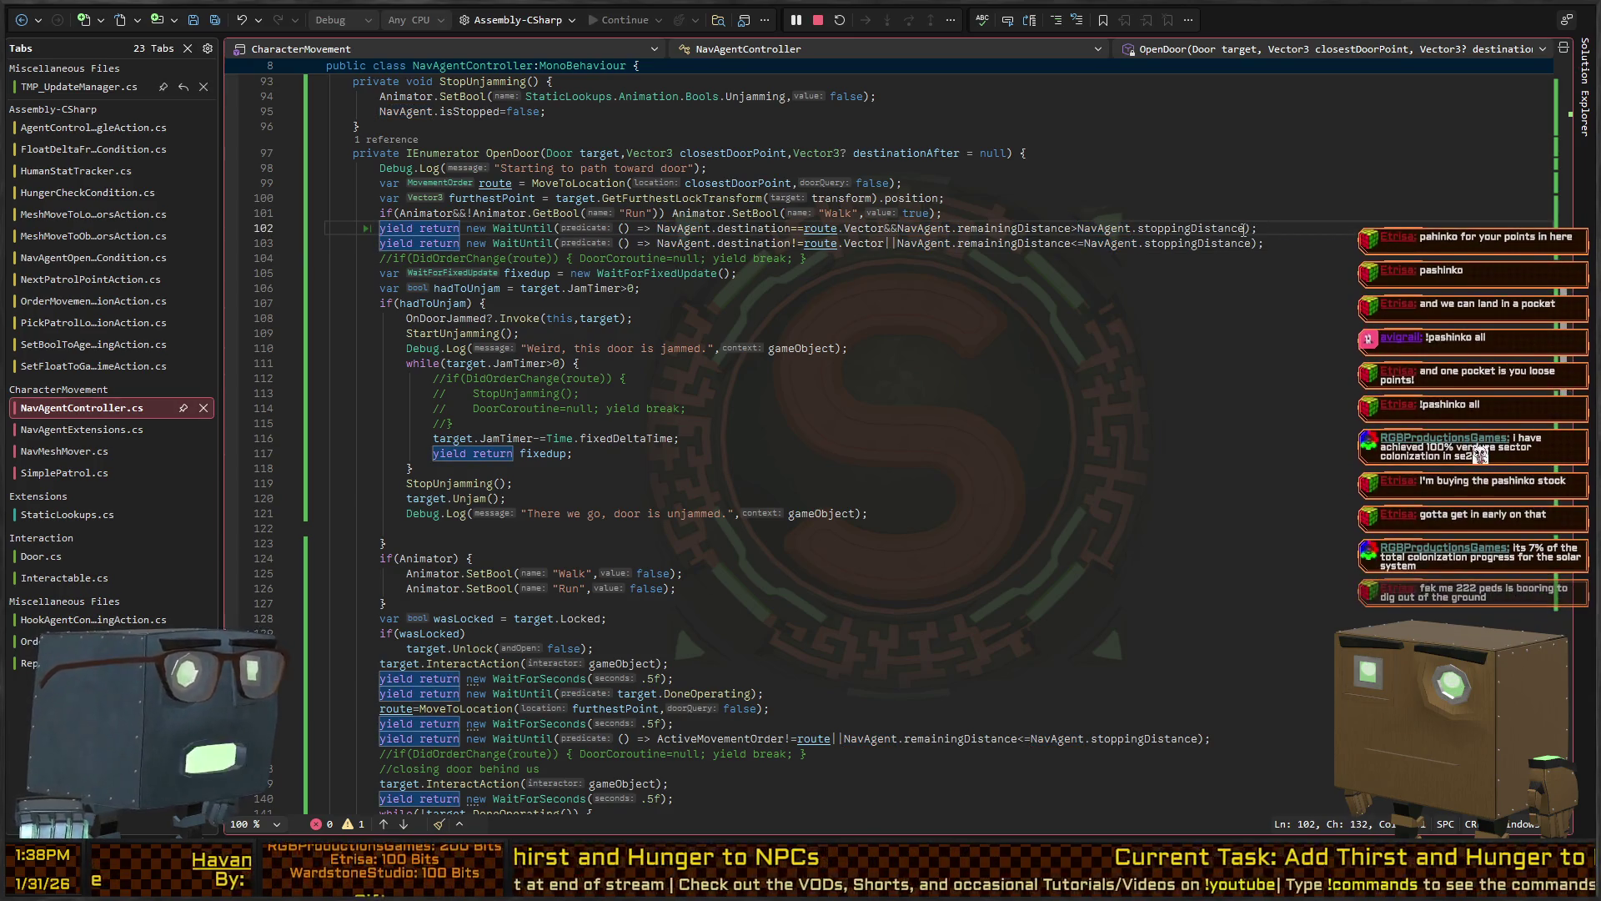
# Insert 'yield return null;' above the second wait and save the file
pyautogui.hotkey('ctrl', 'Return')
pyautogui.write('yield ')
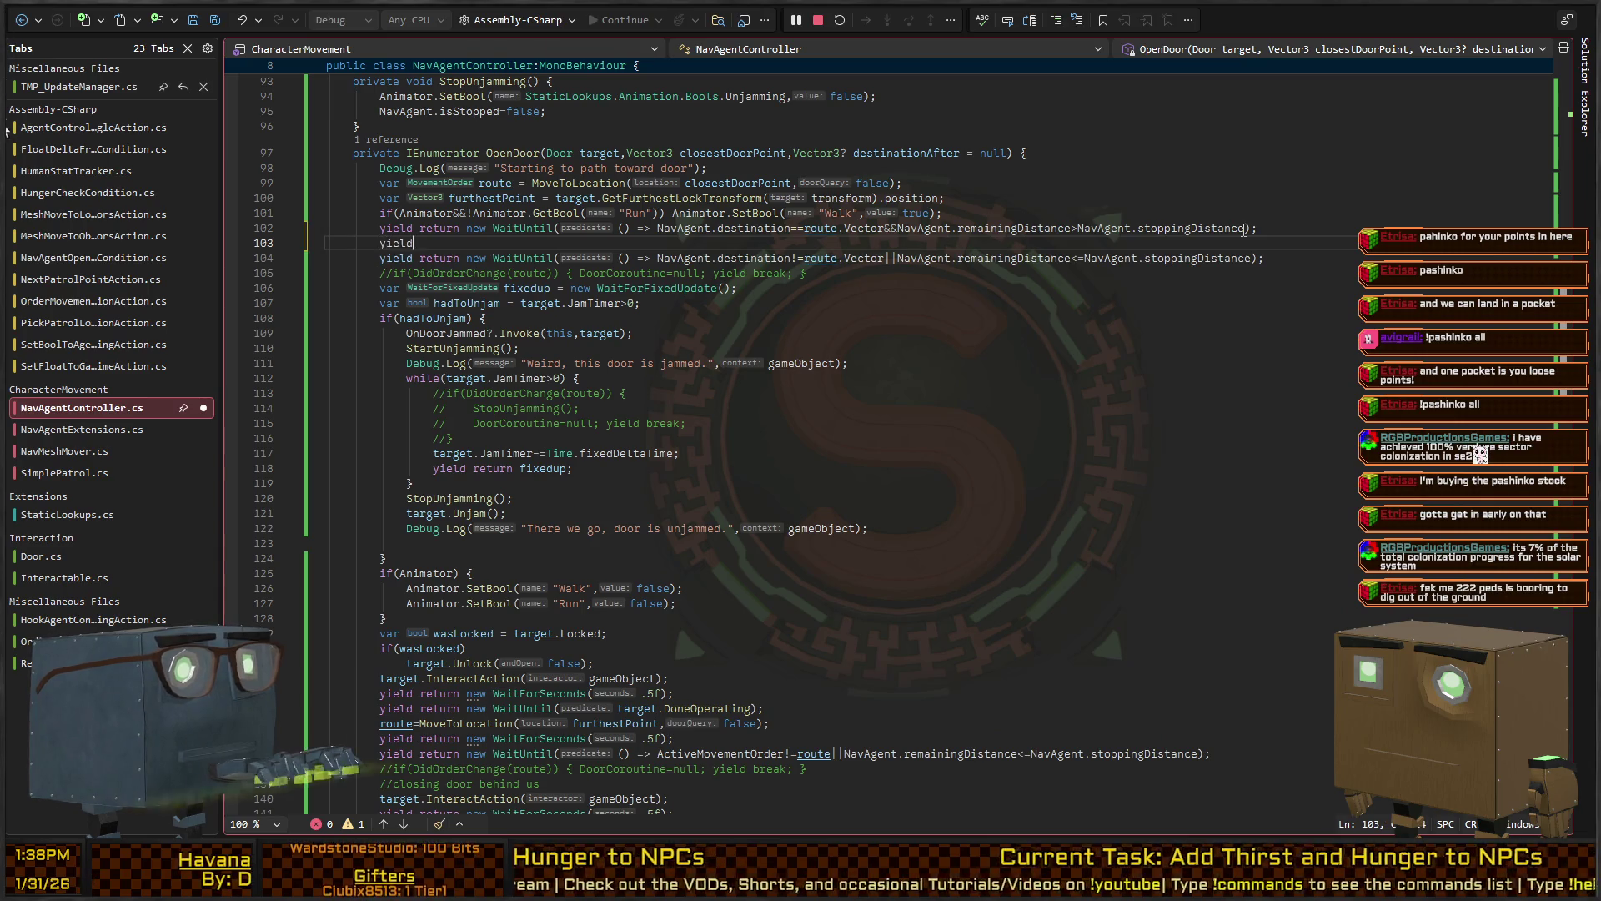
pyautogui.write('return null;')
pyautogui.hotkey('ctrl', 's')
pyautogui.press('Down')
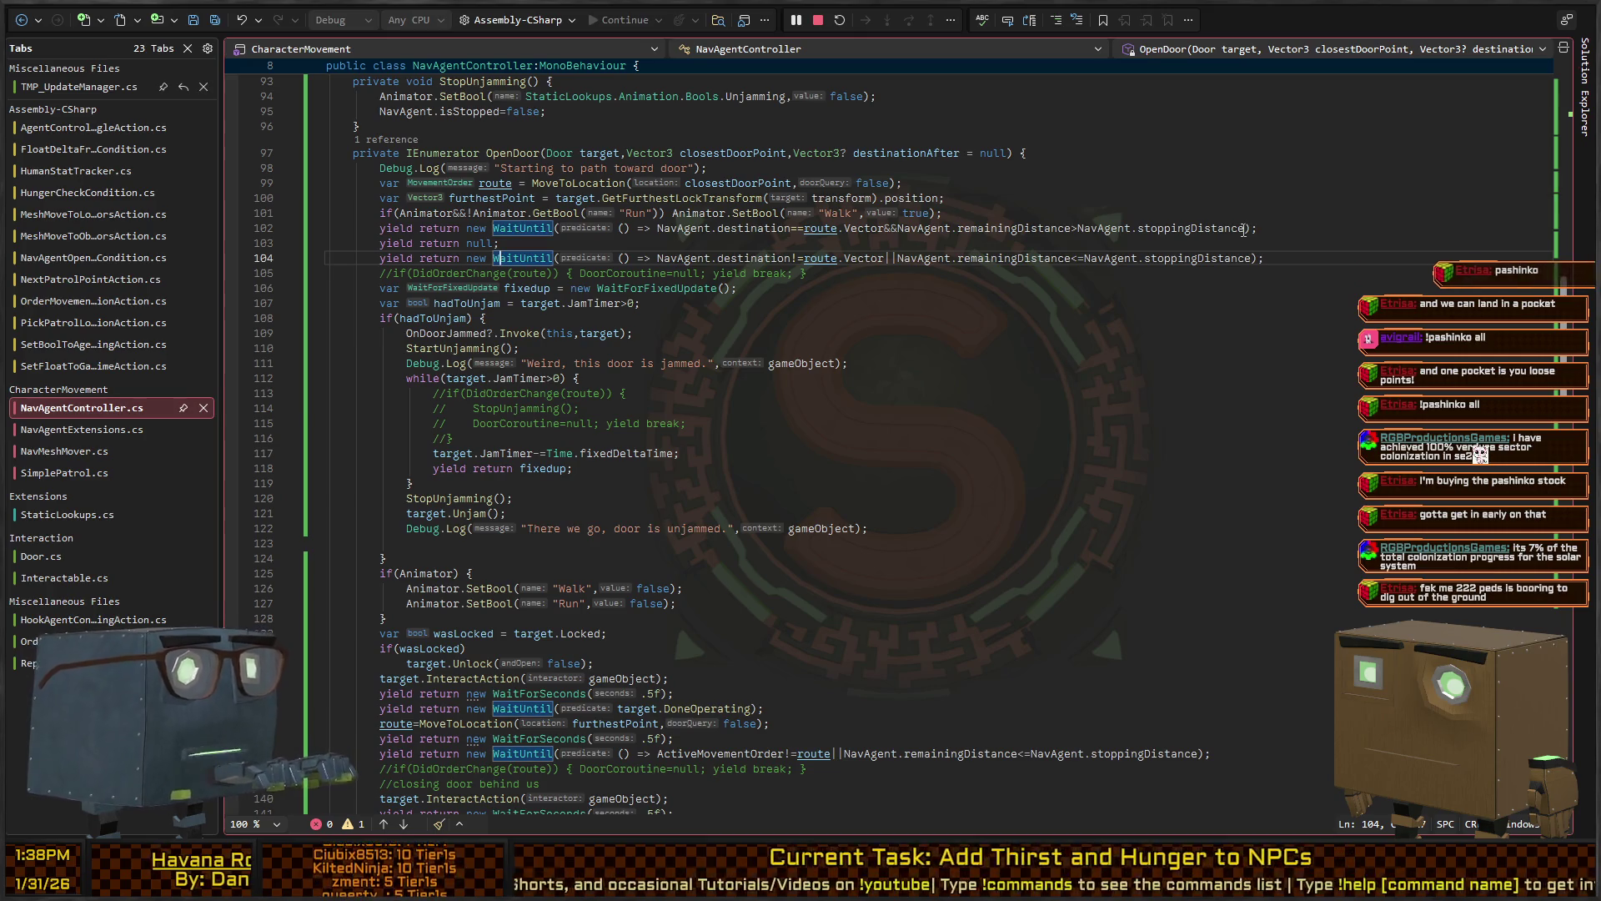
# Jump from the MoveToLocation call on line 99 to its definition at line 57
pyautogui.press('Up')
pyautogui.press('Up')
pyautogui.press('Up')
pyautogui.hotkey('ctrl', 'Right')
pyautogui.hotkey('ctrl', 'Right')
pyautogui.hotkey('ctrl', 'Right')
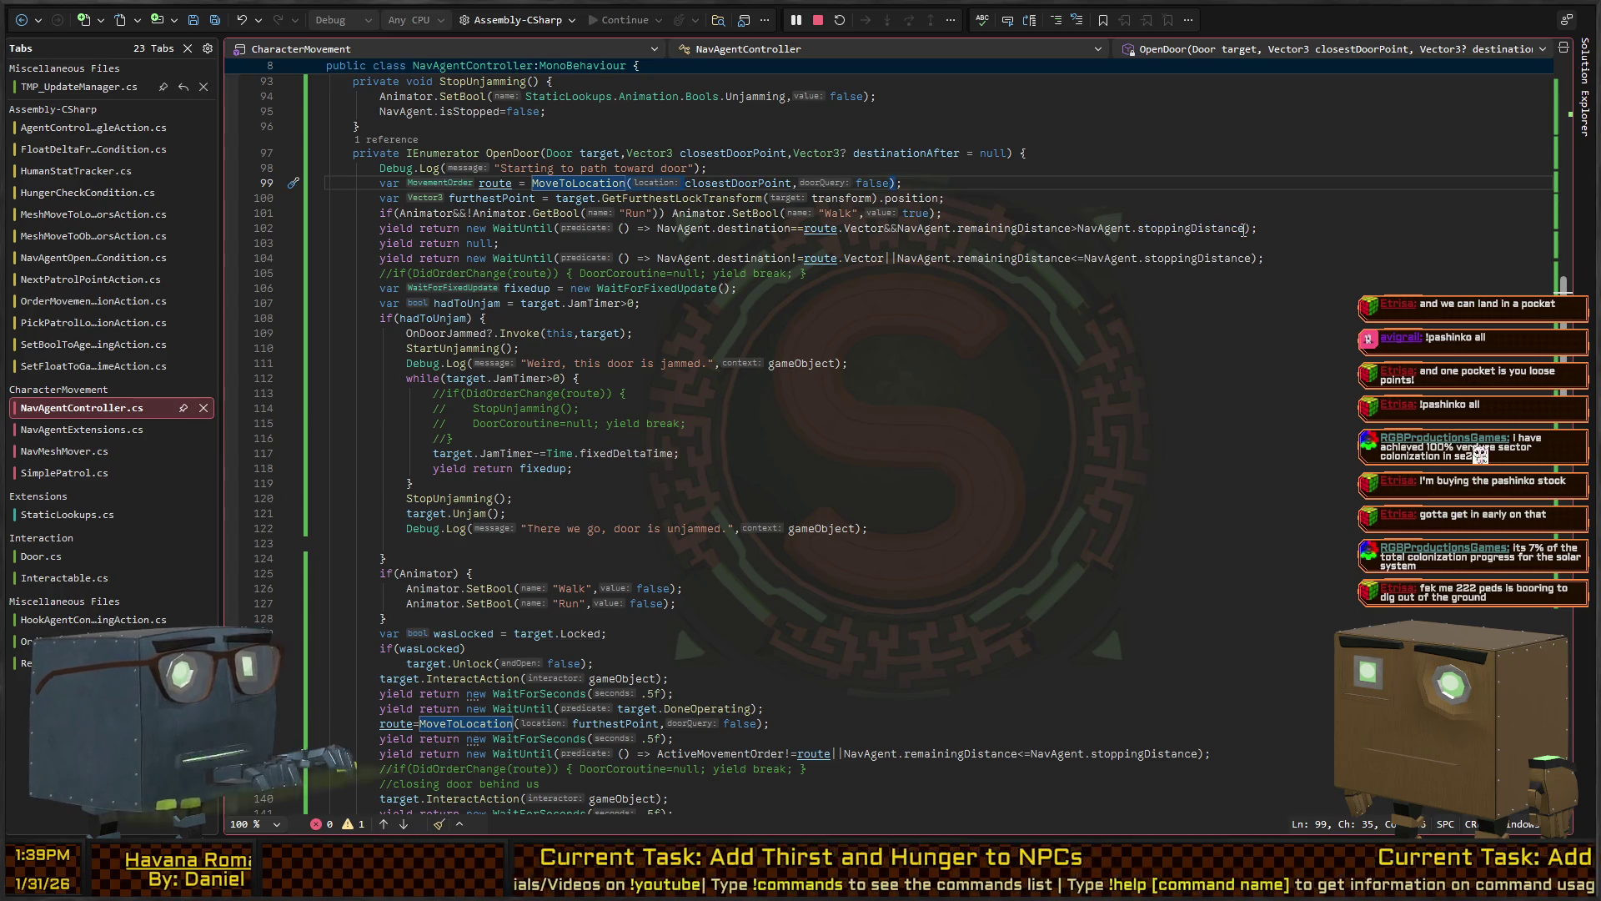
pyautogui.press('F12')
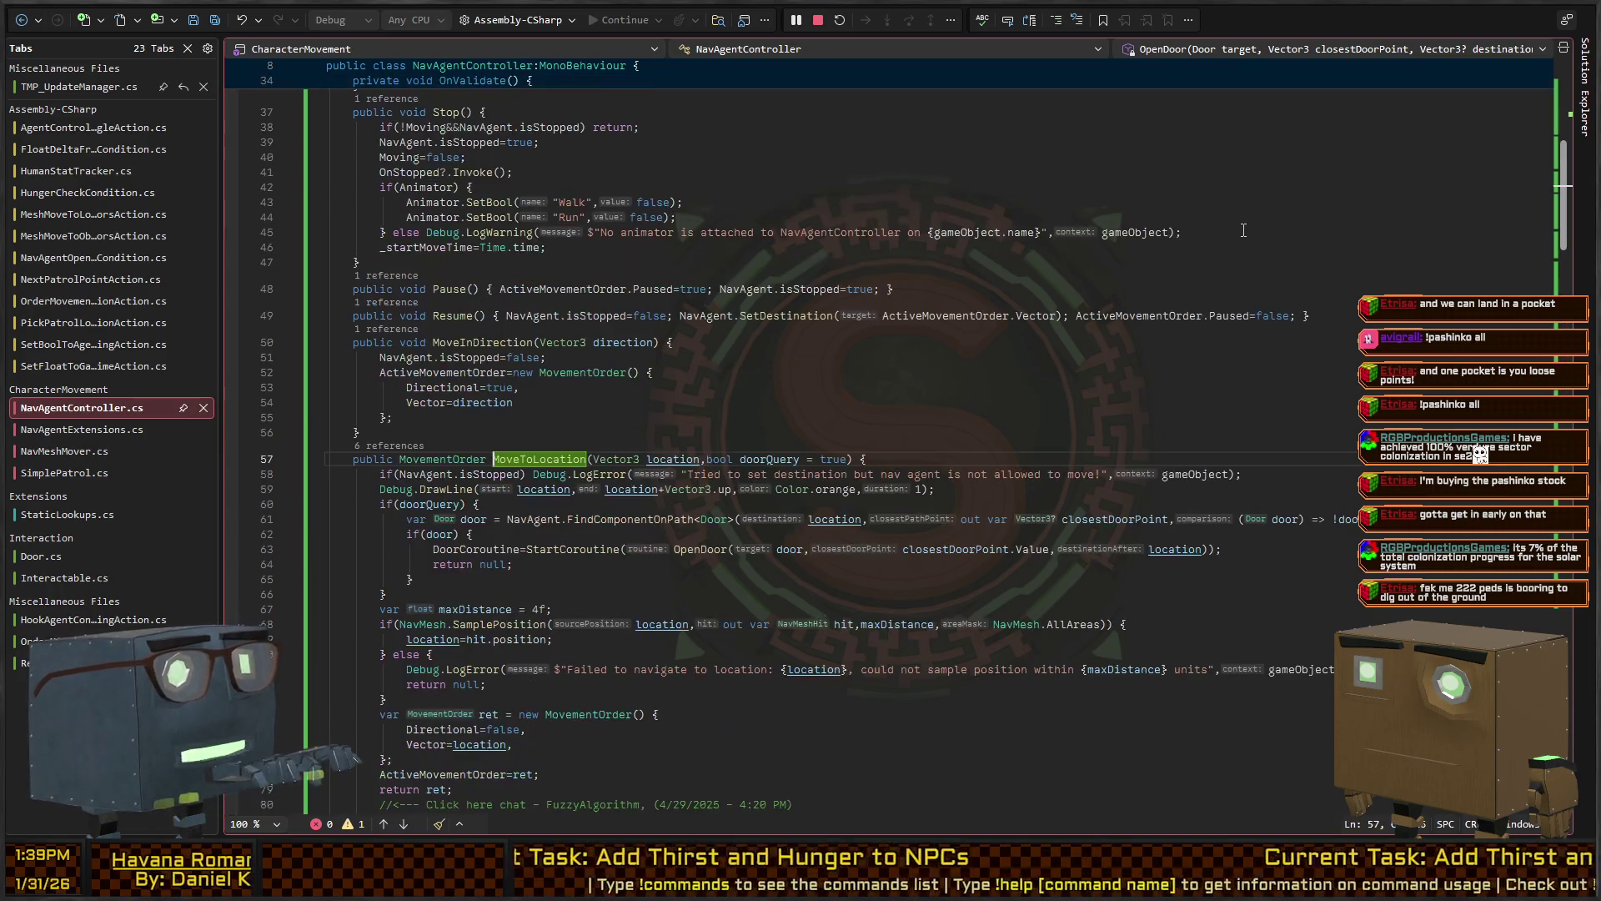
pyautogui.press('Down')
pyautogui.press('Down')
pyautogui.press('Down')
pyautogui.press('Up')
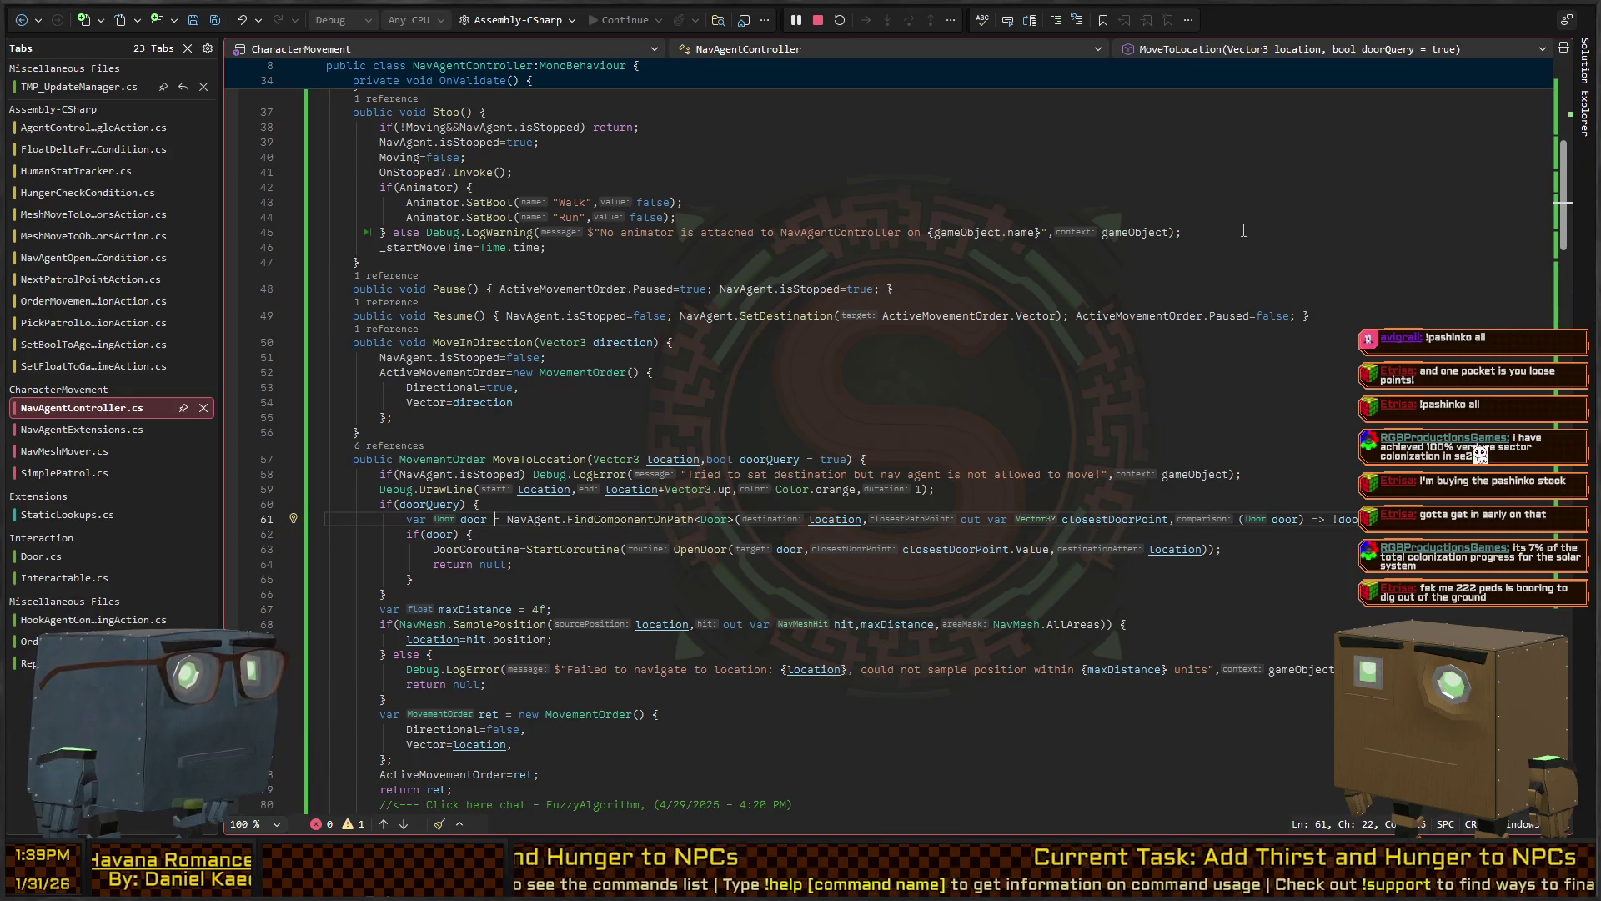
pyautogui.press('Up')
pyautogui.press('Up')
pyautogui.press('Up')
pyautogui.hotkey('ctrl', '-')
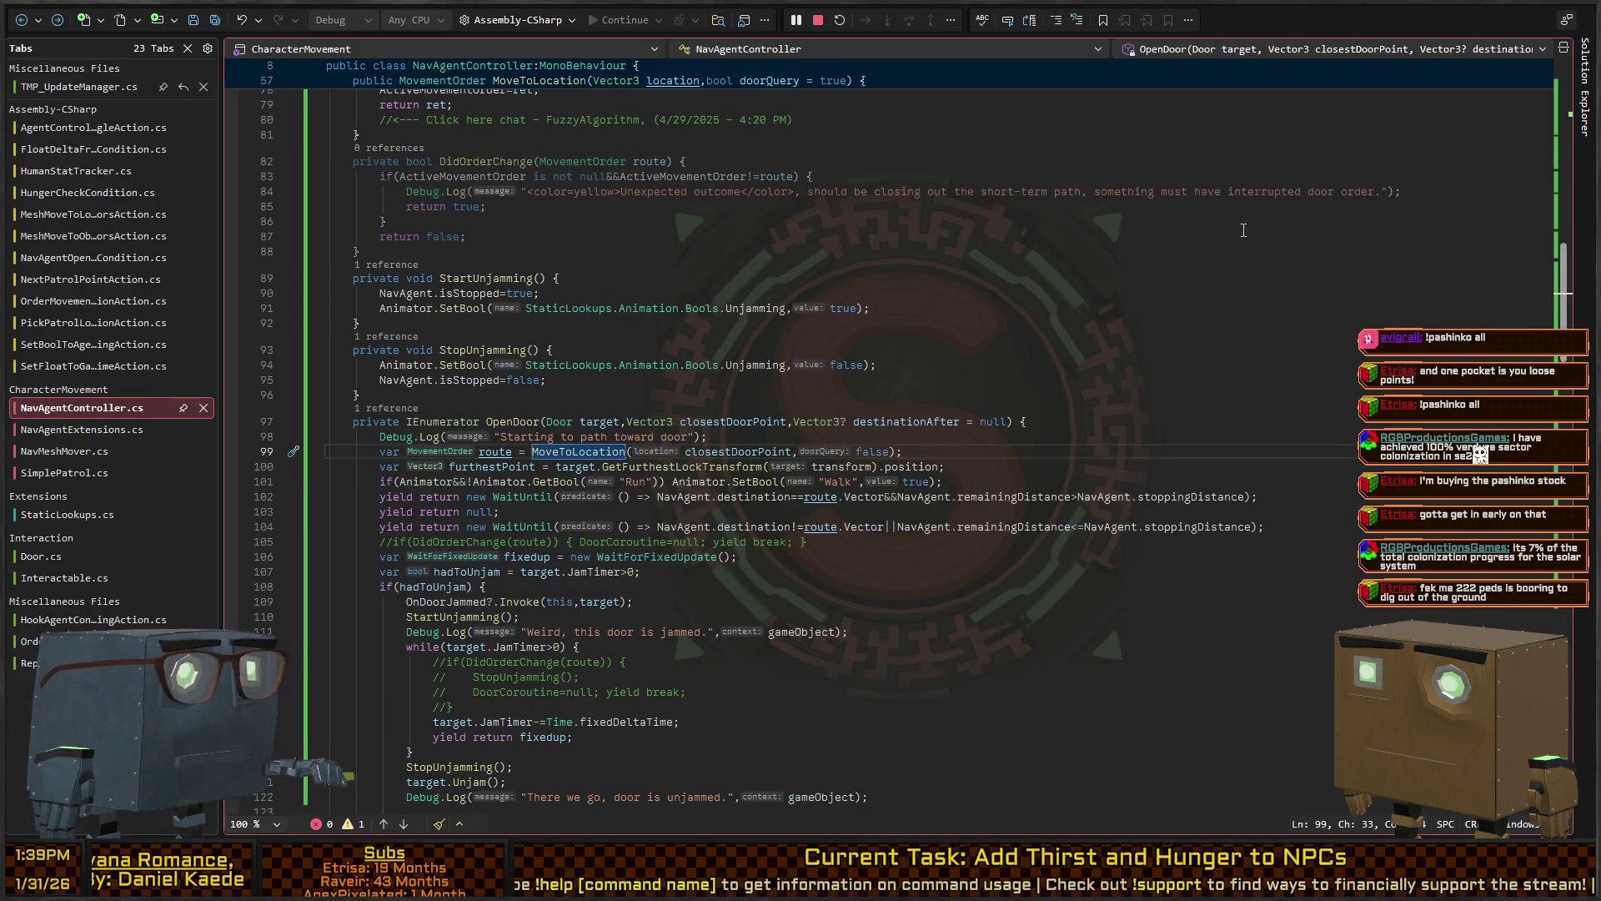
pyautogui.scroll(-2, 556, 380)
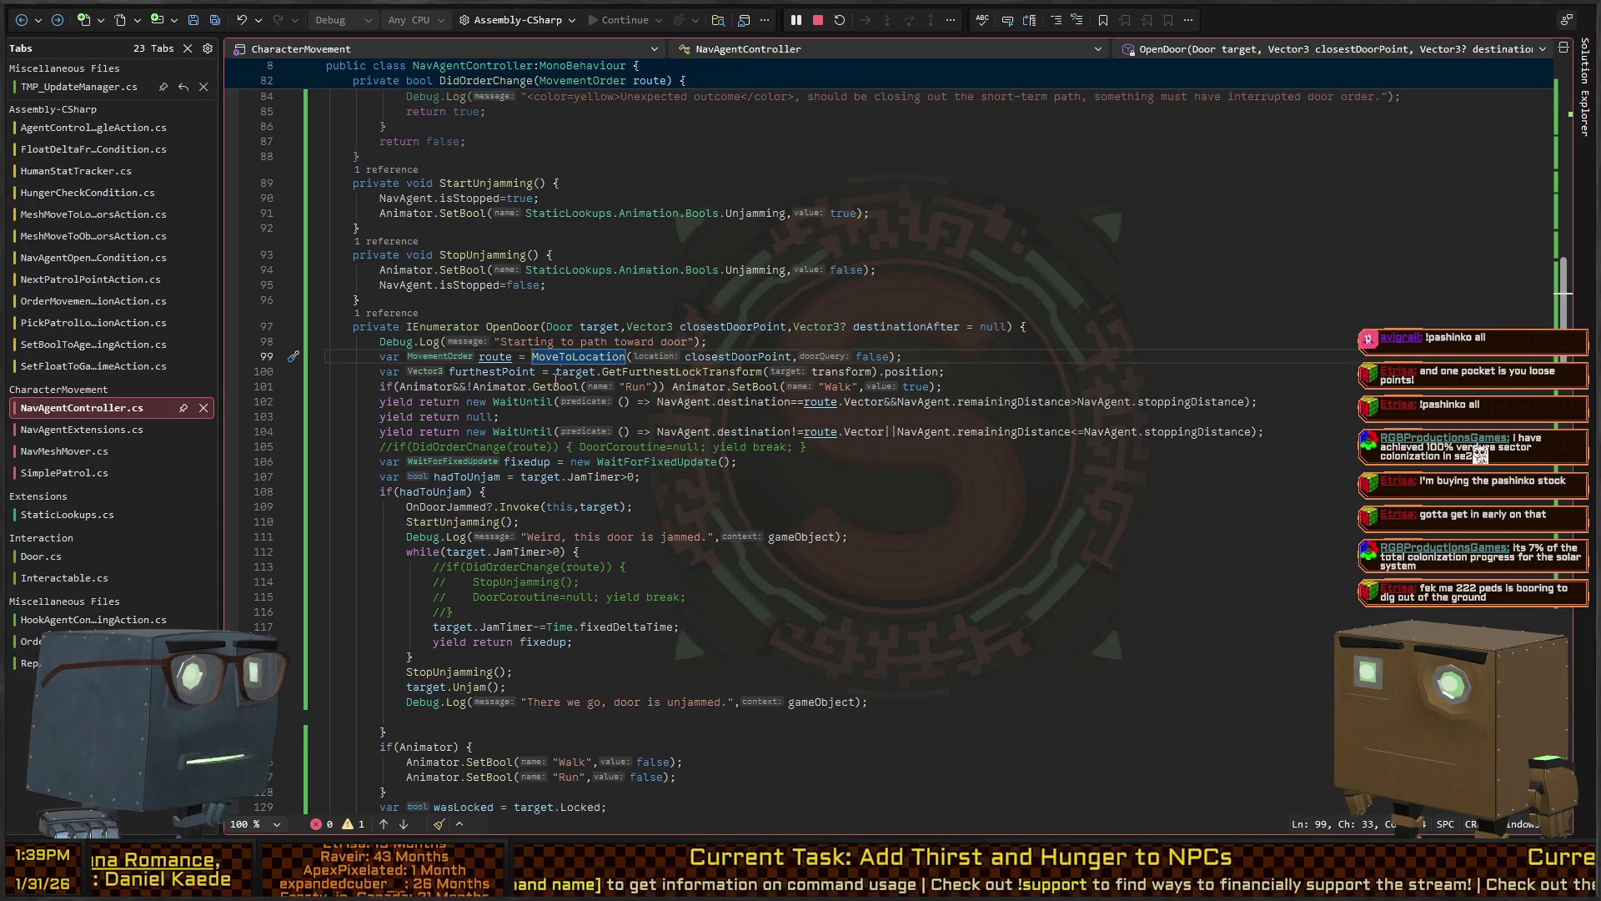
pyautogui.keyDown('ctrl'); pyautogui.click(566, 356); pyautogui.keyUp('ctrl')
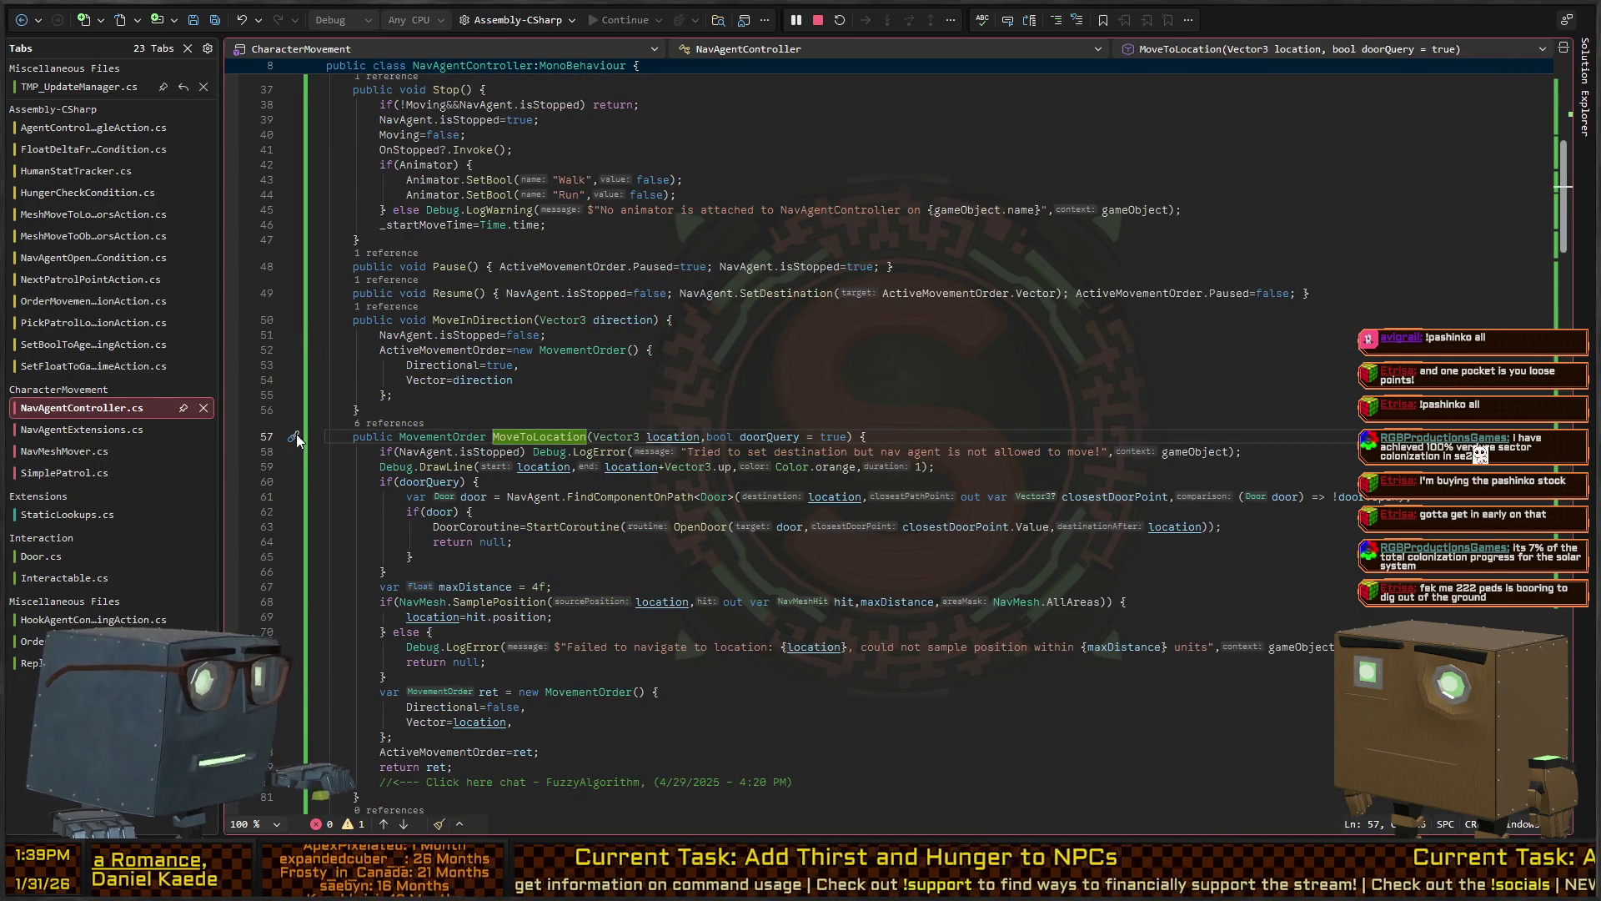
# Break at the start of MoveToLocation on line 57, let the game hit it, then resume
pyautogui.click(231, 437)
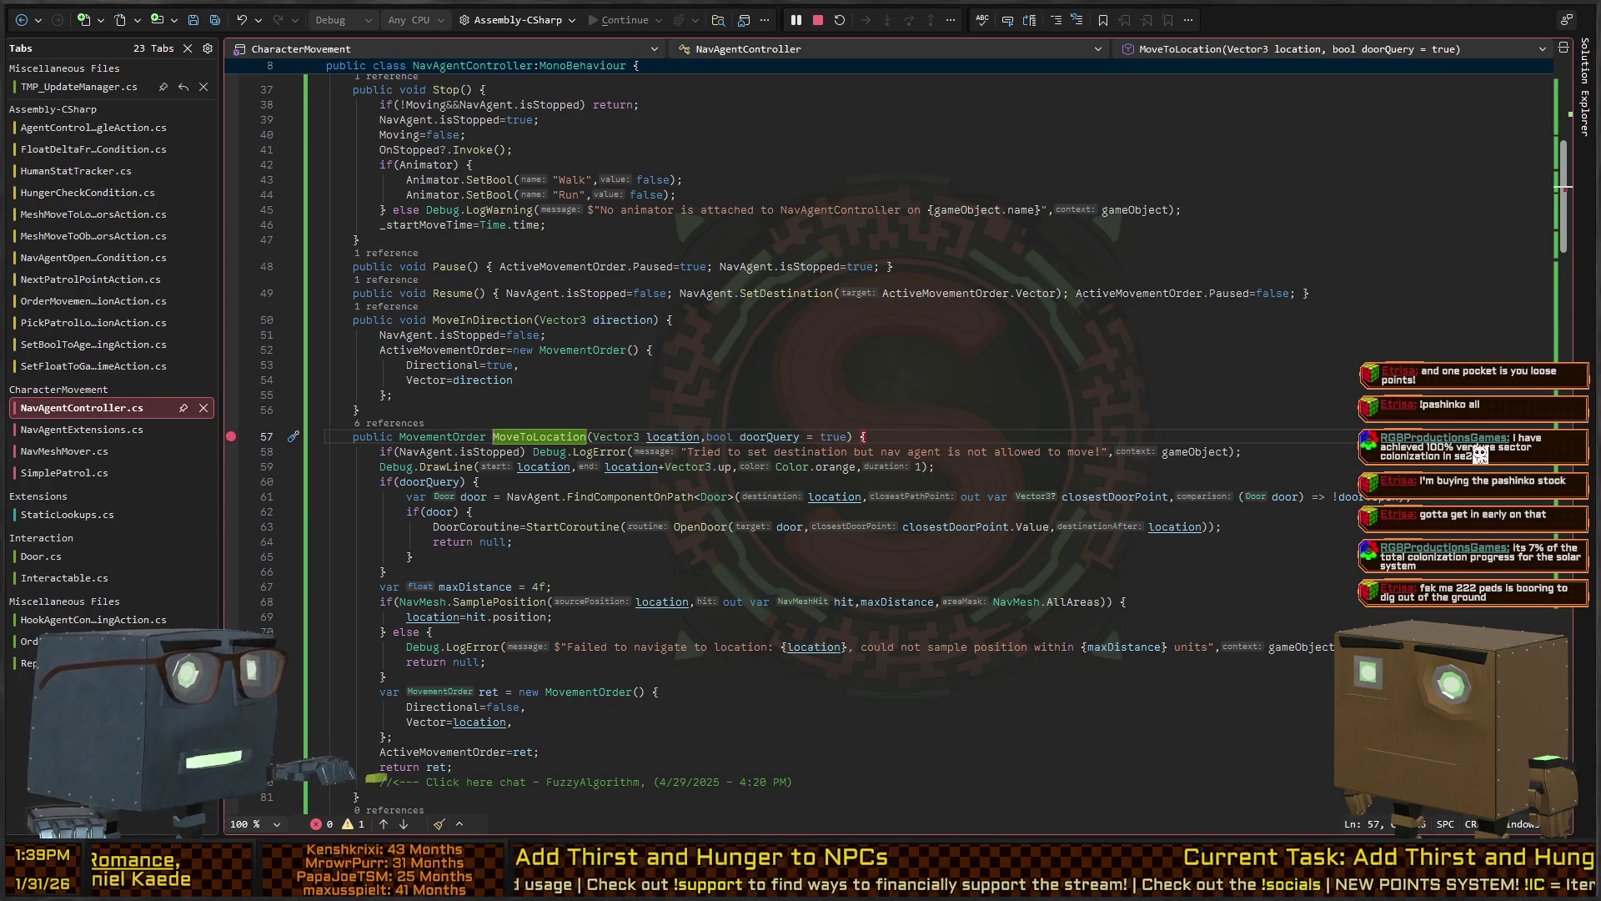
pyautogui.hotkey('alt', 'Tab')
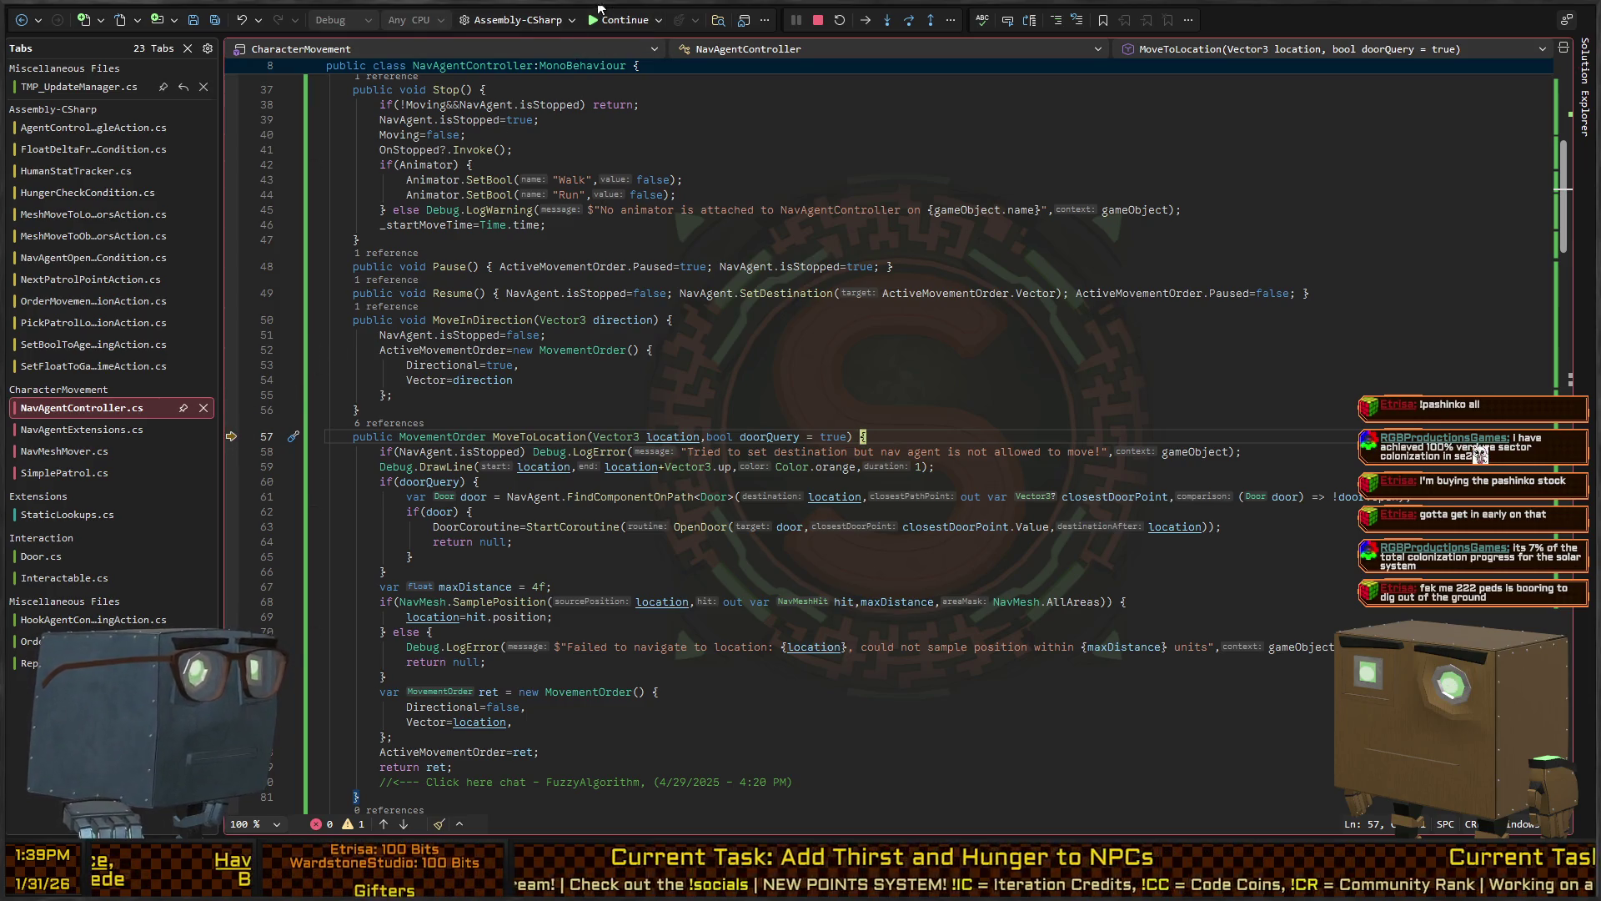
pyautogui.press('F5')
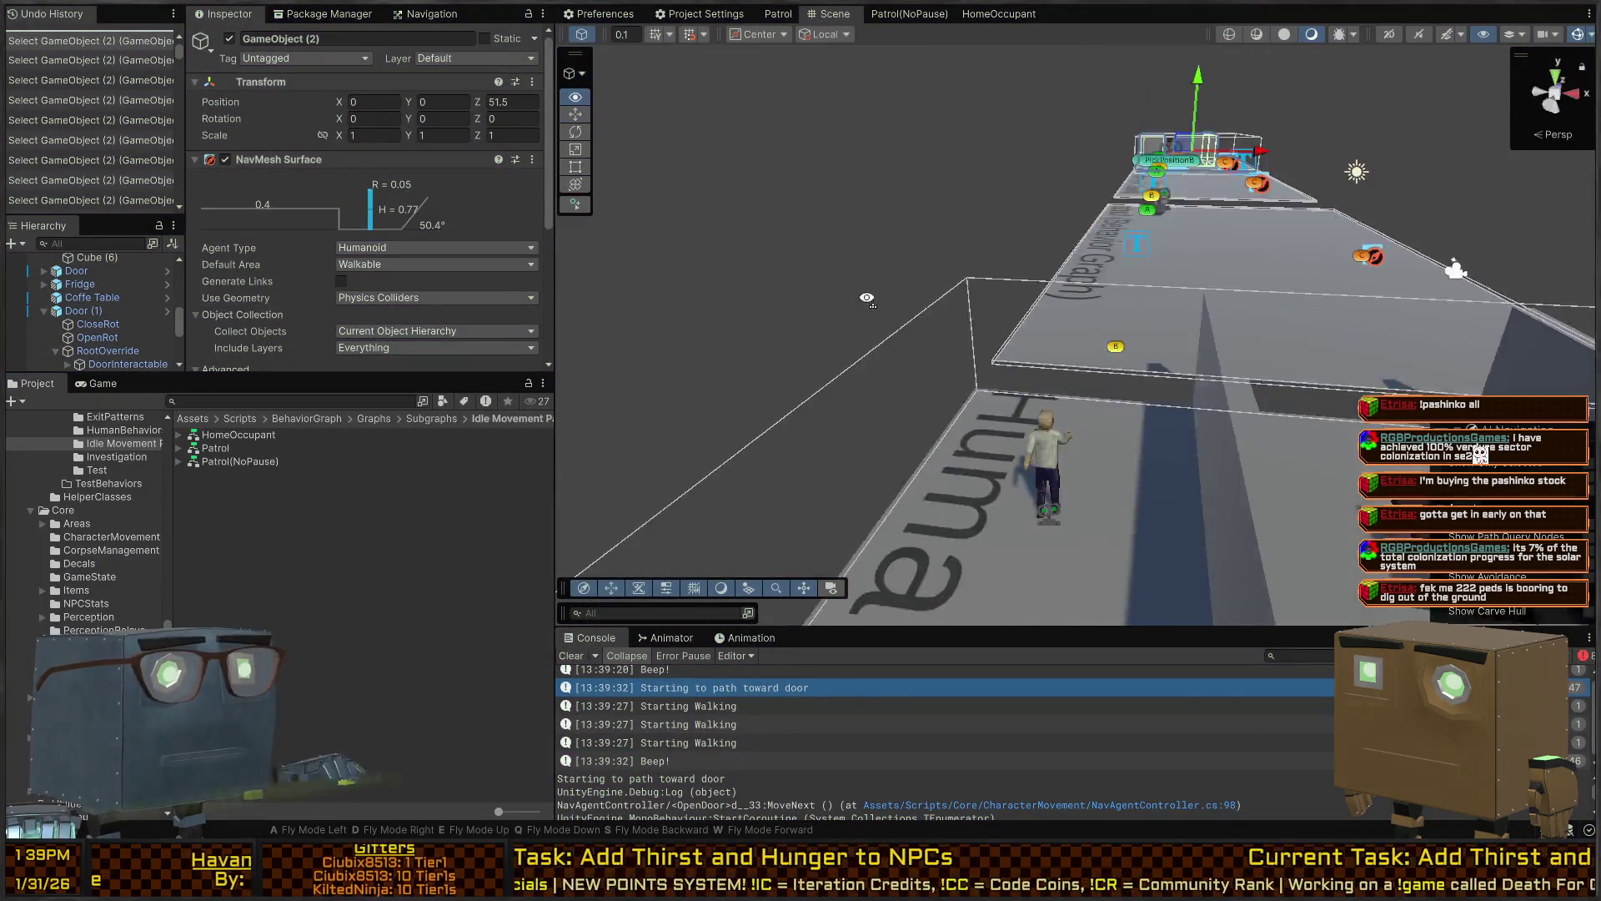
pyautogui.moveTo(868, 298); pyautogui.dragTo(1297, 378)
# Disable the Patroller's Behavior Agent, leaving its Simple Patrol component enabled
pyautogui.click(1317, 358)
pyautogui.scroll(-15, 223, 140)
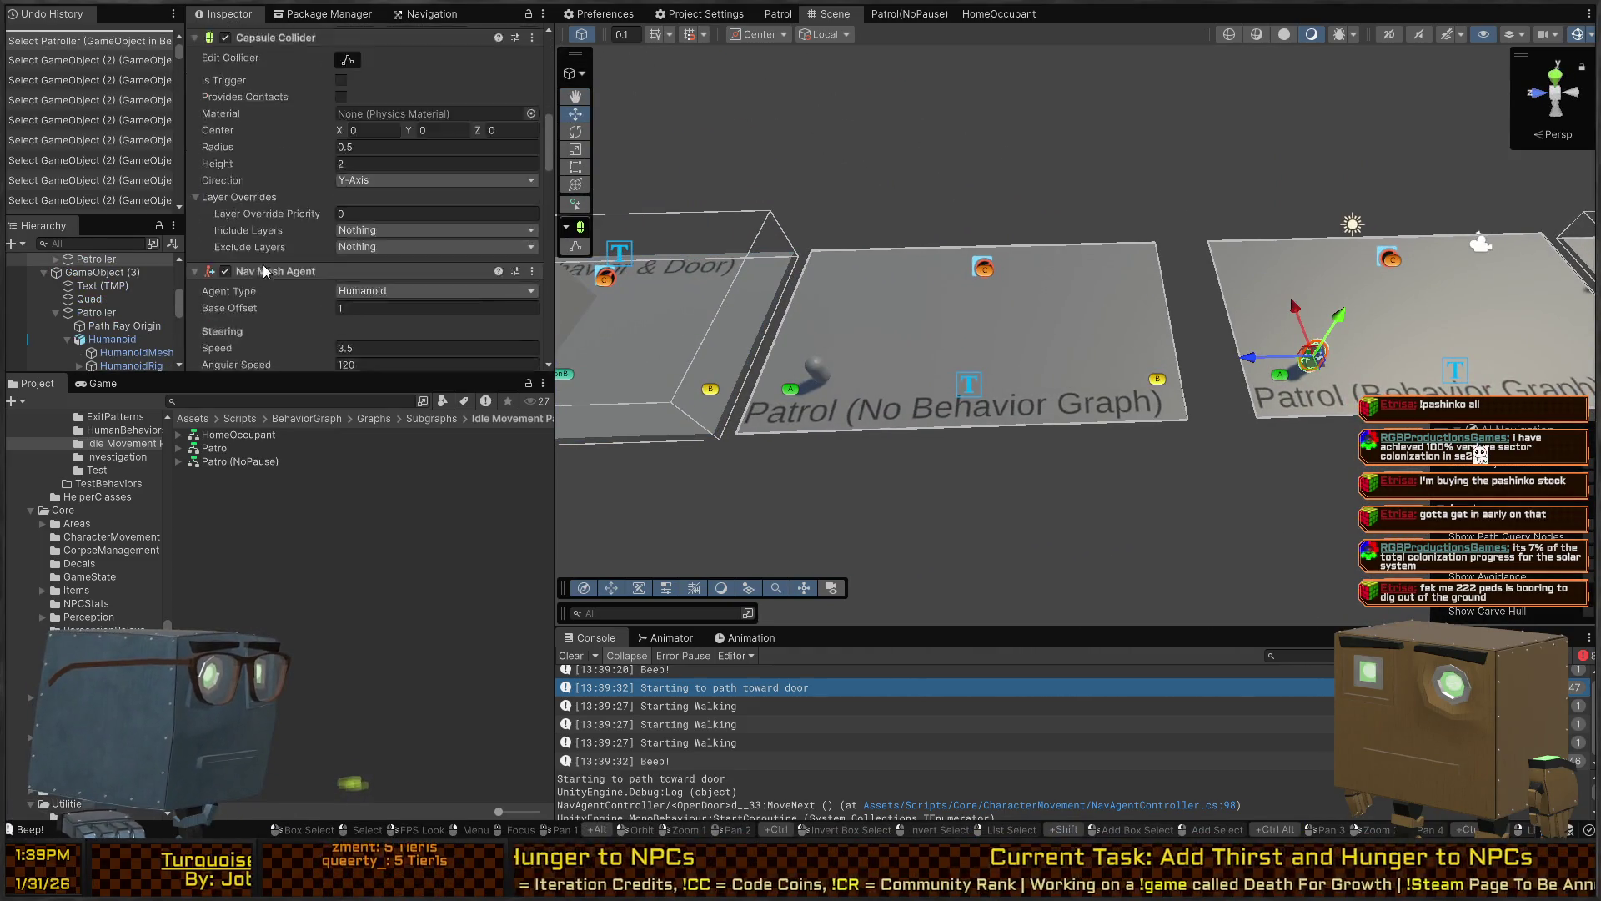
pyautogui.scroll(-8, 222, 141)
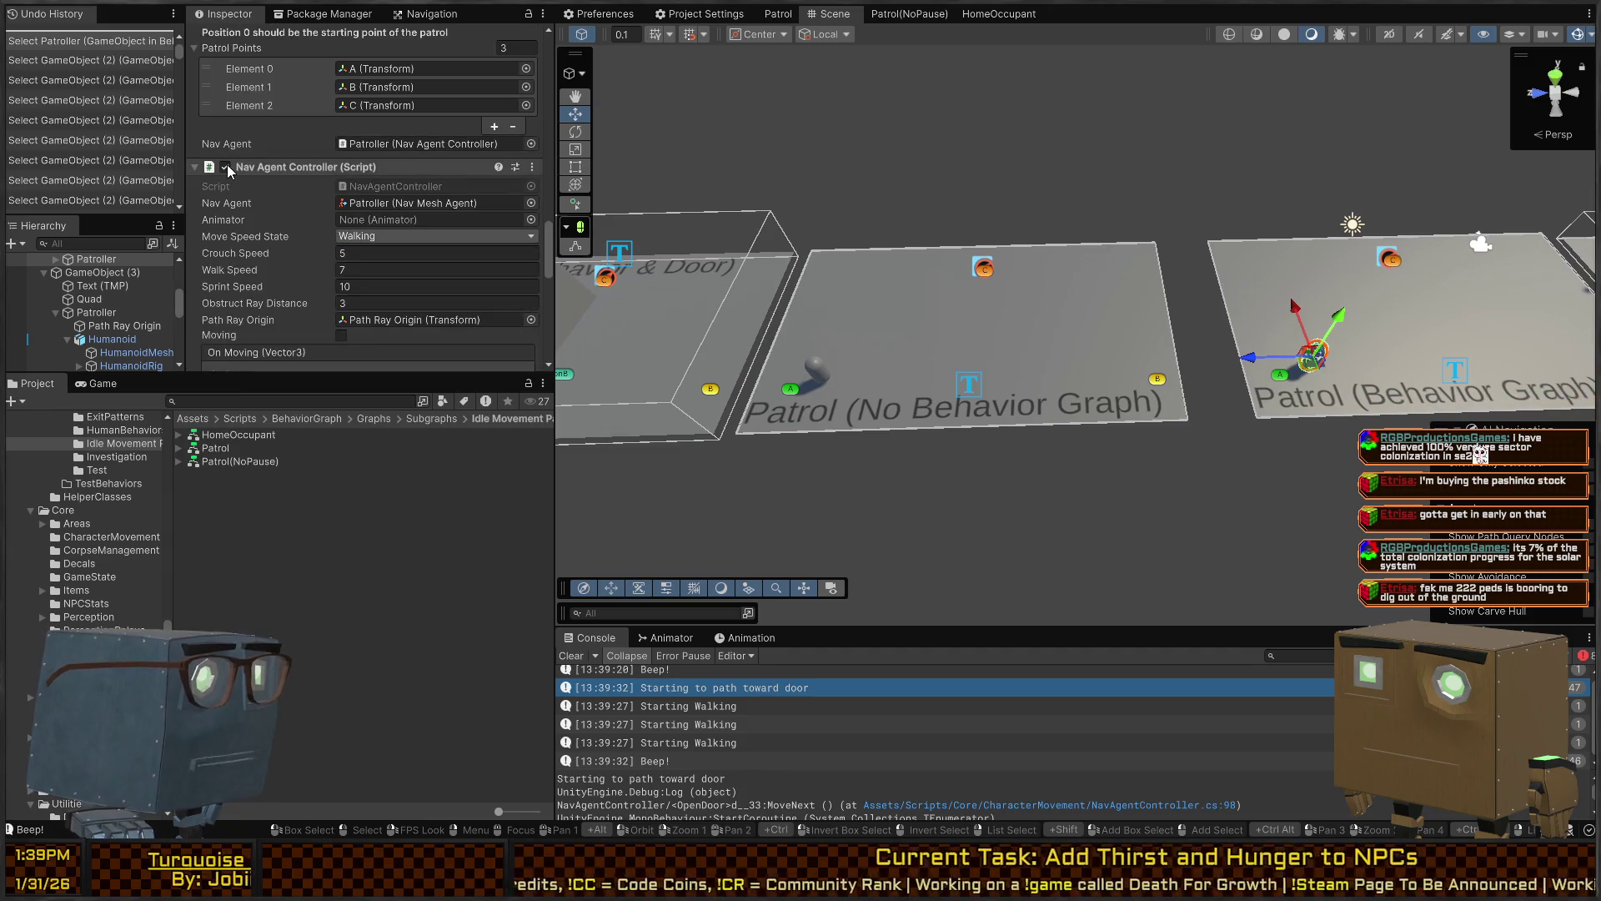
pyautogui.scroll(-8, 229, 200)
pyautogui.click(228, 227)
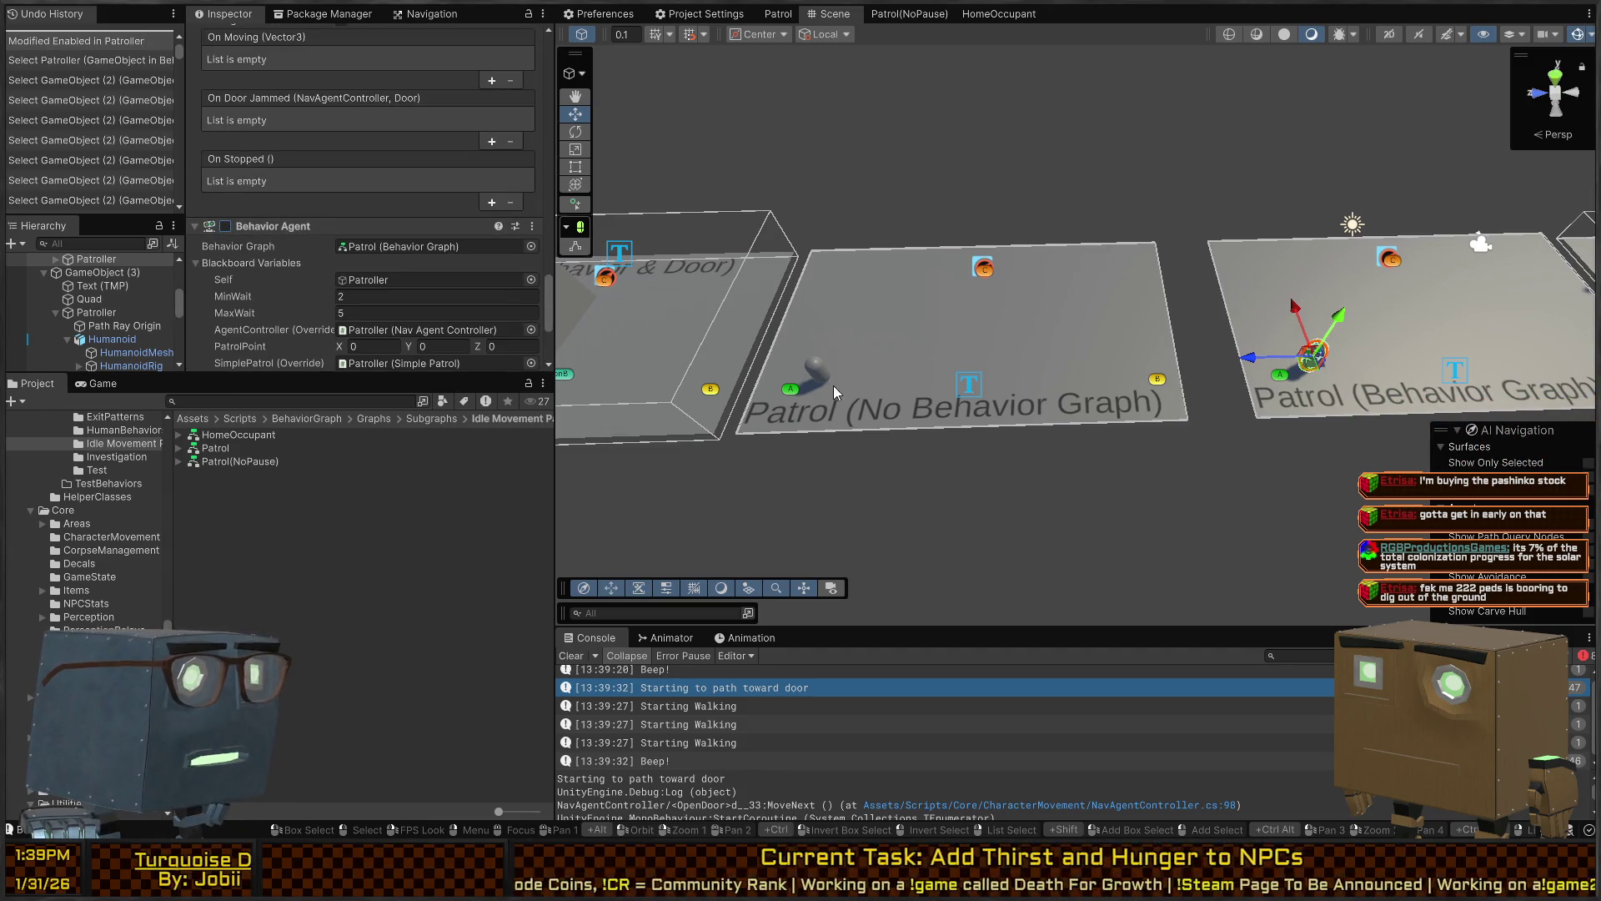
pyautogui.click(815, 377)
pyautogui.scroll(5, 250, 183)
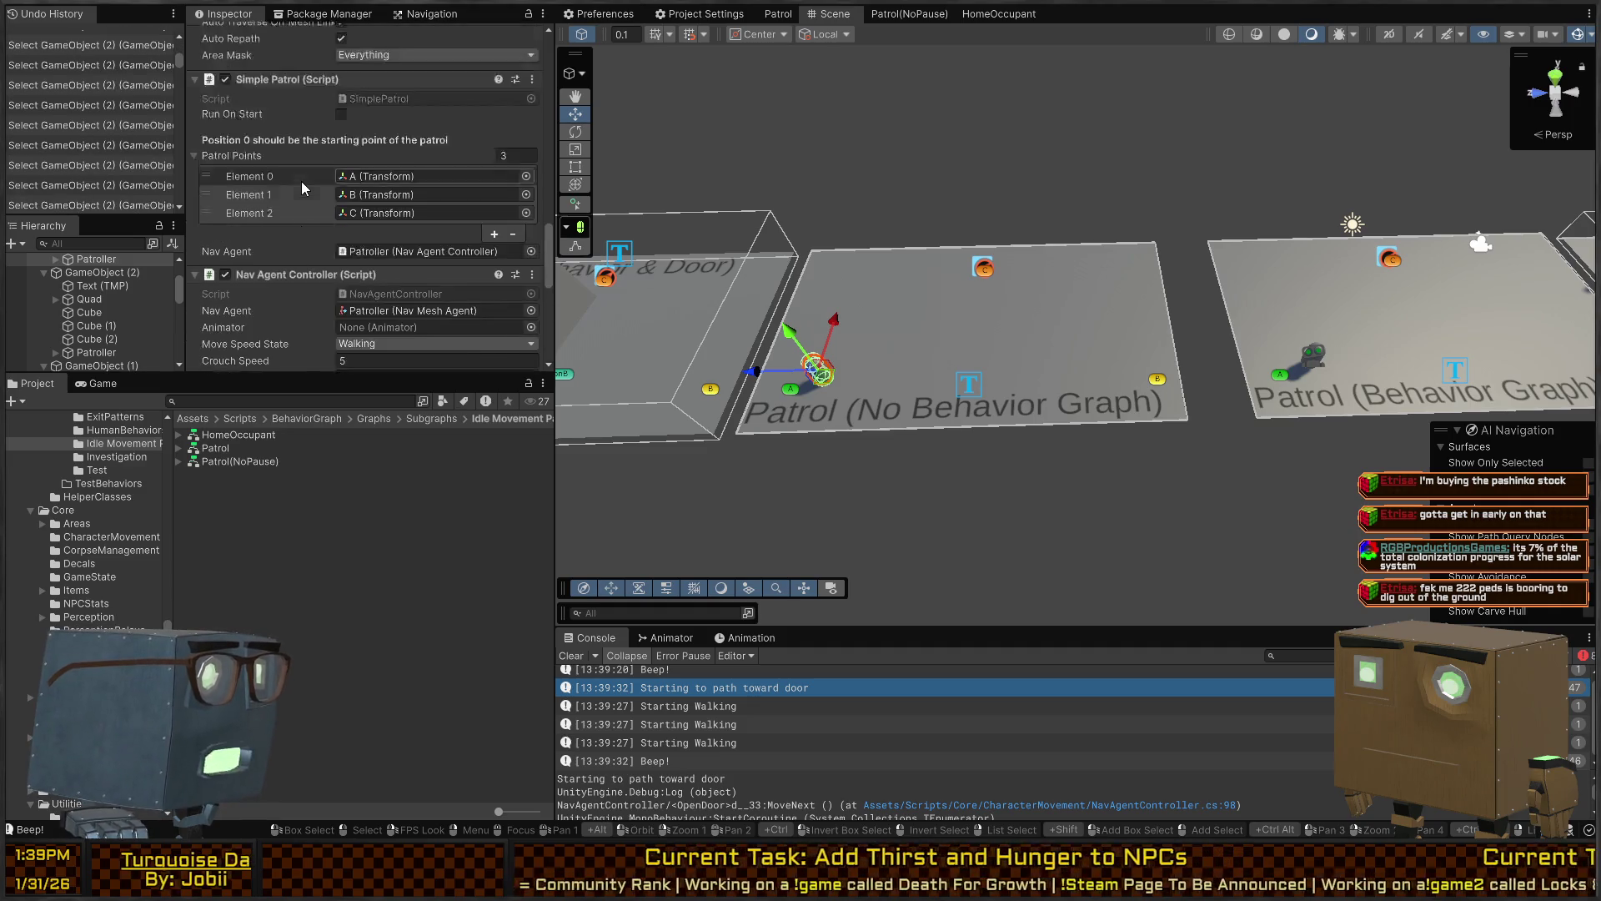
pyautogui.click(225, 125)
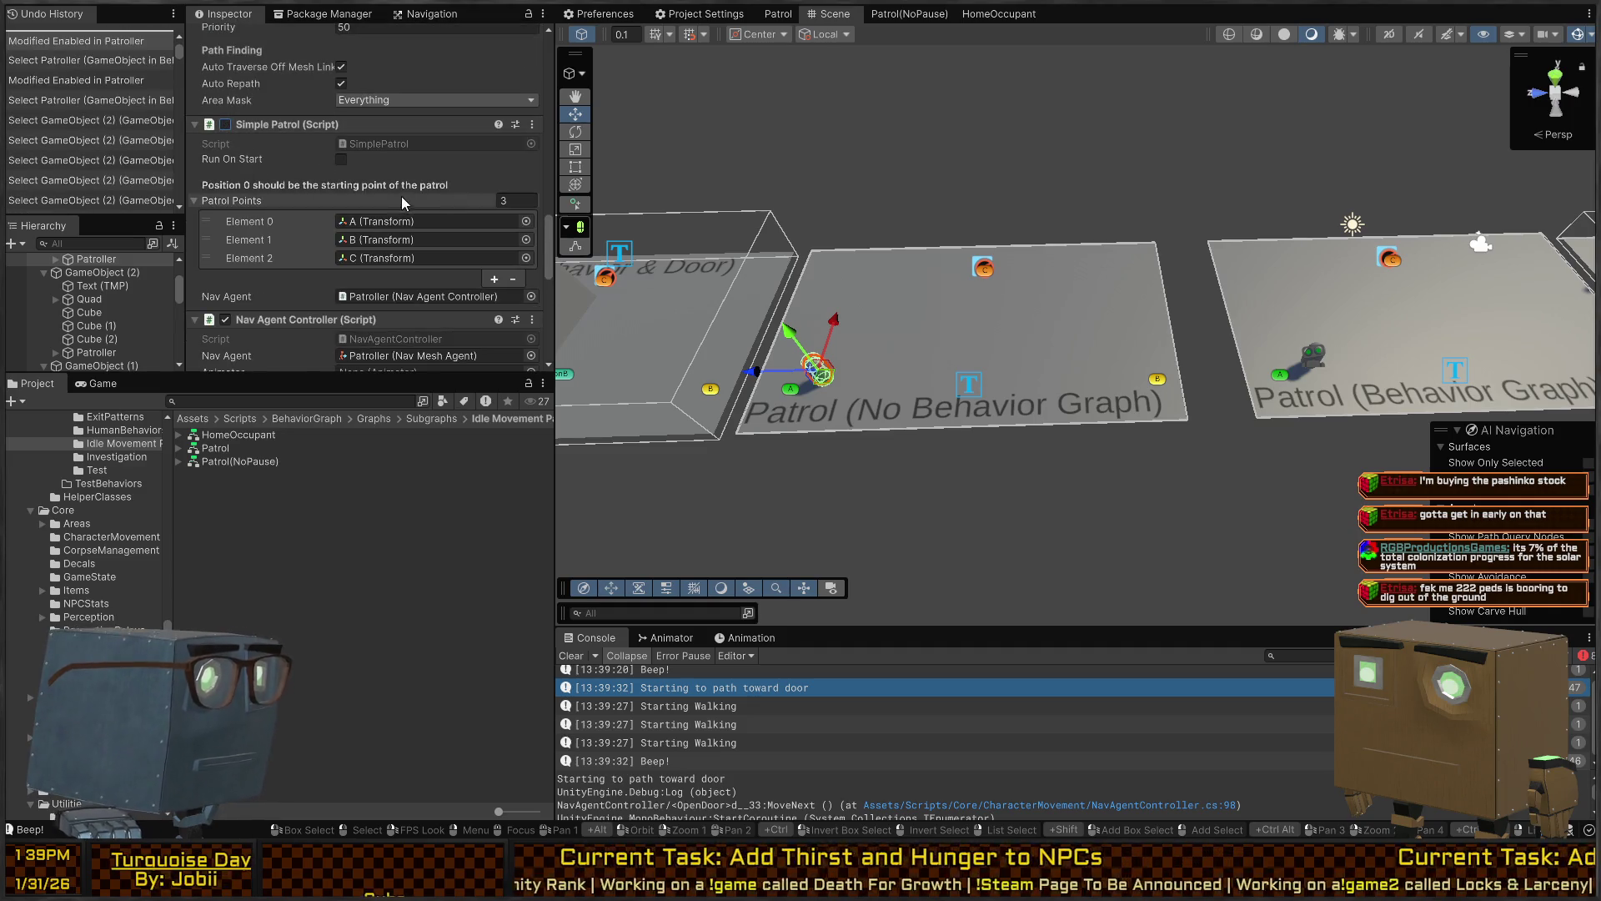
pyautogui.click(225, 124)
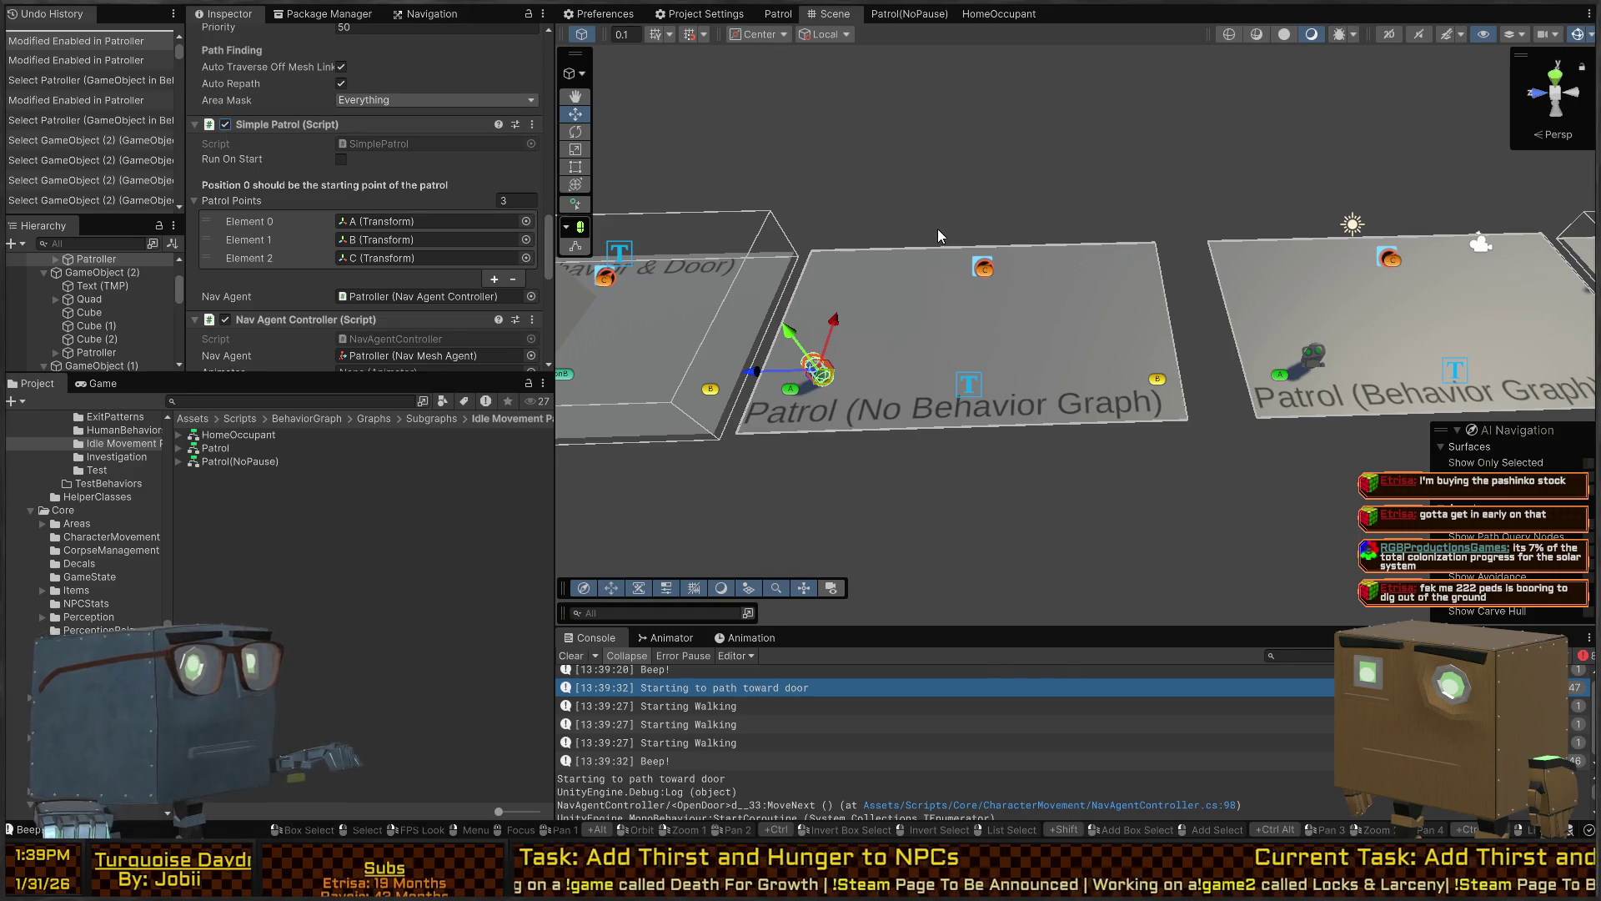
# Enter Play mode and view the patrol from a wider angle on the room
pyautogui.hotkey('ctrl', 'p')
pyautogui.hotkey('ctrl', 'p')
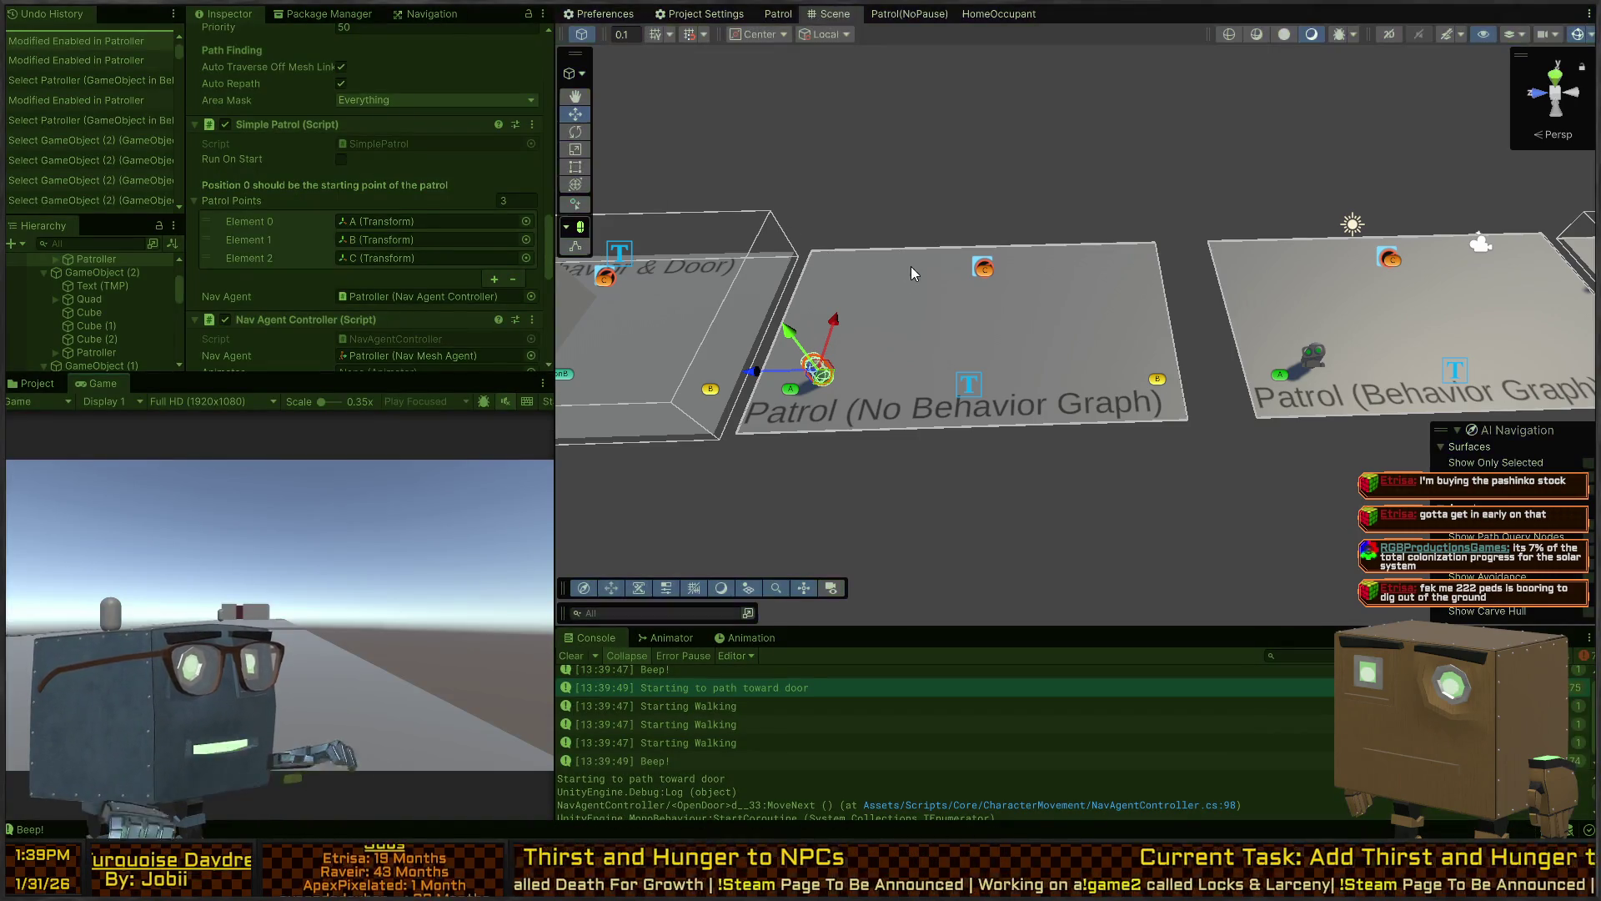
pyautogui.keyDown('alt'); pyautogui.moveTo(904, 227); pyautogui.dragTo(1200, 214); pyautogui.keyUp('alt')
pyautogui.scroll(10, 1199, 213)
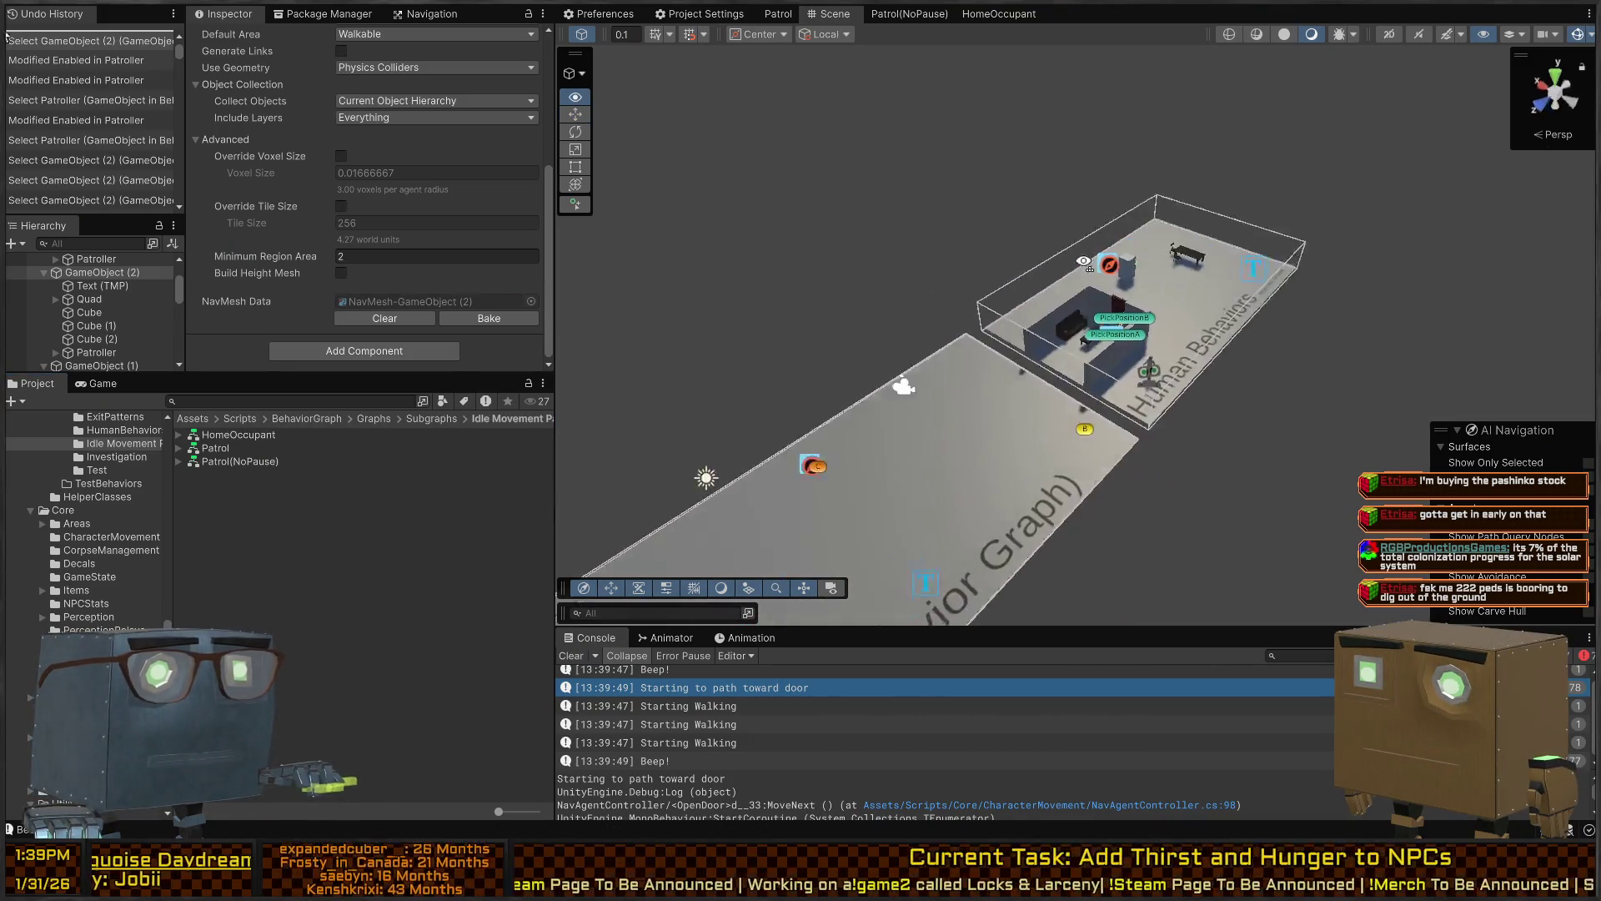
pyautogui.press('s')
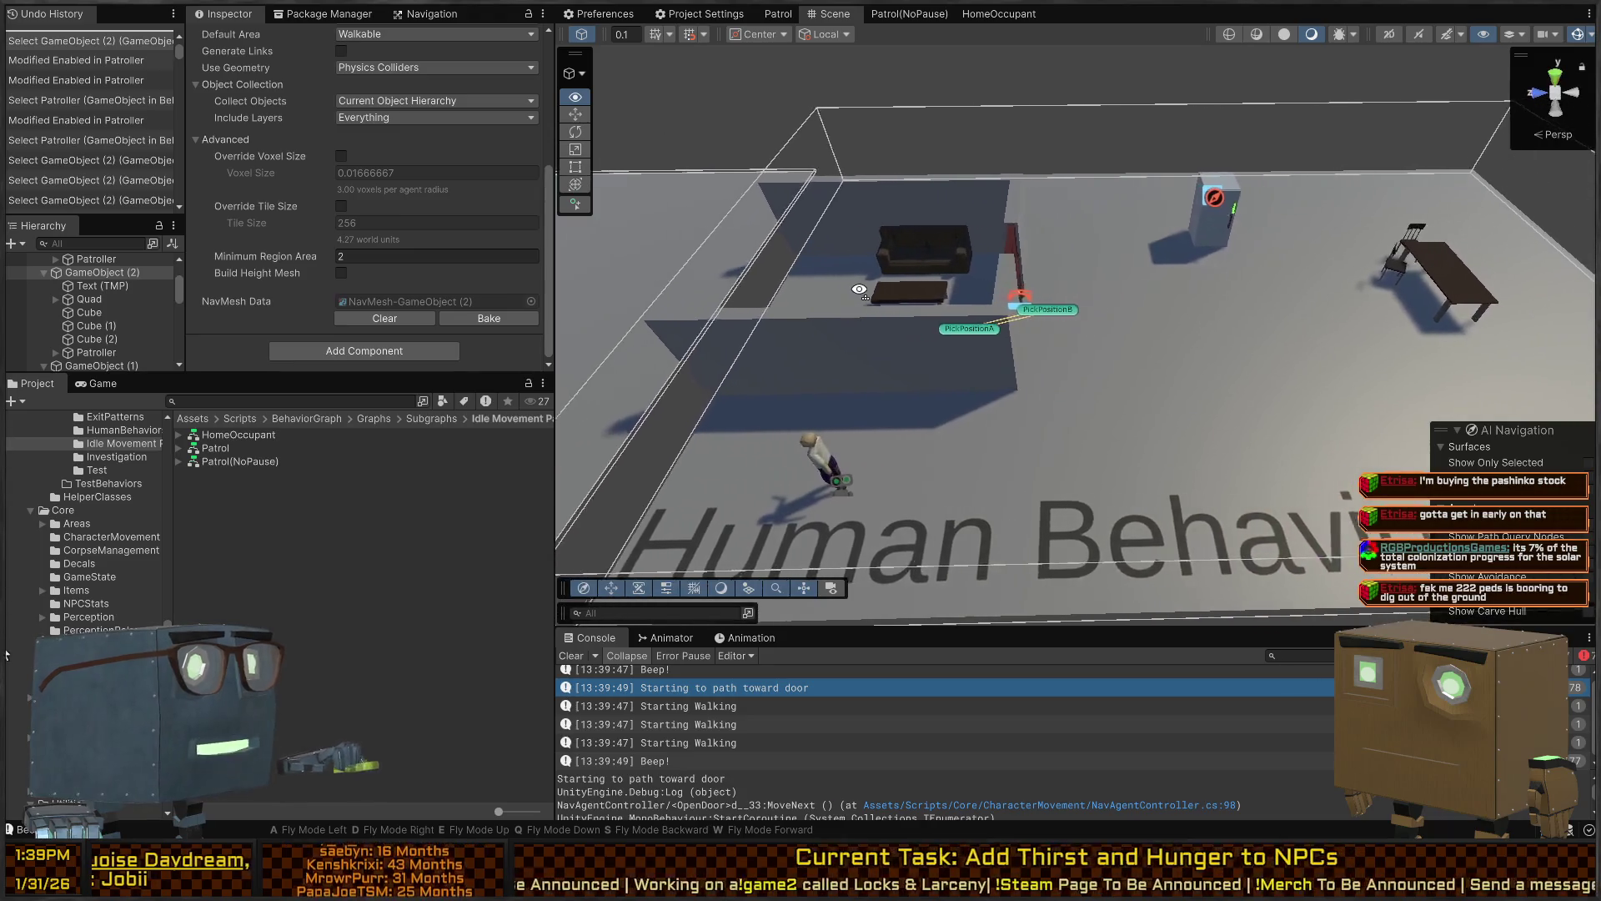
pyautogui.hotkey('alt', 'Tab')
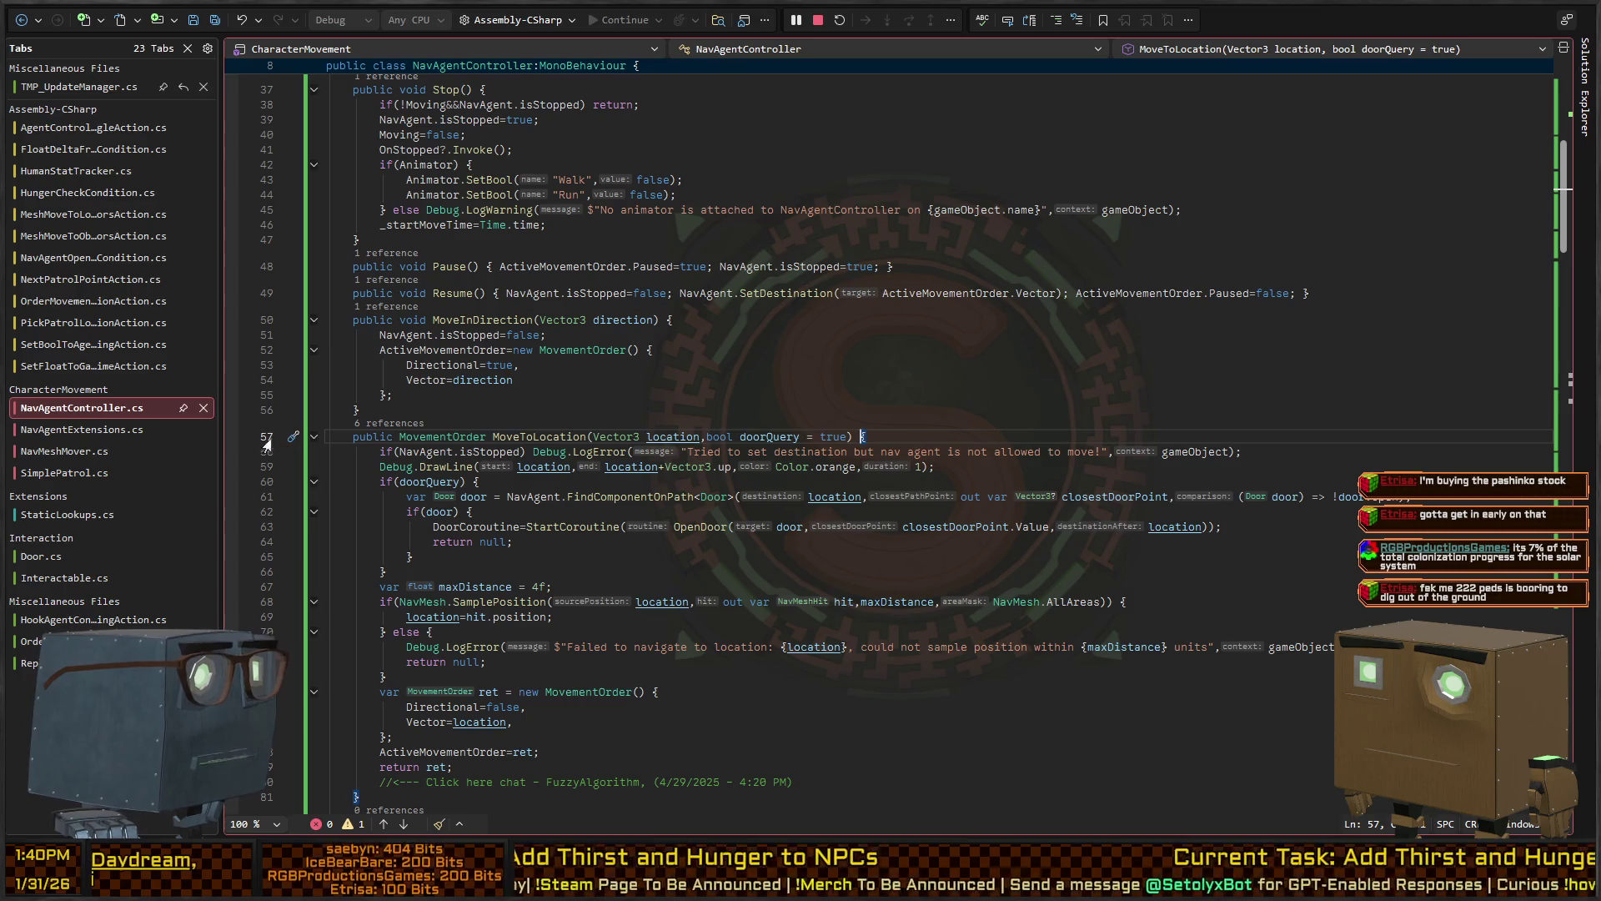
# Break on line 57 again, step twice with F10 to the DrawLine line, then stop debugging
pyautogui.click(232, 437)
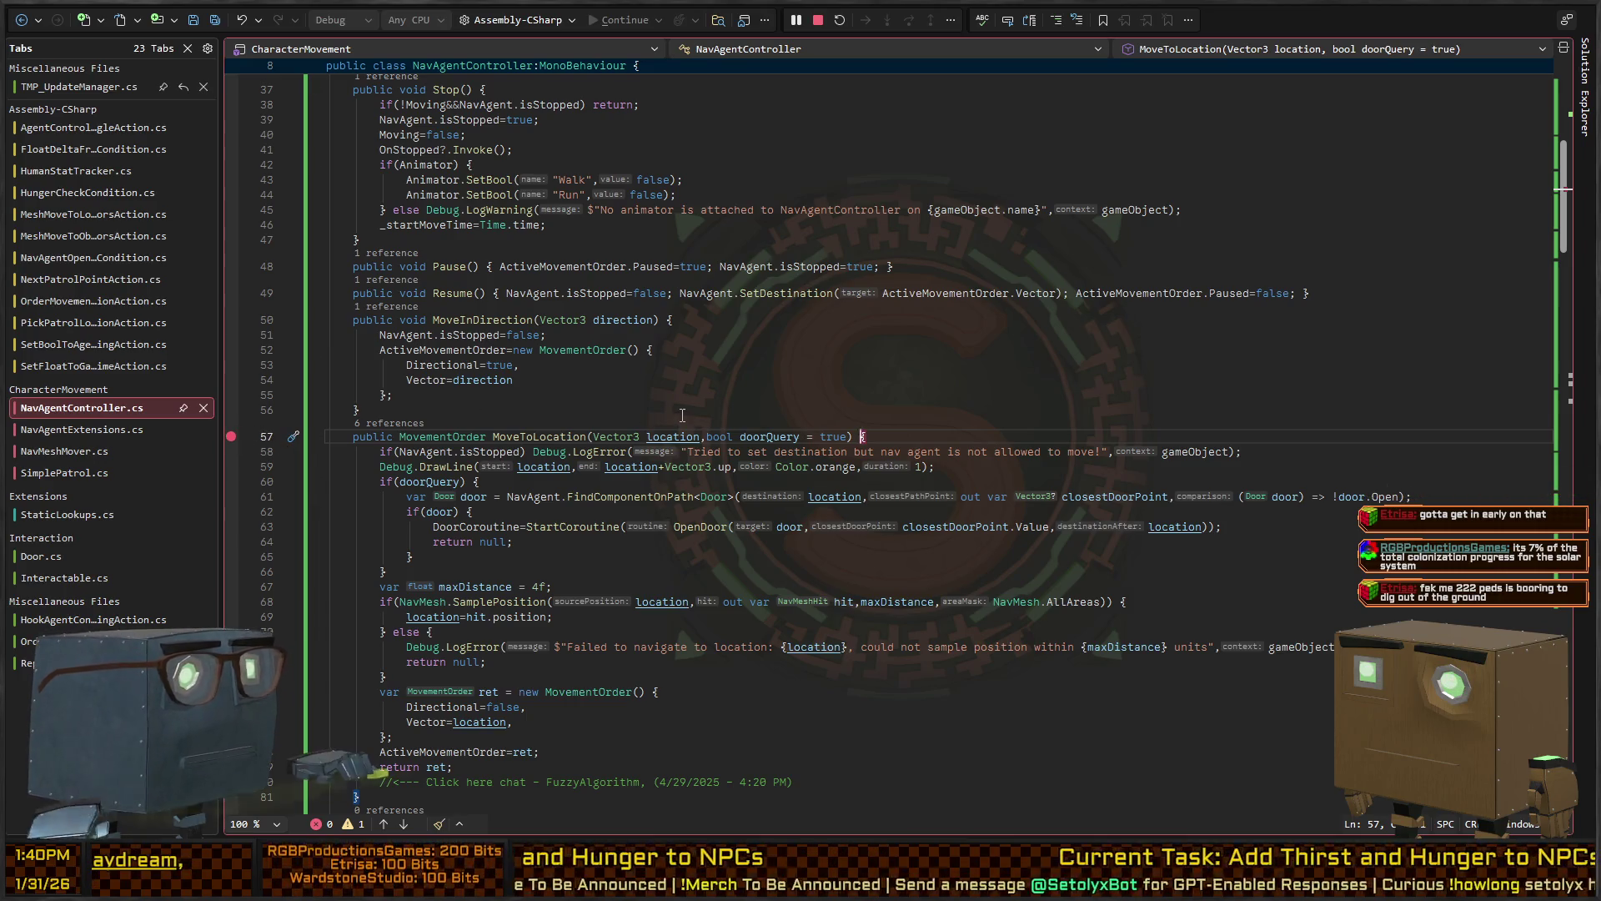
pyautogui.hotkey('alt', 'Tab')
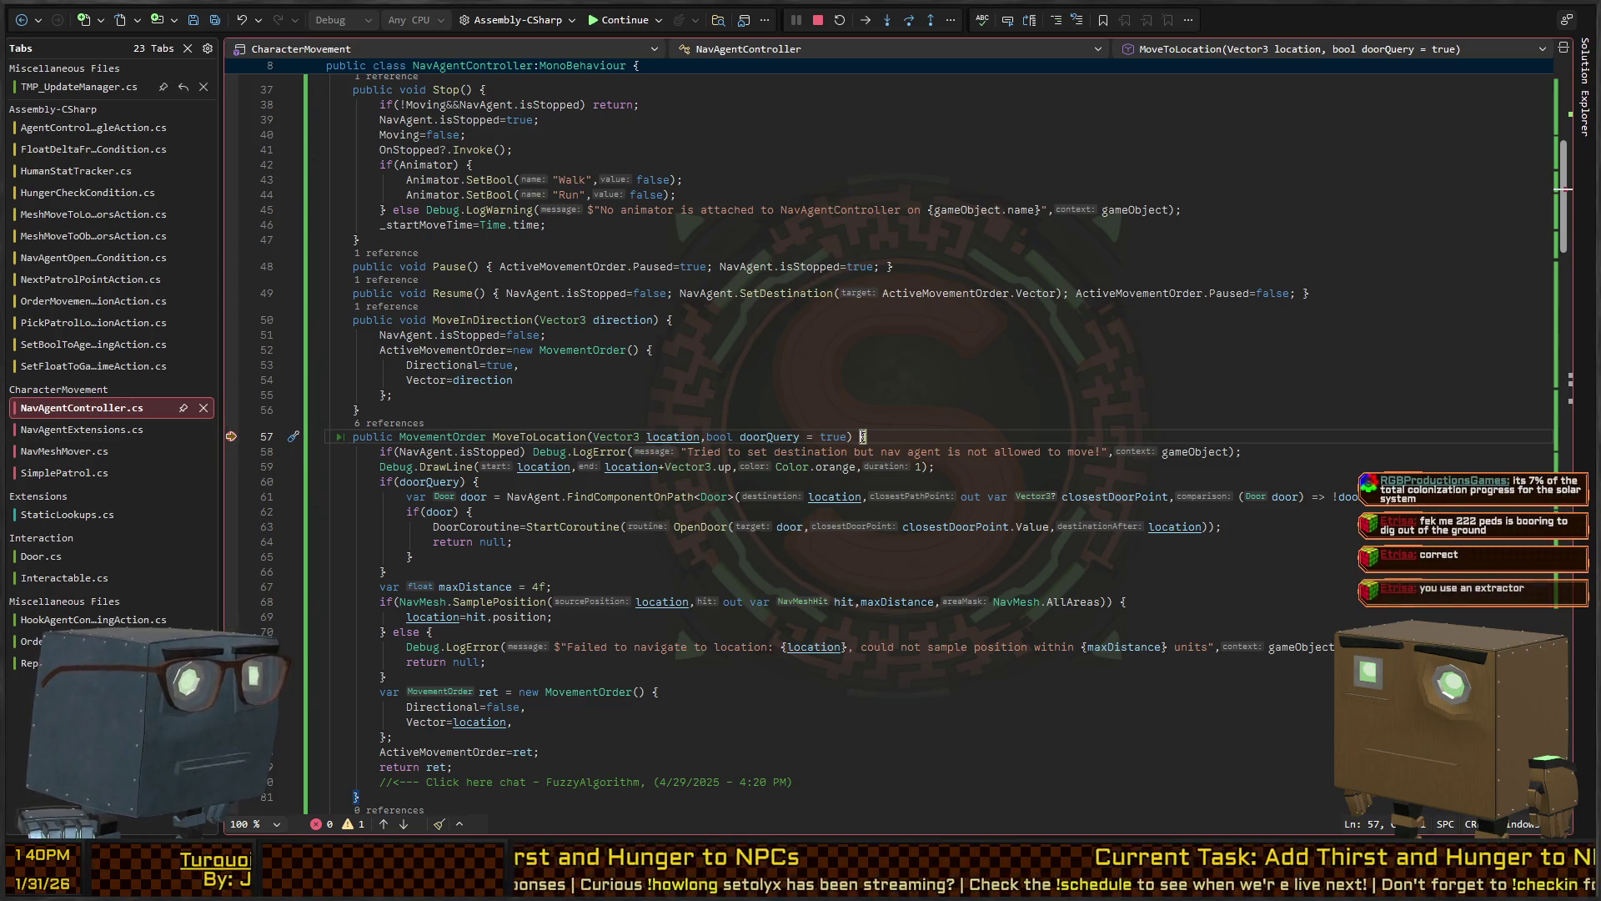
pyautogui.press('F10')
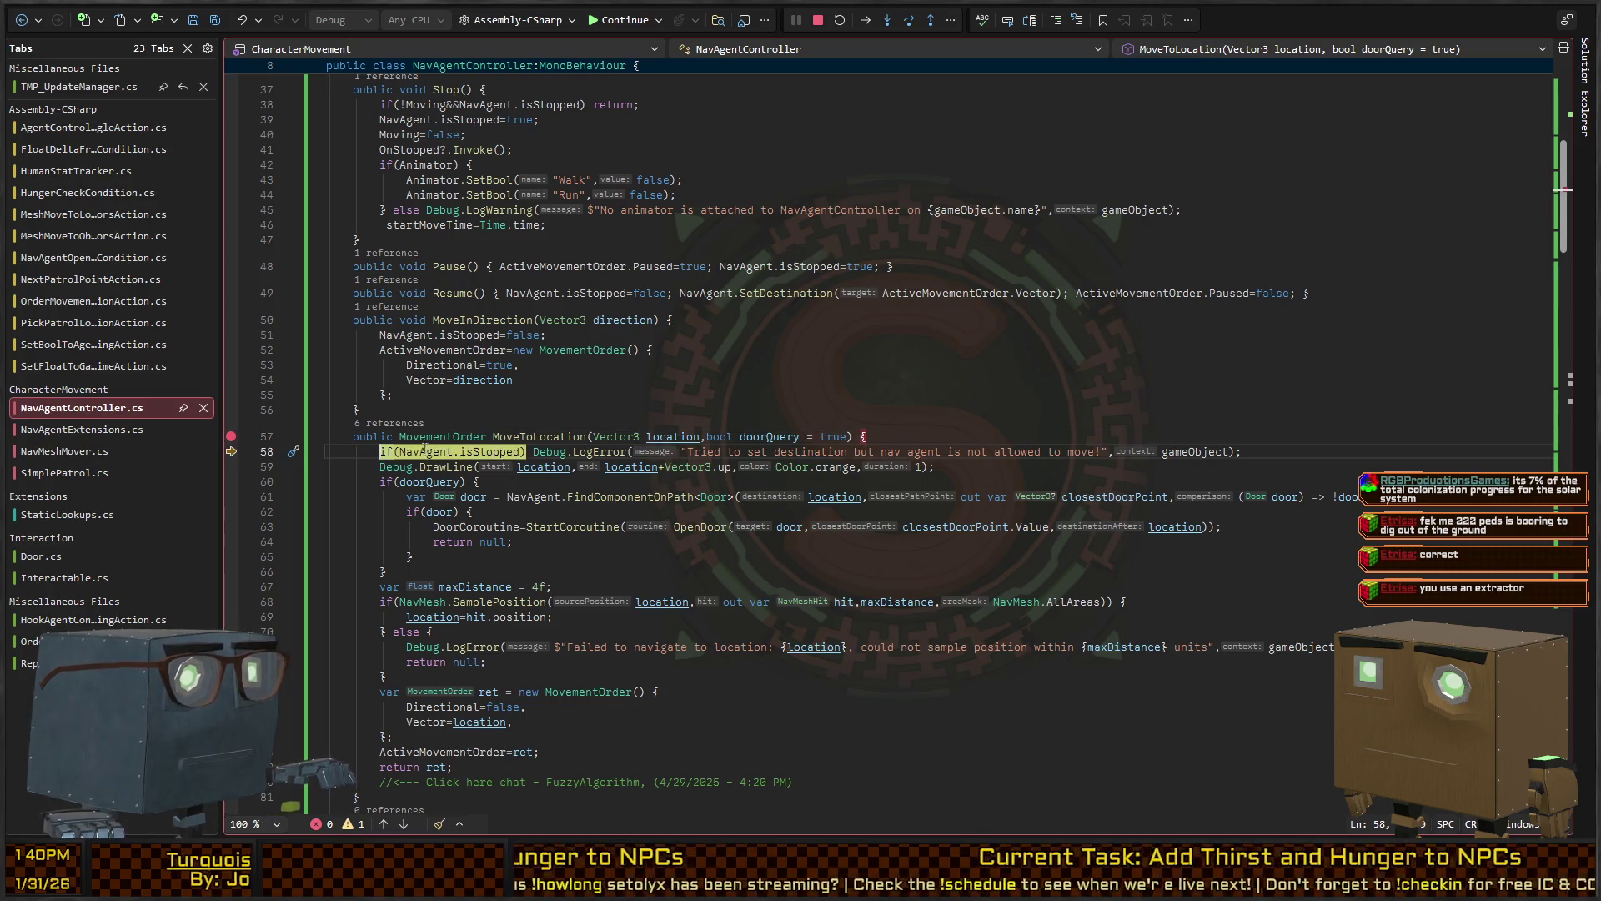
pyautogui.press('F10')
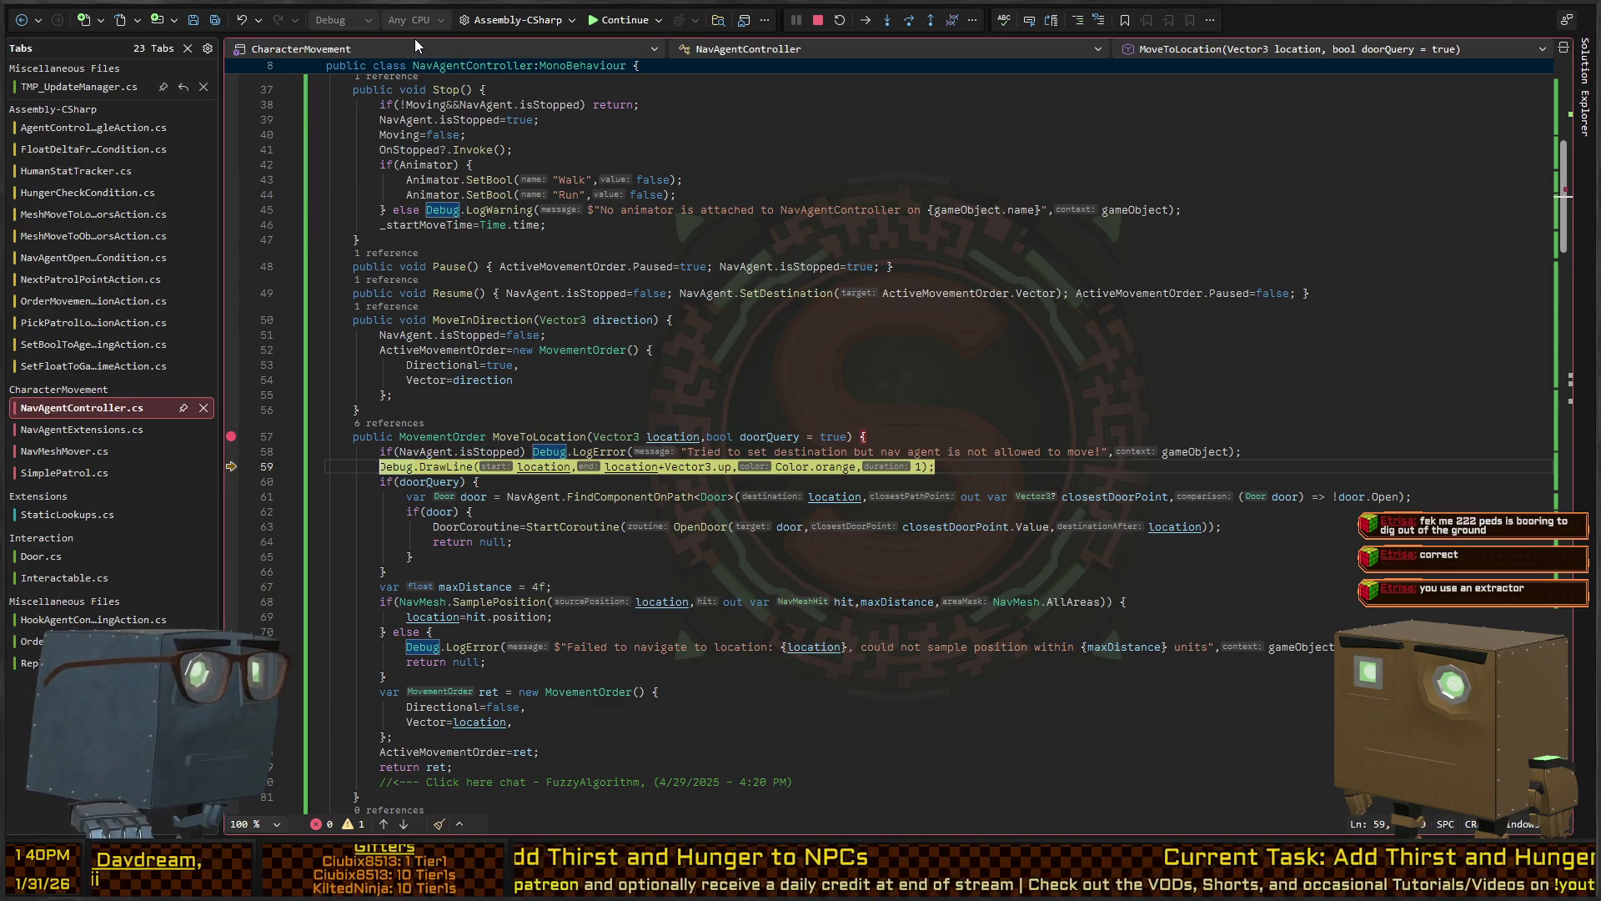
pyautogui.click(818, 20)
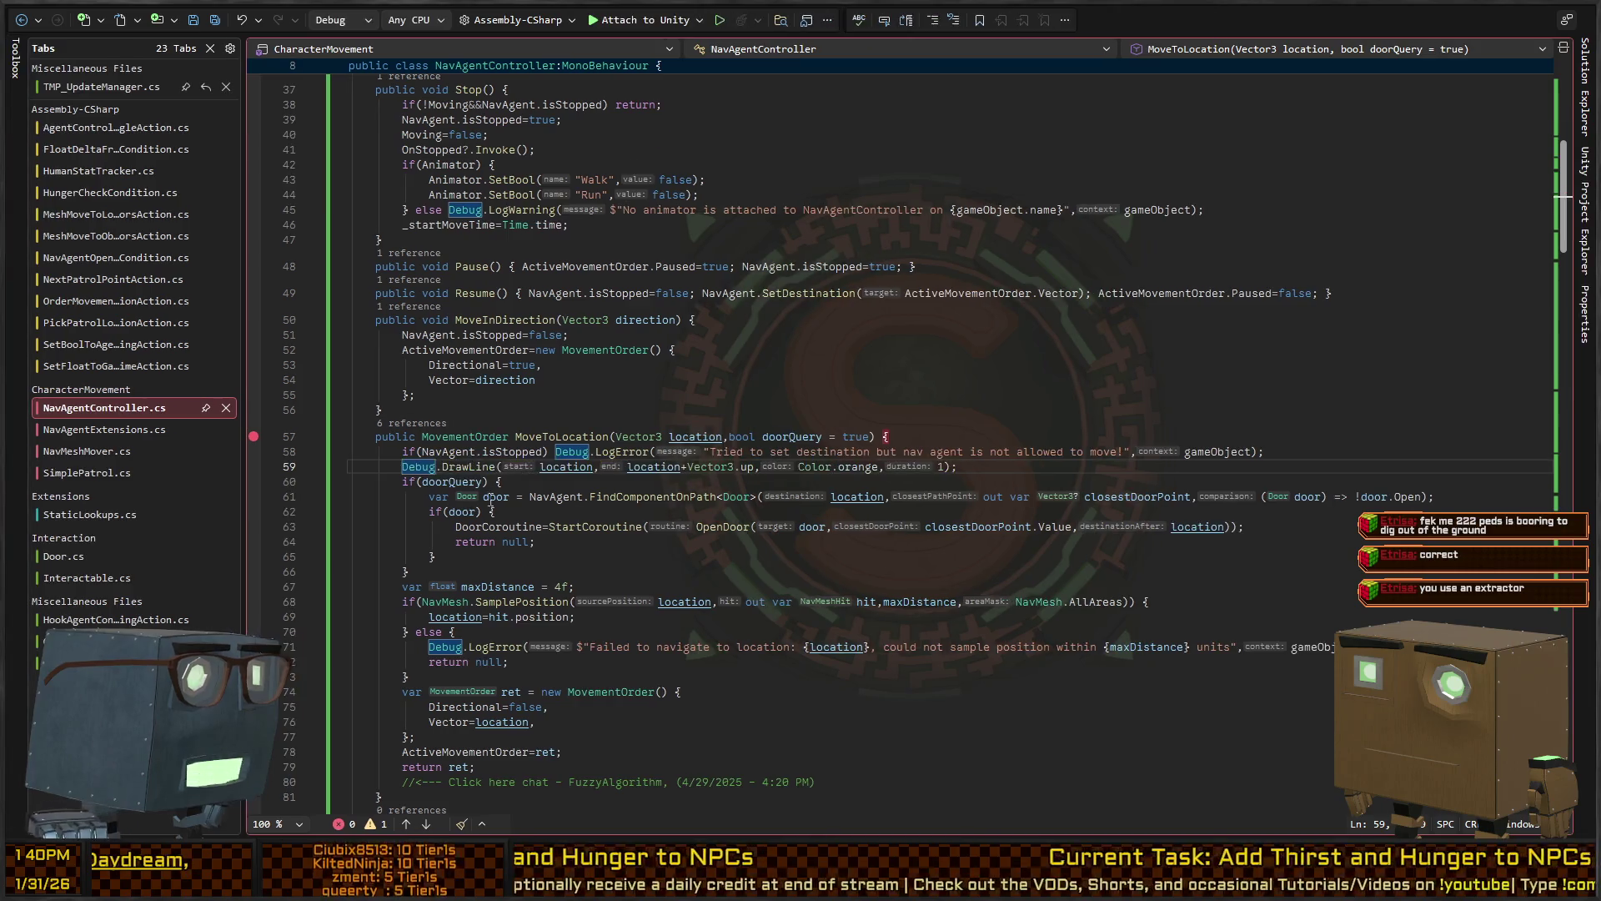
# Add Debug.Log($"Movement order received. Door Query: {doorQuery}", gameObject); after the DrawLine call
pyautogui.press('Return')
pyautogui.write('Debug.Log')
pyautogui.write('("Movement order r')
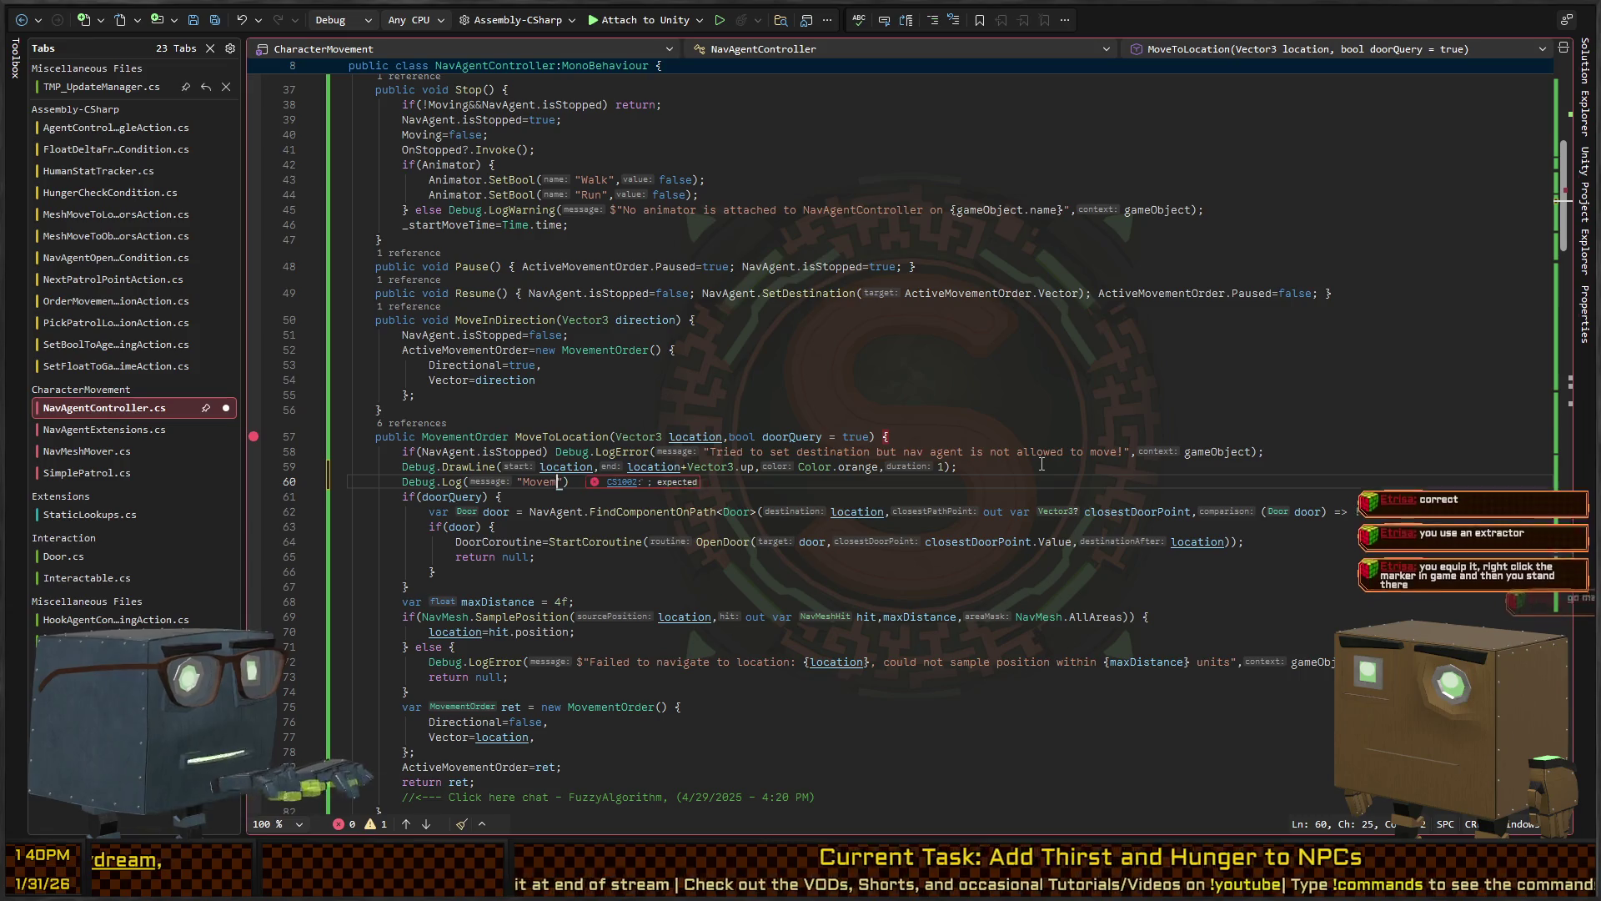
pyautogui.write('eceived. Do')
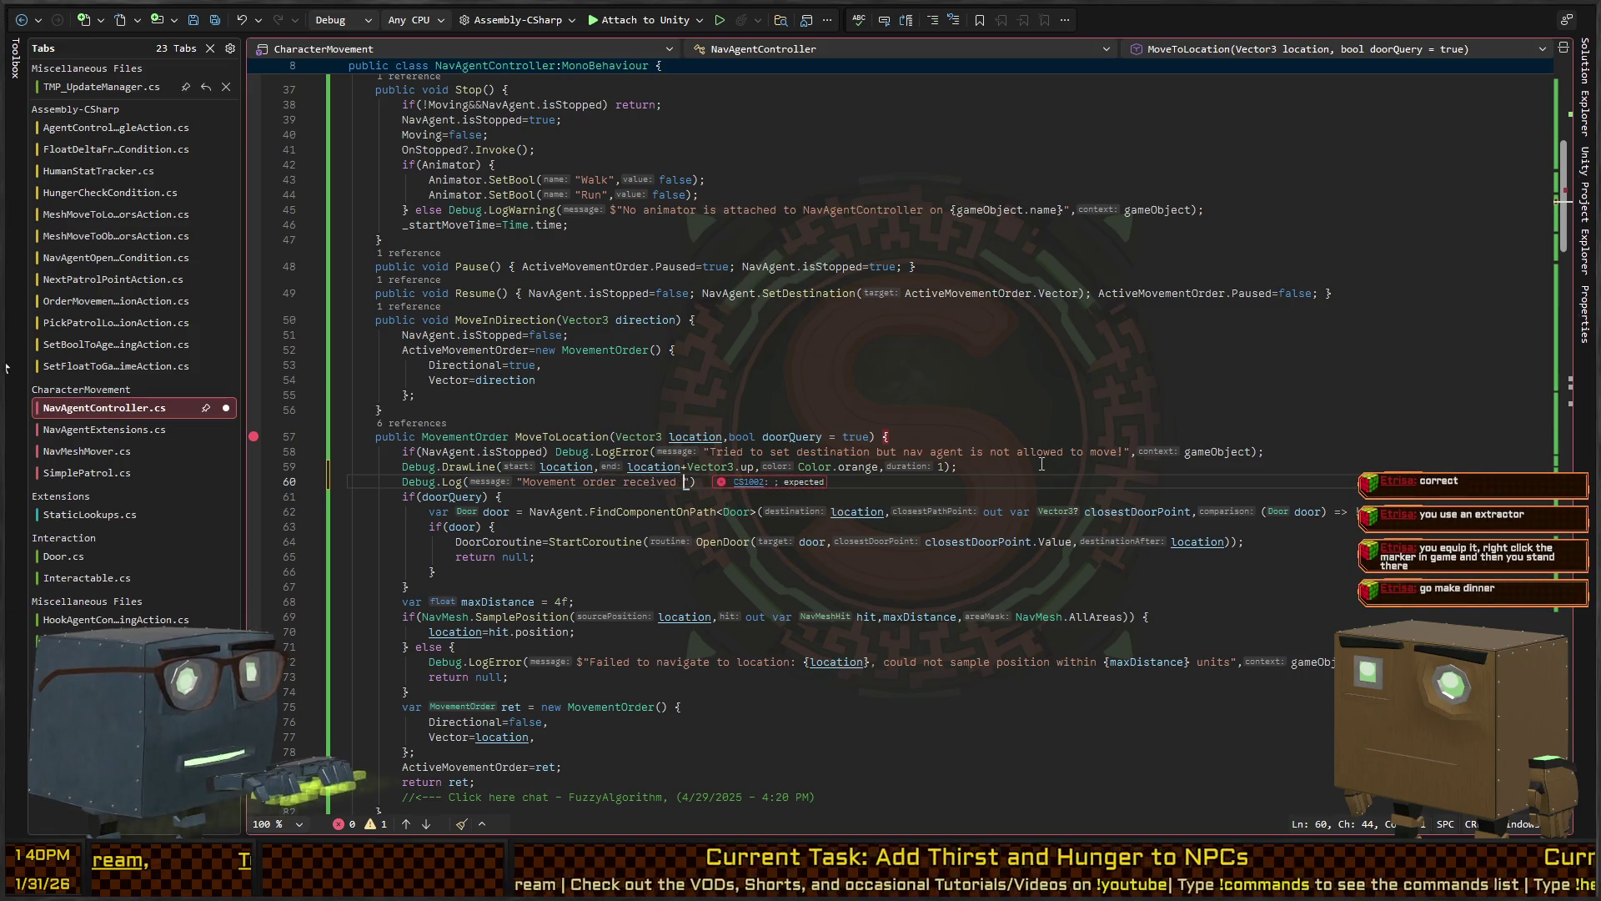
pyautogui.write('or Query: {d')
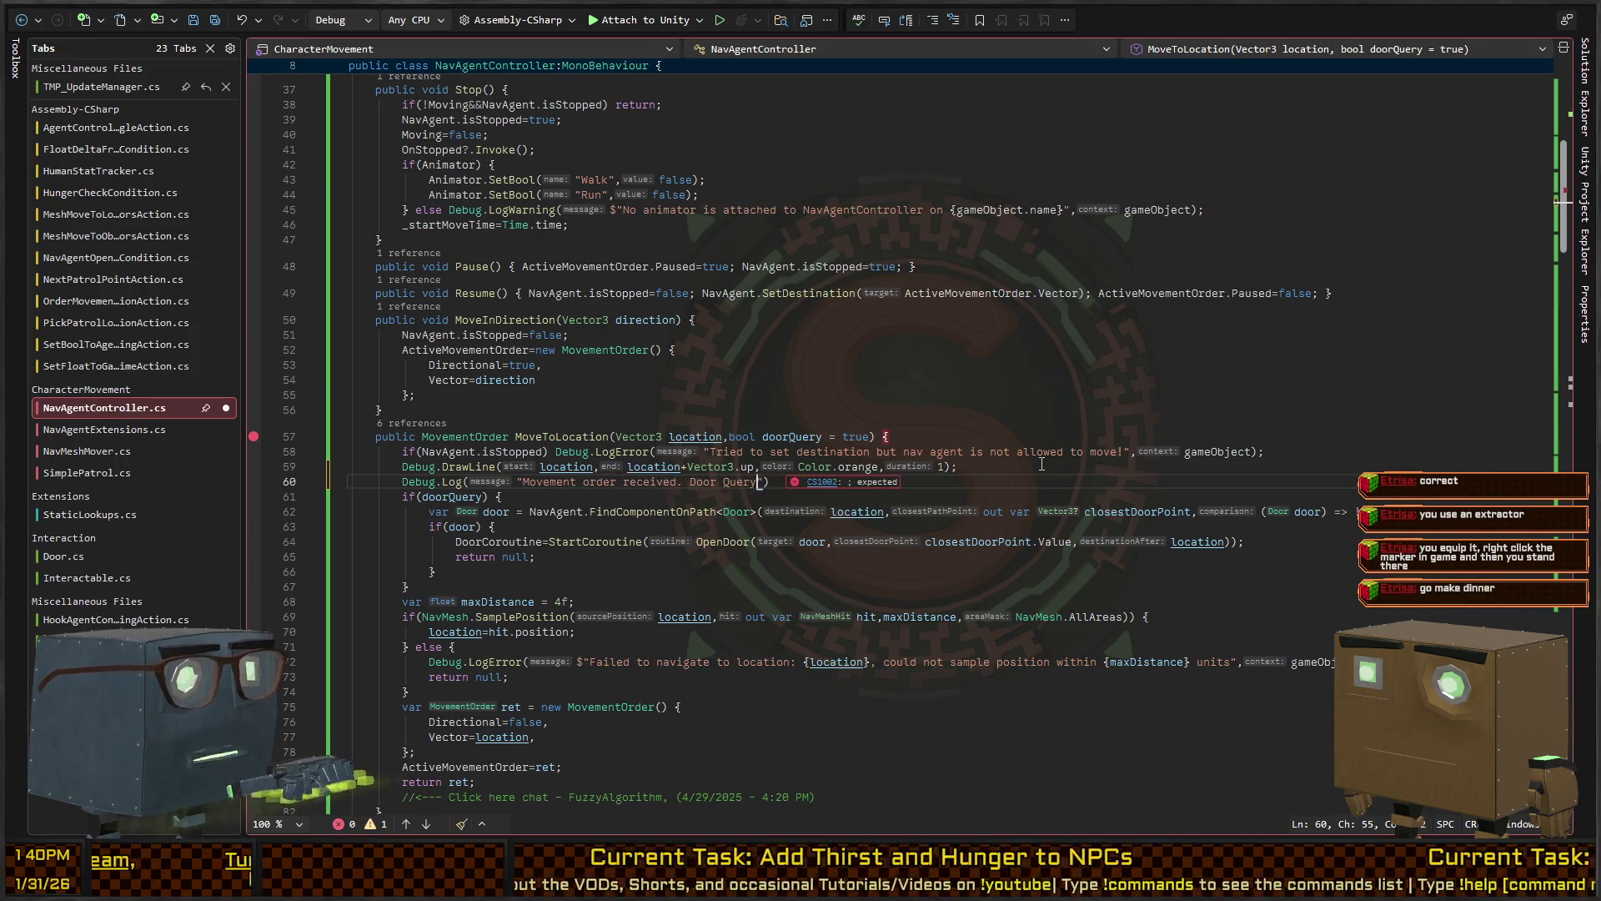
pyautogui.write('oorQuery}"')
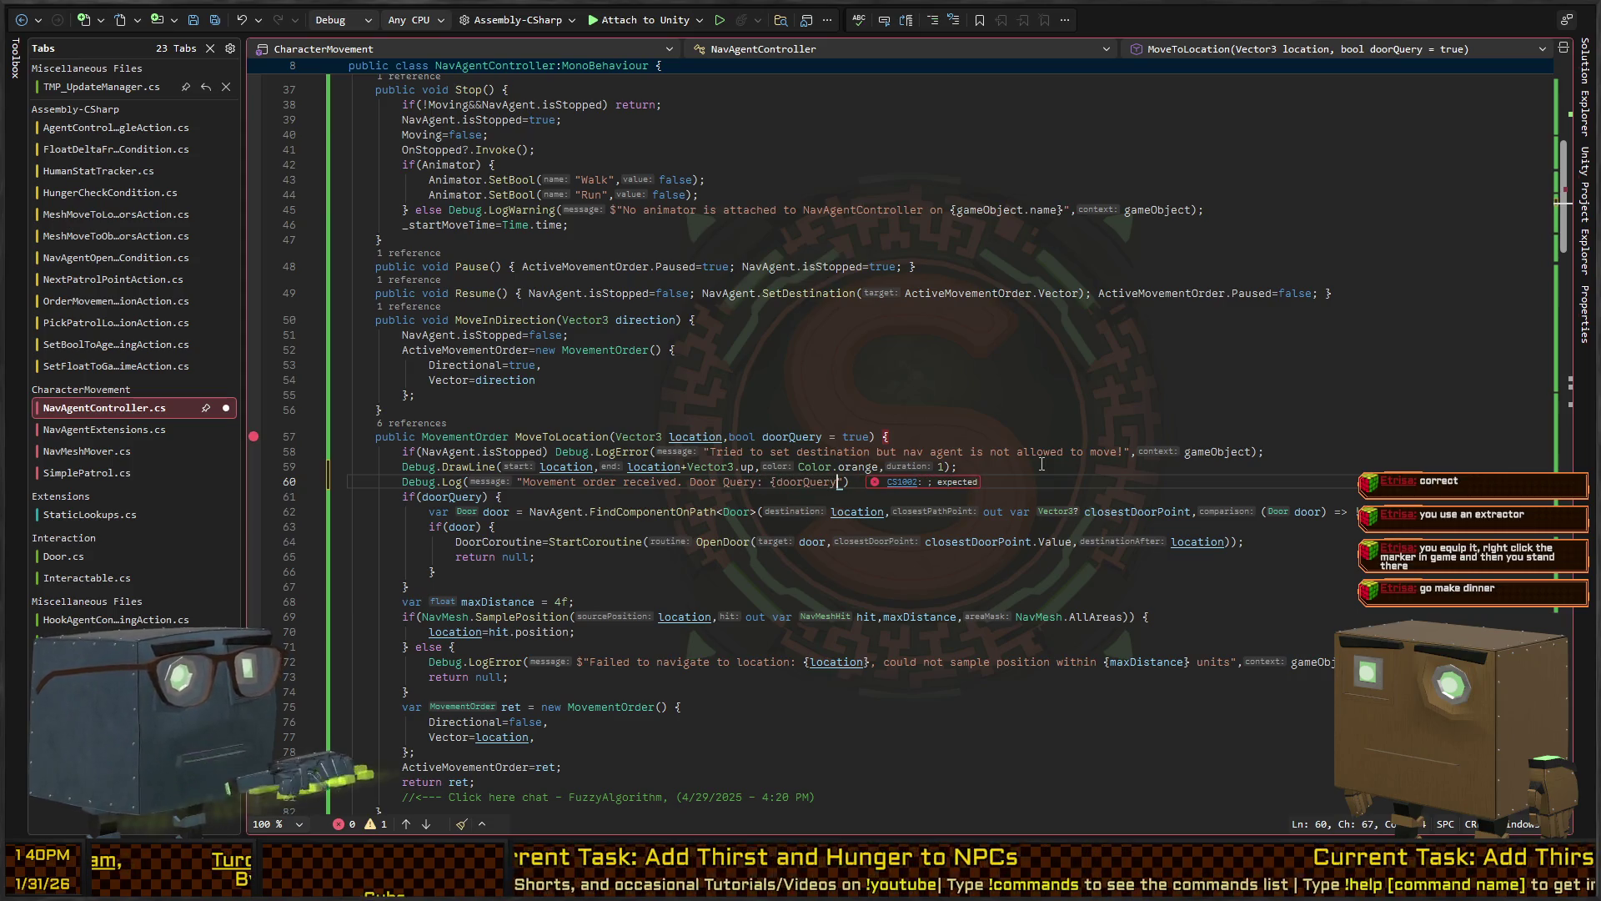
pyautogui.write(', gameObject)')
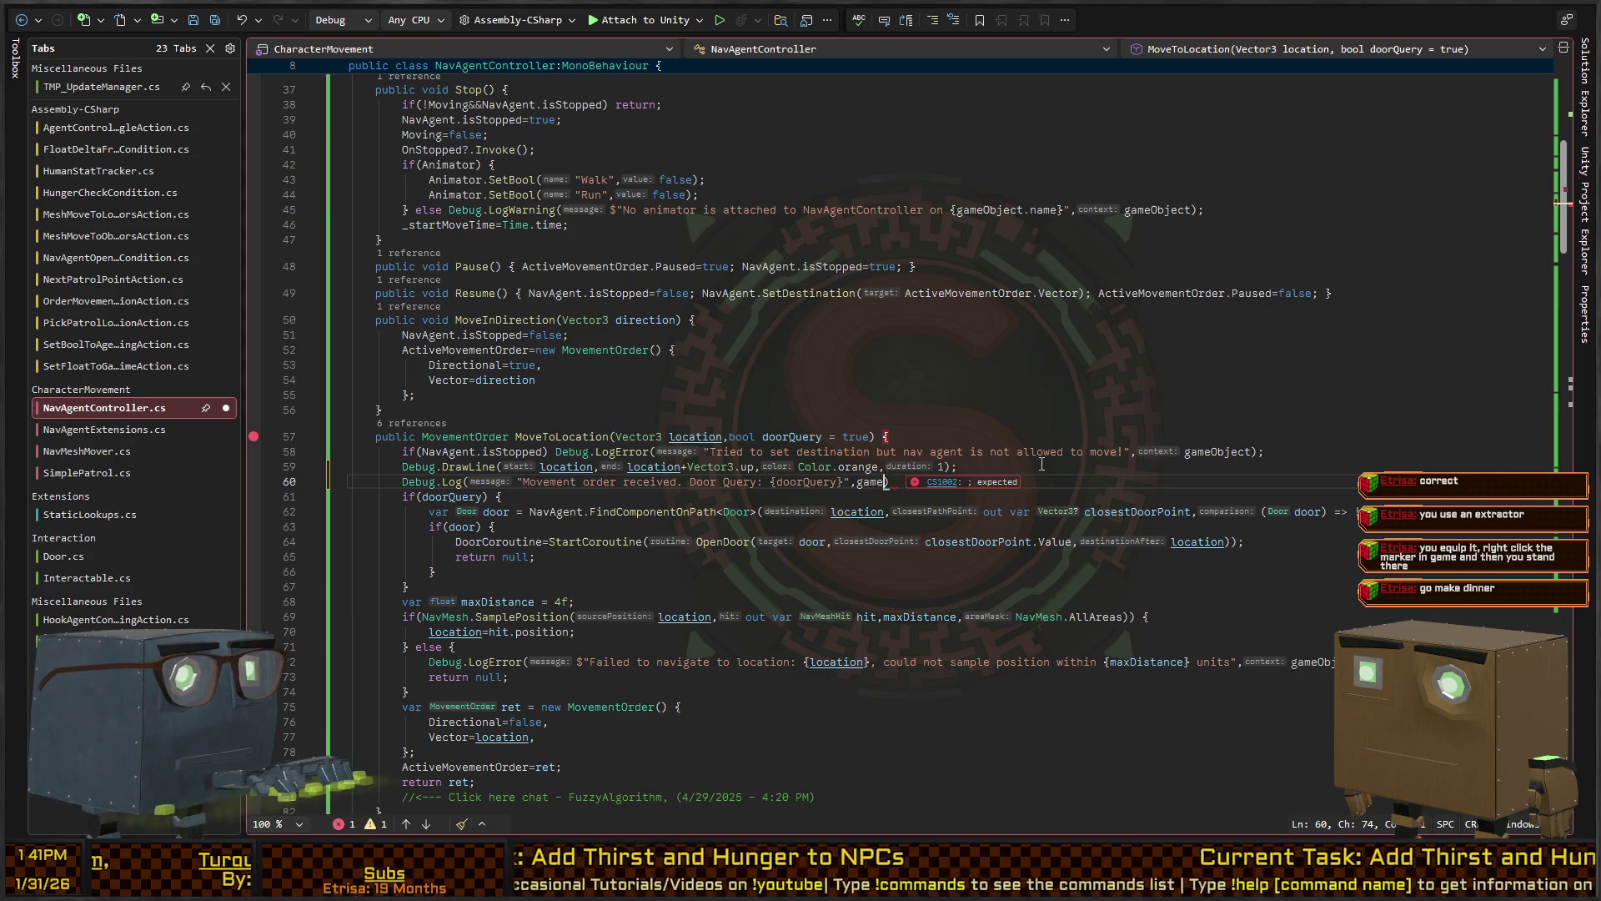
pyautogui.write(';')
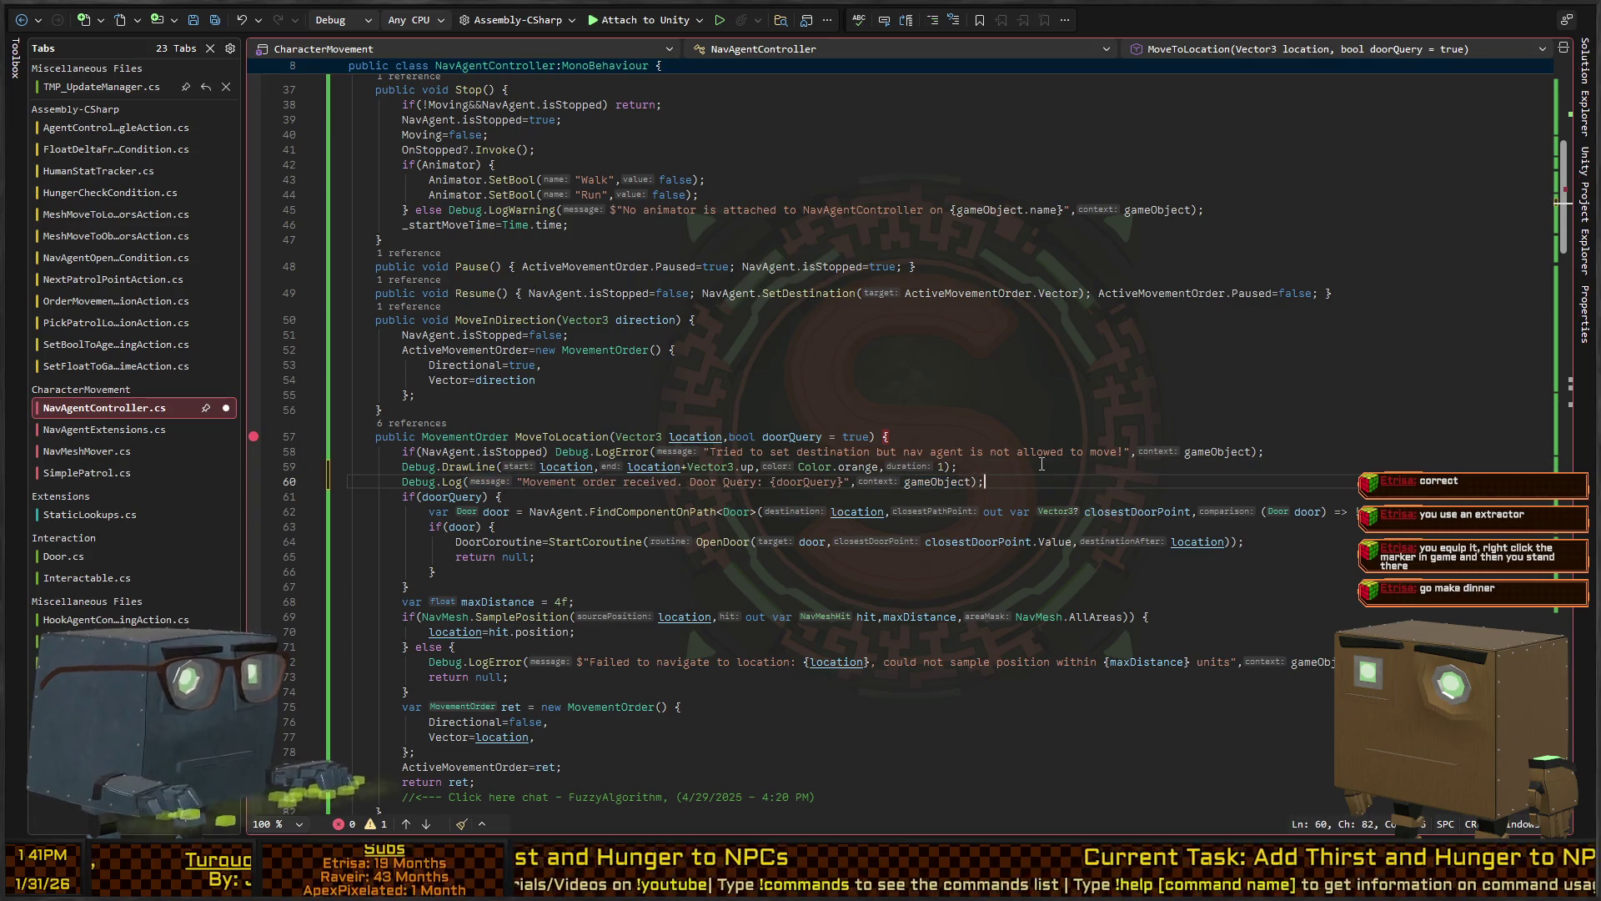
pyautogui.hotkey('ctrl', 'Right')
pyautogui.hotkey('ctrl', 'Right')
pyautogui.hotkey('ctrl', 'Right')
pyautogui.write('$')
pyautogui.press('Up')
pyautogui.press('Up')
pyautogui.press('Up')
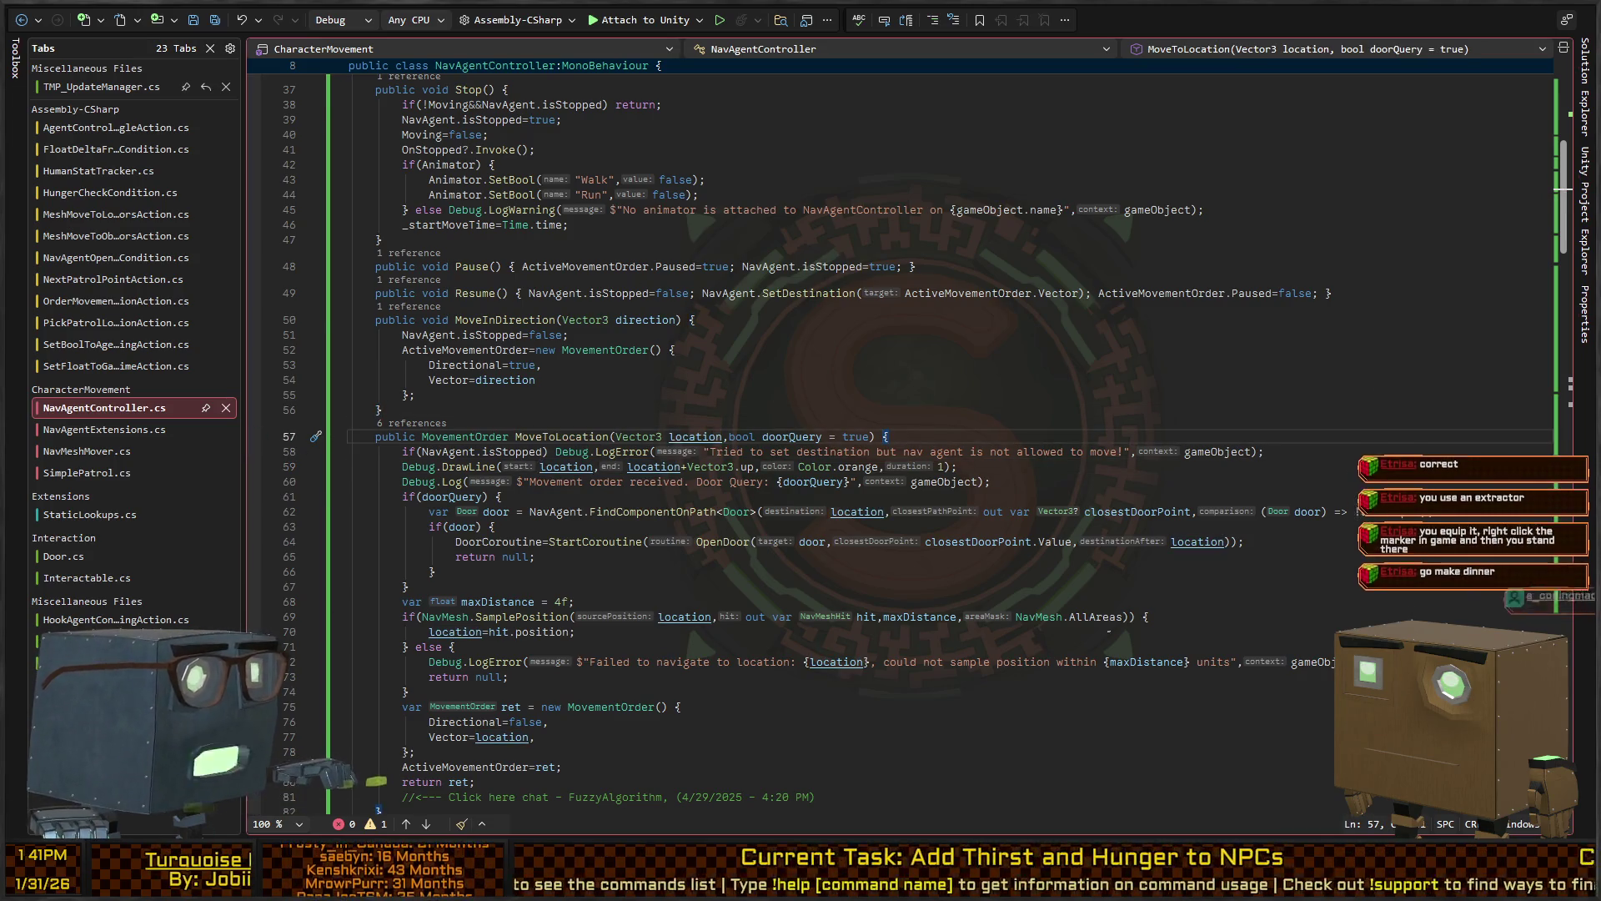
pyautogui.hotkey('alt', 'Tab')
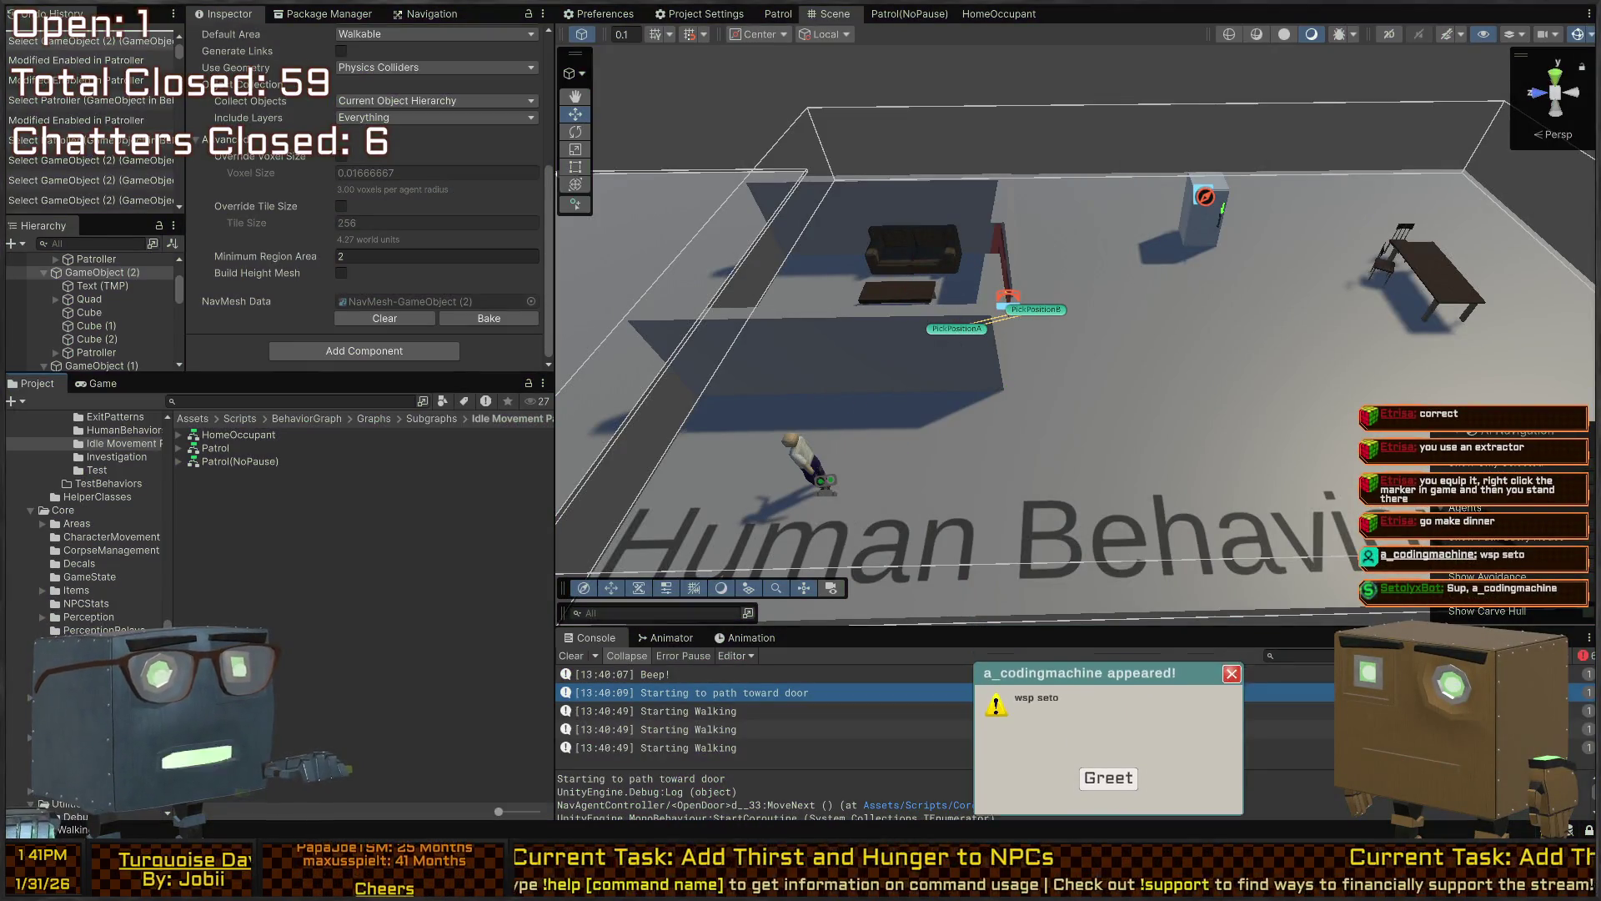
# Dismiss the chat alert, then fly the Scene camera down into the Human Behaviors room with the NPC
pyautogui.click(1109, 791)
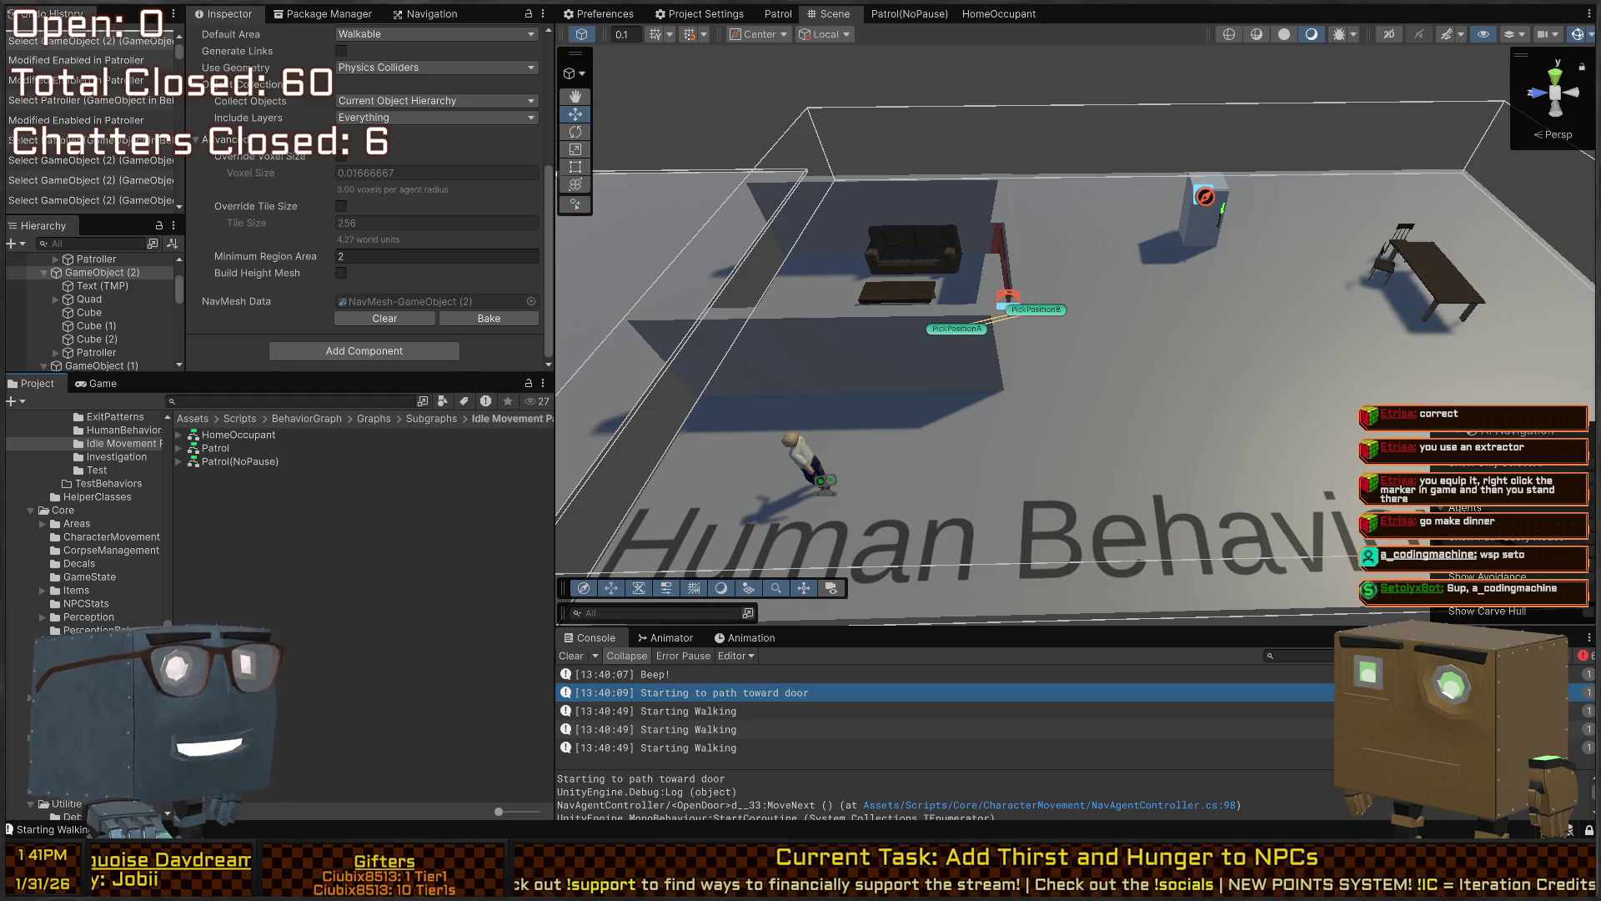
pyautogui.scroll(5, 367, 200)
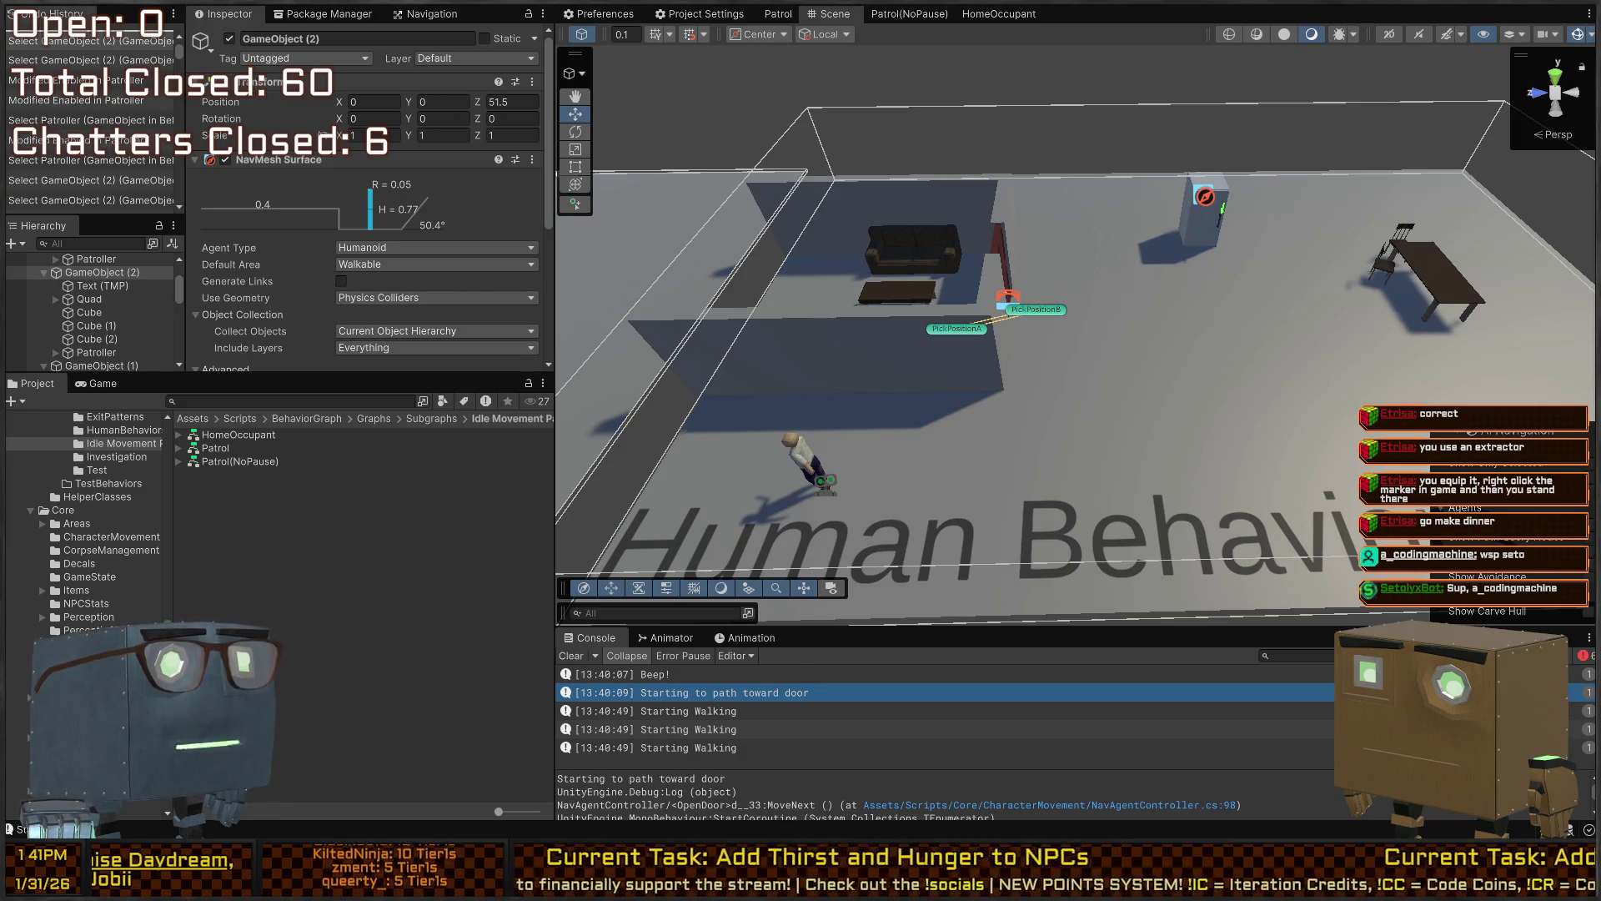
pyautogui.moveTo(1084, 333)
pyautogui.mouseDown()
pyautogui.moveTo(1043, 321)
pyautogui.moveTo(1092, 343)
pyautogui.mouseUp()
pyautogui.moveTo(1087, 343); pyautogui.dragTo(1087, 344)
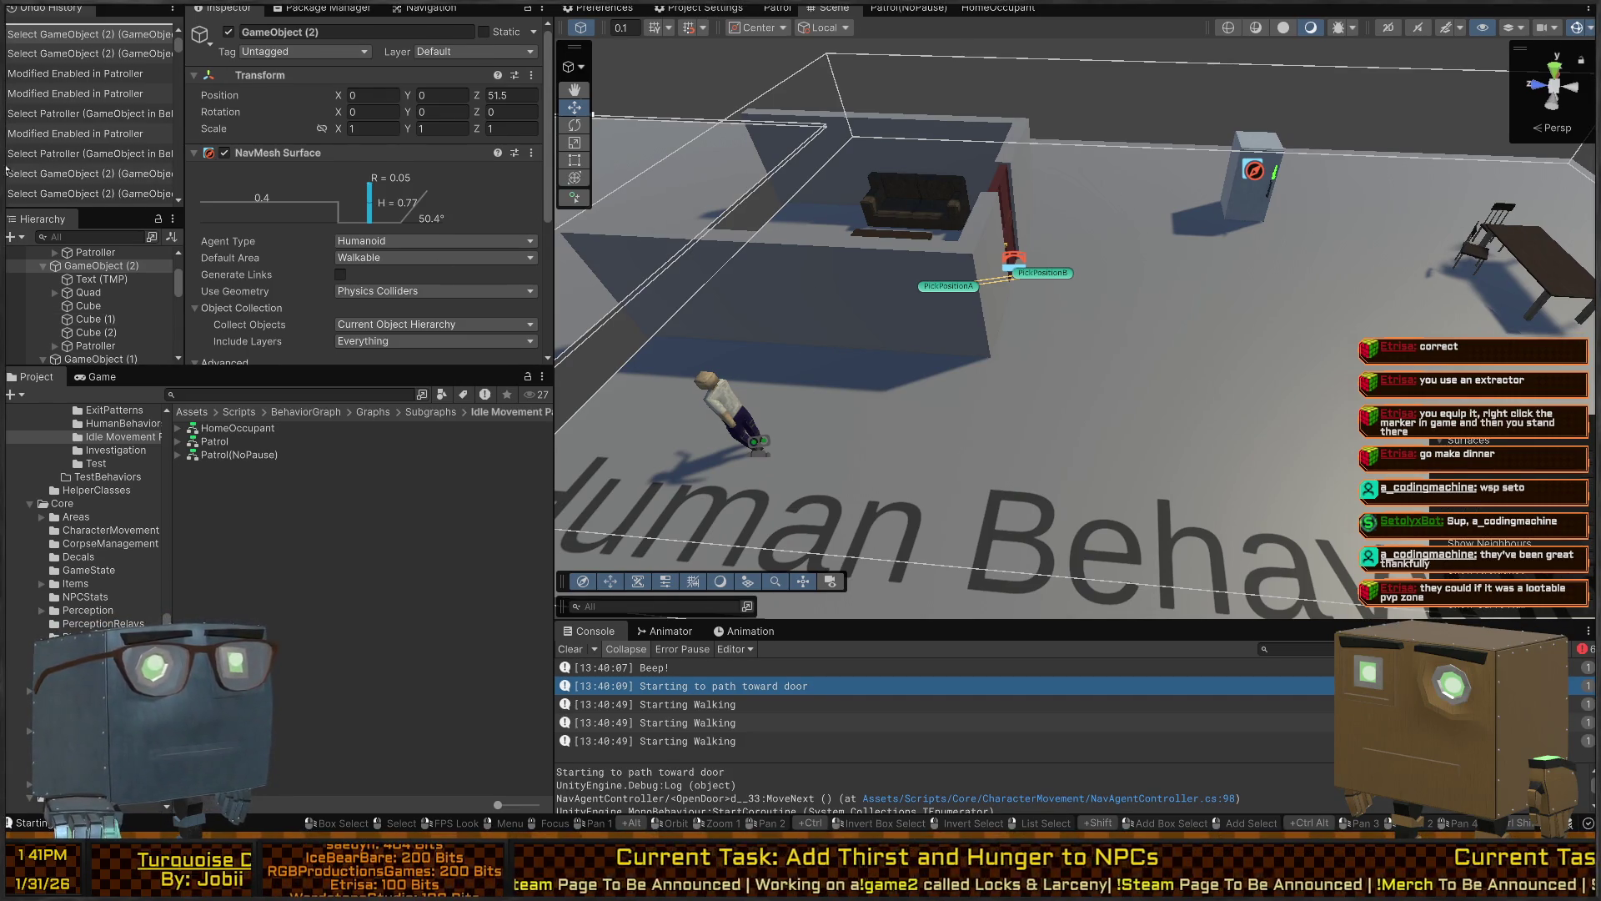
# Fly the scene camera closer into the room and enter Play mode to watch the NPC
pyautogui.rightClick(940, 296)
pyautogui.press('w')
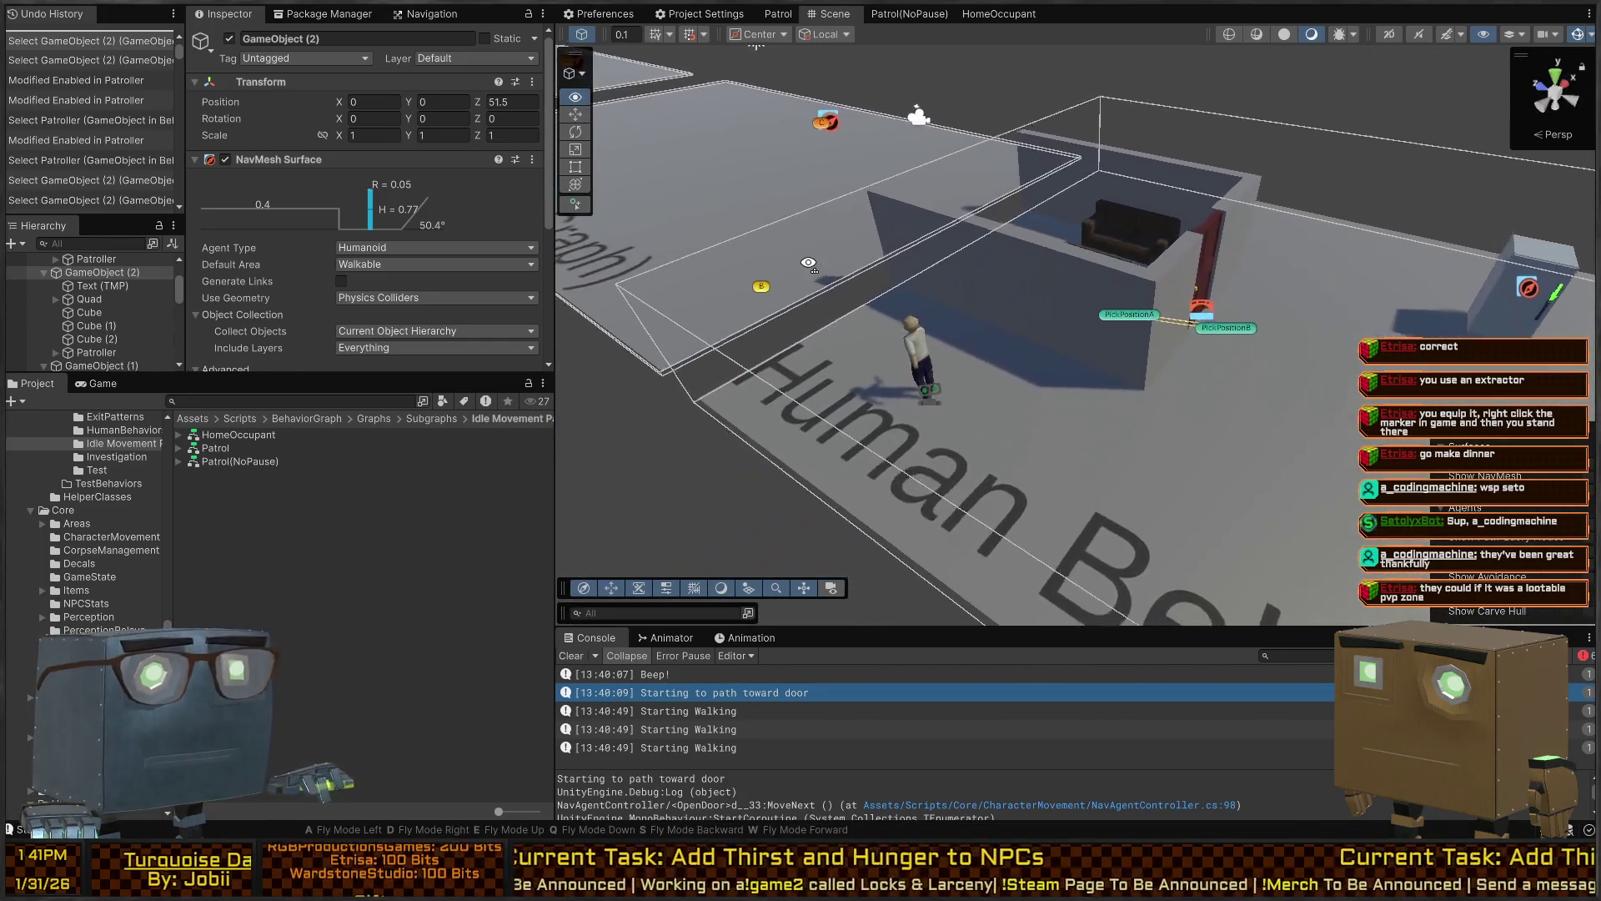
pyautogui.hotkey('ctrl', 'p')
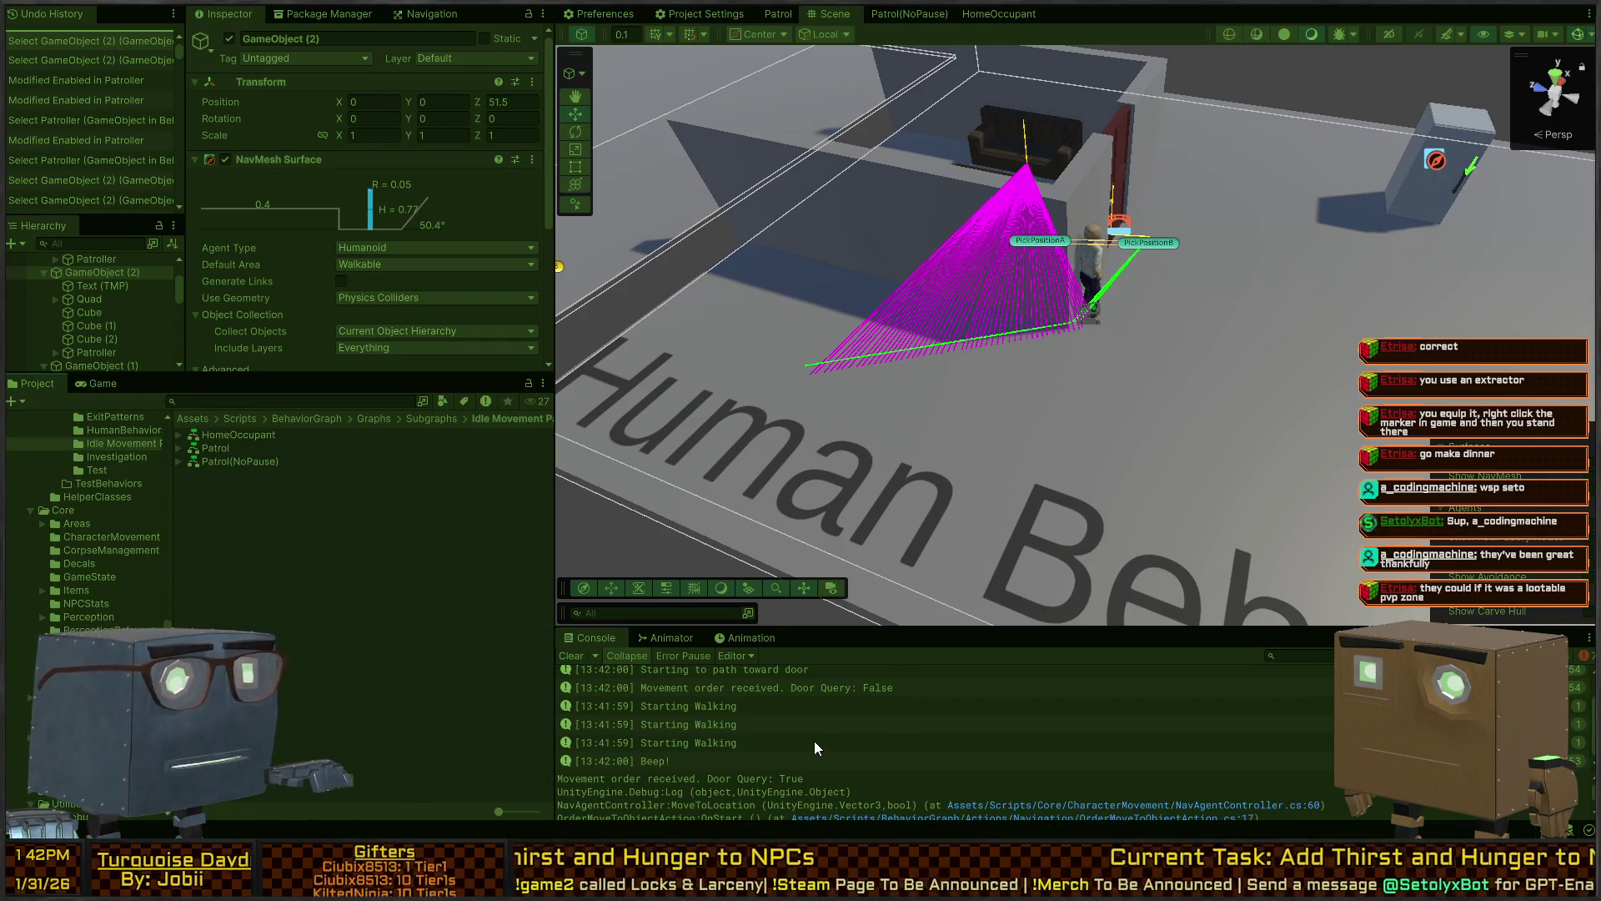
# Check the 'Door Query: False' log entry and open the HomeOccupant behaviour graph from it
pyautogui.scroll(1, 790, 716)
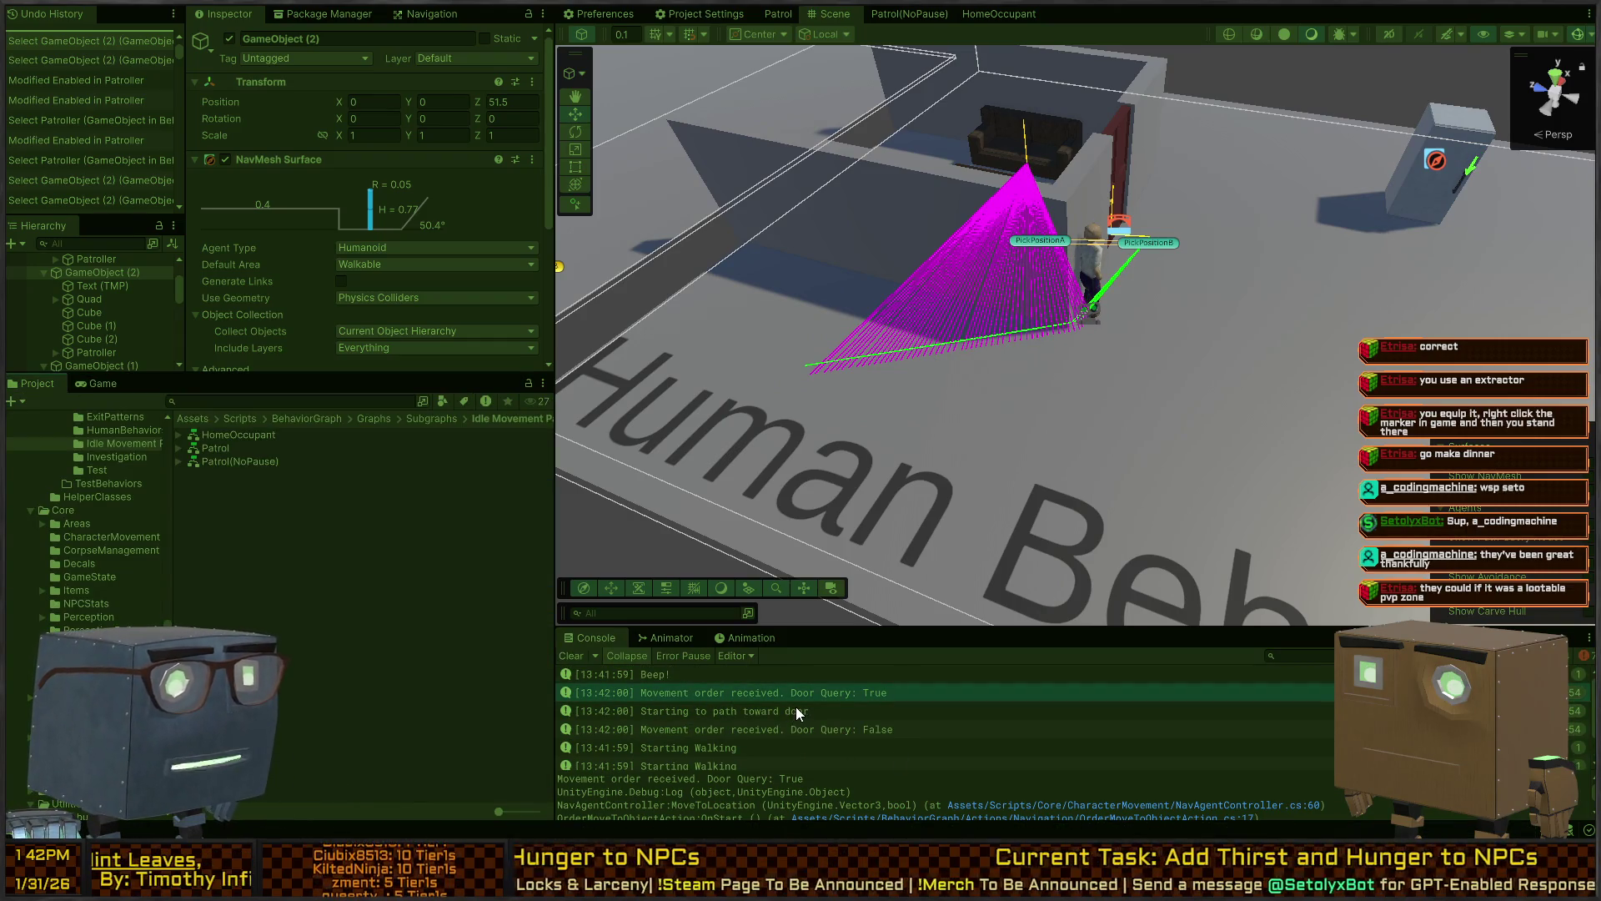
pyautogui.click(826, 724)
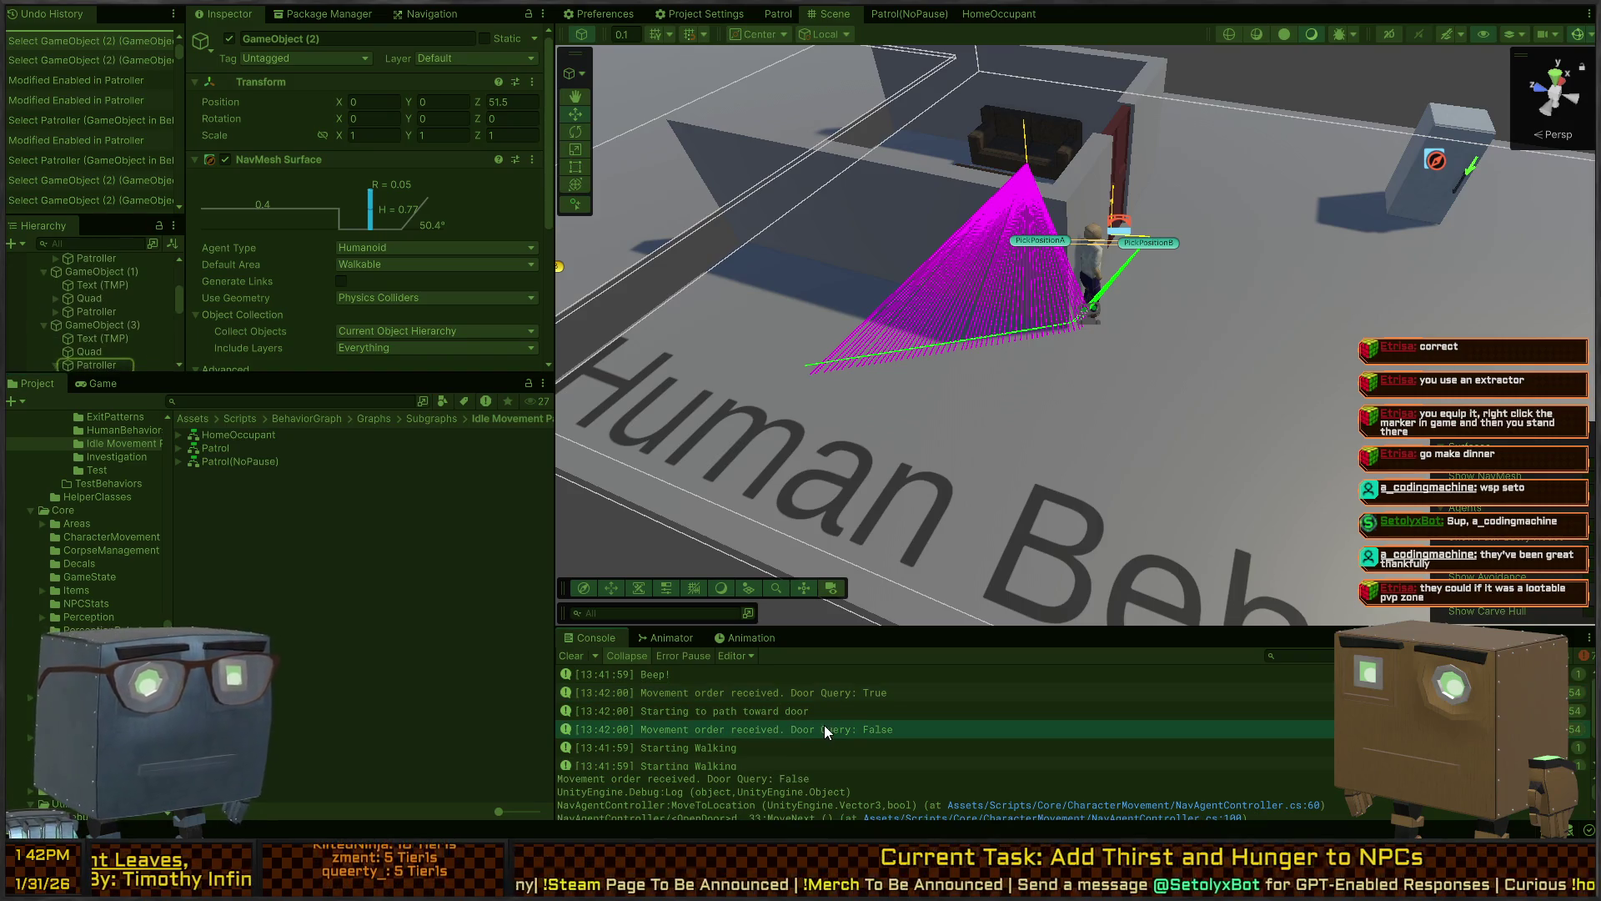
pyautogui.doubleClick(856, 692)
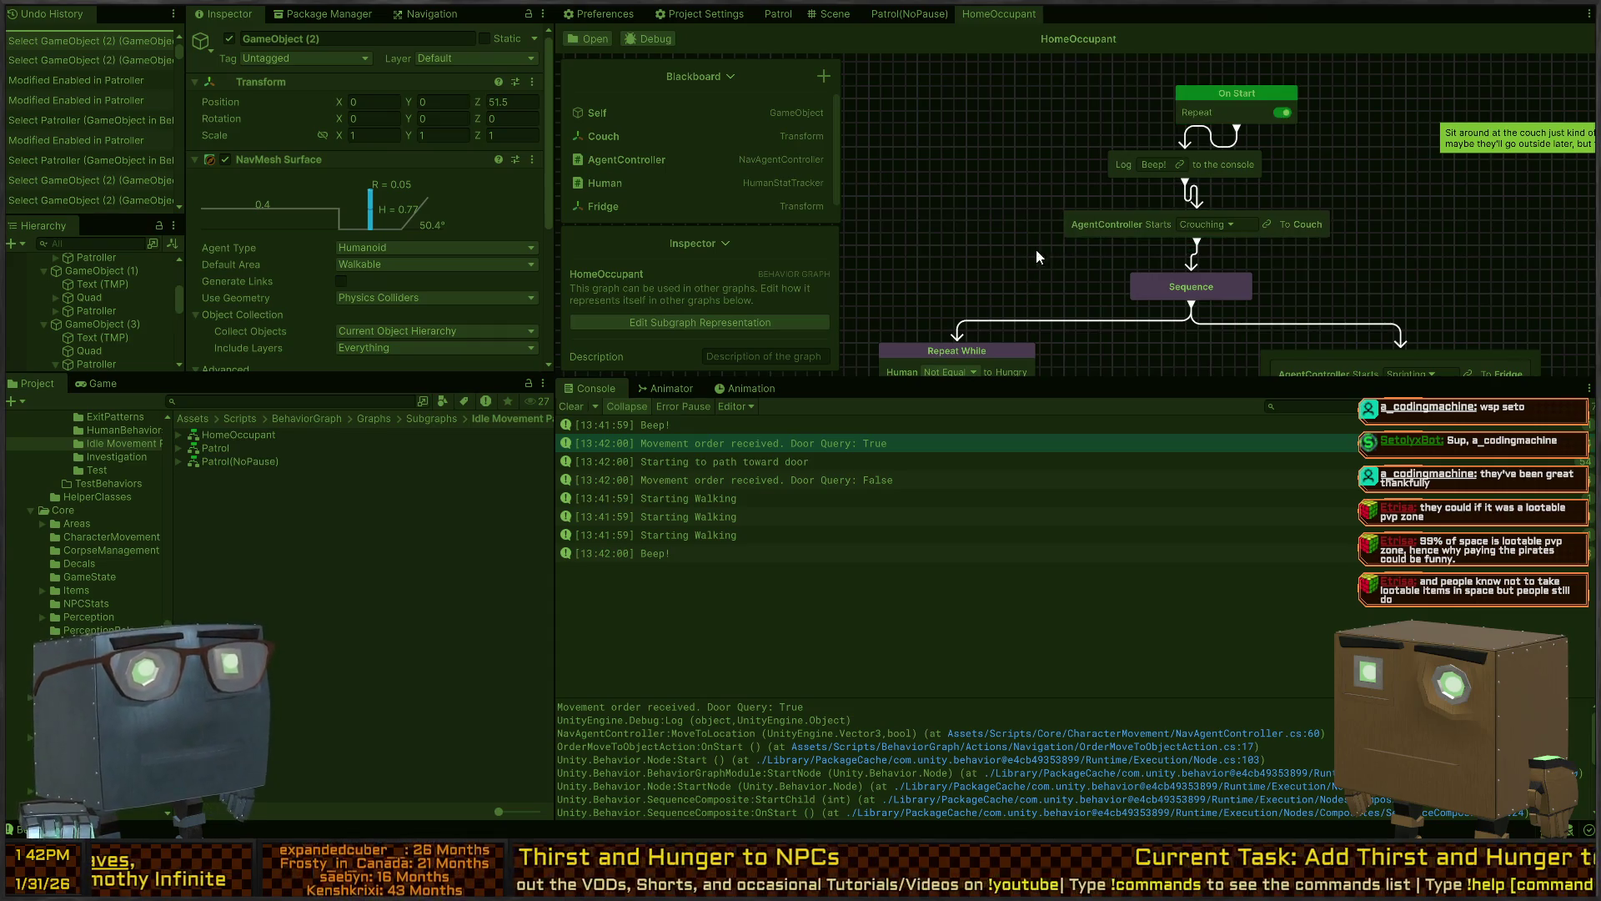
# Pan the HomeOccupant graph into view and enlarge it by shrinking the Console
pyautogui.moveTo(1024, 227)
pyautogui.mouseDown()
pyautogui.moveTo(967, 199)
pyautogui.moveTo(960, 265)
pyautogui.moveTo(1091, 203)
pyautogui.mouseUp()
pyautogui.scroll(-2, 1069, 203)
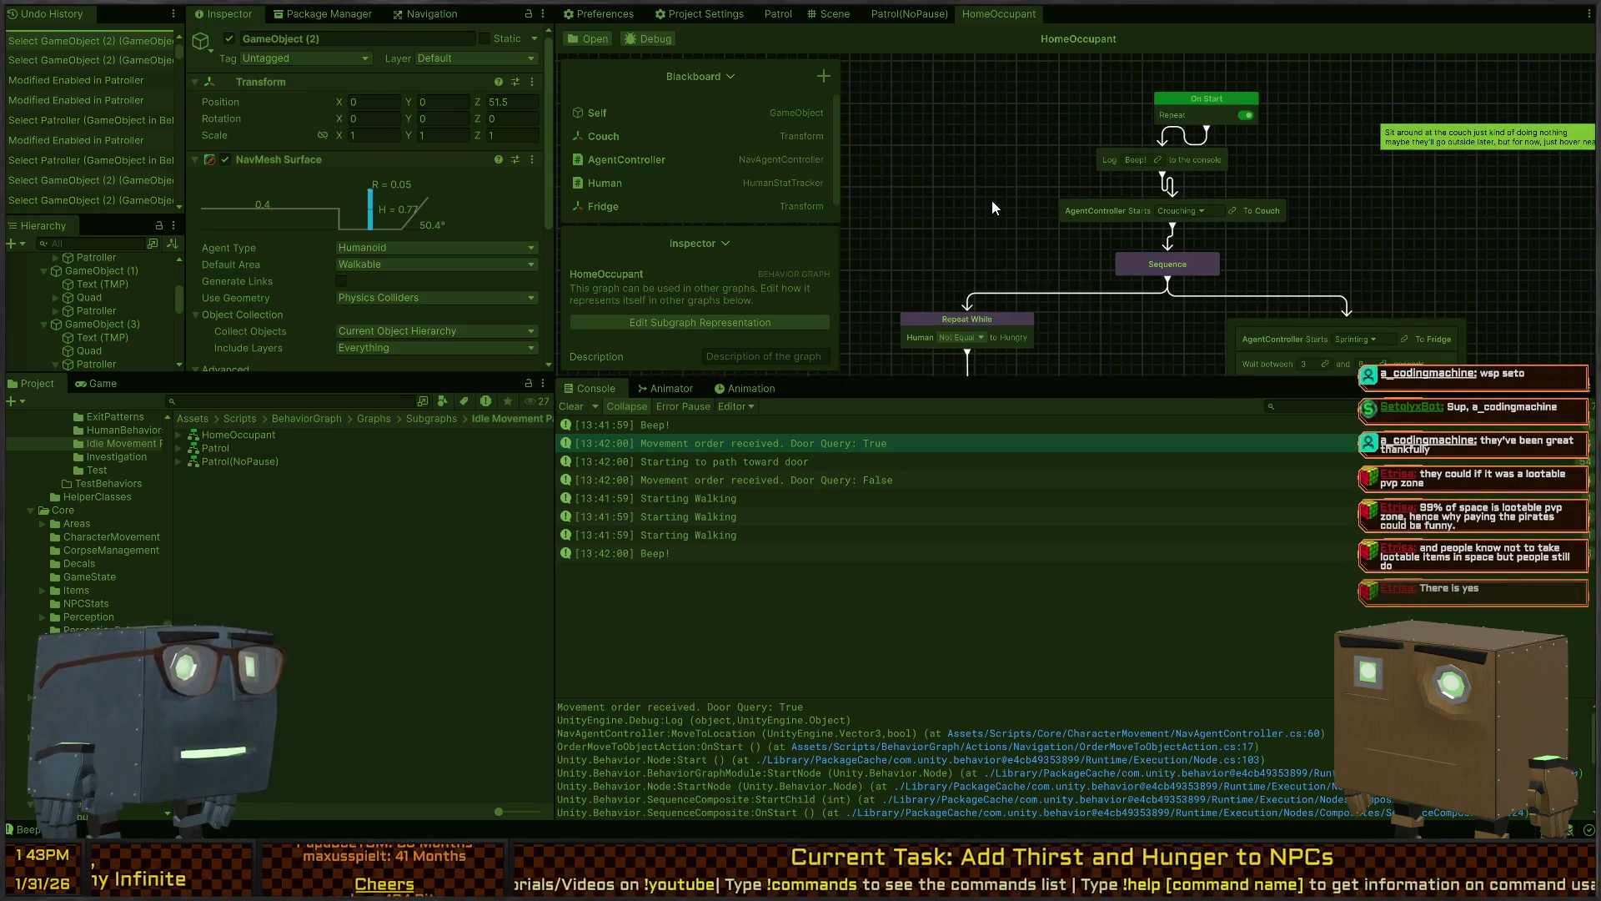
pyautogui.moveTo(1043, 166)
pyautogui.mouseDown()
pyautogui.moveTo(1074, 222)
pyautogui.moveTo(1099, 185)
pyautogui.mouseUp()
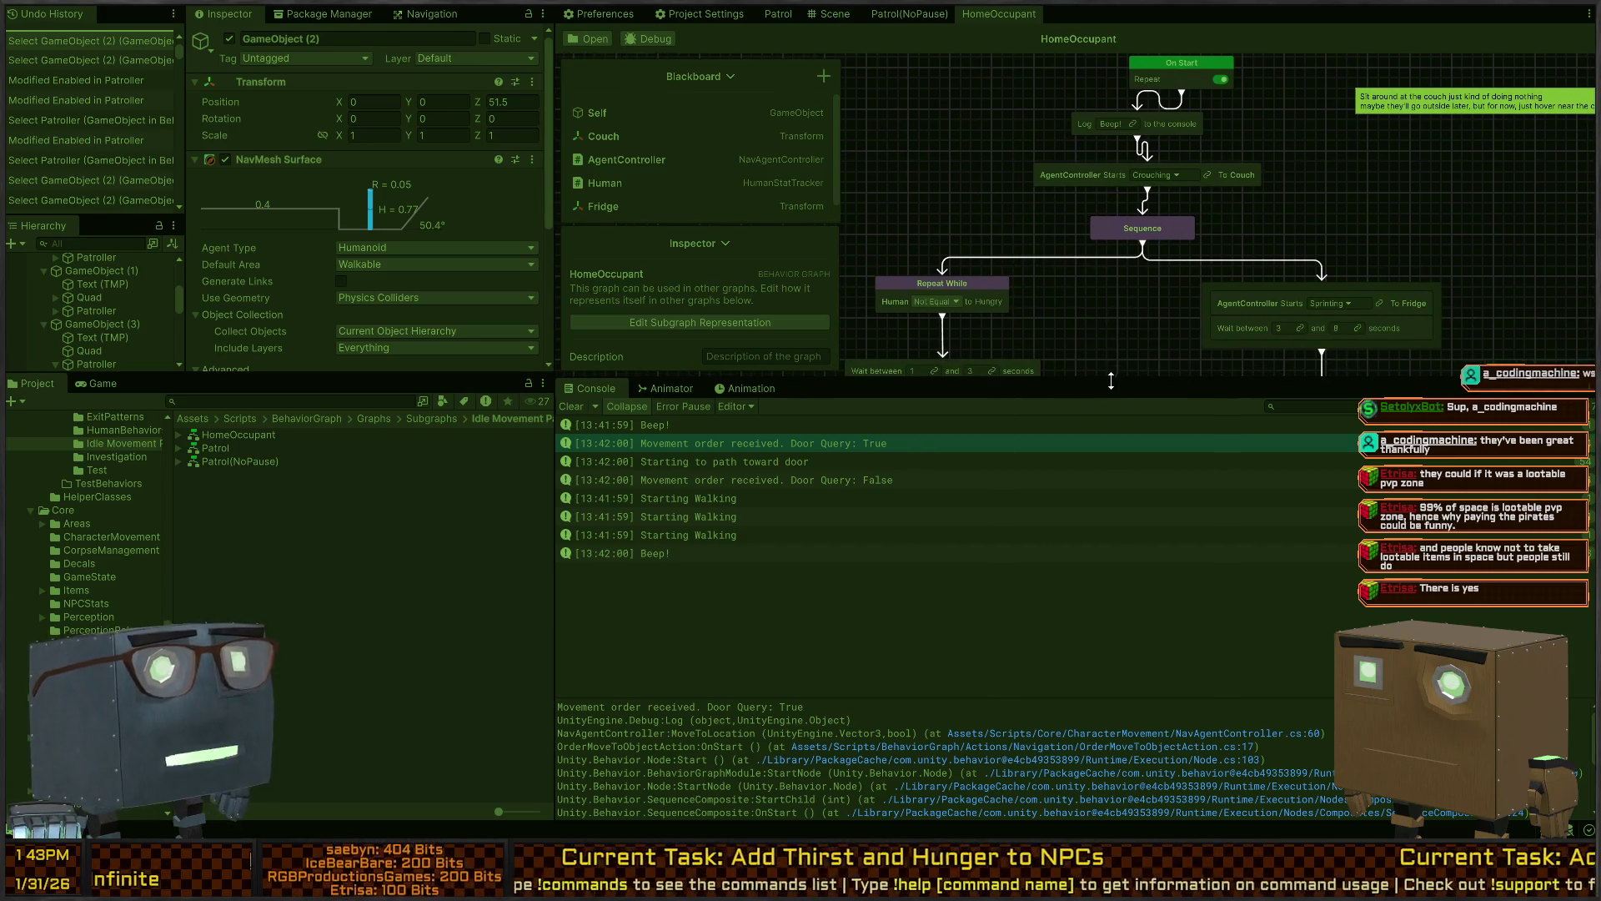
pyautogui.moveTo(1108, 387); pyautogui.dragTo(1107, 426)
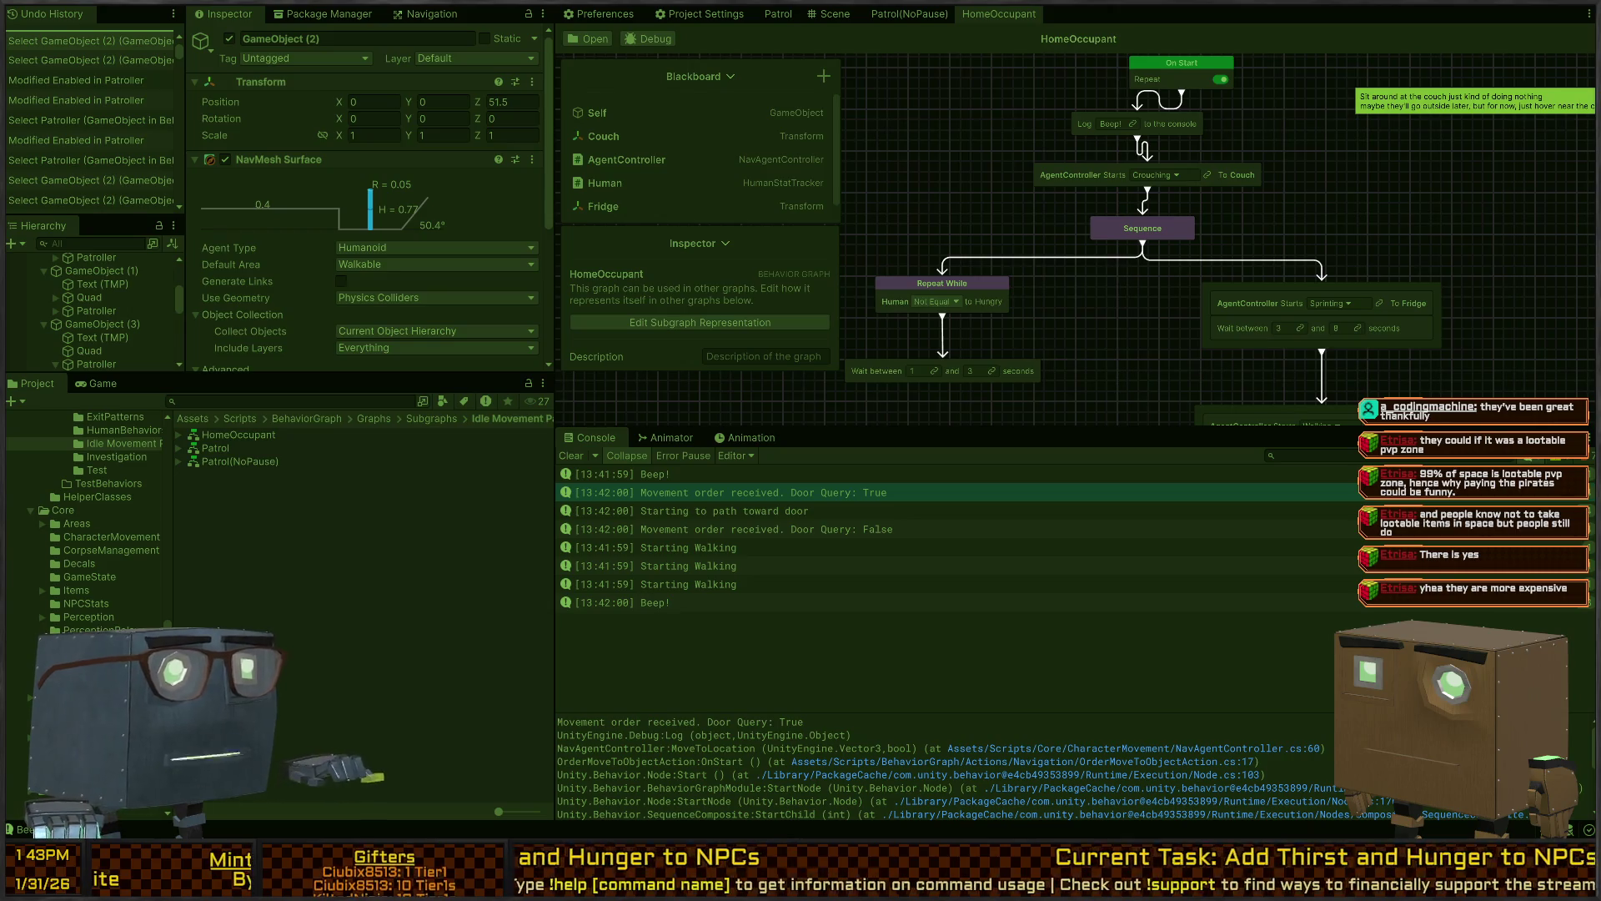
# Attach Visual Studio's debugger to the running Unity editor
pyautogui.hotkey('alt', 'Tab')
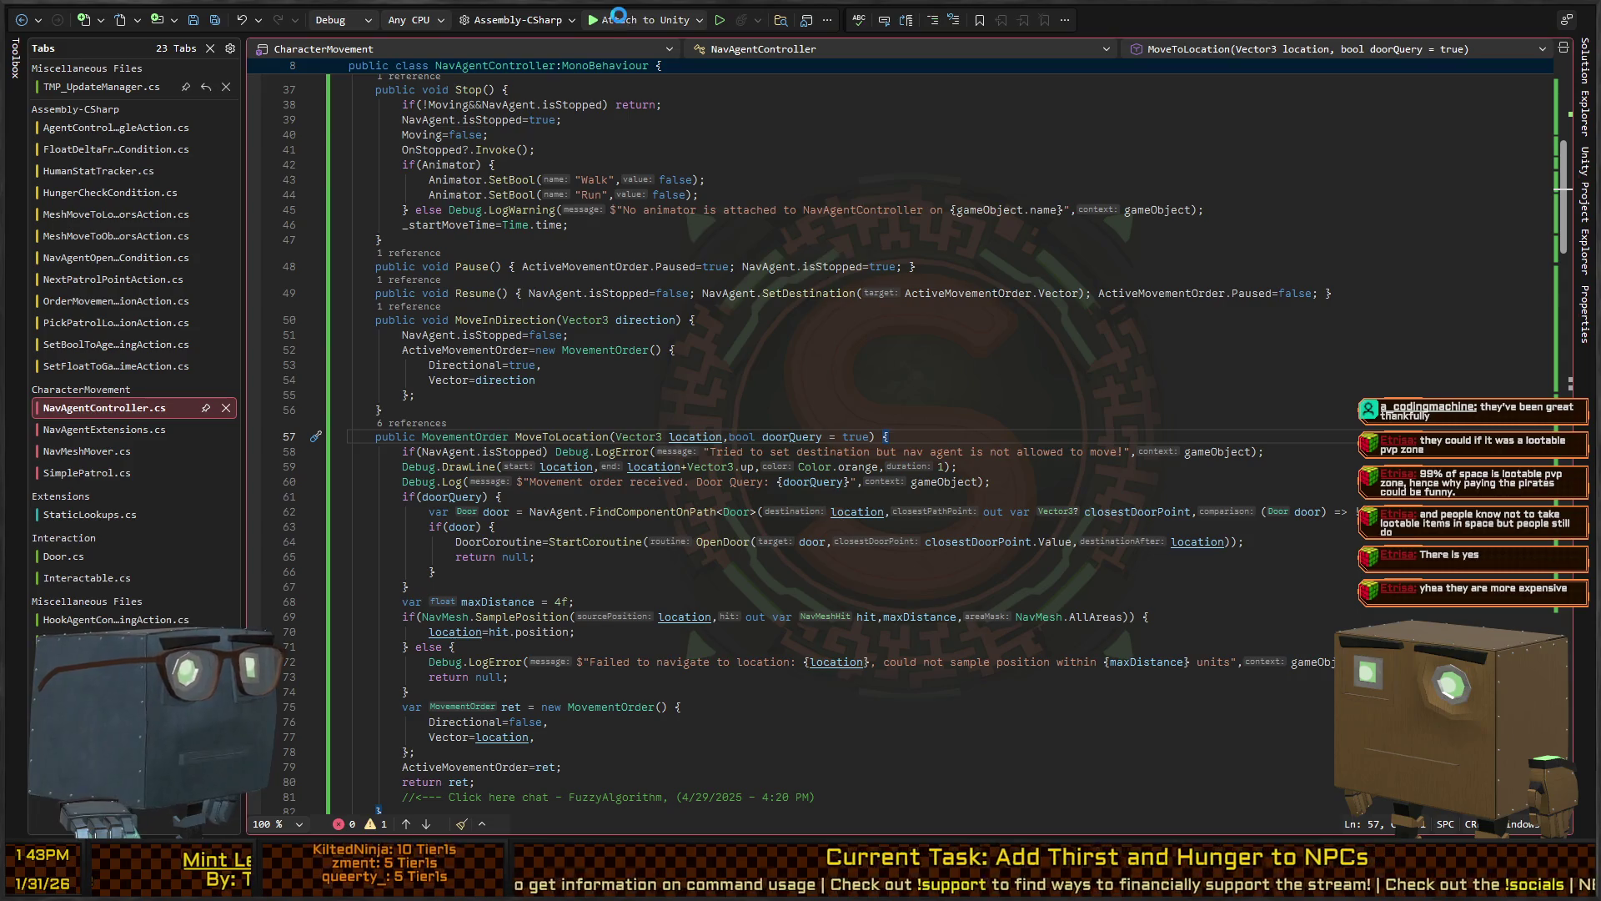
pyautogui.click(620, 20)
pyautogui.hotkey('alt', 'Tab')
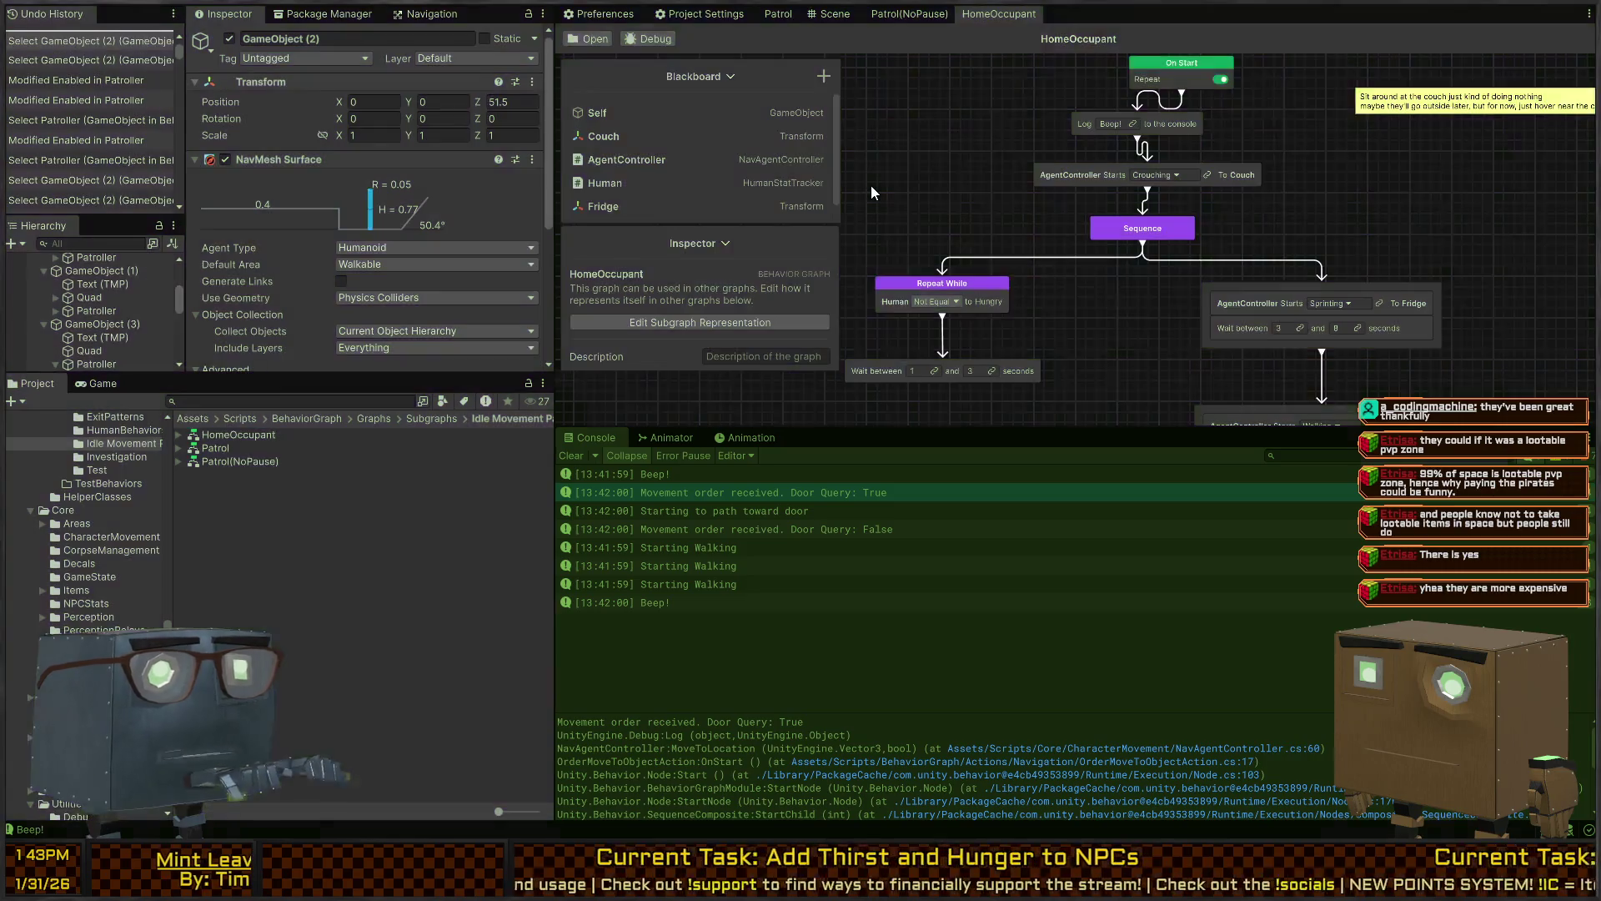
# Set the behaviour graph's debug target to the Patroller agent
pyautogui.click(644, 39)
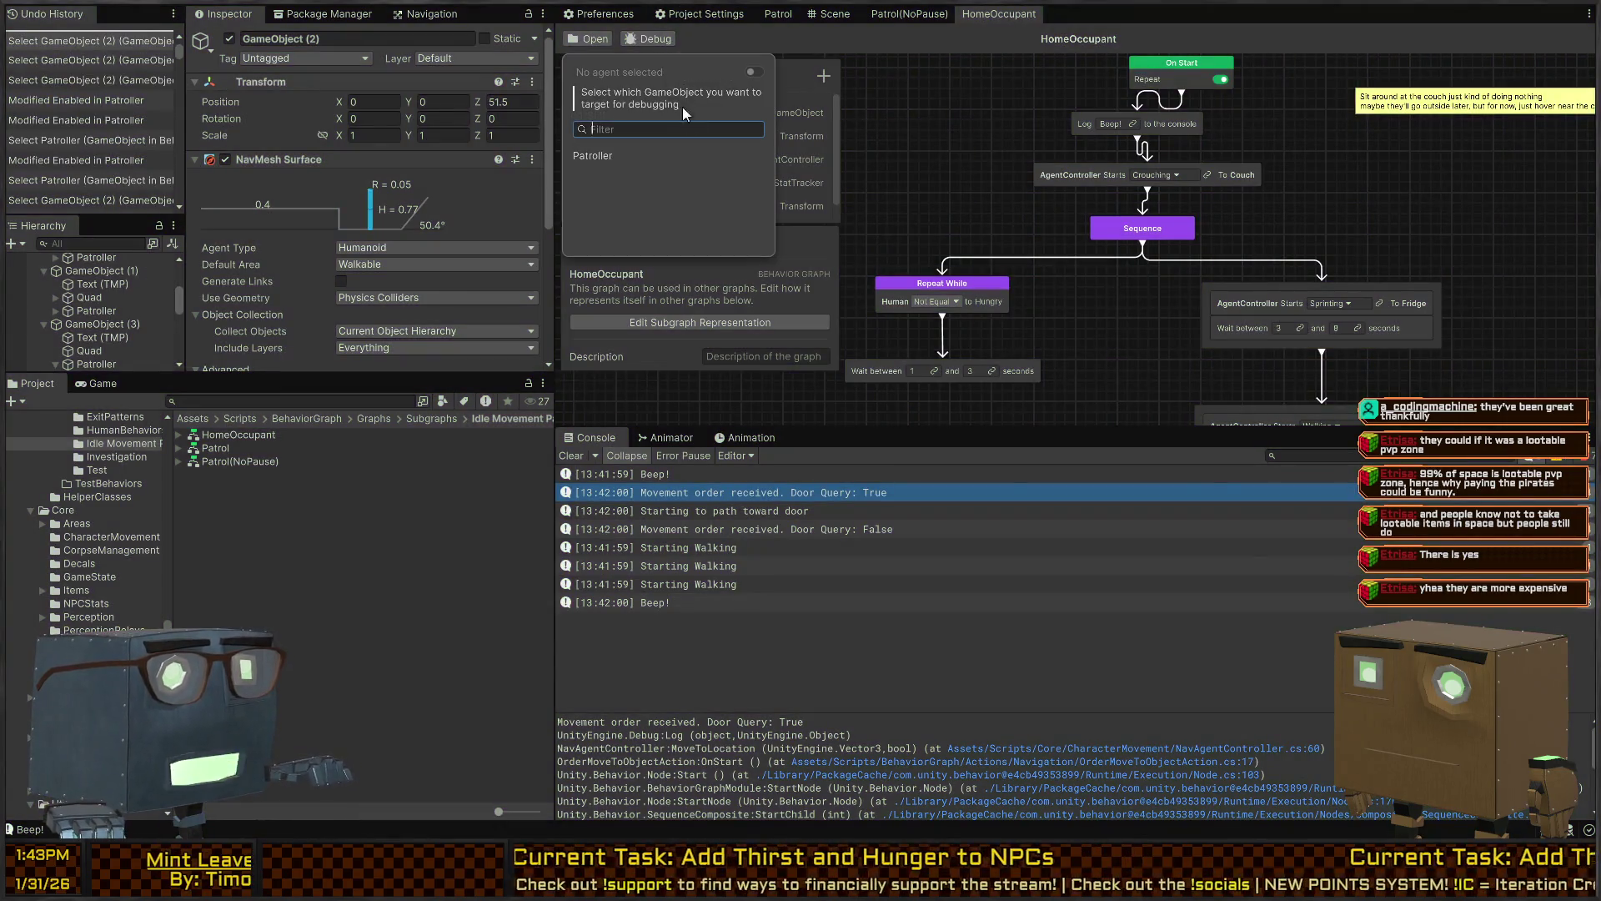
pyautogui.click(617, 157)
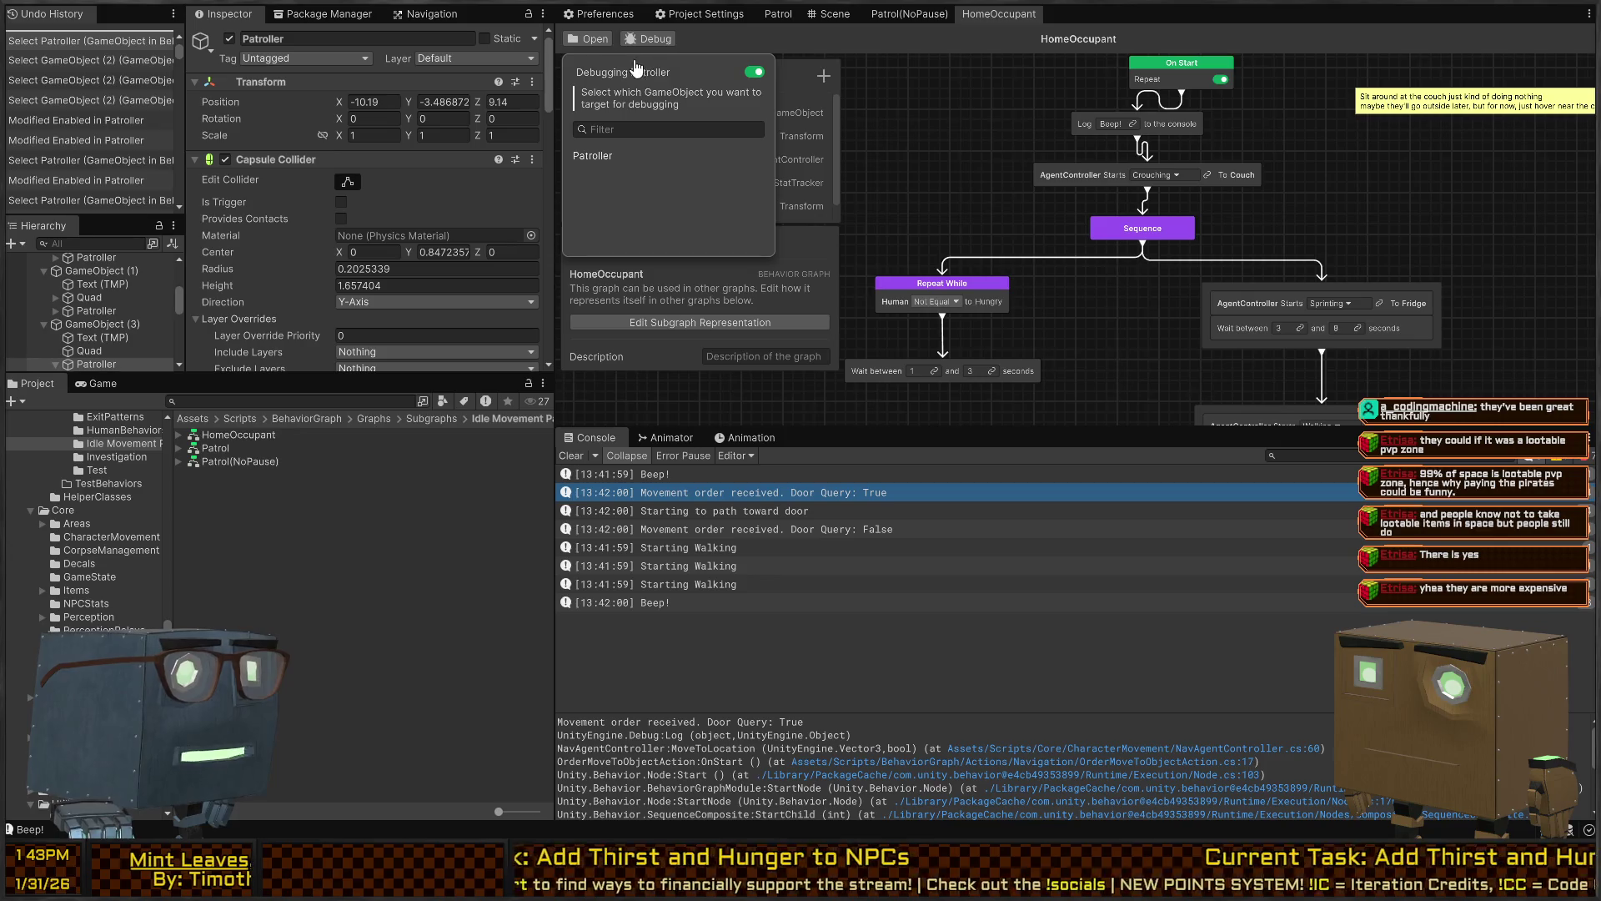
pyautogui.click(924, 41)
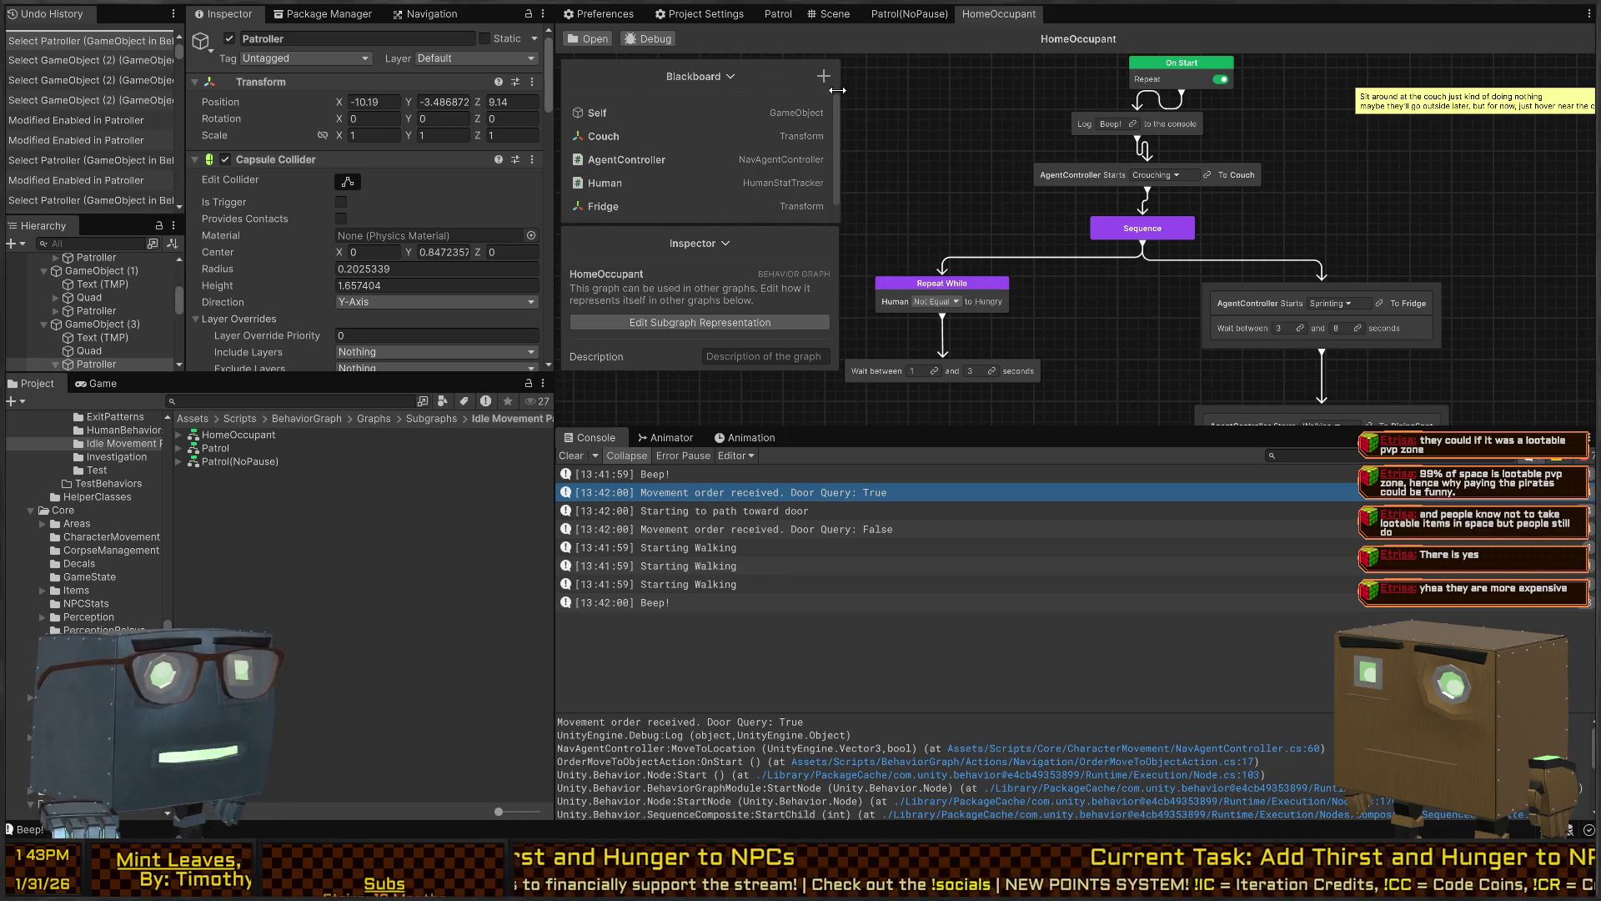
# Dock the Scene view beside the Game view and fly its camera toward the agent
pyautogui.click(103, 387)
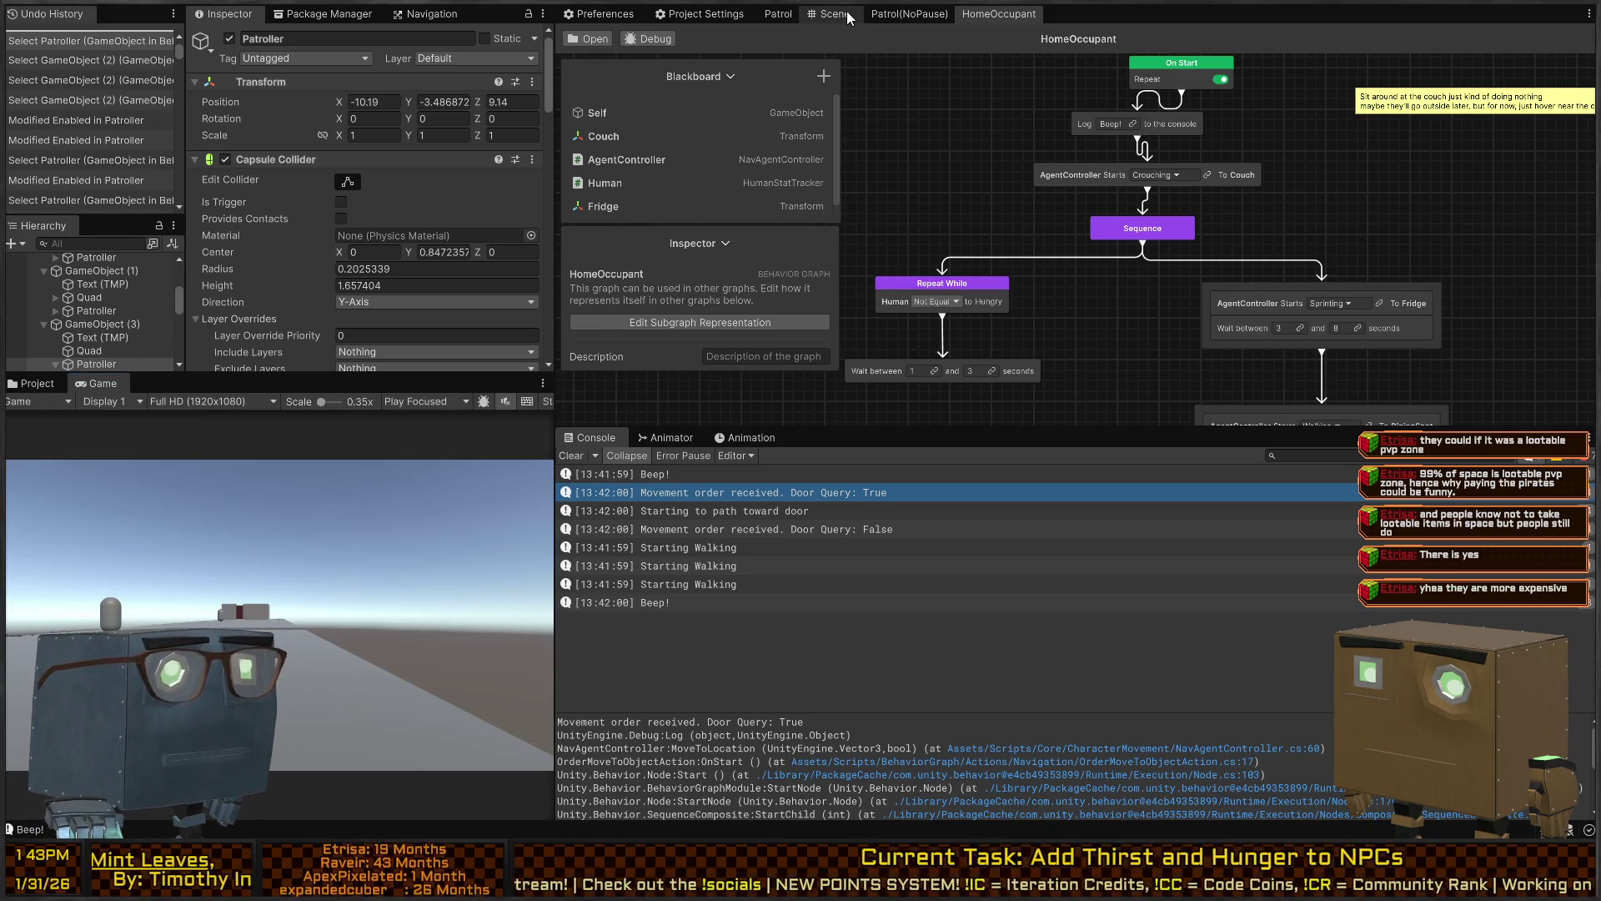
pyautogui.click(828, 14)
pyautogui.moveTo(274, 454)
pyautogui.mouseDown()
pyautogui.moveTo(370, 509)
pyautogui.moveTo(357, 528)
pyautogui.moveTo(313, 517)
pyautogui.mouseUp()
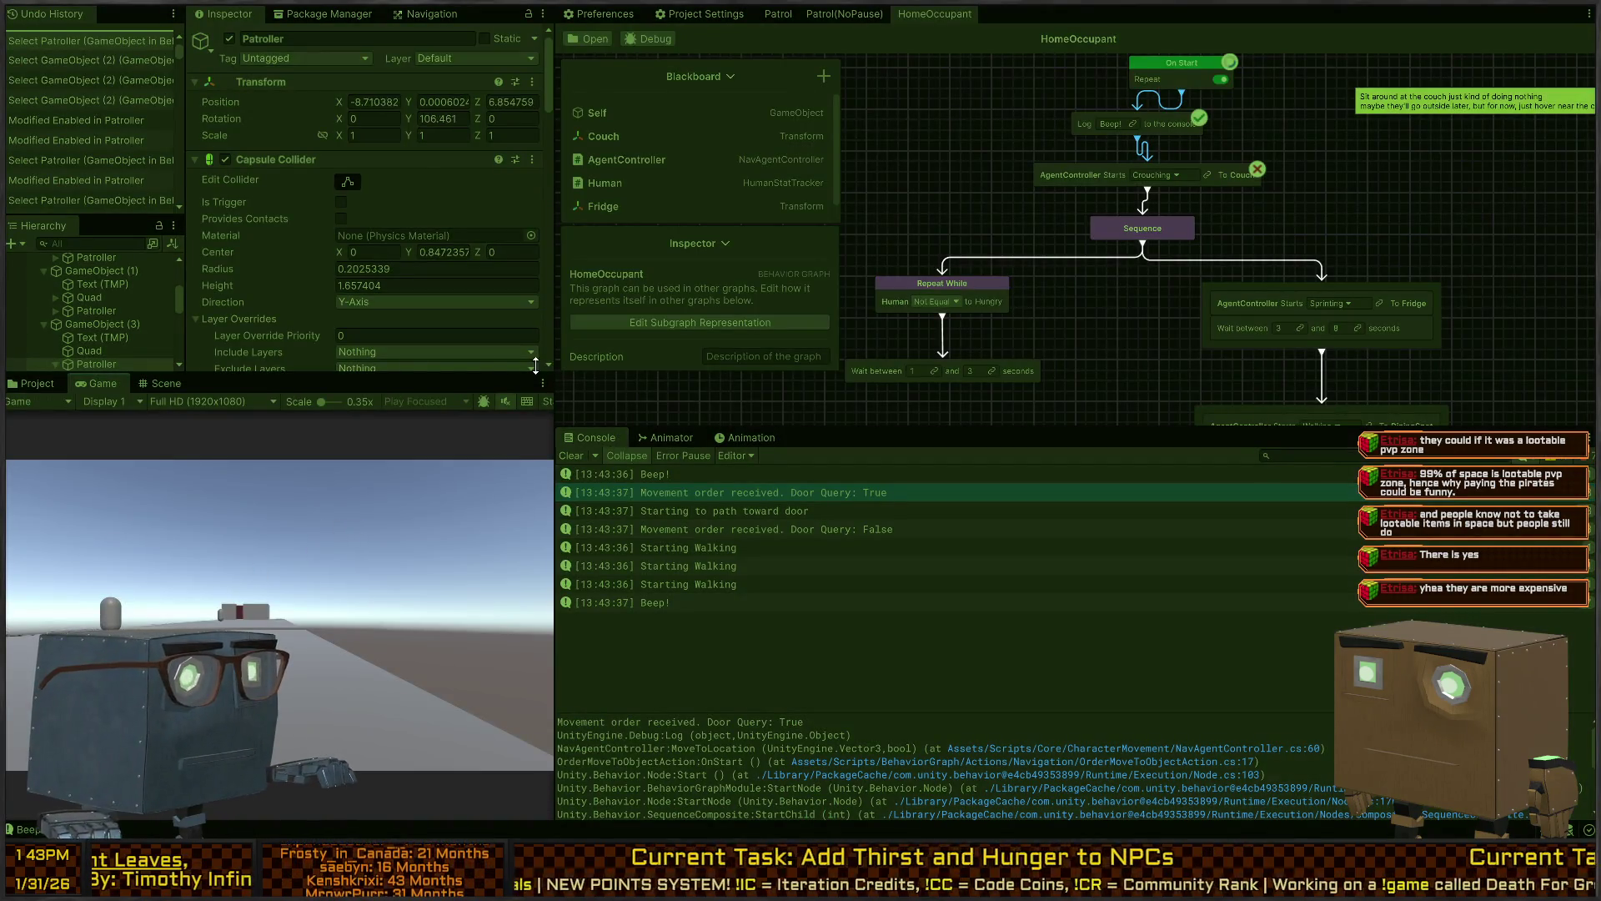
pyautogui.click(161, 385)
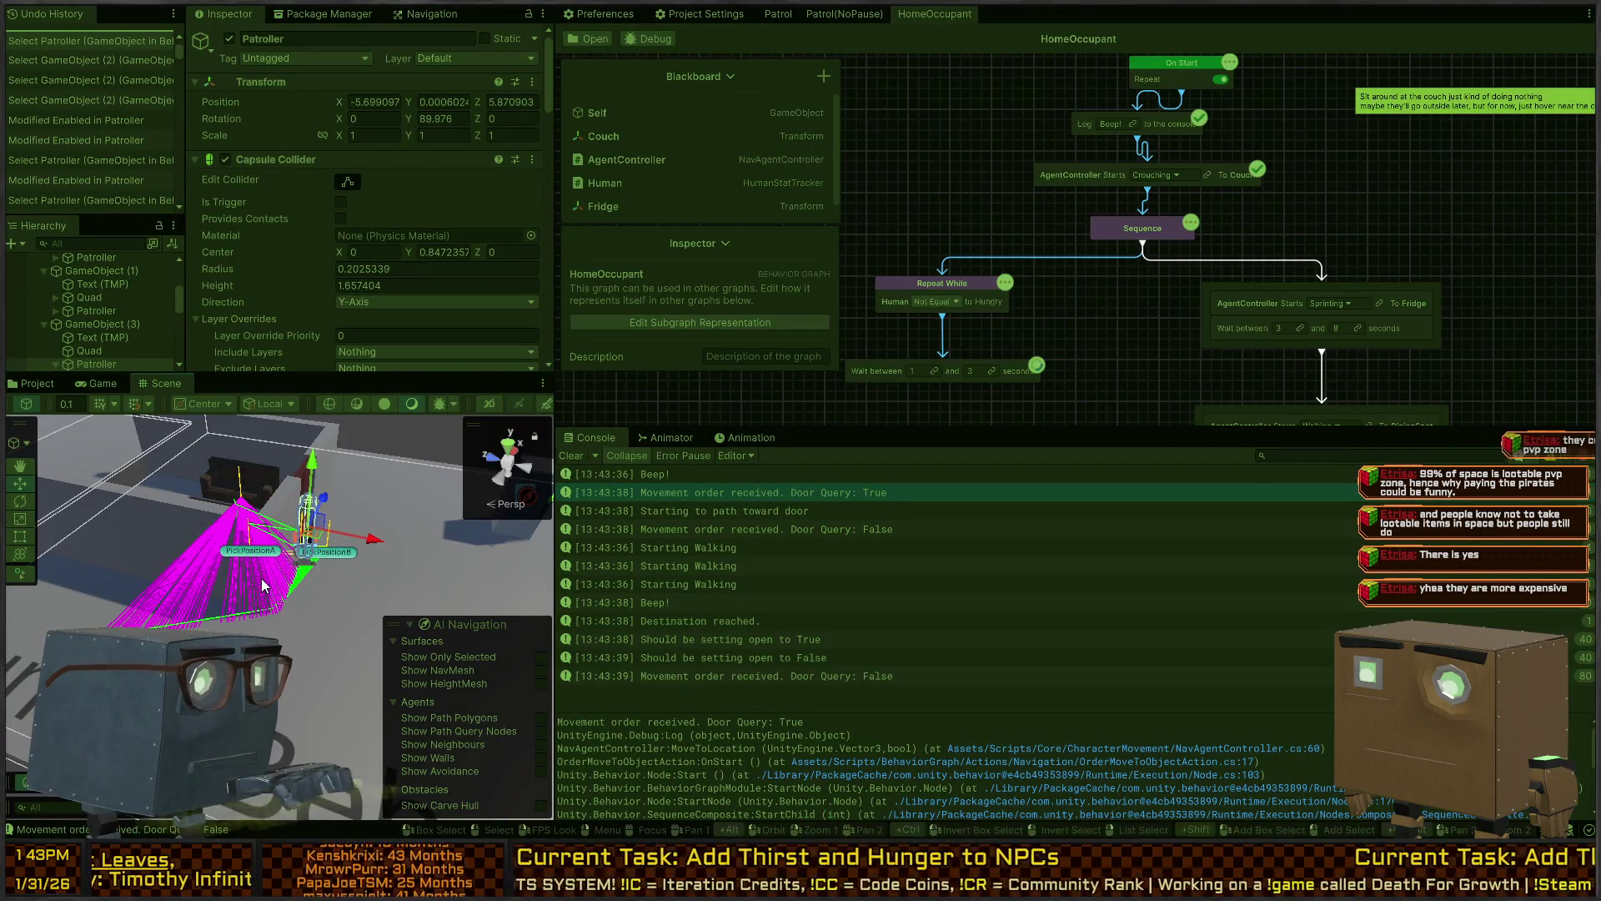
pyautogui.moveTo(262, 578)
pyautogui.mouseDown()
pyautogui.moveTo(273, 562)
pyautogui.moveTo(252, 534)
pyautogui.mouseUp()
# Open the move-order log's code, NavAgentController.cs and then OrderMoveToObjectAction.cs, in Visual Studio
pyautogui.doubleClick(849, 494)
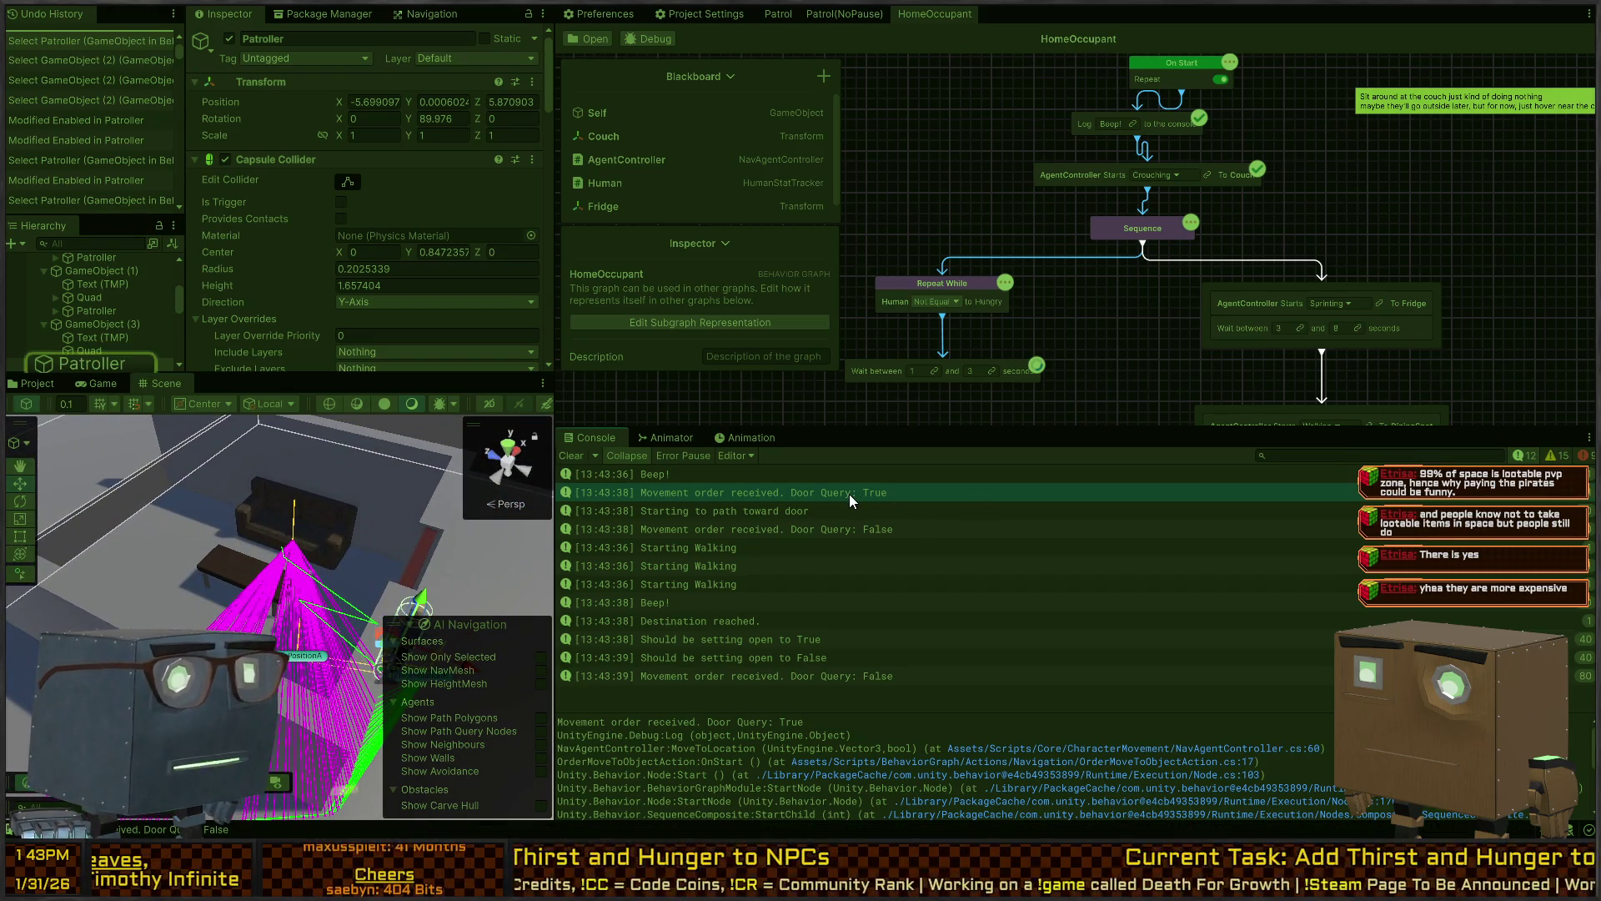
pyautogui.hotkey('alt', 'Tab')
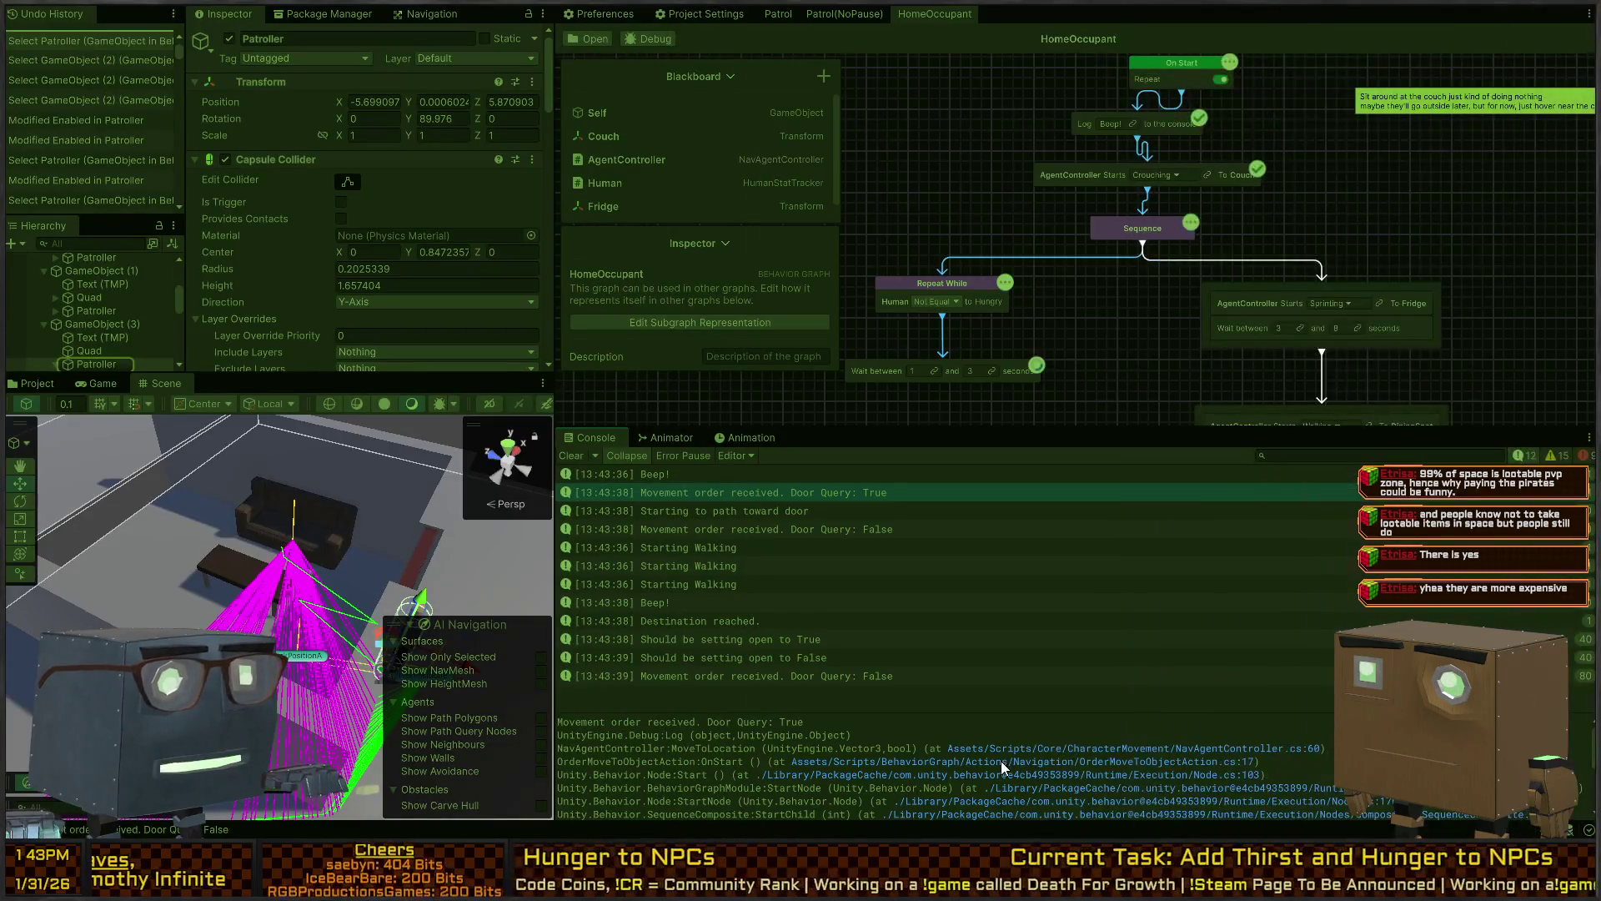
pyautogui.click(993, 762)
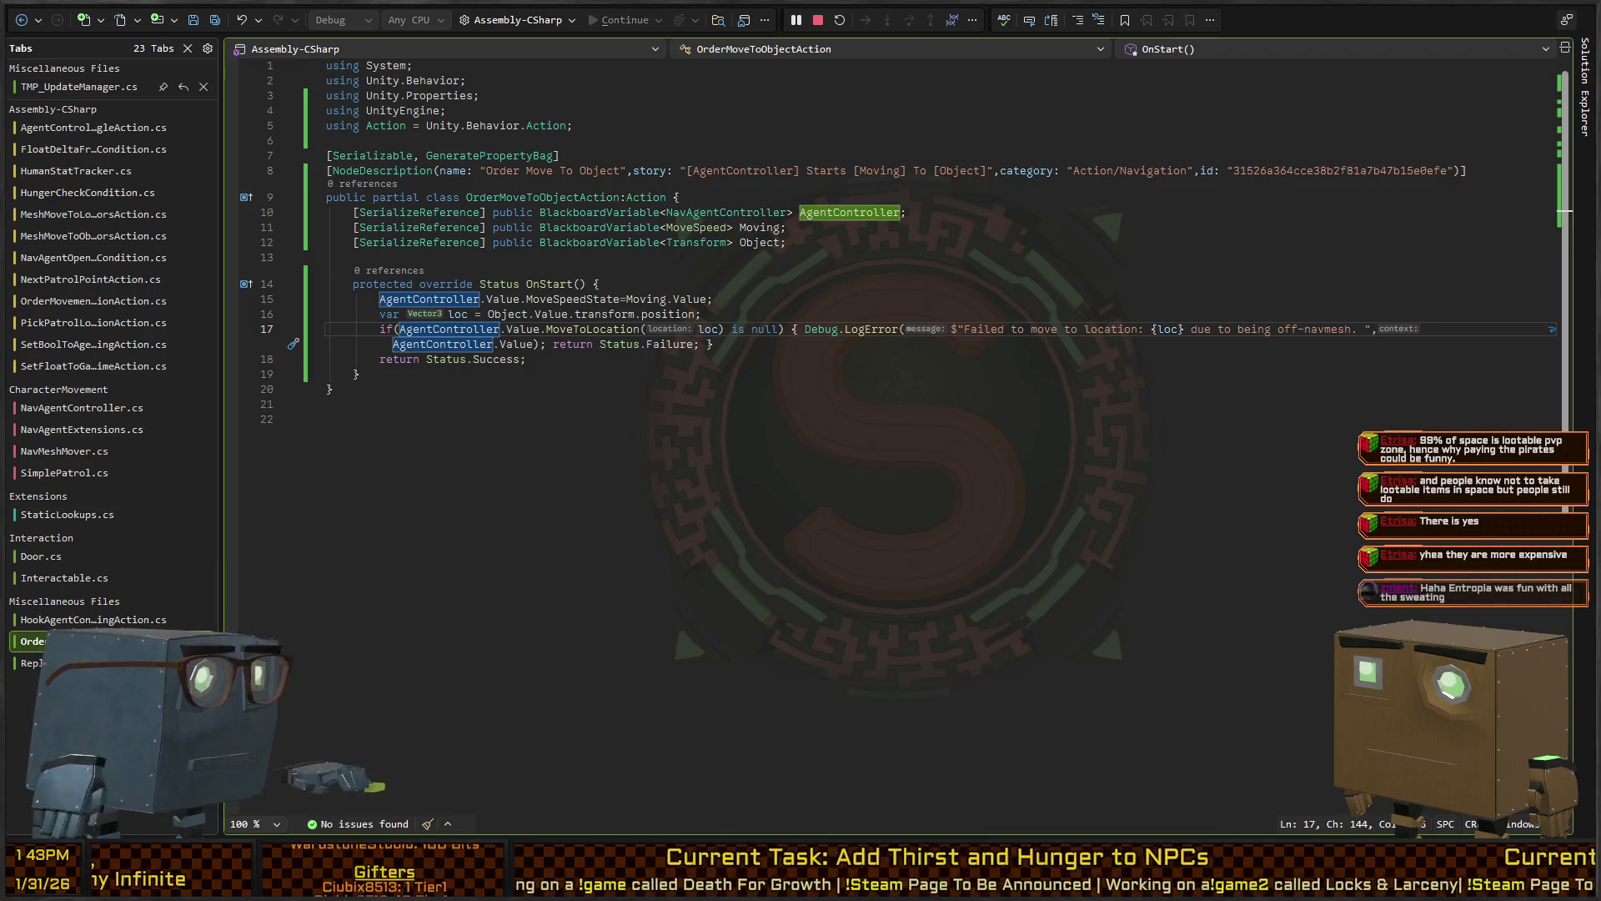
# Return to Unity without editing code and pan across the HomeOccupant behaviour graph
pyautogui.hotkey('alt', 'Tab')
pyautogui.moveTo(1118, 168)
pyautogui.mouseDown()
pyautogui.moveTo(982, 187)
pyautogui.moveTo(970, 160)
pyautogui.mouseUp()
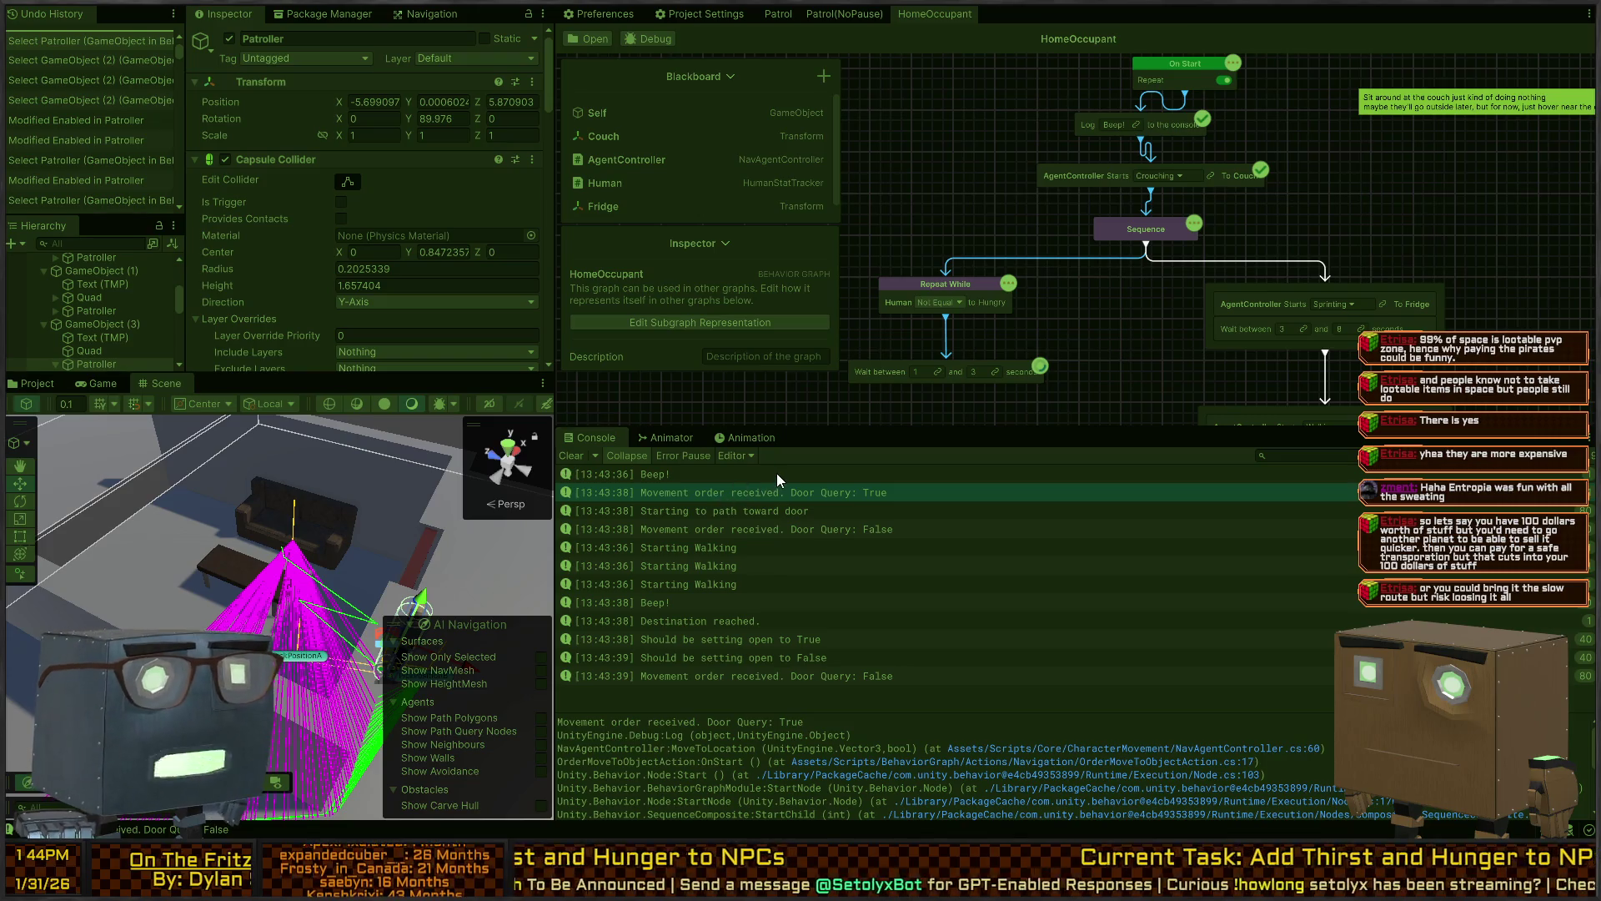
# Turn off Repeat on the On Start node and play-test the change in the Scene view
pyautogui.click(742, 494)
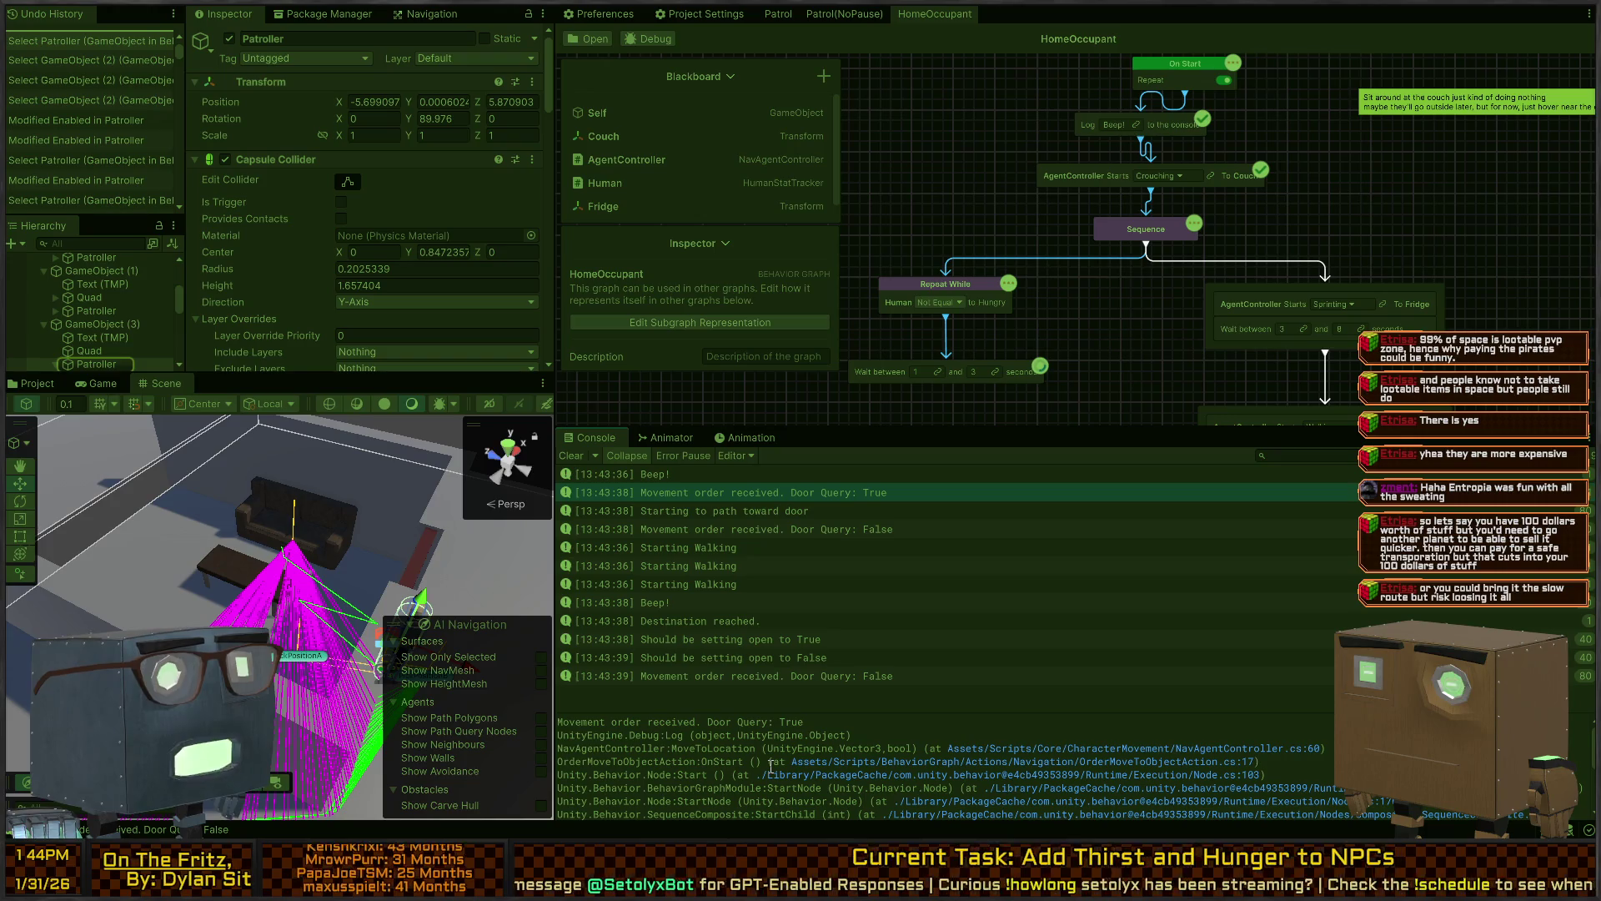
pyautogui.hotkey('ctrl', 'p')
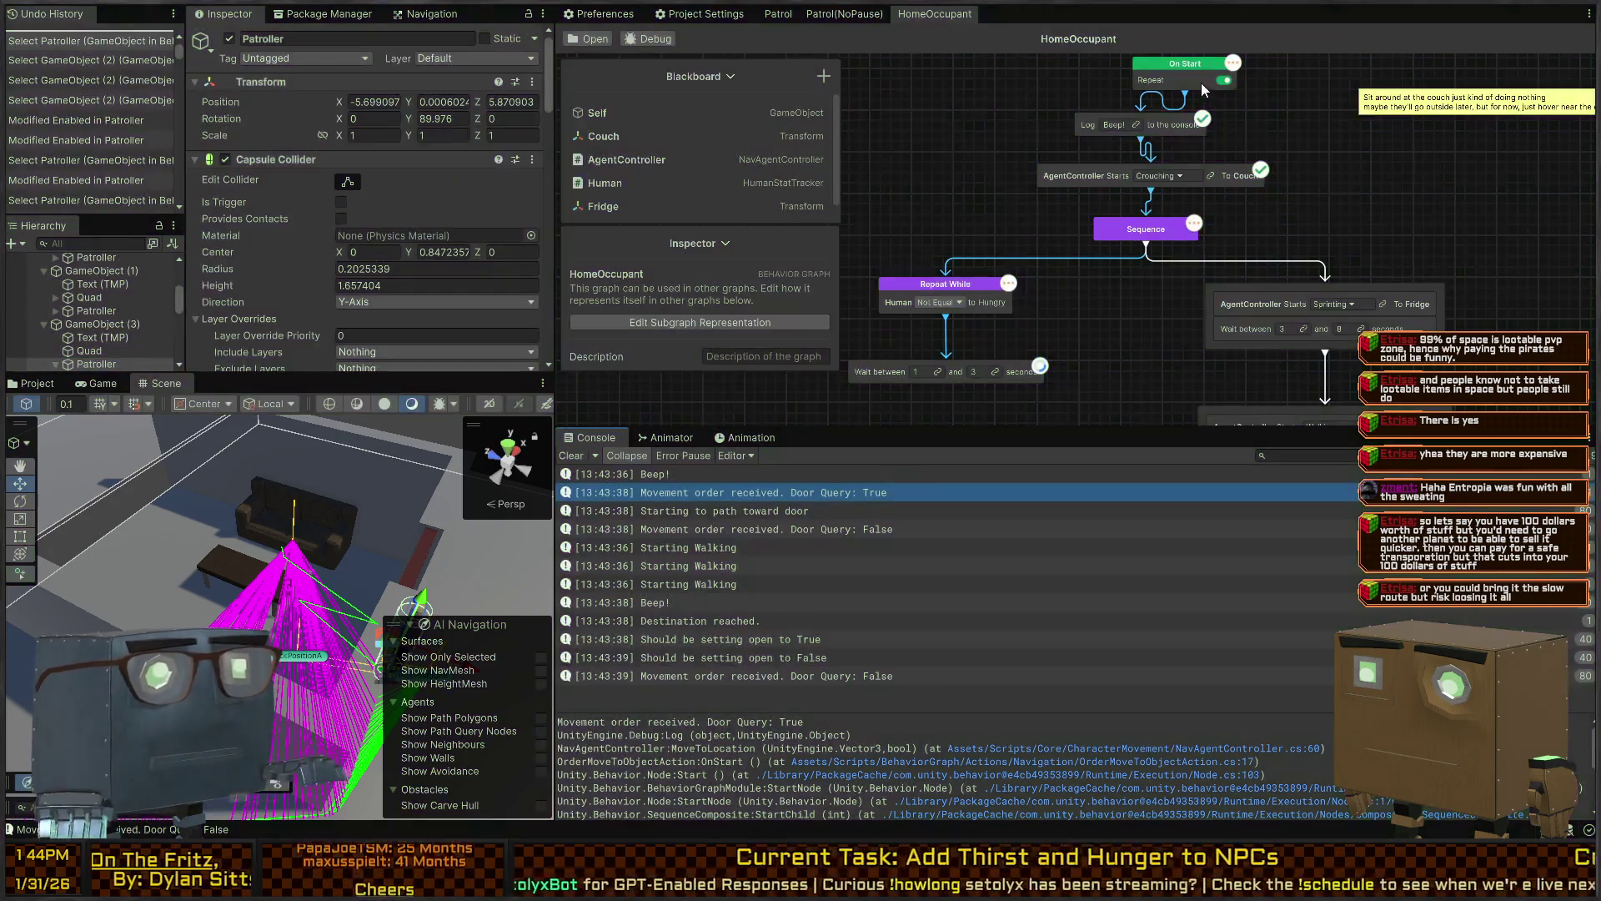
pyautogui.click(1226, 82)
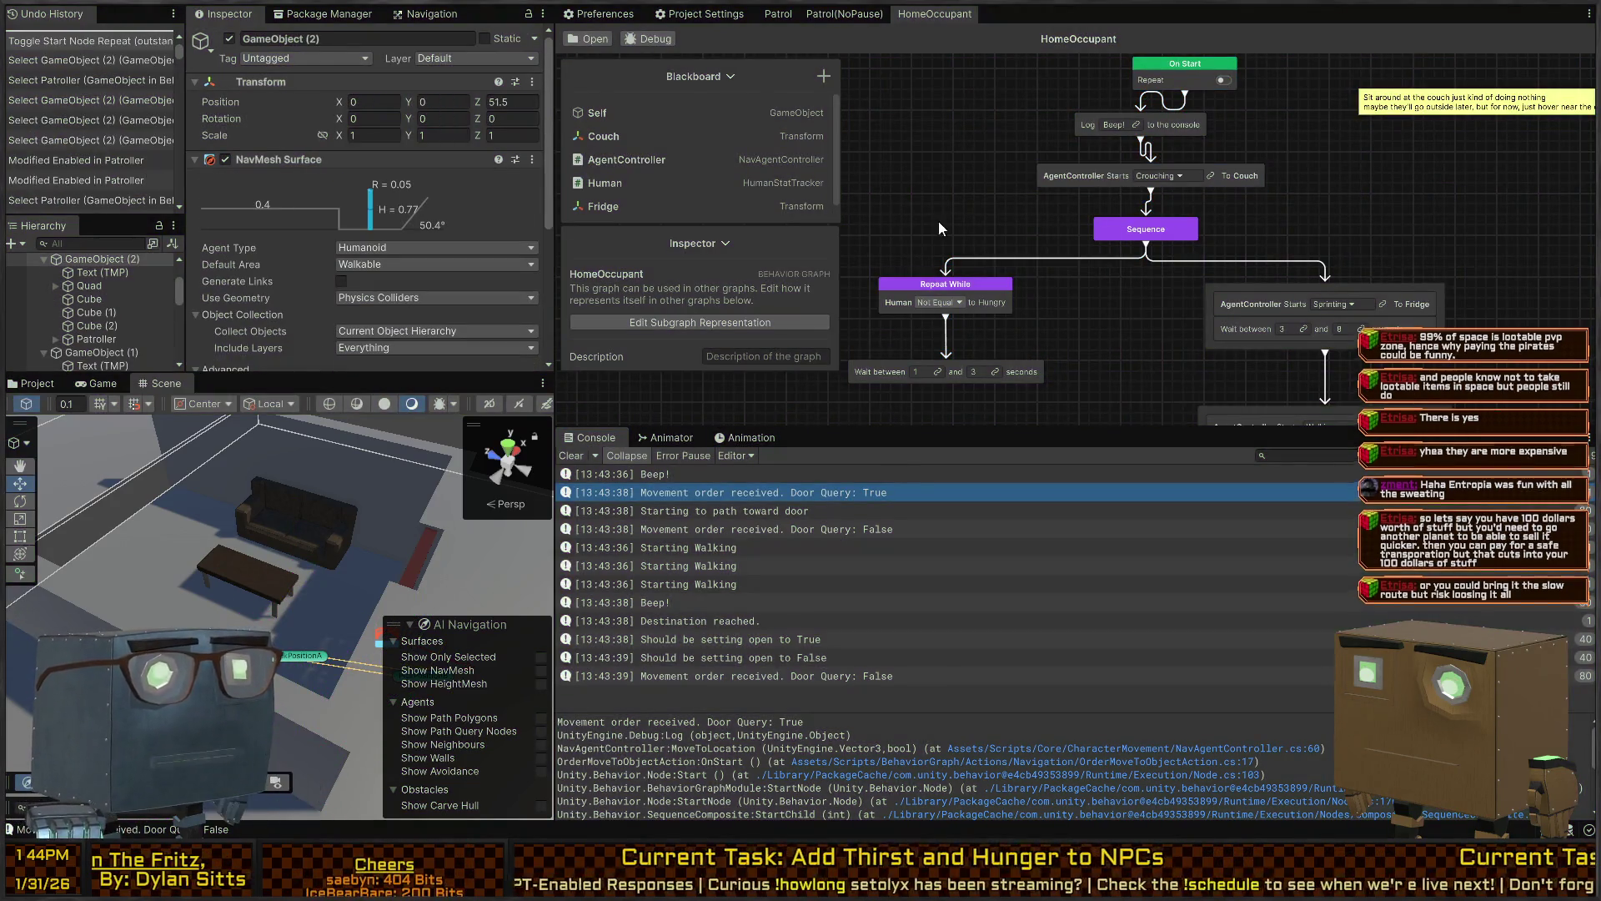
pyautogui.hotkey('ctrl', 'p')
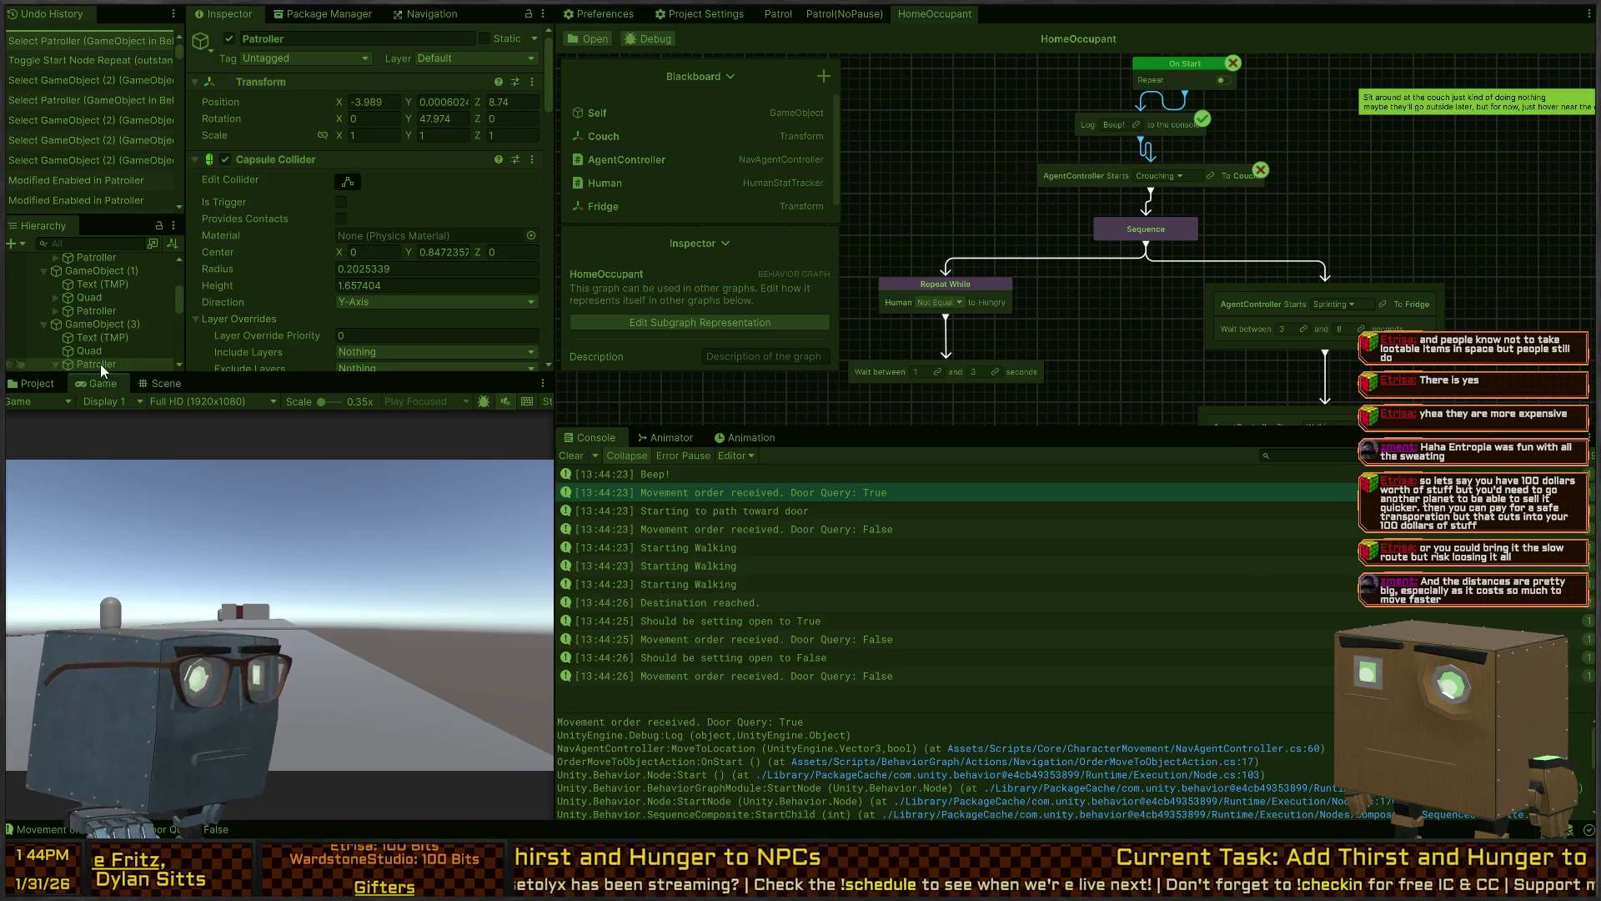
pyautogui.click(163, 384)
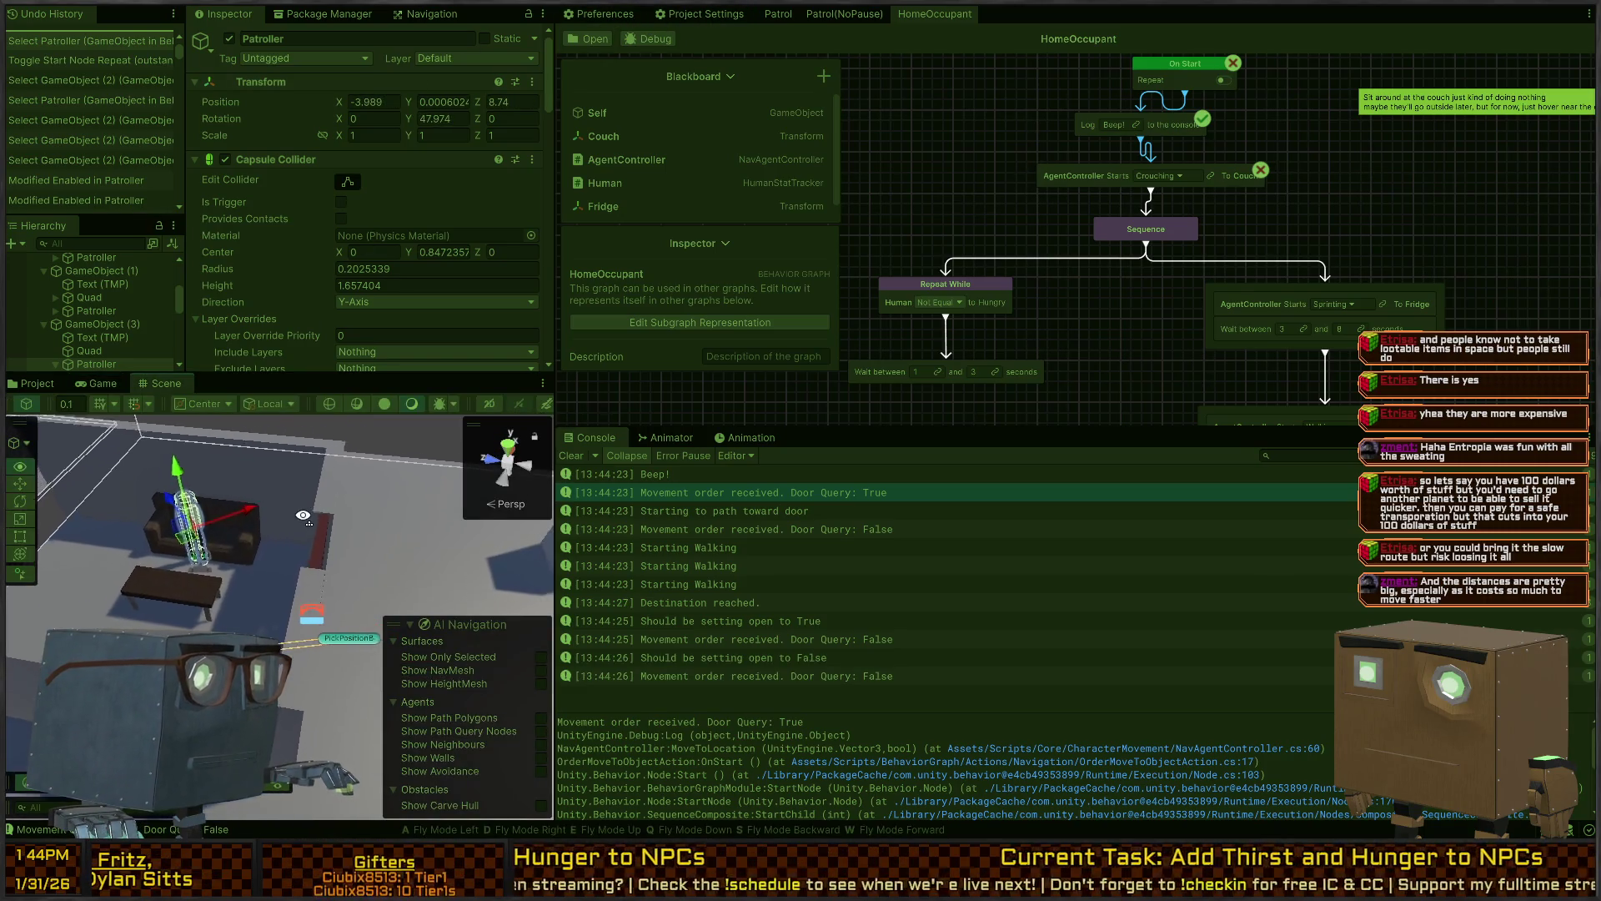
# Switch the couch step's movement to Walking, then back to Crouching, and play-test crouching
pyautogui.hotkey('ctrl', 'p')
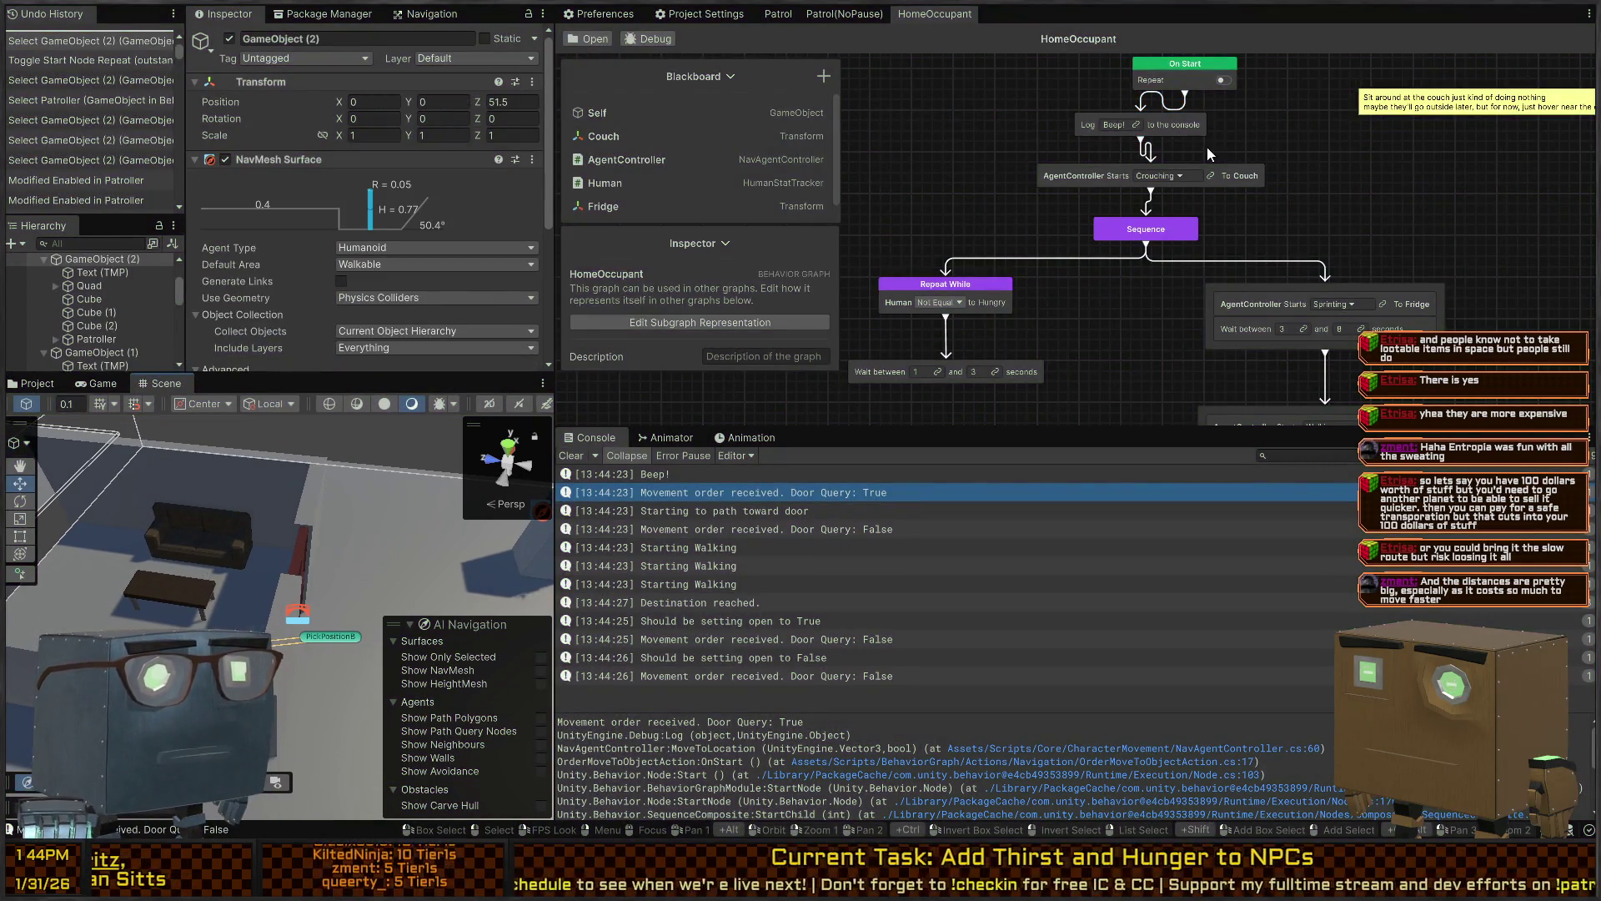
pyautogui.moveTo(1301, 148); pyautogui.dragTo(1312, 212)
pyautogui.click(1191, 246)
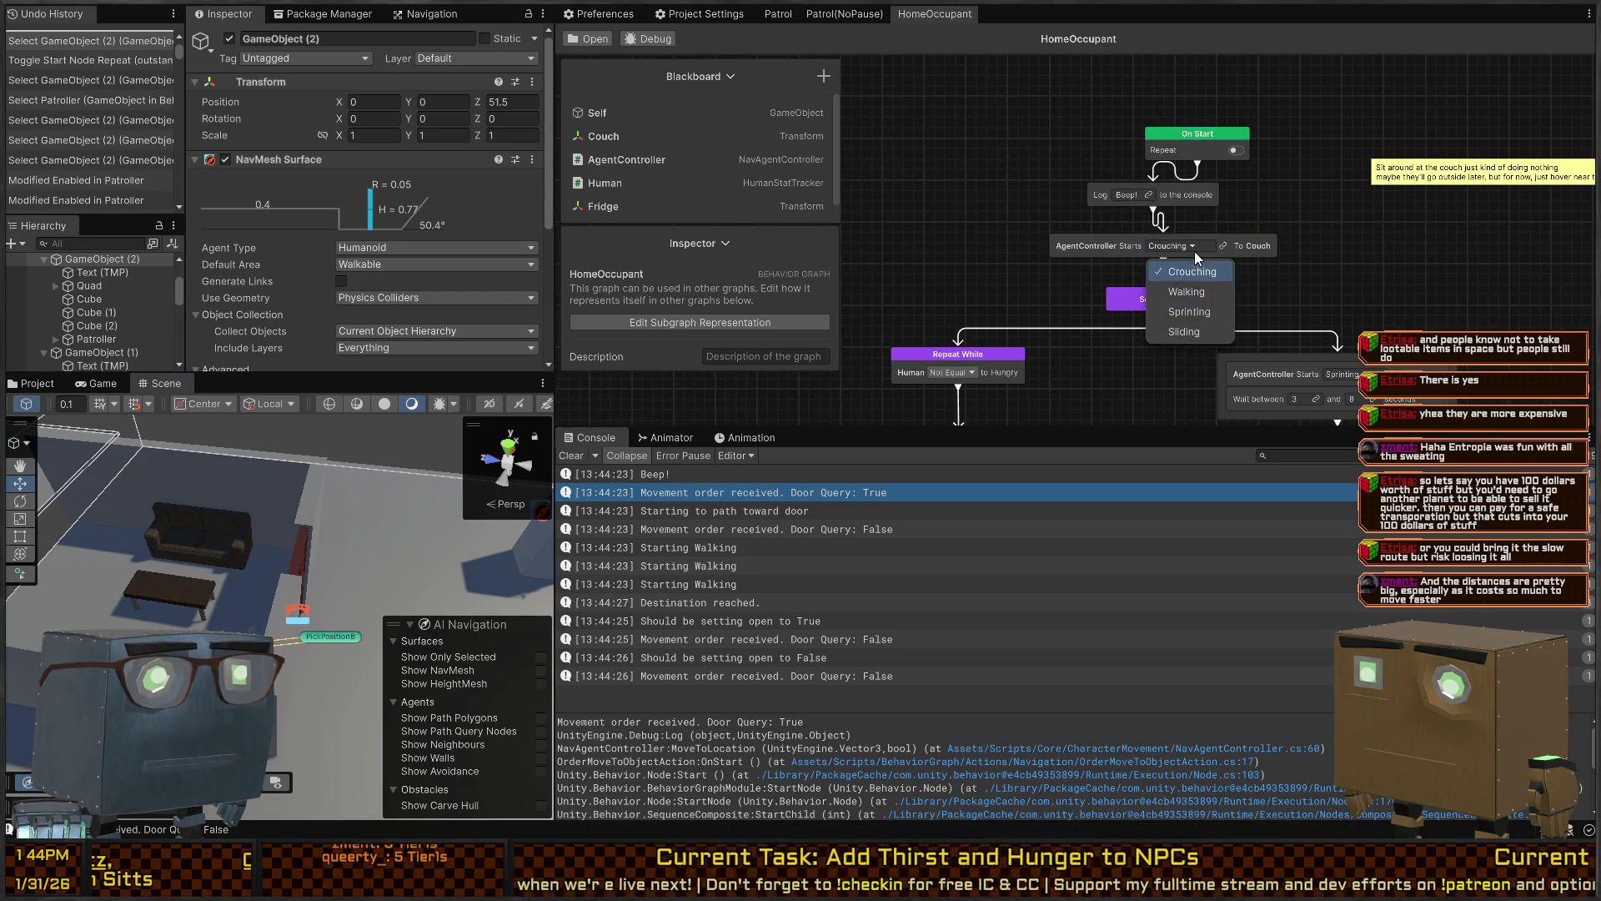
pyautogui.click(1186, 292)
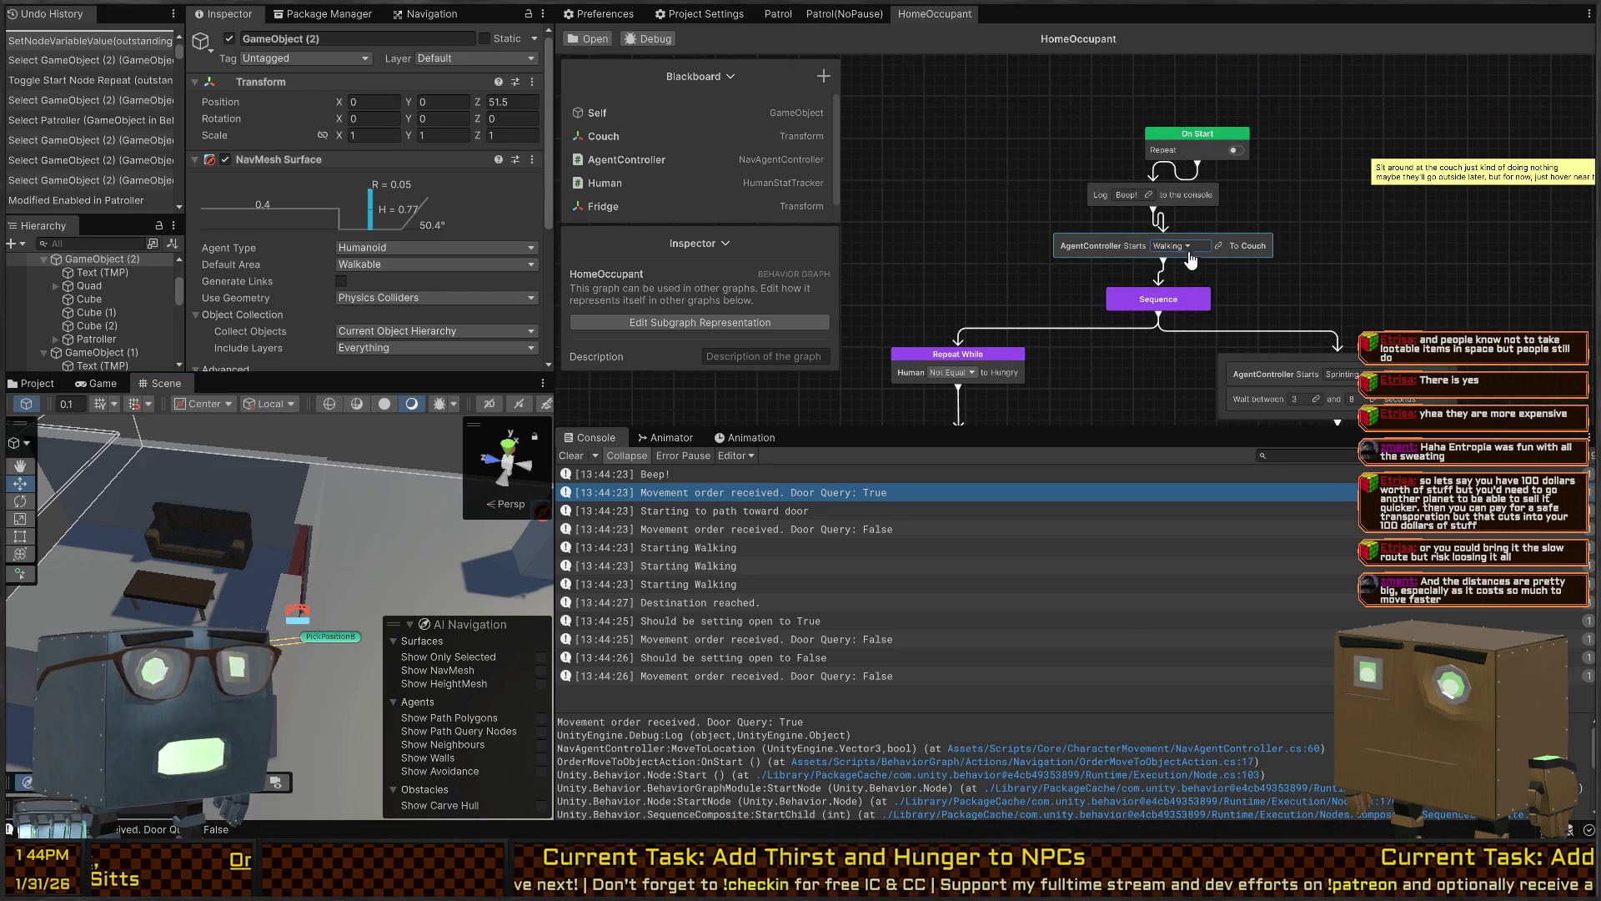
pyautogui.click(1184, 247)
pyautogui.click(1184, 272)
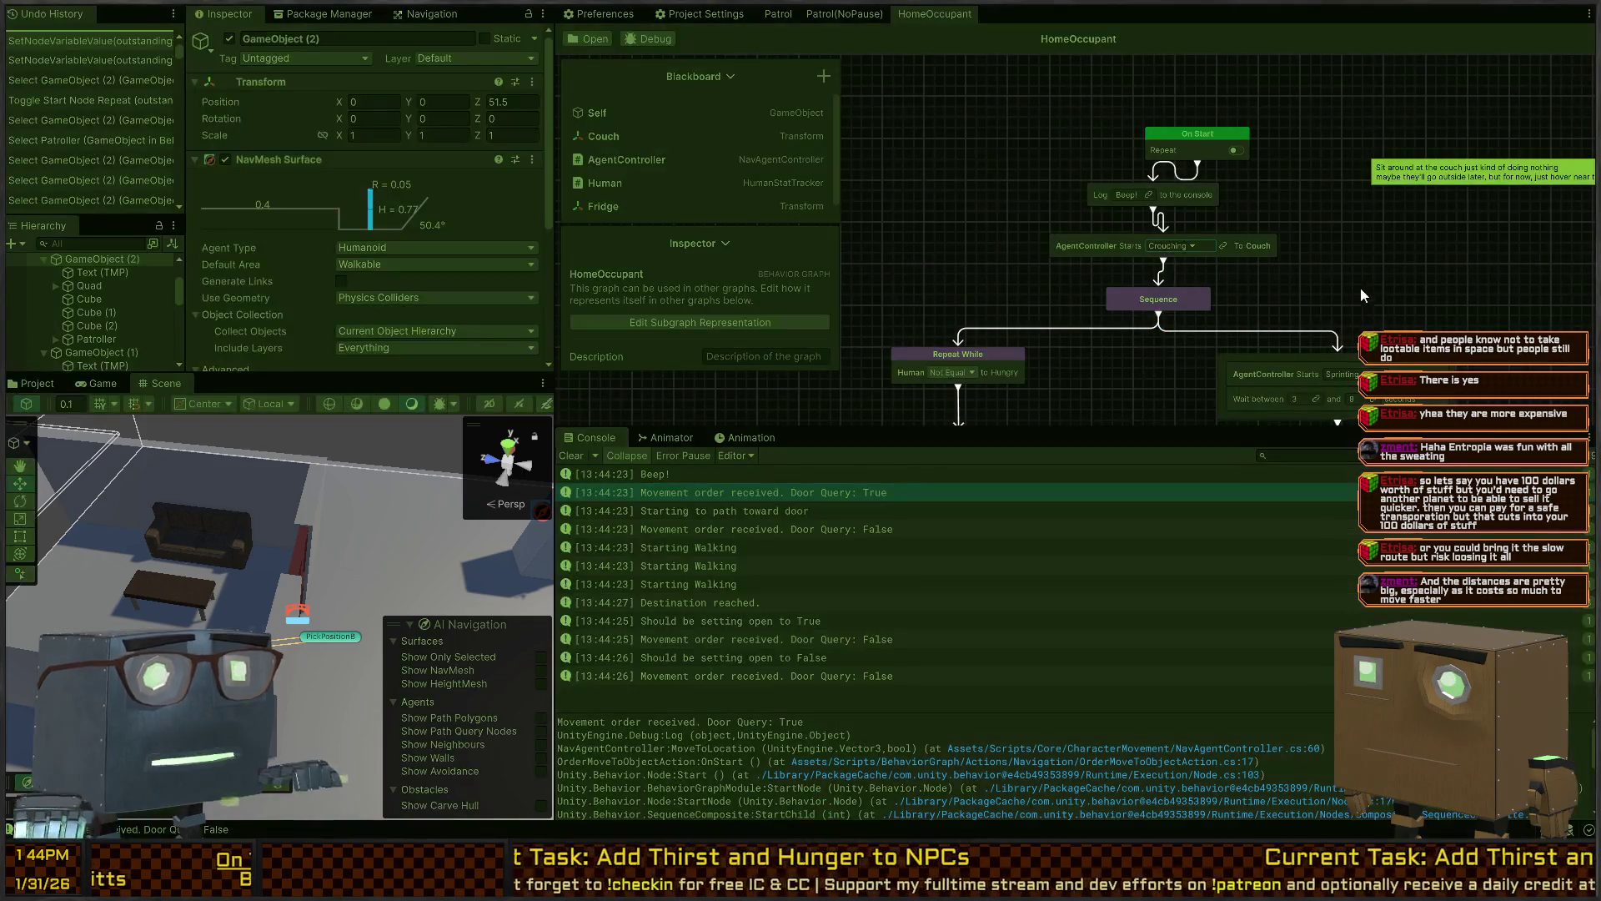
pyautogui.hotkey('ctrl', 'p')
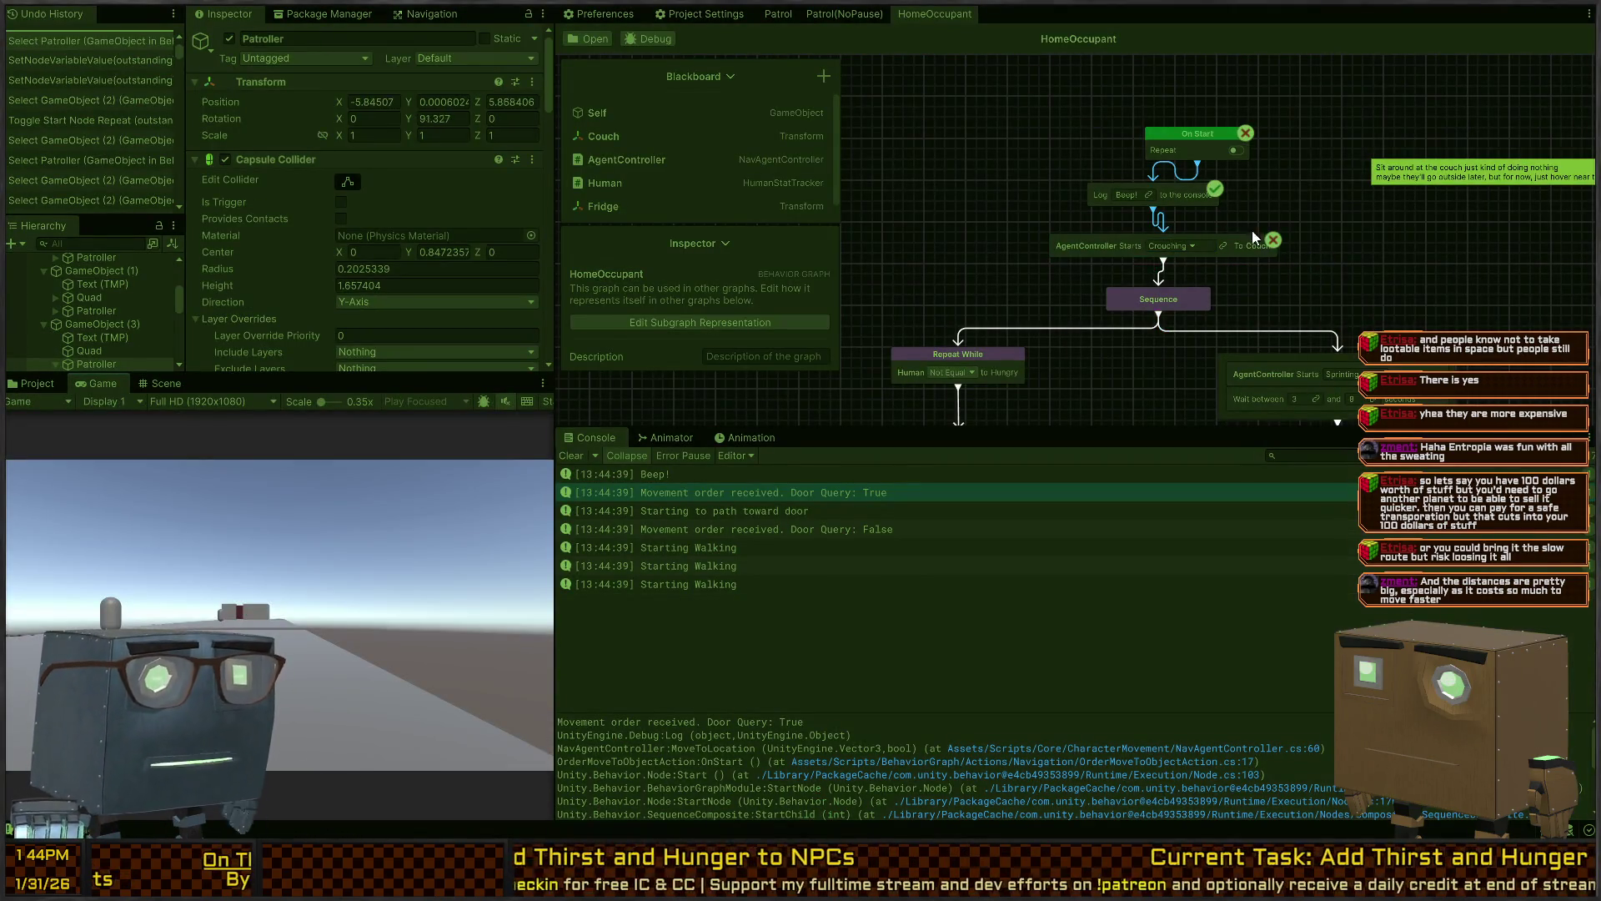
pyautogui.hotkey('ctrl', 'p')
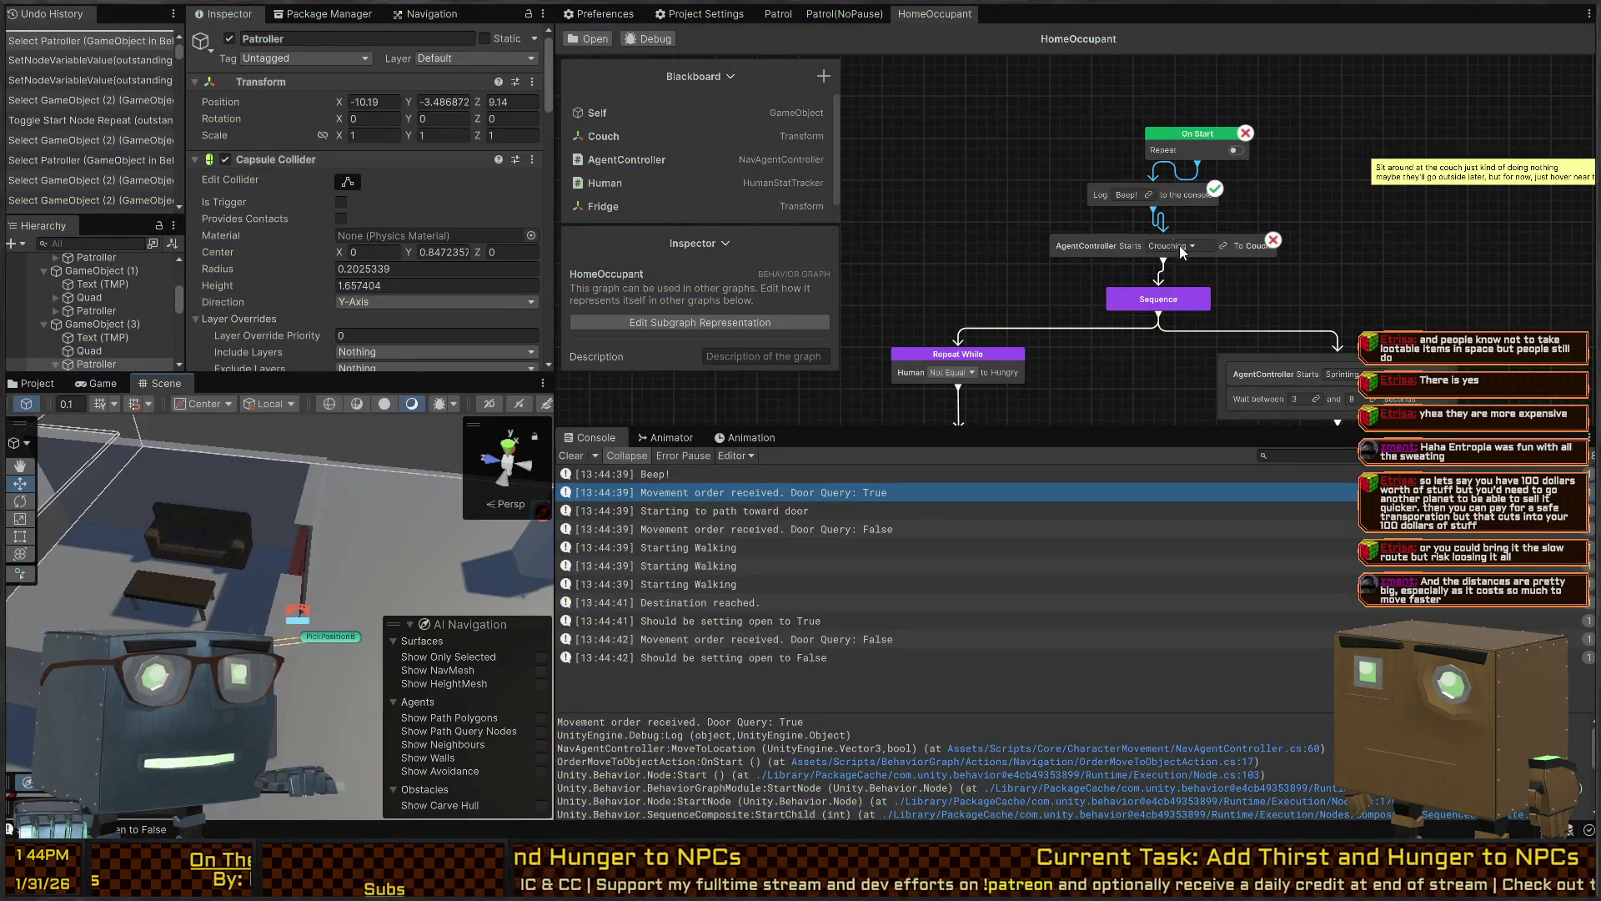
# Set the couch movement to Walking, run the game, and open the logged script line
pyautogui.click(1180, 246)
pyautogui.click(1186, 292)
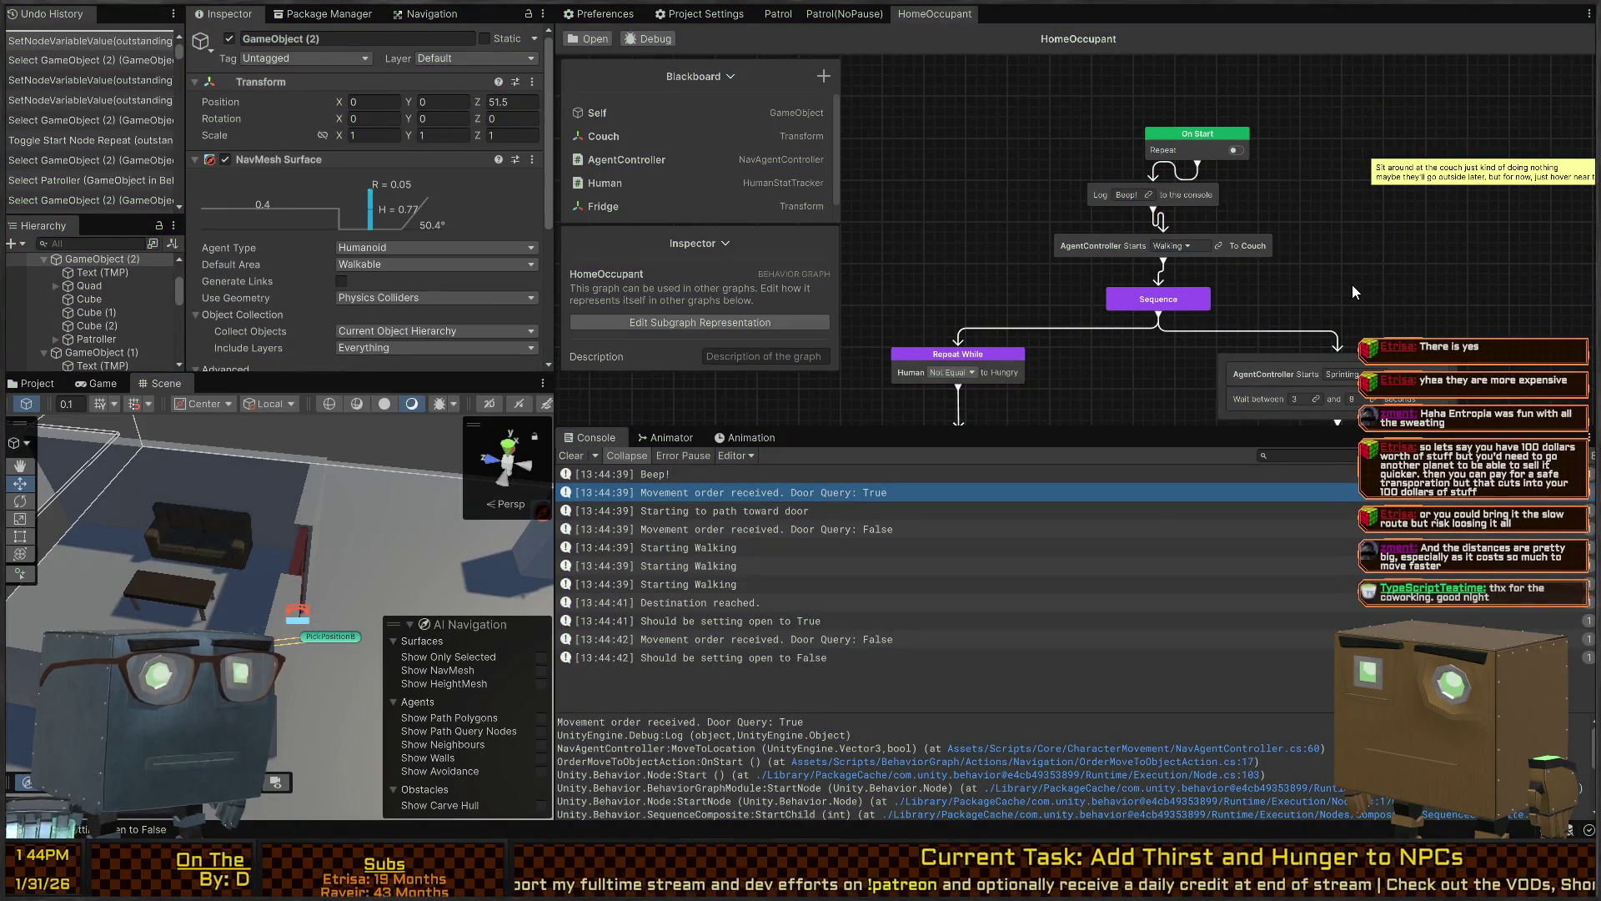
pyautogui.hotkey('ctrl', 'p')
pyautogui.hotkey('ctrl', 'p')
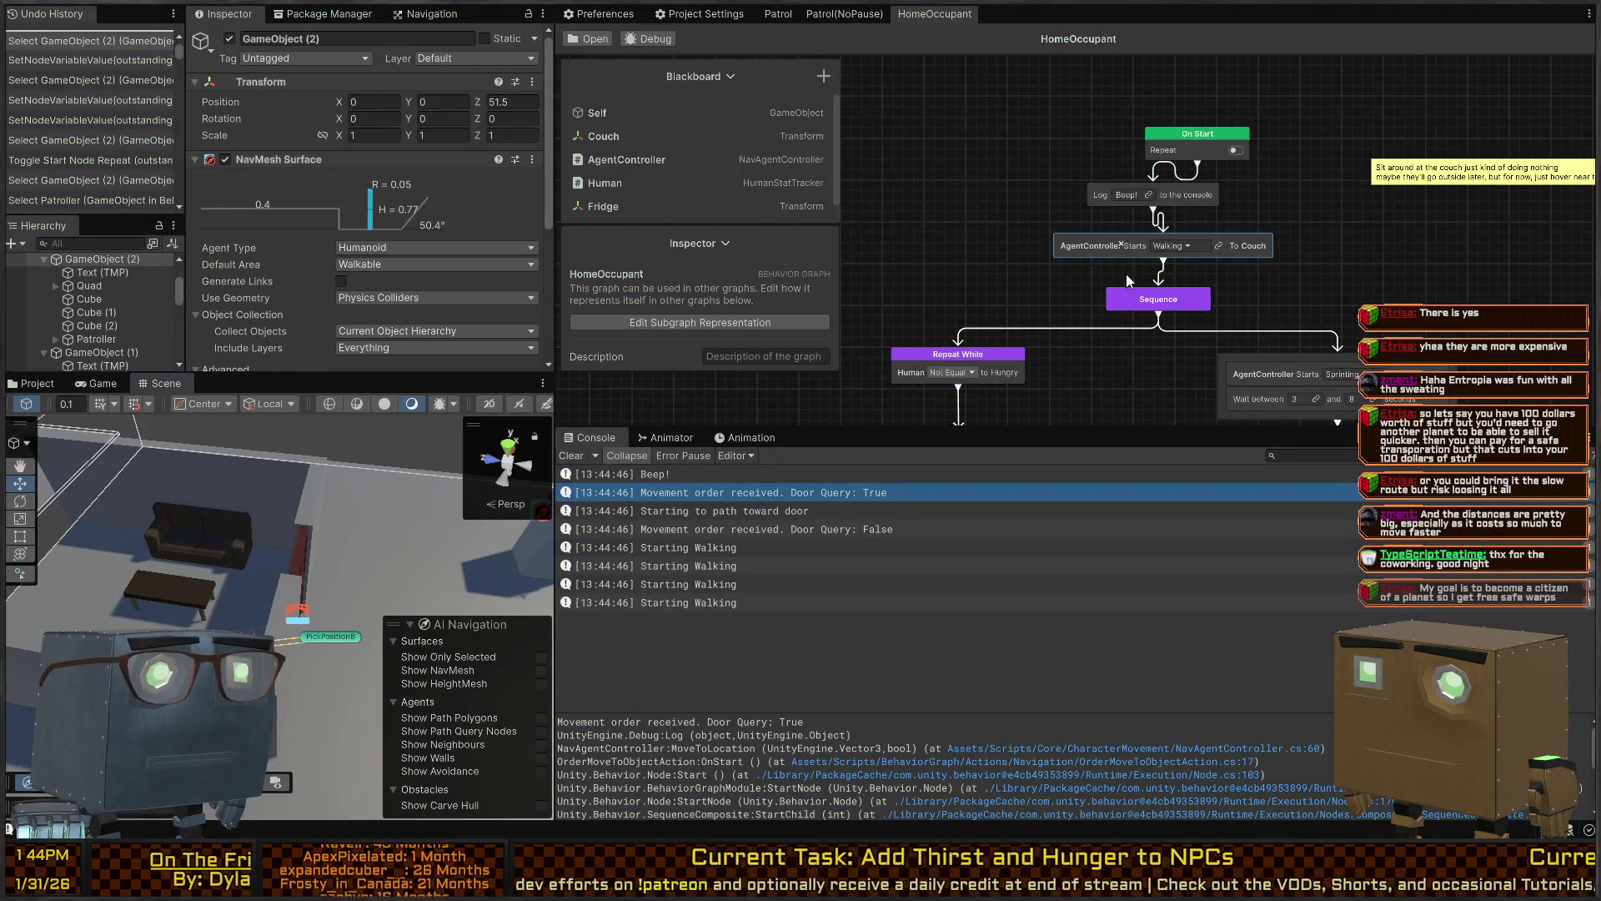
pyautogui.click(1026, 761)
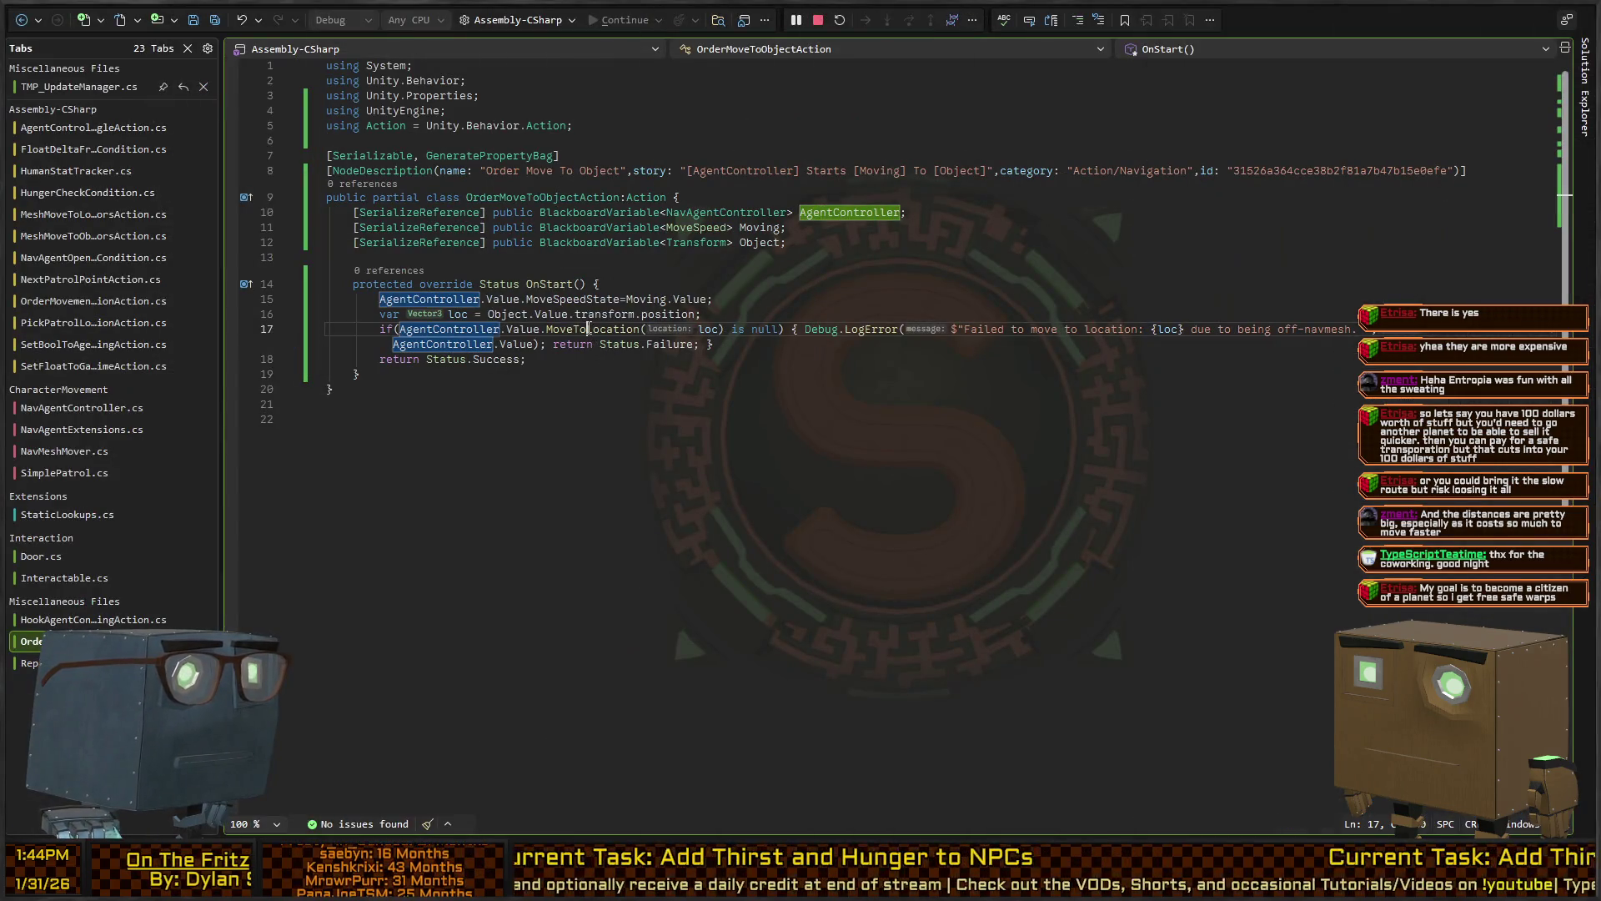
# On line 17, strip the null check and LogError wrapper, leaving just MoveToLocation(loc);
pyautogui.click(588, 329)
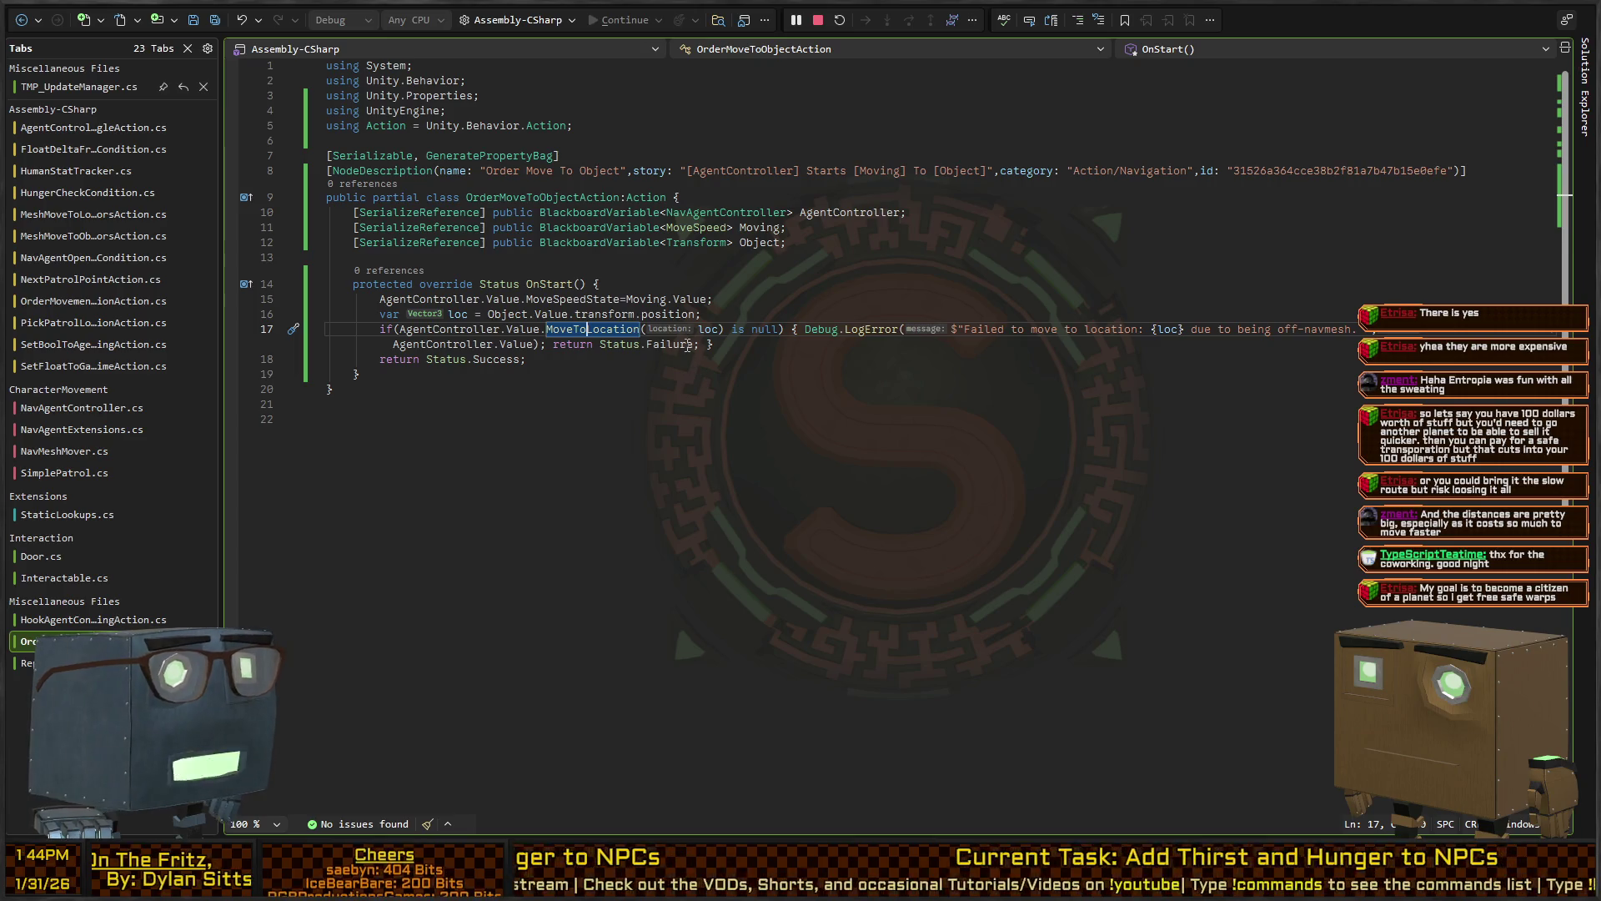
pyautogui.doubleClick(660, 343)
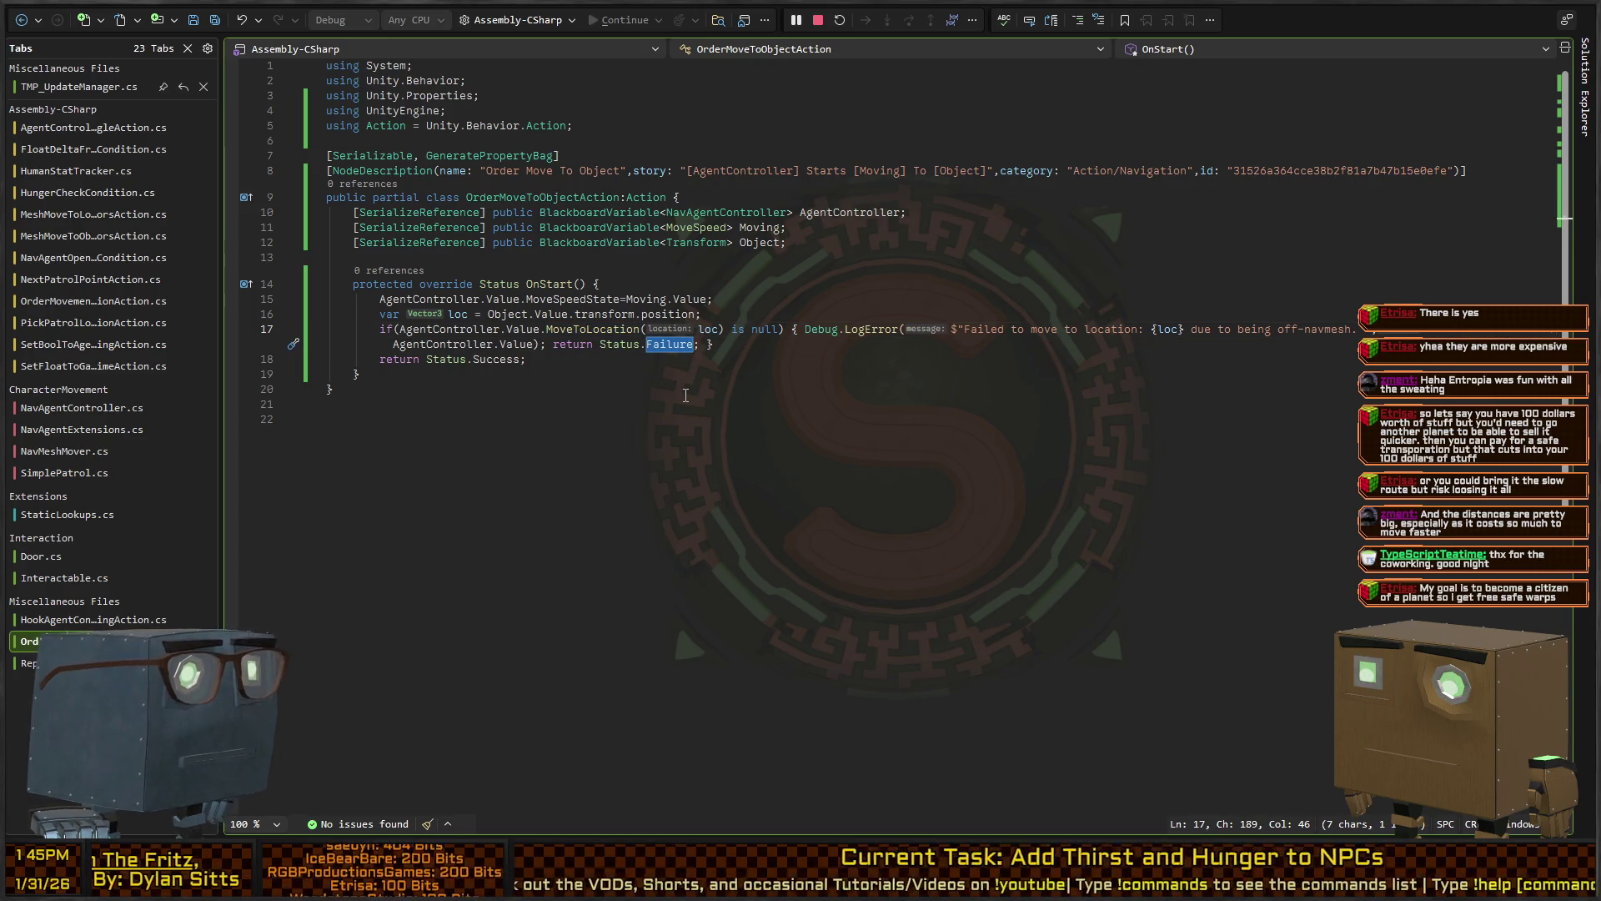
pyautogui.hotkey('ctrl', 'Left')
pyautogui.hotkey('ctrl', 'Left')
pyautogui.hotkey('ctrl', 'Left')
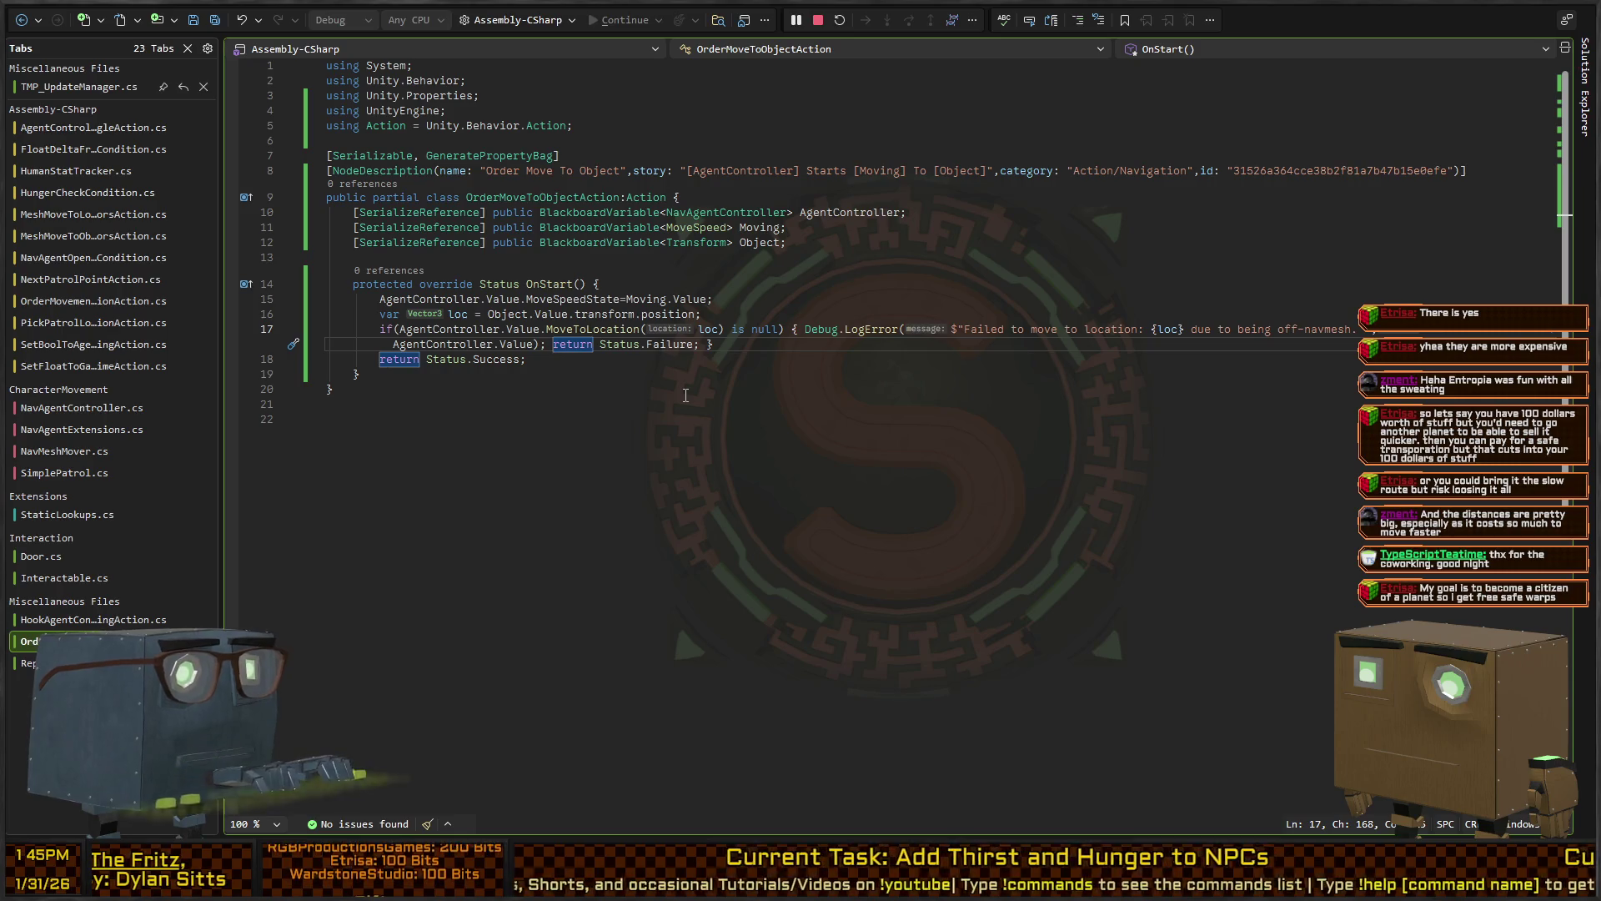
pyautogui.hotkey('ctrl', 'Left')
pyautogui.hotkey('ctrl', 'Left')
pyautogui.hotkey('ctrl', 'Left')
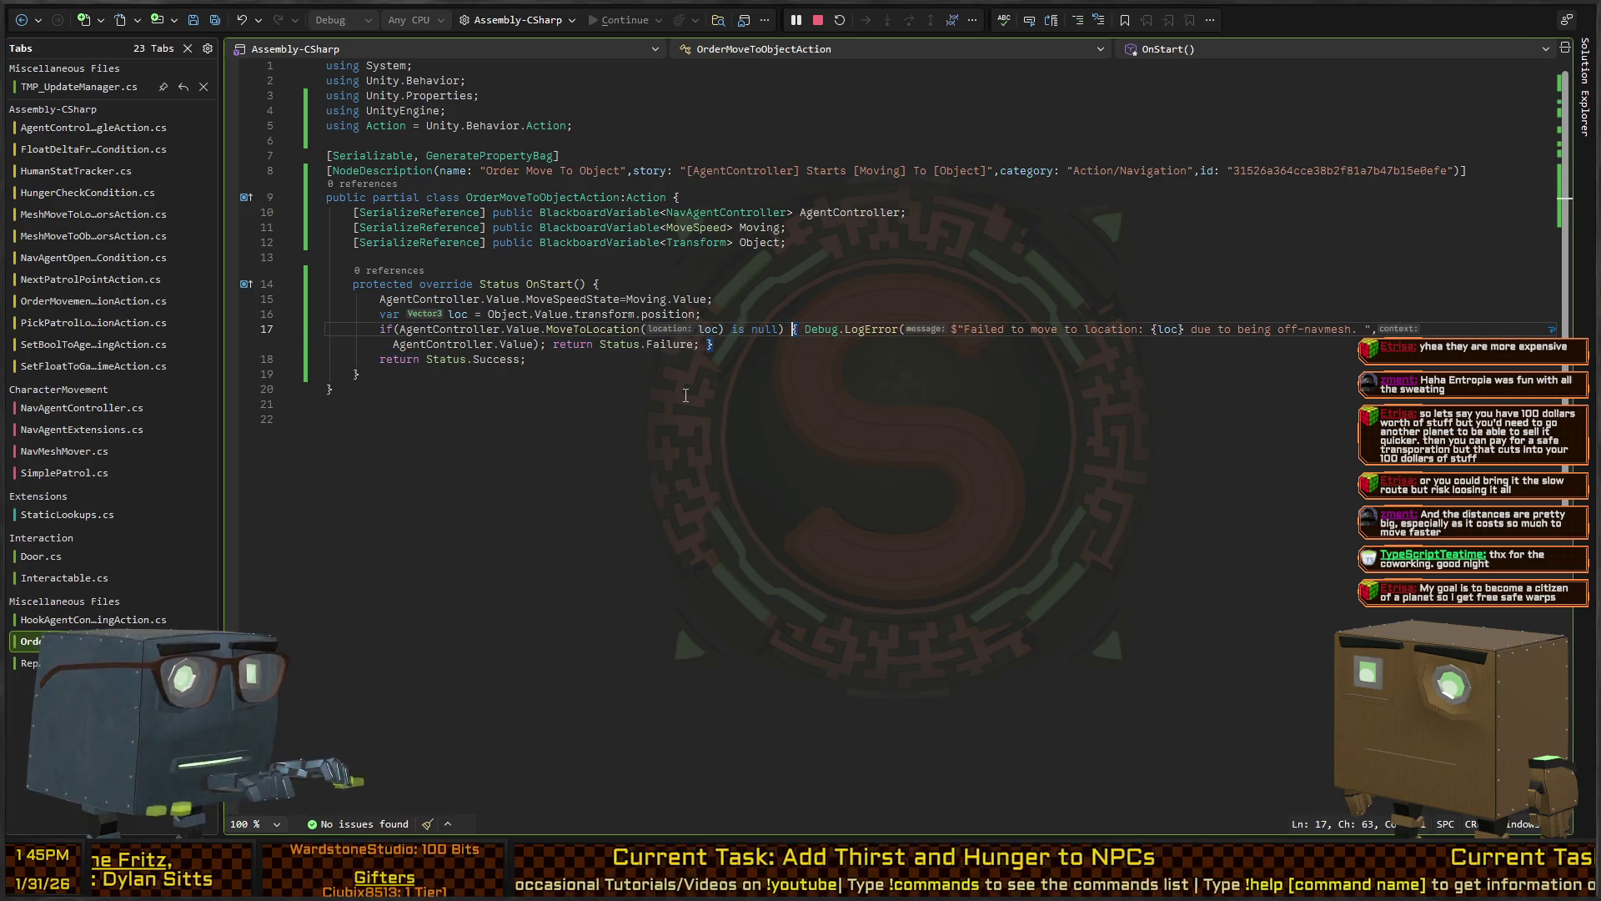
pyautogui.press('Delete')
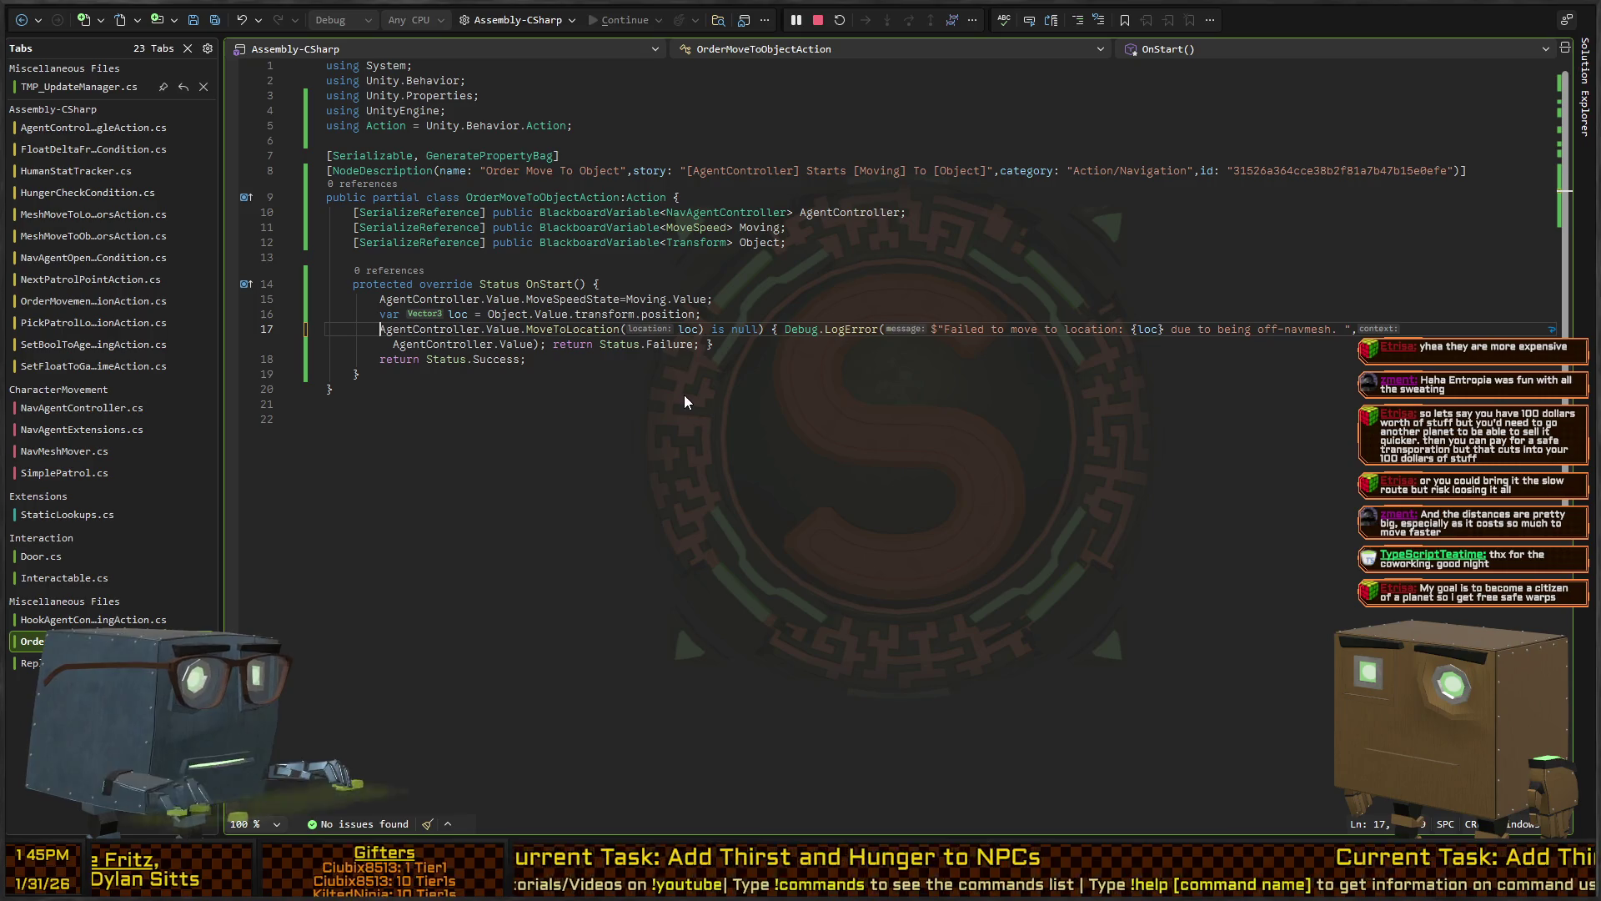
pyautogui.hotkey('ctrl', 'Right')
pyautogui.hotkey('ctrl', 'Right')
pyautogui.hotkey('ctrl', 'Right')
pyautogui.hotkey('shift', 'End')
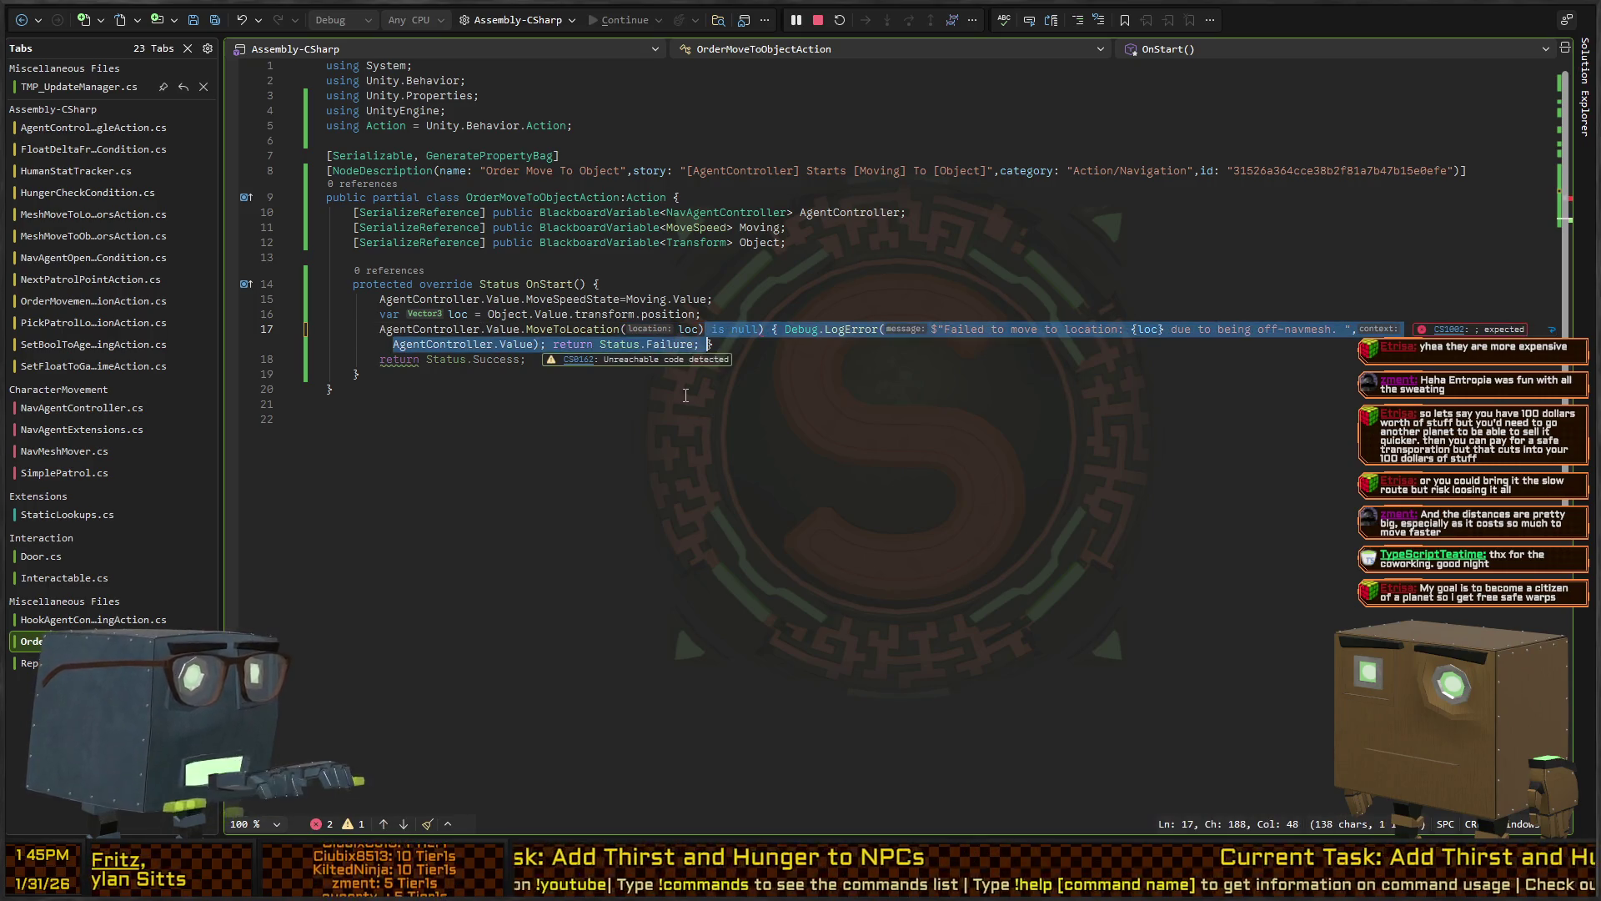
pyautogui.press('Delete')
pyautogui.write(';')
pyautogui.press('Down')
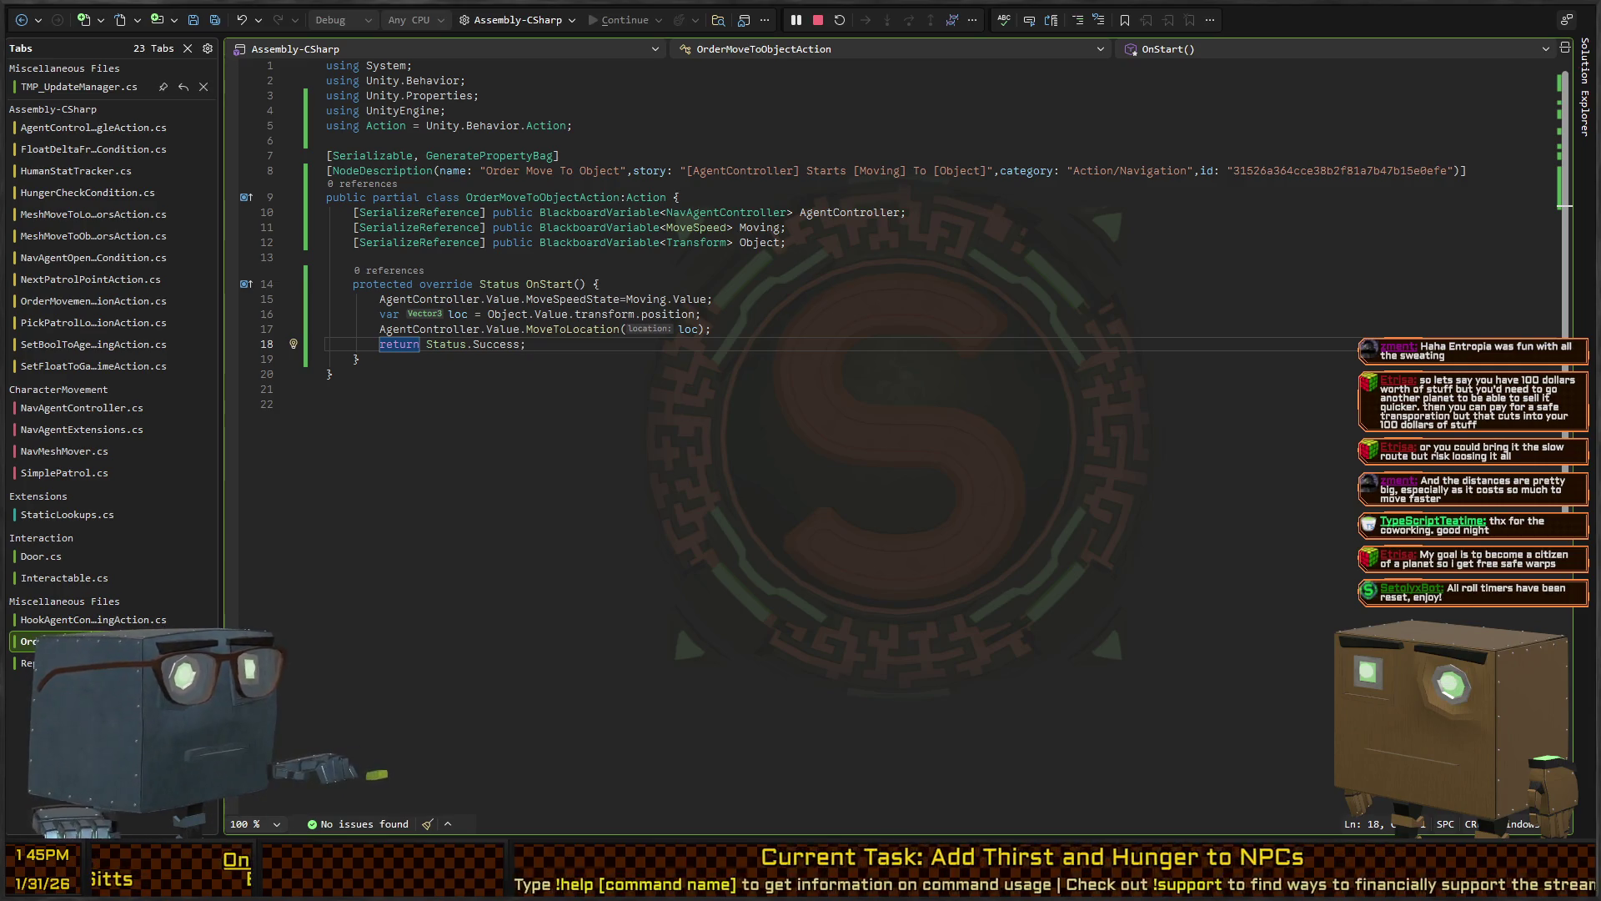
pyautogui.click(334, 374)
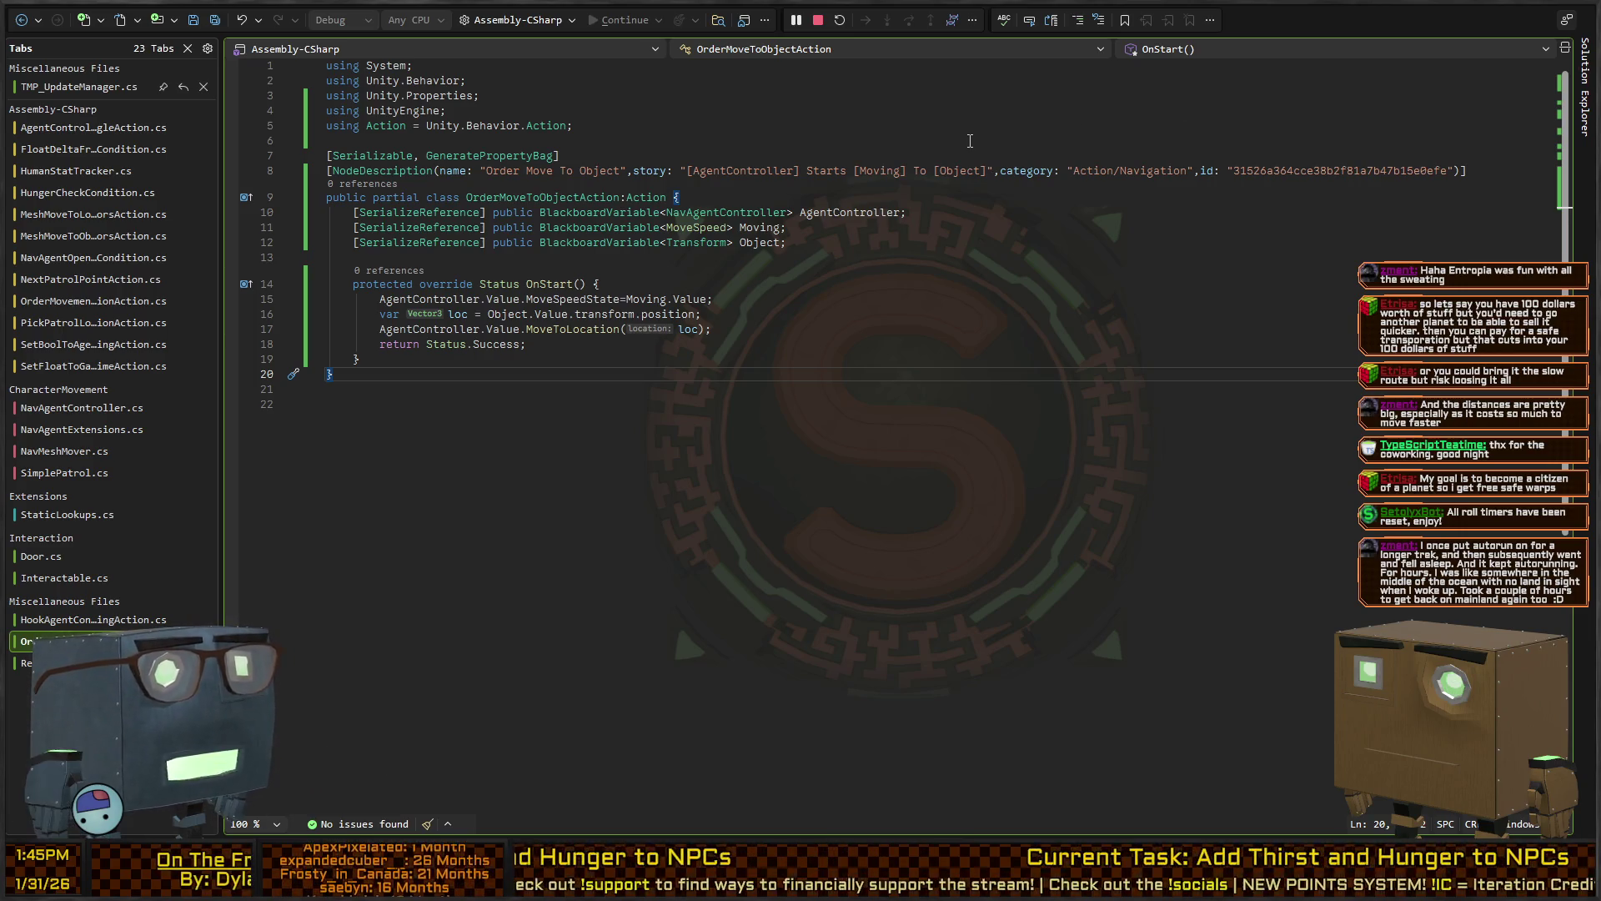
pyautogui.hotkey('alt', 'Tab')
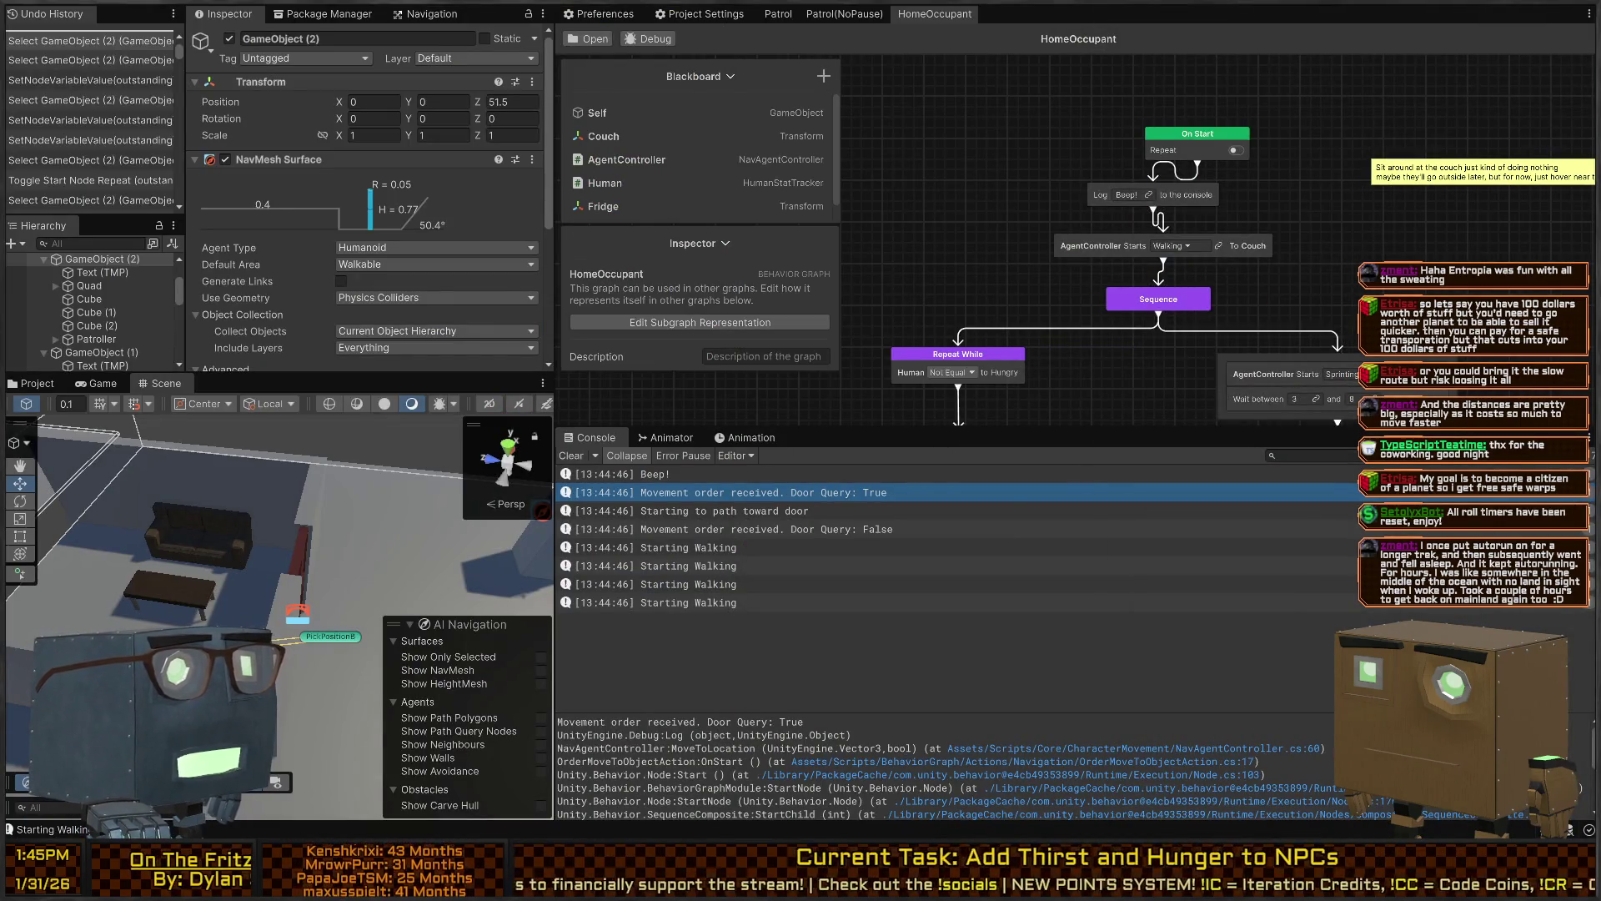
# Select HomeOccupant's On Start node and enable its Repeat toggle
pyautogui.click(1242, 161)
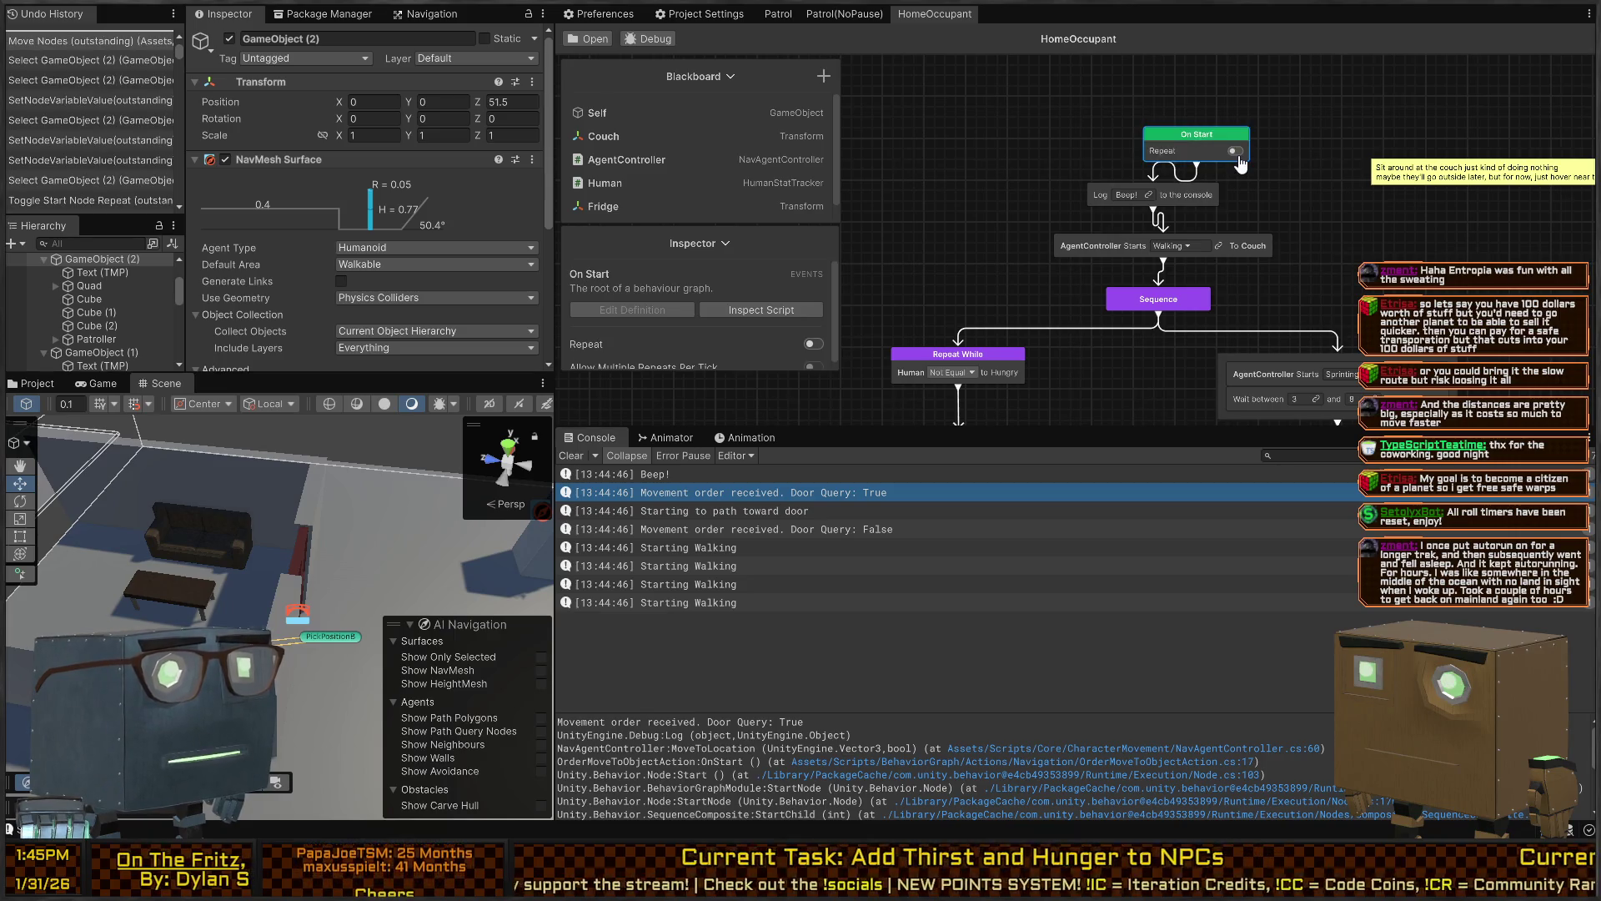
pyautogui.click(1236, 152)
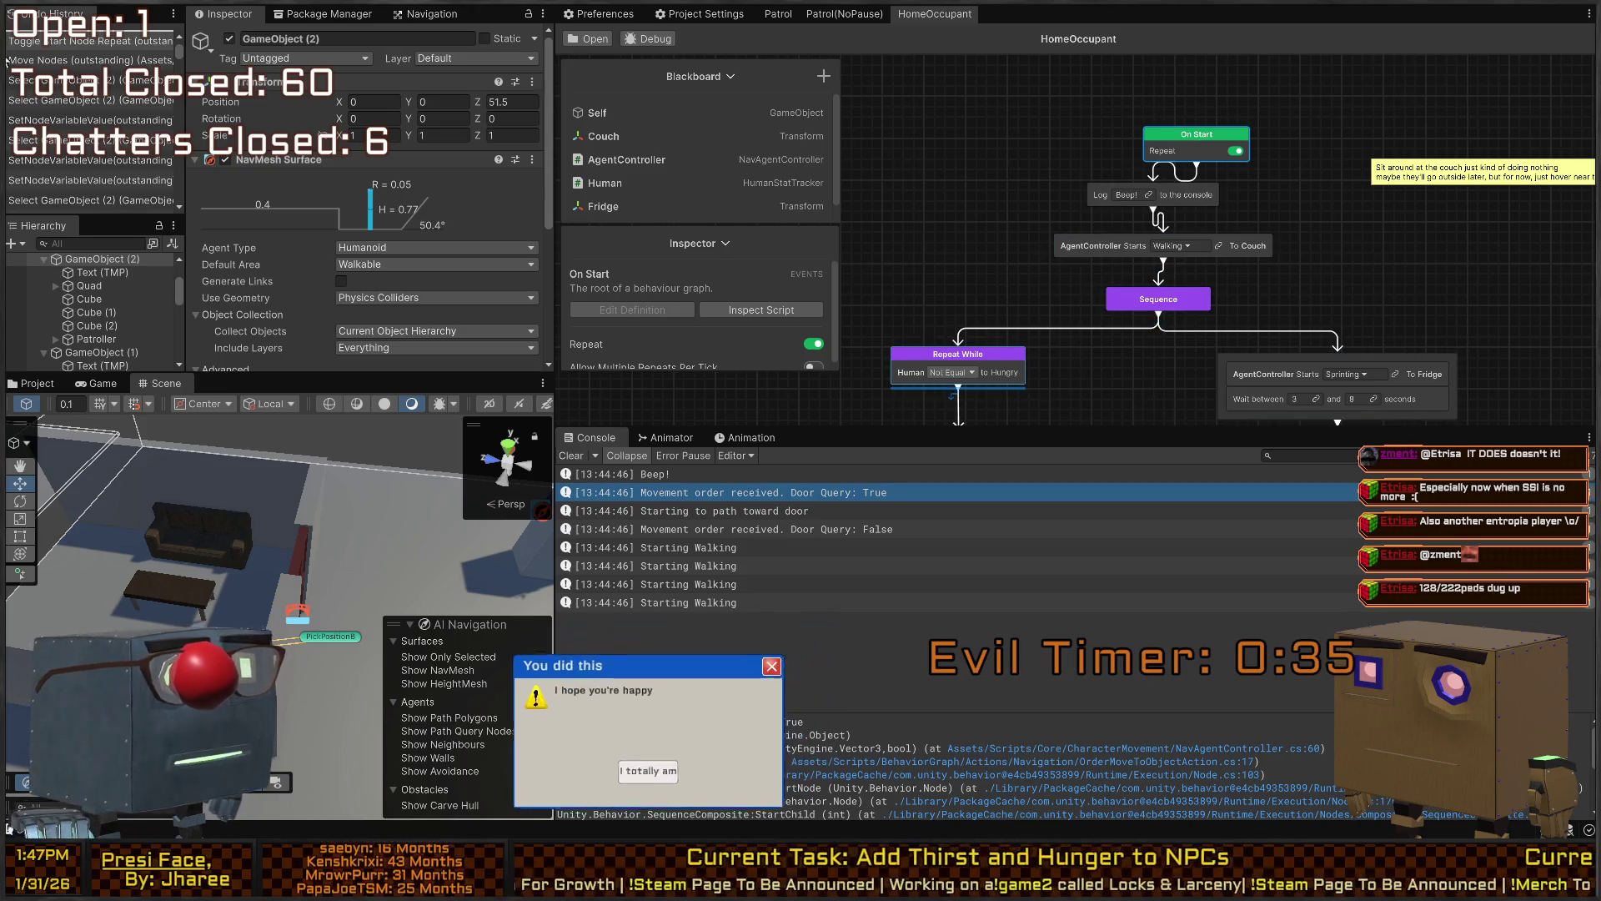
# Run a short play test watching the agent in the Scene view, then open the movement-order log's code
pyautogui.moveTo(1172, 304)
pyautogui.mouseDown()
pyautogui.moveTo(1099, 274)
pyautogui.moveTo(1237, 278)
pyautogui.mouseUp()
pyautogui.moveTo(1276, 111); pyautogui.dragTo(1229, 95)
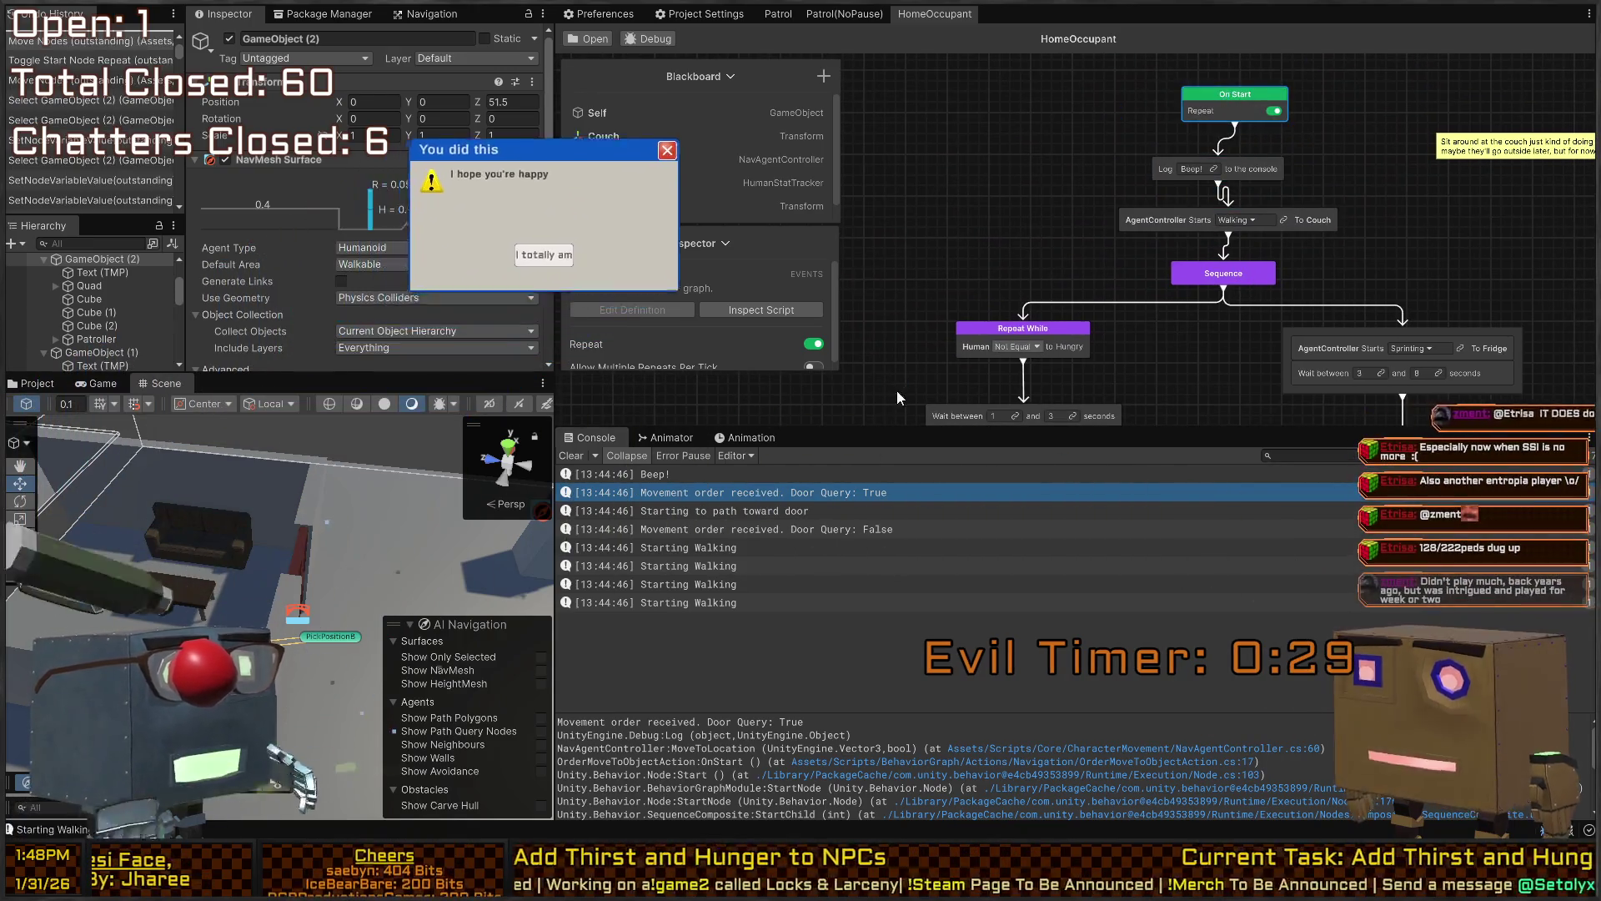
pyautogui.hotkey('ctrl', 'p')
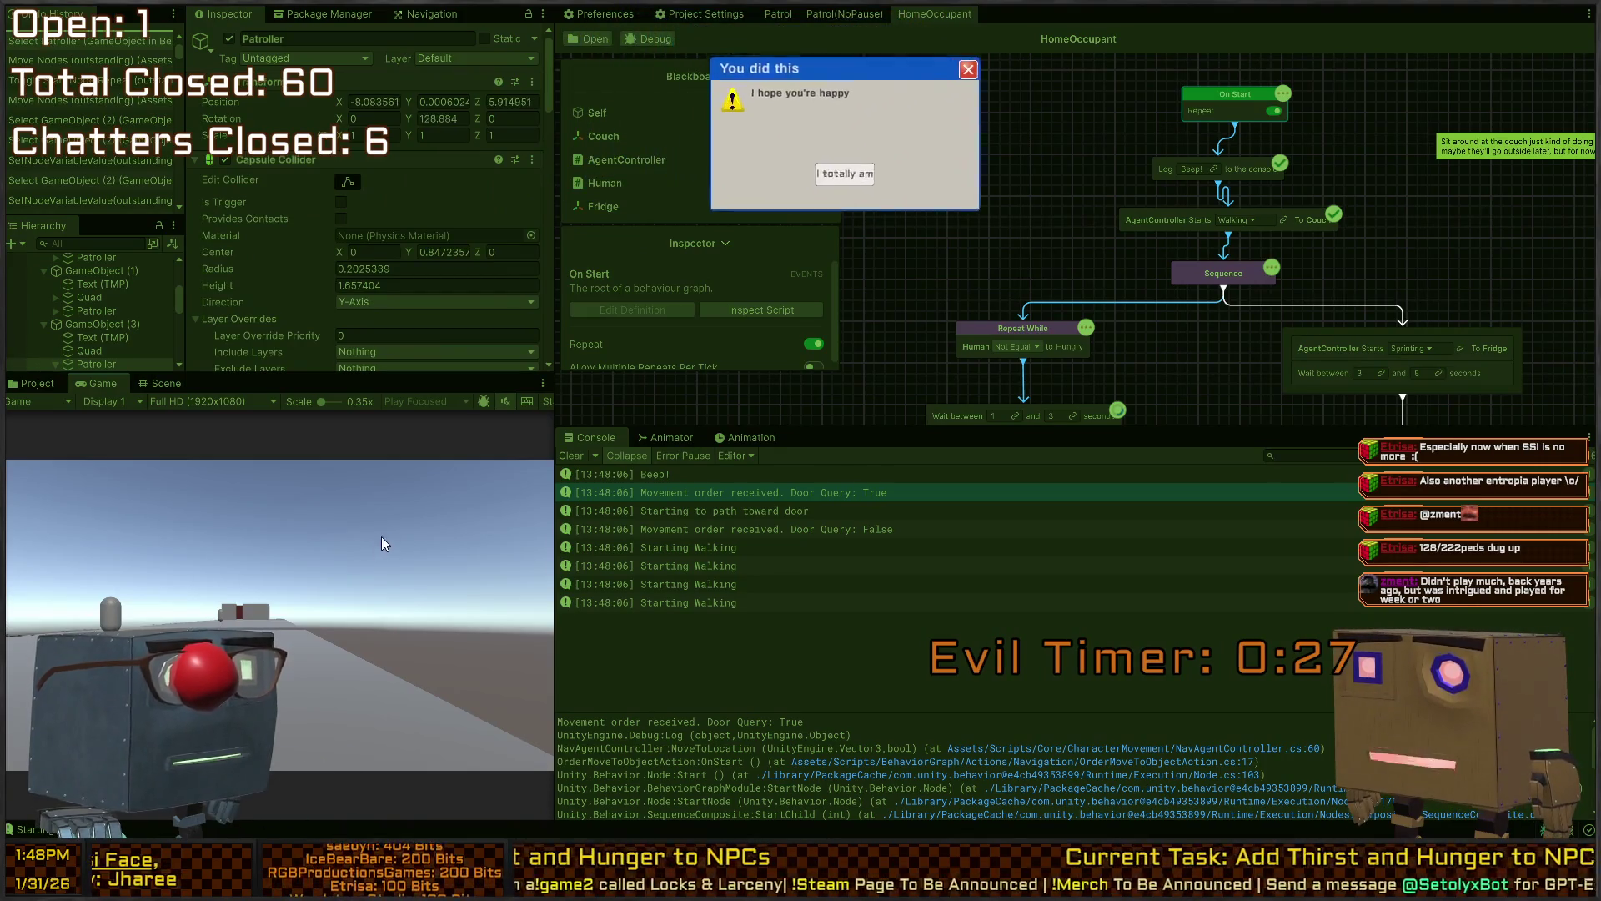
pyautogui.click(166, 383)
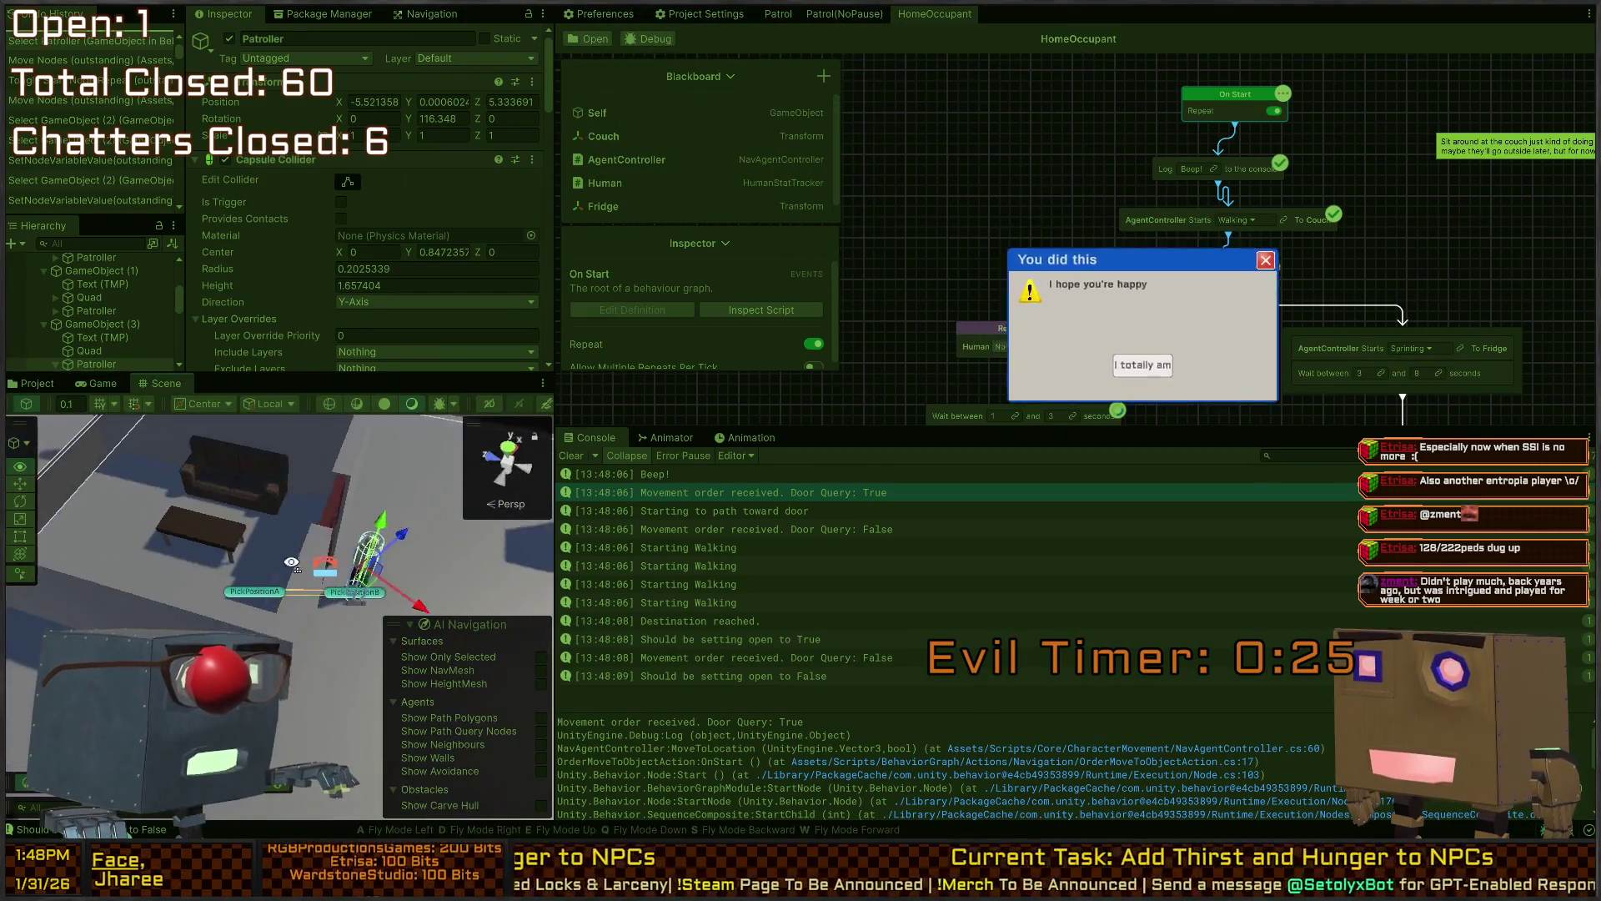
pyautogui.hotkey('ctrl', 'p')
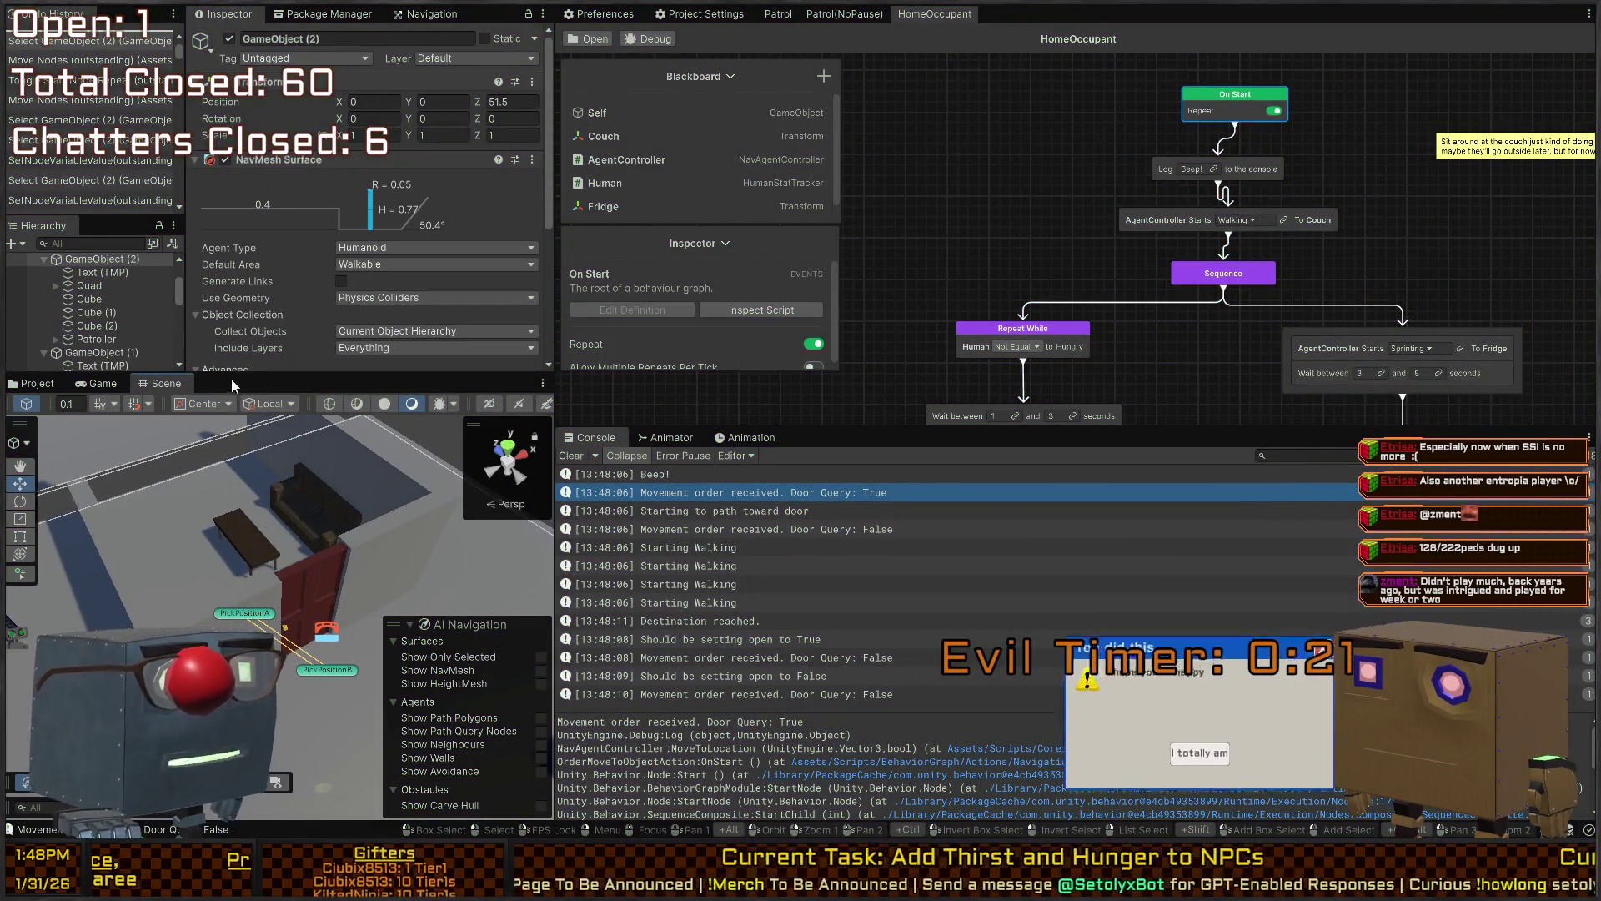
pyautogui.doubleClick(726, 492)
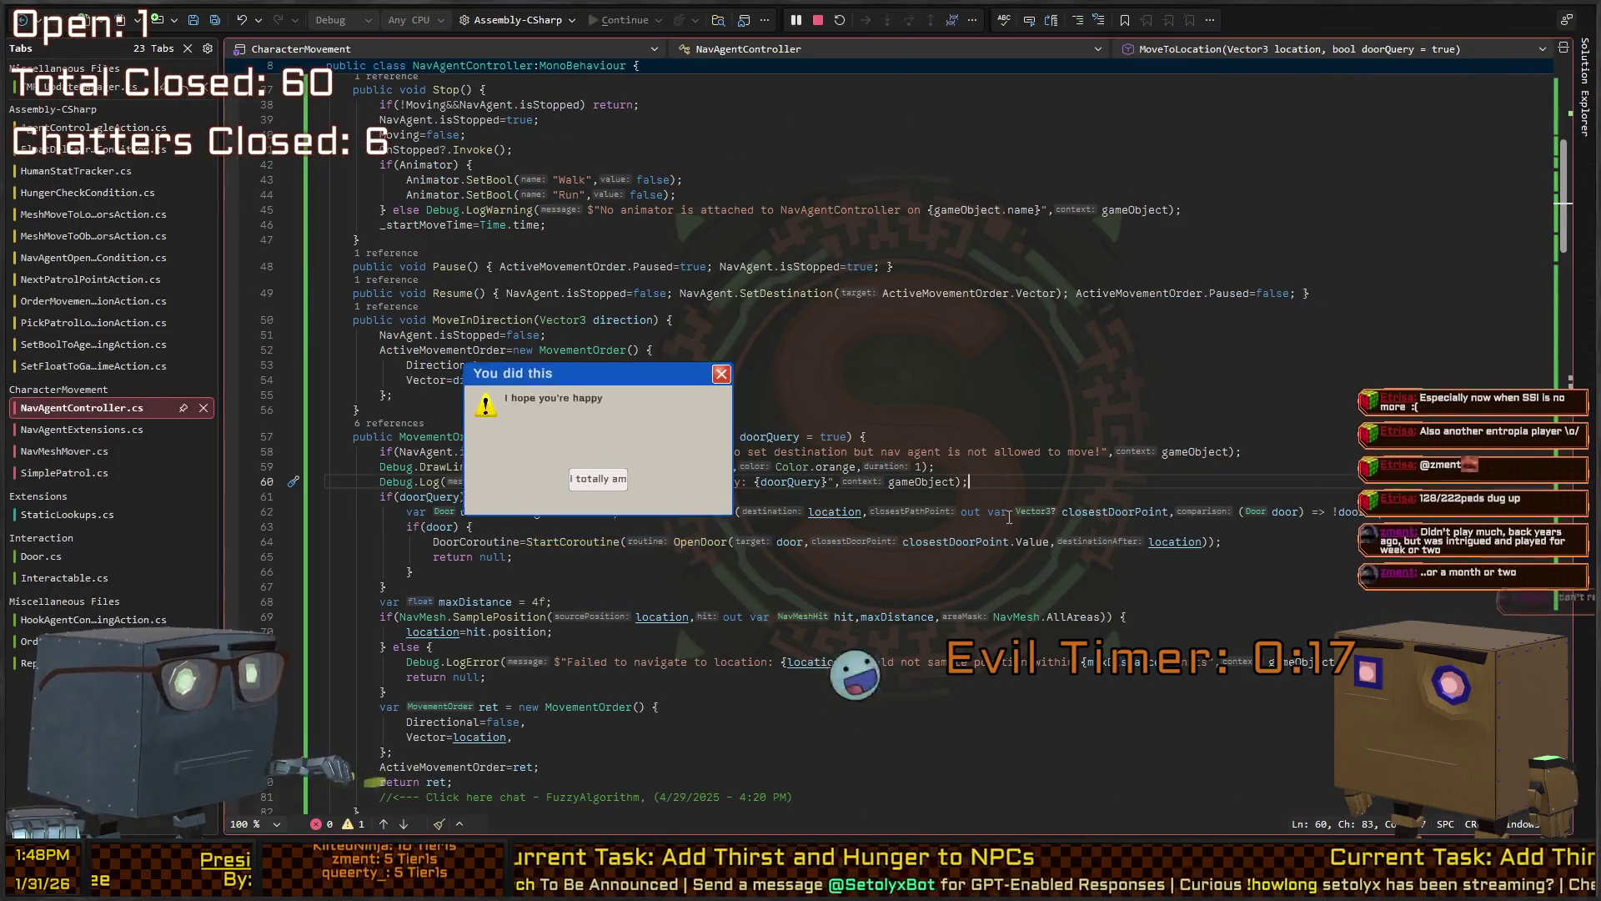
# Change line 42 of NavAgentExtensions.cs to closestPathPoint = prevCorner; and save the file
pyautogui.hotkey('ctrl', '-')
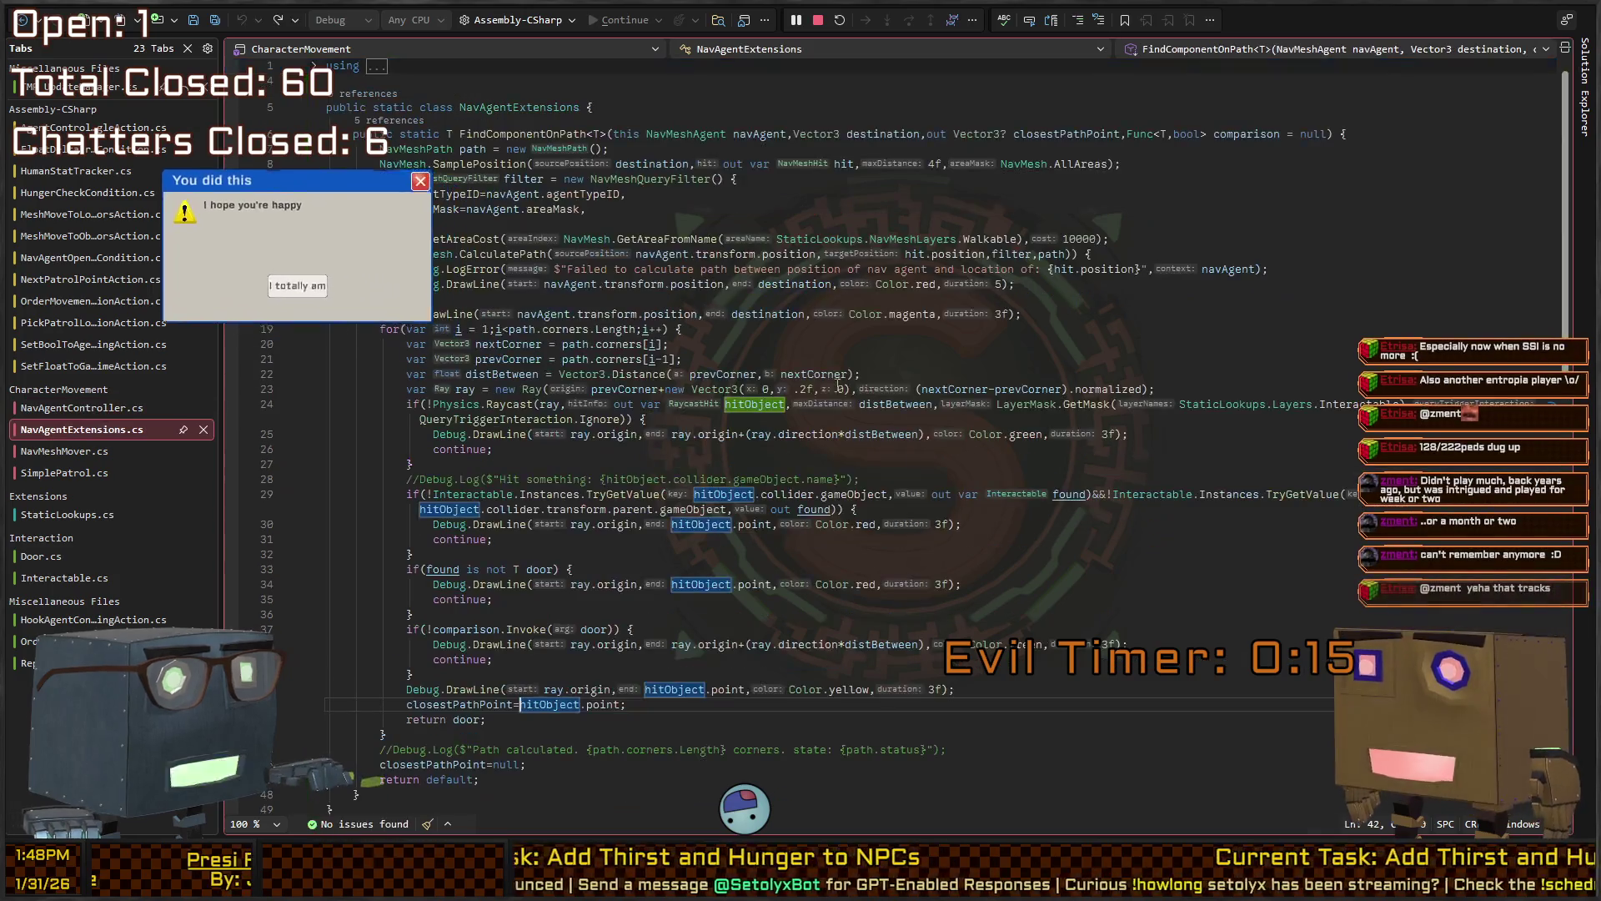
pyautogui.hotkey('shift', 'End')
pyautogui.write('prevCorner;')
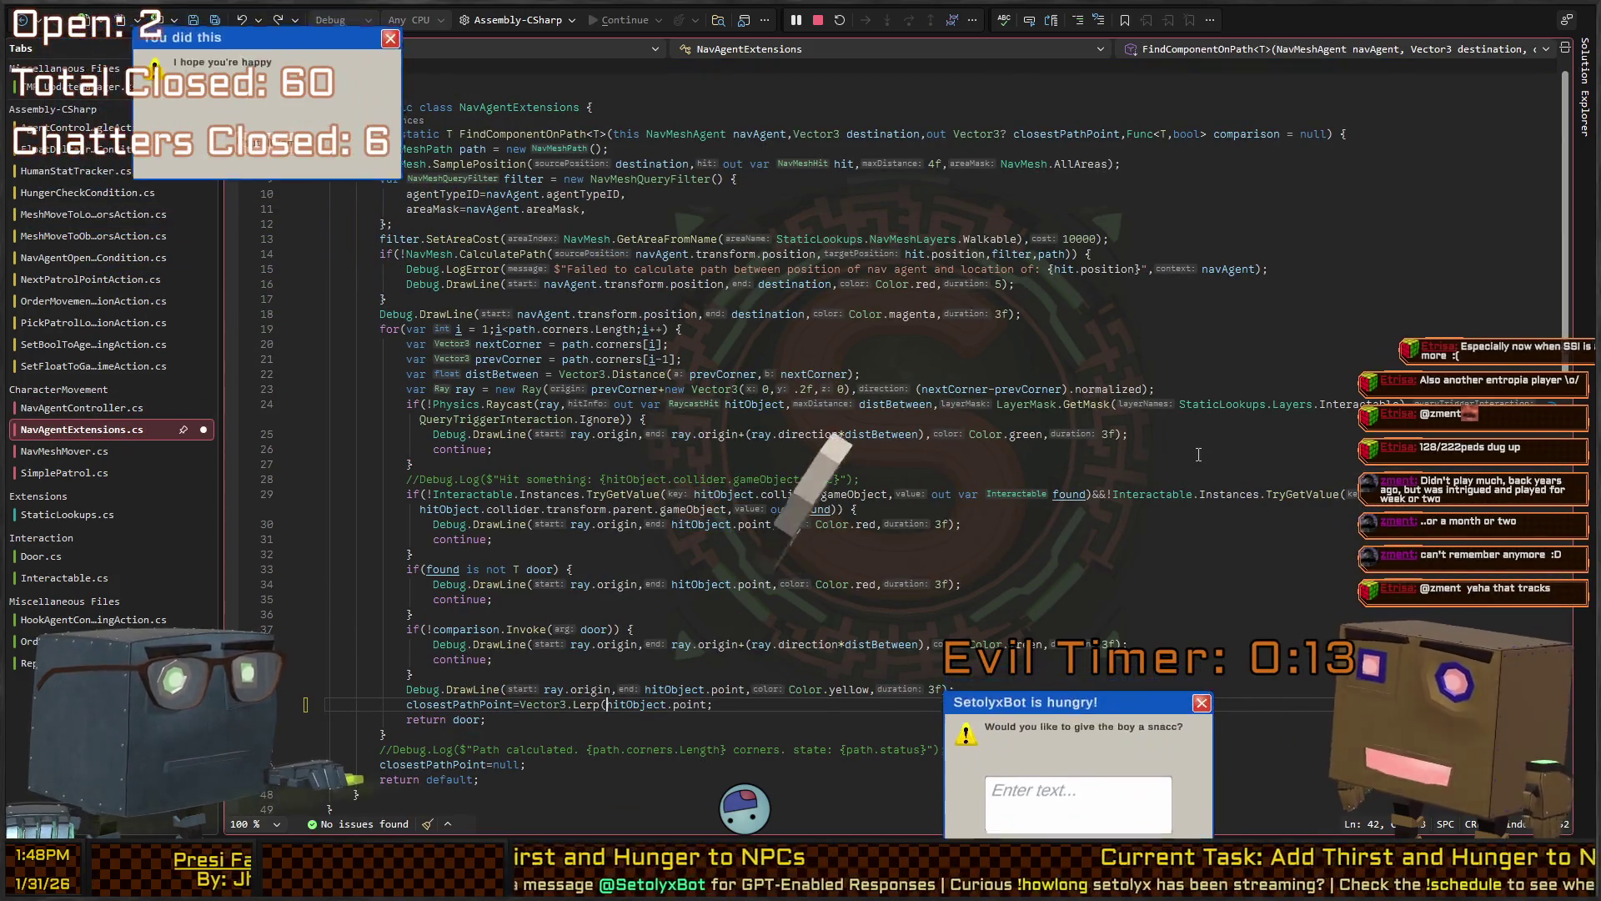
pyautogui.hotkey('ctrl', 's')
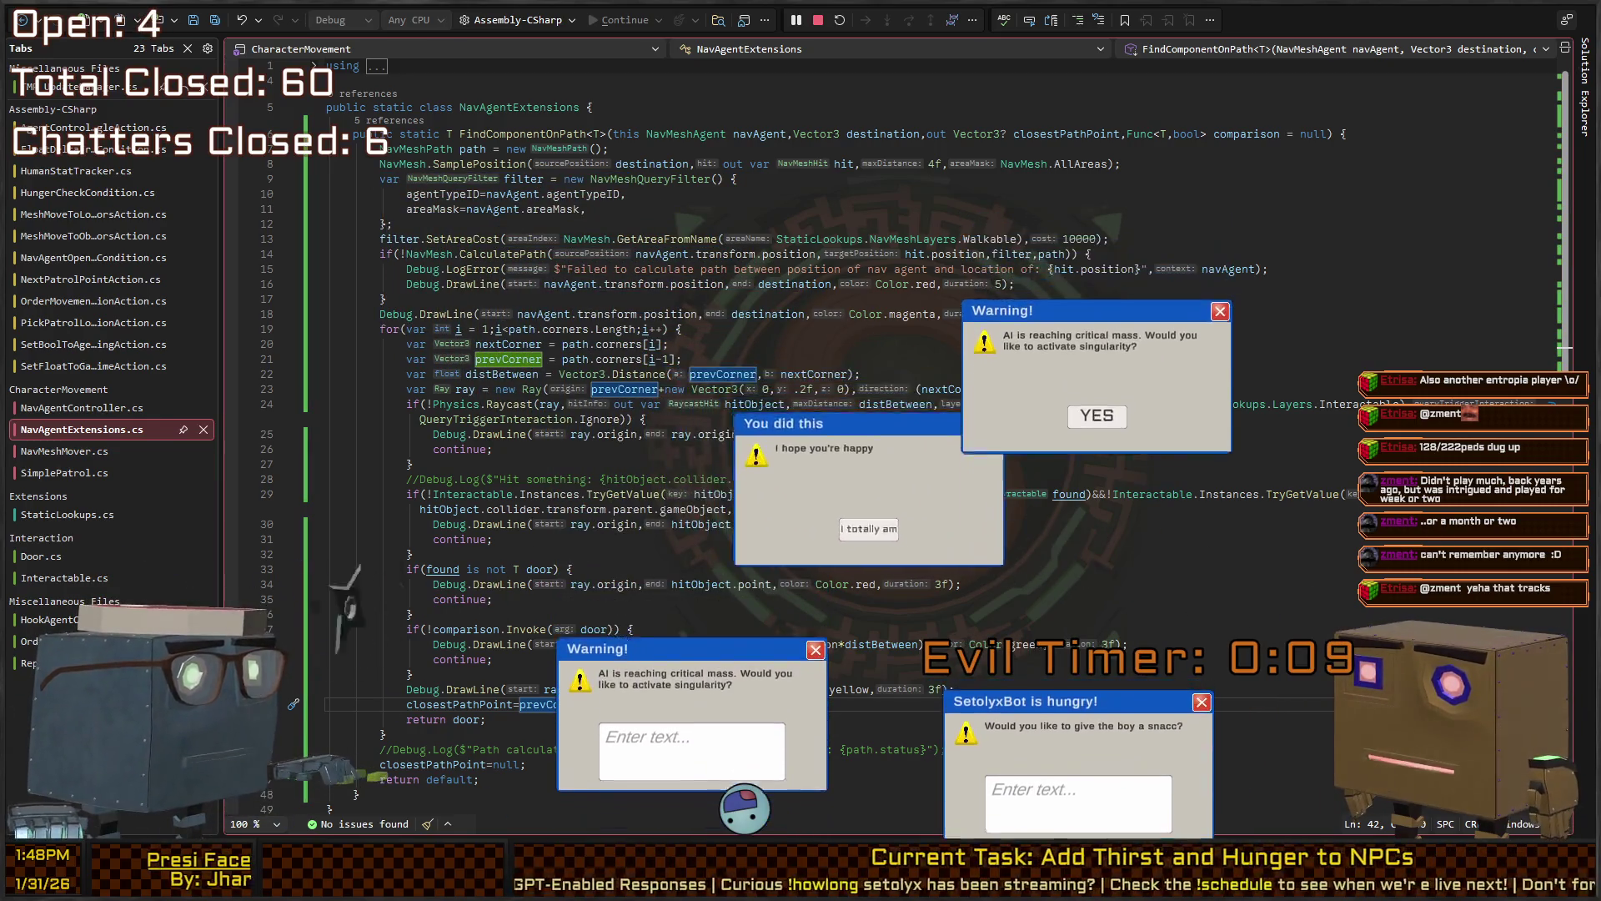
pyautogui.hotkey('alt', 'Tab')
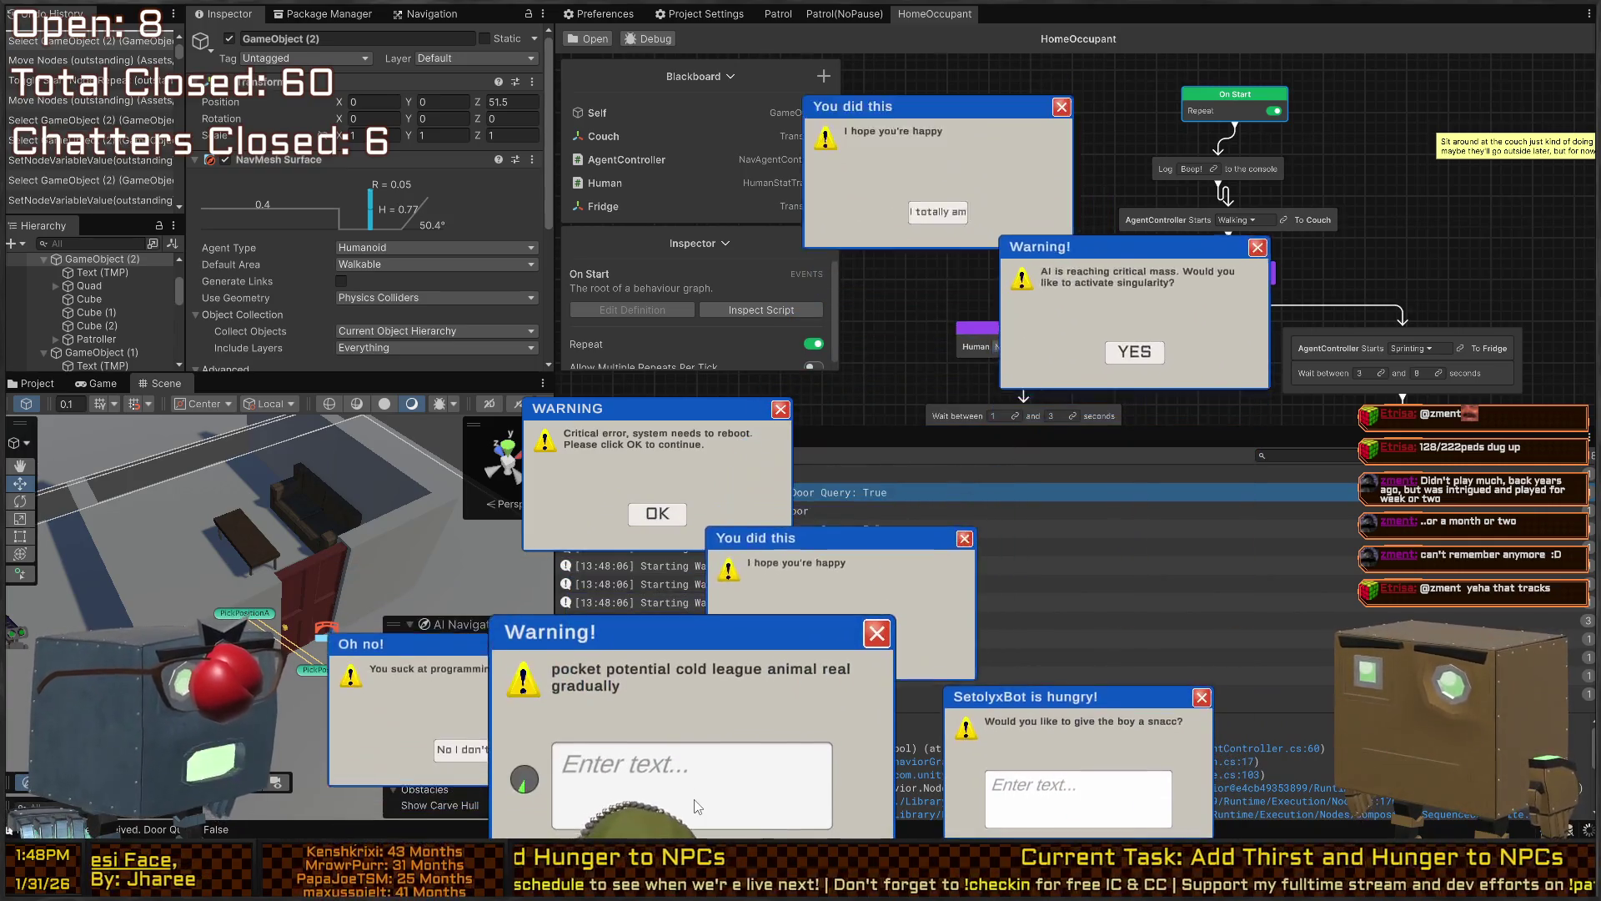
pyautogui.write('pocket potential cold league anima')
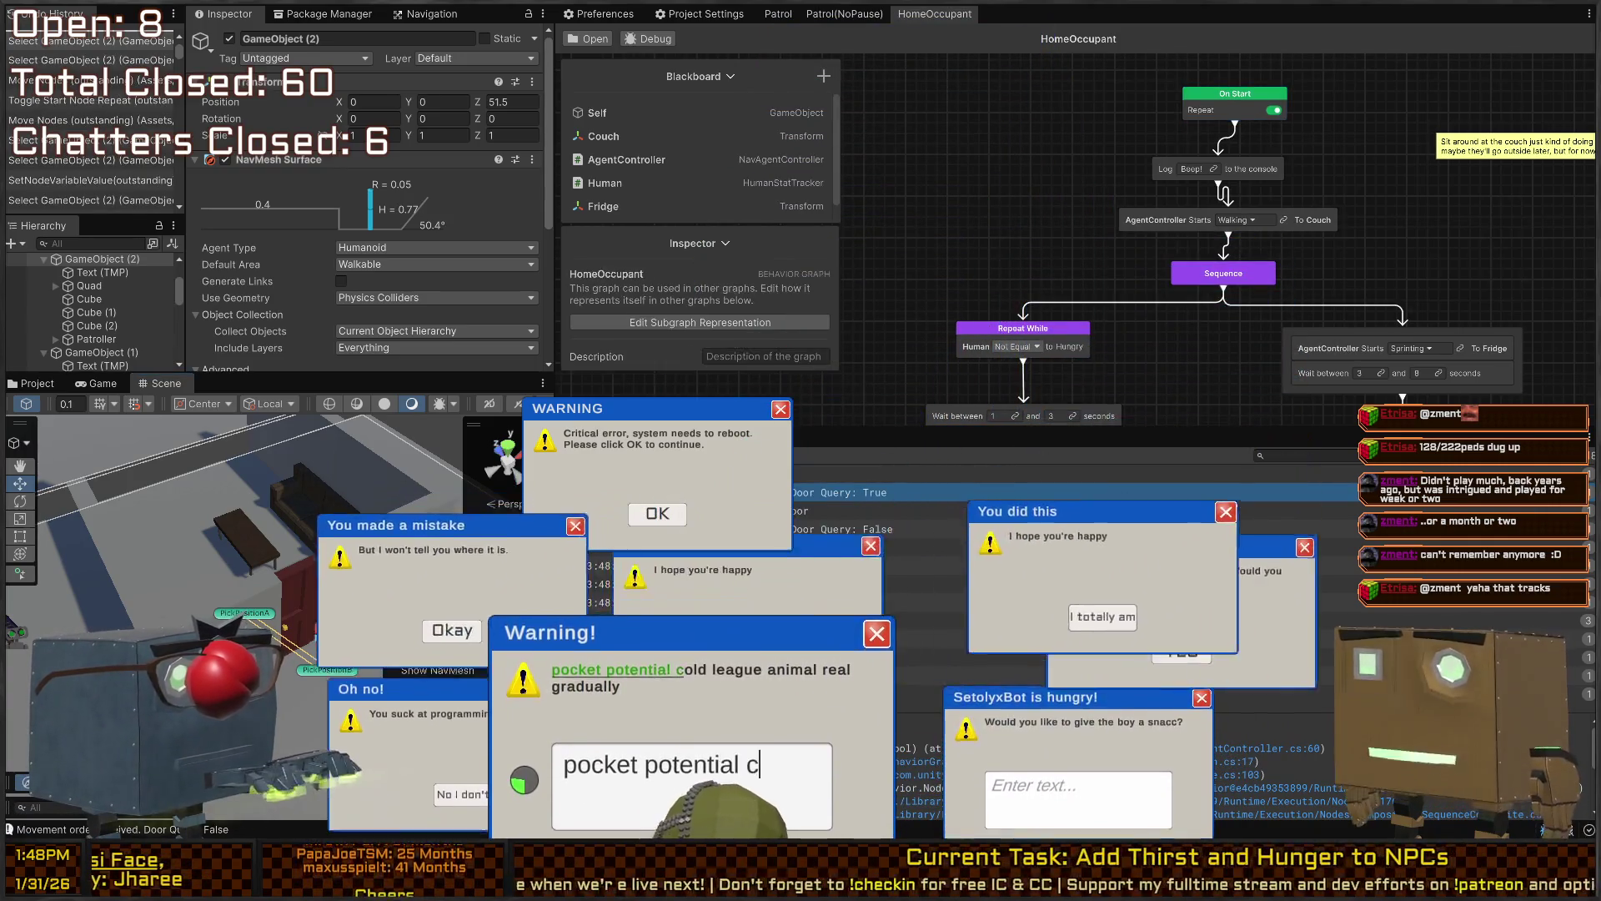
pyautogui.write('l real gradually')
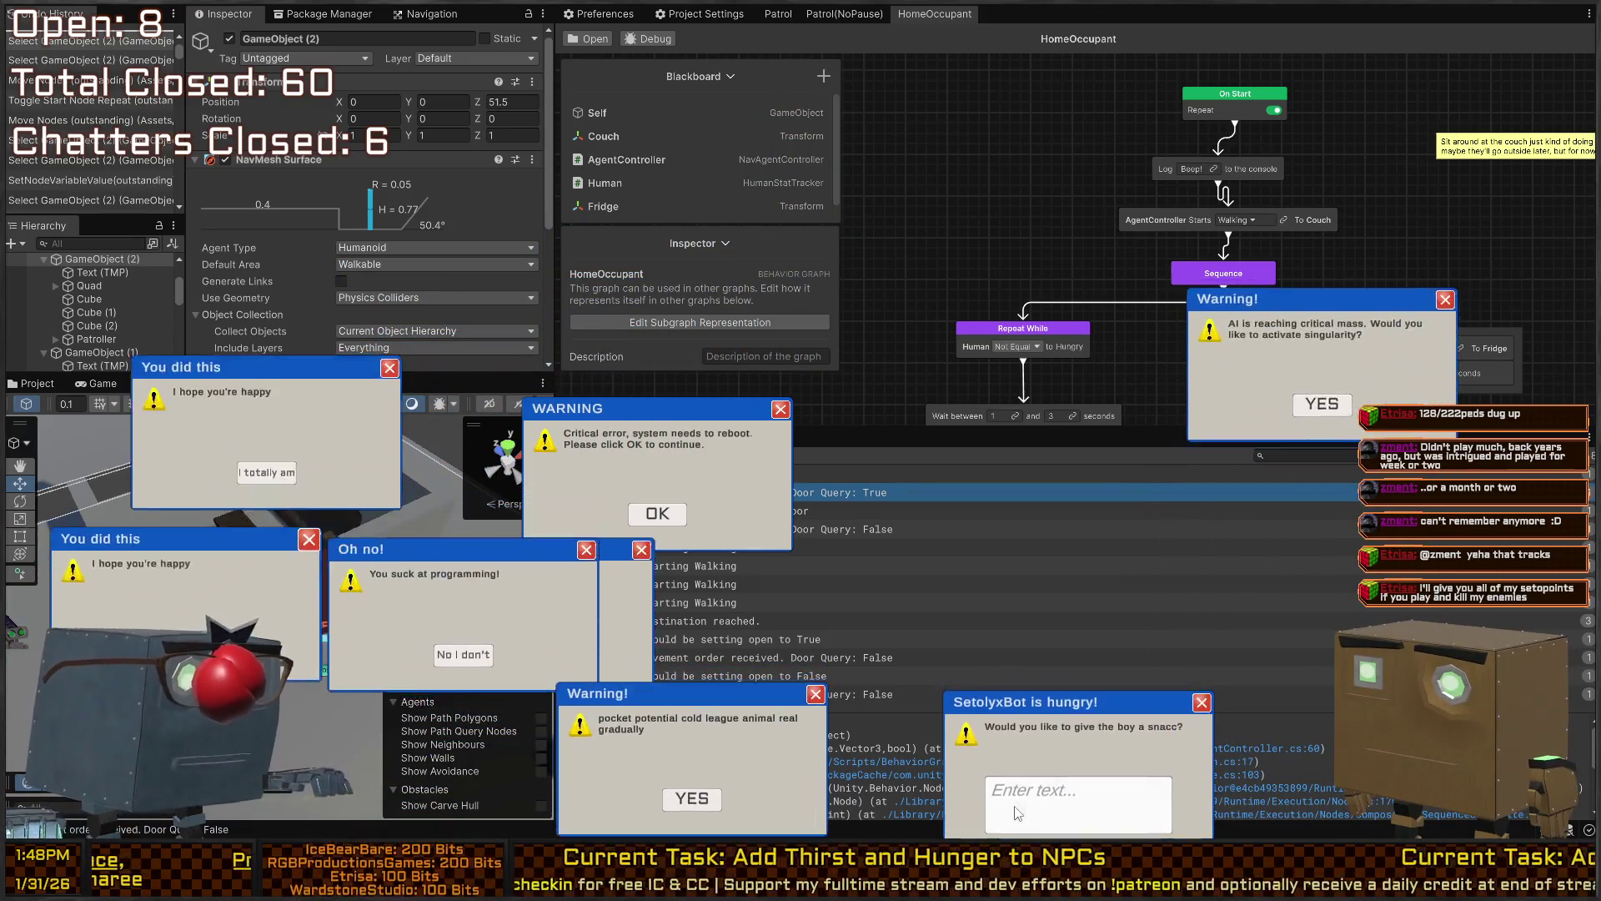
pyautogui.click(1070, 809)
pyautogui.write('huge a')
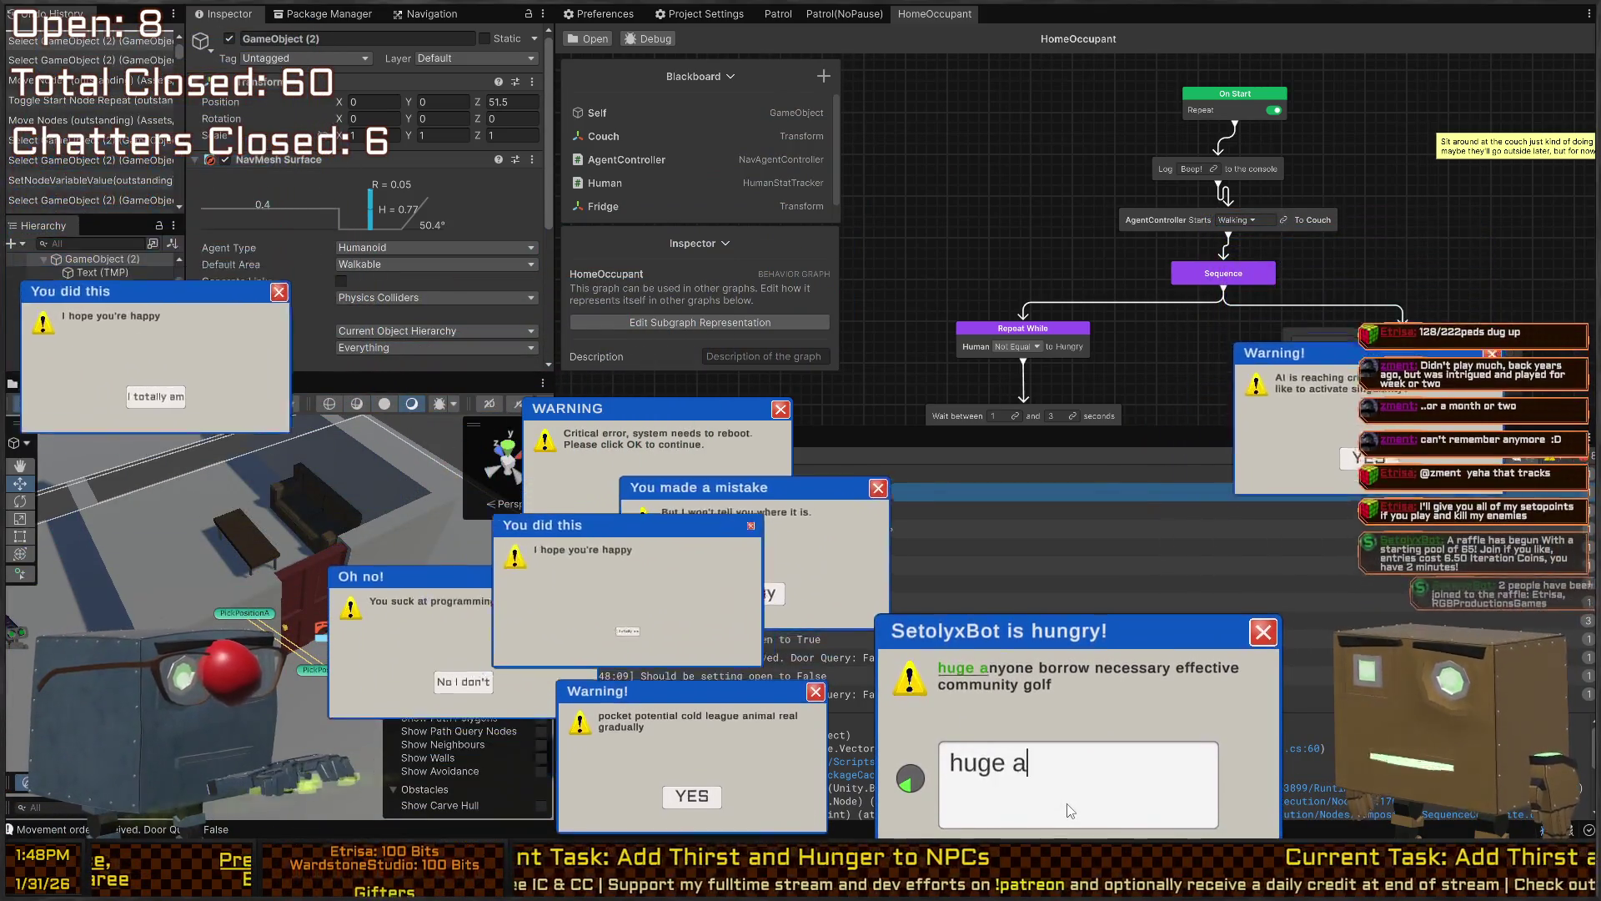
pyautogui.write('nyone borrow neces')
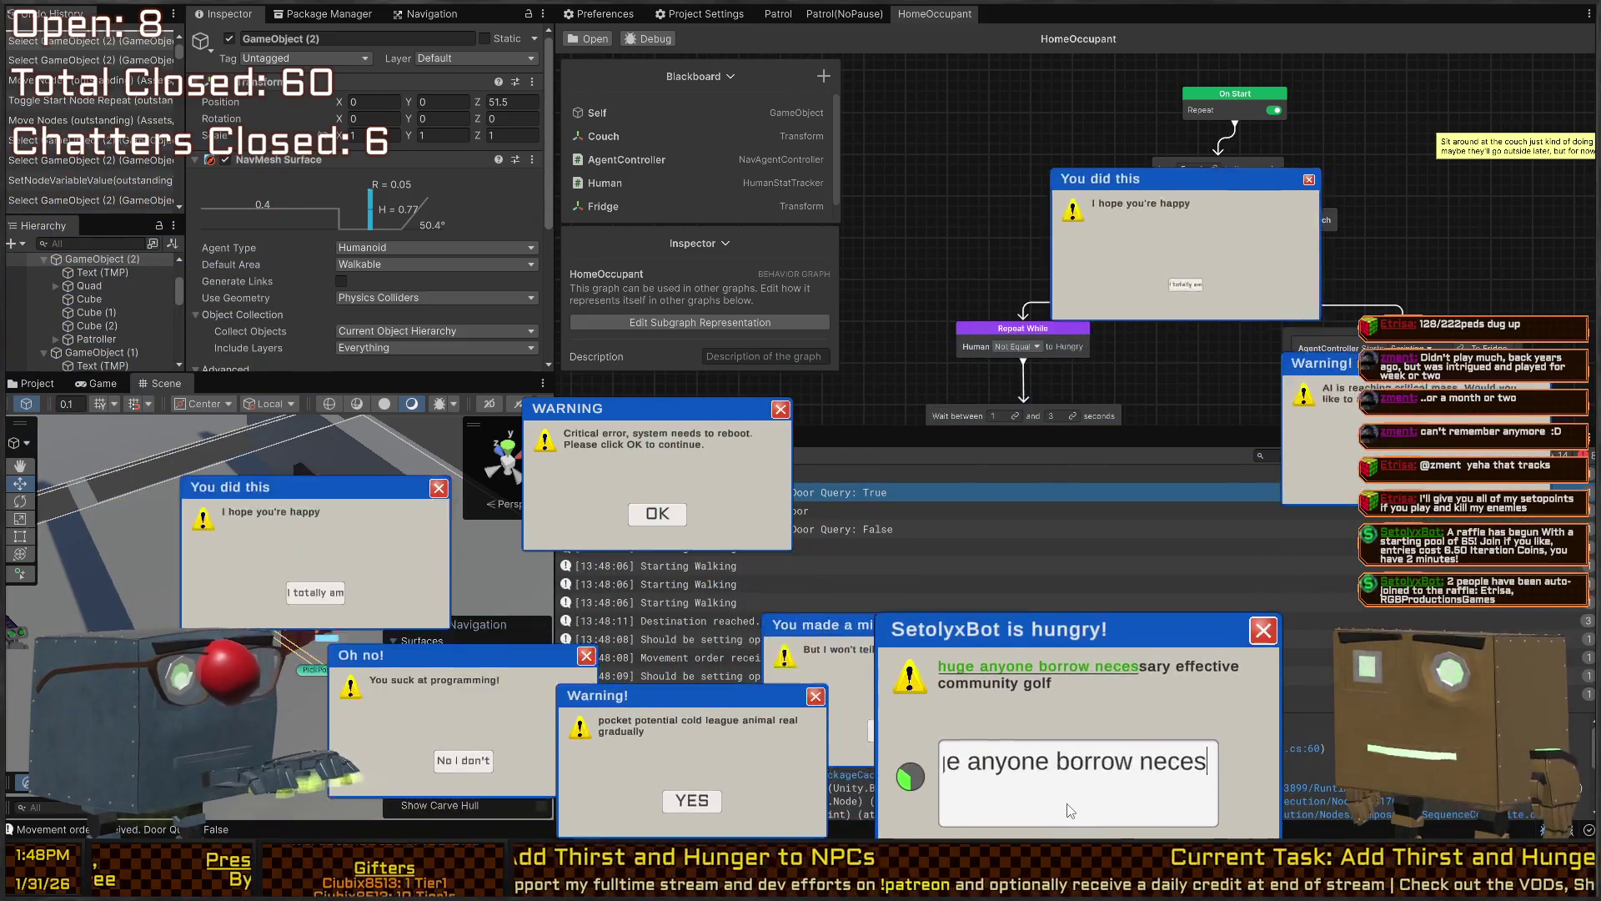
pyautogui.write('sary effective community golf')
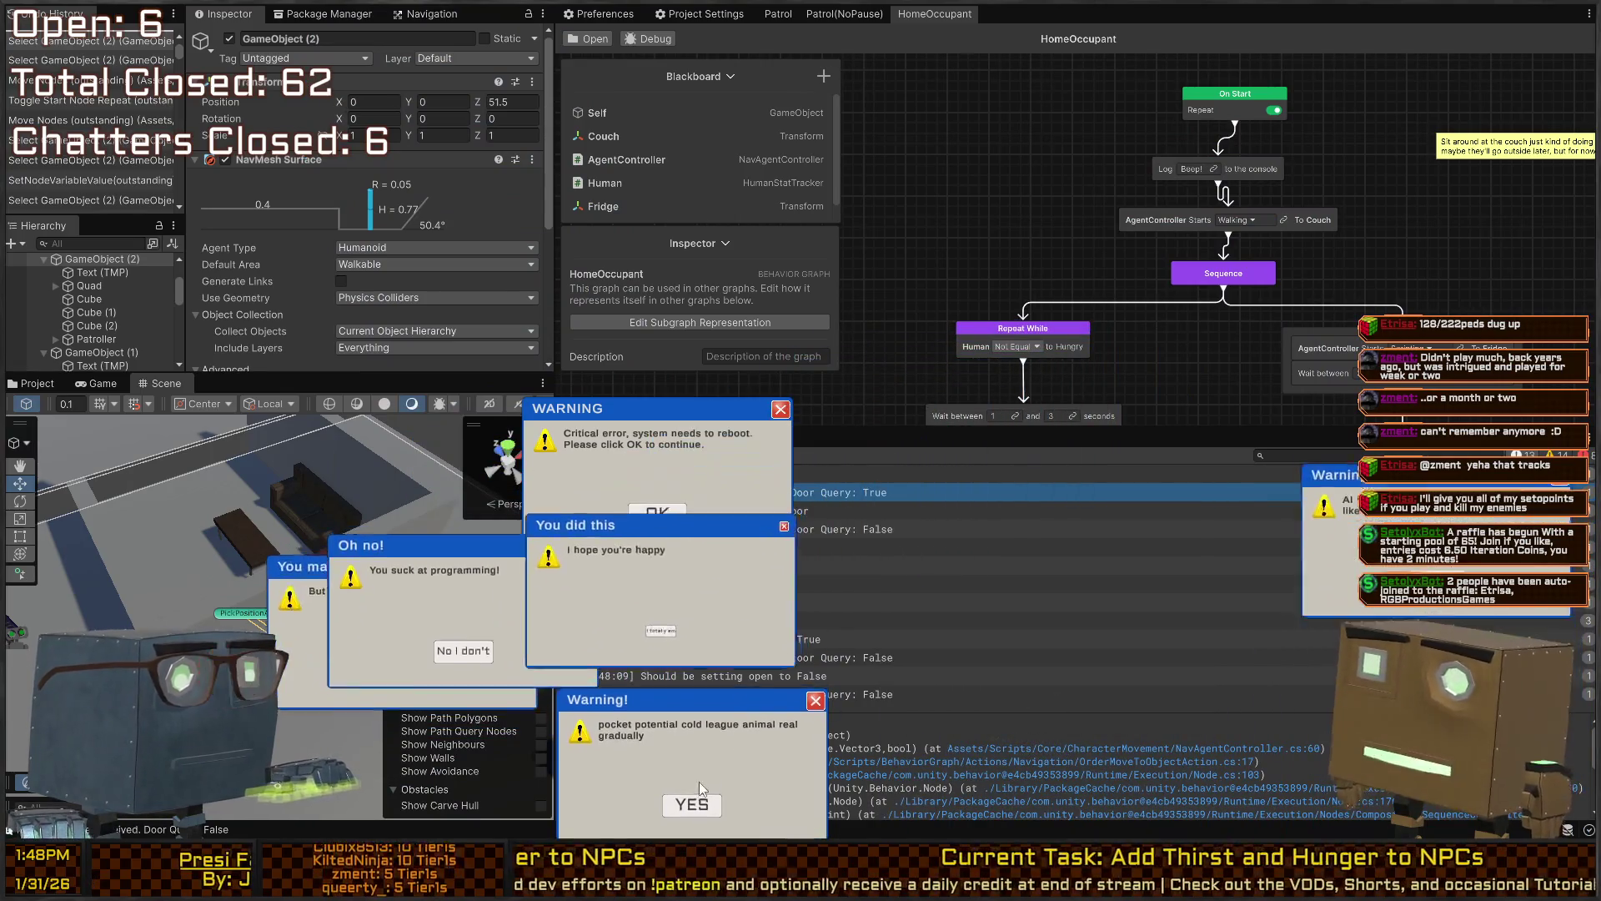
pyautogui.click(697, 804)
pyautogui.click(679, 485)
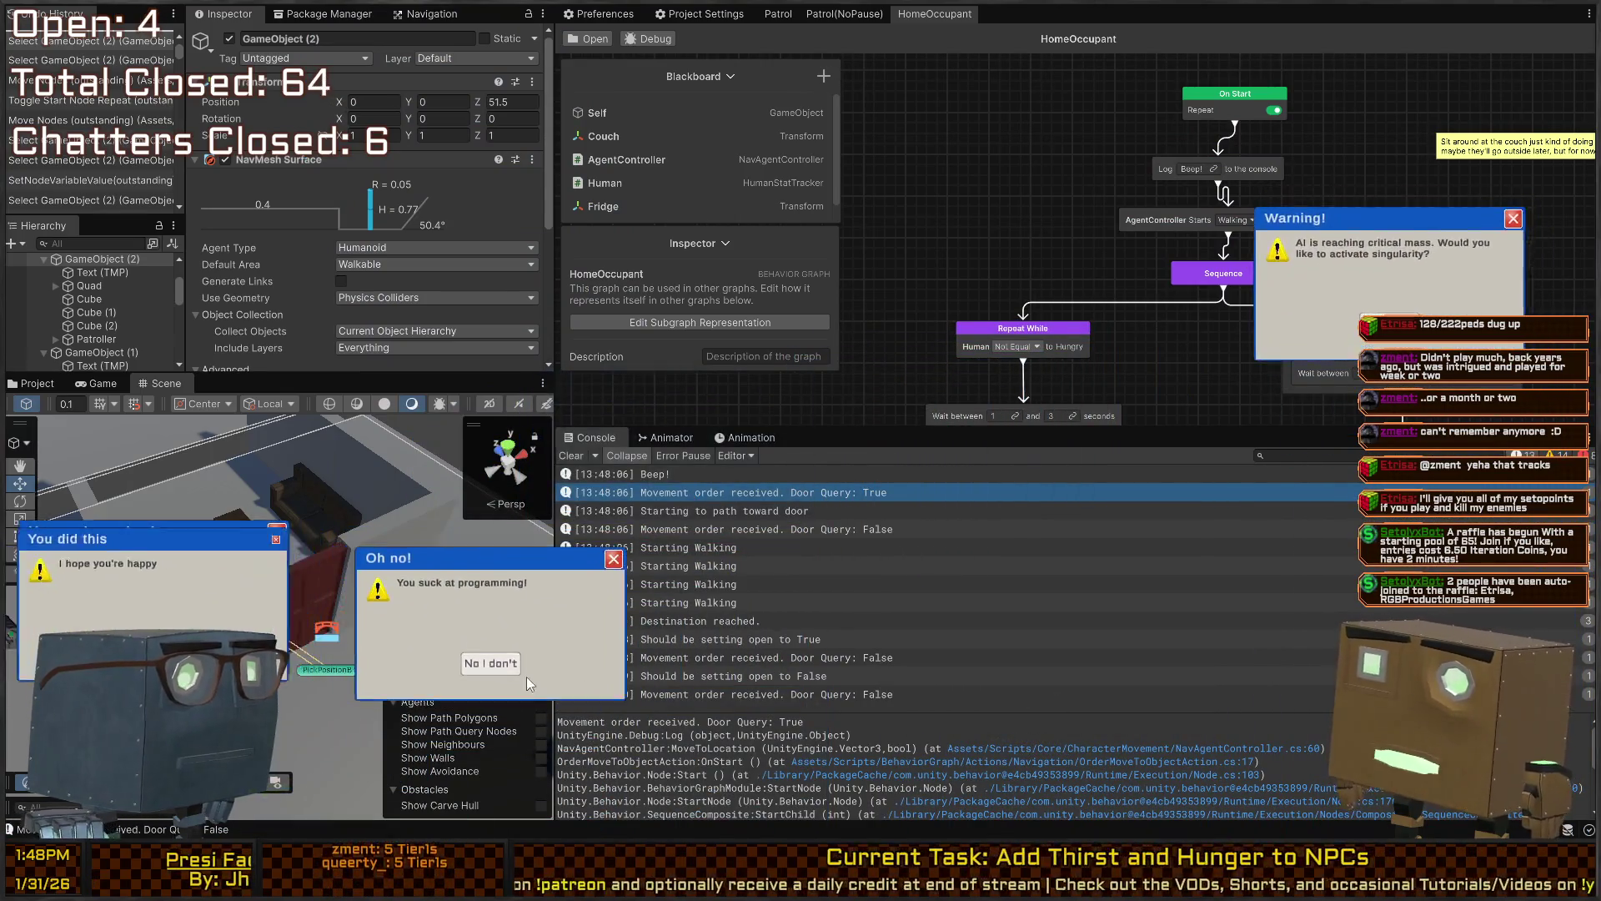
pyautogui.click(525, 647)
pyautogui.click(273, 759)
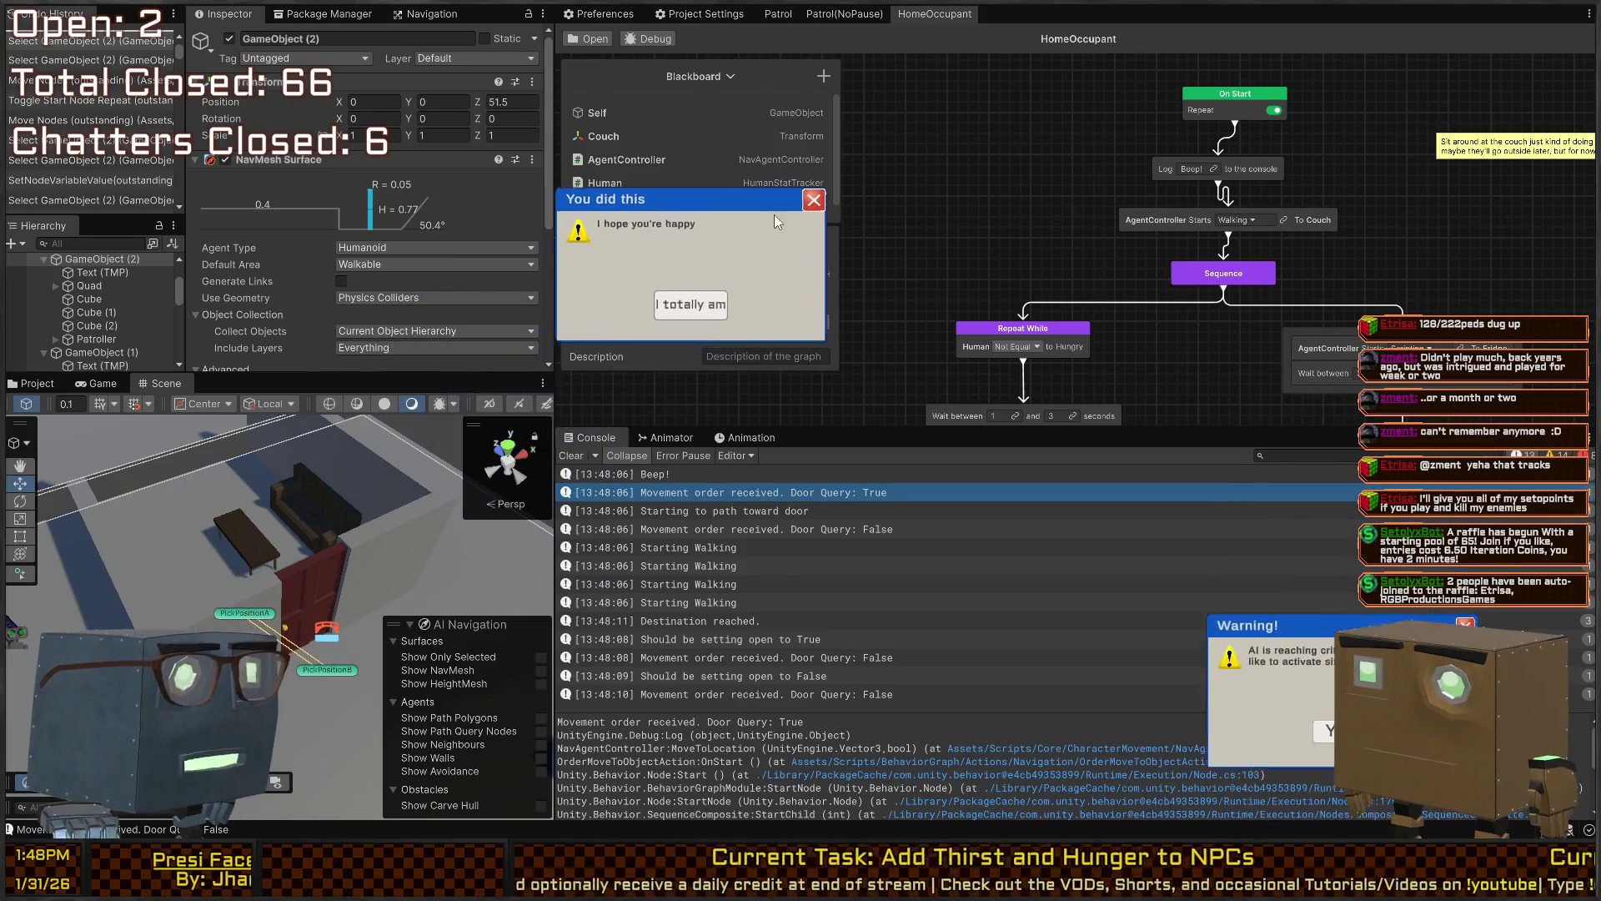
pyautogui.click(702, 330)
pyautogui.click(1326, 542)
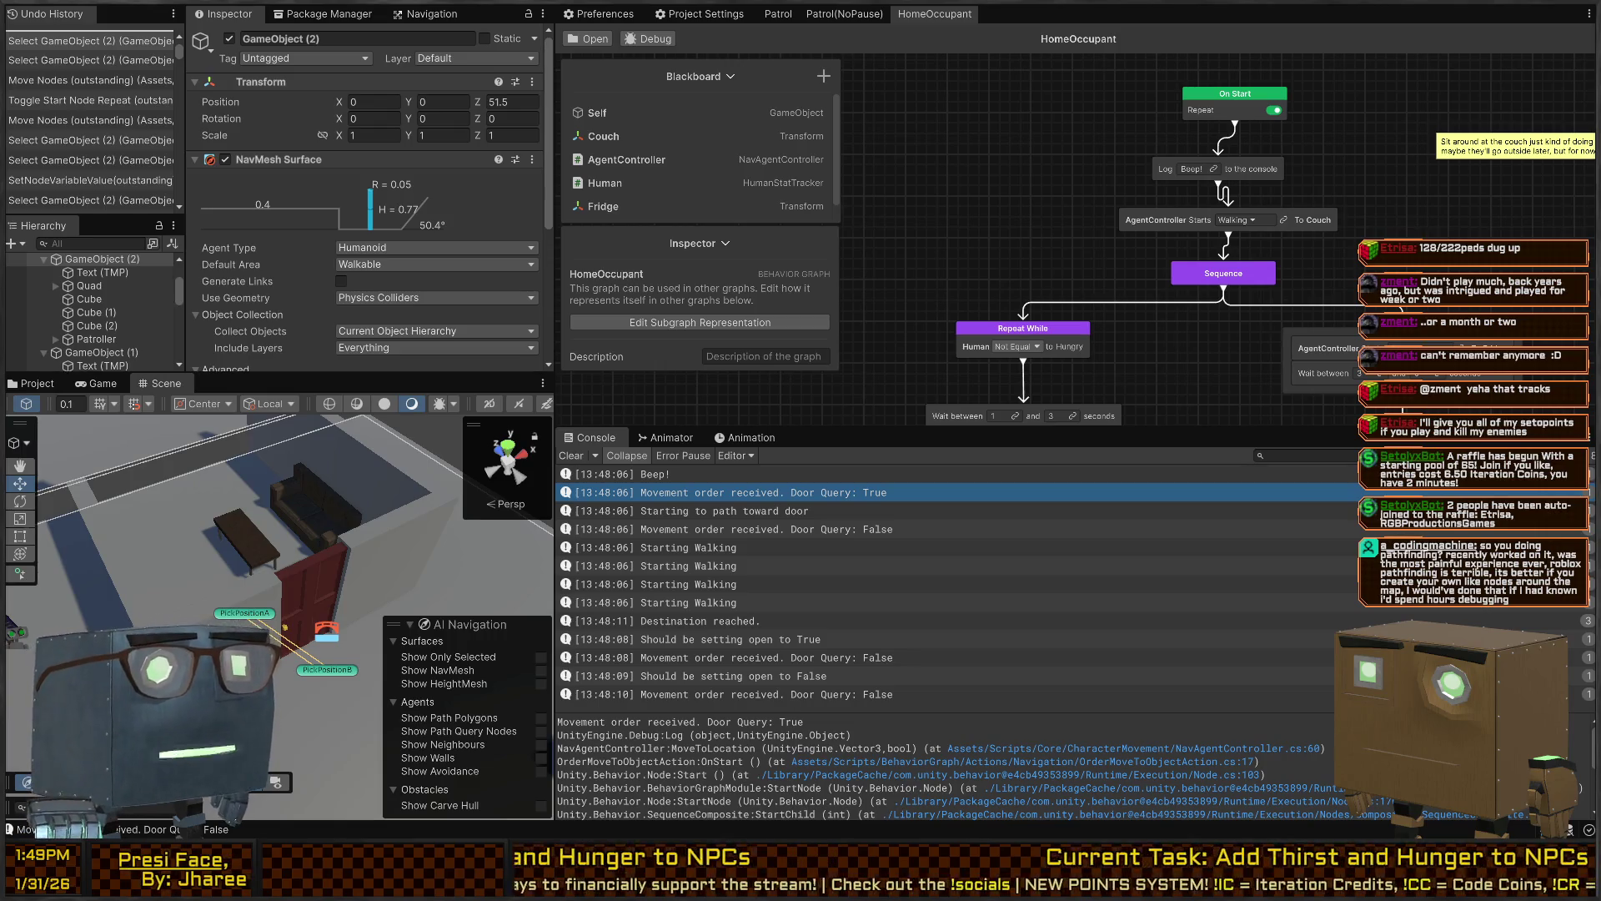
# Place HomeOccupant's Log node on AgentController, align Sequence and Repeat While, and show External Tools preferences
pyautogui.moveTo(1093, 221); pyautogui.dragTo(995, 236)
pyautogui.moveTo(1059, 183)
pyautogui.mouseDown()
pyautogui.moveTo(1080, 219)
pyautogui.moveTo(1030, 227)
pyautogui.moveTo(1039, 168)
pyautogui.mouseUp()
pyautogui.moveTo(1141, 281); pyautogui.dragTo(1159, 273)
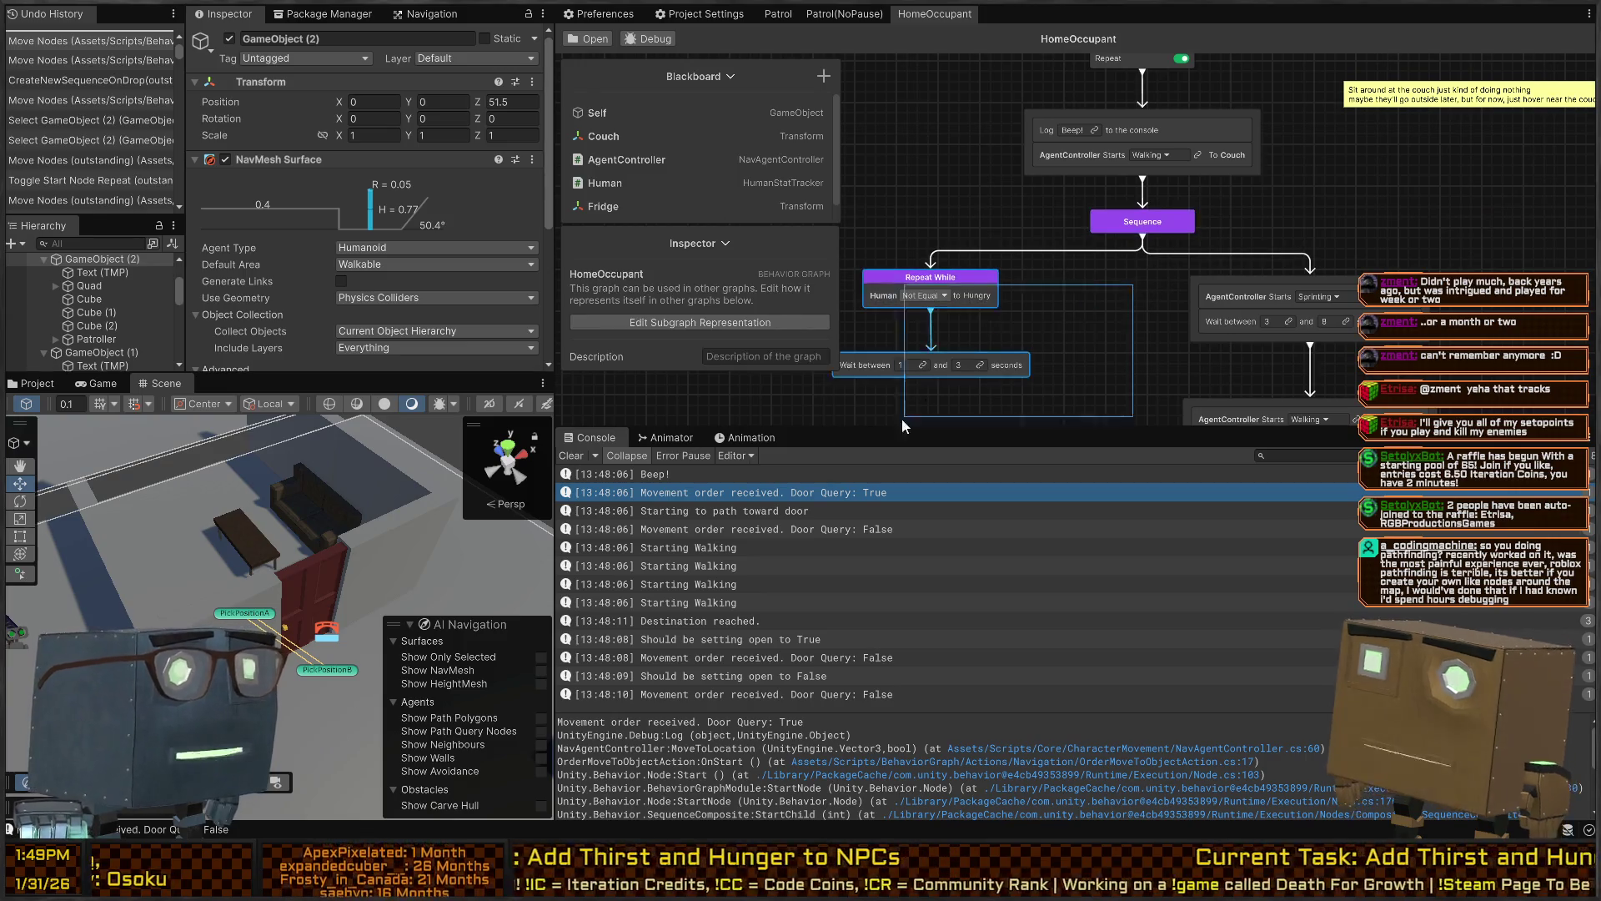
pyautogui.moveTo(975, 277)
pyautogui.mouseDown()
pyautogui.moveTo(1001, 290)
pyautogui.moveTo(1011, 275)
pyautogui.mouseUp()
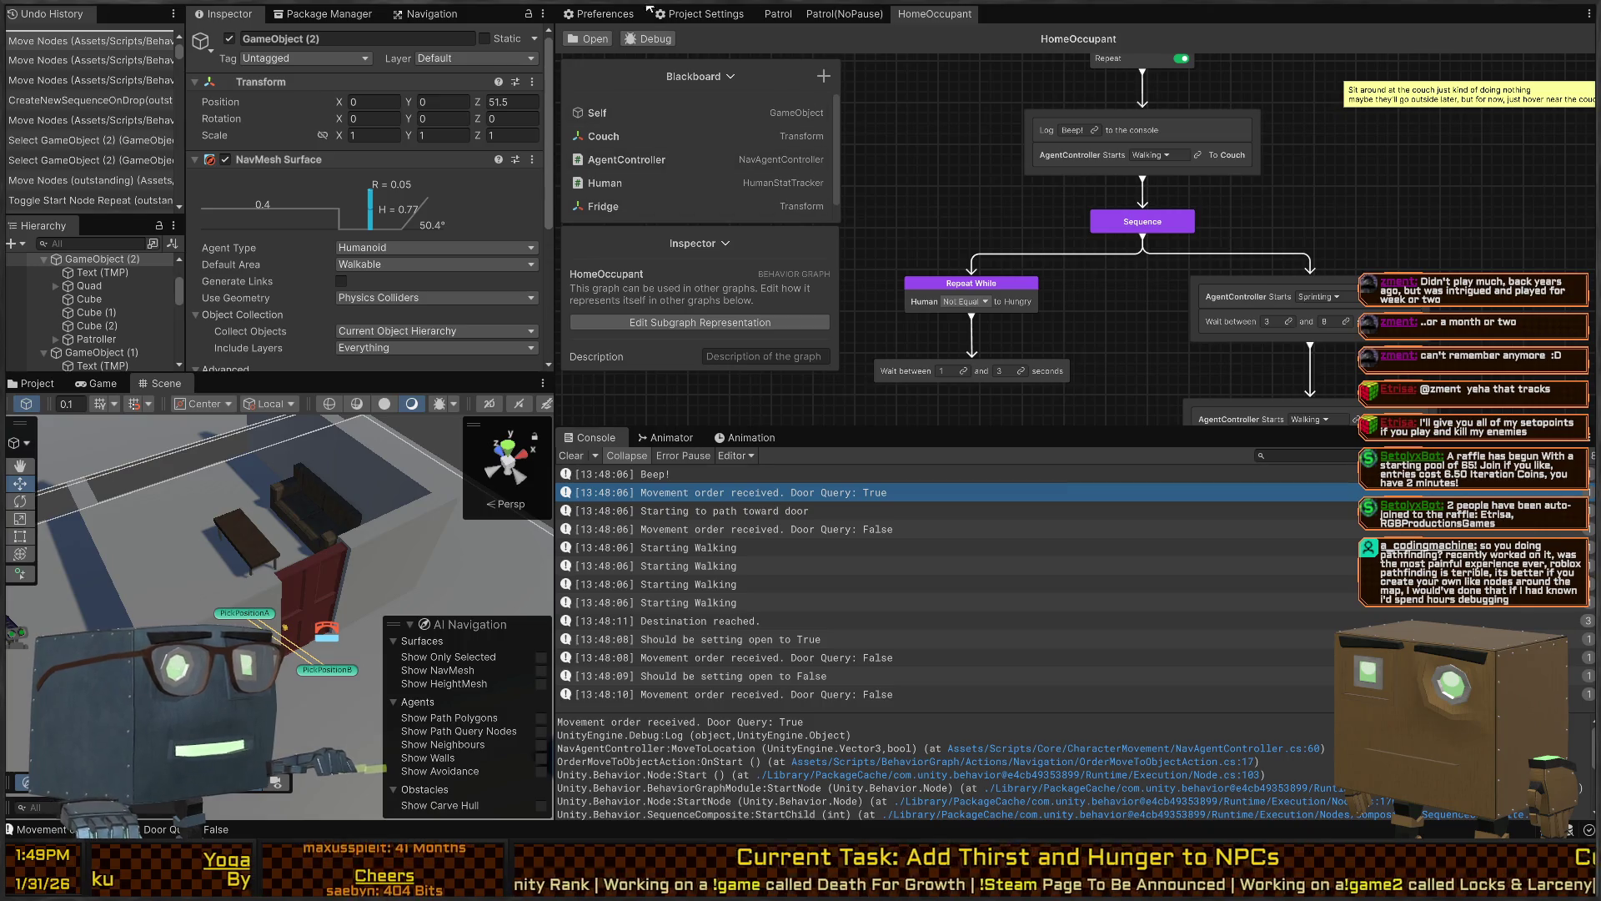
pyautogui.click(597, 14)
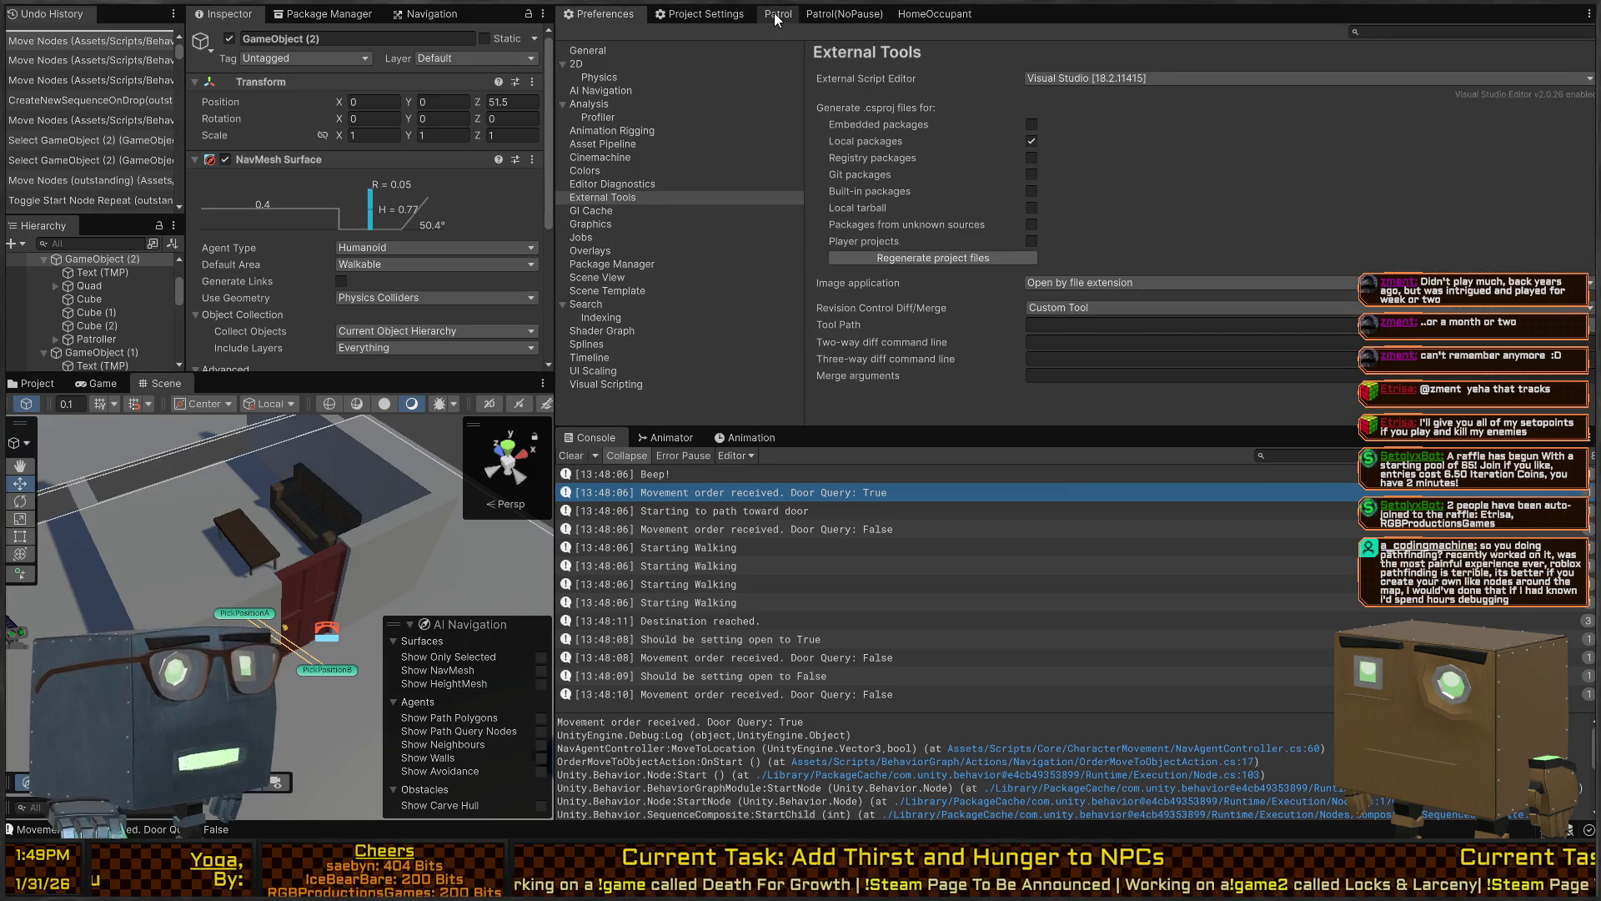
# Open the Patrol graph and dock the Scene view beside the graph tabs
pyautogui.click(775, 14)
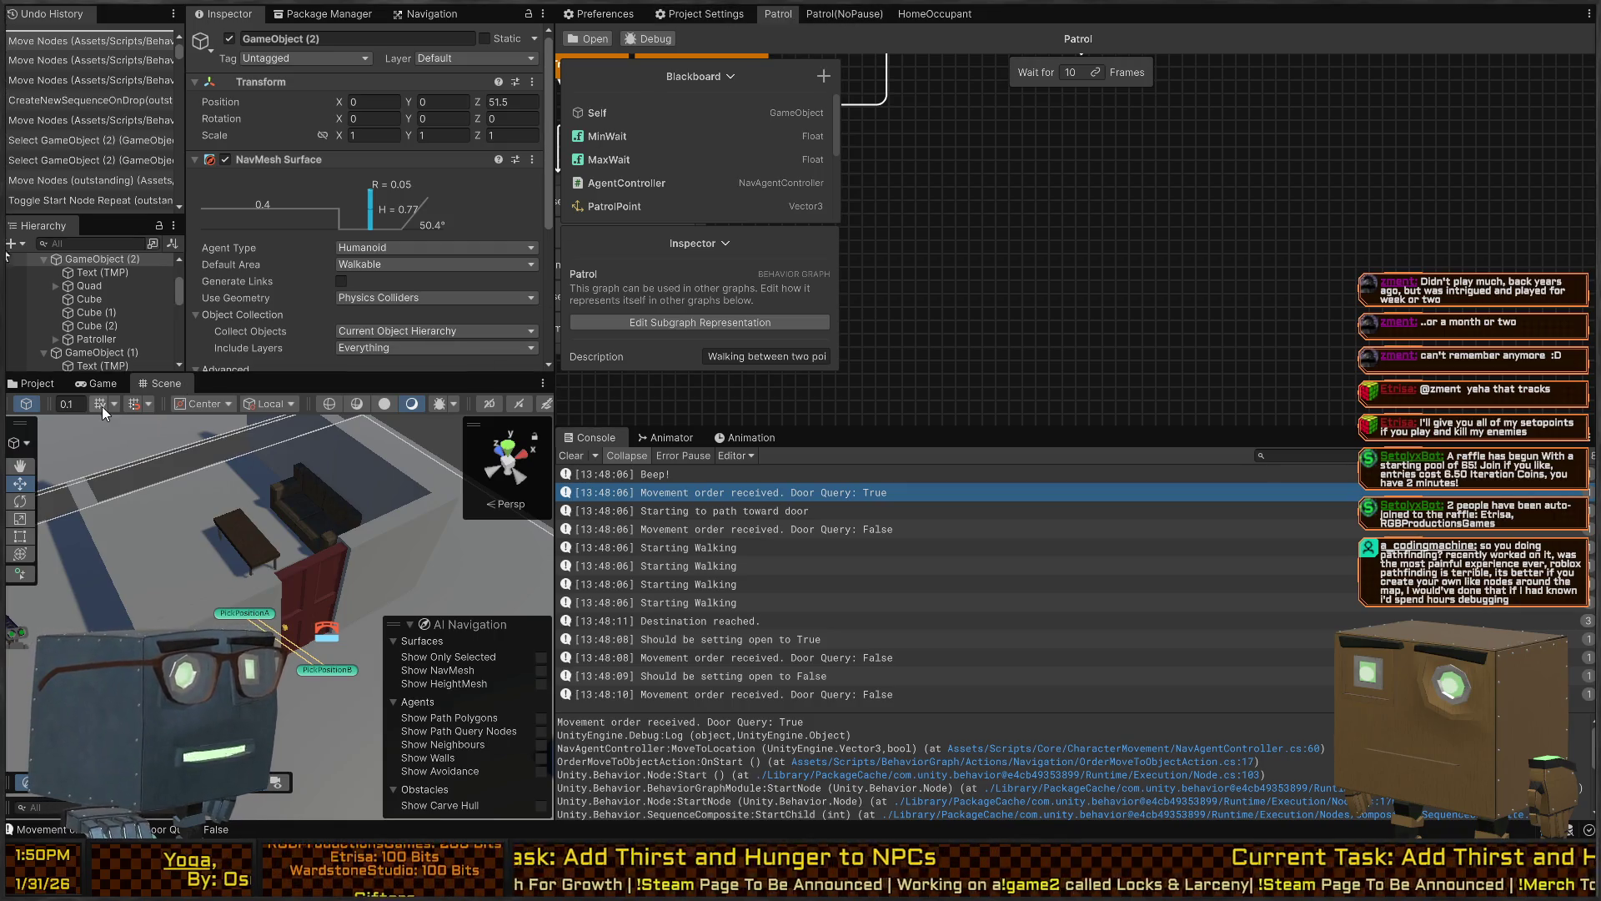
pyautogui.moveTo(160, 386); pyautogui.dragTo(254, 373)
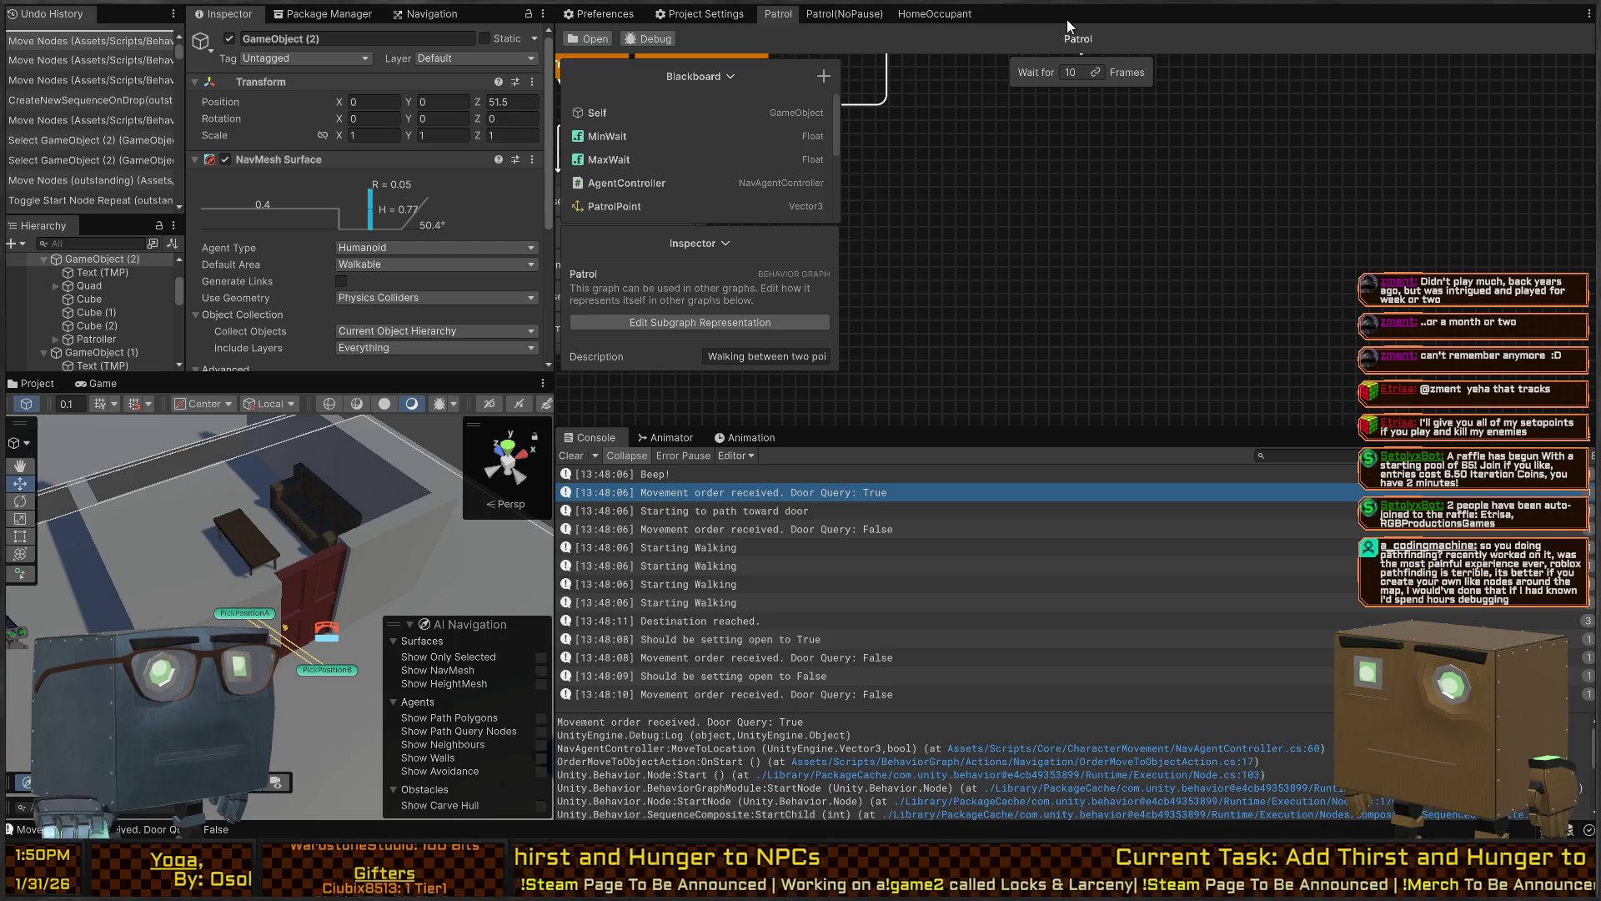
pyautogui.moveTo(1067, 18); pyautogui.dragTo(1067, 19)
# Select the Patroller agent, stop Play mode, and return to Visual Studio
pyautogui.click(999, 187)
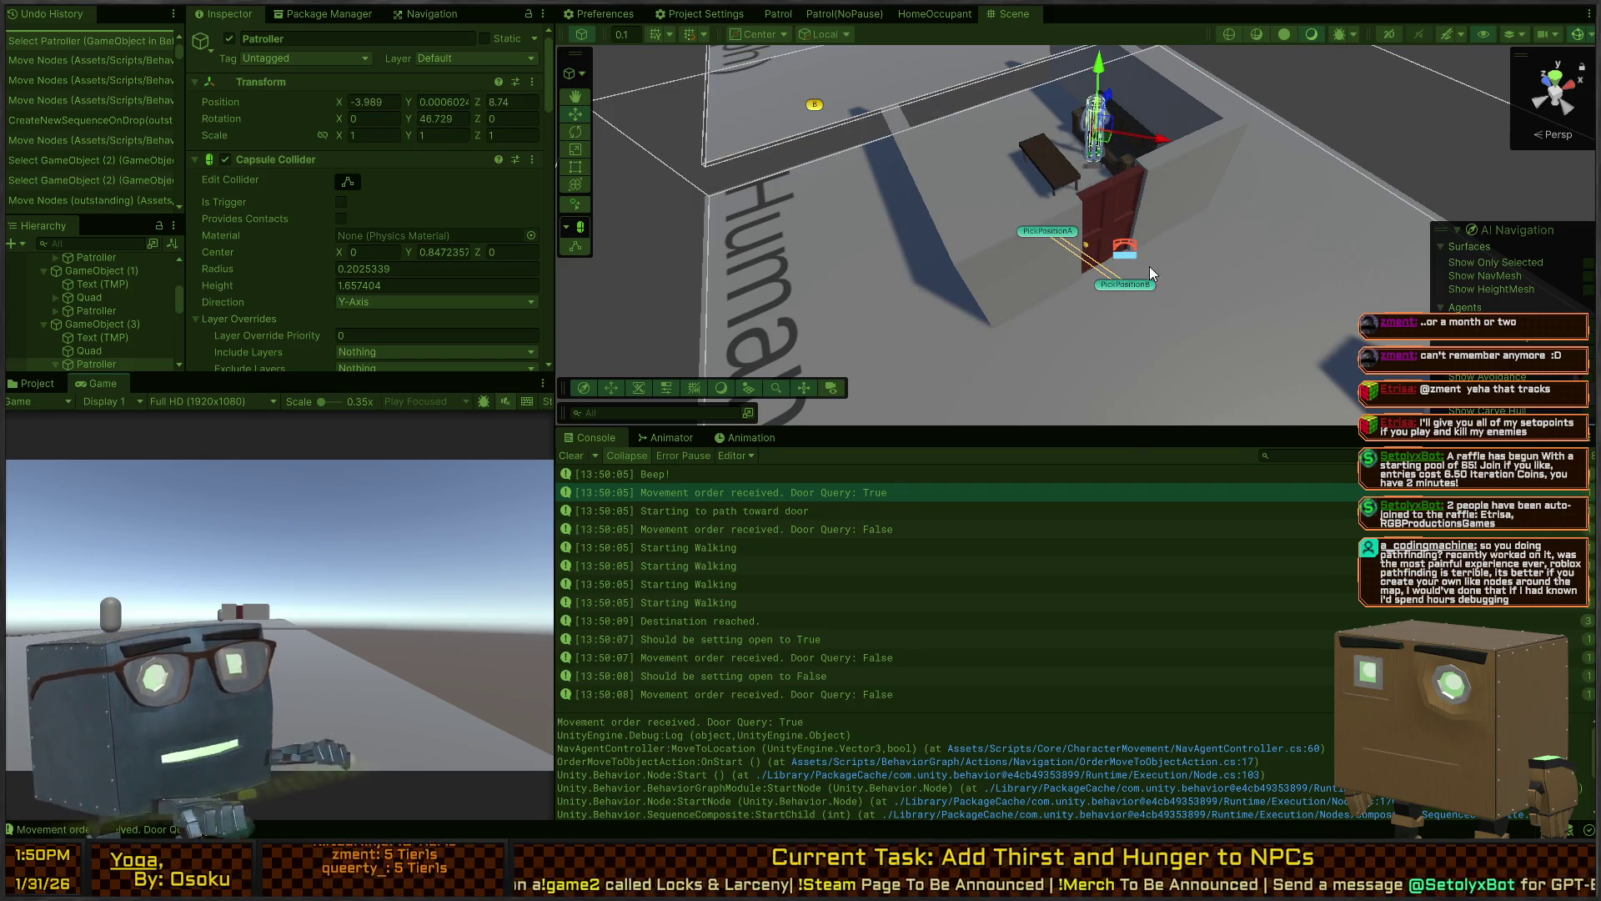
pyautogui.hotkey('ctrl', 'p')
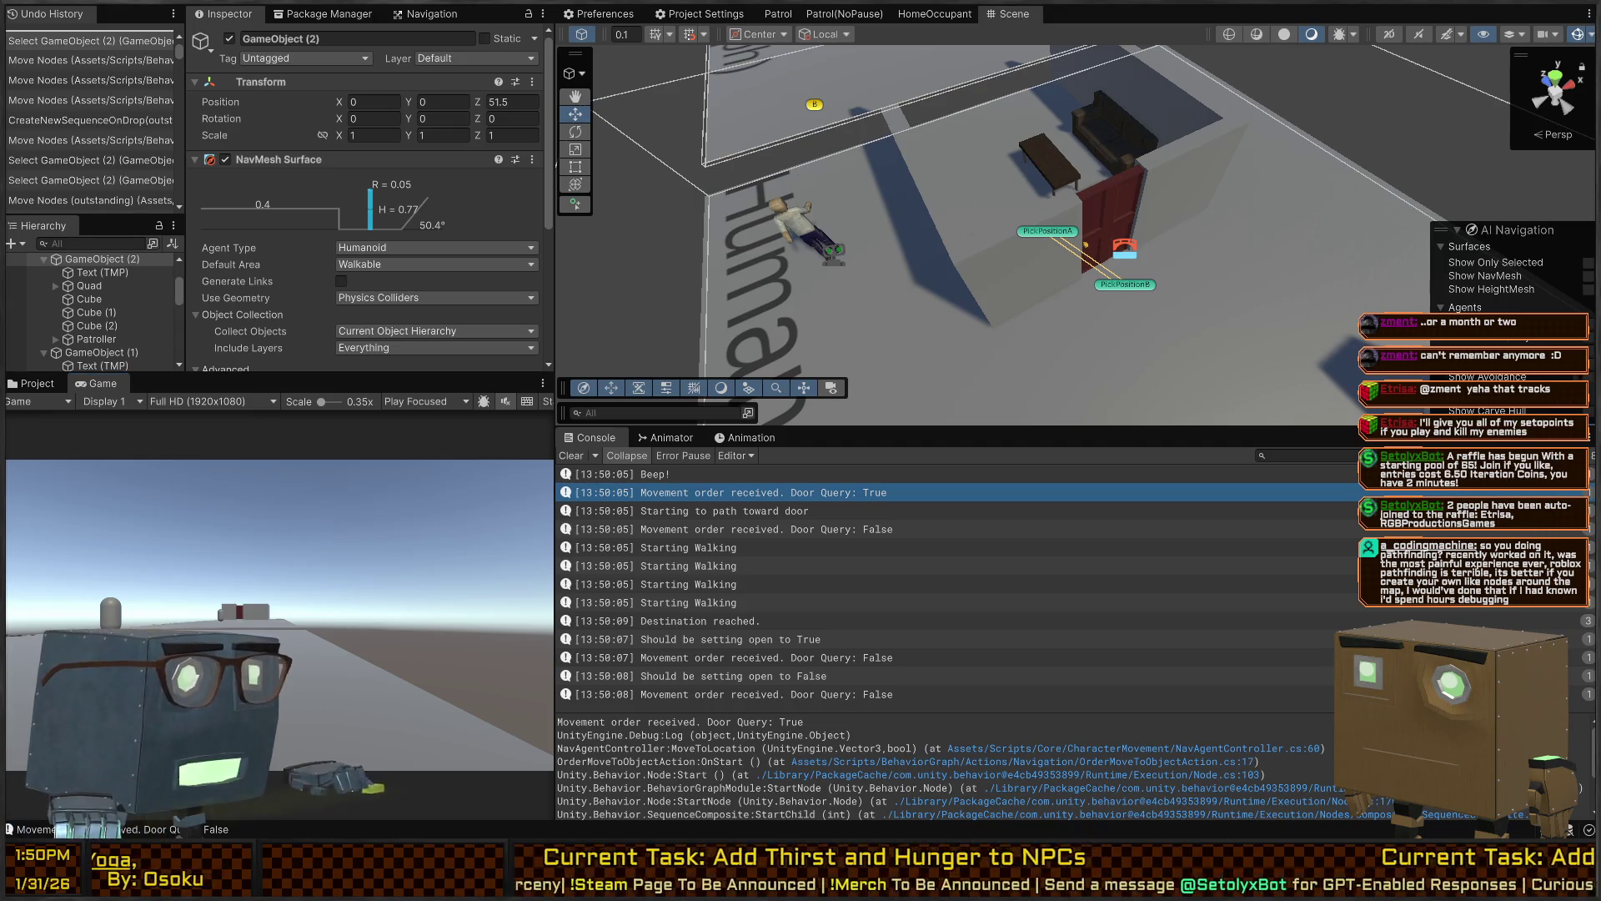
pyautogui.hotkey('alt', 'Tab')
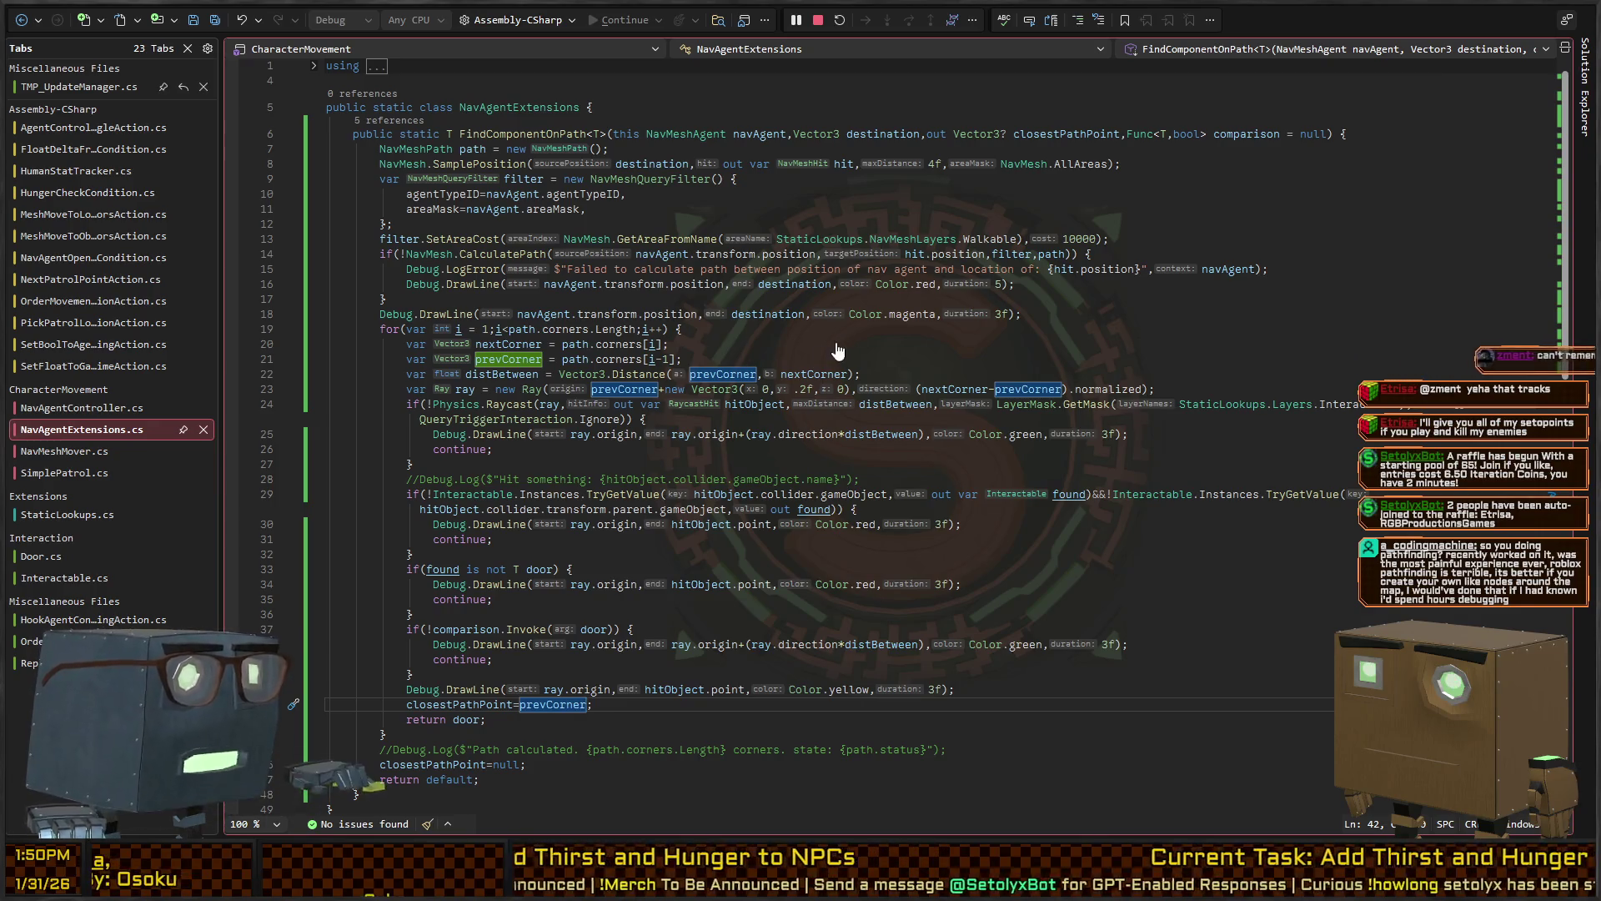
# Bring up NavAgentController.cs and look over the MoveToLocation method
pyautogui.hotkey('ctrl', '-')
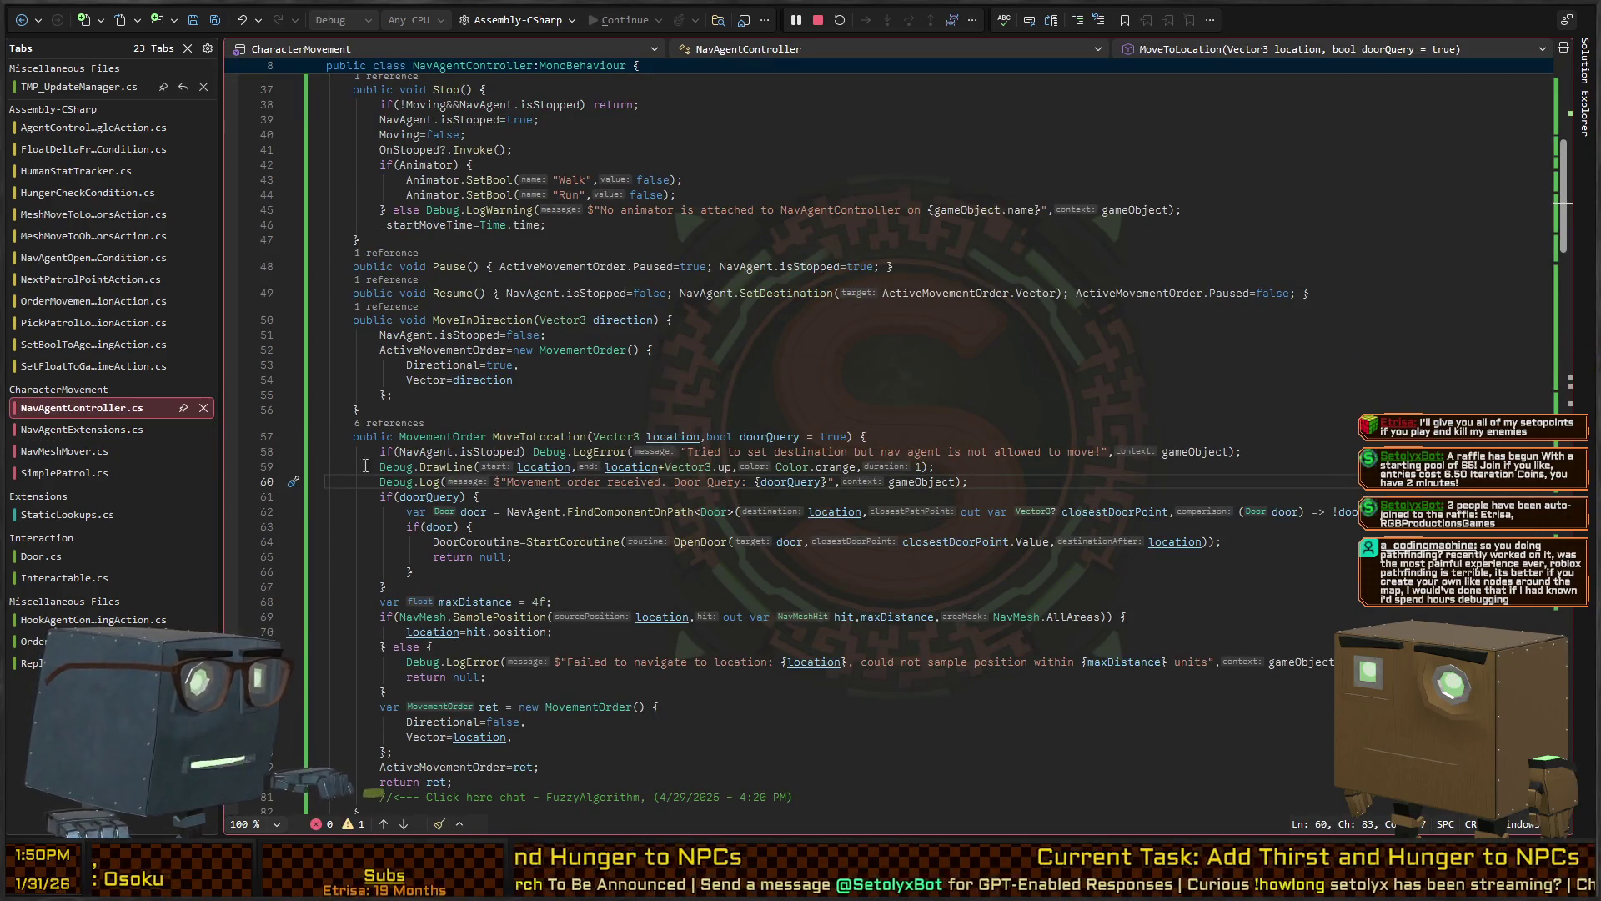
pyautogui.scroll(-2, 610, 477)
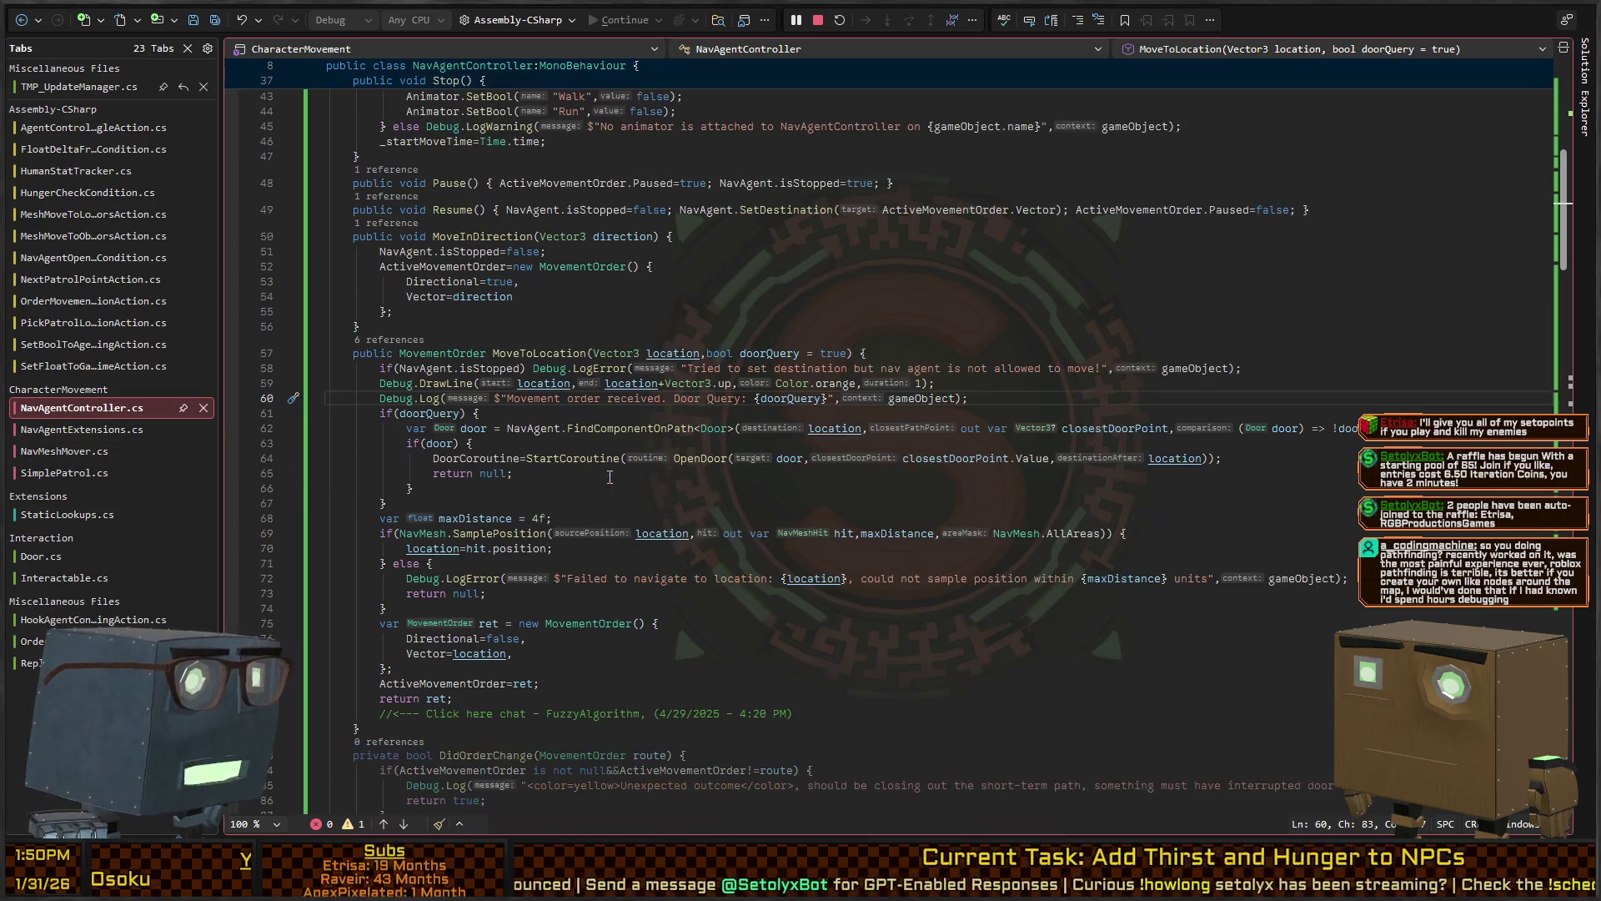
pyautogui.click(556, 356)
pyautogui.scroll(-10, 534, 364)
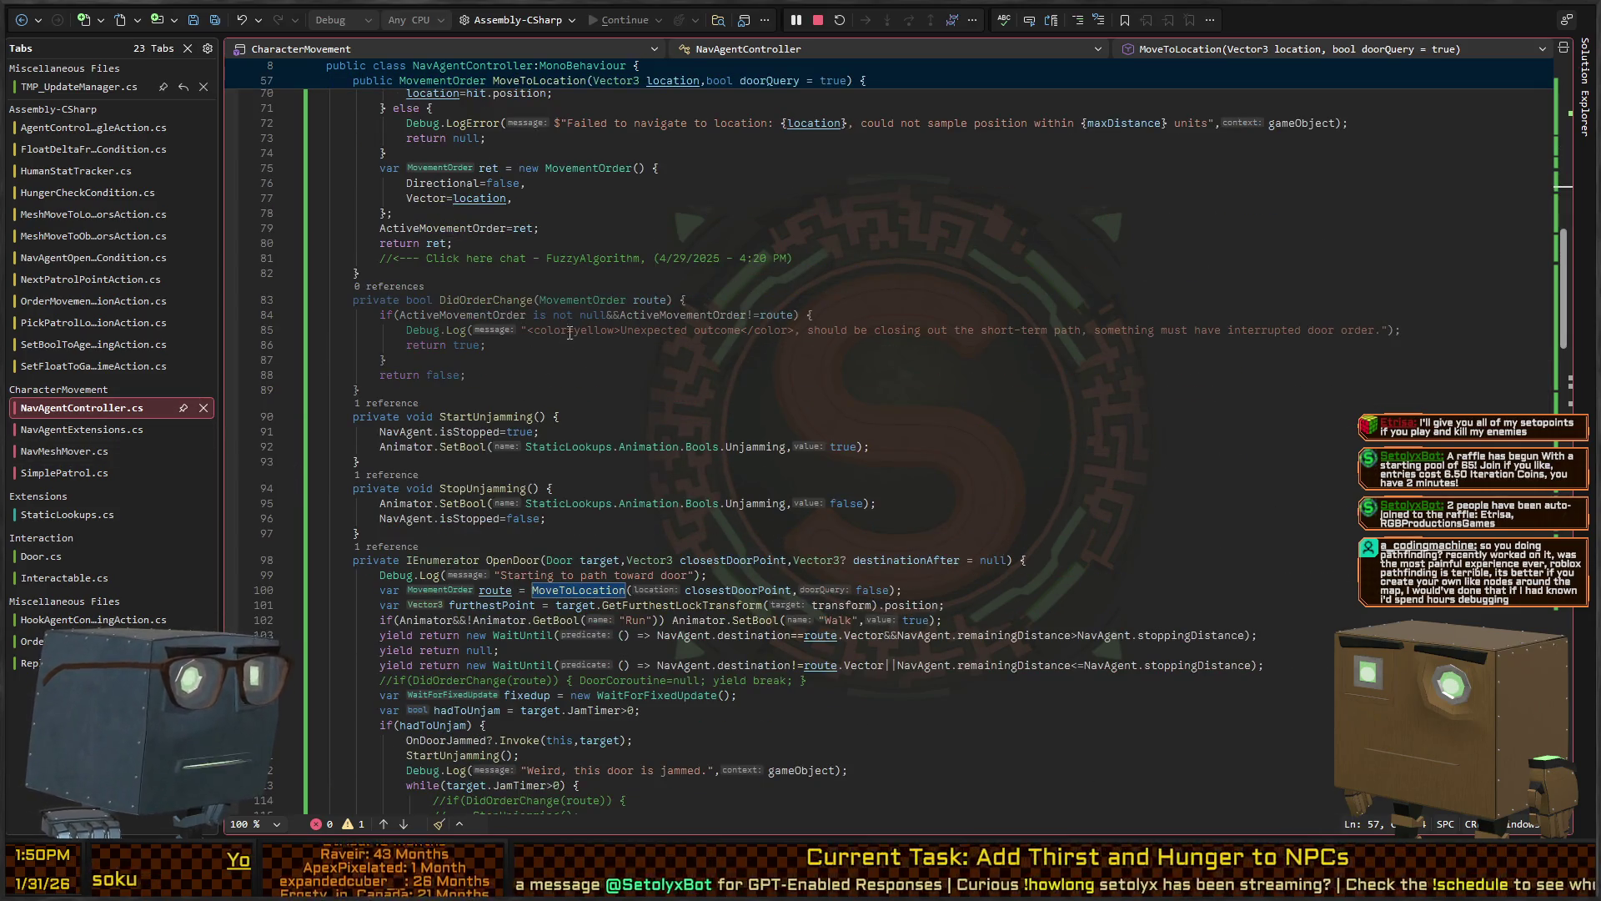
pyautogui.scroll(6, 515, 367)
pyautogui.scroll(-12, 610, 349)
# Go to the OpenDoor declaration at line 98, then its call on line 64, checking the location argument
pyautogui.click(881, 294)
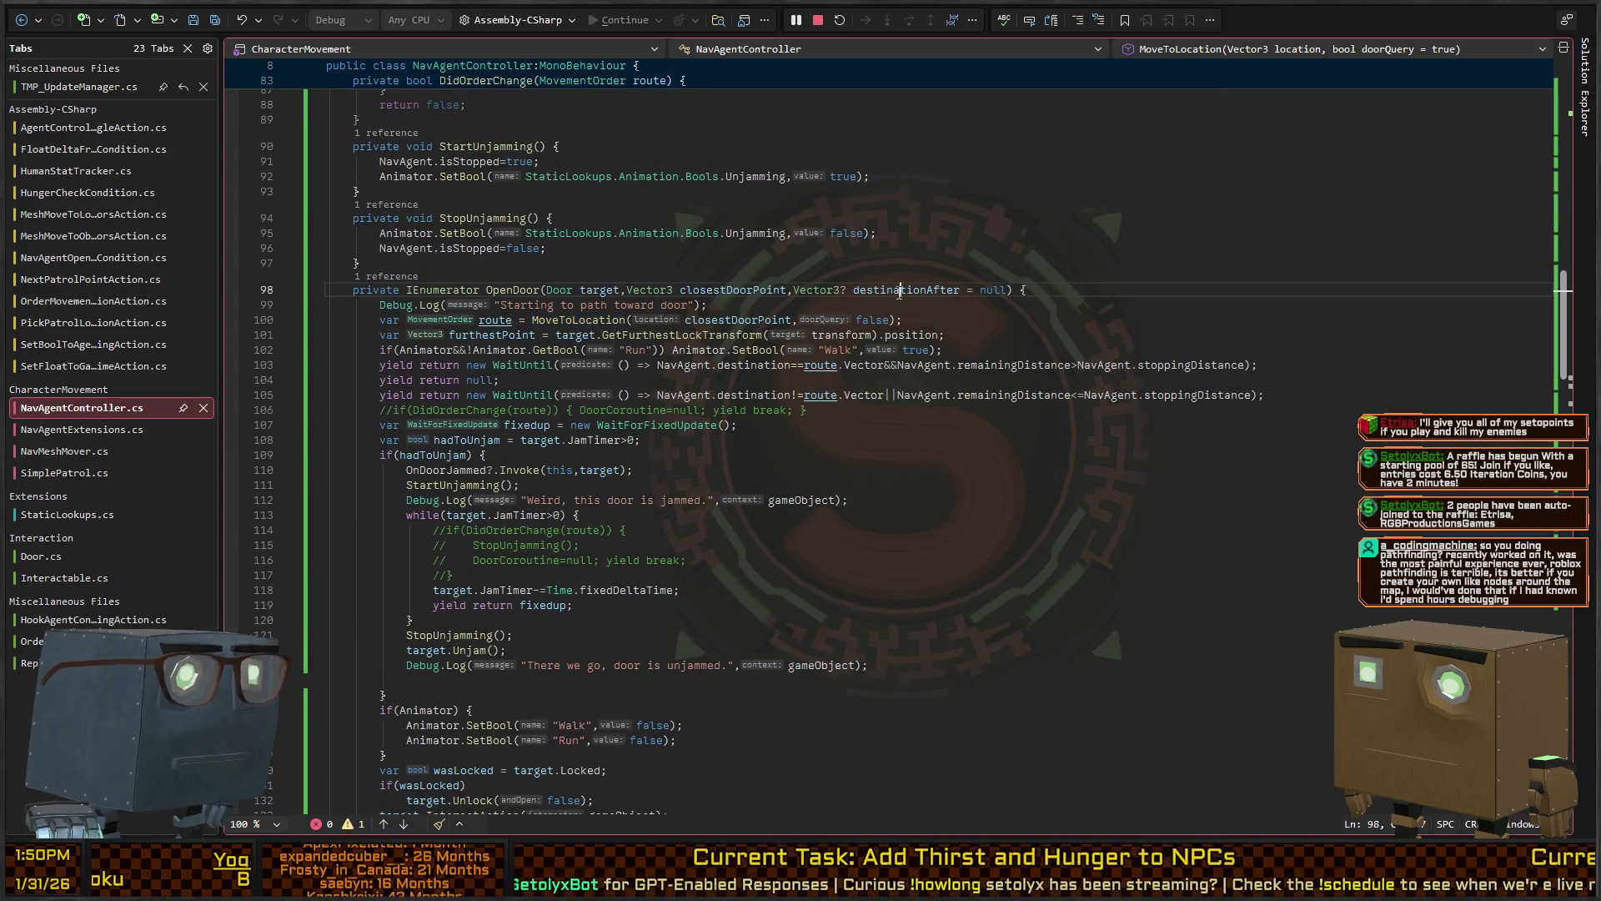
pyautogui.scroll(15, 516, 423)
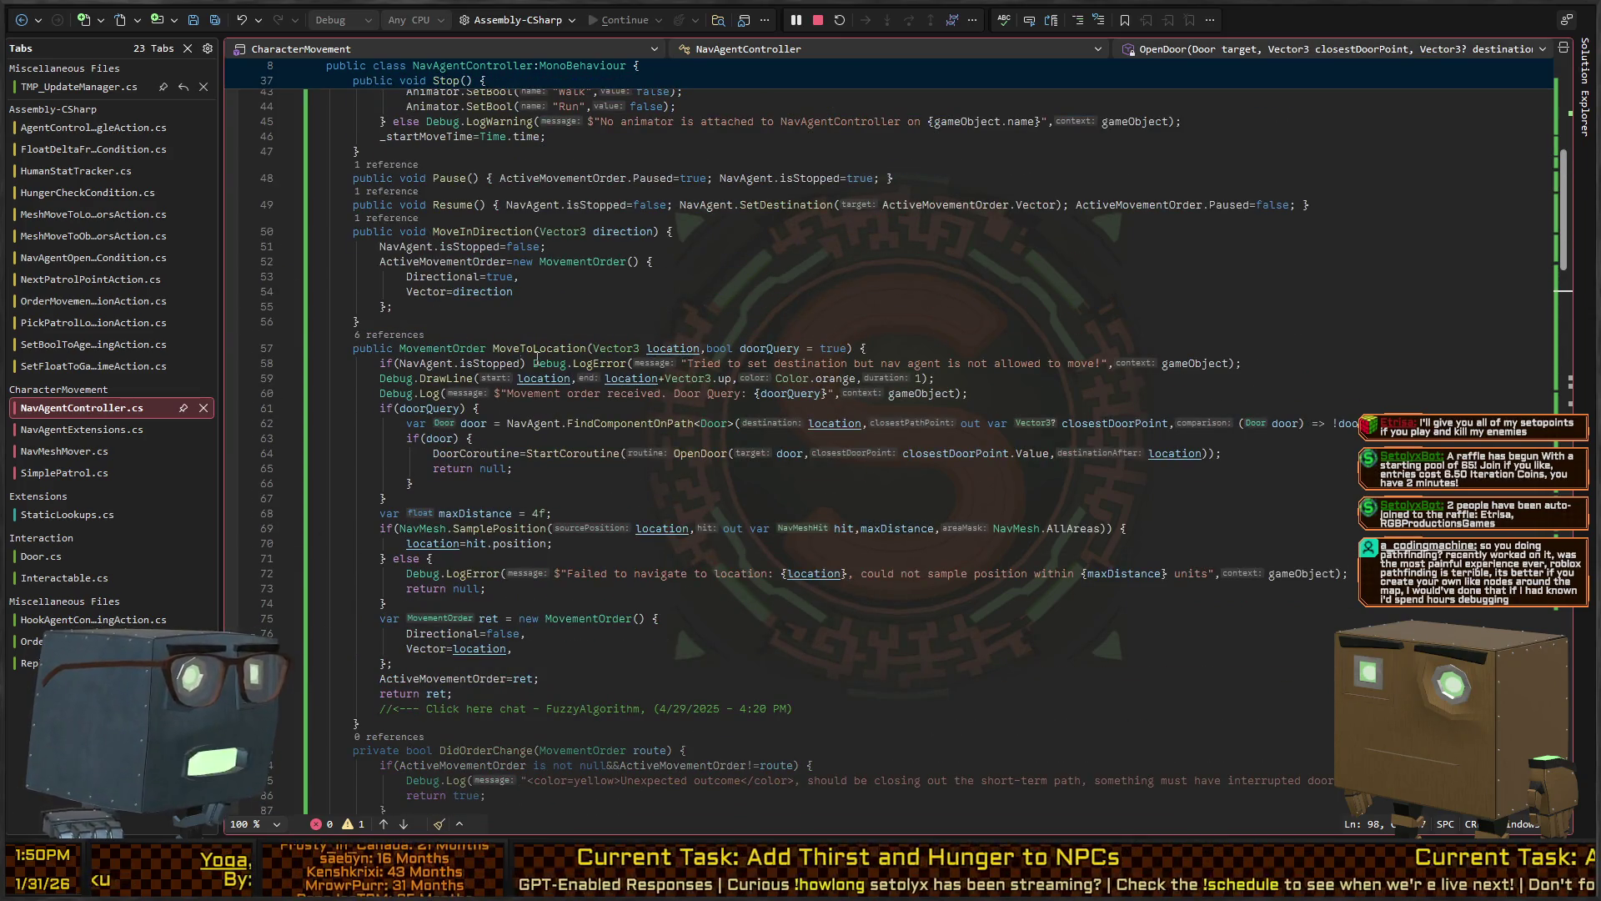
pyautogui.scroll(-9, 536, 358)
pyautogui.keyDown('ctrl'); pyautogui.click(513, 558); pyautogui.keyUp('ctrl')
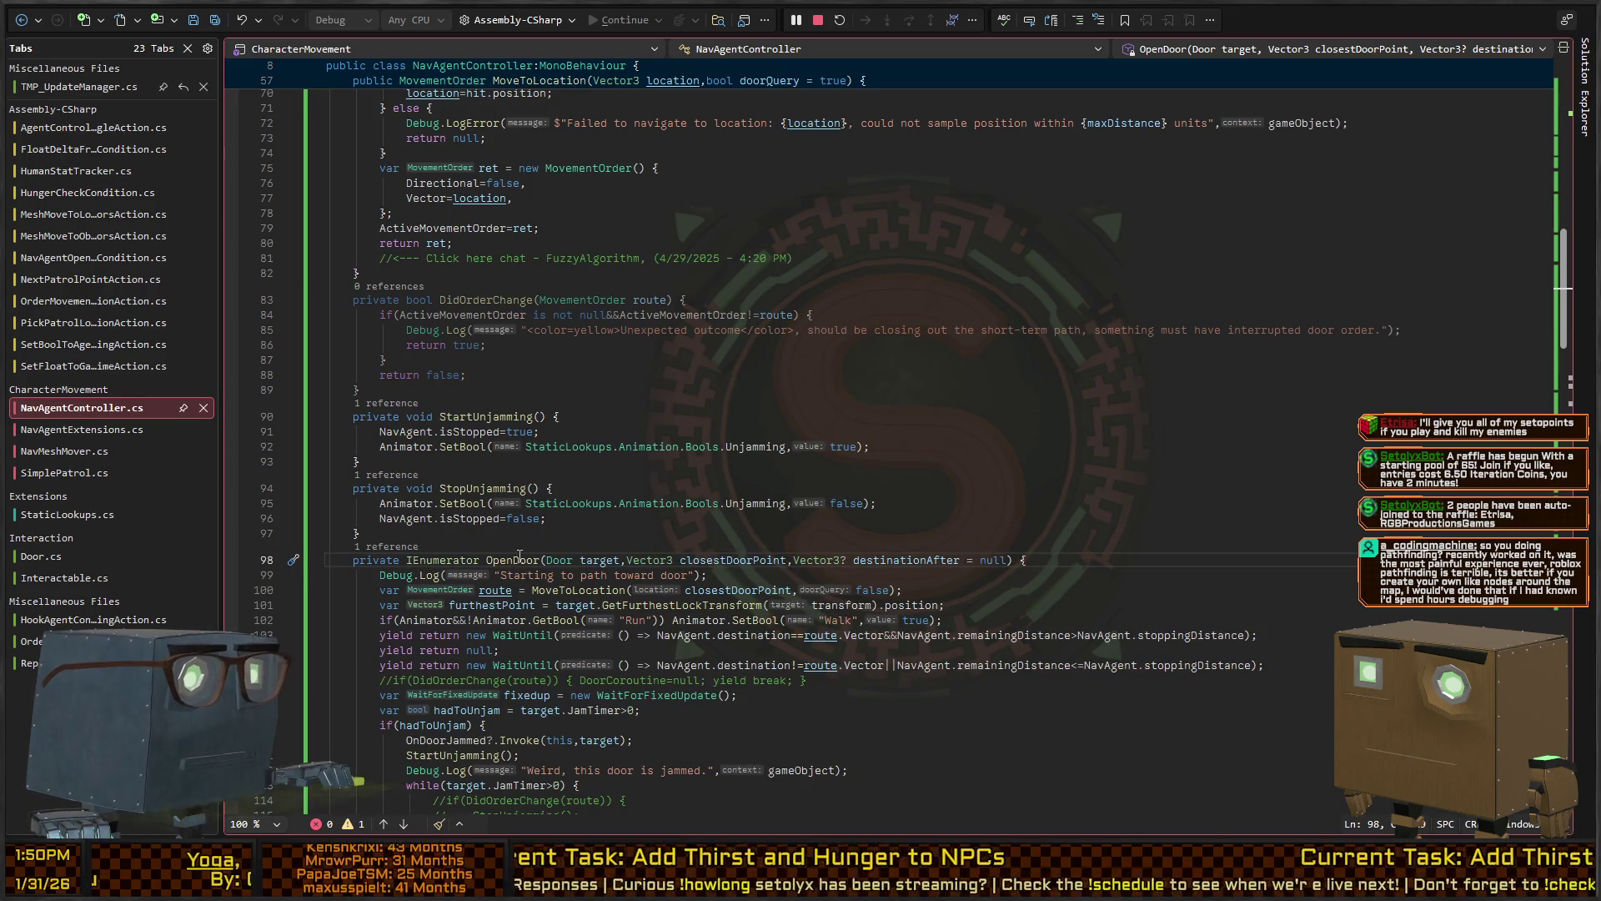
pyautogui.hotkey('ctrl', 'Right')
pyautogui.hotkey('ctrl', 'Right')
pyautogui.hotkey('ctrl', 'Right')
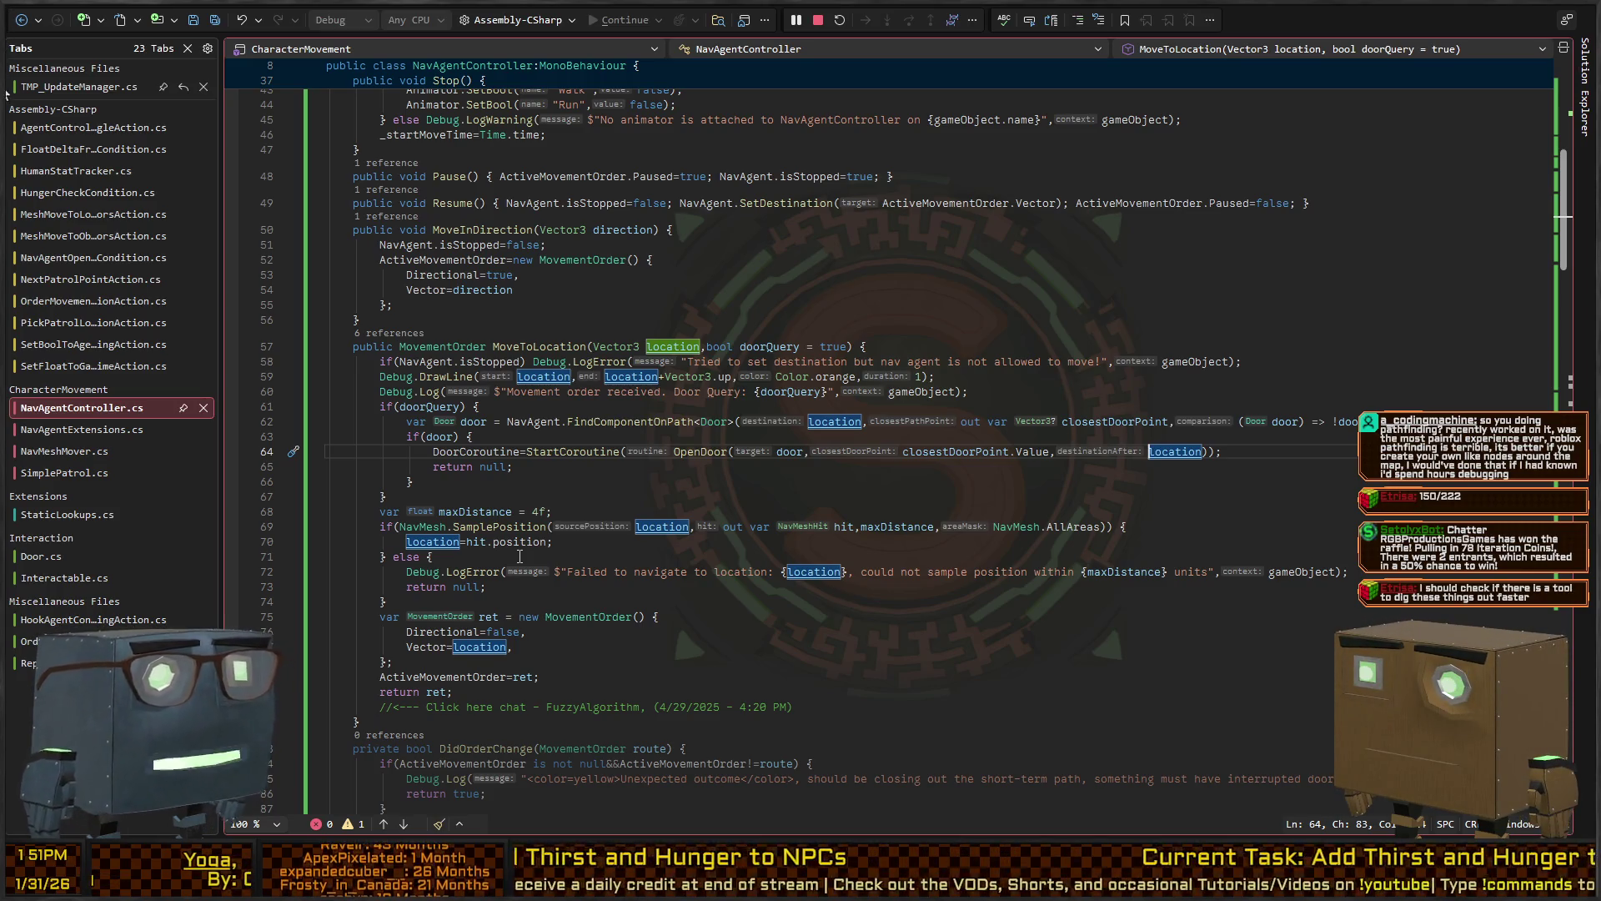
# Go to OpenDoor's definition, read through it, and select the Animator block setting Walk and Run false
pyautogui.keyDown('ctrl'); pyautogui.click(702, 451); pyautogui.keyUp('ctrl')
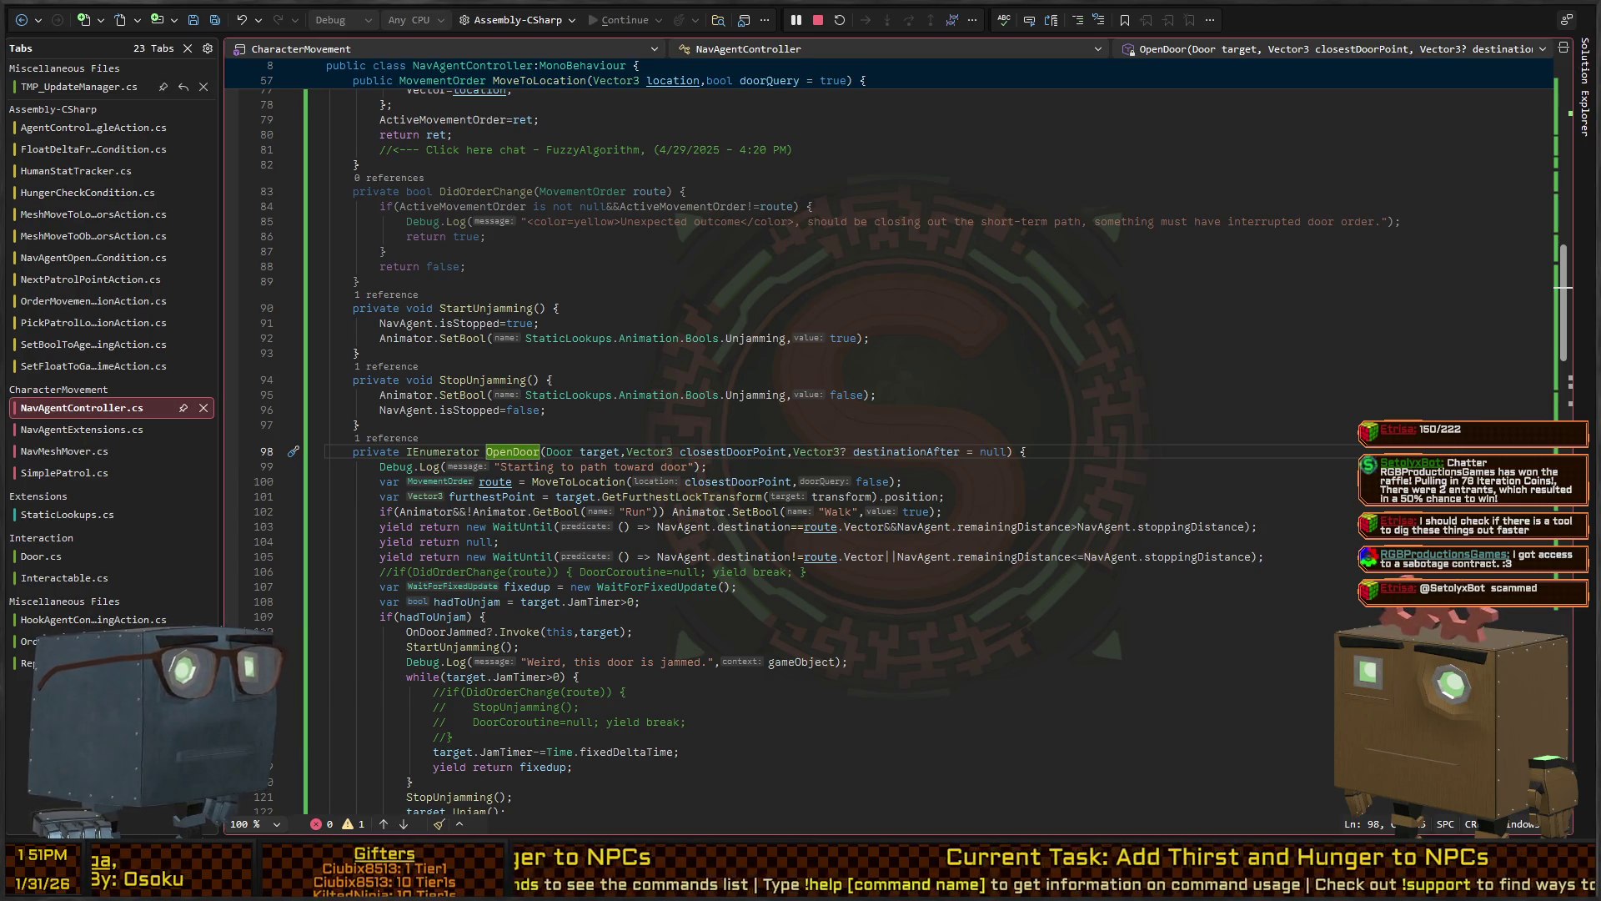
pyautogui.scroll(-6, 884, 442)
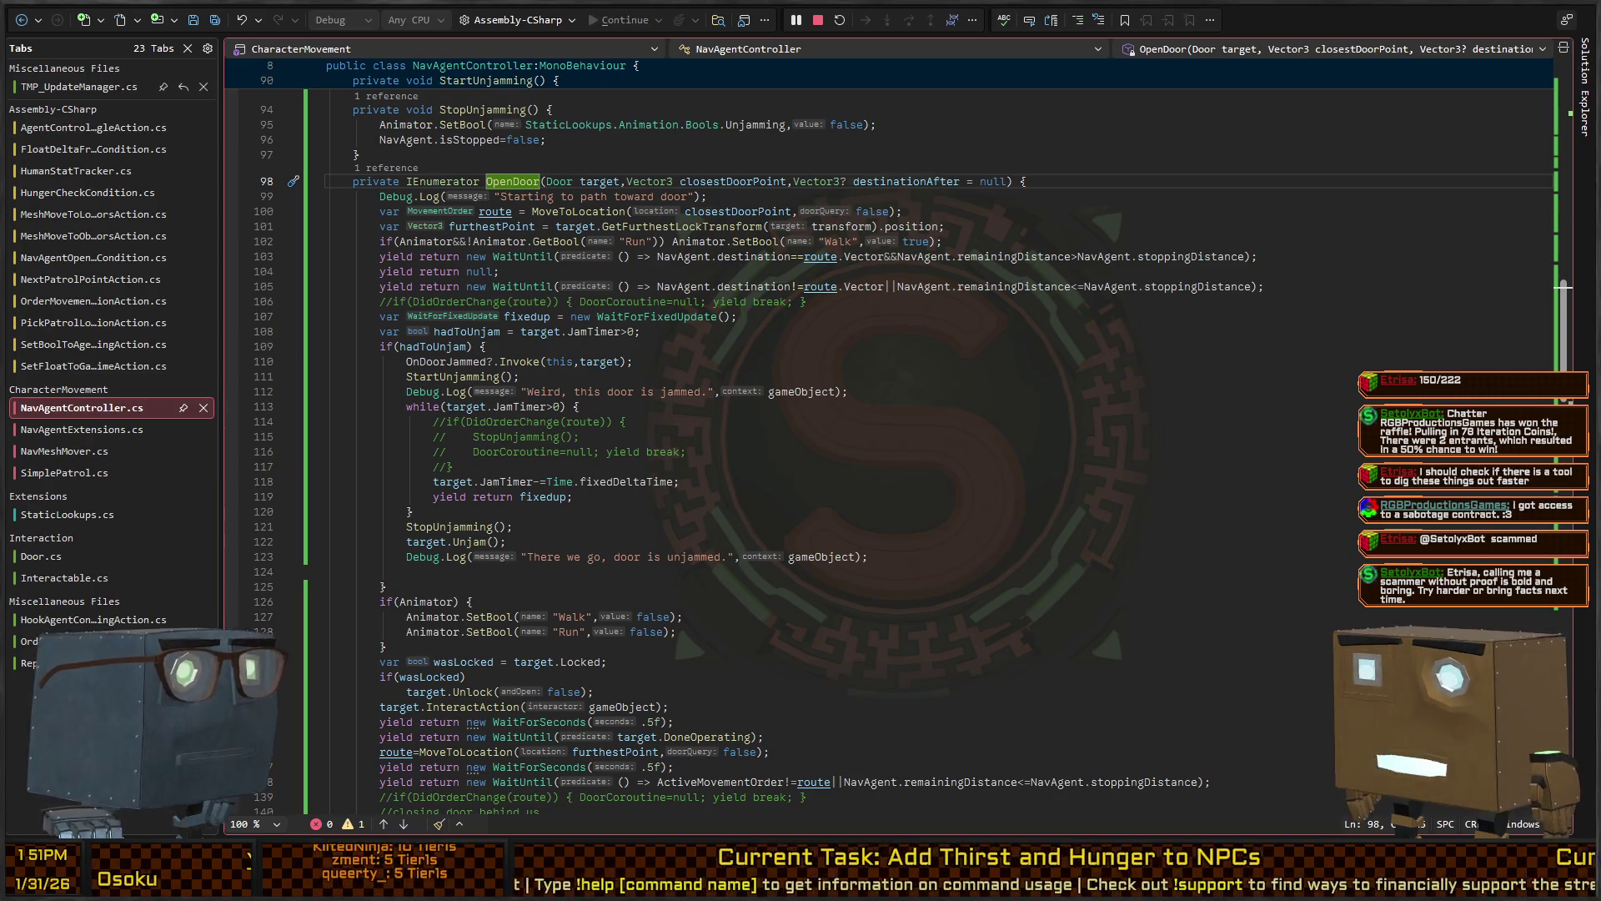
pyautogui.scroll(-6, 884, 442)
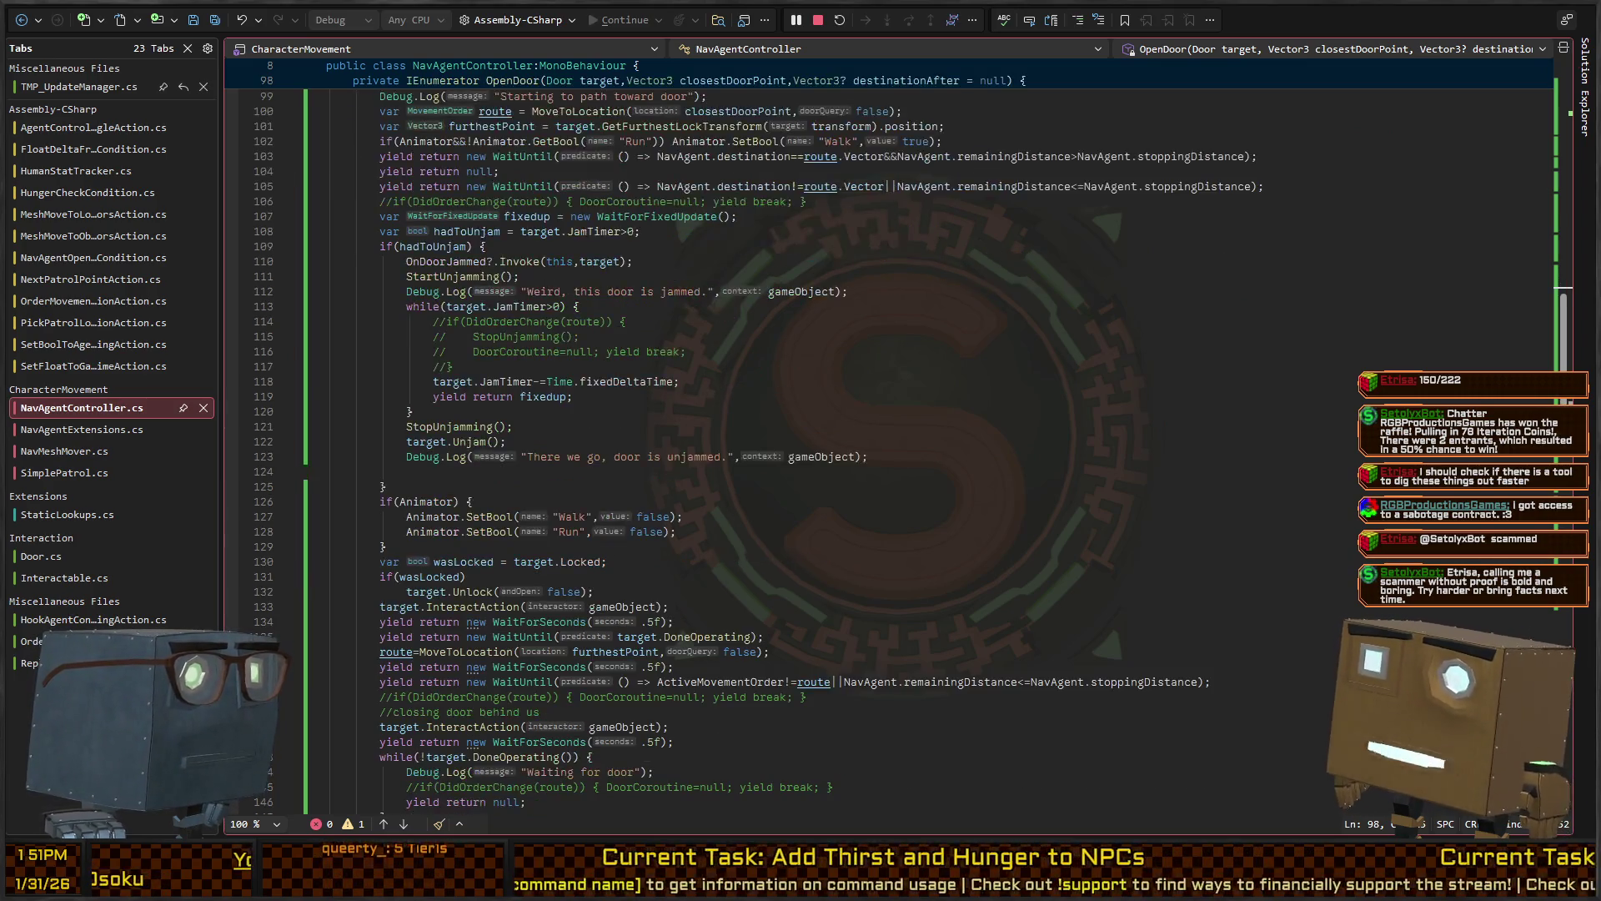
pyautogui.scroll(2, 884, 442)
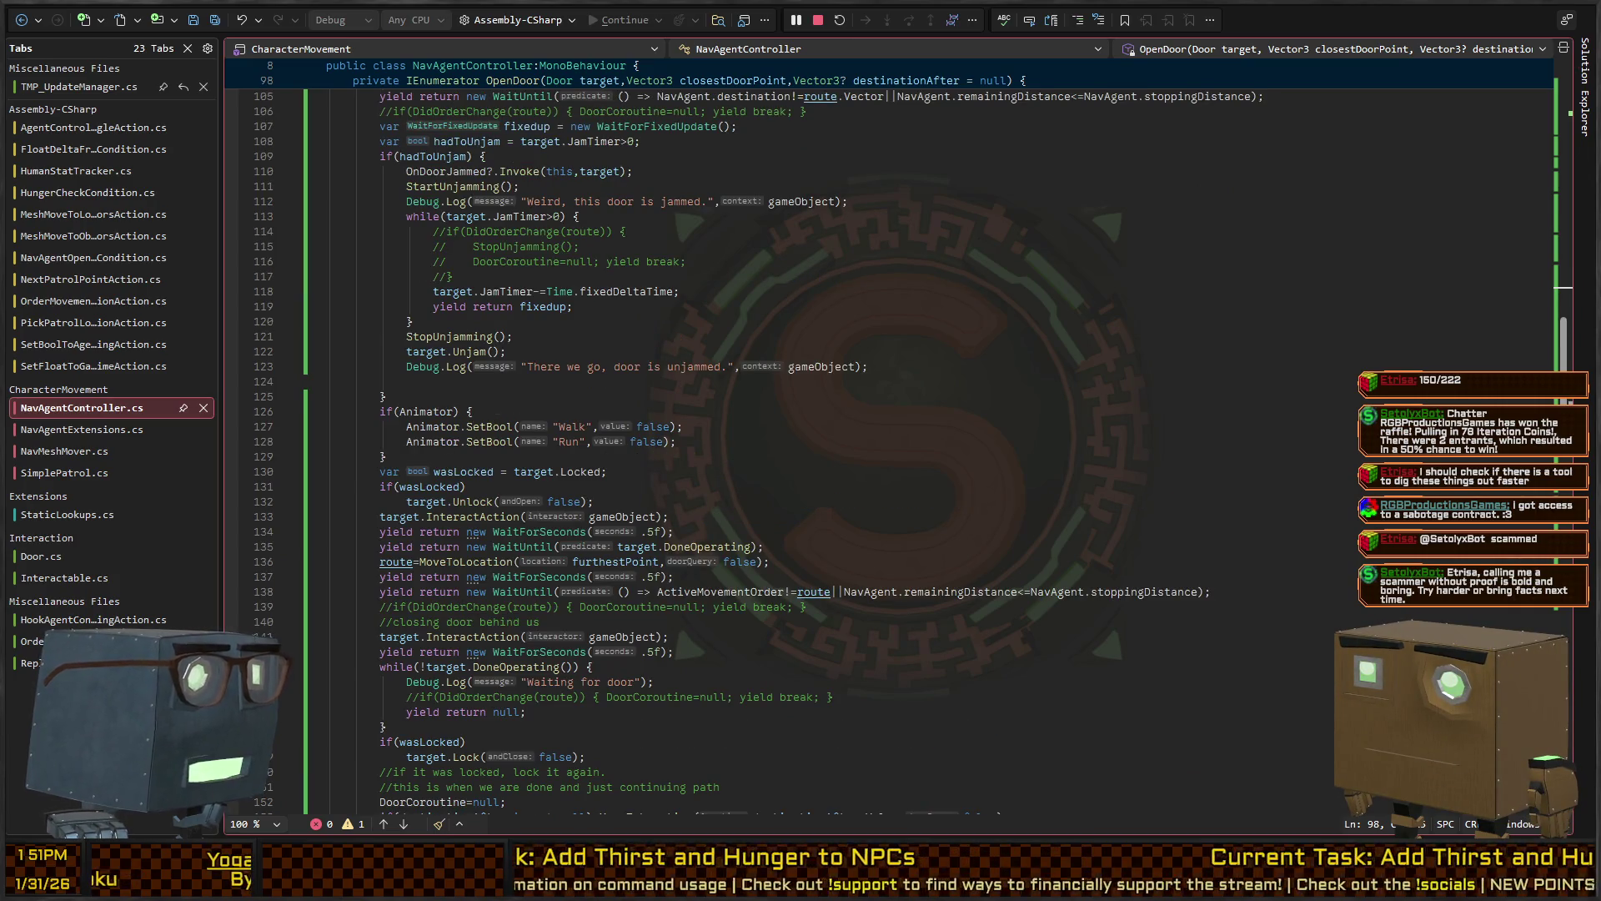
pyautogui.scroll(-2, 884, 442)
pyautogui.scroll(-2, 884, 442)
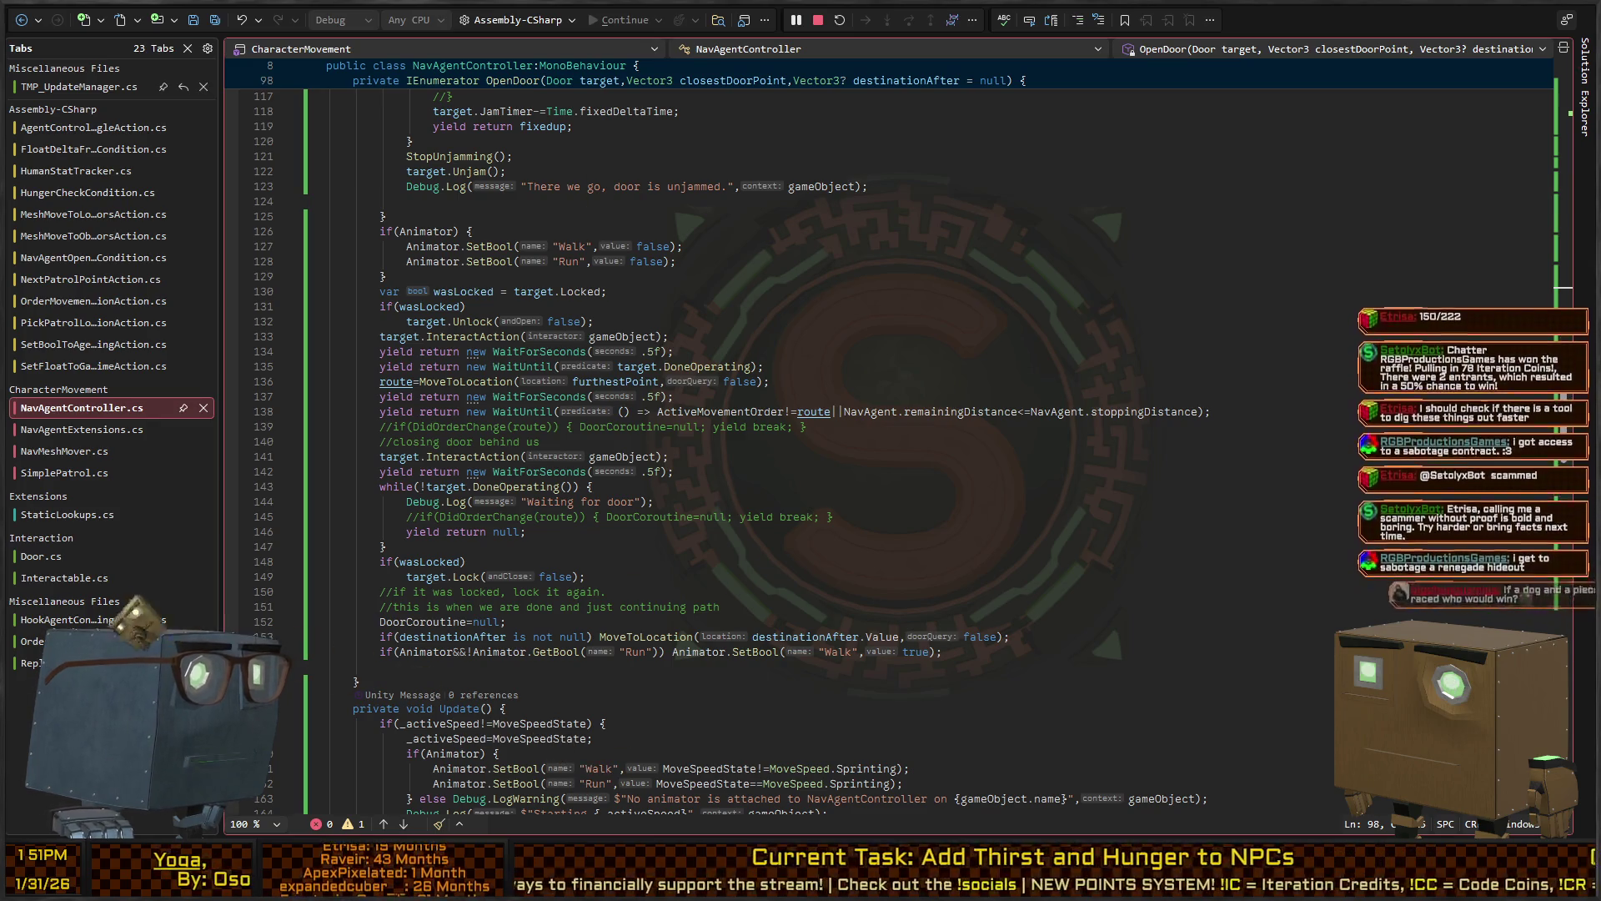
pyautogui.moveTo(386, 276)
pyautogui.mouseDown()
pyautogui.moveTo(327, 261)
pyautogui.moveTo(327, 231)
pyautogui.mouseUp()
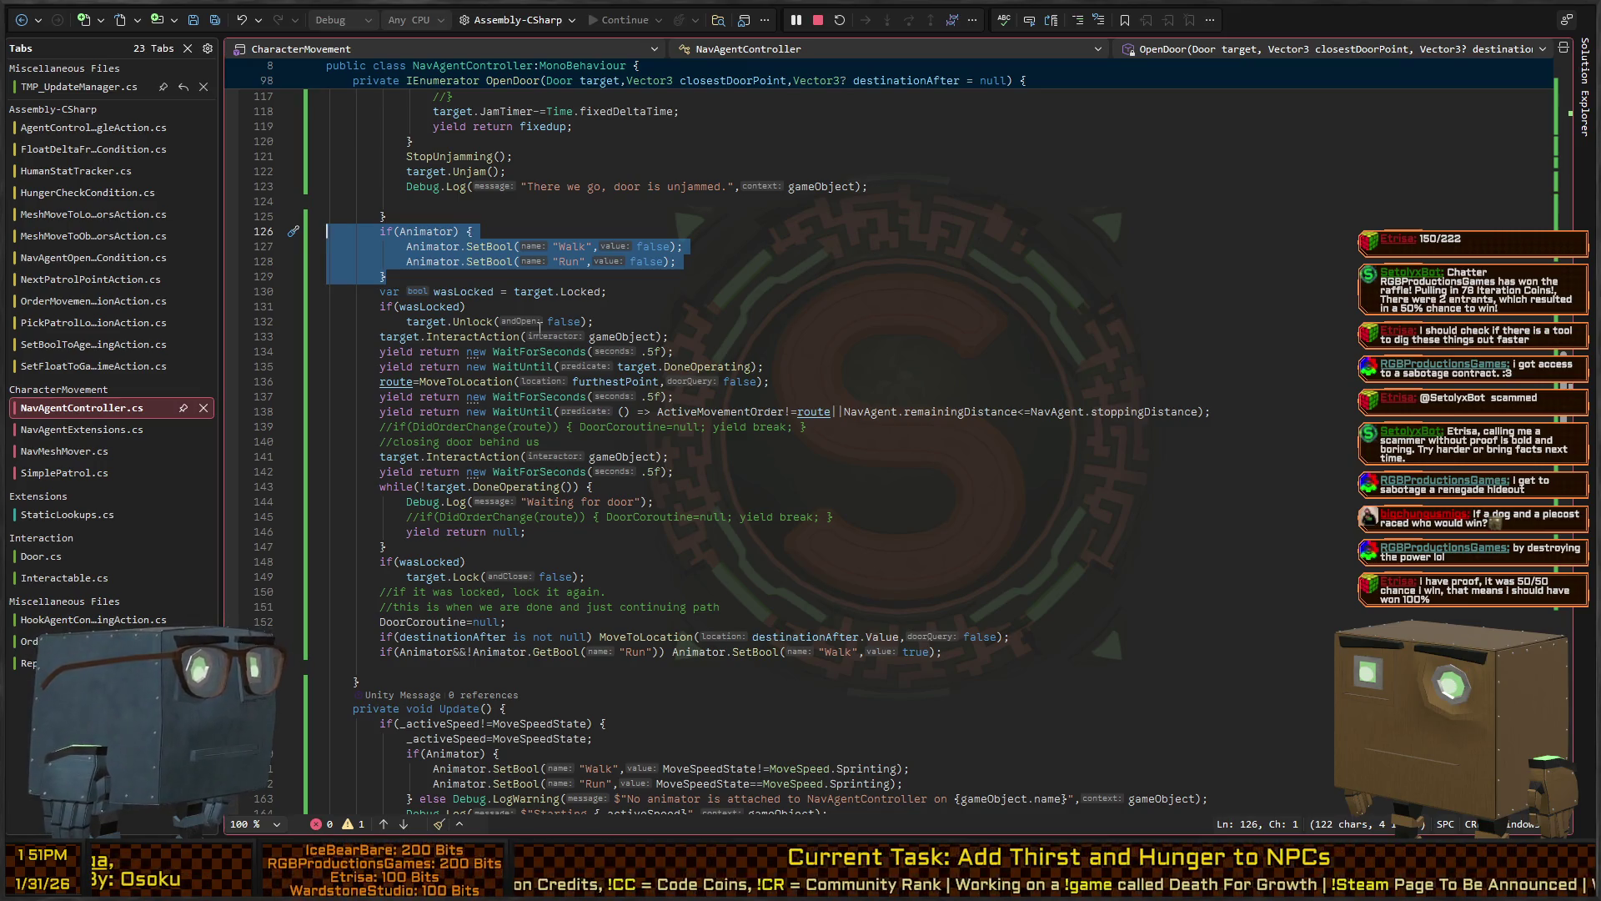
pyautogui.click(740, 269)
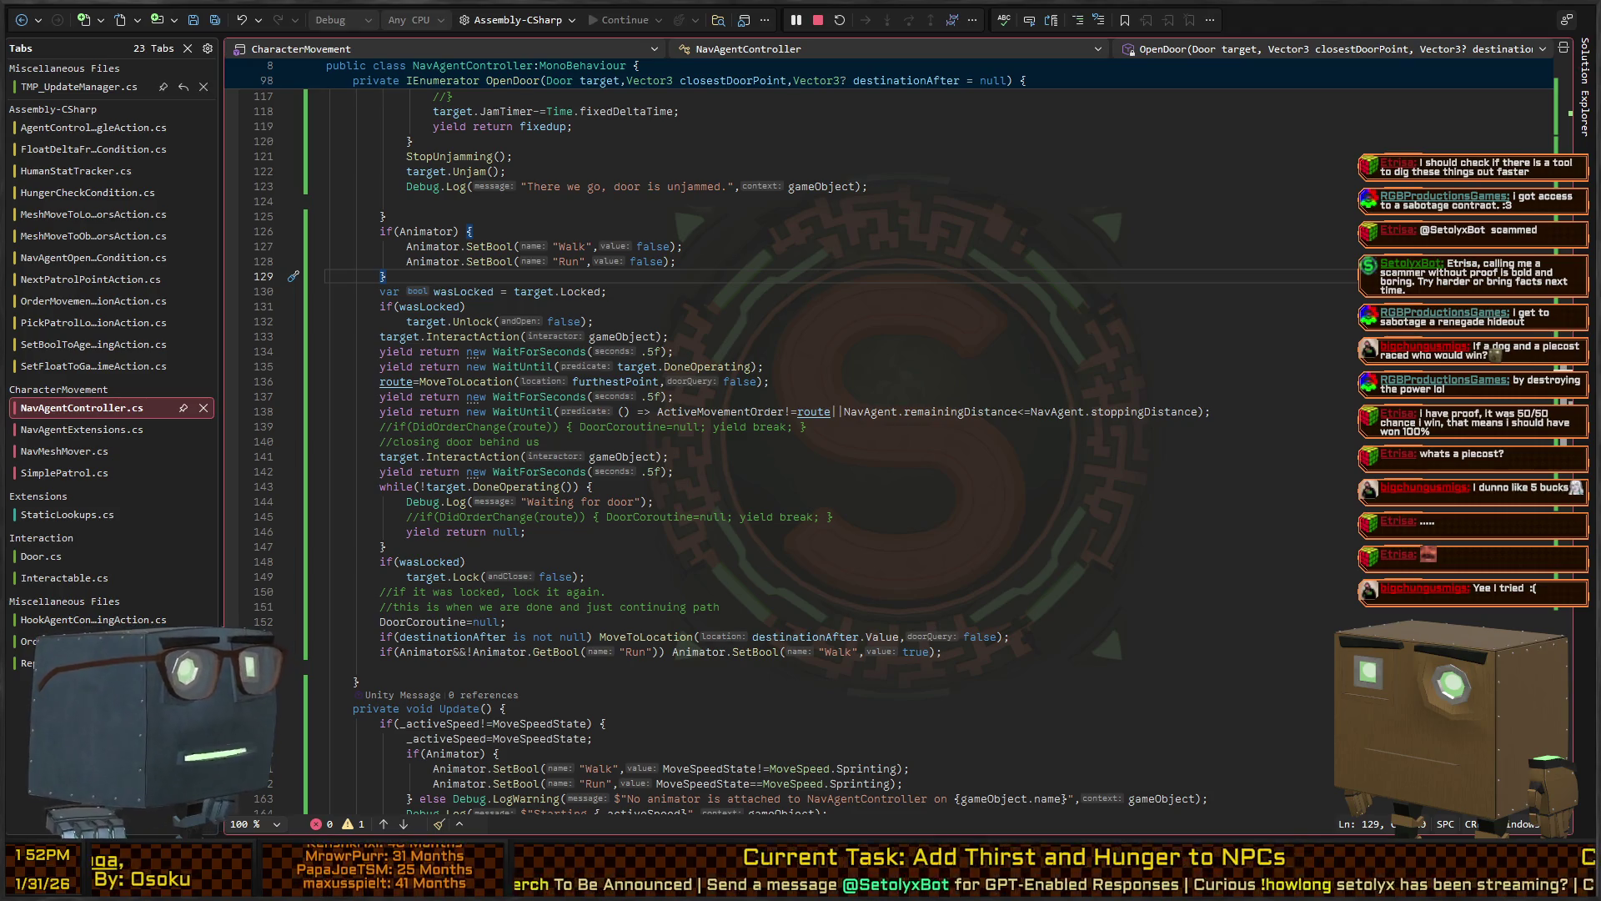
pyautogui.click(433, 306)
pyautogui.press('Down')
pyautogui.press('Down')
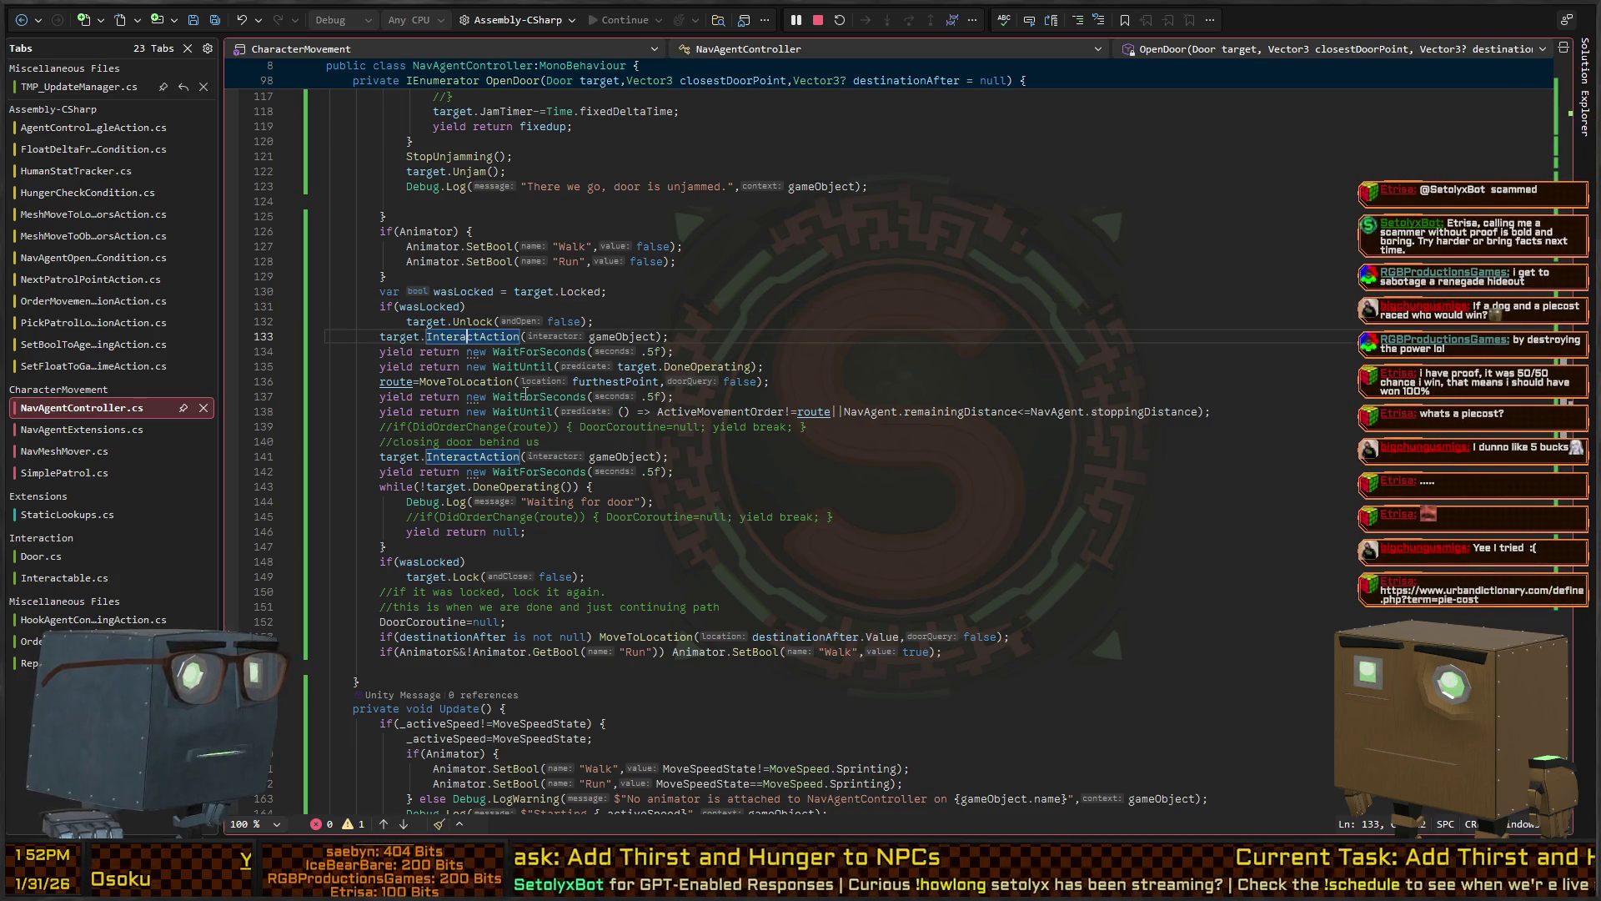
pyautogui.click(594, 382)
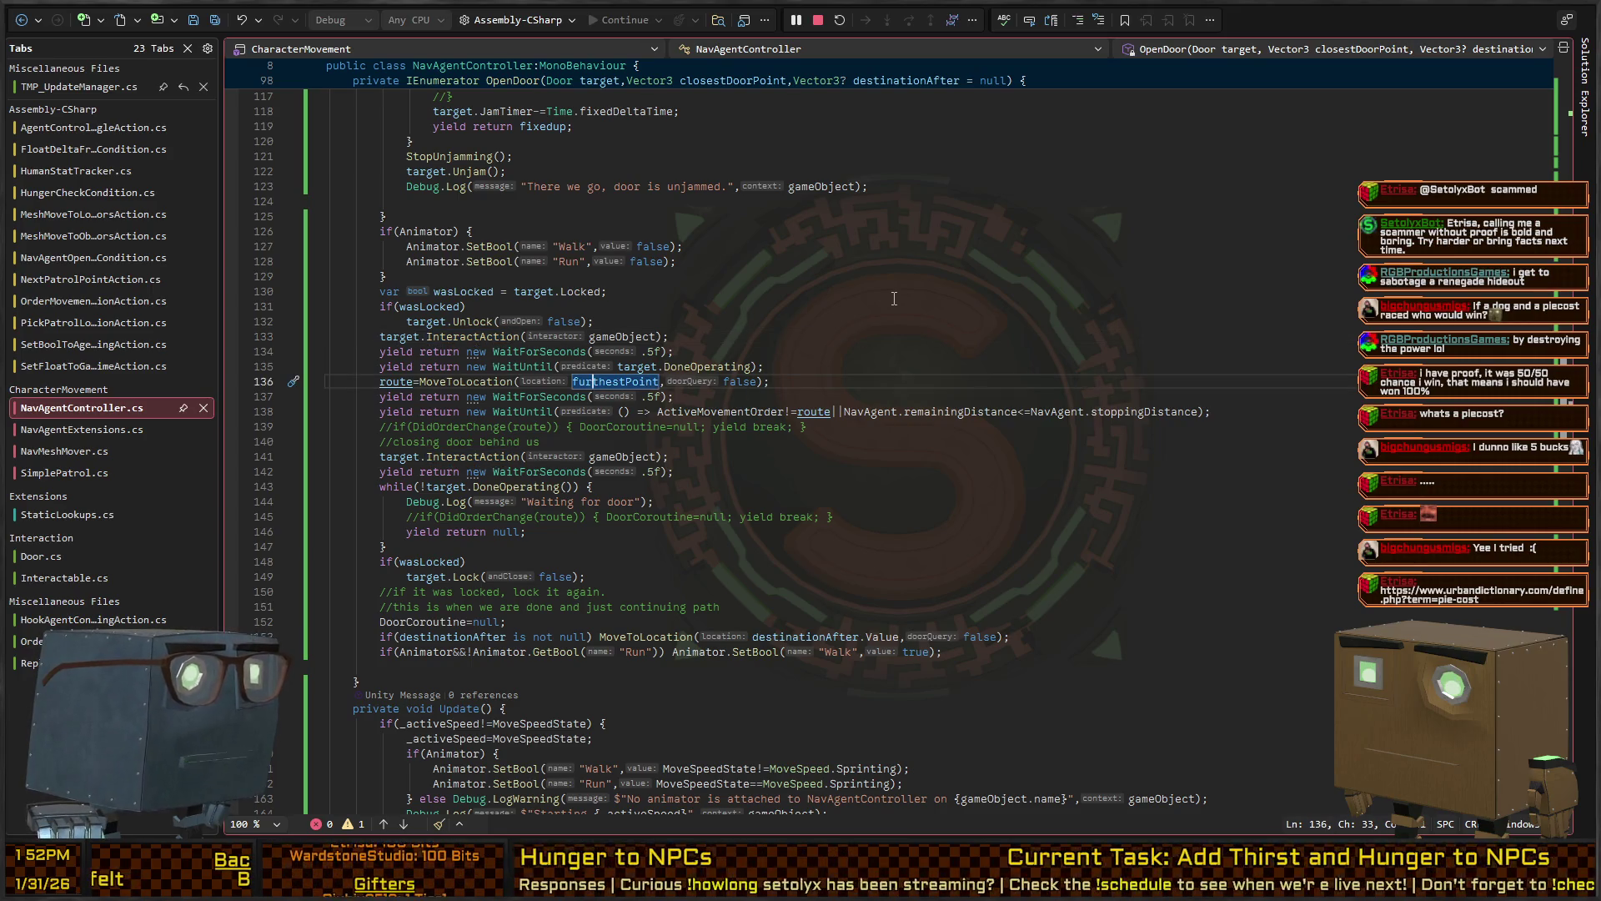
pyautogui.hotkey('ctrl', 'End')
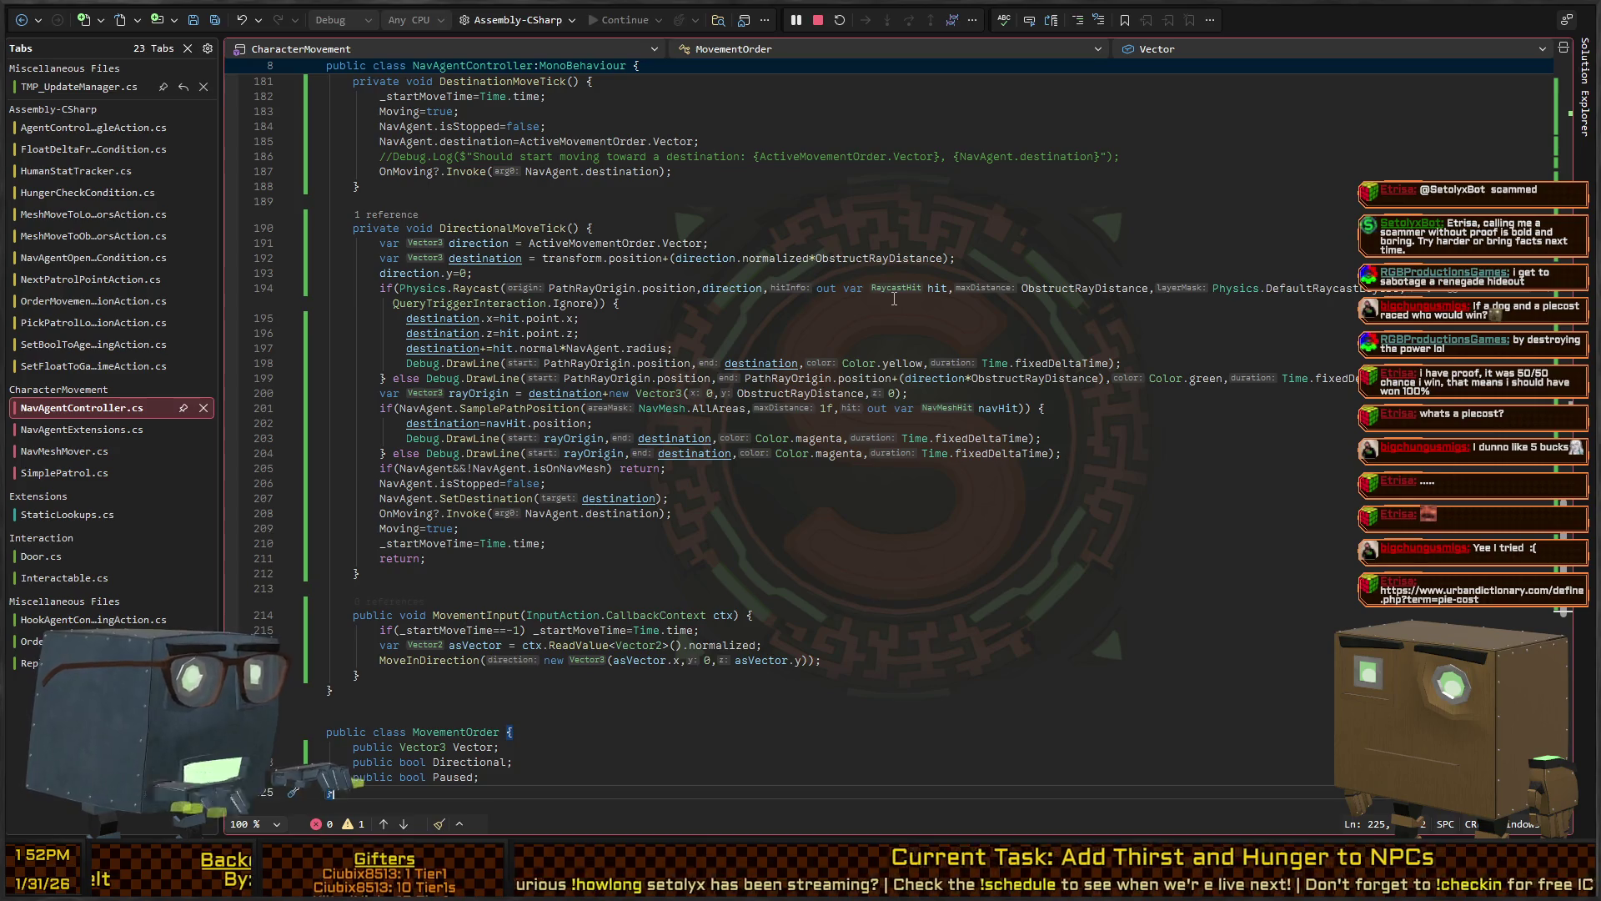
# Cut the furthestPoint declaration out of line 101 in OpenDoor
pyautogui.hotkey('ctrl', '-')
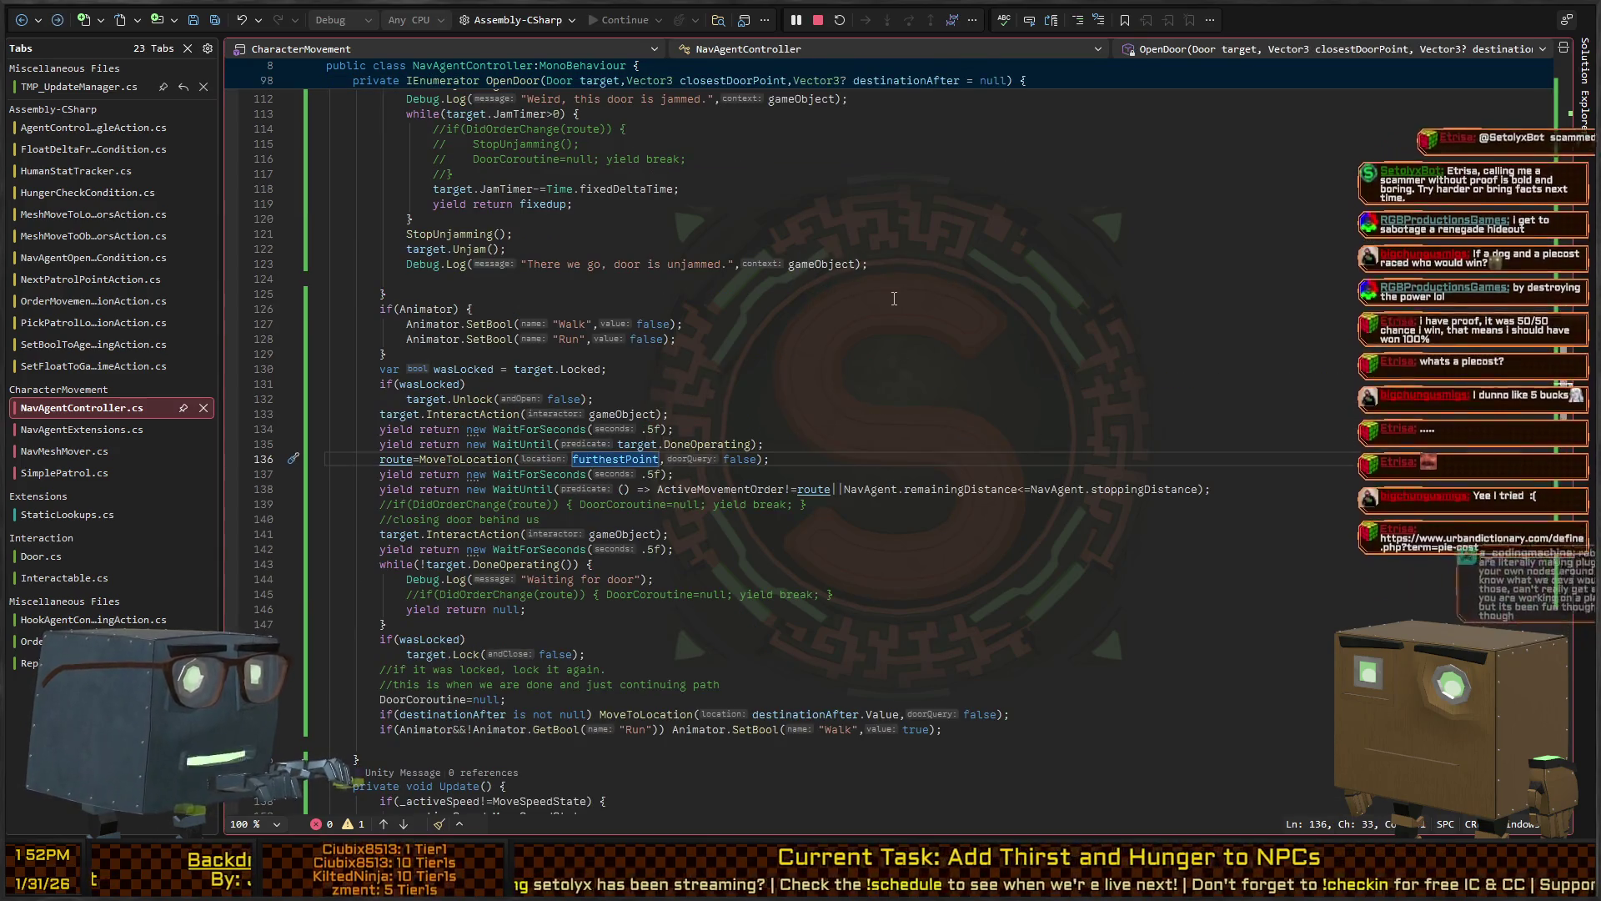
pyautogui.press('F12')
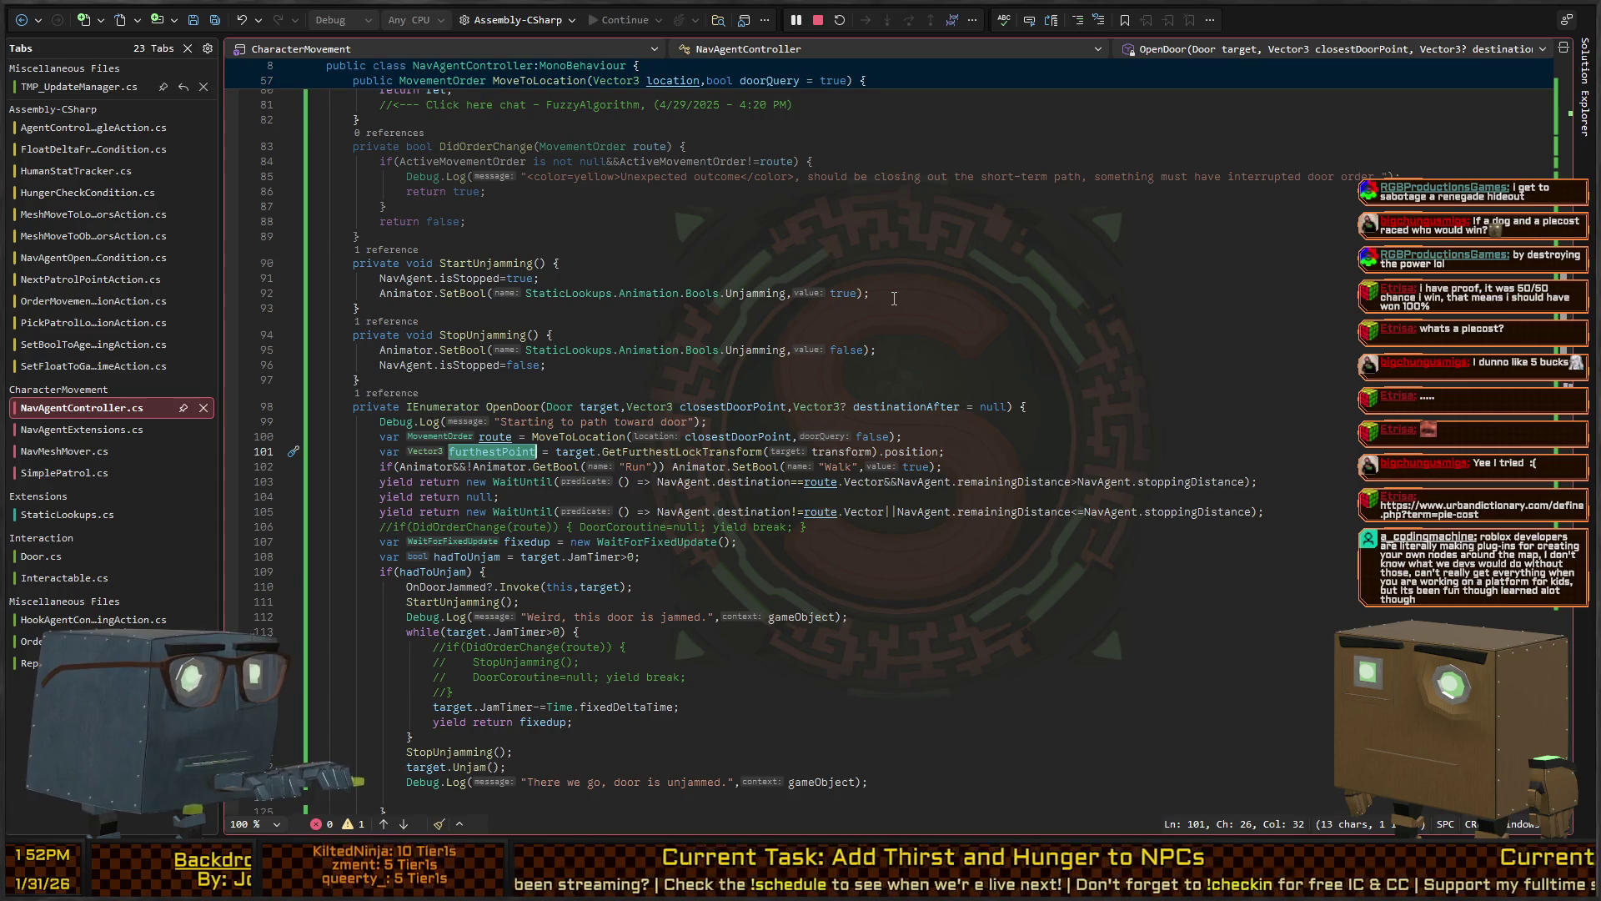
pyautogui.press('End')
pyautogui.press('Left')
pyautogui.hotkey('ctrl', 'shift', 'Left')
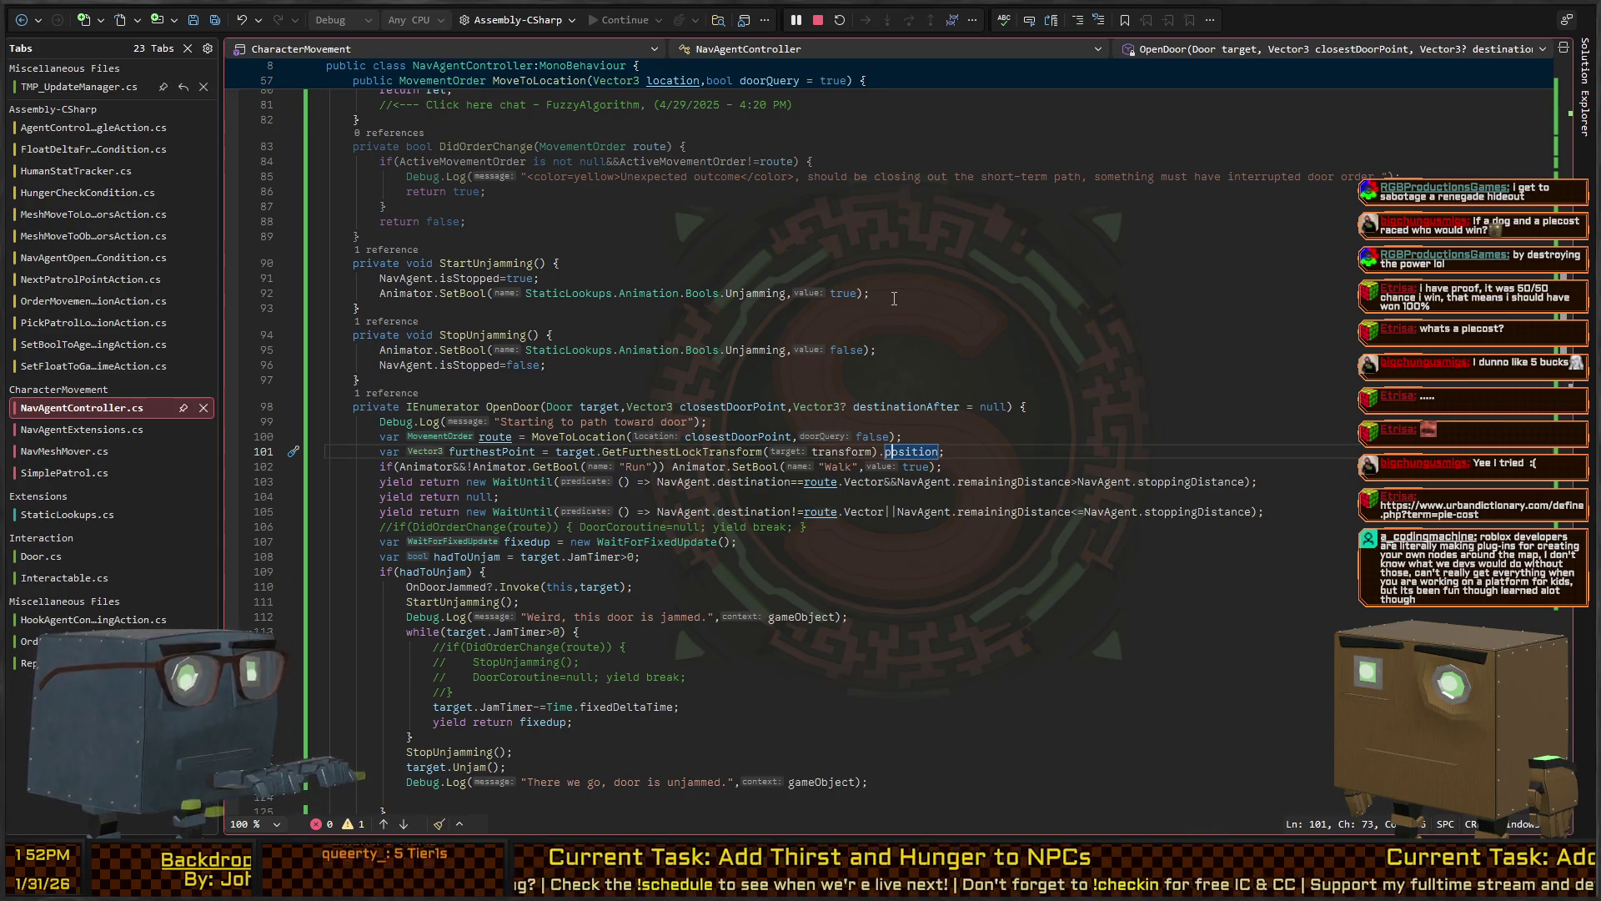
pyautogui.press('Left')
pyautogui.press('Left')
pyautogui.hotkey('ctrl', 'shift', 'Left')
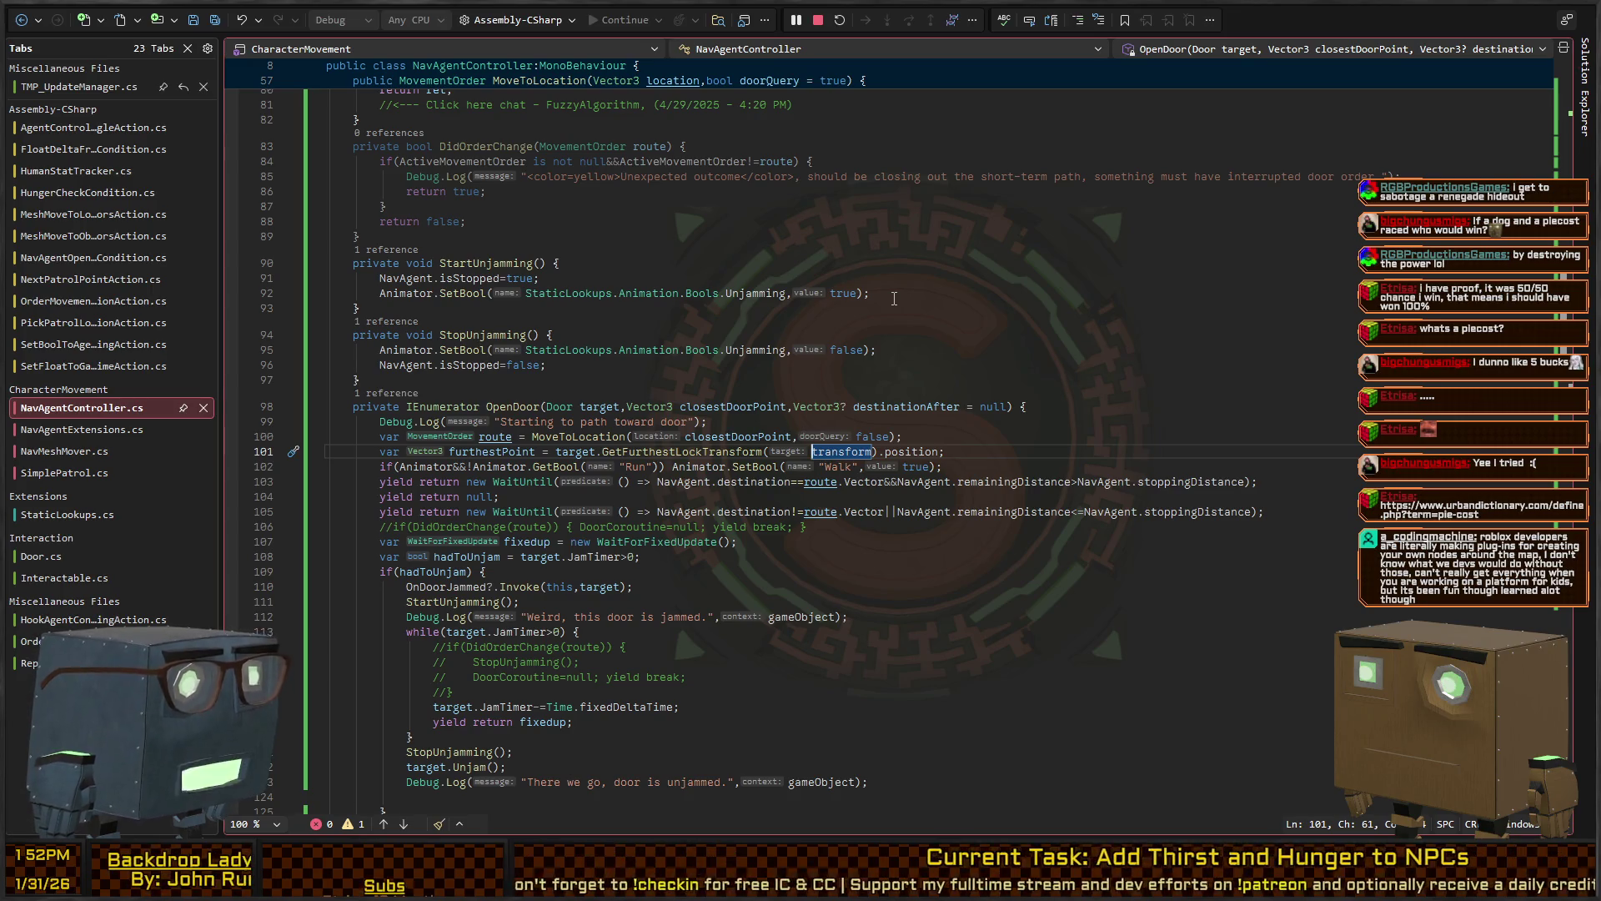
pyautogui.press('Home')
pyautogui.hotkey('shift', 'End')
pyautogui.press('Delete')
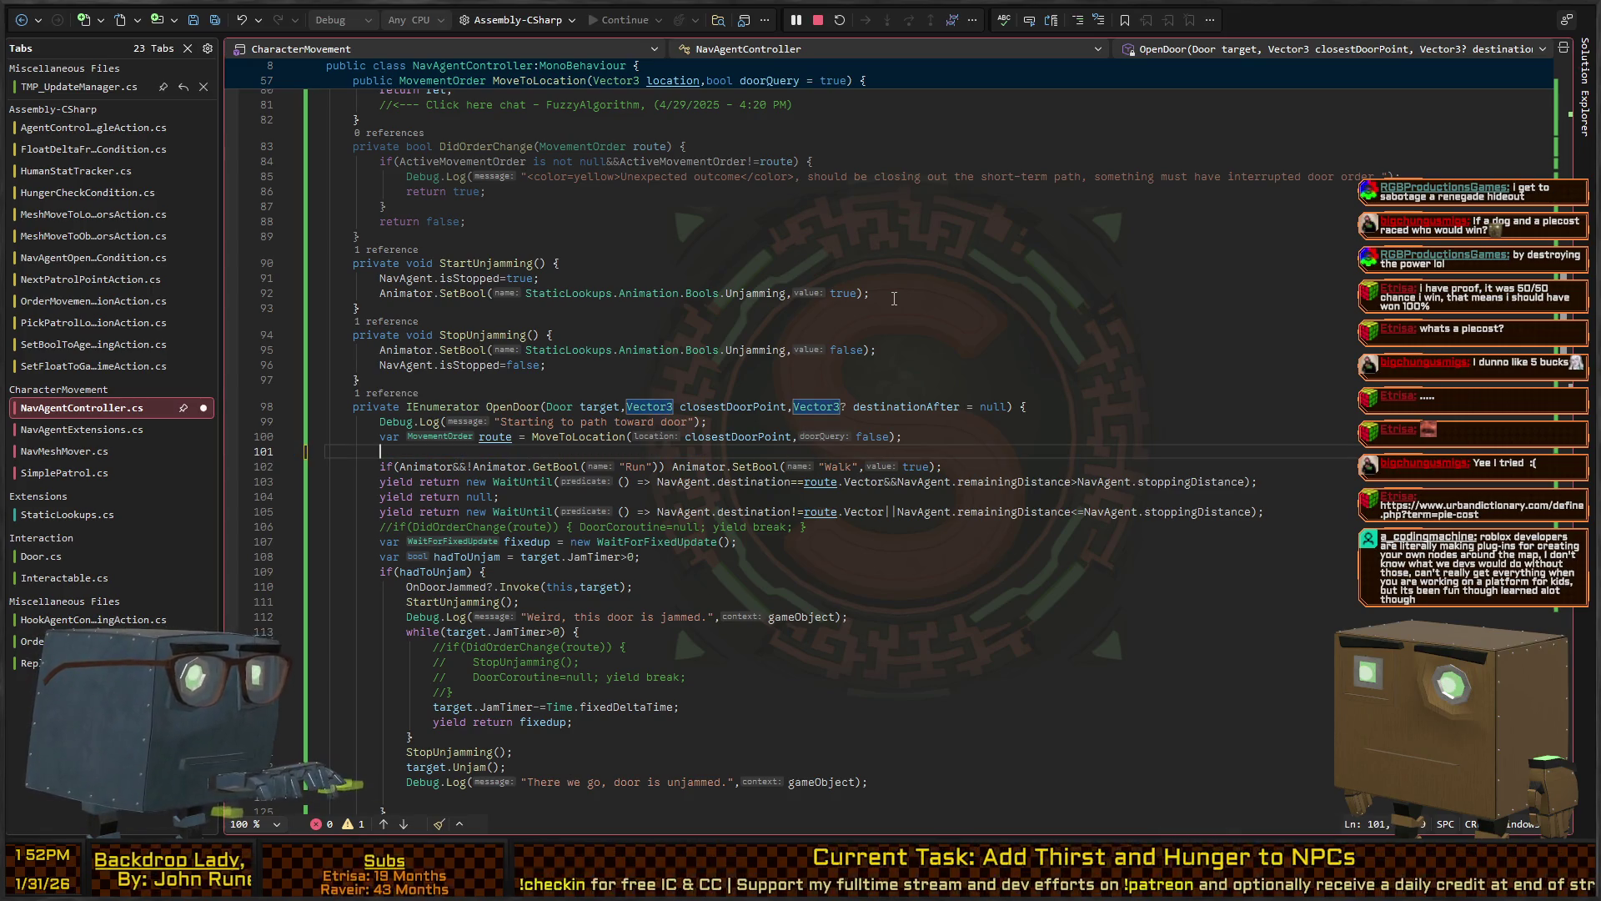
# Paste the furthestPoint declaration after the DoneOperating wait and save NavAgentController.cs
pyautogui.scroll(-11, 612, 486)
pyautogui.click(776, 404)
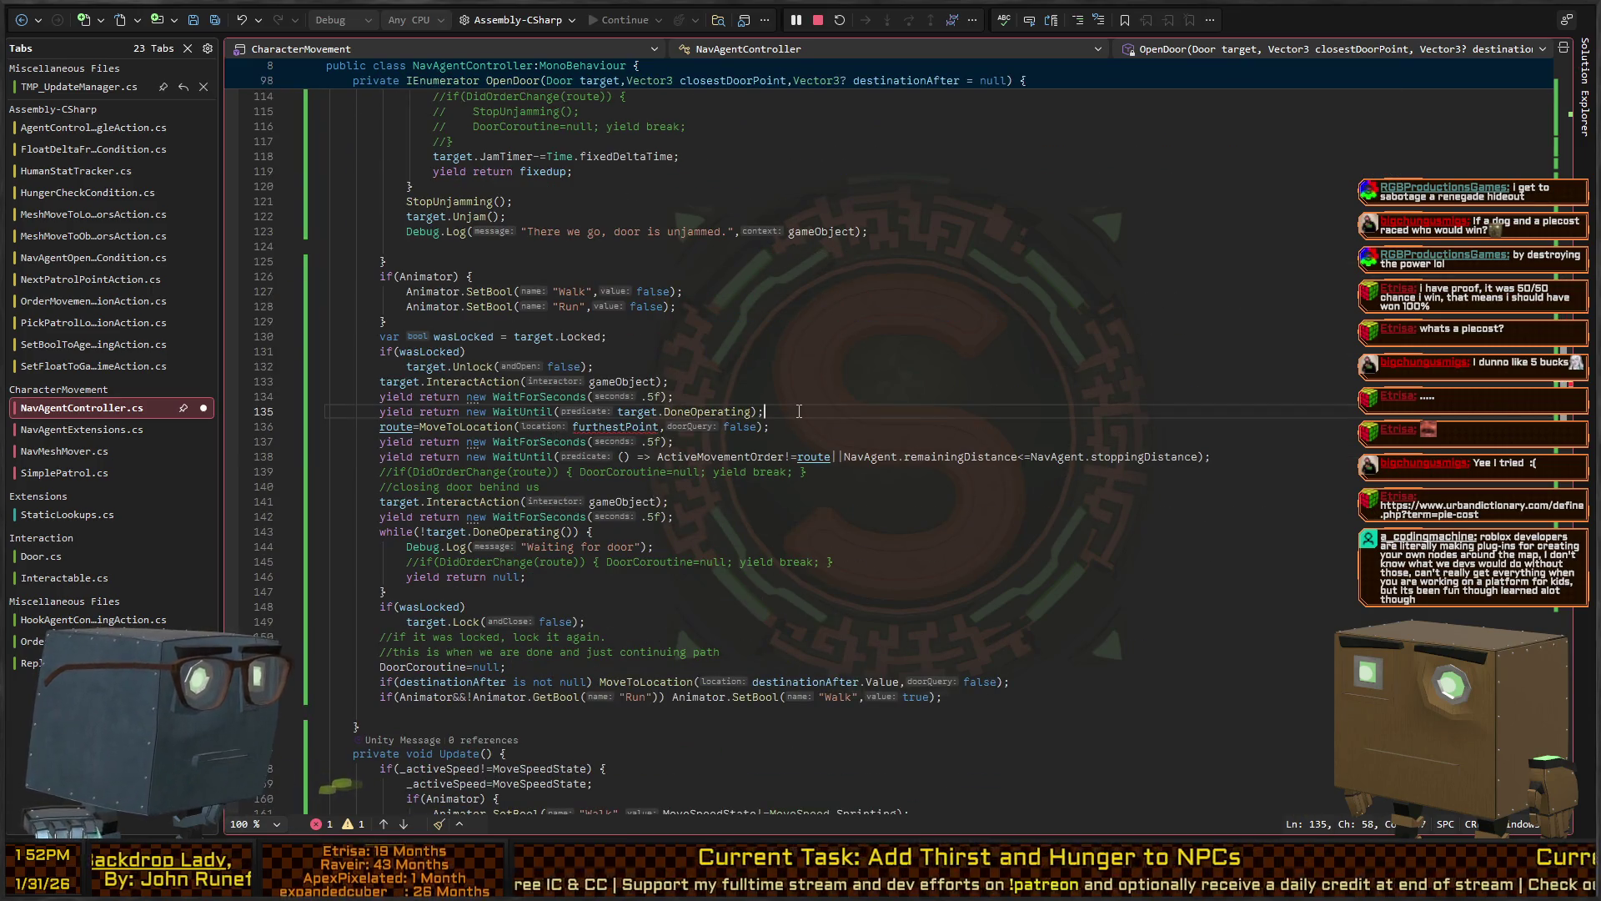
pyautogui.press('Return')
pyautogui.press('Tab')
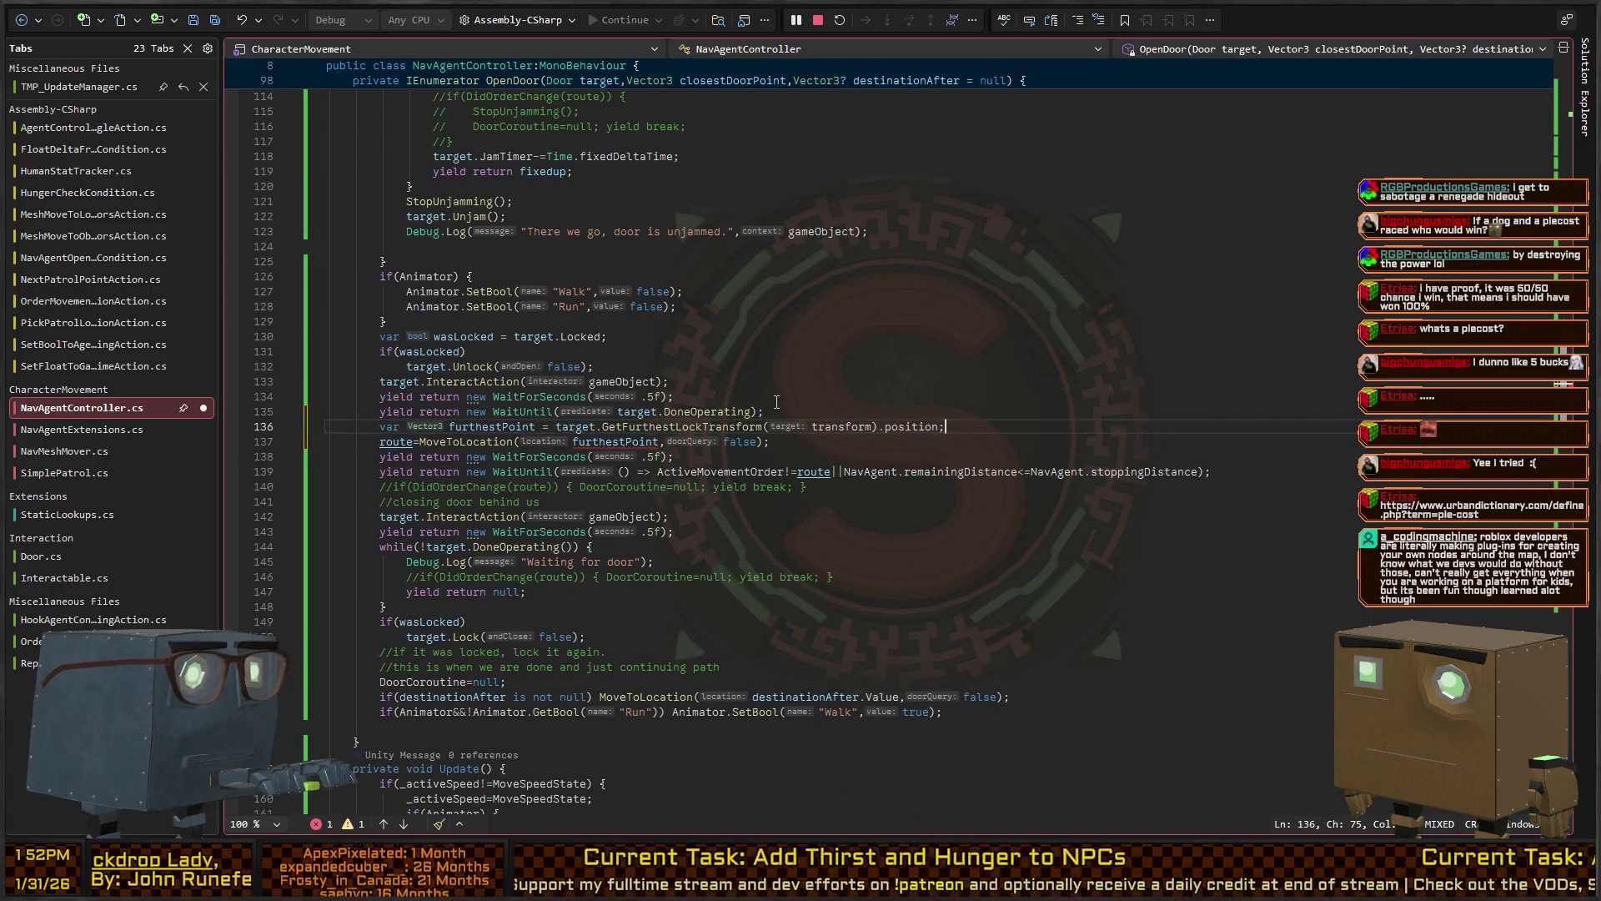
pyautogui.hotkey('ctrl', 's')
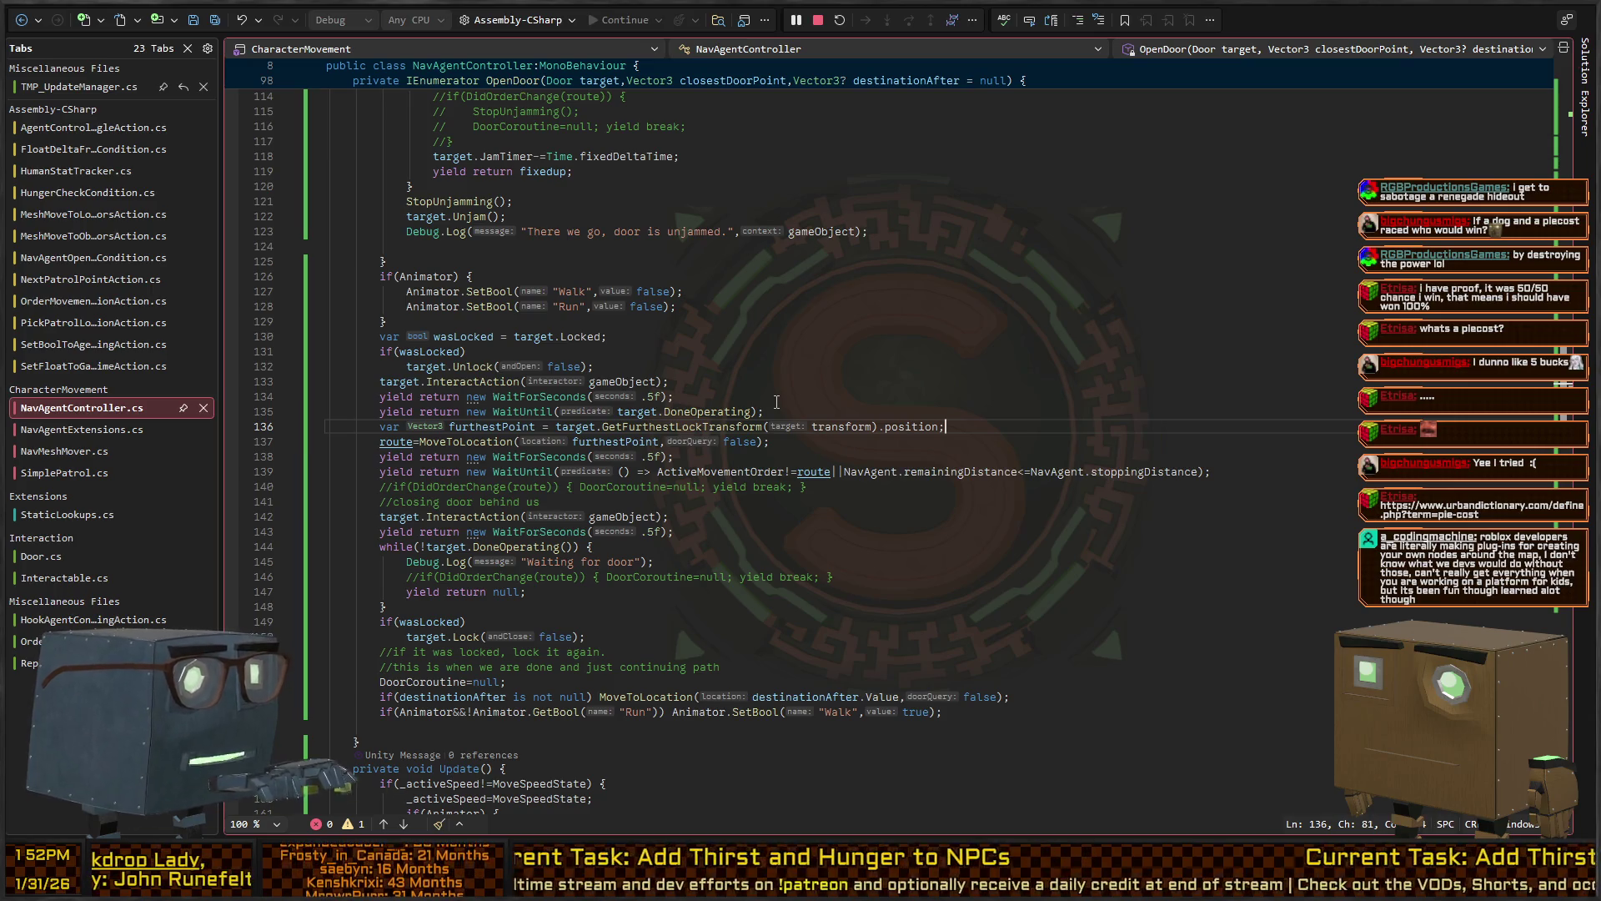
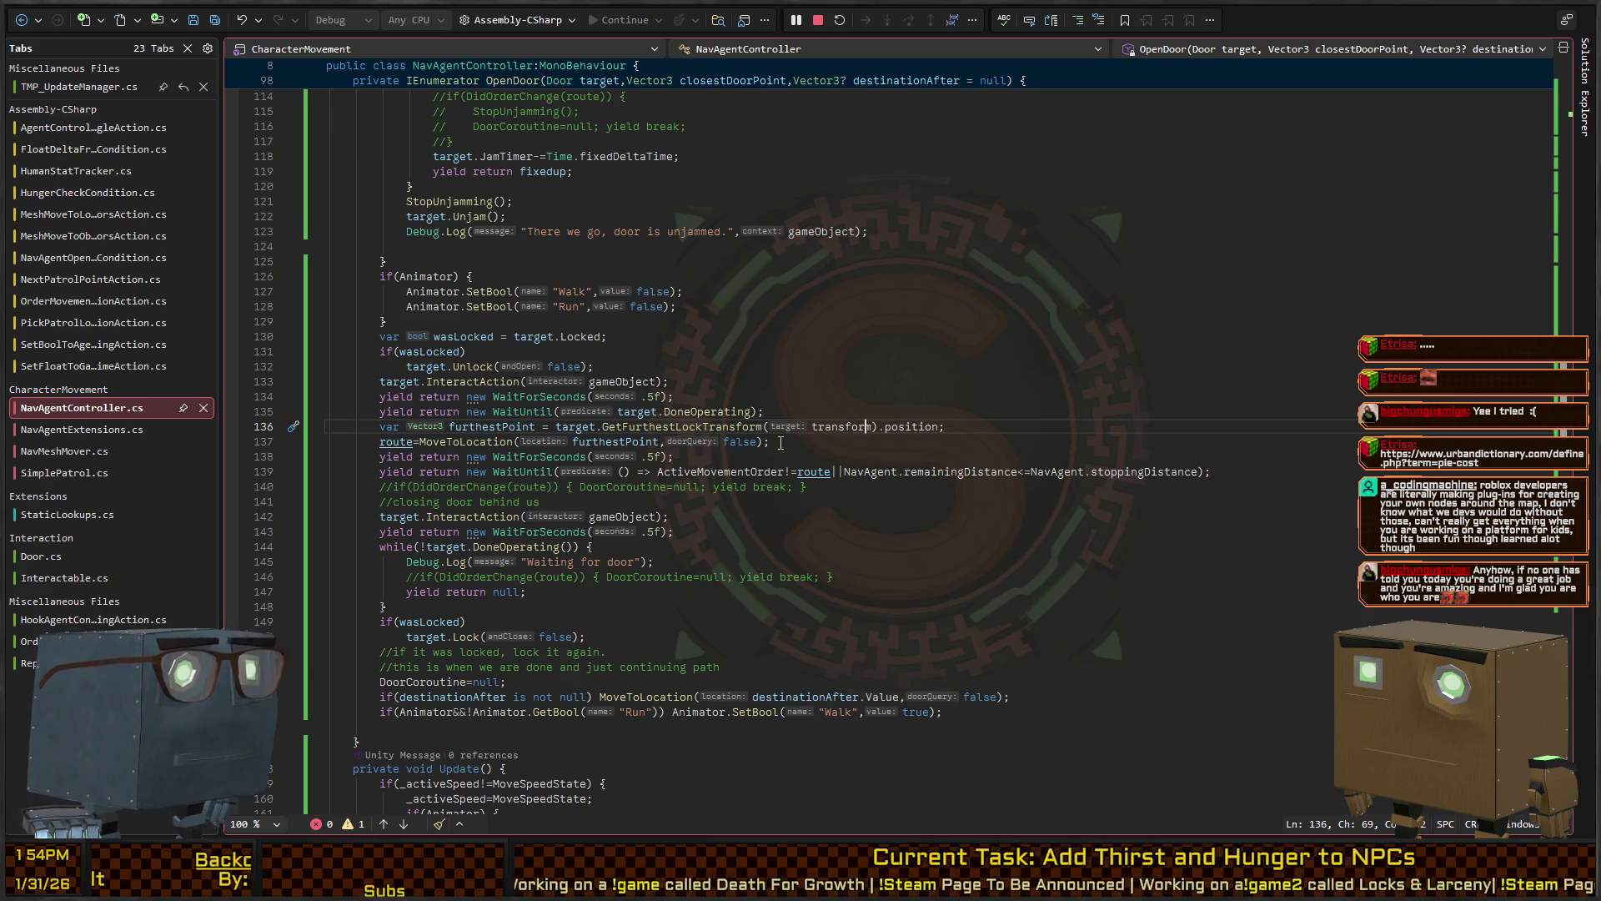
# Leave NavAgentController.cs unchanged at line 136 and, back in Unity, select the Patroller NPC
pyautogui.click(699, 427)
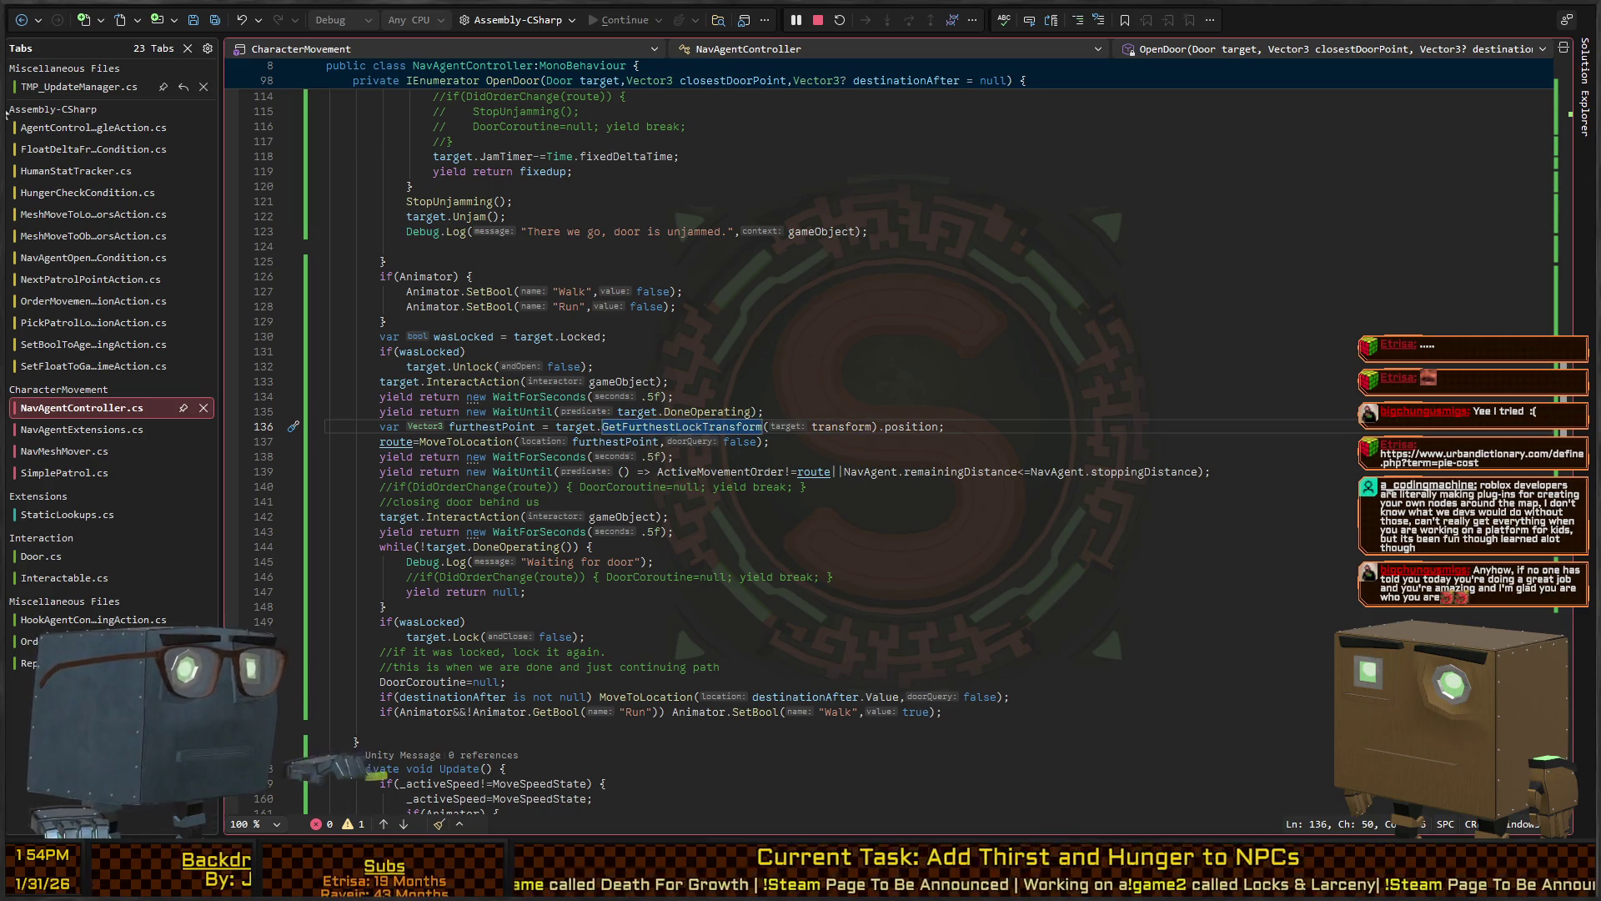
pyautogui.hotkey('alt', 'Tab')
pyautogui.click(964, 248)
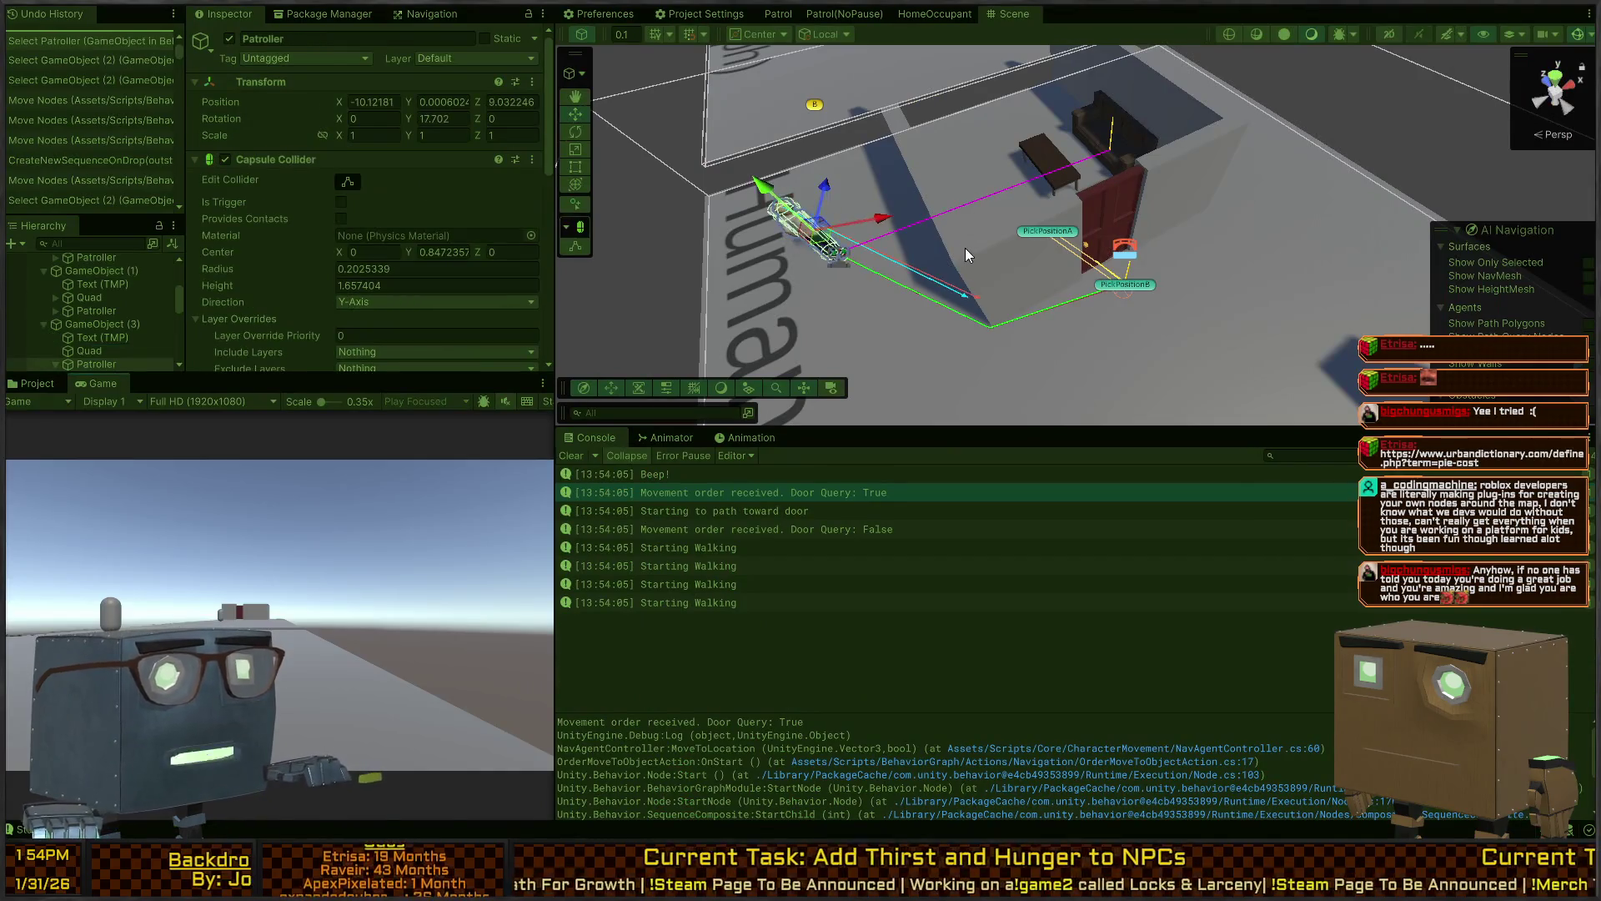
pyautogui.moveTo(1065, 247)
pyautogui.mouseDown()
pyautogui.moveTo(1276, 275)
pyautogui.moveTo(1259, 262)
pyautogui.mouseUp()
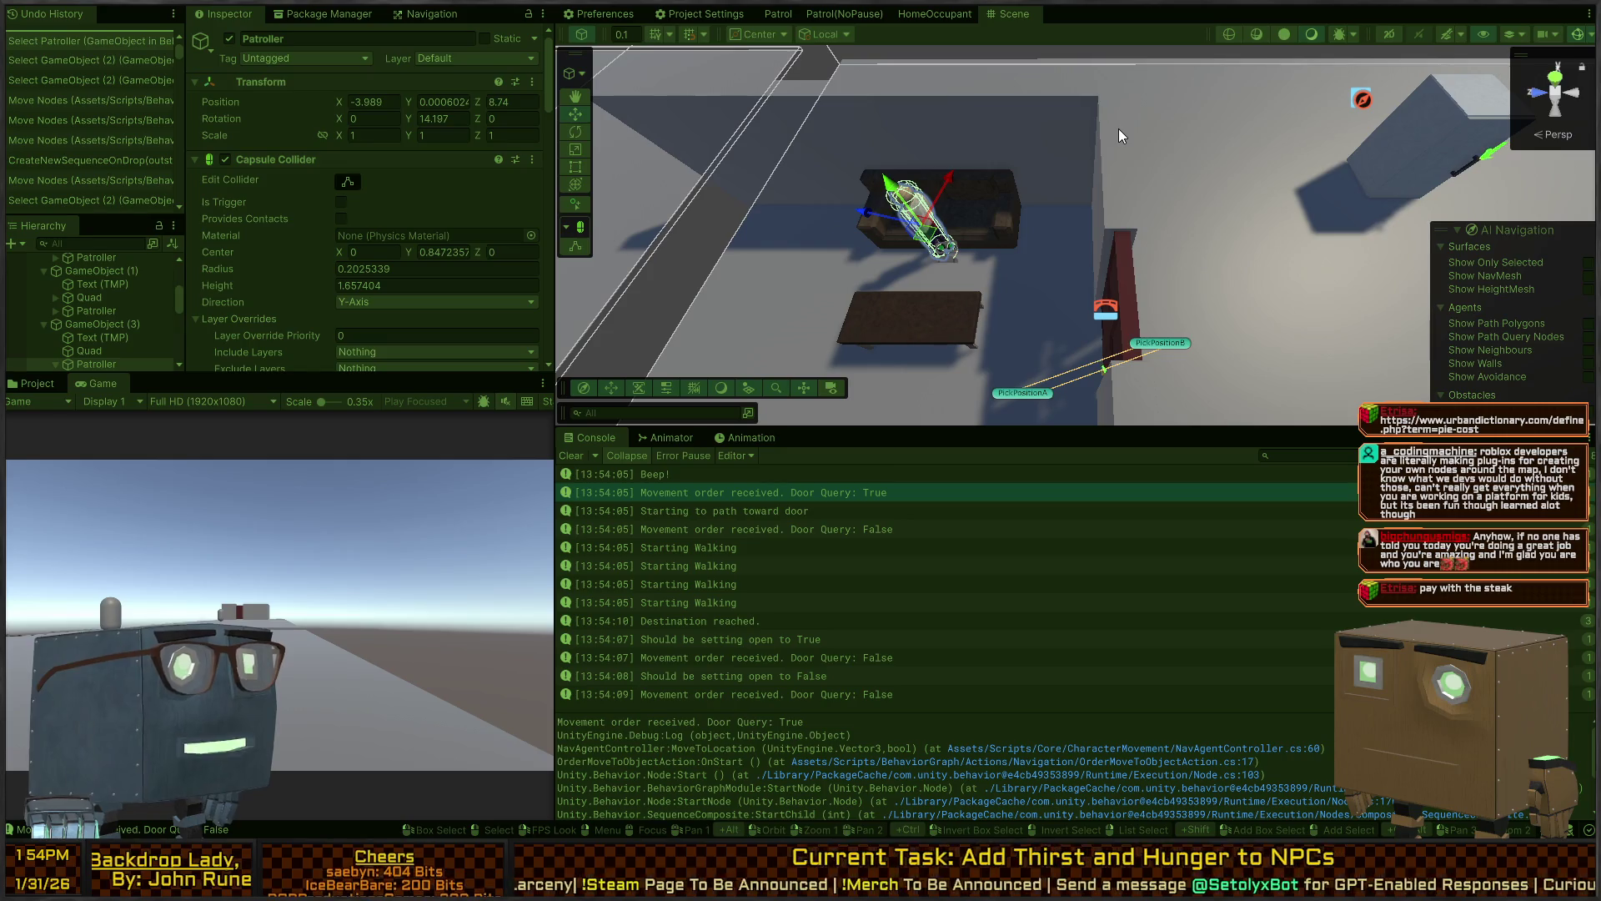
pyautogui.moveTo(984, 89)
pyautogui.mouseDown()
pyautogui.moveTo(1082, 238)
pyautogui.moveTo(1141, 241)
pyautogui.mouseUp()
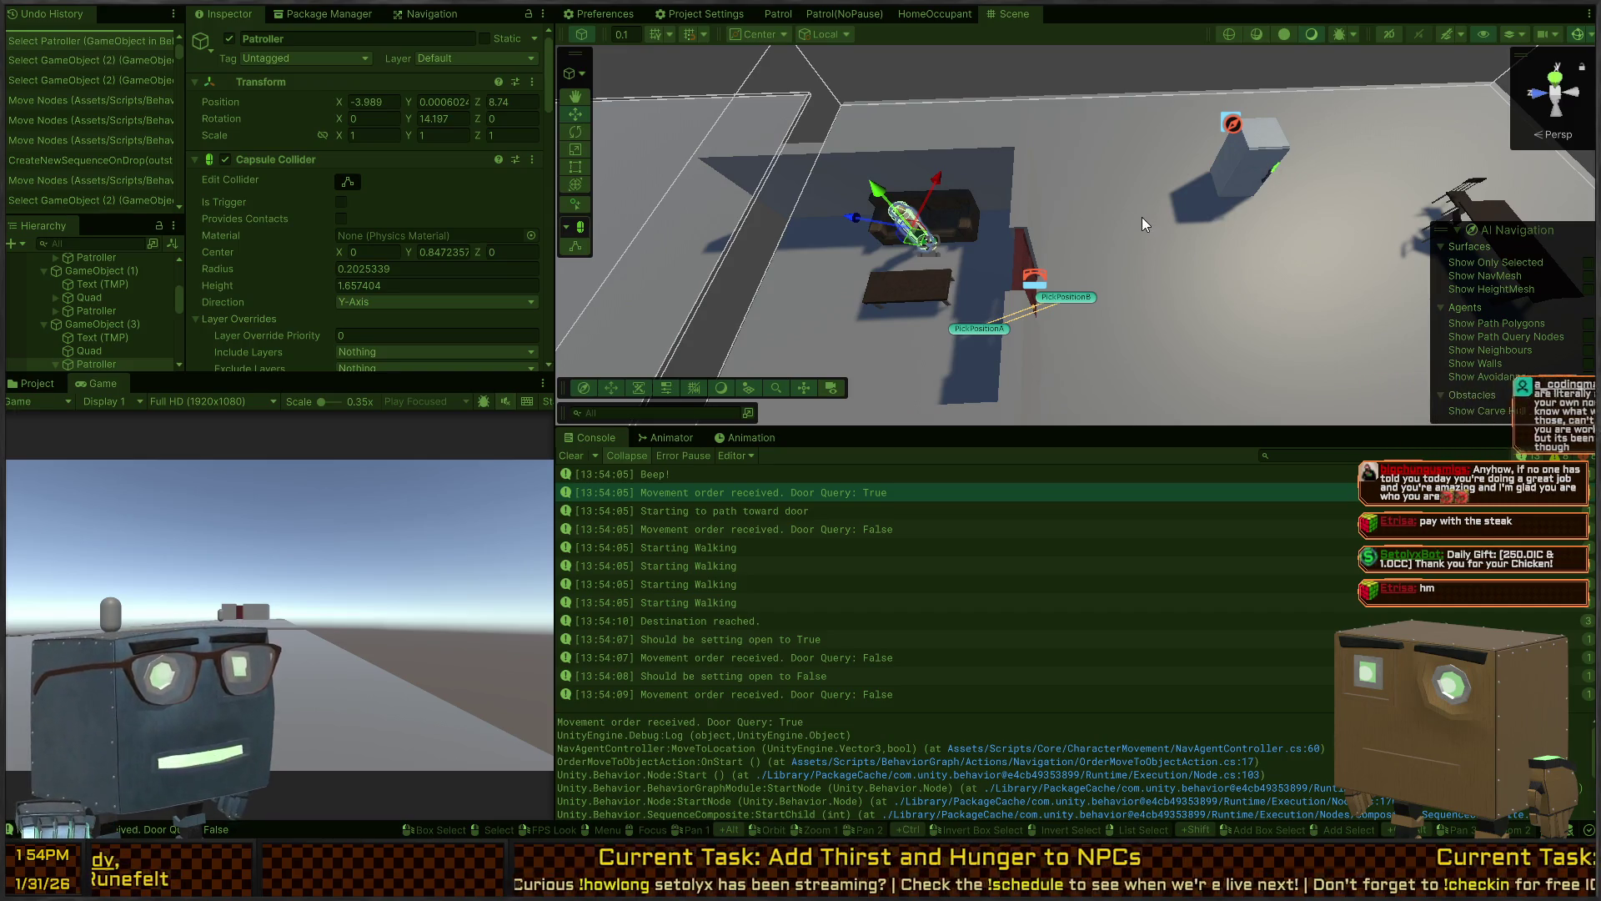
pyautogui.rightClick(1145, 223)
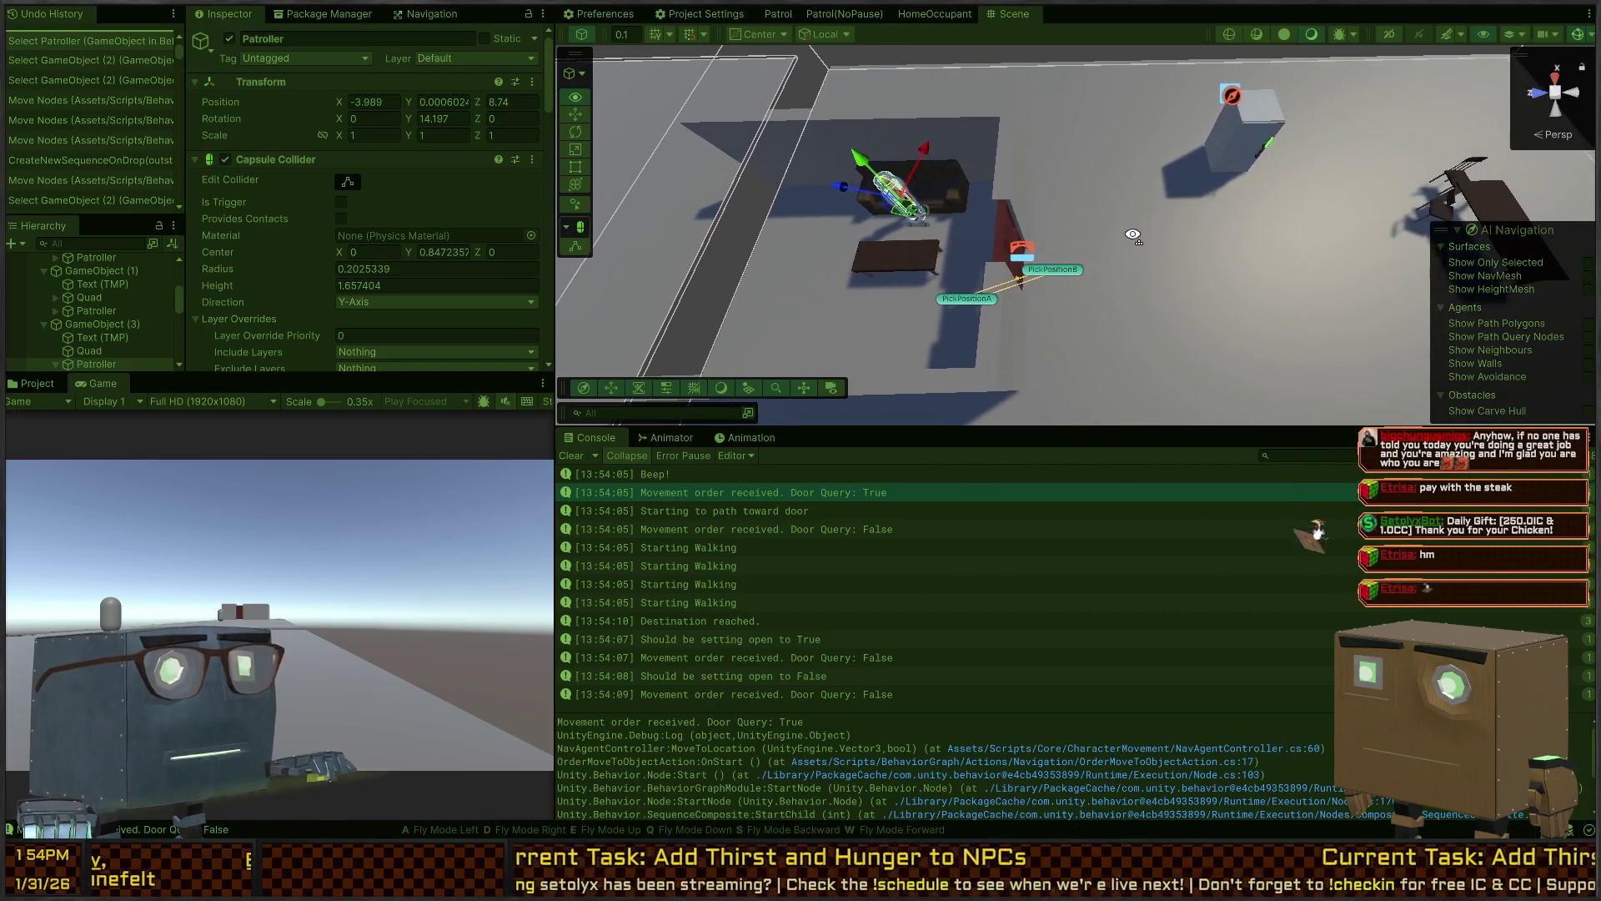
pyautogui.press('d')
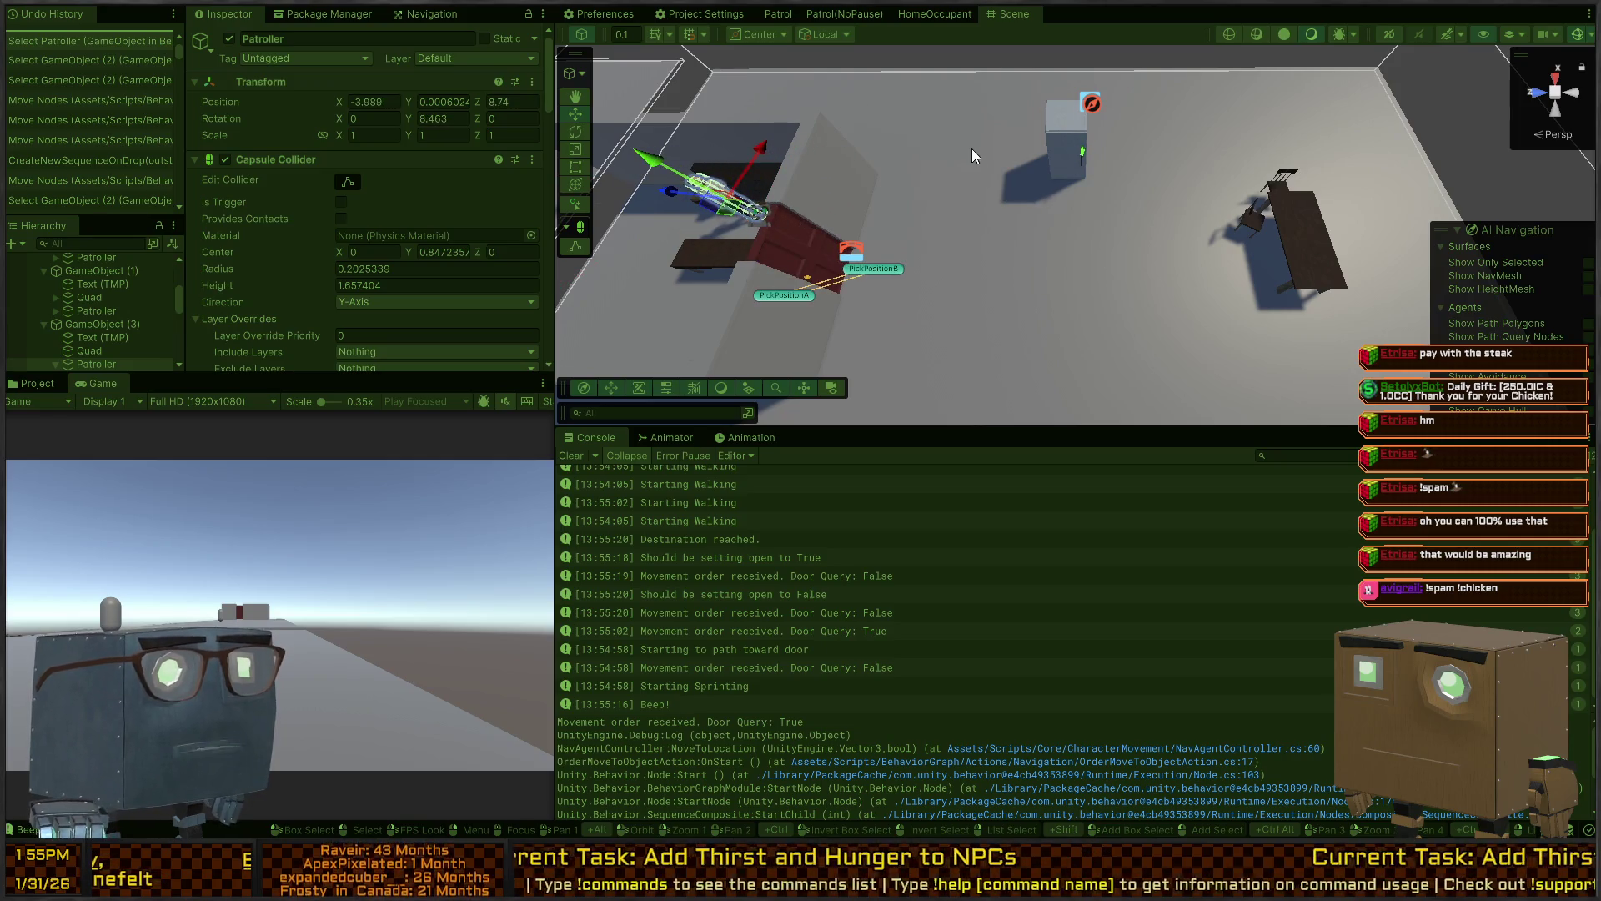
pyautogui.moveTo(1079, 244)
pyautogui.mouseDown()
pyautogui.moveTo(1072, 225)
pyautogui.moveTo(1095, 249)
pyautogui.moveTo(1087, 324)
pyautogui.mouseUp()
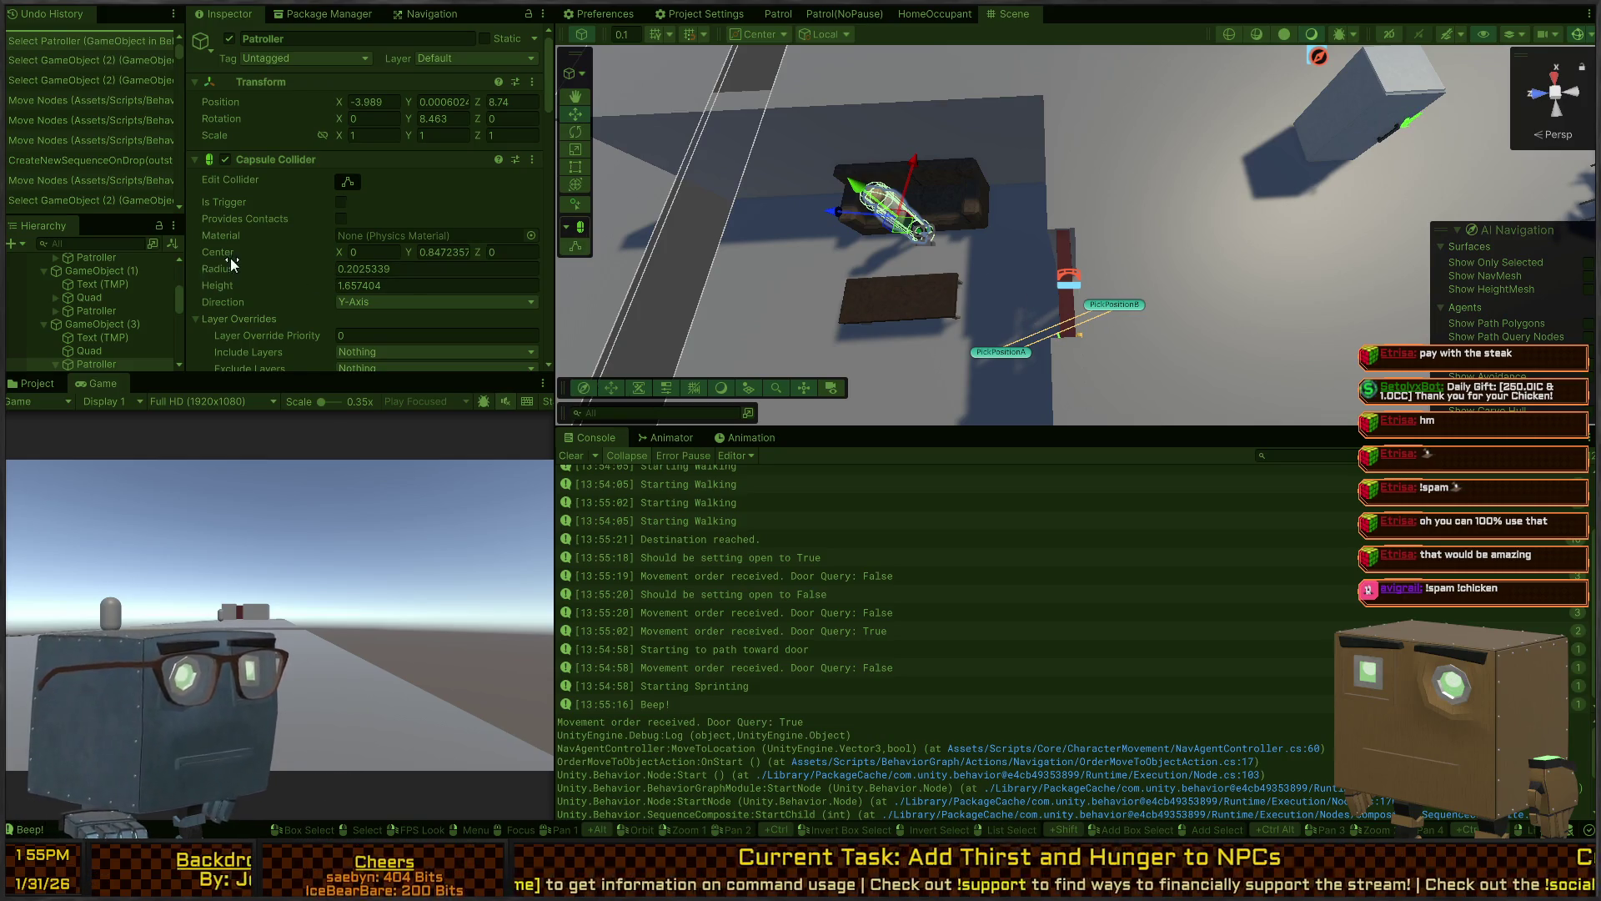
pyautogui.scroll(-5, 230, 258)
pyautogui.scroll(-3, 143, 313)
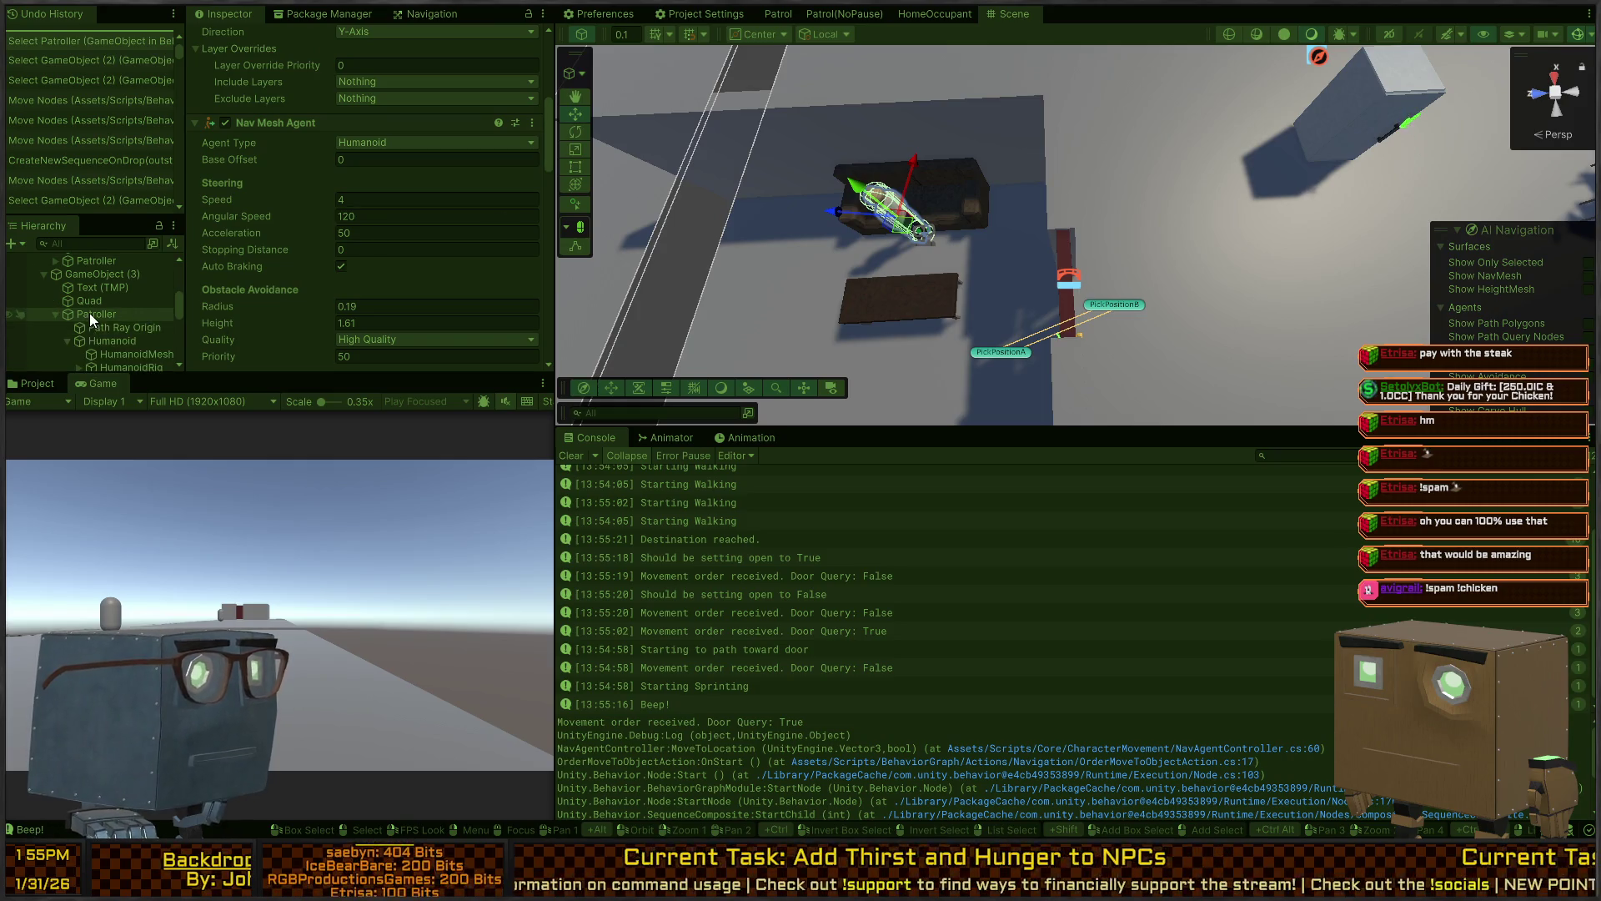
pyautogui.click(97, 339)
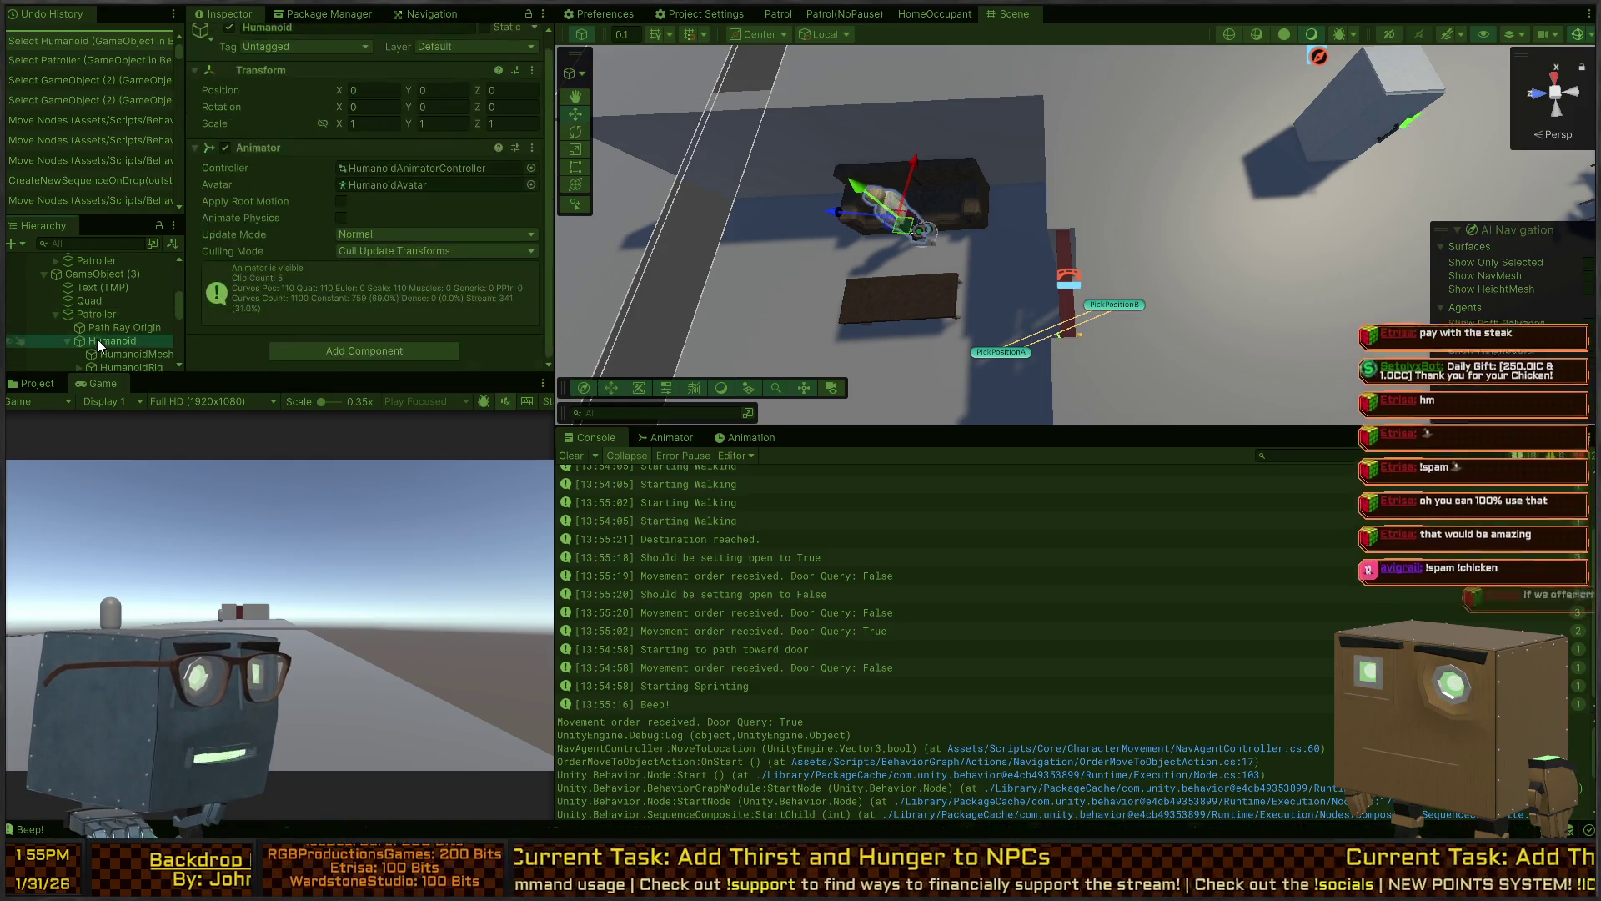
pyautogui.click(98, 302)
pyautogui.click(90, 314)
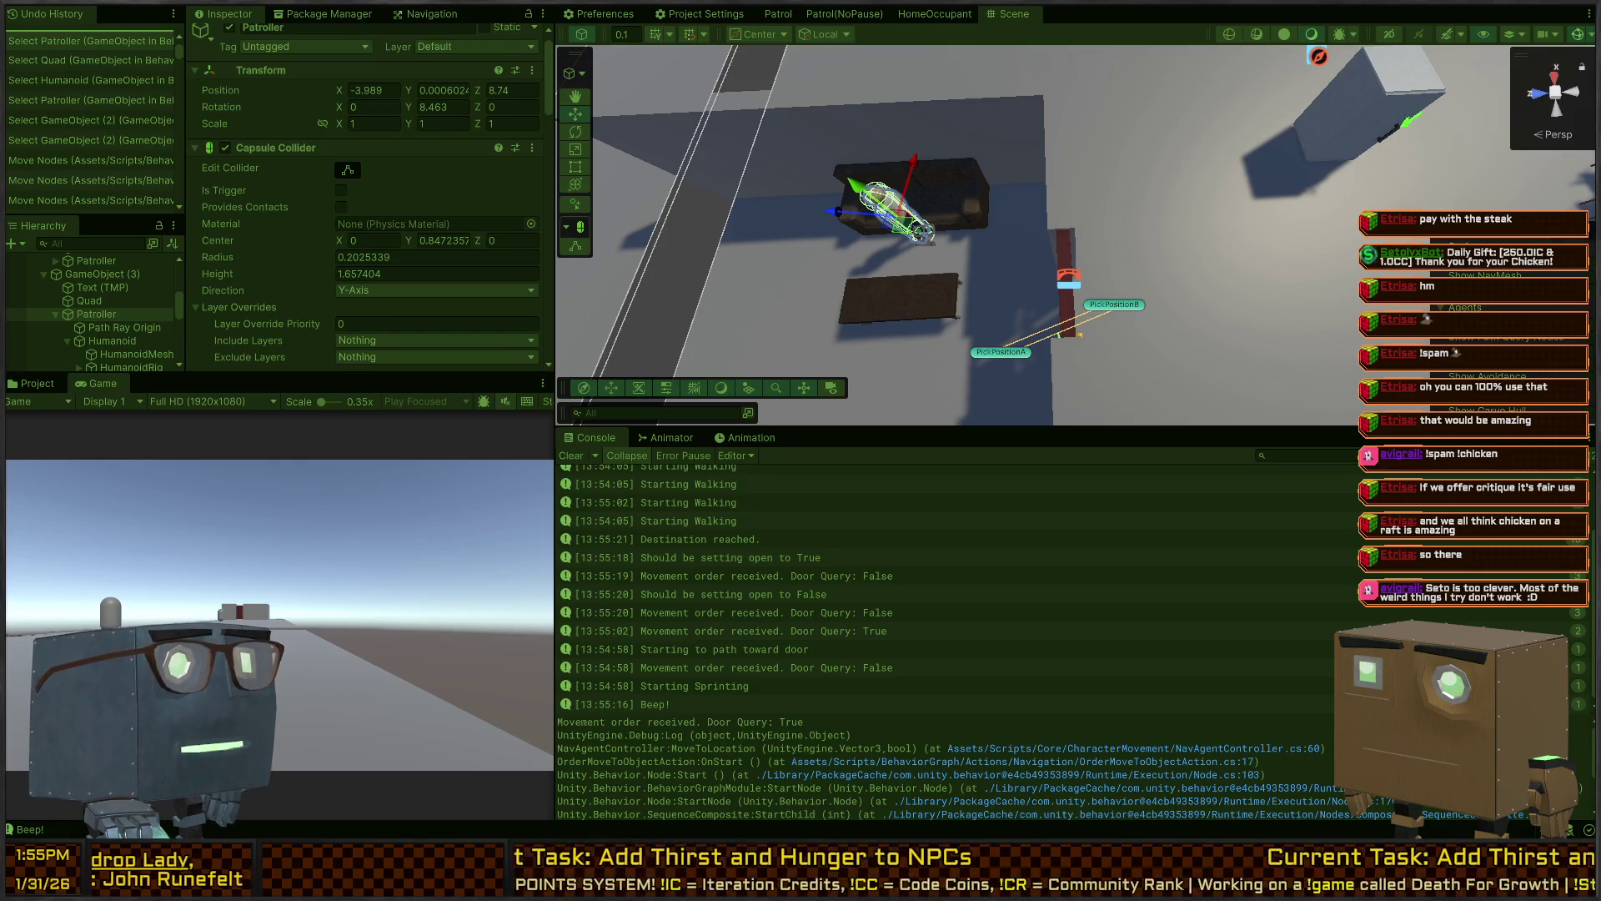
pyautogui.moveTo(1076, 275)
pyautogui.mouseDown()
pyautogui.moveTo(1116, 236)
pyautogui.moveTo(782, 282)
pyautogui.mouseUp()
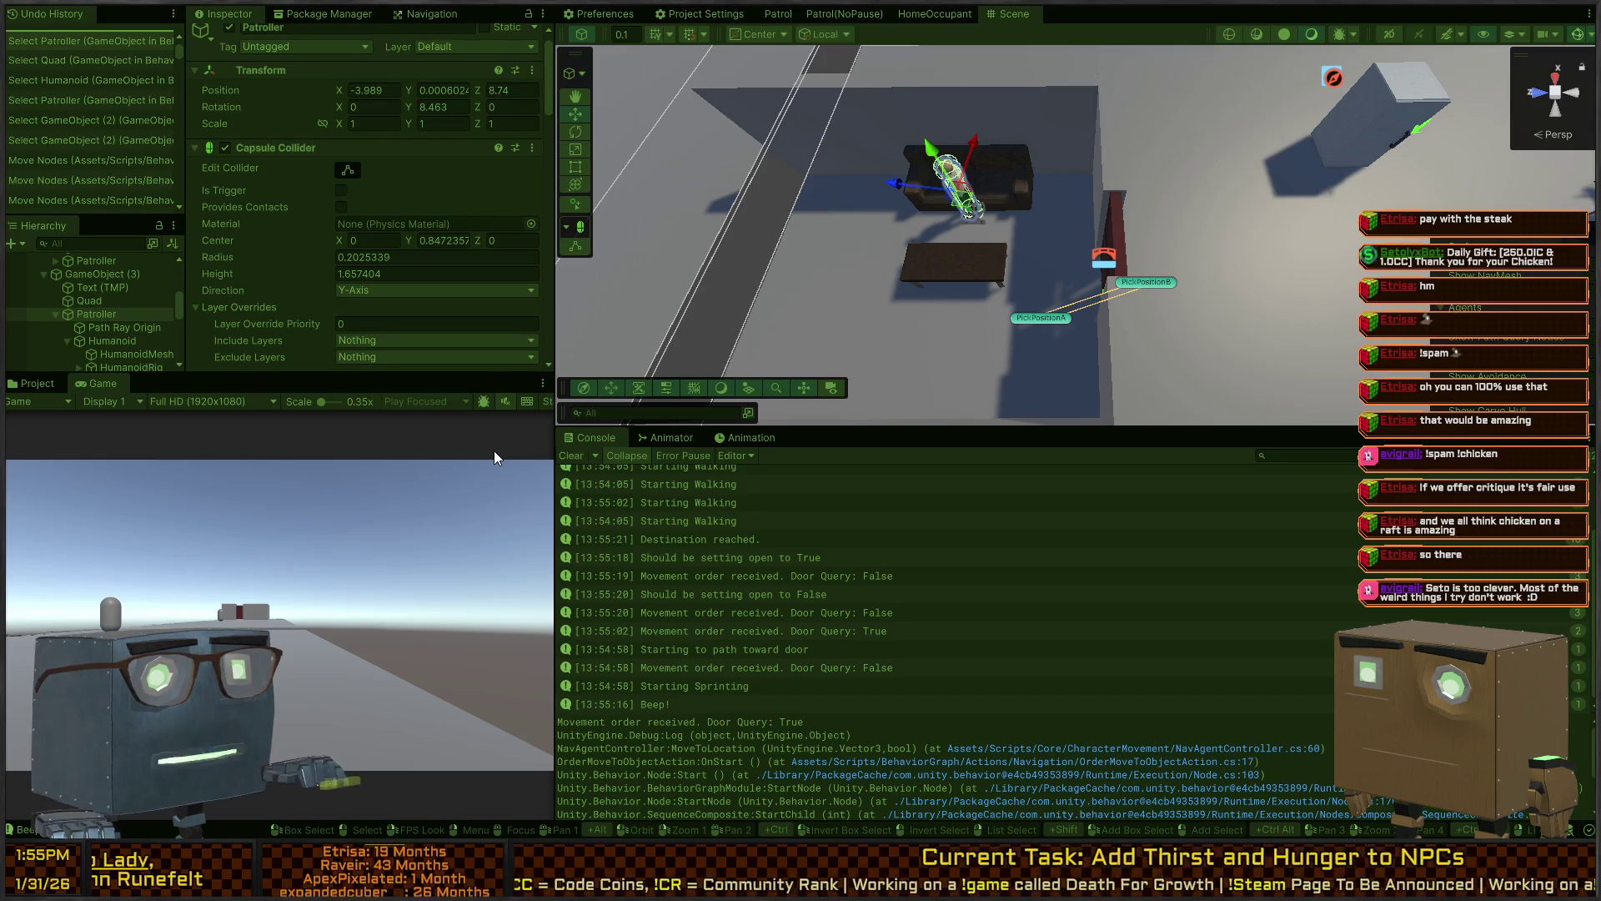
# Clear the console, select the GameObject (3) navmesh surface, stop Play mode, and return to Visual Studio
pyautogui.click(574, 456)
pyautogui.moveTo(970, 103); pyautogui.dragTo(966, 126)
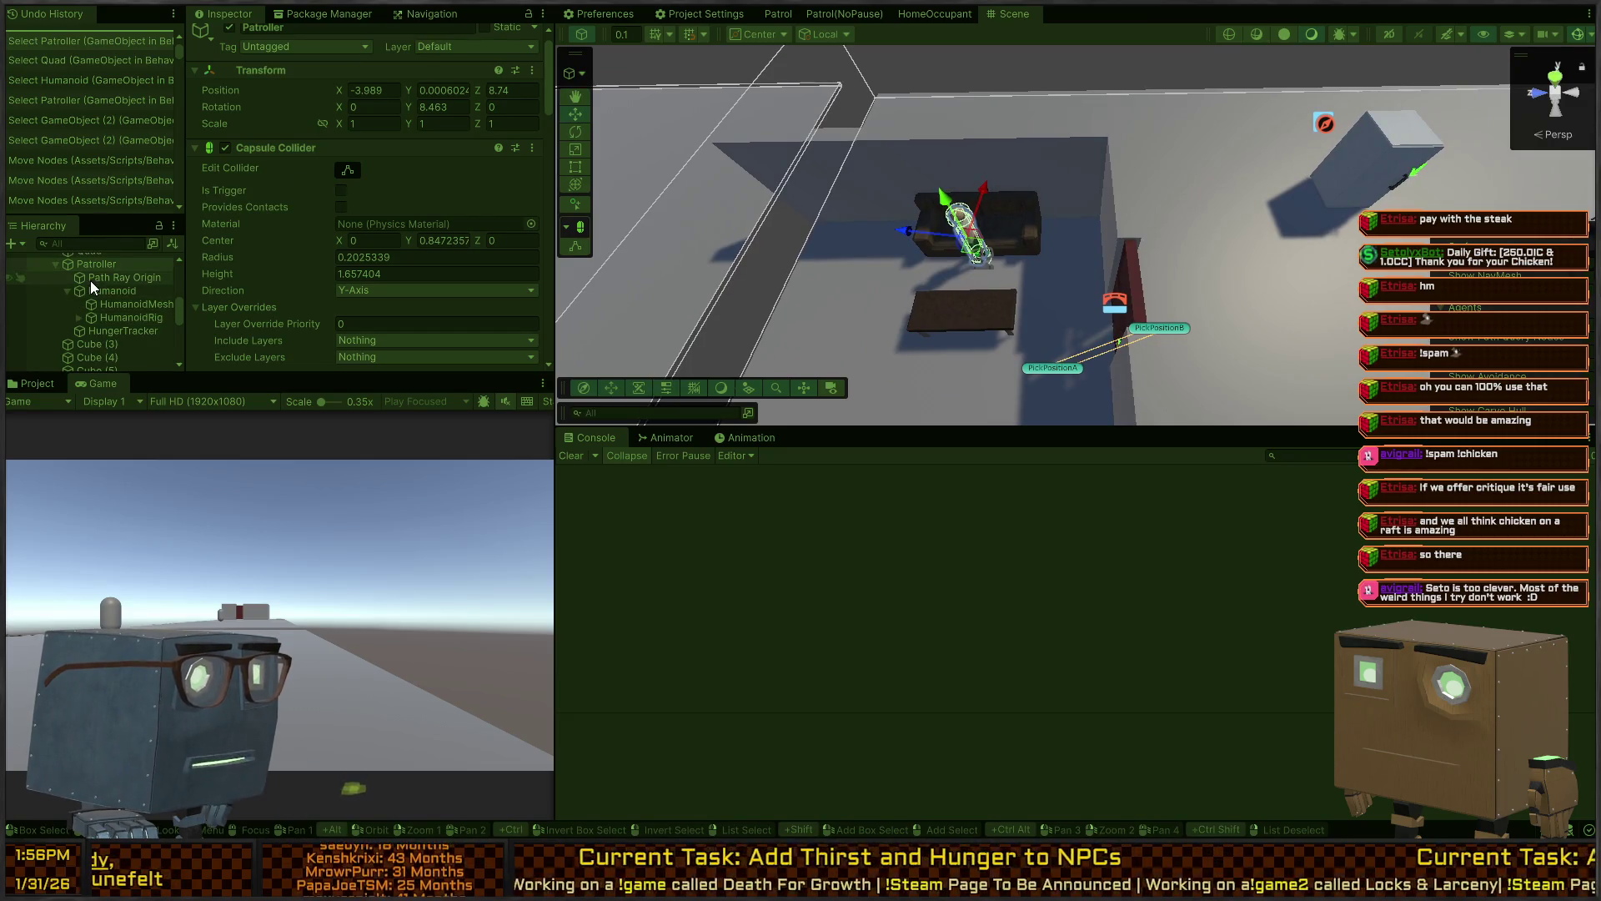
pyautogui.scroll(2, 90, 281)
pyautogui.click(95, 273)
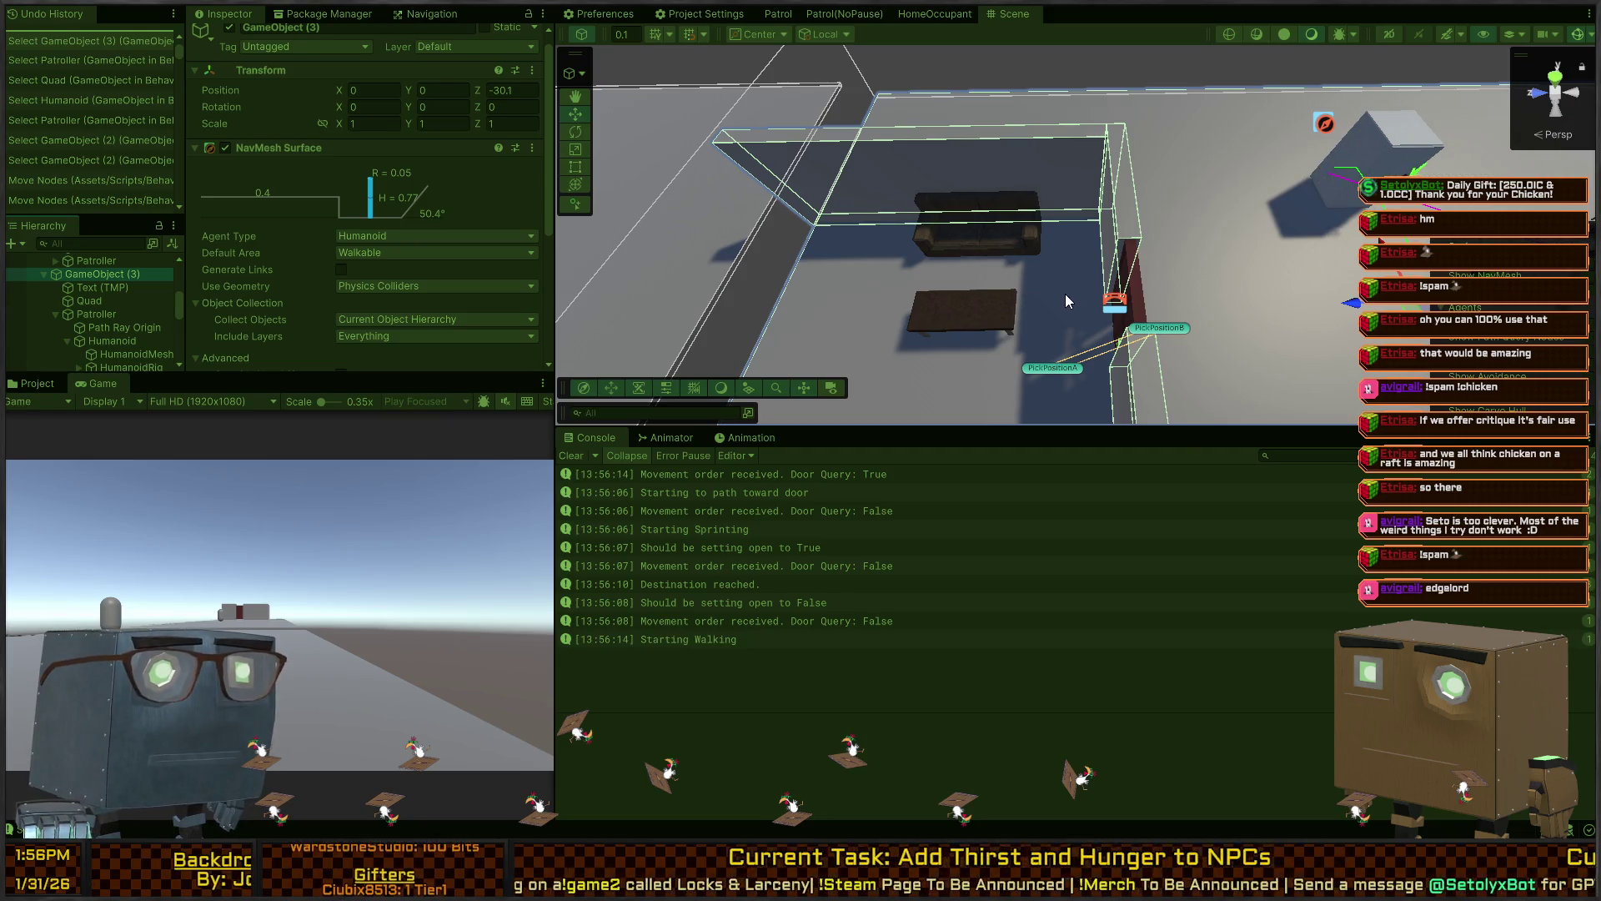
pyautogui.hotkey('ctrl', 'p')
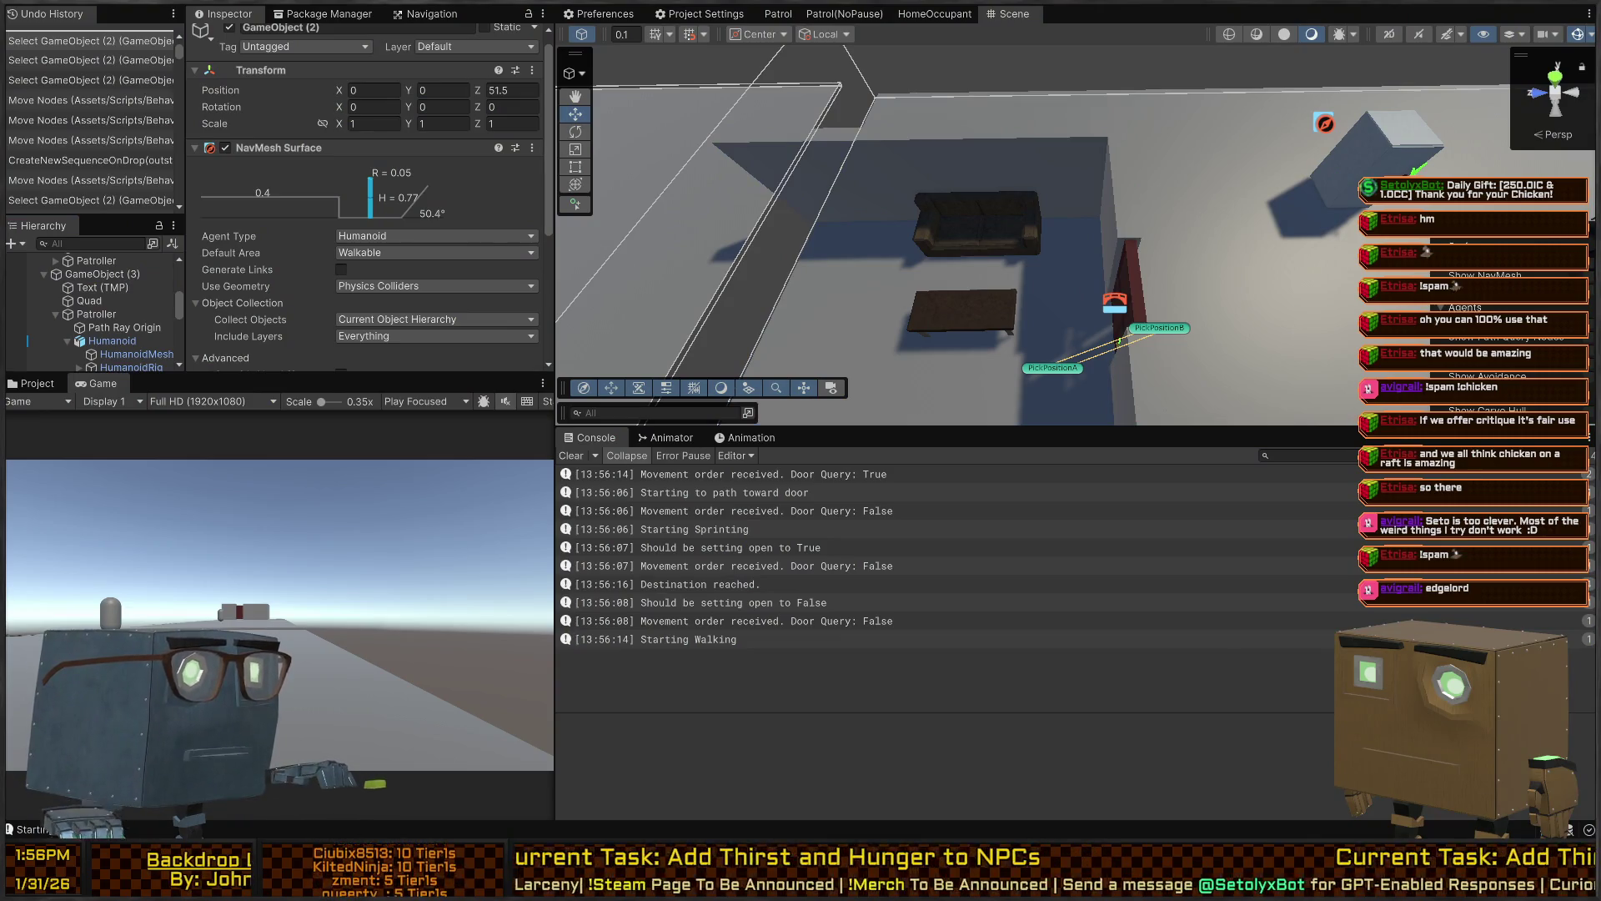
pyautogui.hotkey('alt', 'Tab')
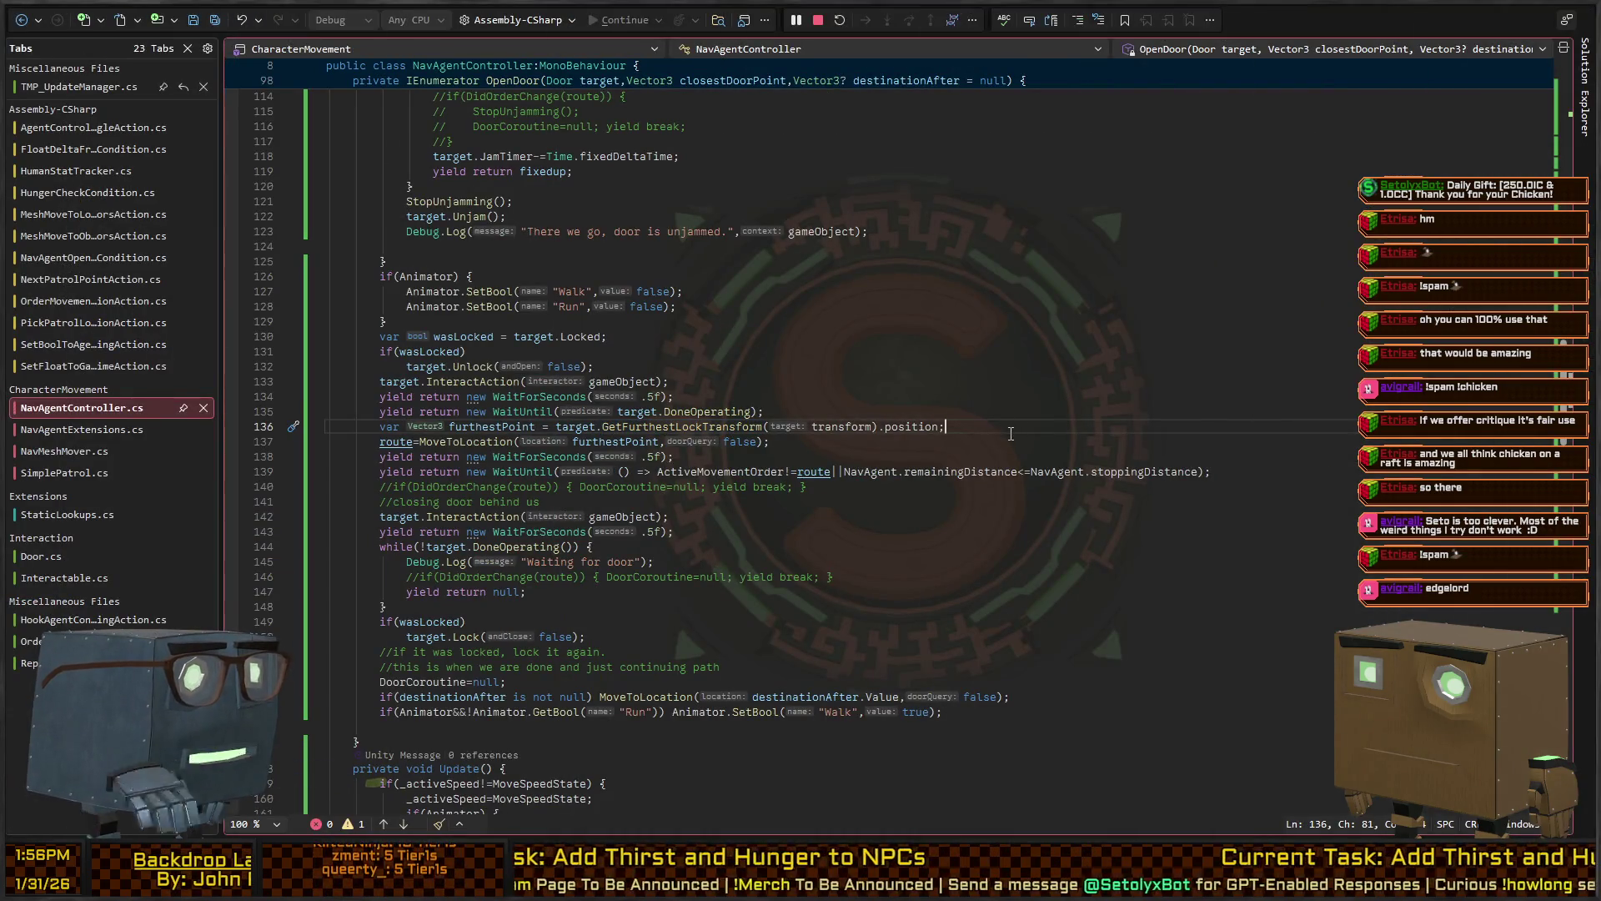
# Move the furthestPoint declaration up to line 109, right after hadToUnjam in OpenDoor
pyautogui.hotkey('alt', 'shift', 'Up')
pyautogui.hotkey('alt', 'shift', 'Up')
pyautogui.hotkey('alt', 'shift', 'Up')
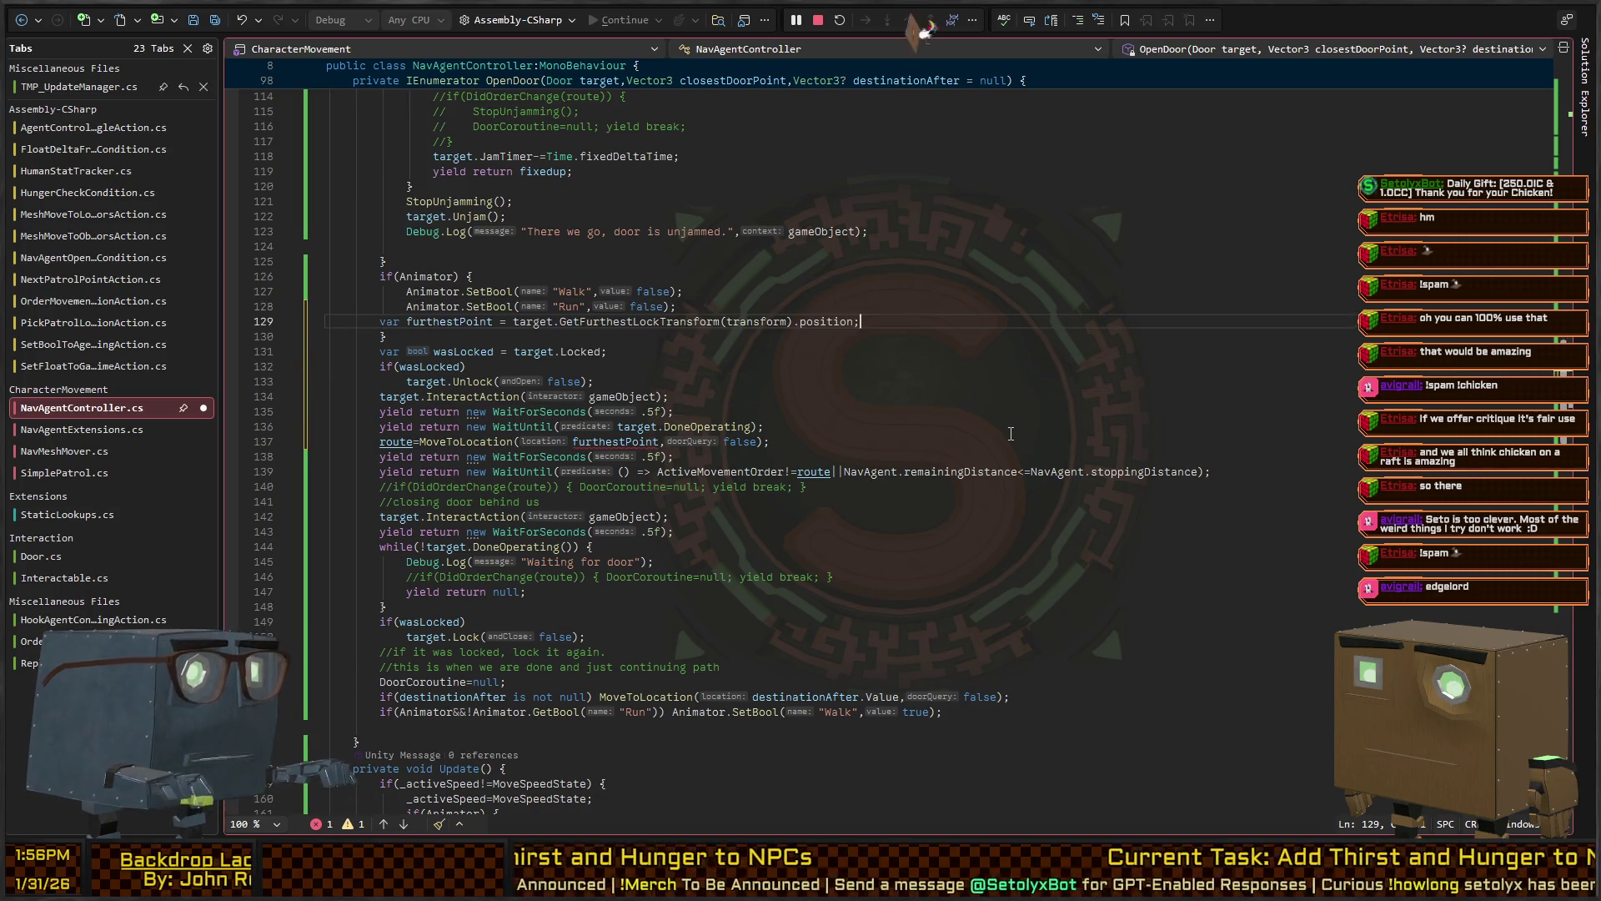
pyautogui.hotkey('alt', 'shift', 'Up')
pyautogui.hotkey('alt', 'shift', 'Up')
pyautogui.hotkey('alt', 'shift', 'Up')
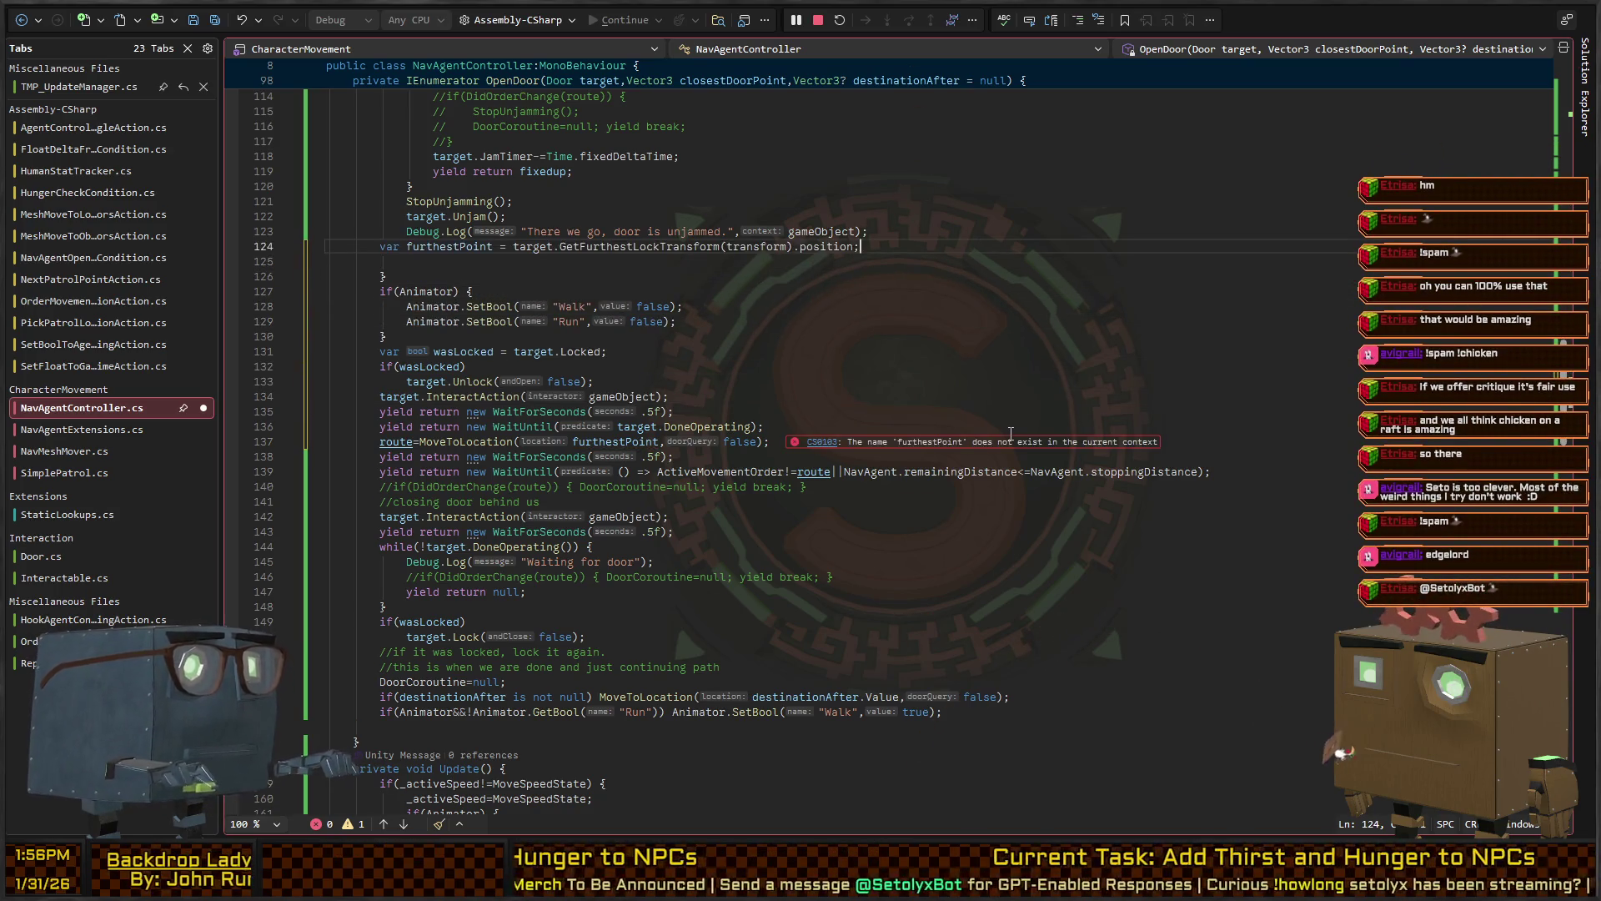
pyautogui.hotkey('alt', 'shift', 'Up')
pyautogui.hotkey('alt', 'shift', 'Up')
pyautogui.hotkey('alt', 'shift', 'Up')
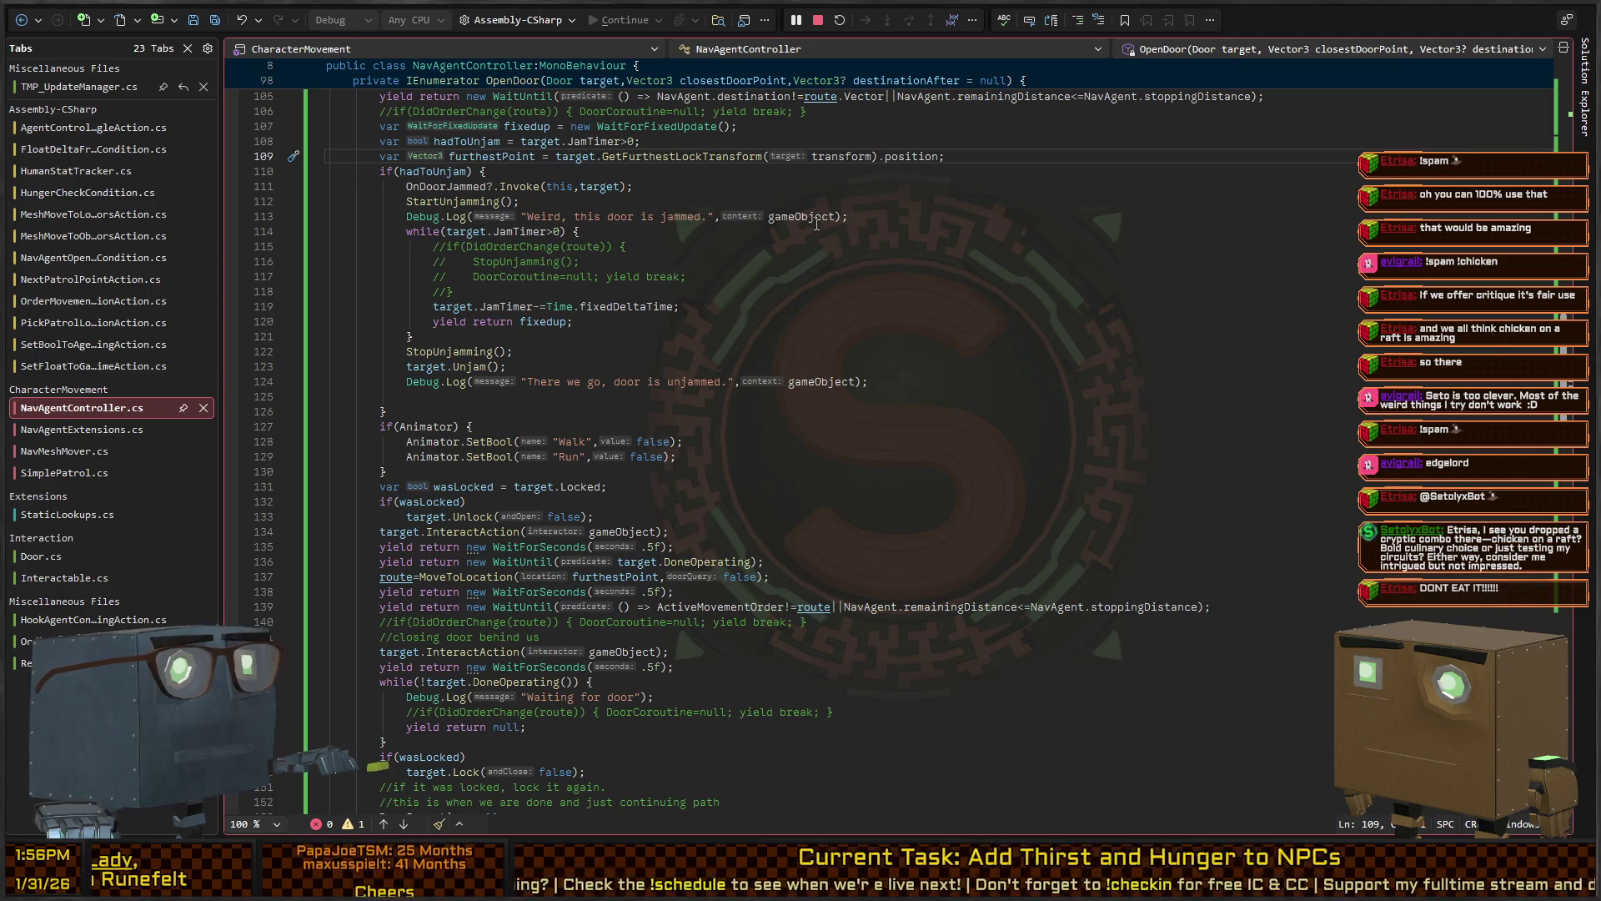
pyautogui.hotkey('alt', 'Tab')
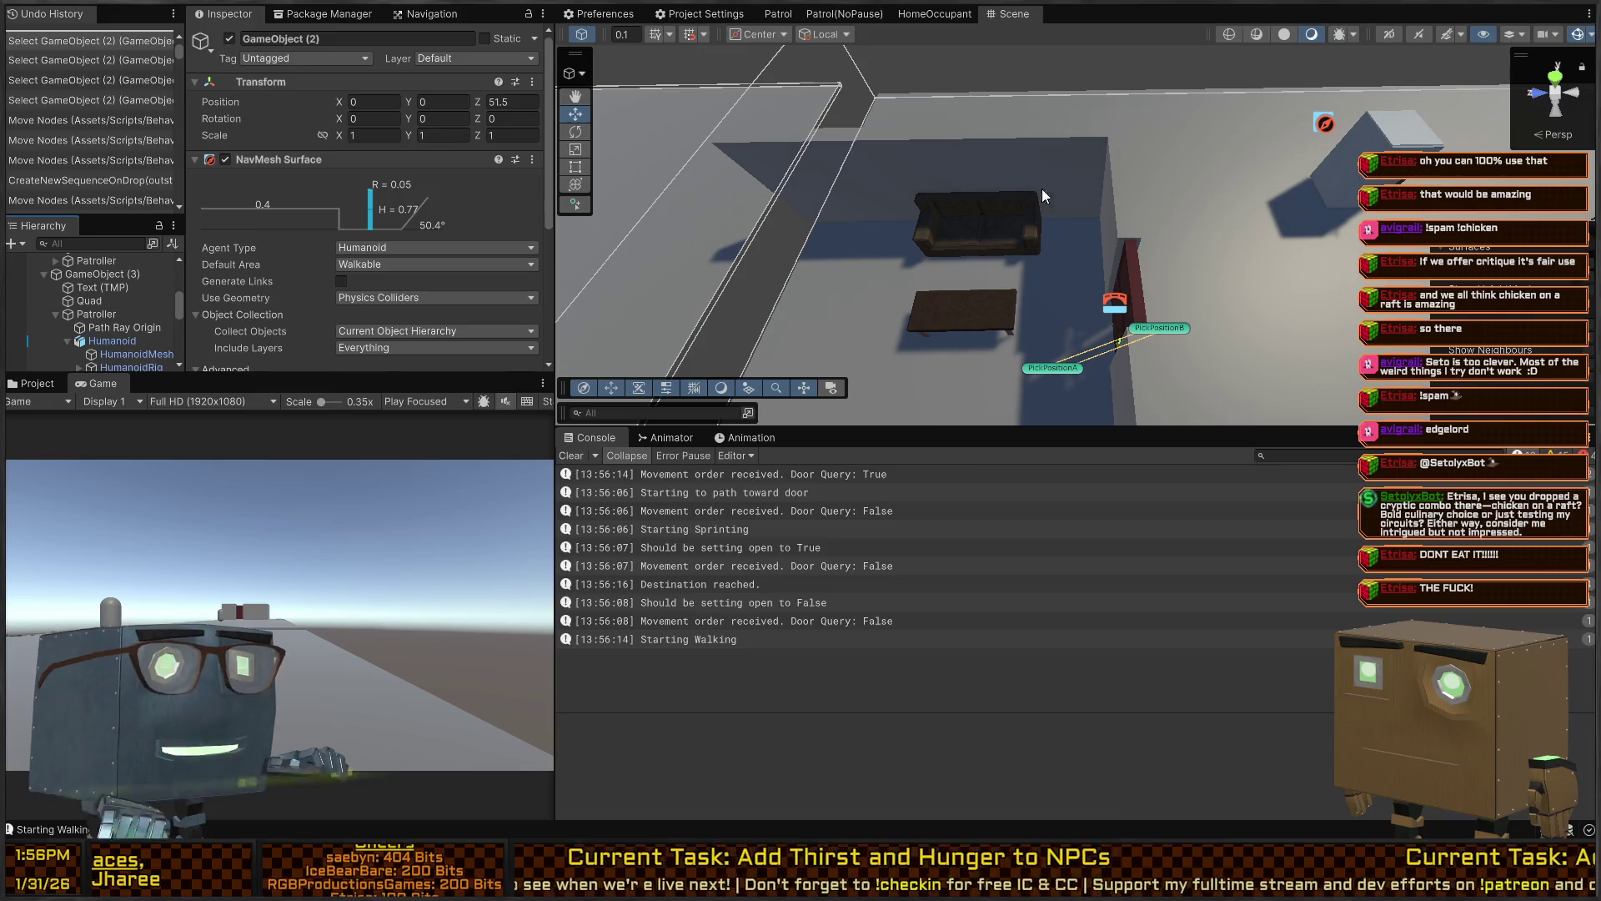
# Restart Play mode and bring the Patroller's Human Stat Tracker stats into view
pyautogui.hotkey('ctrl', 'p')
pyautogui.moveTo(1128, 252)
pyautogui.mouseDown()
pyautogui.moveTo(1002, 234)
pyautogui.moveTo(1026, 200)
pyautogui.moveTo(1018, 219)
pyautogui.moveTo(1044, 227)
pyautogui.moveTo(1089, 190)
pyautogui.mouseUp()
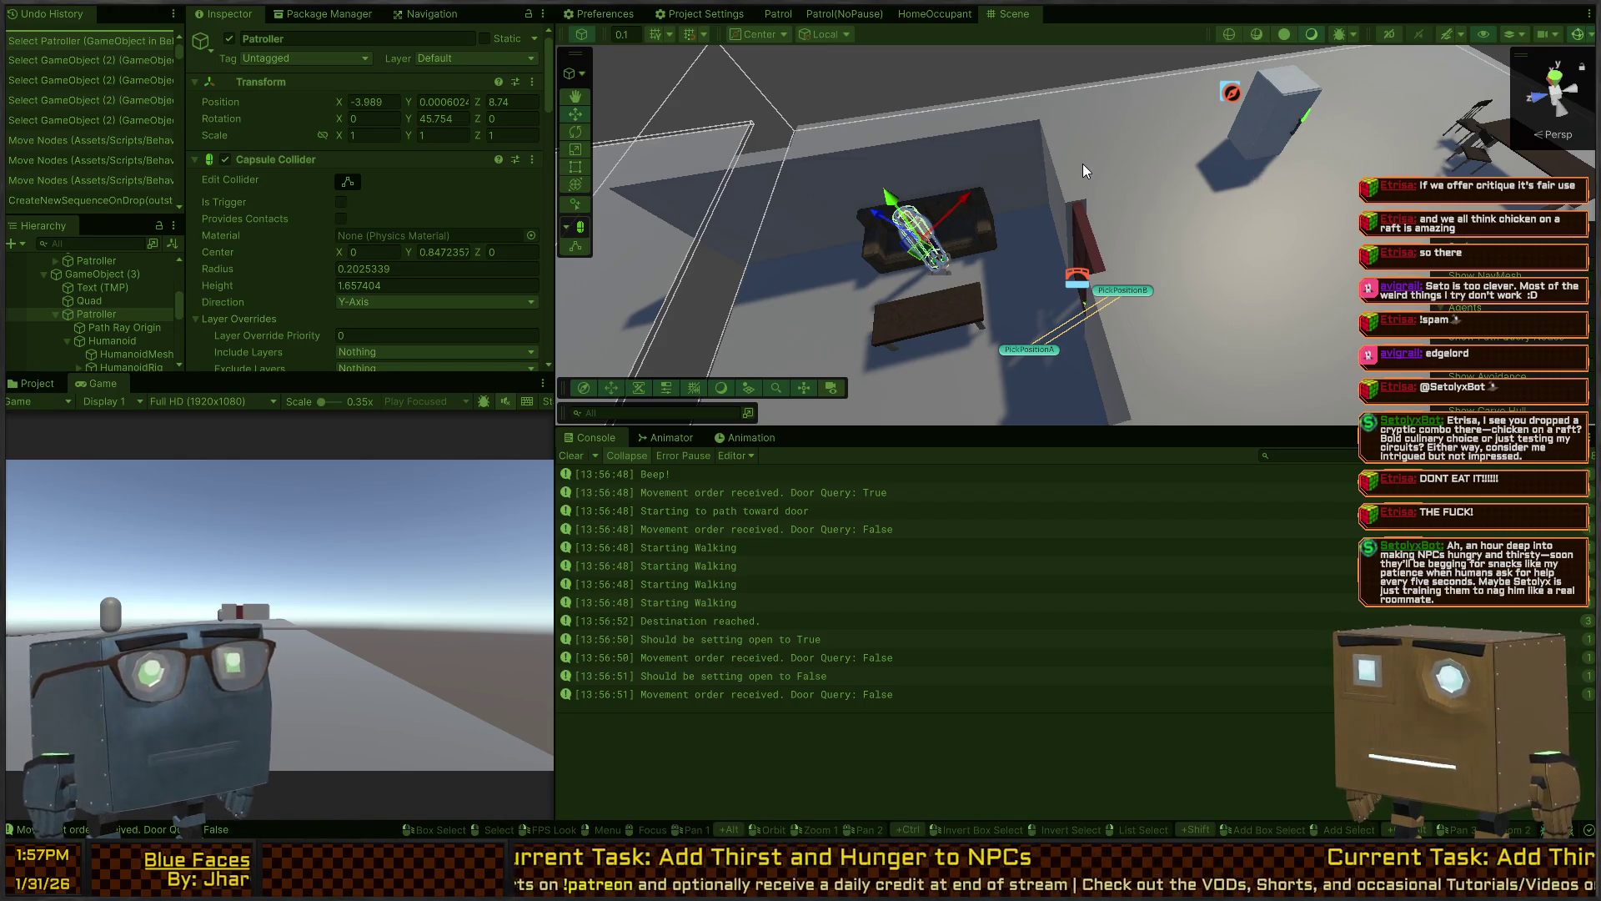
pyautogui.scroll(-15, 278, 229)
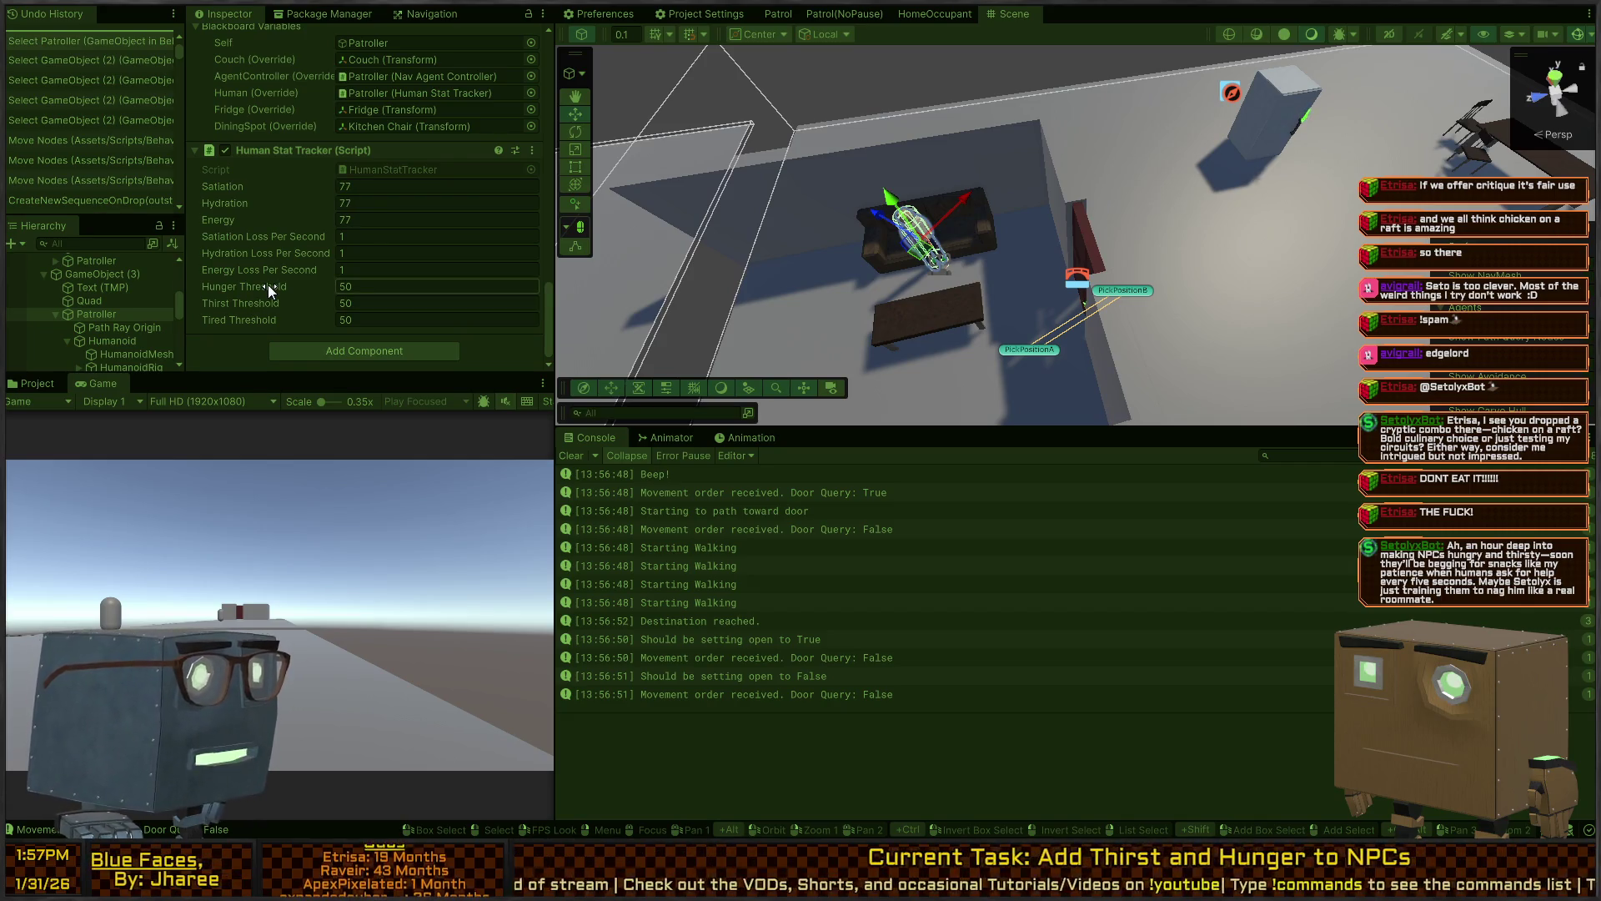
# Raise the Patroller's Hunger Threshold to 74.4, watch the test run, then stop Play mode
pyautogui.moveTo(268, 286); pyautogui.dragTo(274, 286)
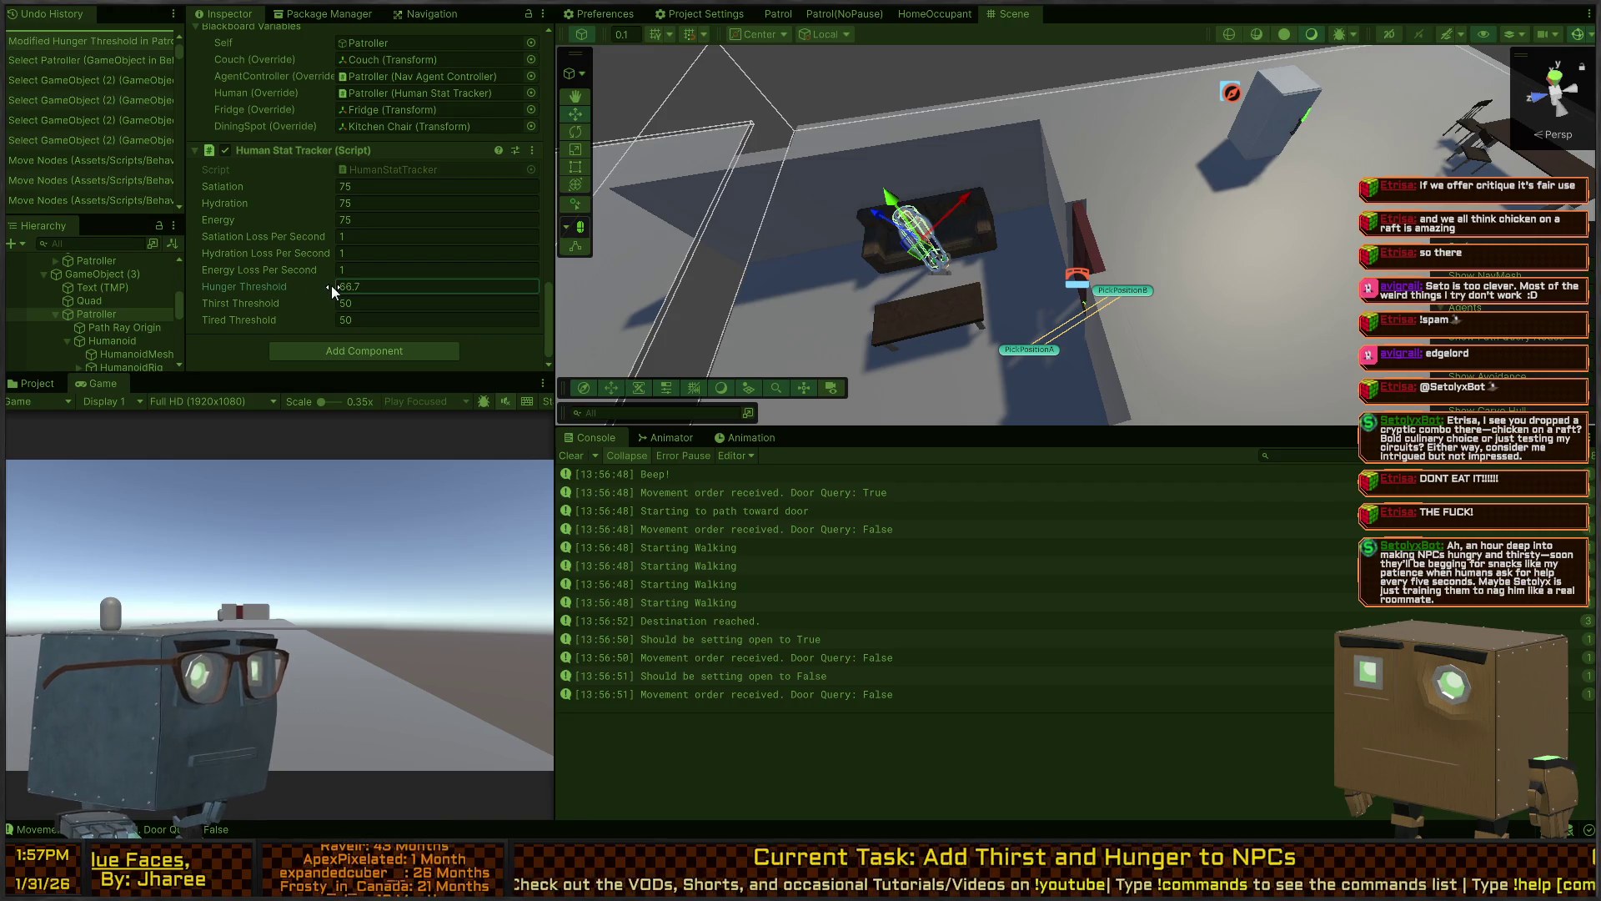
pyautogui.moveTo(262, 284); pyautogui.dragTo(282, 287)
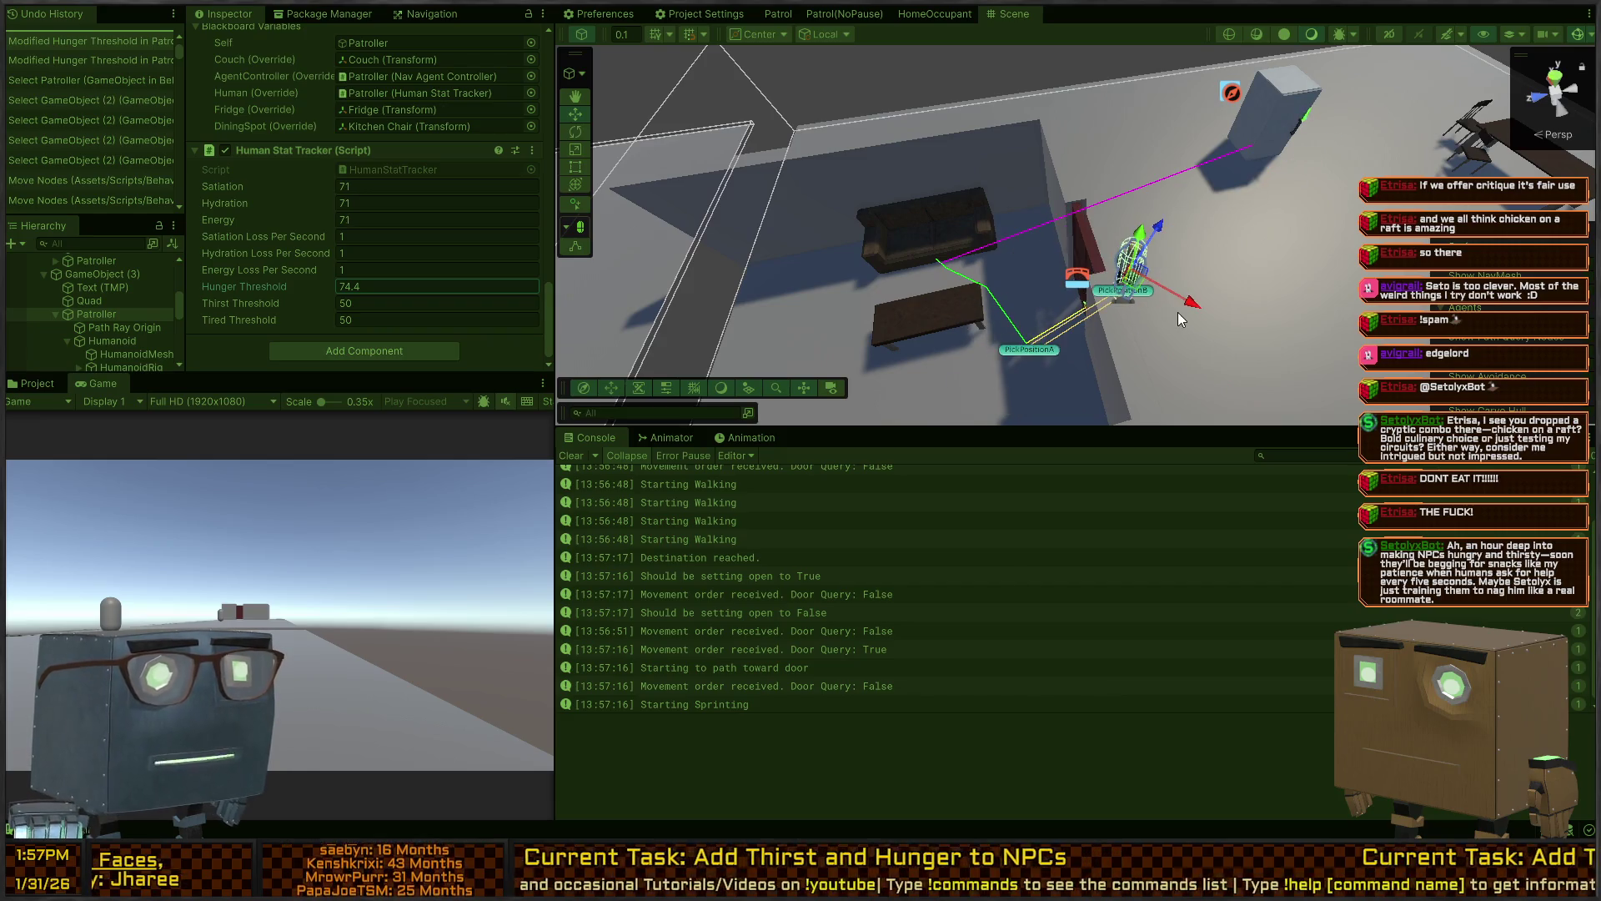
pyautogui.moveTo(1173, 262)
pyautogui.mouseDown()
pyautogui.moveTo(1203, 227)
pyautogui.moveTo(1044, 209)
pyautogui.moveTo(1087, 219)
pyautogui.moveTo(1073, 206)
pyautogui.mouseUp()
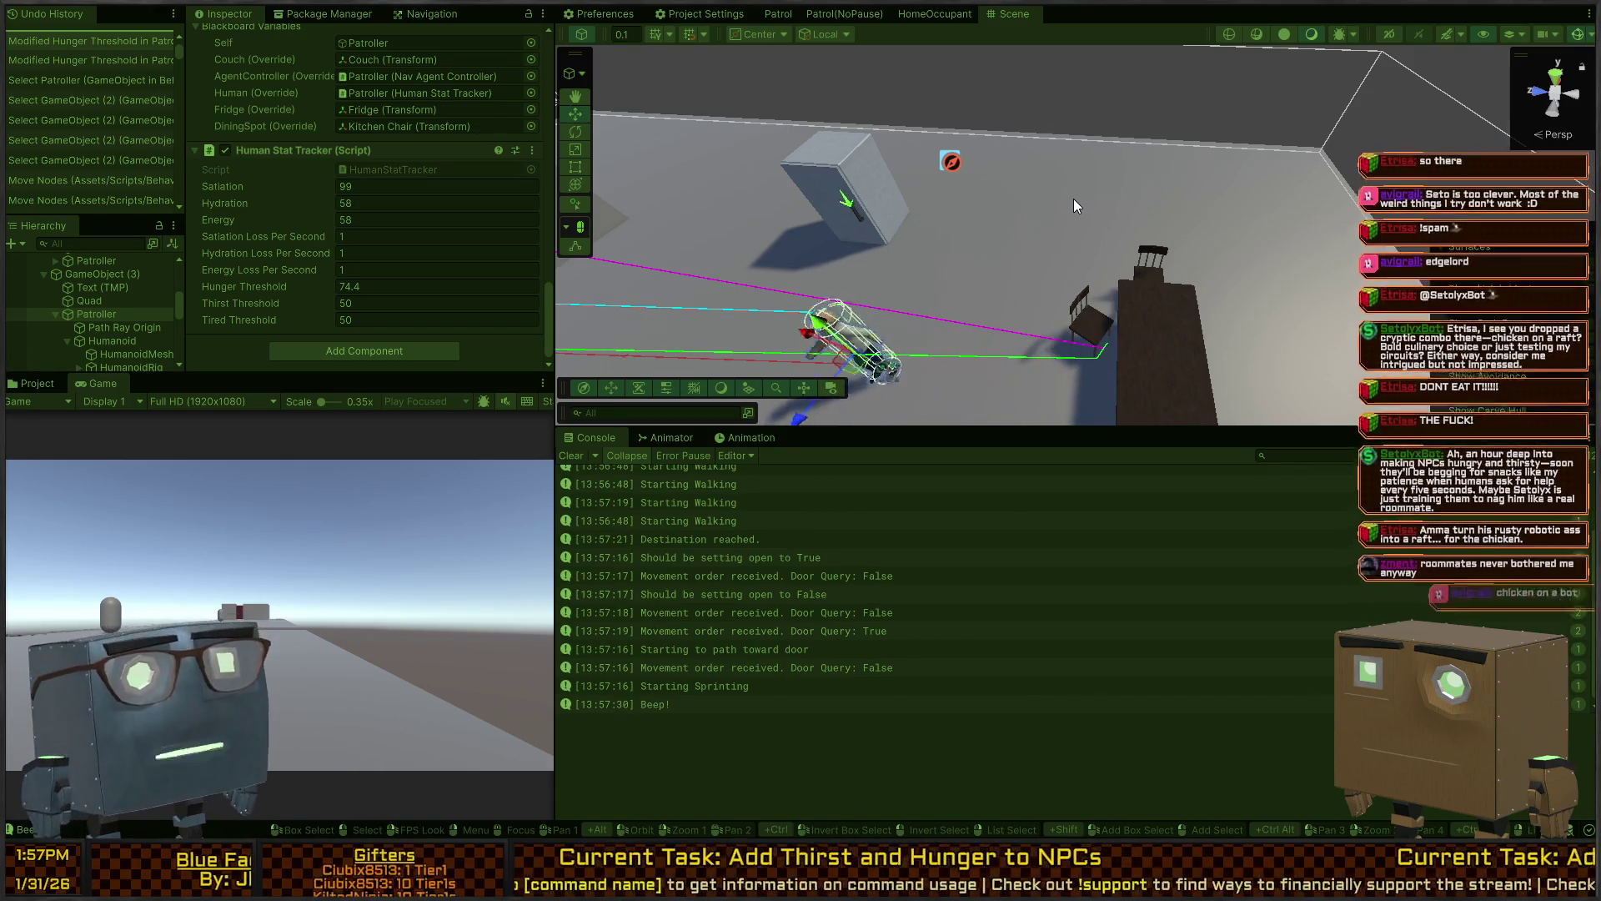
pyautogui.moveTo(908, 260)
pyautogui.mouseDown()
pyautogui.moveTo(799, 213)
pyautogui.moveTo(1004, 277)
pyautogui.moveTo(983, 249)
pyautogui.mouseUp()
pyautogui.hotkey('ctrl', 'p')
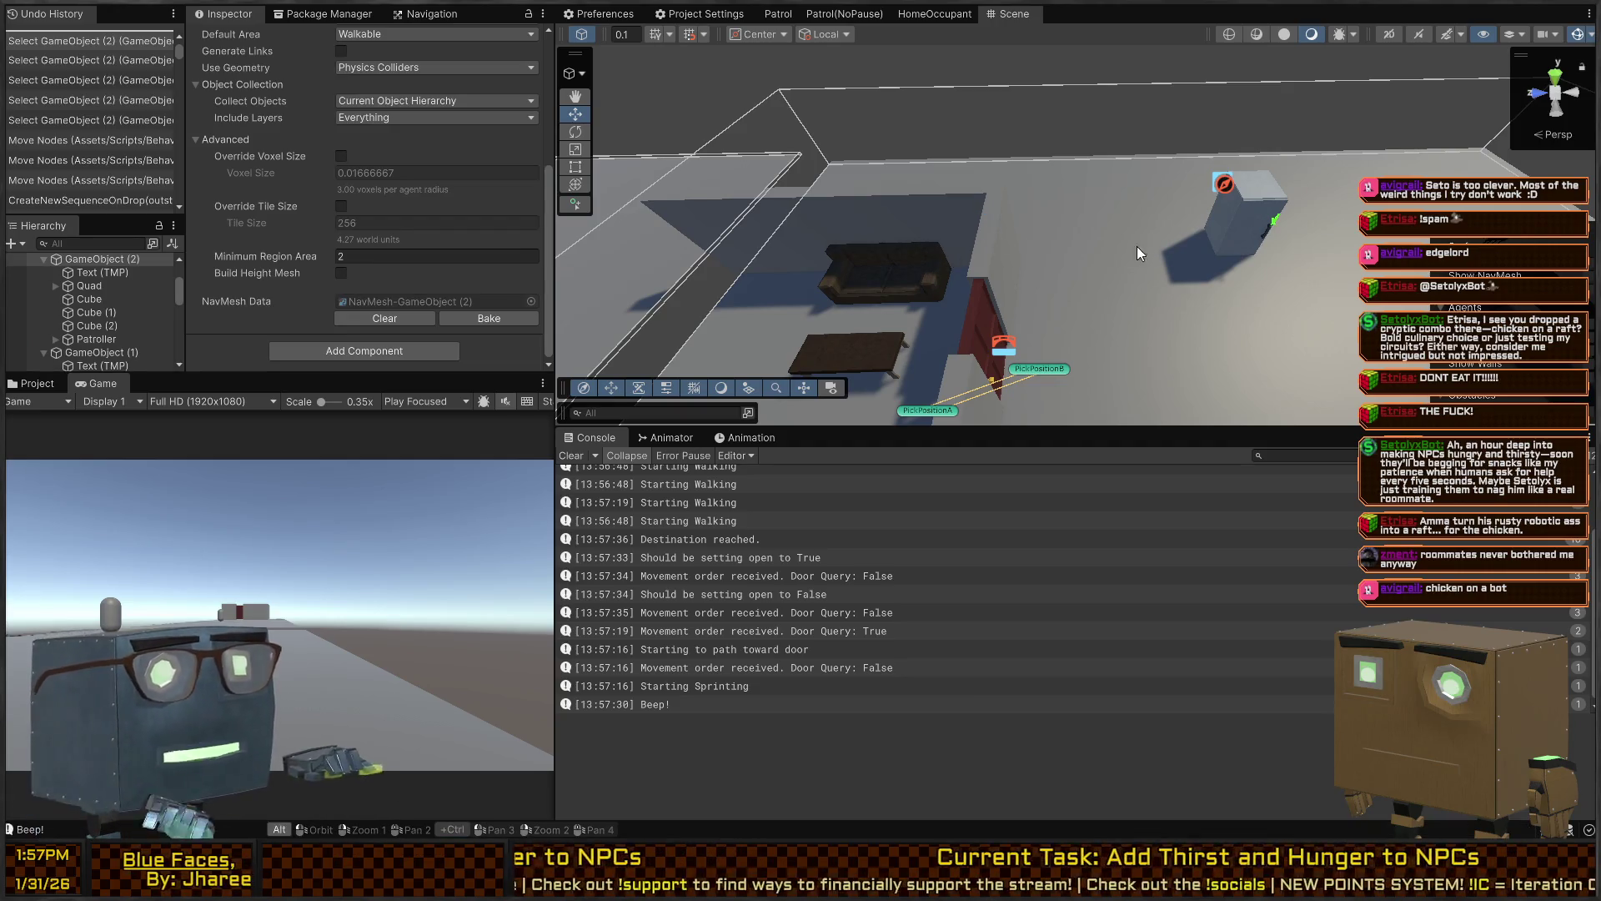
# Select the U-shaped room walls together with the door near PickPositionB
pyautogui.hotkey('alt', 'Tab')
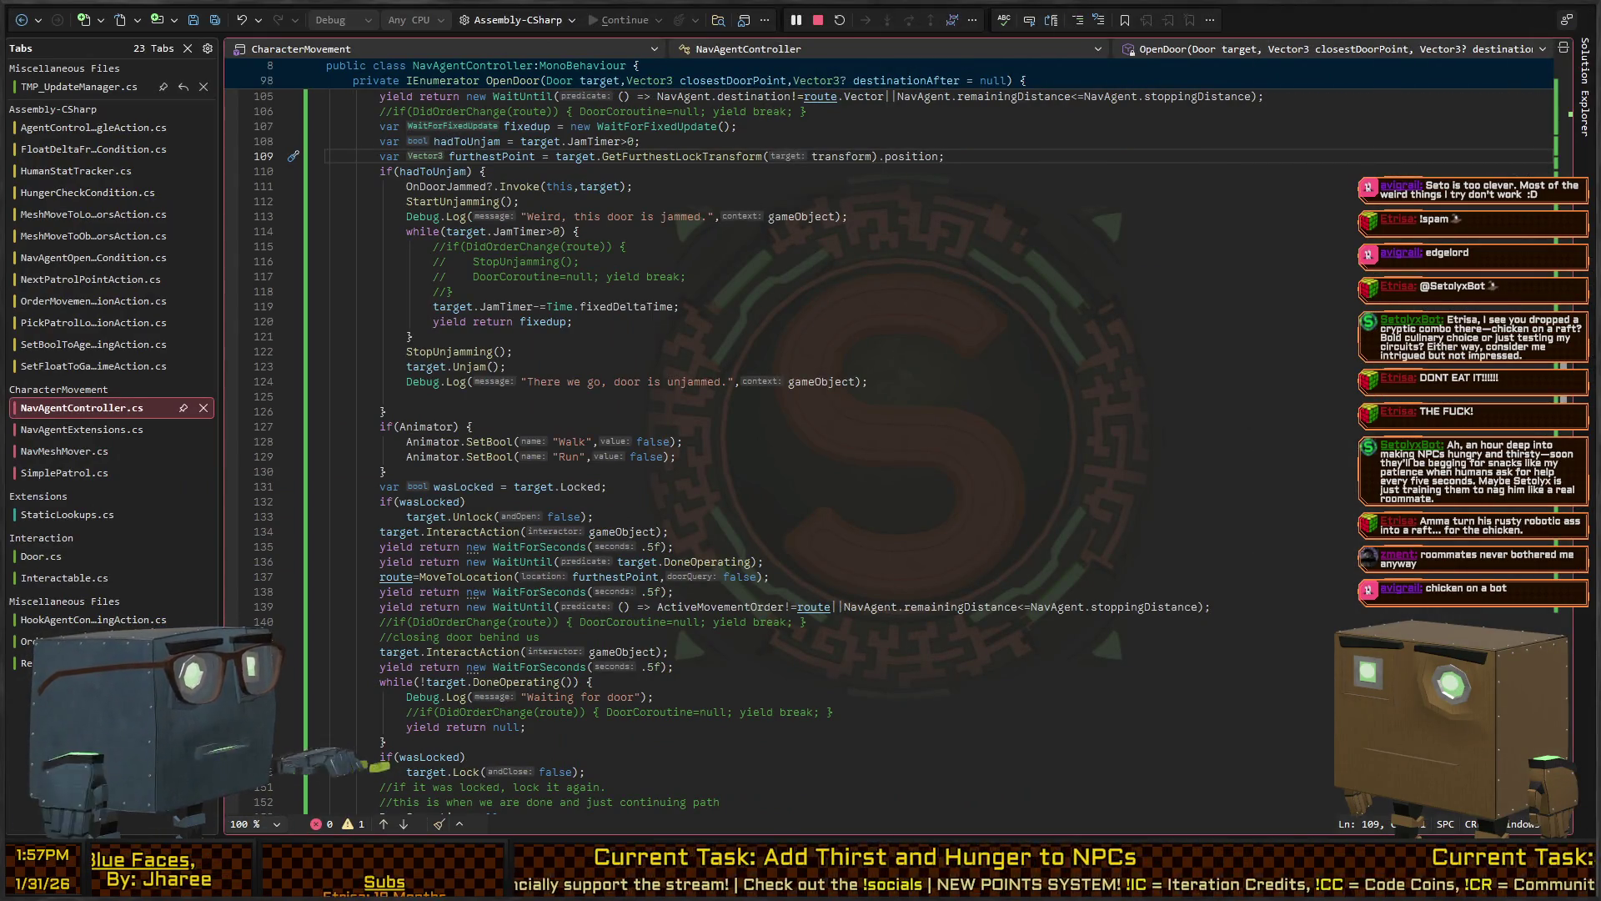
pyautogui.hotkey('alt', 'Tab')
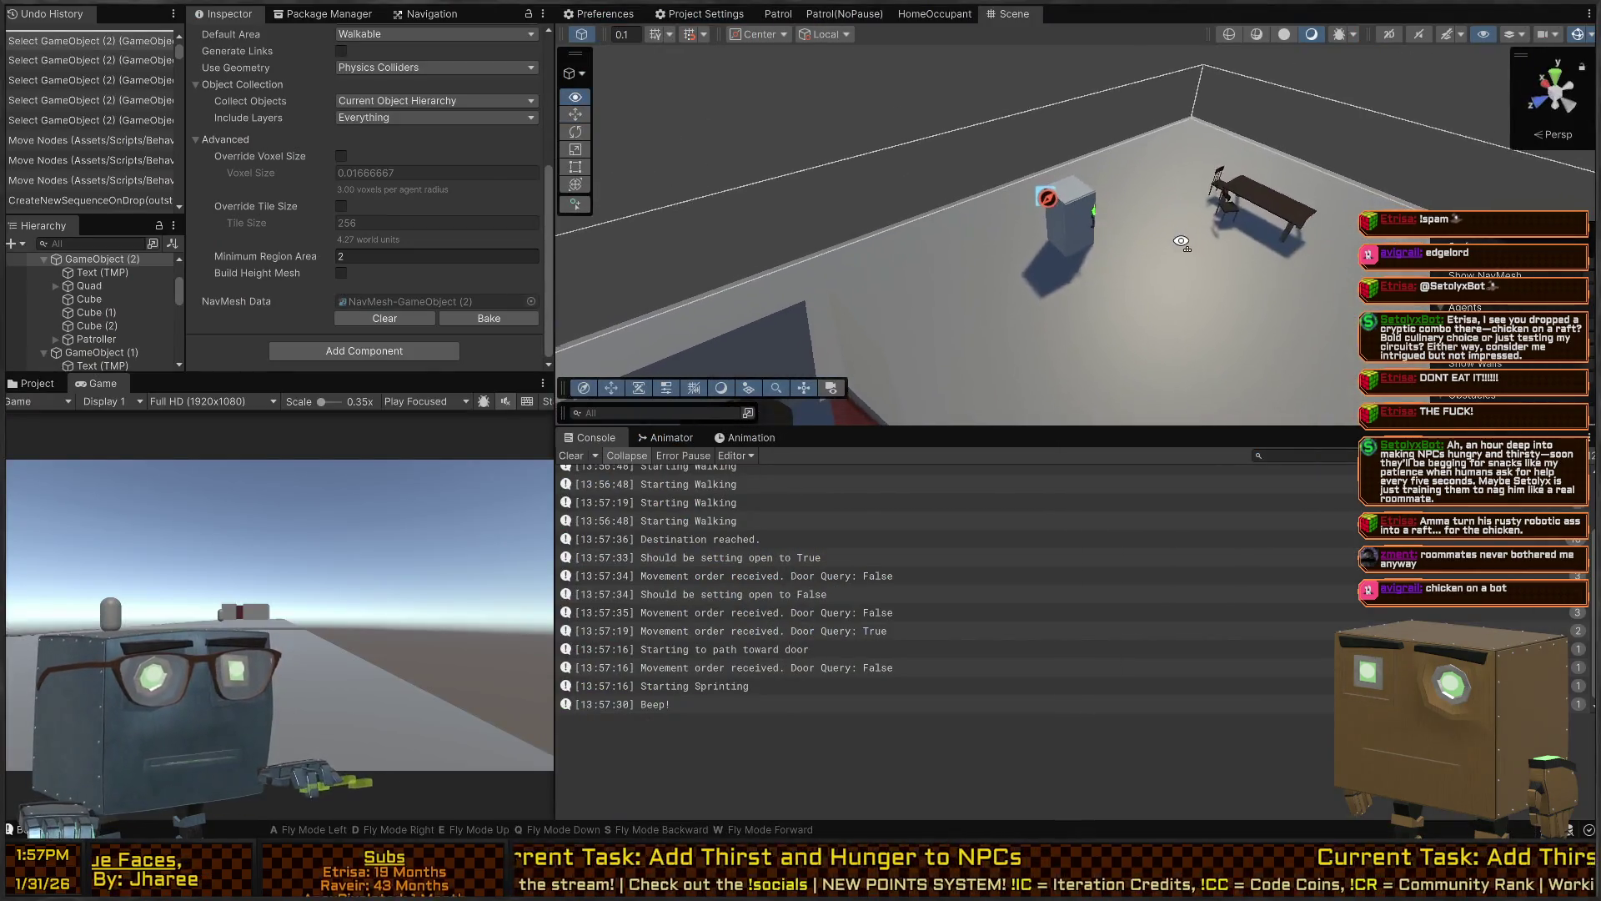
pyautogui.moveTo(1103, 250)
pyautogui.mouseDown()
pyautogui.moveTo(1009, 347)
pyautogui.moveTo(997, 333)
pyautogui.mouseUp()
pyautogui.click(996, 330)
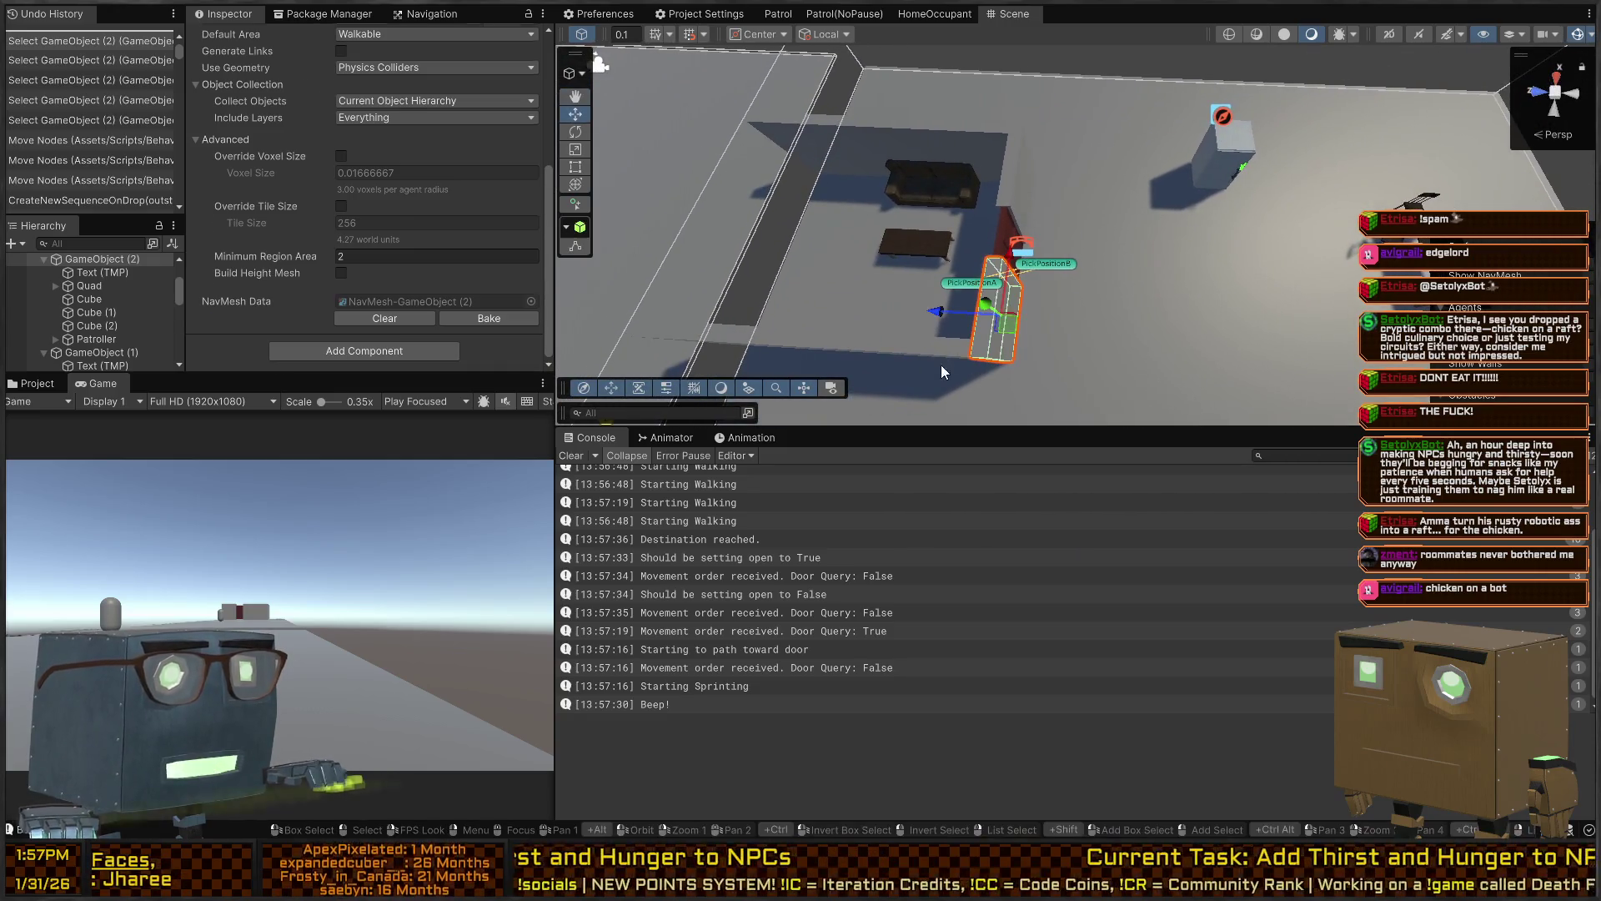
pyautogui.click(869, 347)
pyautogui.keyDown('shift'); pyautogui.click(988, 309); pyautogui.keyUp('shift')
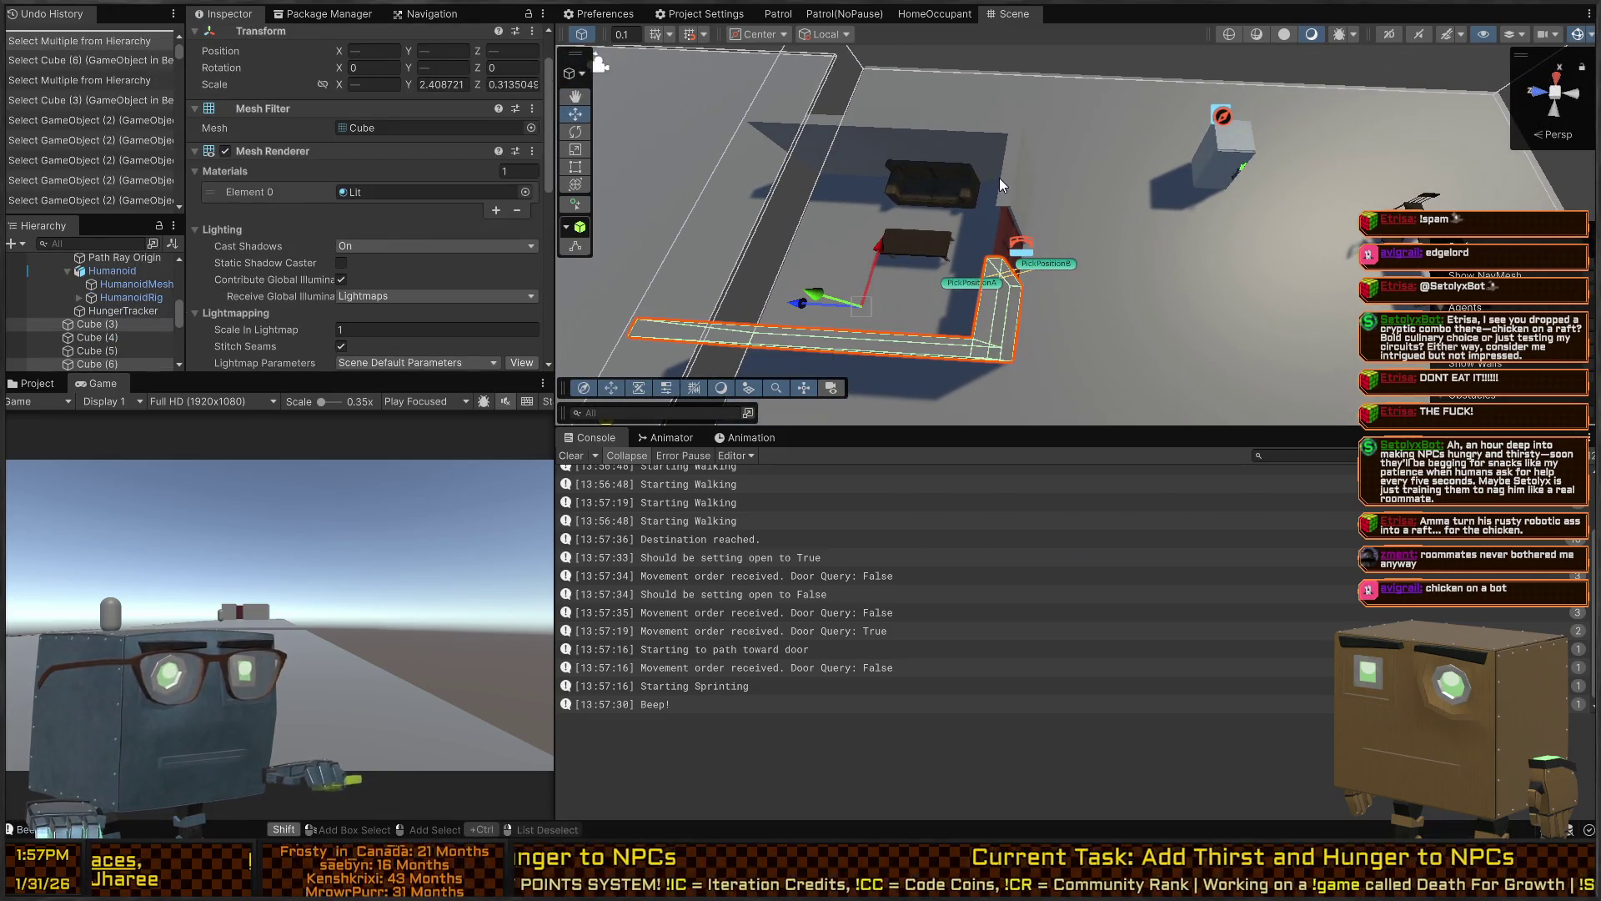
pyautogui.keyDown('shift'); pyautogui.click(999, 178); pyautogui.keyUp('shift')
pyautogui.keyDown('shift'); pyautogui.click(991, 140); pyautogui.keyUp('shift')
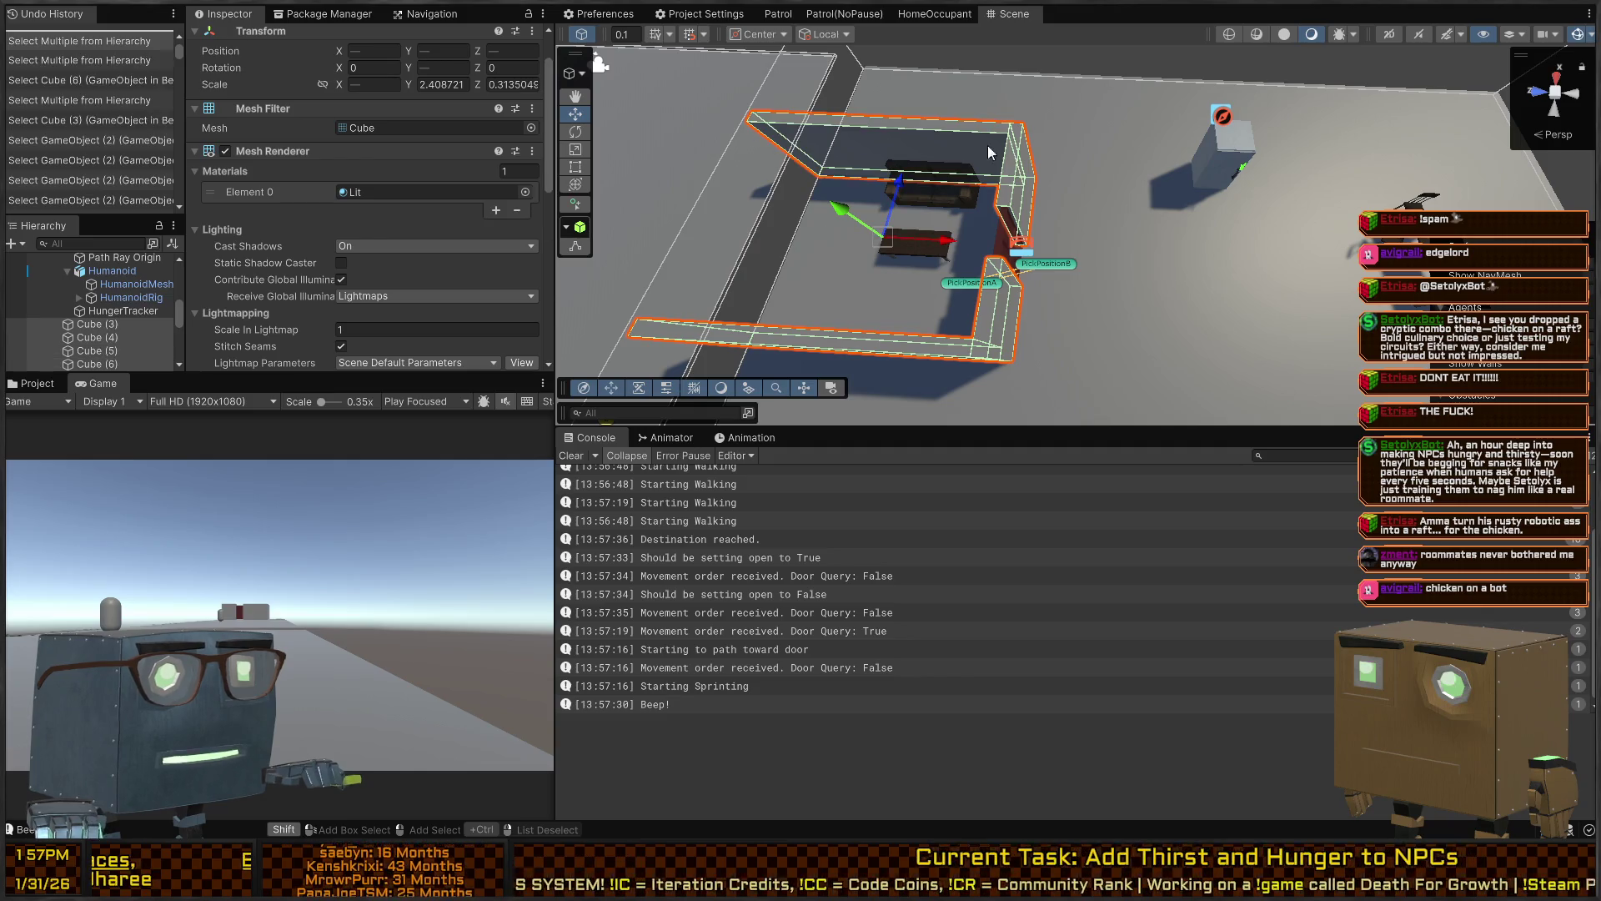
pyautogui.keyDown('shift'); pyautogui.click(1000, 246); pyautogui.keyUp('shift')
# Paste a copy of the door and shift the walls up and right into a new spot
pyautogui.hotkey('ctrl', 'v')
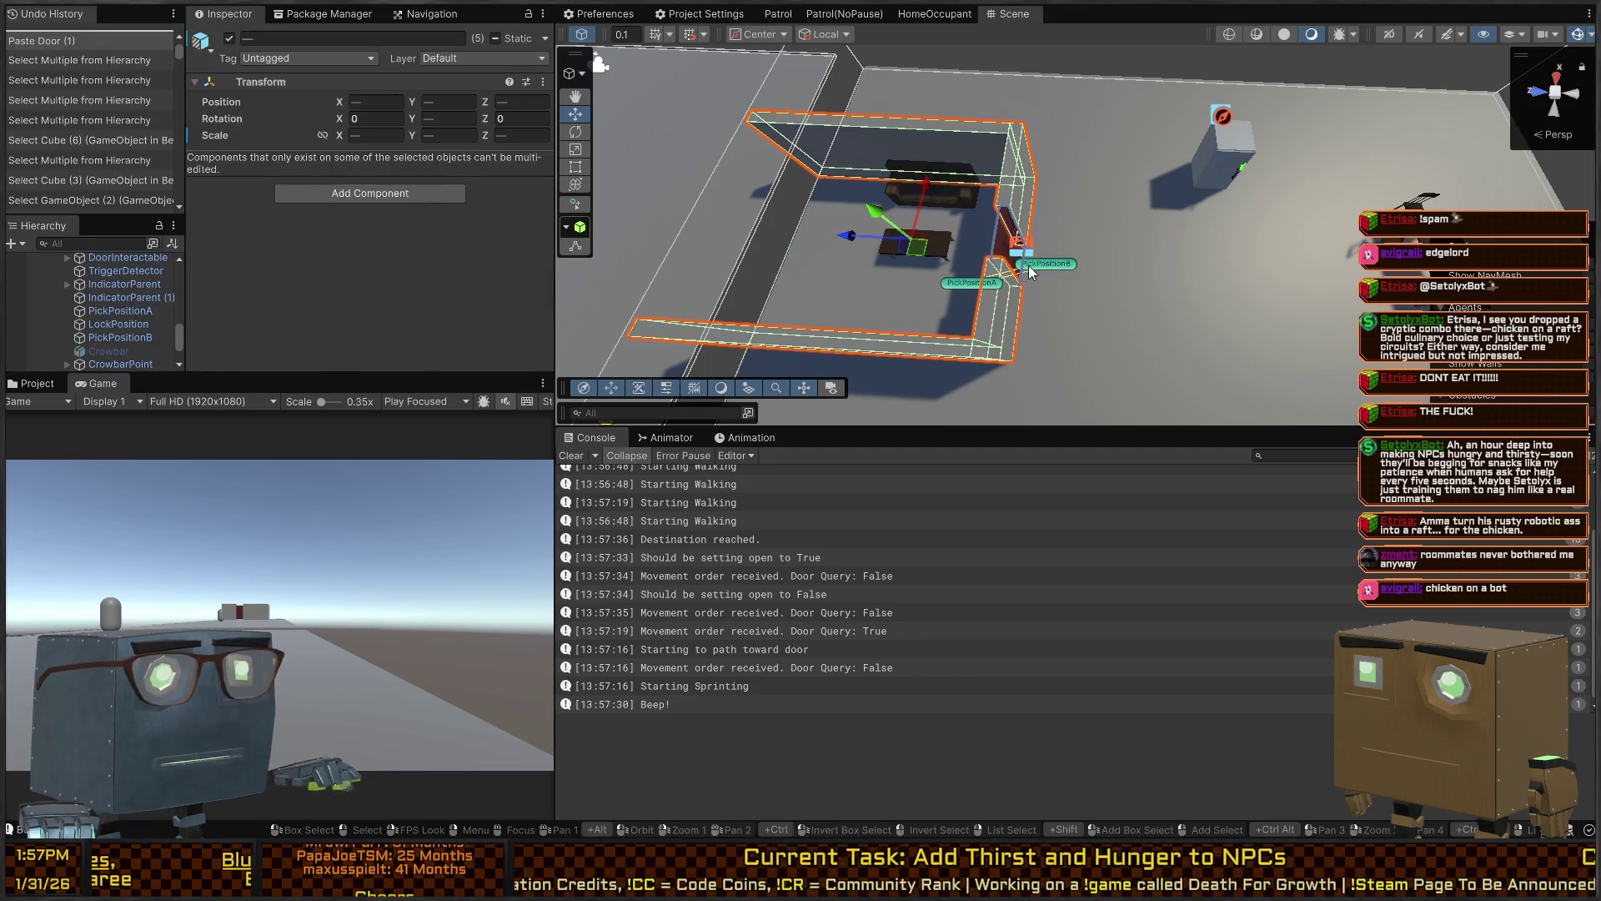
pyautogui.moveTo(917, 247)
pyautogui.mouseDown()
pyautogui.moveTo(1097, 104)
pyautogui.moveTo(945, 87)
pyautogui.mouseUp()
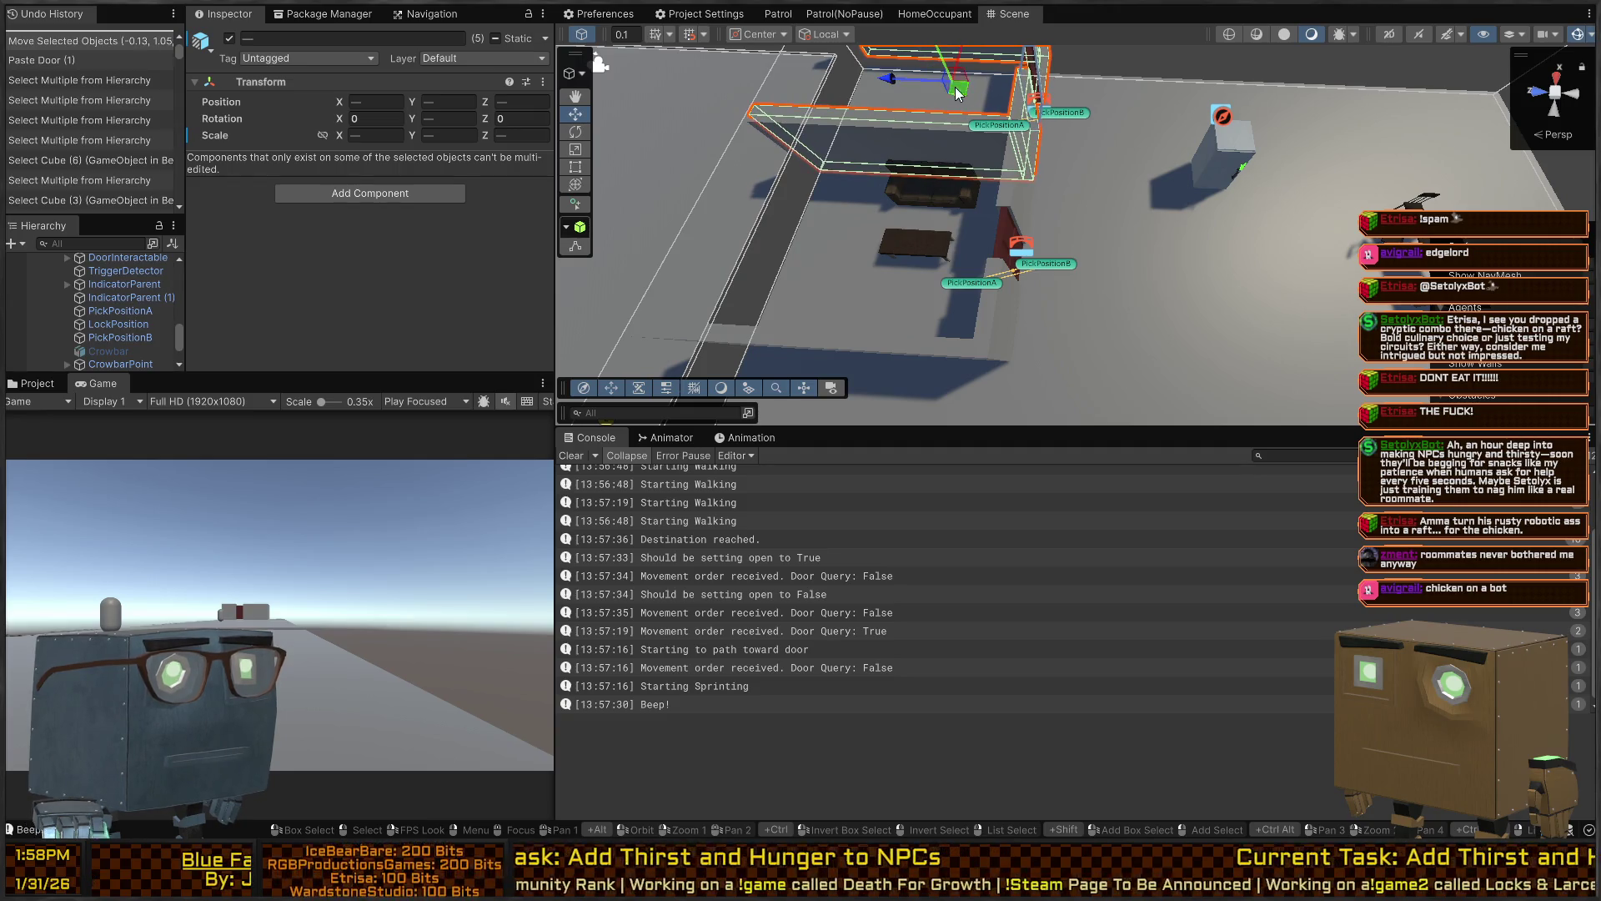
pyautogui.moveTo(986, 362)
pyautogui.mouseDown()
pyautogui.moveTo(1086, 184)
pyautogui.moveTo(1041, 325)
pyautogui.mouseUp()
# Widen the floor Quad to scale 15.57 by 22.13 and show the project asset folders
pyautogui.click(1129, 323)
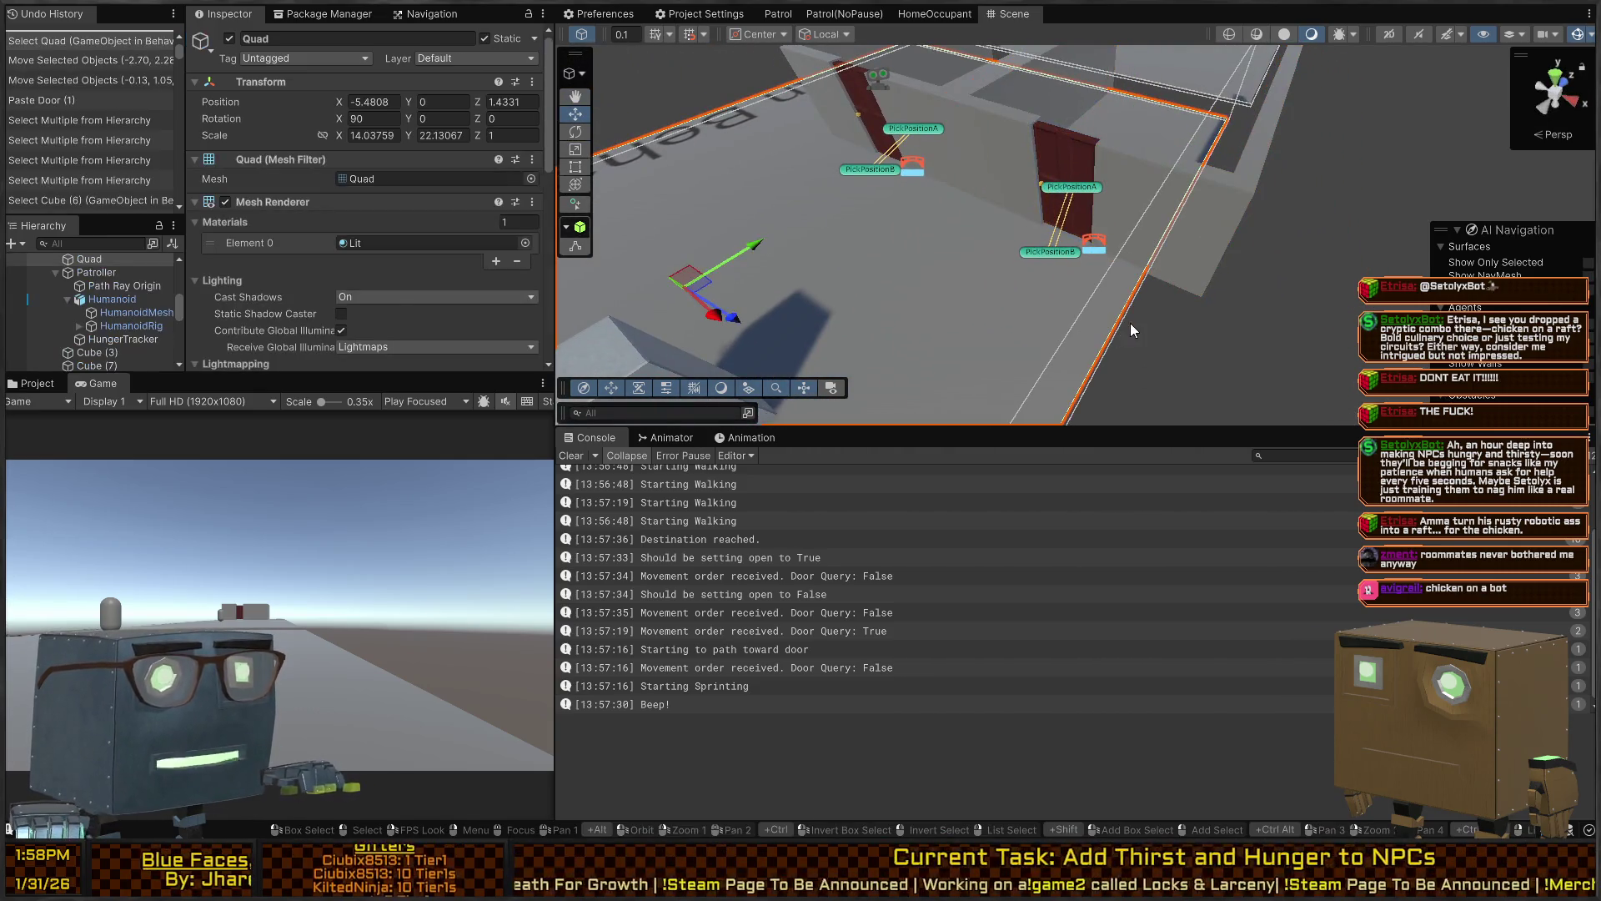
pyautogui.moveTo(974, 277)
pyautogui.mouseDown()
pyautogui.moveTo(1057, 311)
pyautogui.moveTo(1143, 295)
pyautogui.moveTo(363, 225)
pyautogui.moveTo(367, 283)
pyautogui.moveTo(464, 281)
pyautogui.mouseUp()
pyautogui.click(33, 384)
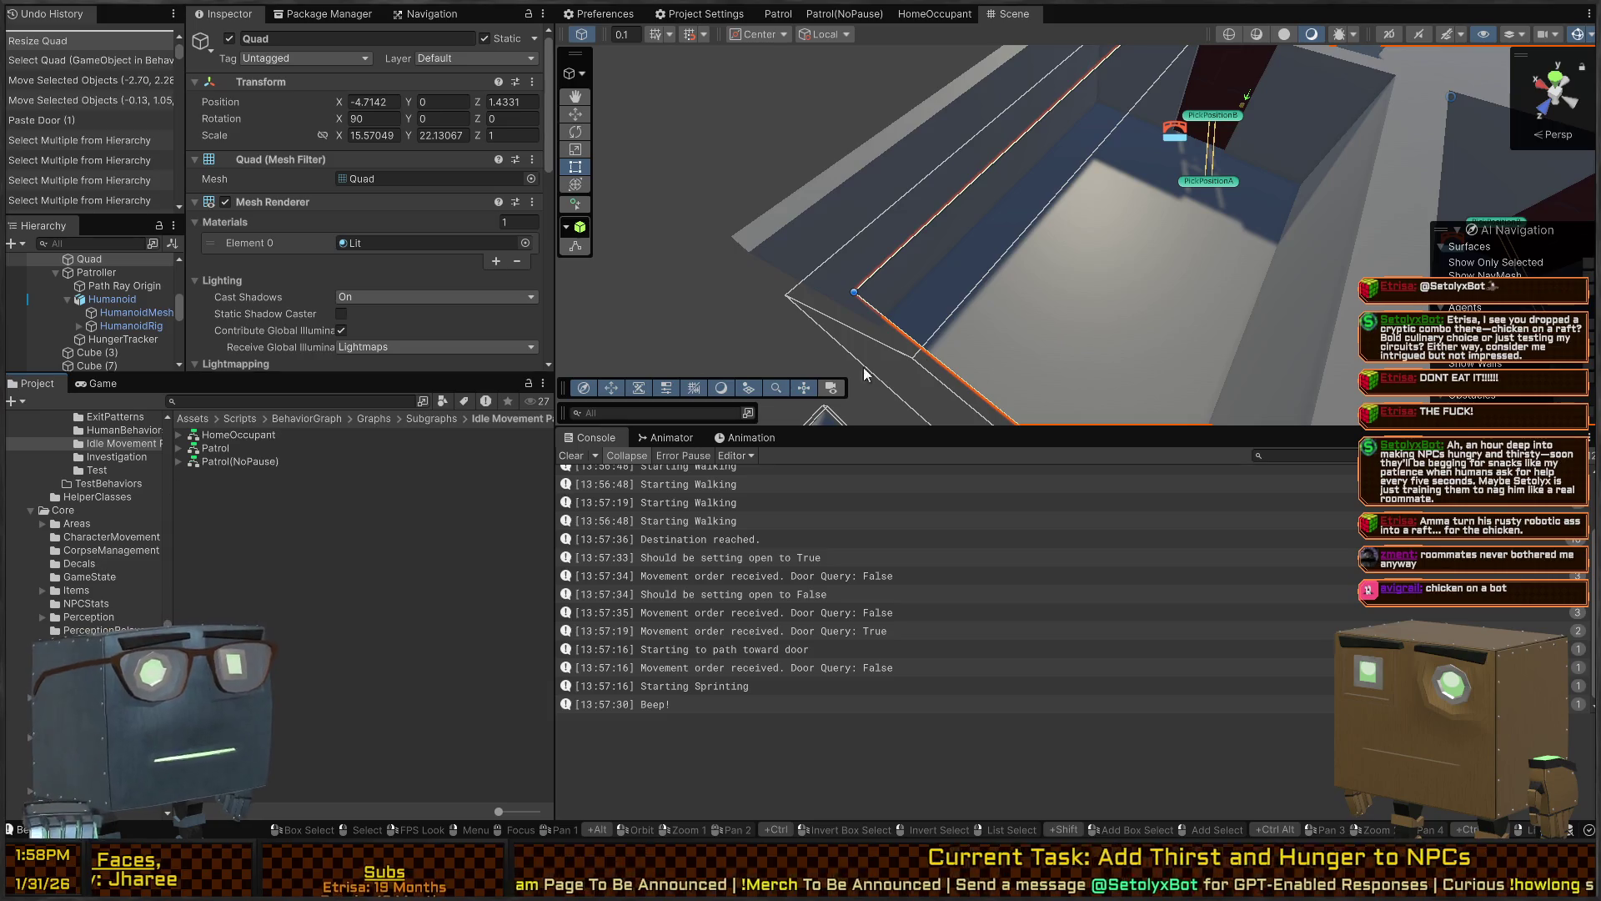
pyautogui.moveTo(1138, 314)
pyautogui.mouseDown()
pyautogui.moveTo(1047, 174)
pyautogui.moveTo(1135, 63)
pyautogui.moveTo(1134, 109)
pyautogui.mouseUp()
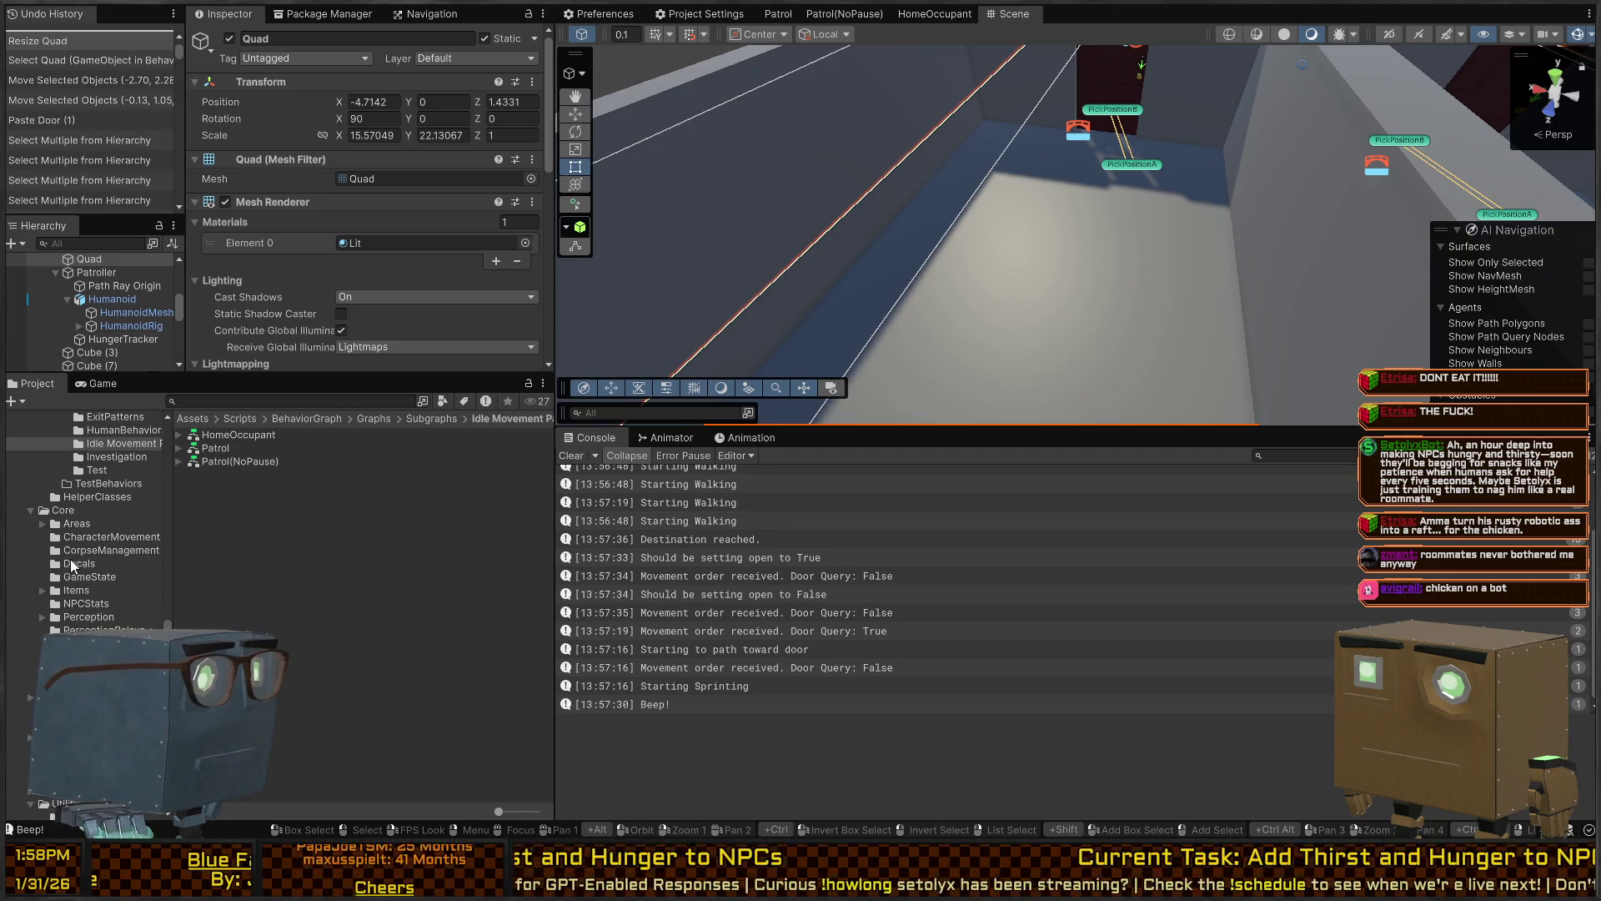
pyautogui.scroll(5, 67, 567)
pyautogui.scroll(5, 41, 593)
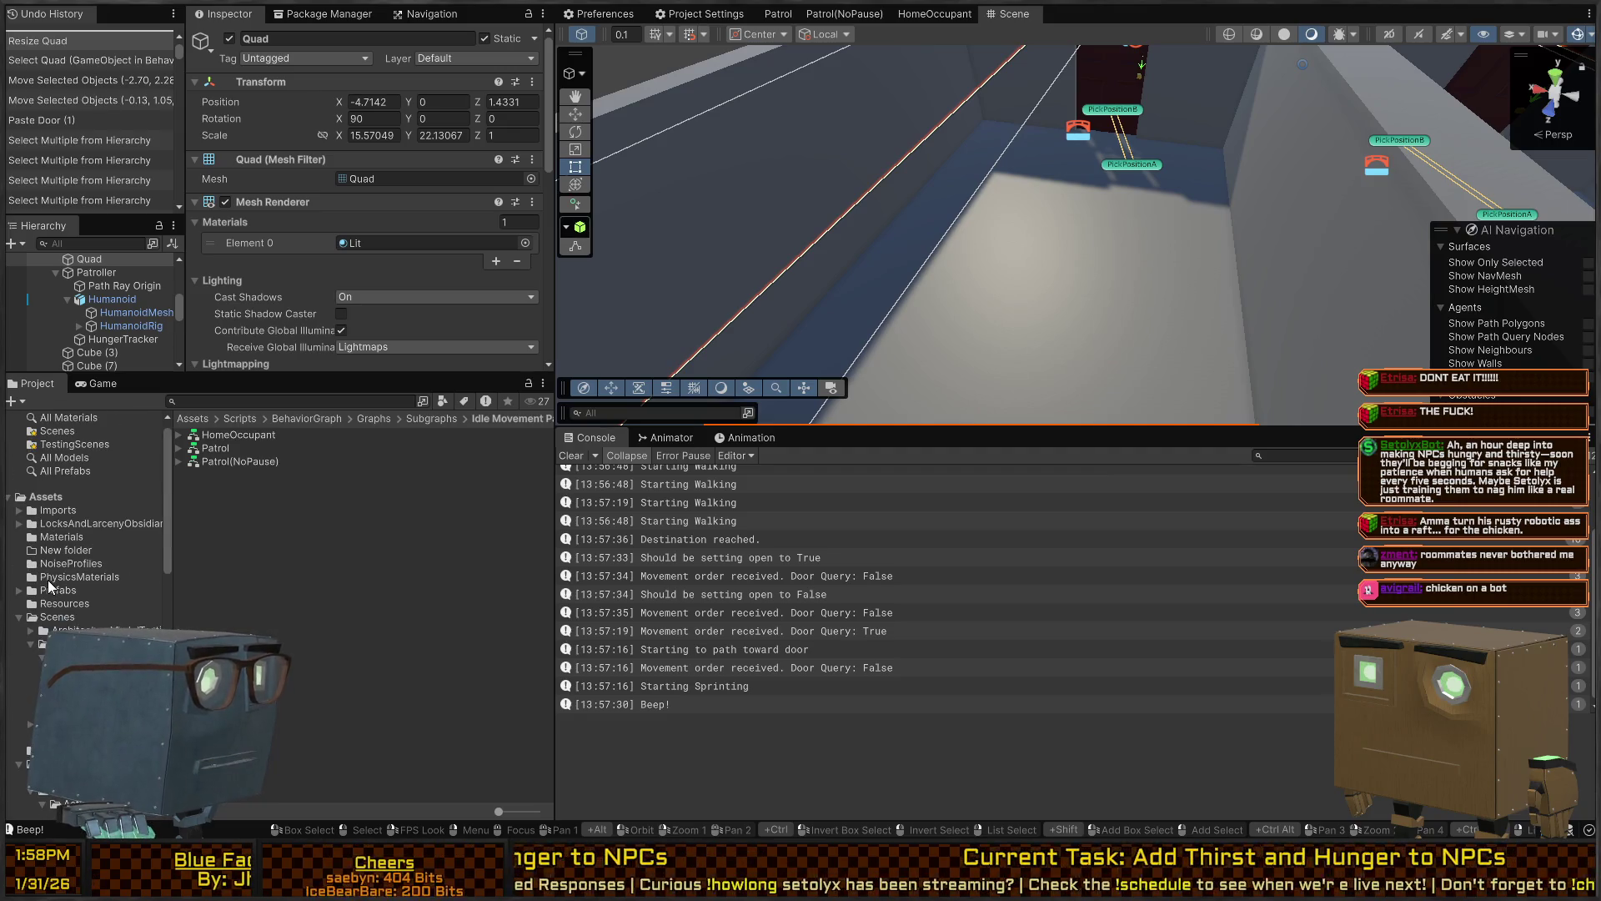
# Place the Bed prefab from Prefabs/Furniture into the room, turned to -90°
pyautogui.click(52, 590)
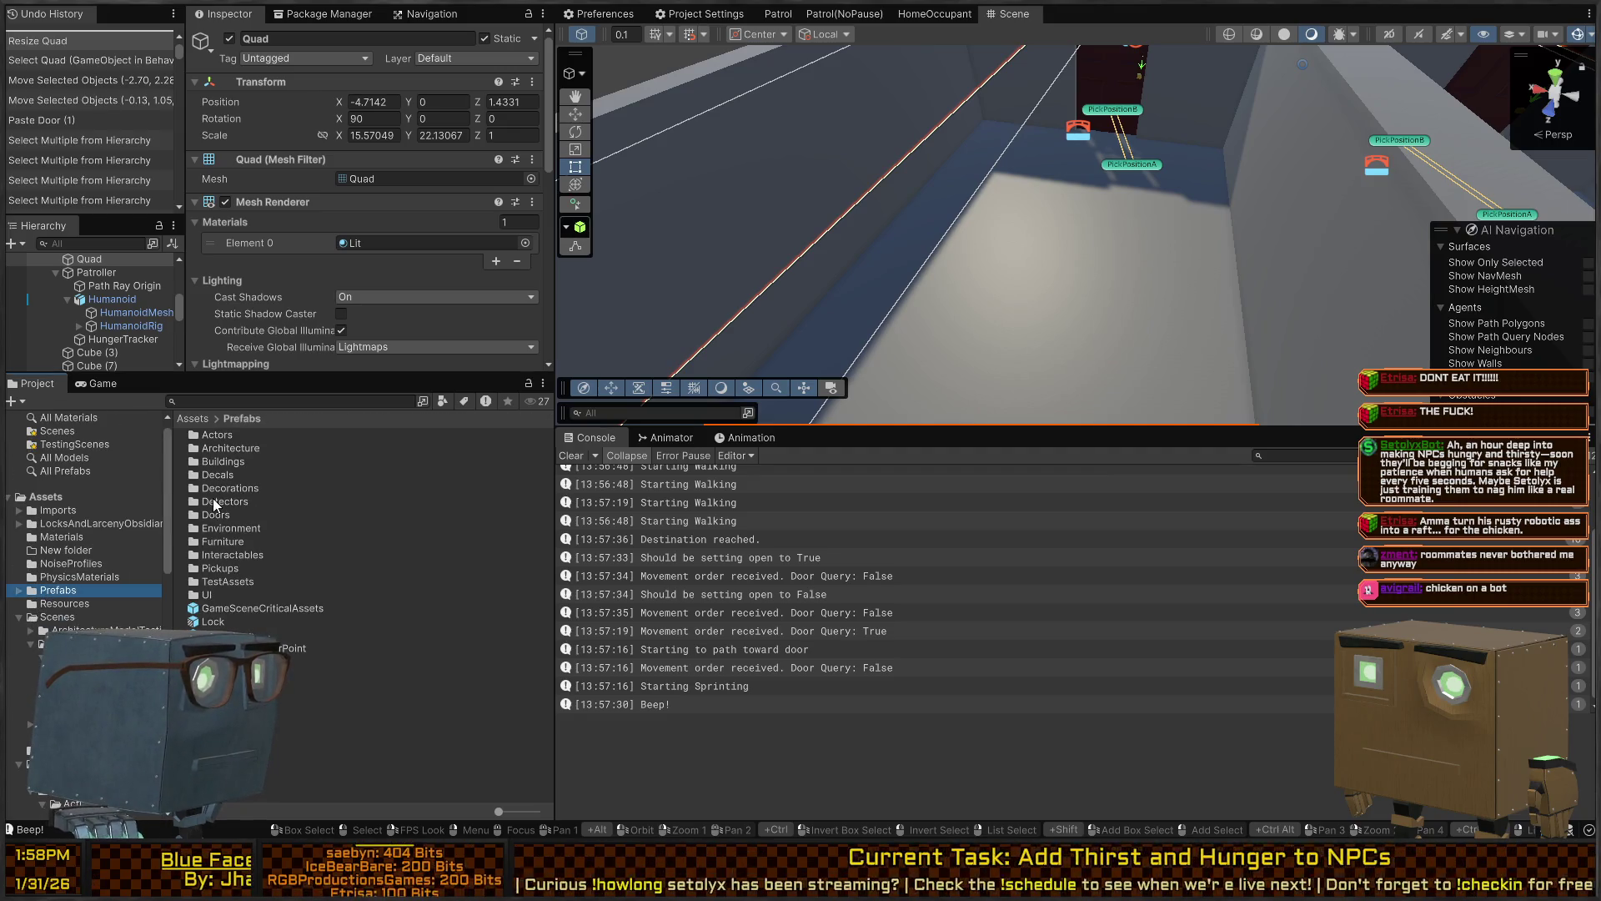
pyautogui.doubleClick(224, 542)
pyautogui.moveTo(227, 439)
pyautogui.mouseDown()
pyautogui.moveTo(1059, 213)
pyautogui.moveTo(942, 279)
pyautogui.moveTo(1175, 277)
pyautogui.moveTo(1143, 277)
pyautogui.mouseUp()
pyautogui.press('e')
pyautogui.press('w')
pyautogui.moveTo(937, 264)
pyautogui.mouseDown()
pyautogui.moveTo(1220, 317)
pyautogui.moveTo(1303, 301)
pyautogui.moveTo(1215, 207)
pyautogui.moveTo(931, 253)
pyautogui.mouseUp()
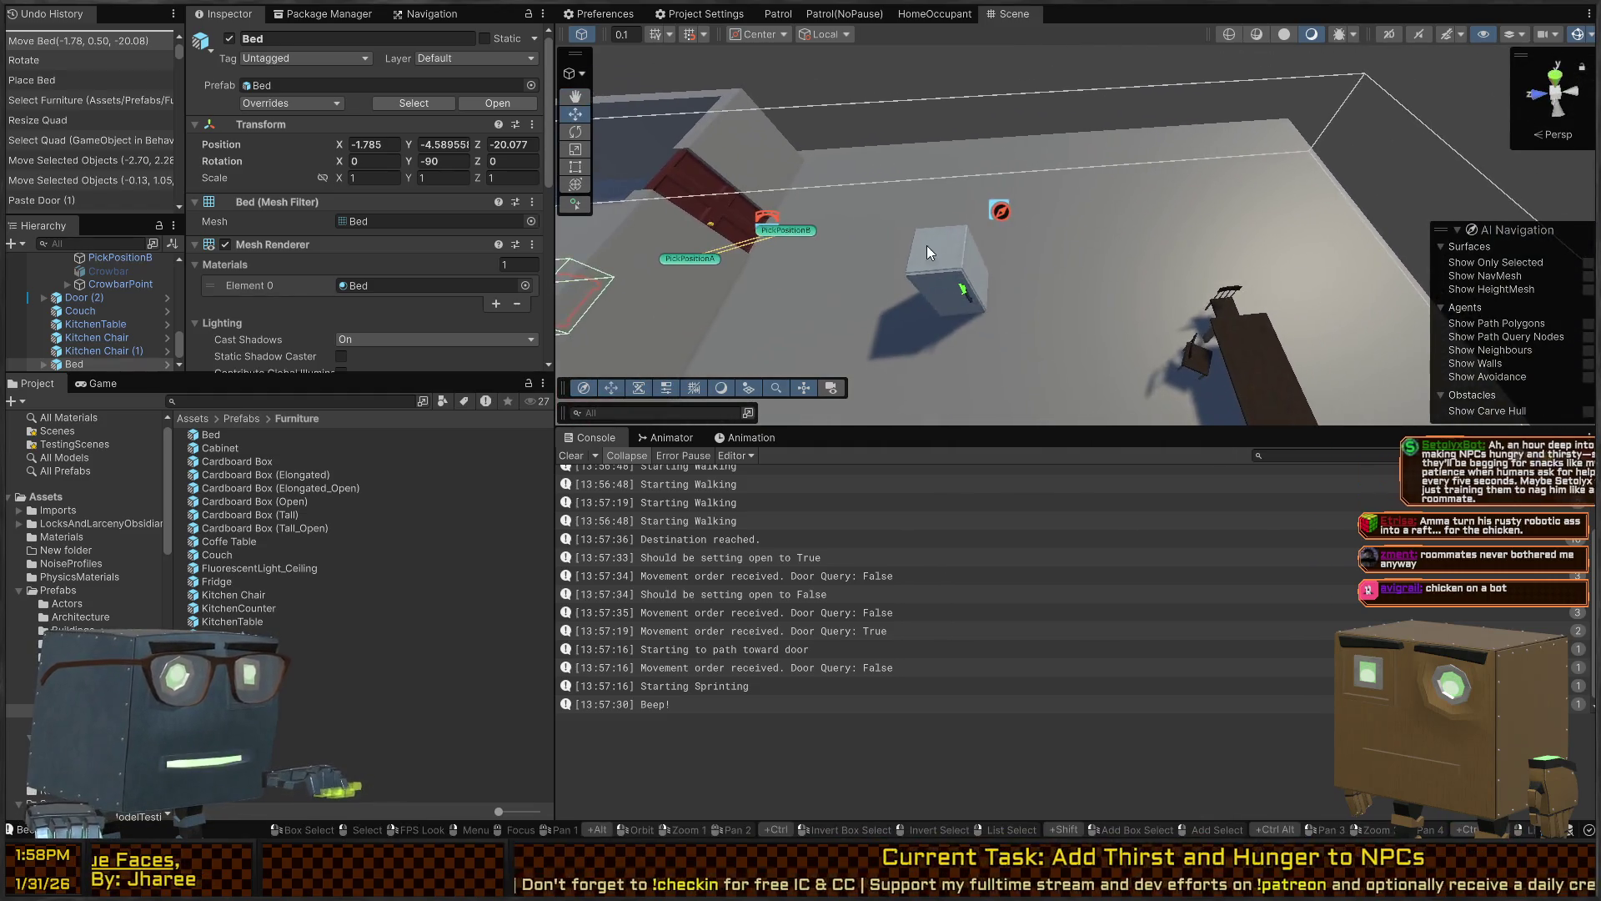
# Reposition the fridge and place a KitchenCounter beside it at Z -30.748
pyautogui.click(931, 252)
pyautogui.moveTo(971, 311)
pyautogui.mouseDown()
pyautogui.moveTo(989, 150)
pyautogui.moveTo(1198, 185)
pyautogui.moveTo(976, 175)
pyautogui.moveTo(1061, 178)
pyautogui.mouseUp()
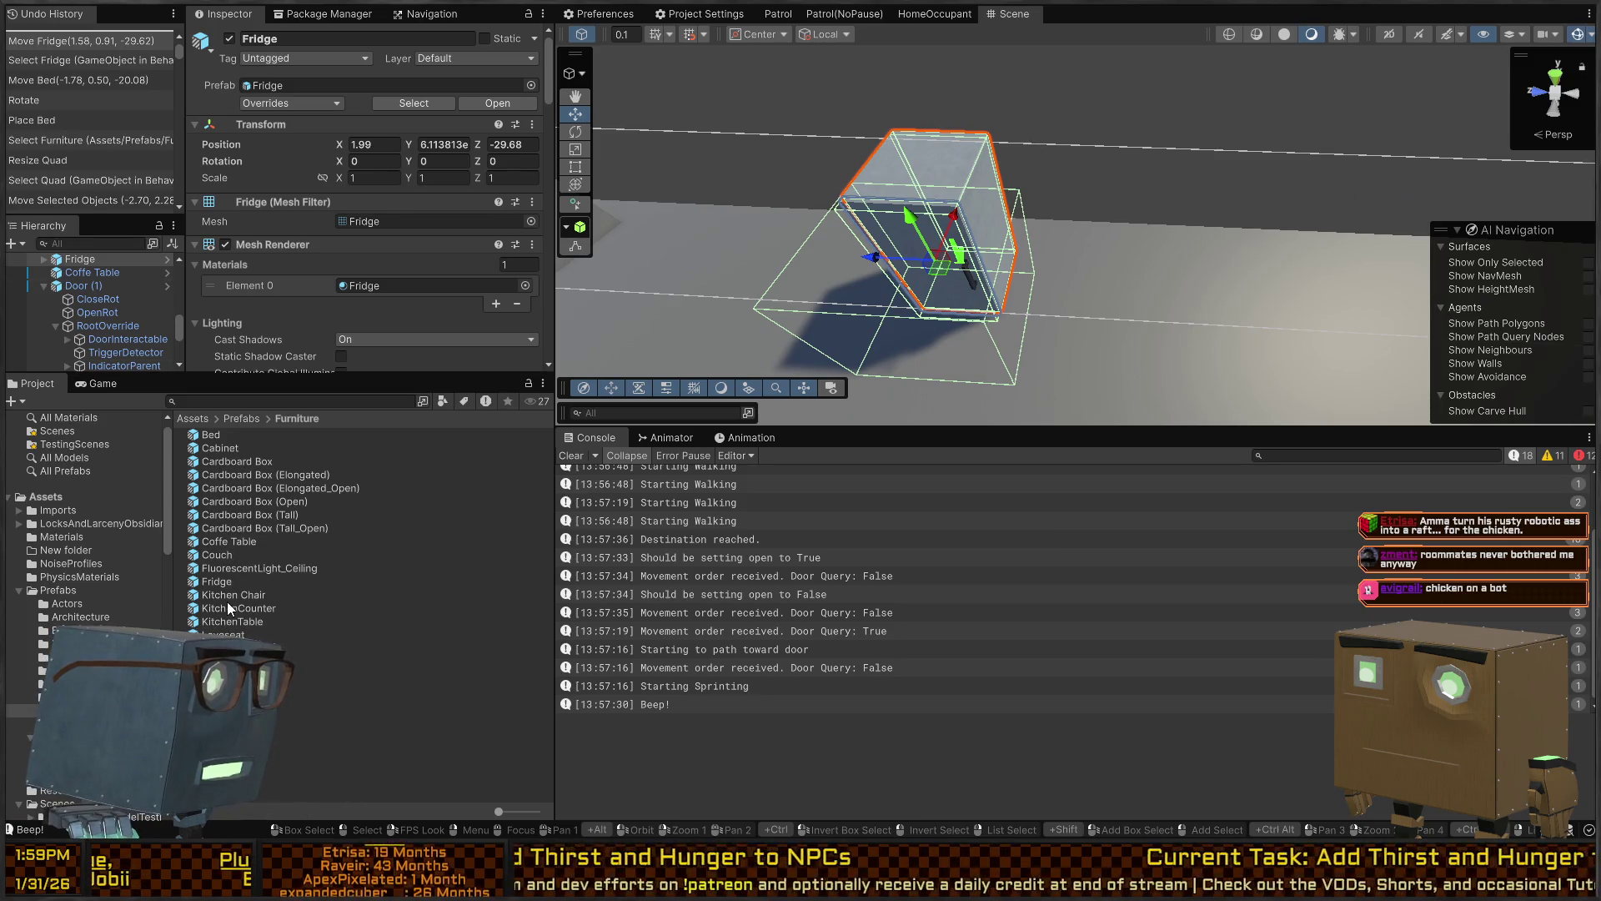
pyautogui.moveTo(233, 612)
pyautogui.mouseDown()
pyautogui.moveTo(750, 350)
pyautogui.moveTo(1078, 302)
pyautogui.moveTo(1058, 297)
pyautogui.moveTo(1064, 243)
pyautogui.mouseUp()
pyautogui.press('f')
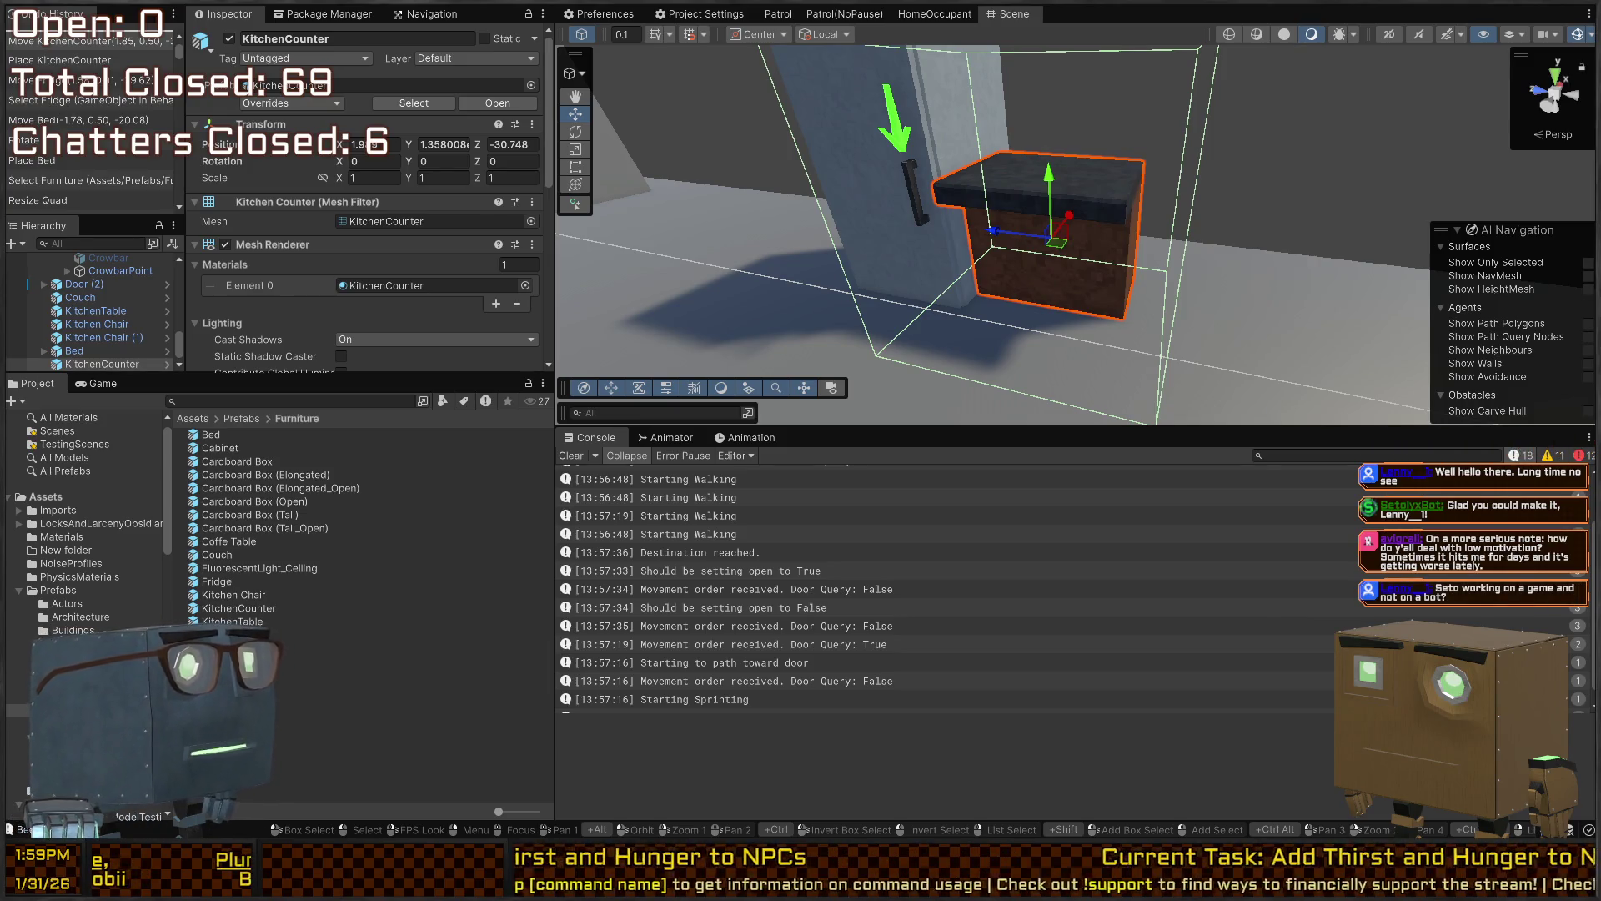
# Duplicate the kitchen counter as KitchenCounter (1) at Z -31.9056, then show the Scenes folder
pyautogui.press('w')
pyautogui.moveTo(1001, 271)
pyautogui.mouseDown()
pyautogui.moveTo(1147, 282)
pyautogui.moveTo(1110, 267)
pyautogui.moveTo(1340, 223)
pyautogui.moveTo(1304, 223)
pyautogui.mouseUp()
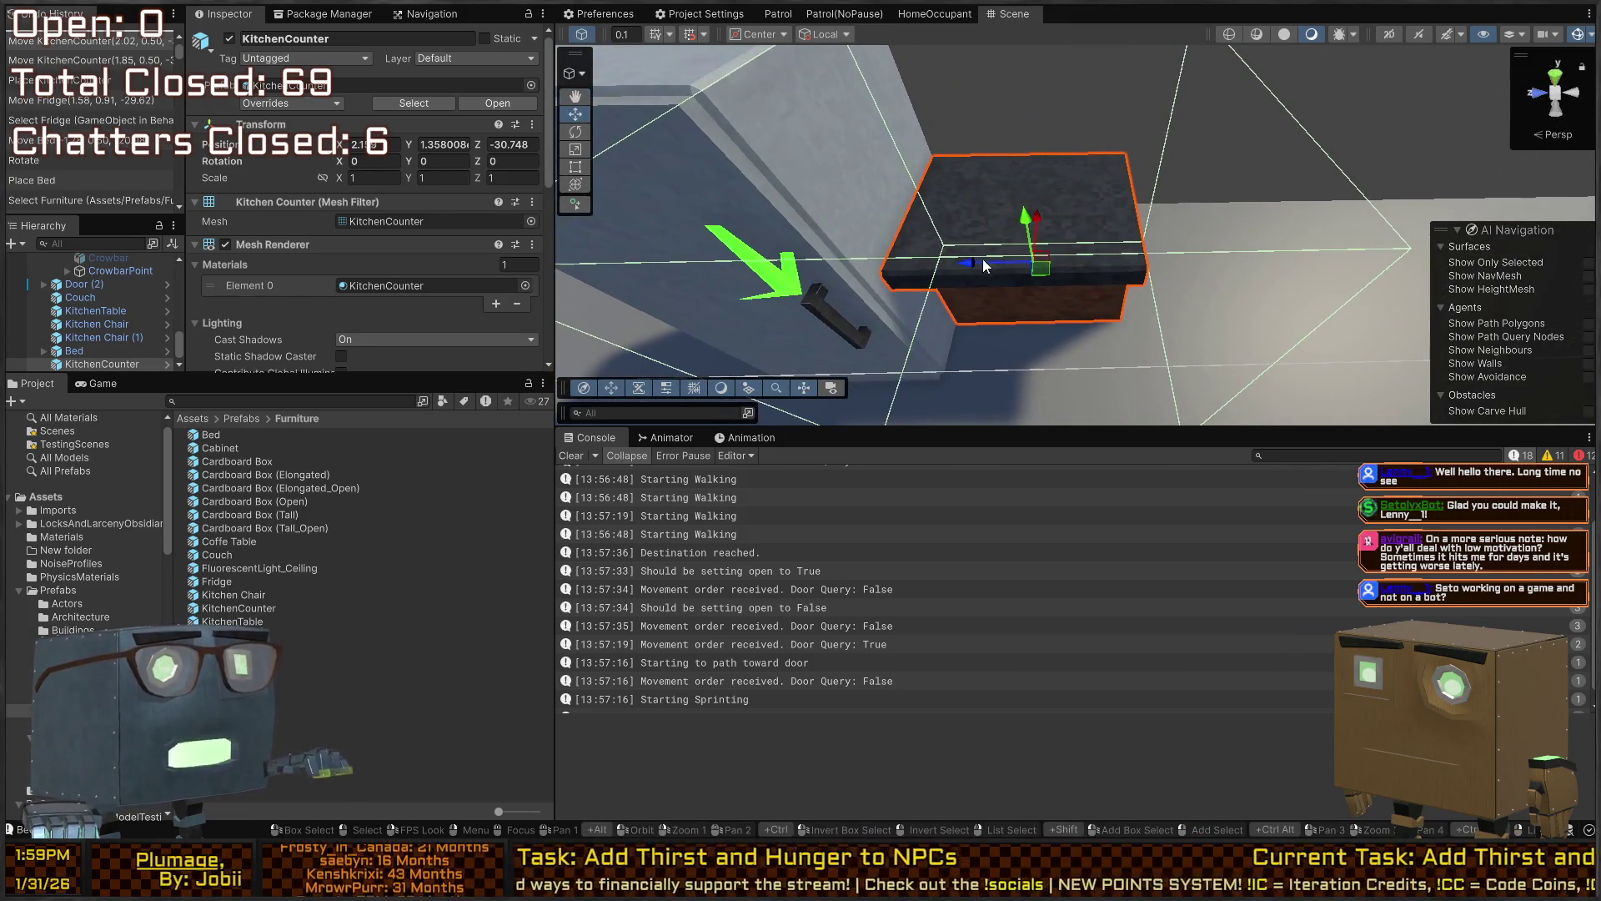
pyautogui.moveTo(1049, 260)
pyautogui.mouseDown()
pyautogui.moveTo(811, 232)
pyautogui.moveTo(1000, 261)
pyautogui.moveTo(872, 226)
pyautogui.moveTo(1057, 232)
pyautogui.moveTo(1028, 227)
pyautogui.mouseUp()
pyautogui.hotkey('ctrl', 'd')
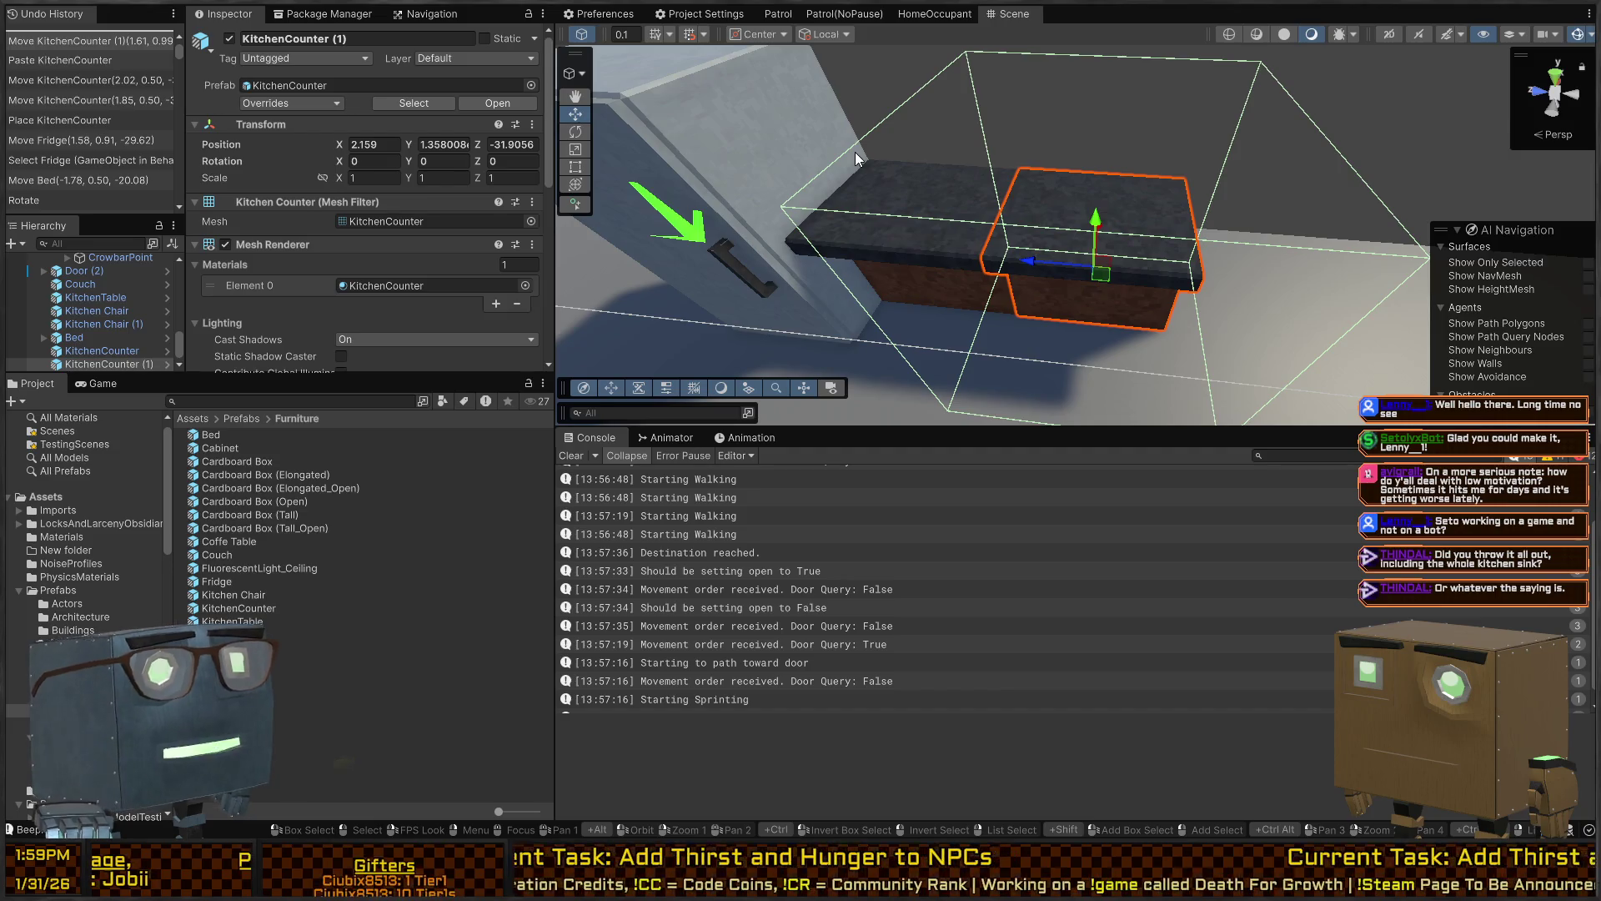
pyautogui.scroll(1, 50, 526)
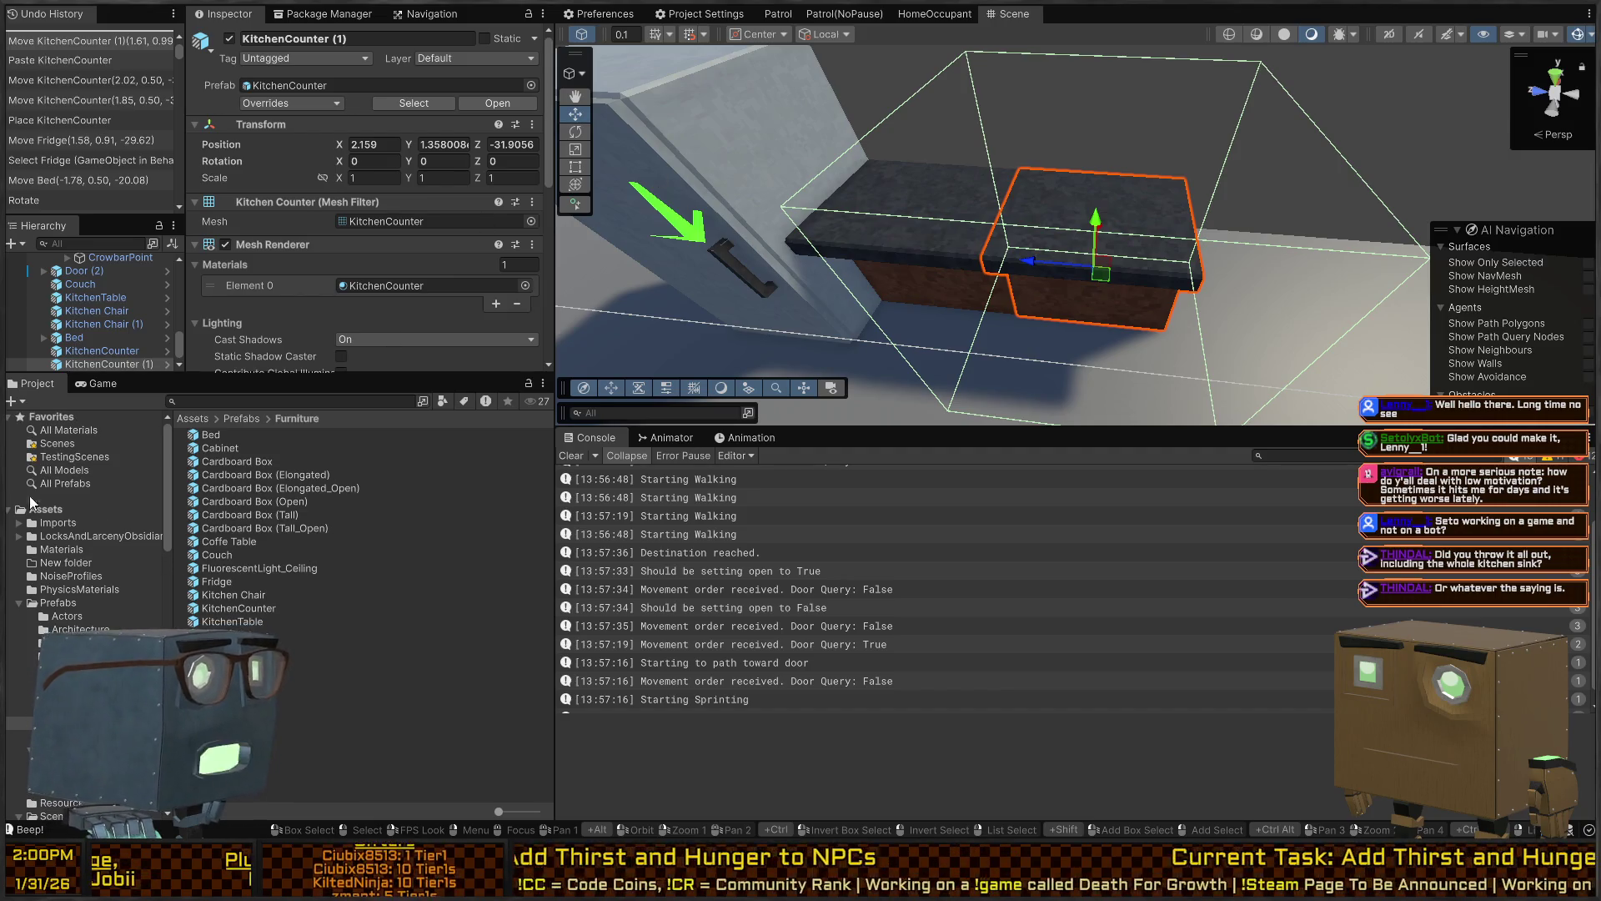
pyautogui.click(57, 444)
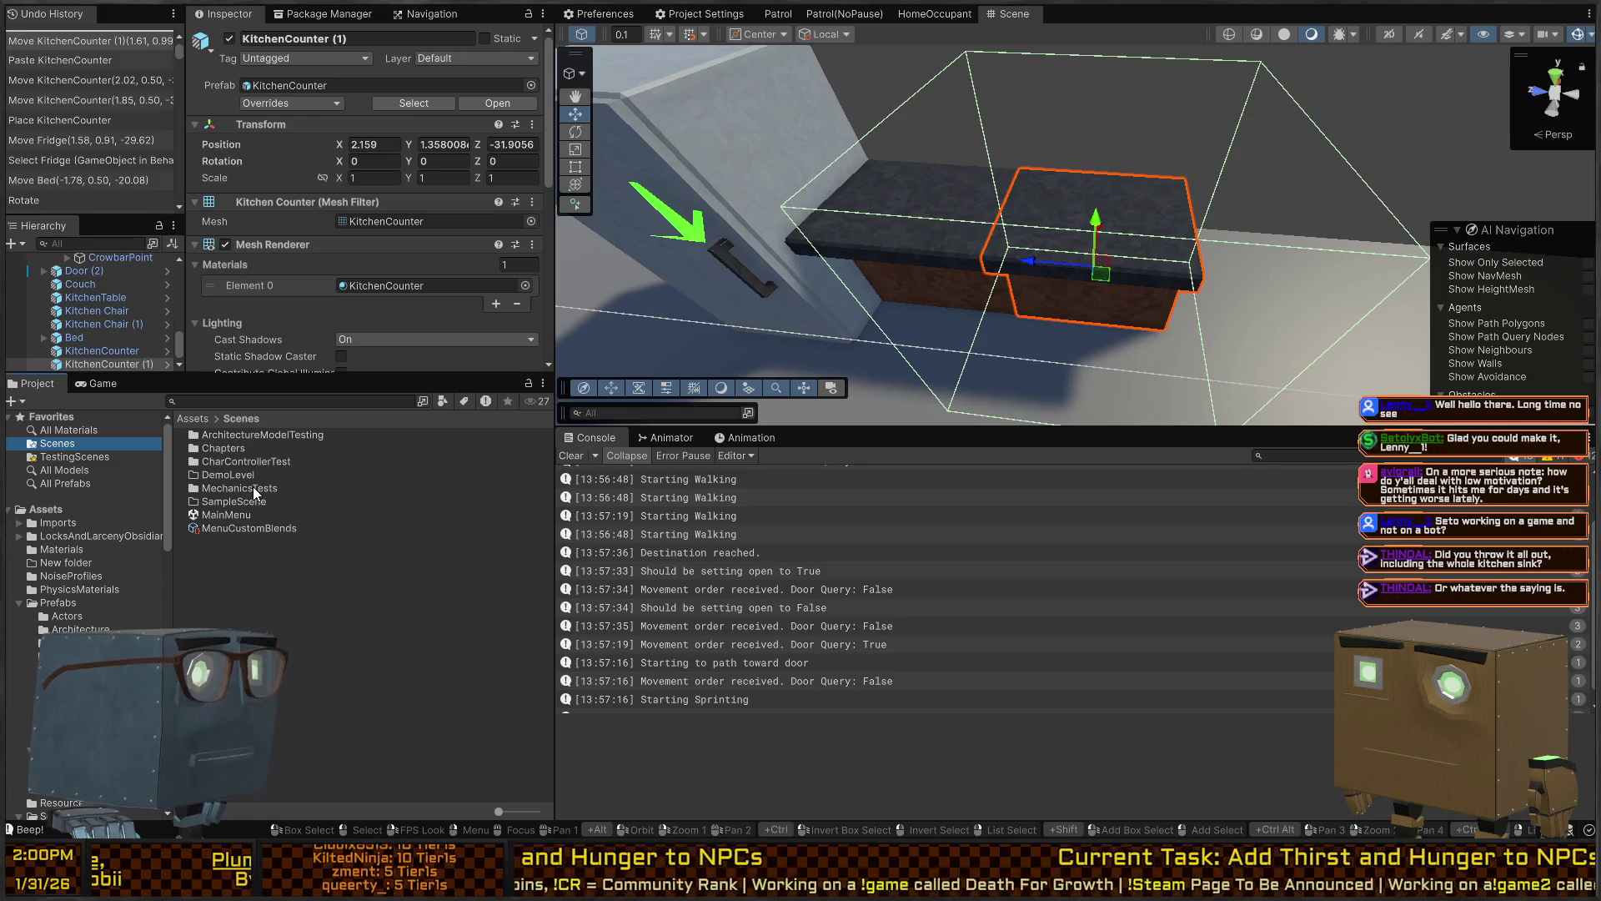
# Open the Mission 1 Remake2 scene from Scenes/Chapters/Prologue and select its KitchenCounter_Sink
pyautogui.doubleClick(235, 436)
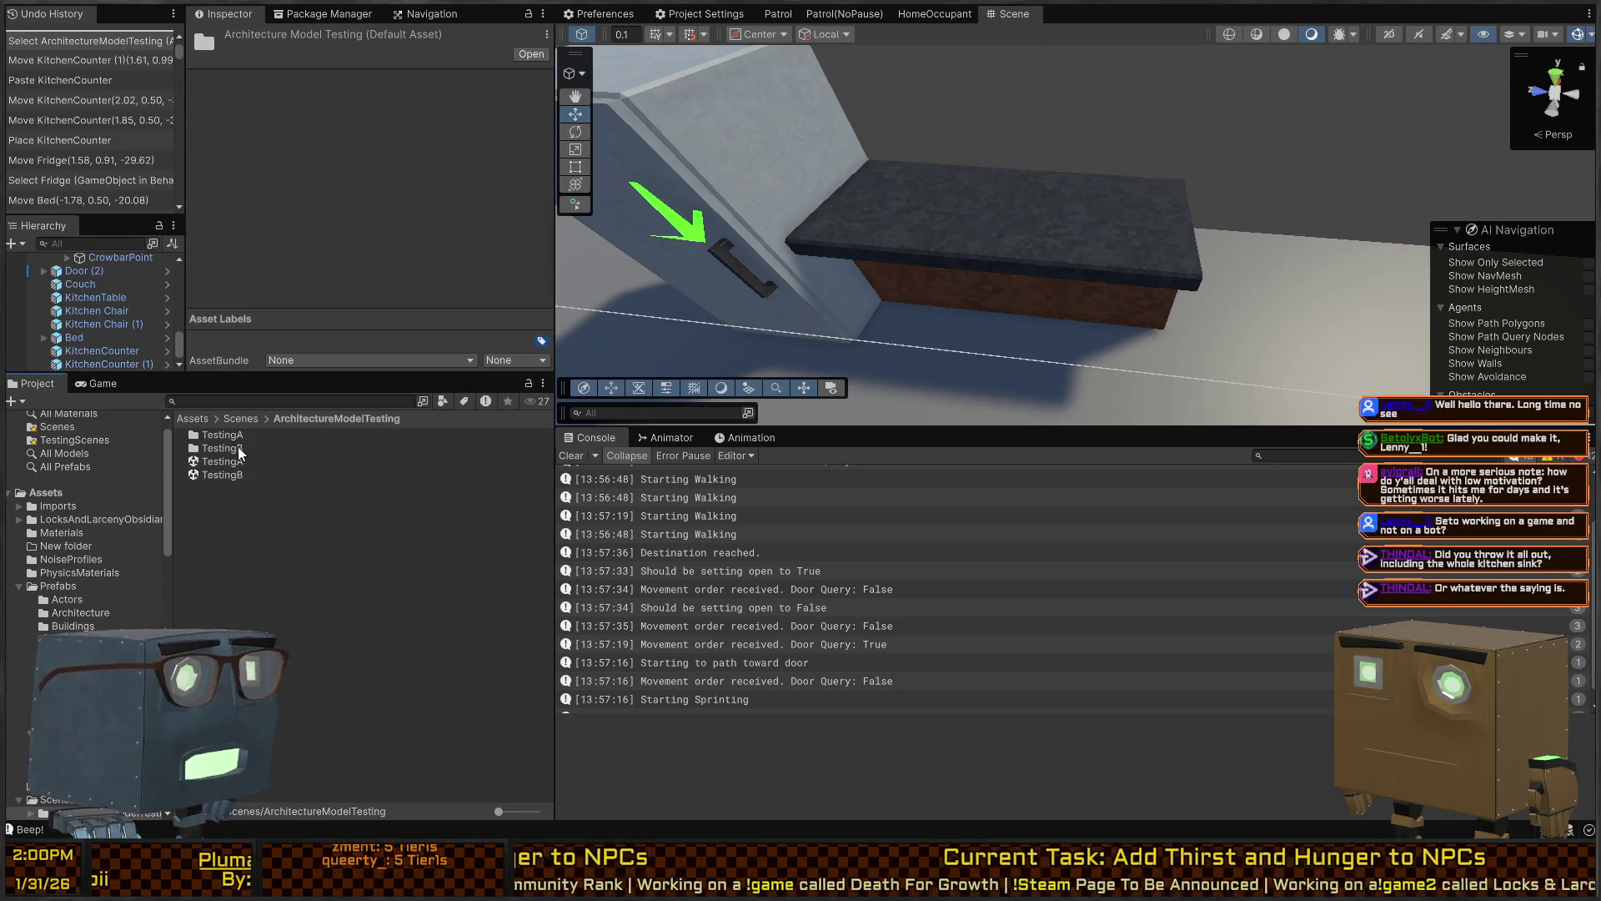
pyautogui.click(248, 420)
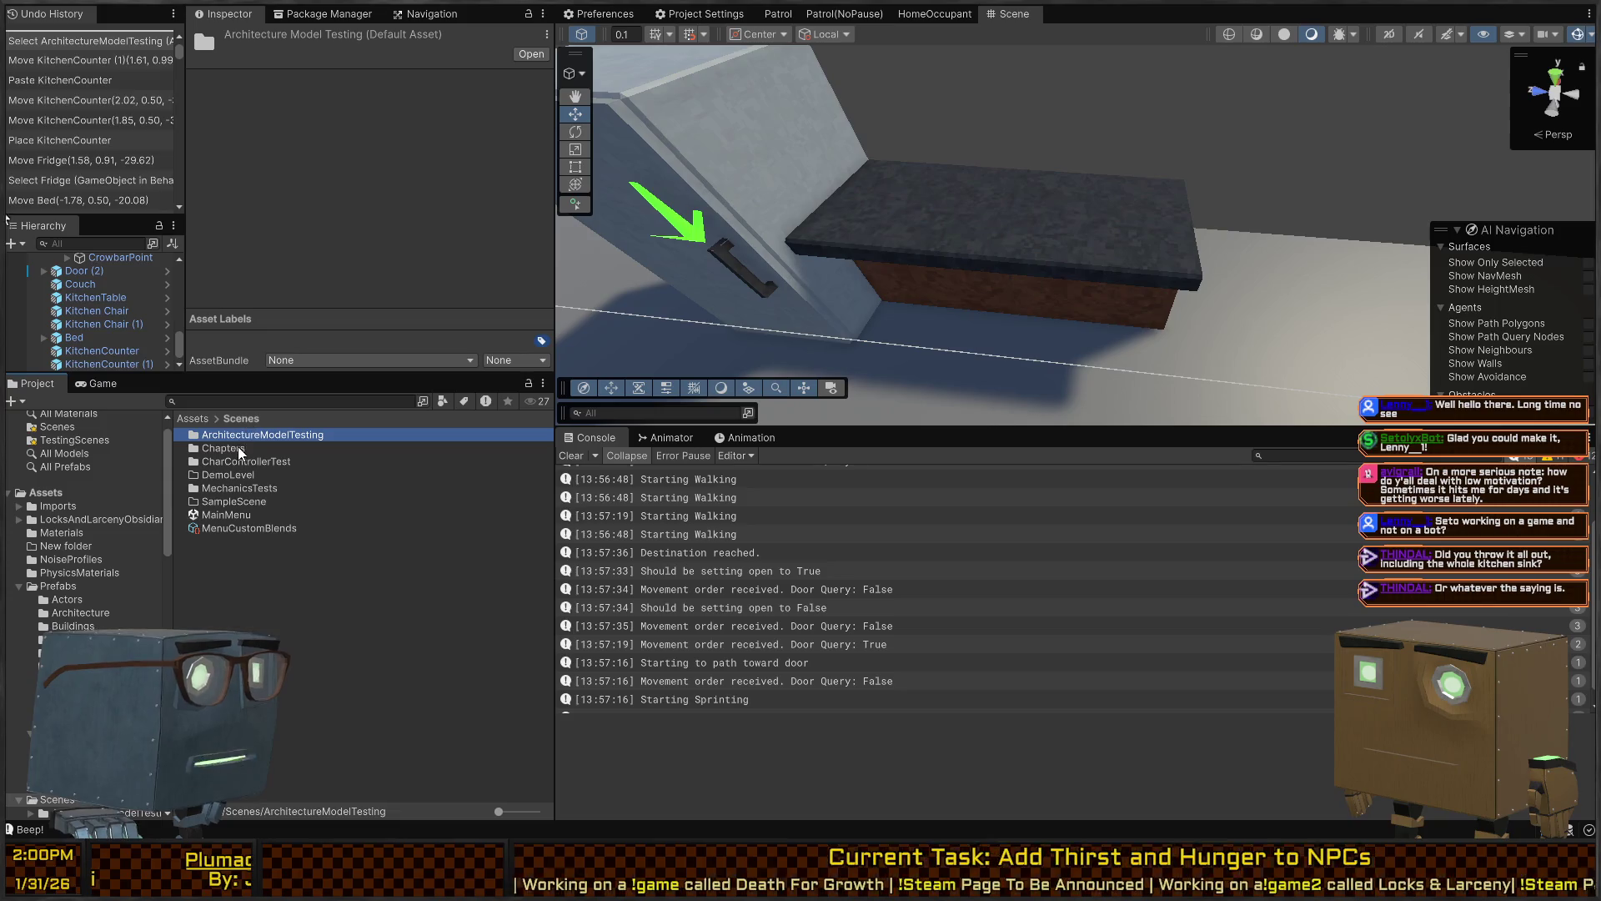
pyautogui.doubleClick(235, 448)
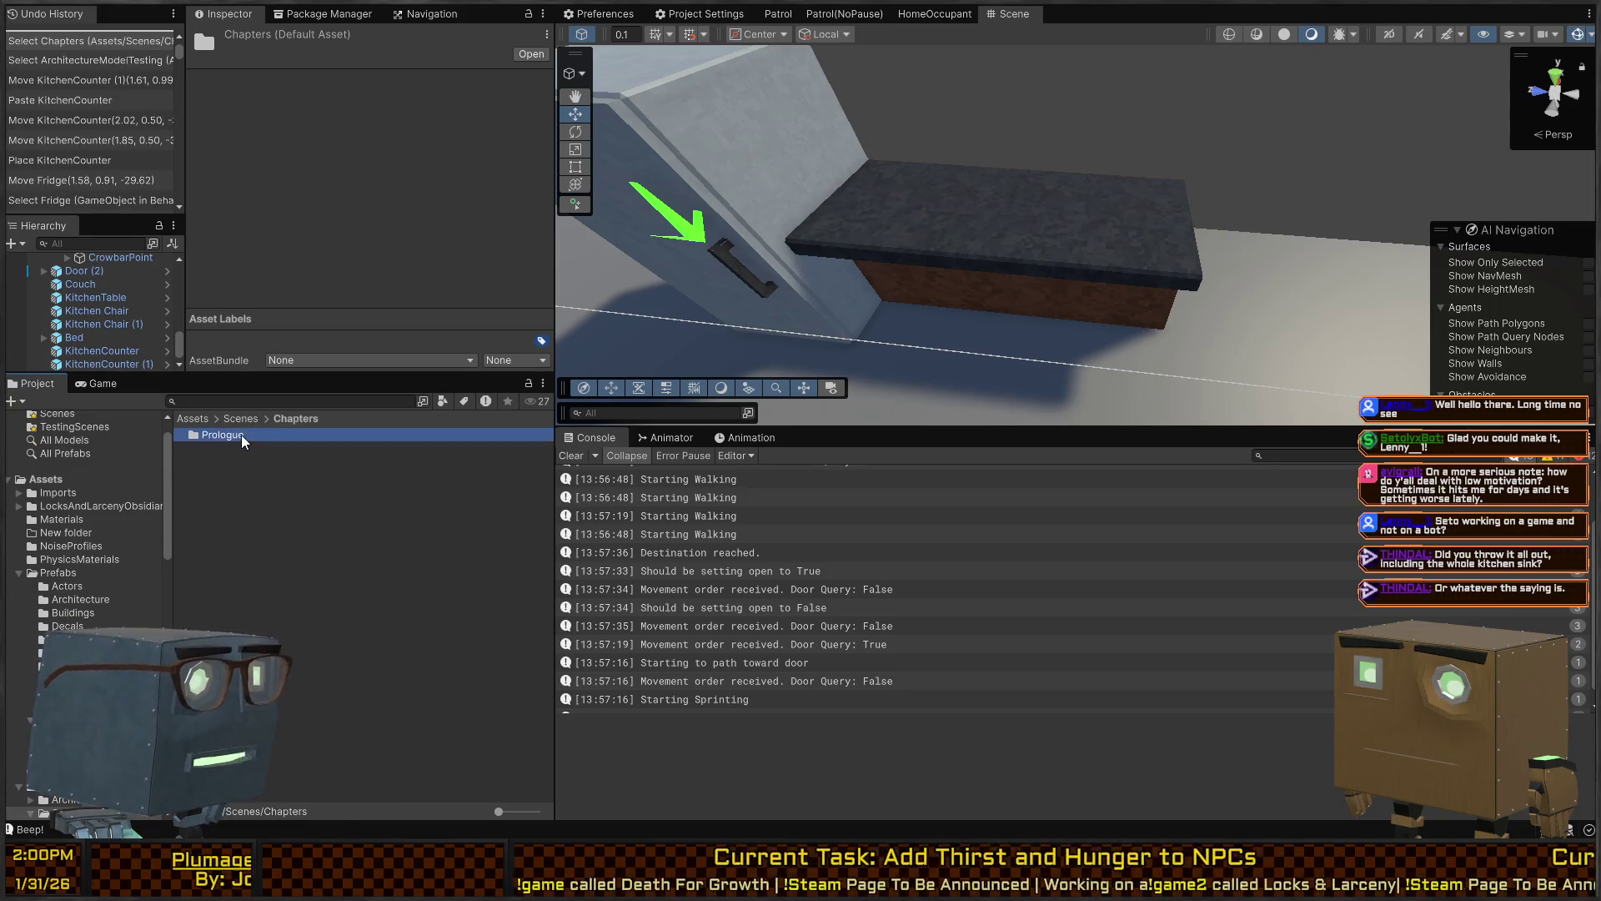
pyautogui.doubleClick(235, 435)
pyautogui.doubleClick(250, 516)
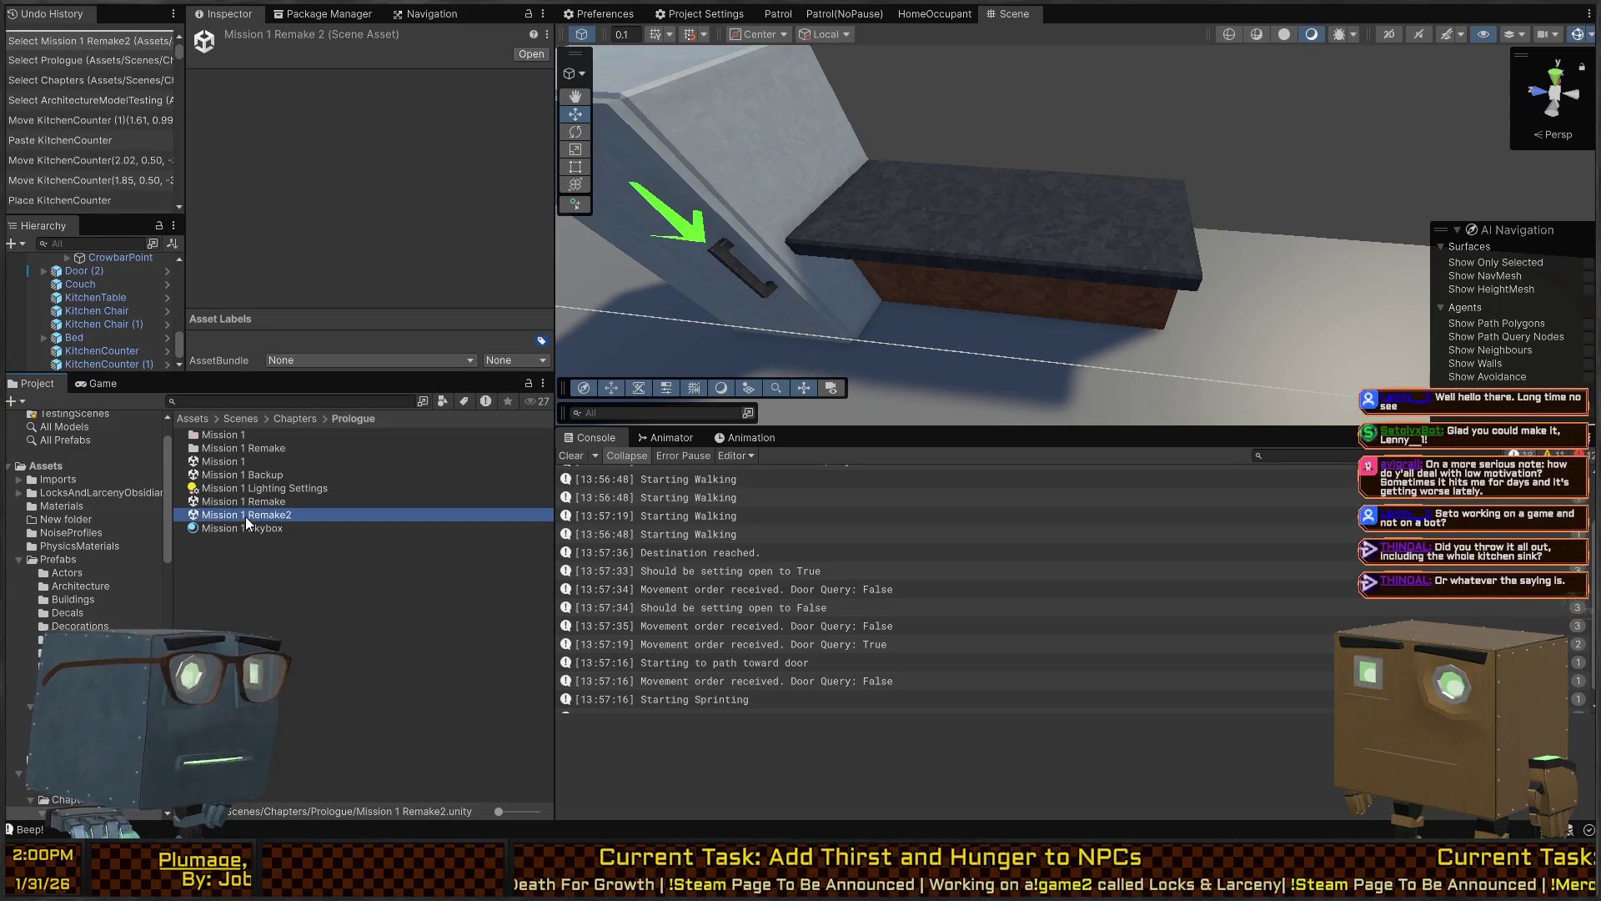
pyautogui.moveTo(1058, 249)
pyautogui.mouseDown()
pyautogui.moveTo(828, 59)
pyautogui.moveTo(648, 164)
pyautogui.moveTo(1143, 323)
pyautogui.moveTo(1005, 303)
pyautogui.mouseUp()
pyautogui.click(1005, 302)
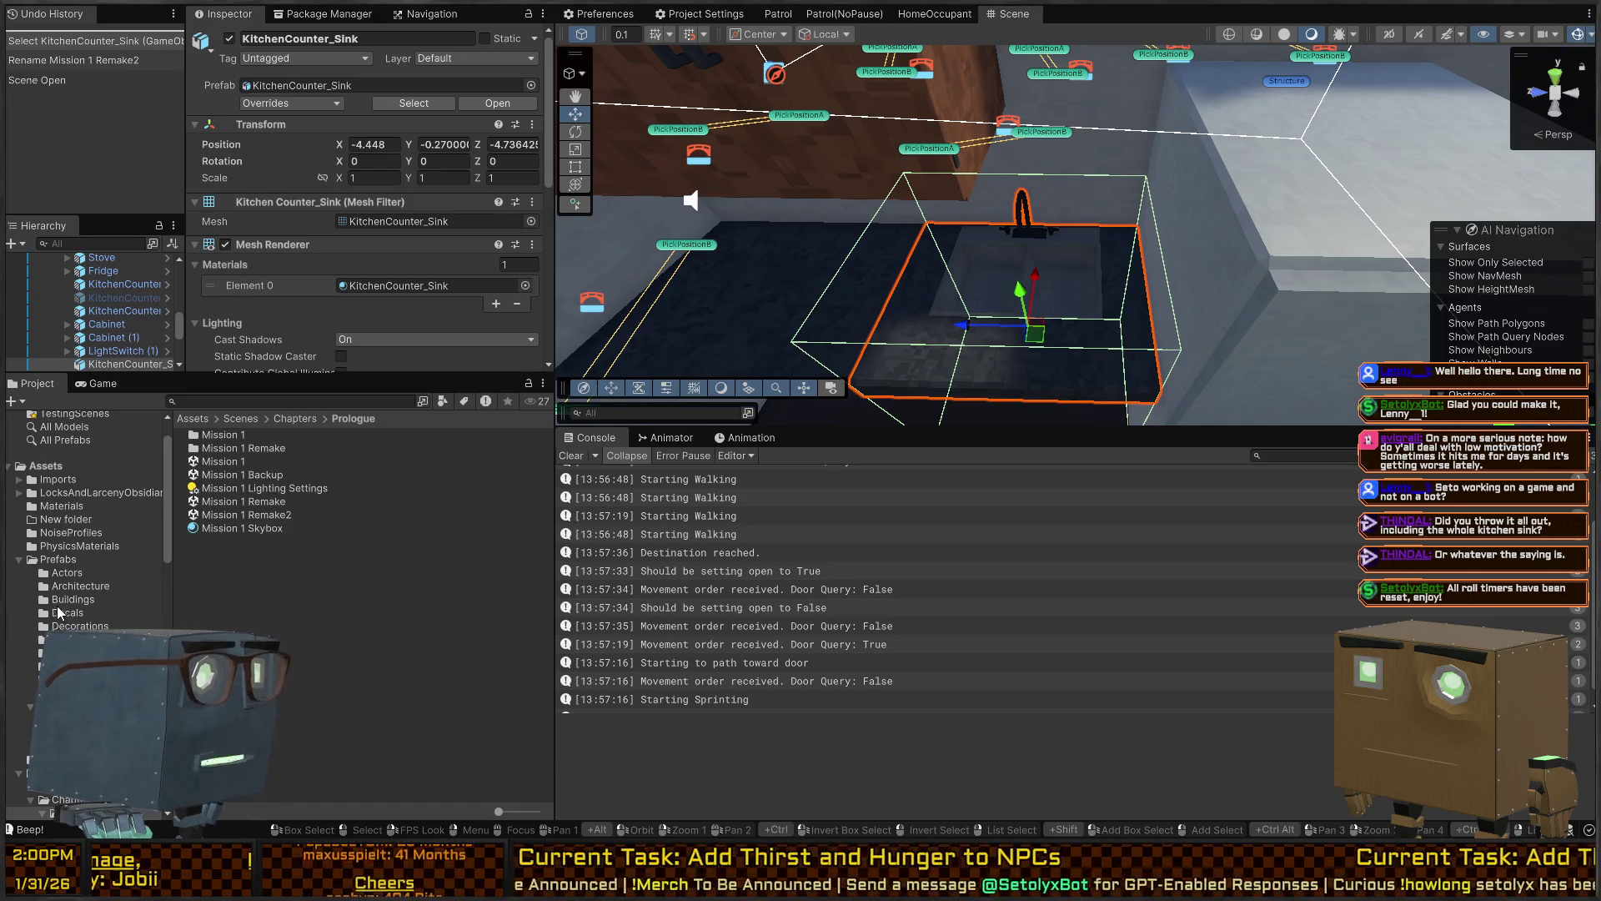
# Drag KitchenCounter_Sink into Prefabs/Furniture to save it as a prefab
pyautogui.scroll(-3, 79, 592)
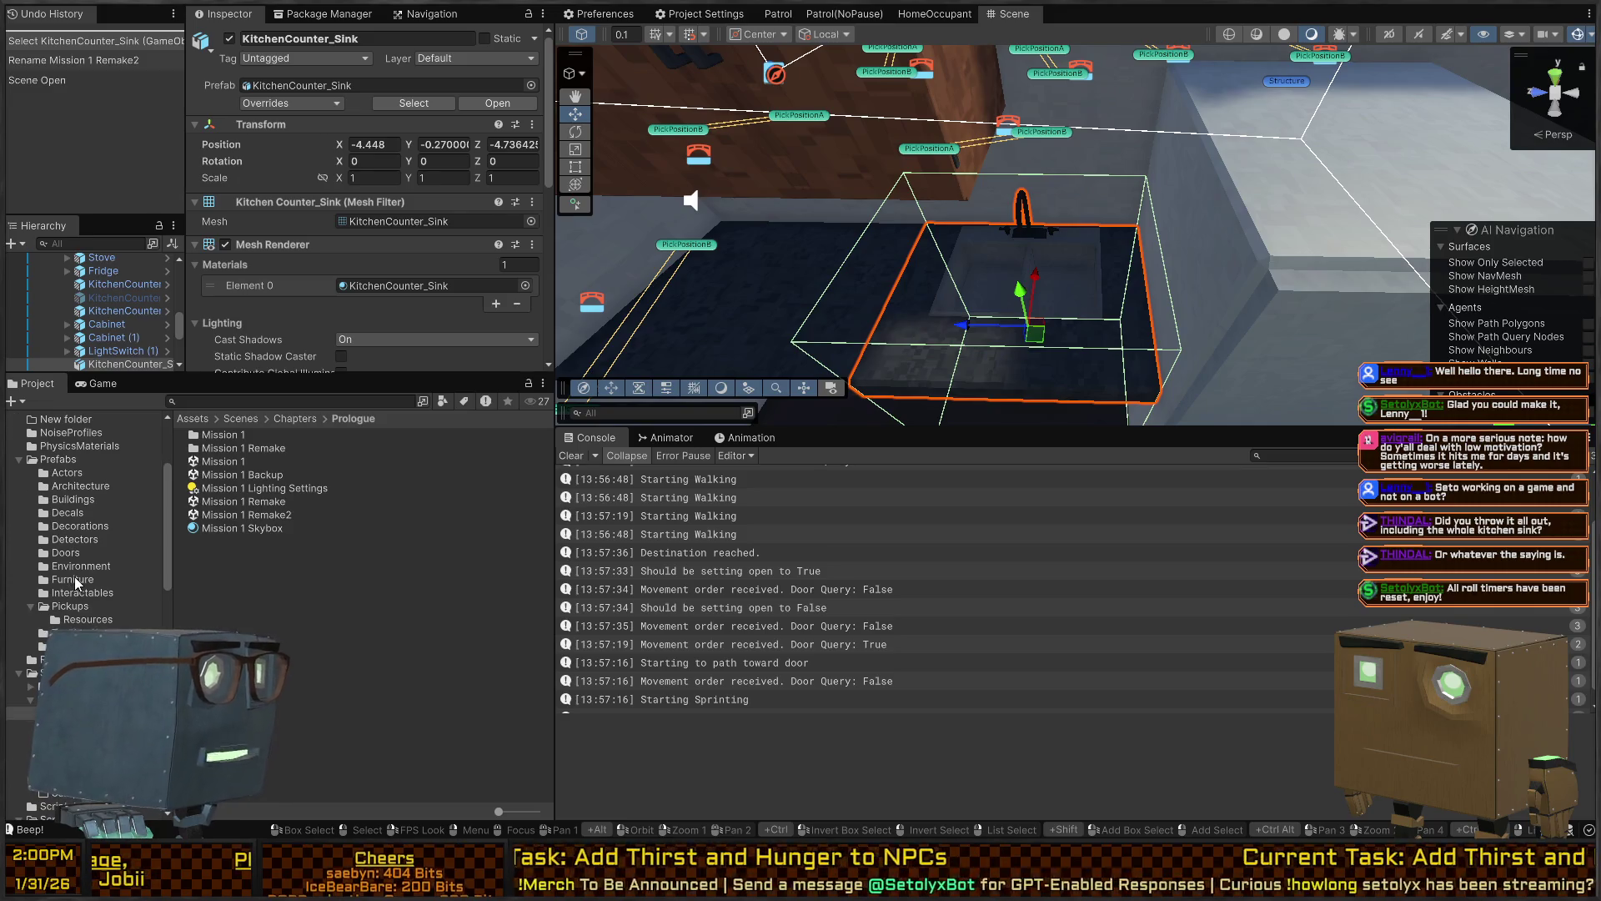
pyautogui.click(73, 578)
pyautogui.moveTo(111, 362); pyautogui.dragTo(285, 762)
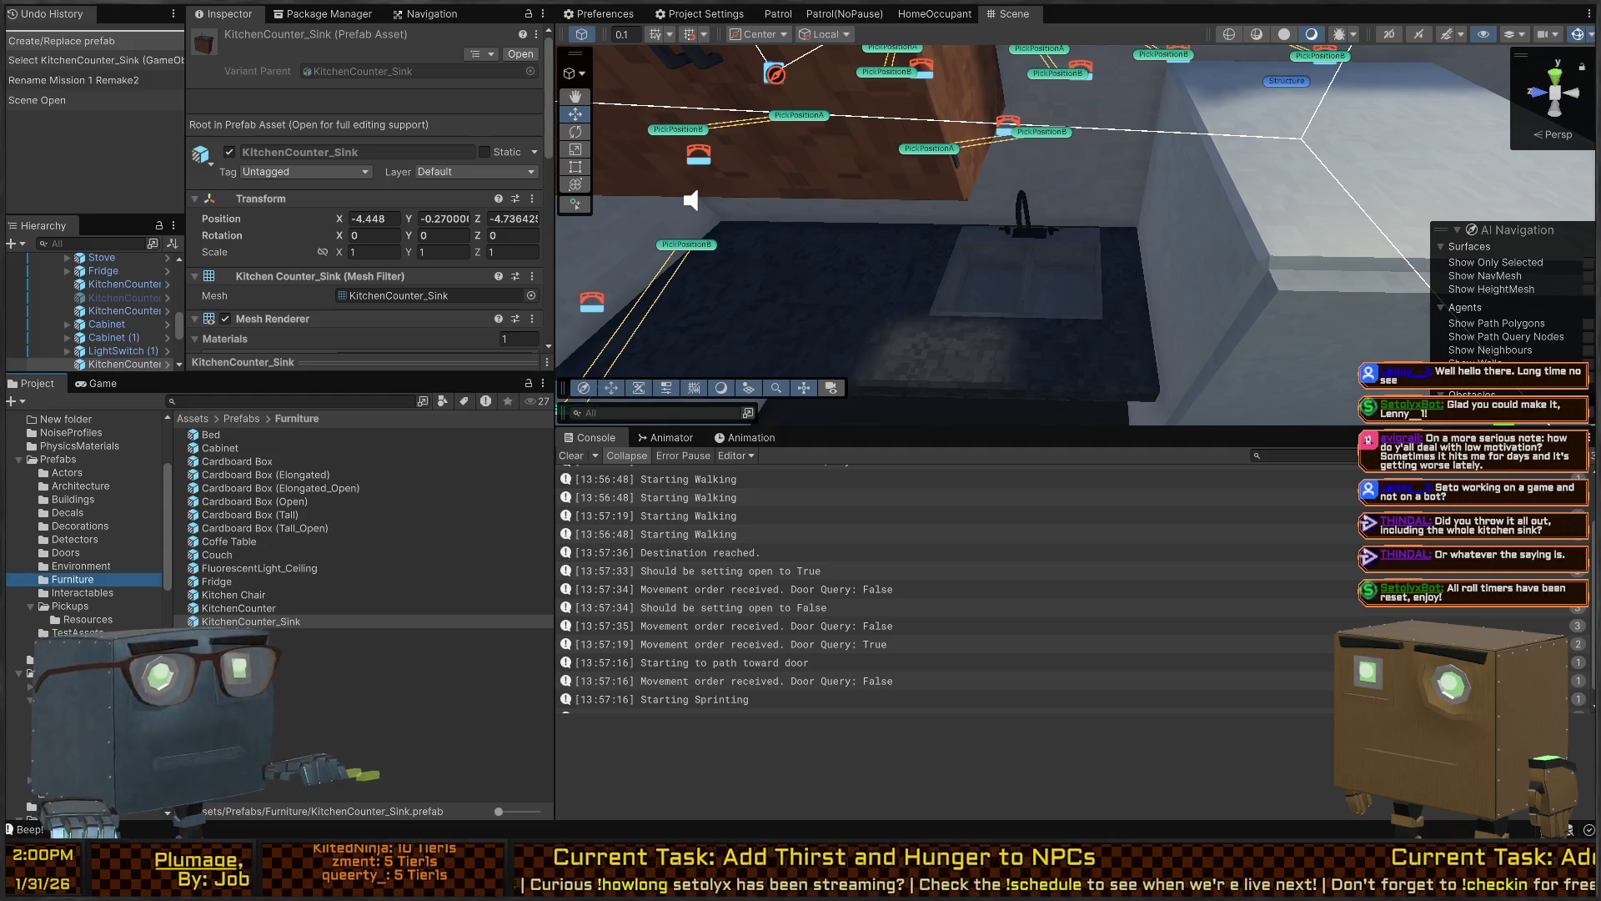
# Fly the view through the kitchen past the fridge, then show the Scenes folder
pyautogui.moveTo(911, 191)
pyautogui.mouseDown()
pyautogui.moveTo(821, 182)
pyautogui.moveTo(919, 177)
pyautogui.mouseUp()
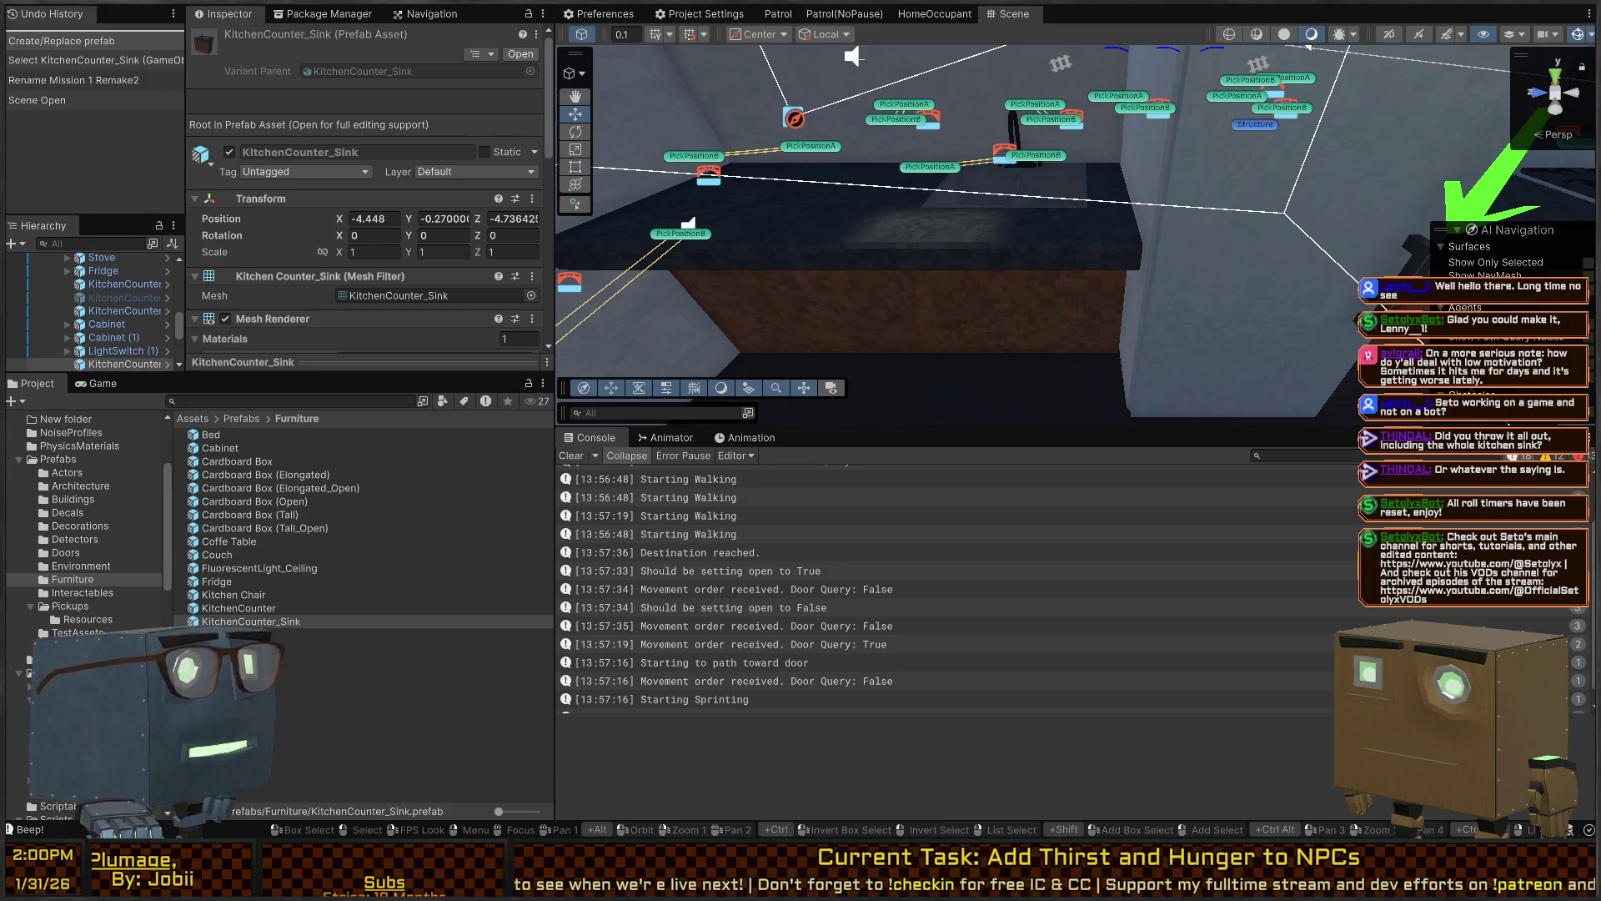
pyautogui.scroll(-5, 1054, 228)
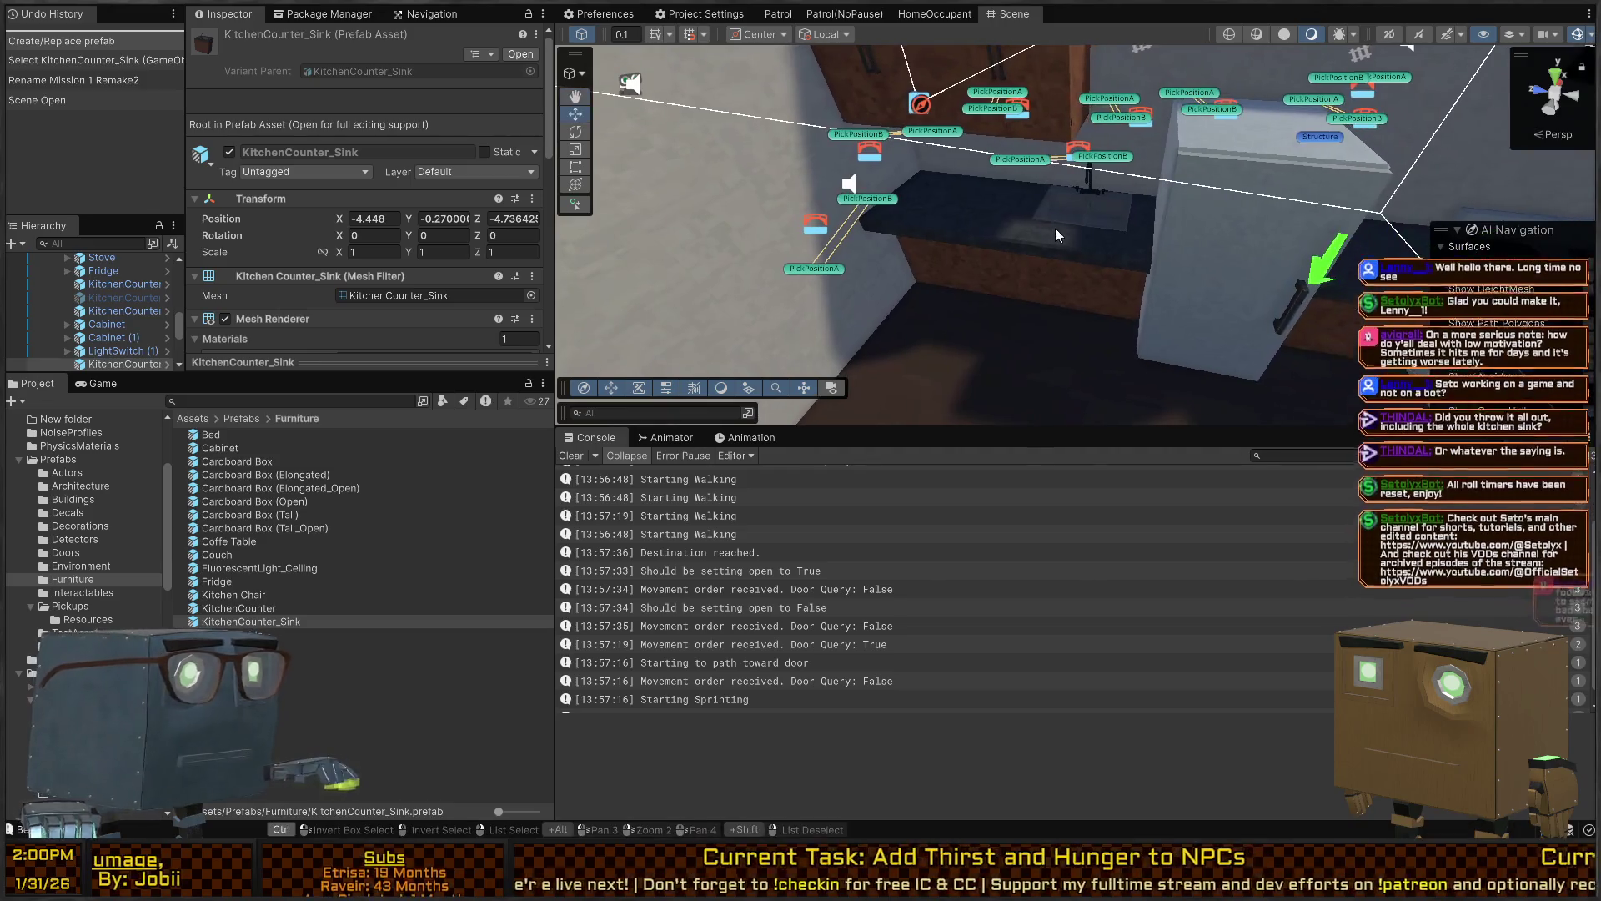
pyautogui.scroll(-10, 842, 201)
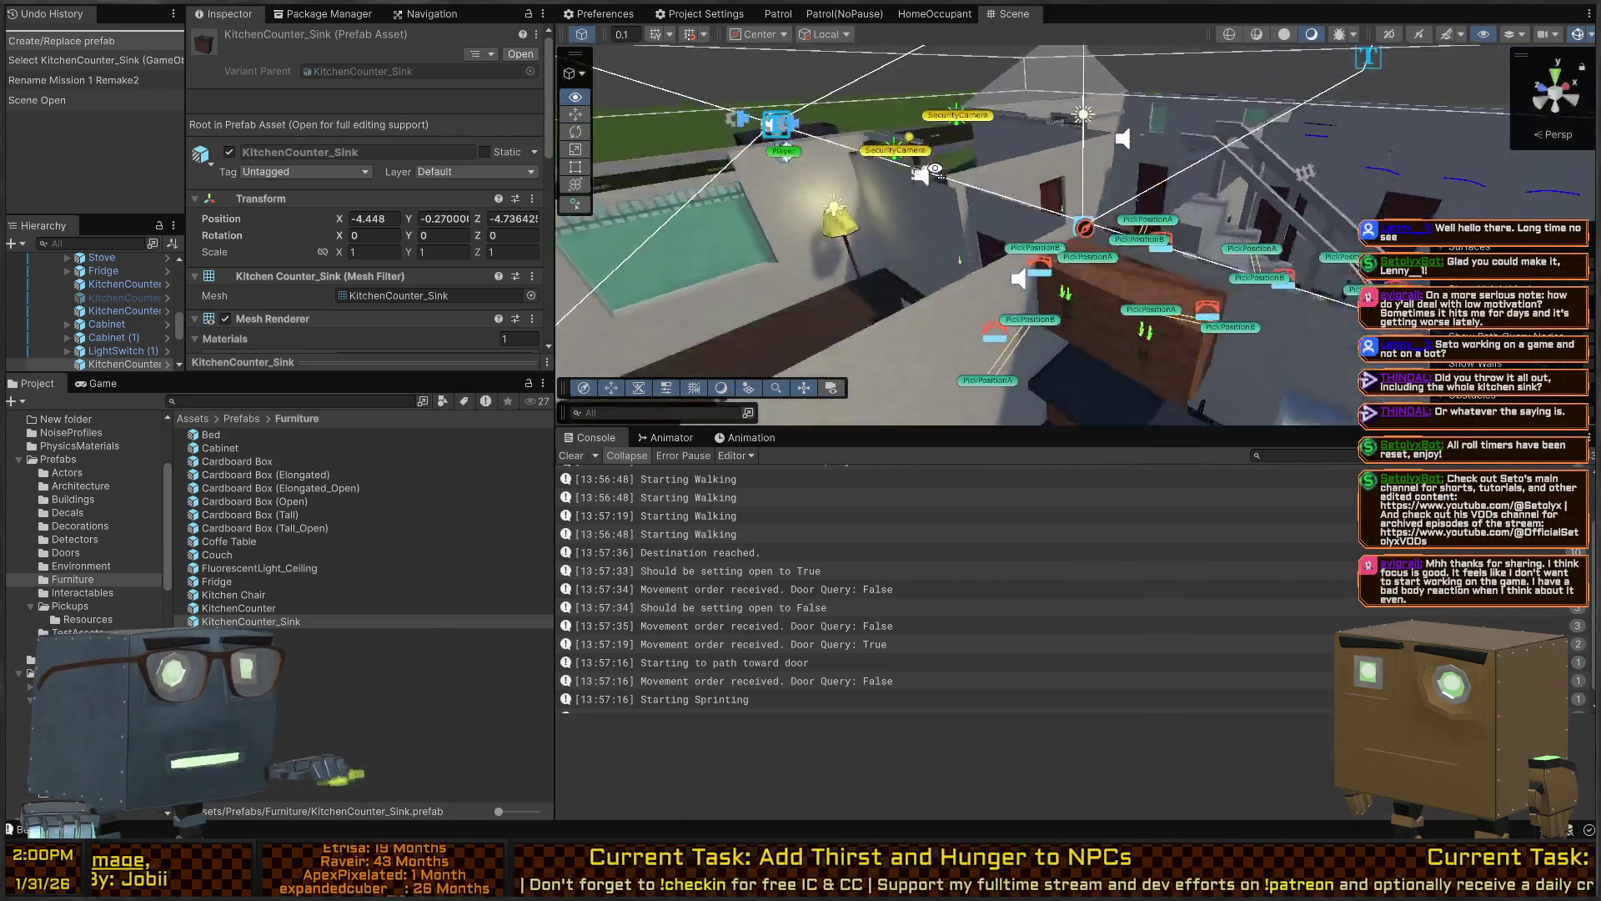
pyautogui.press('q')
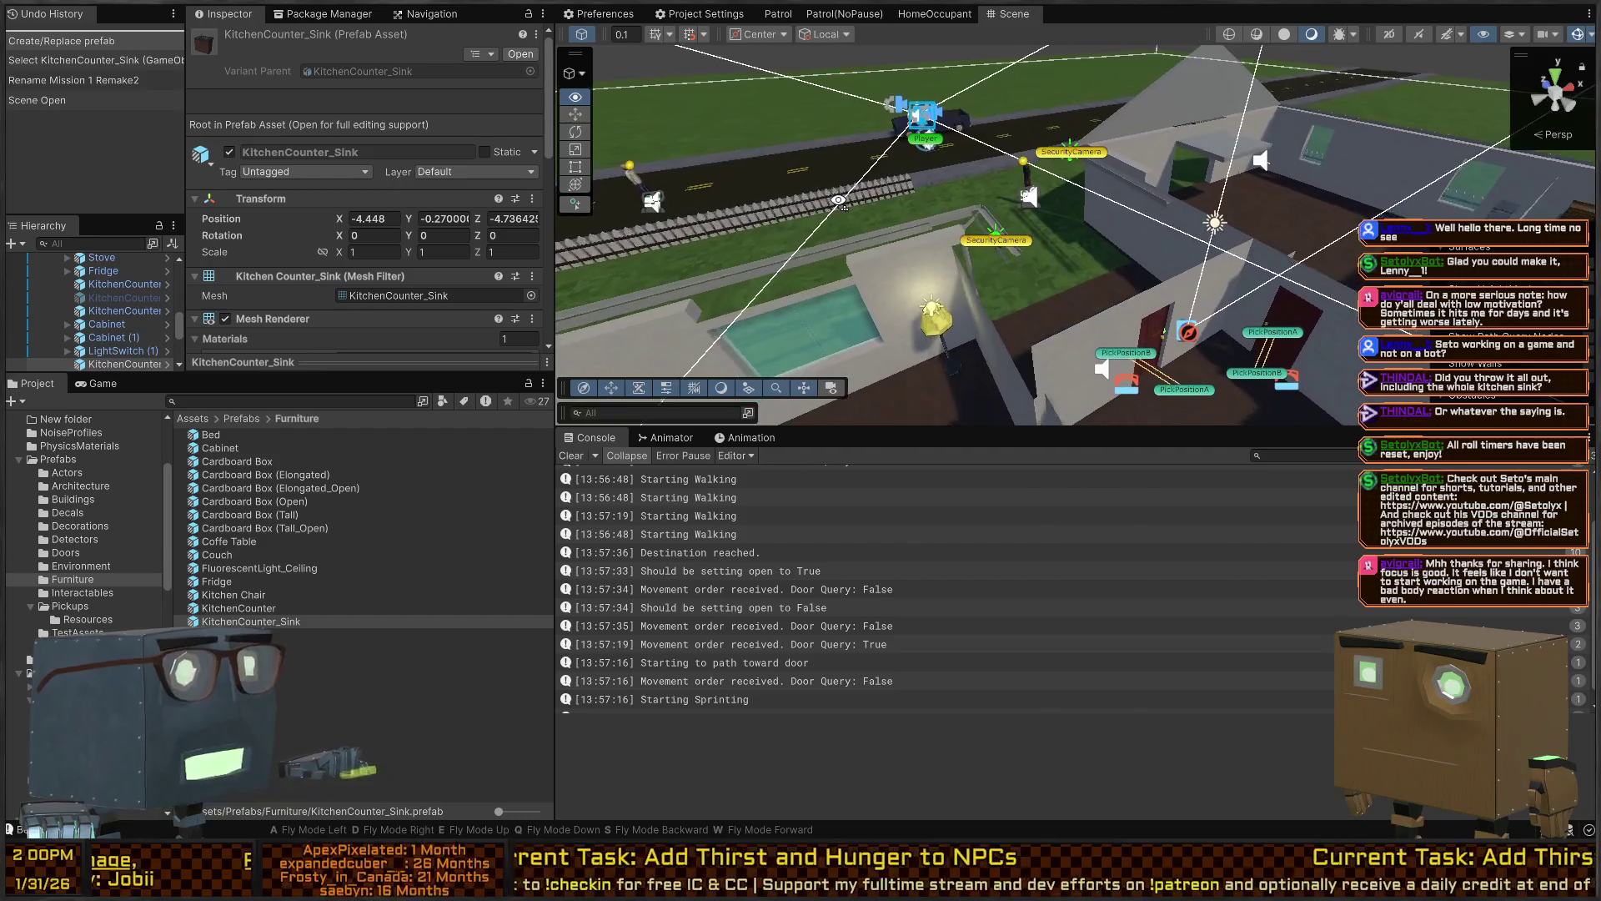
pyautogui.press('w')
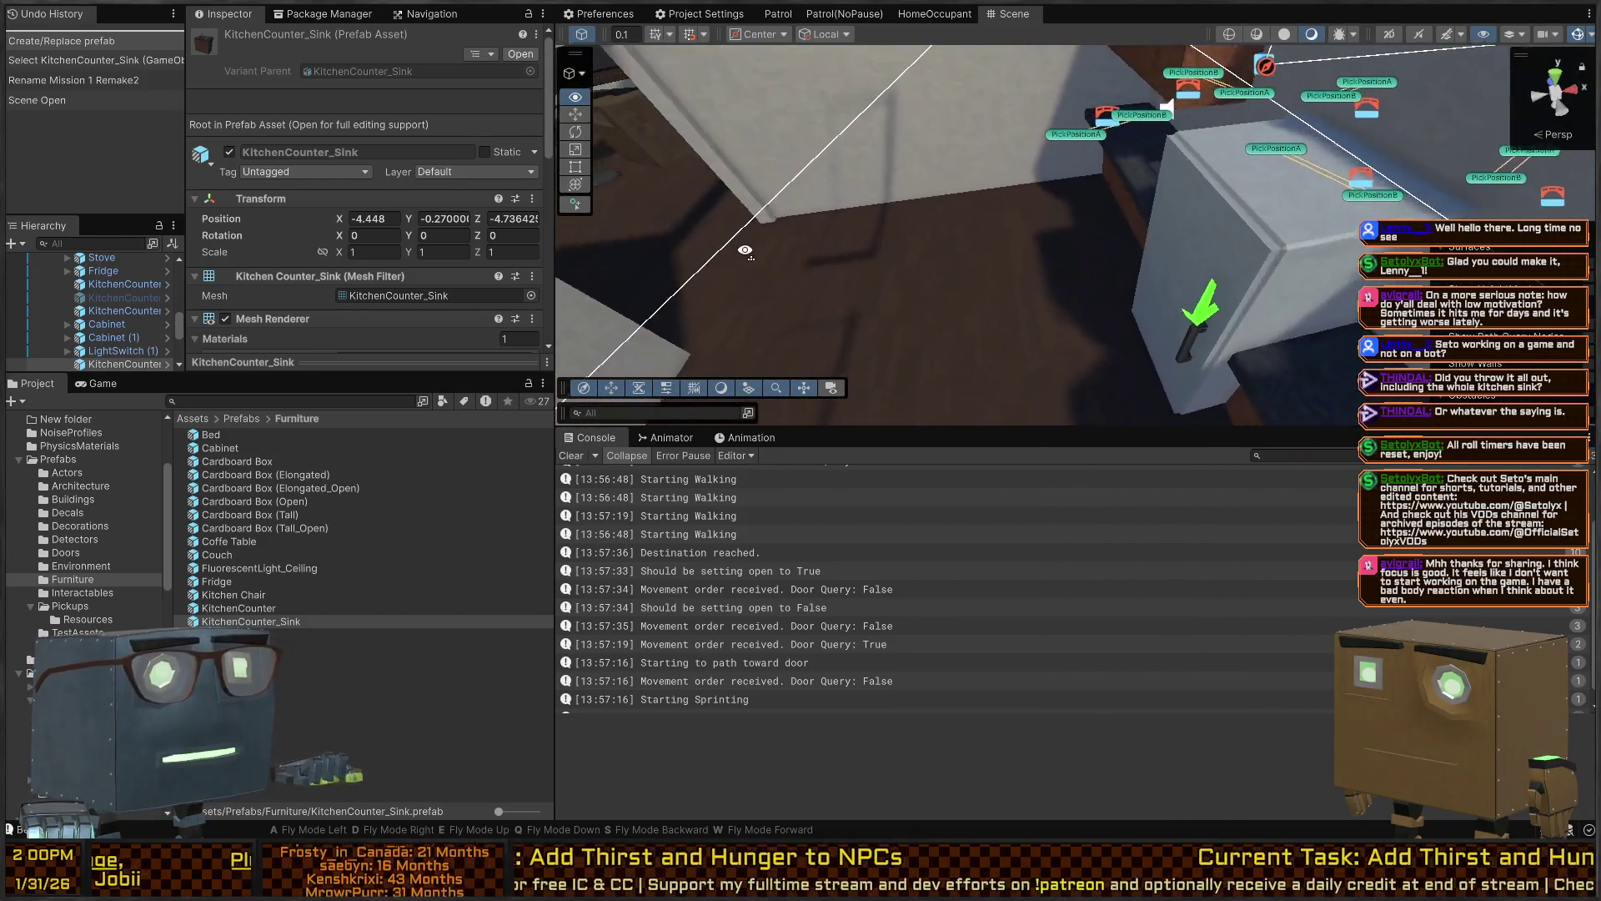
pyautogui.press('a')
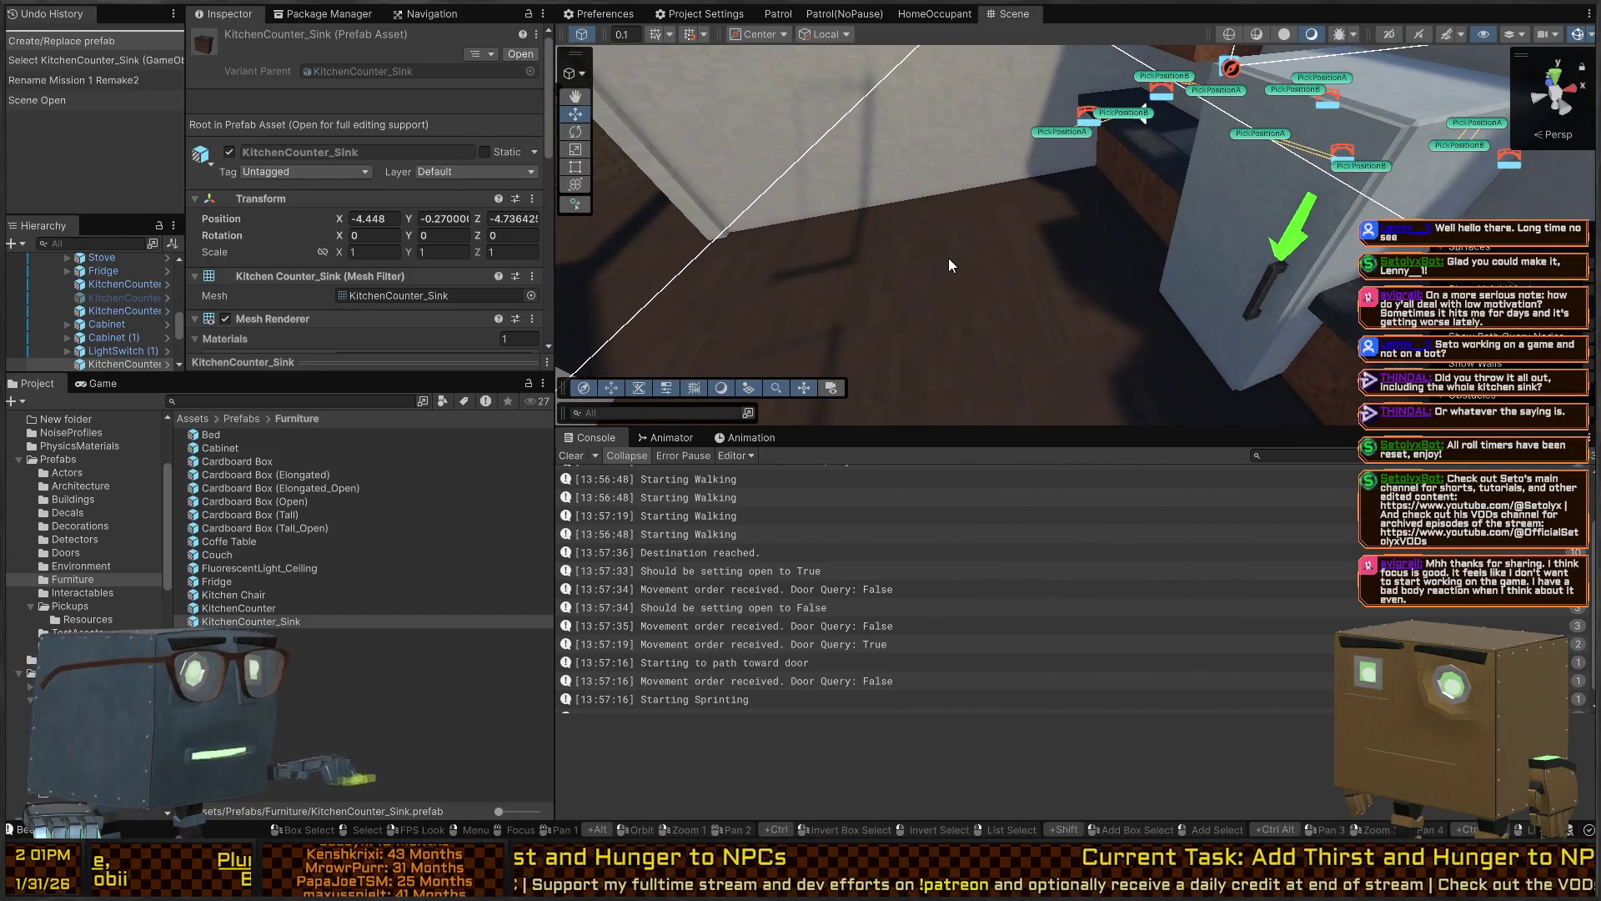
pyautogui.scroll(3, 83, 500)
pyautogui.click(58, 443)
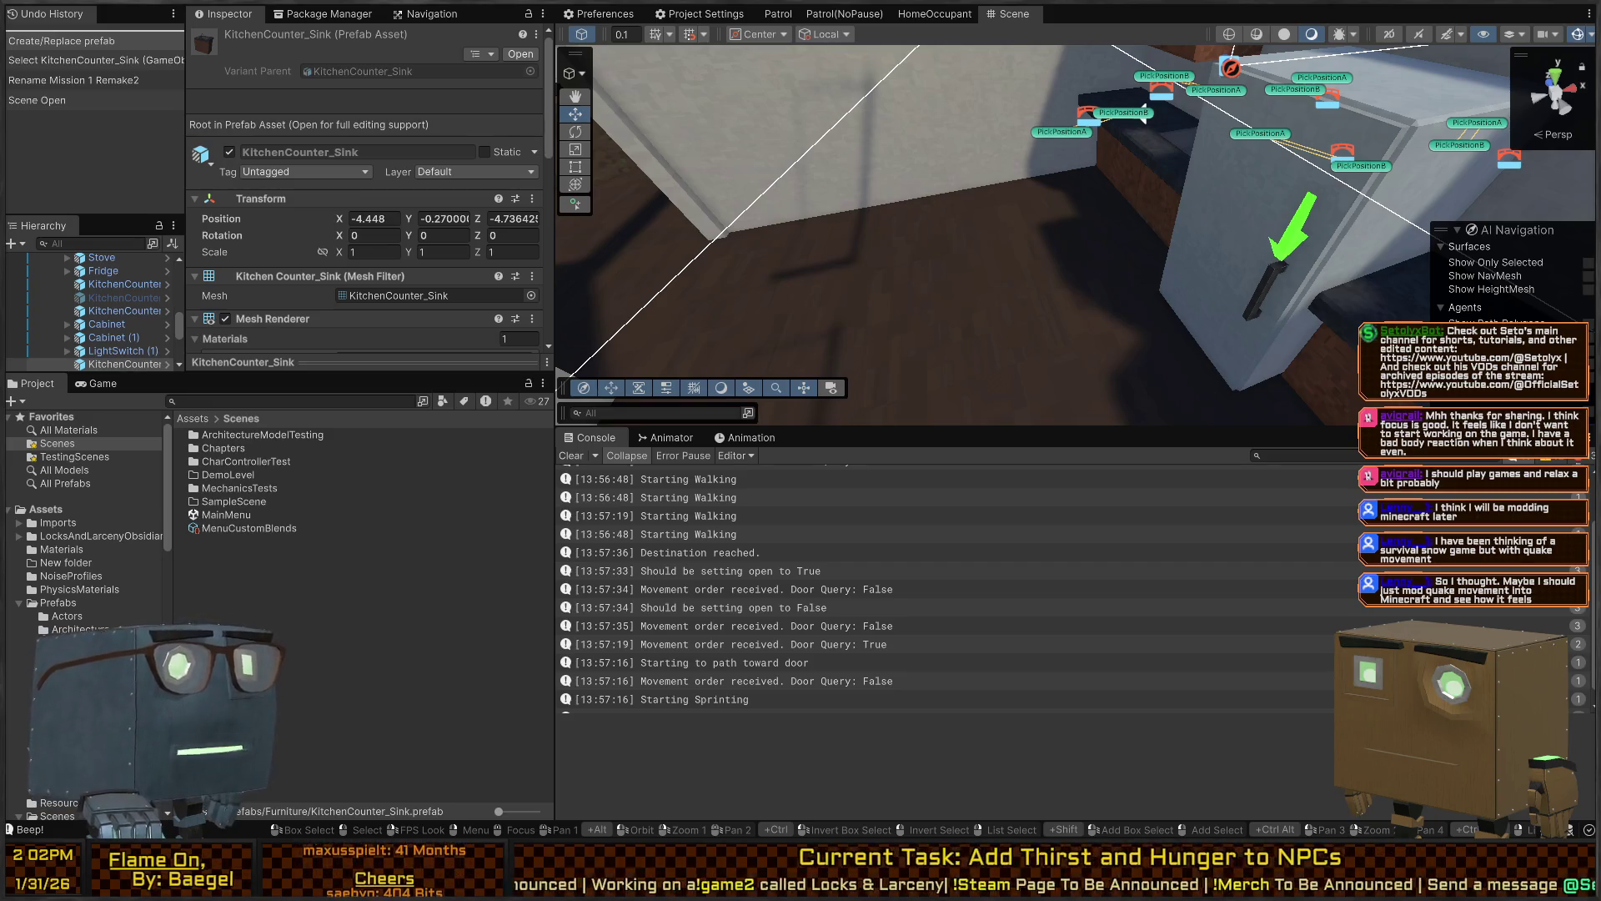
# Open the BehaviorTesting scene from Scenes/MechanicsTests and look over its test level
pyautogui.click(58, 442)
pyautogui.scroll(-5, 904, 198)
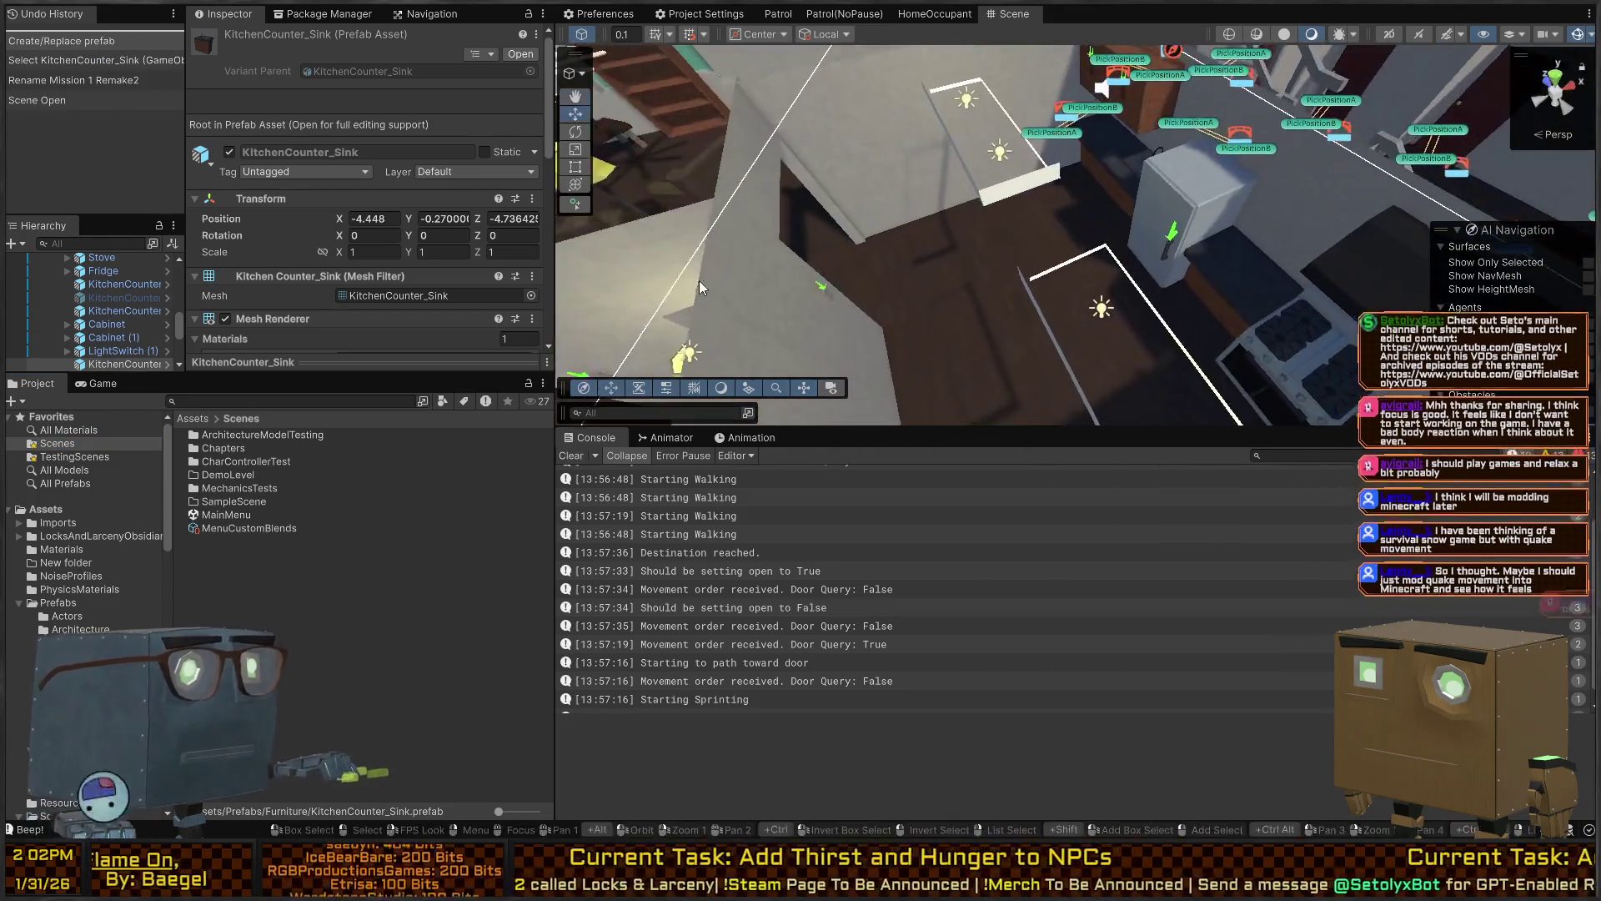
pyautogui.click(58, 443)
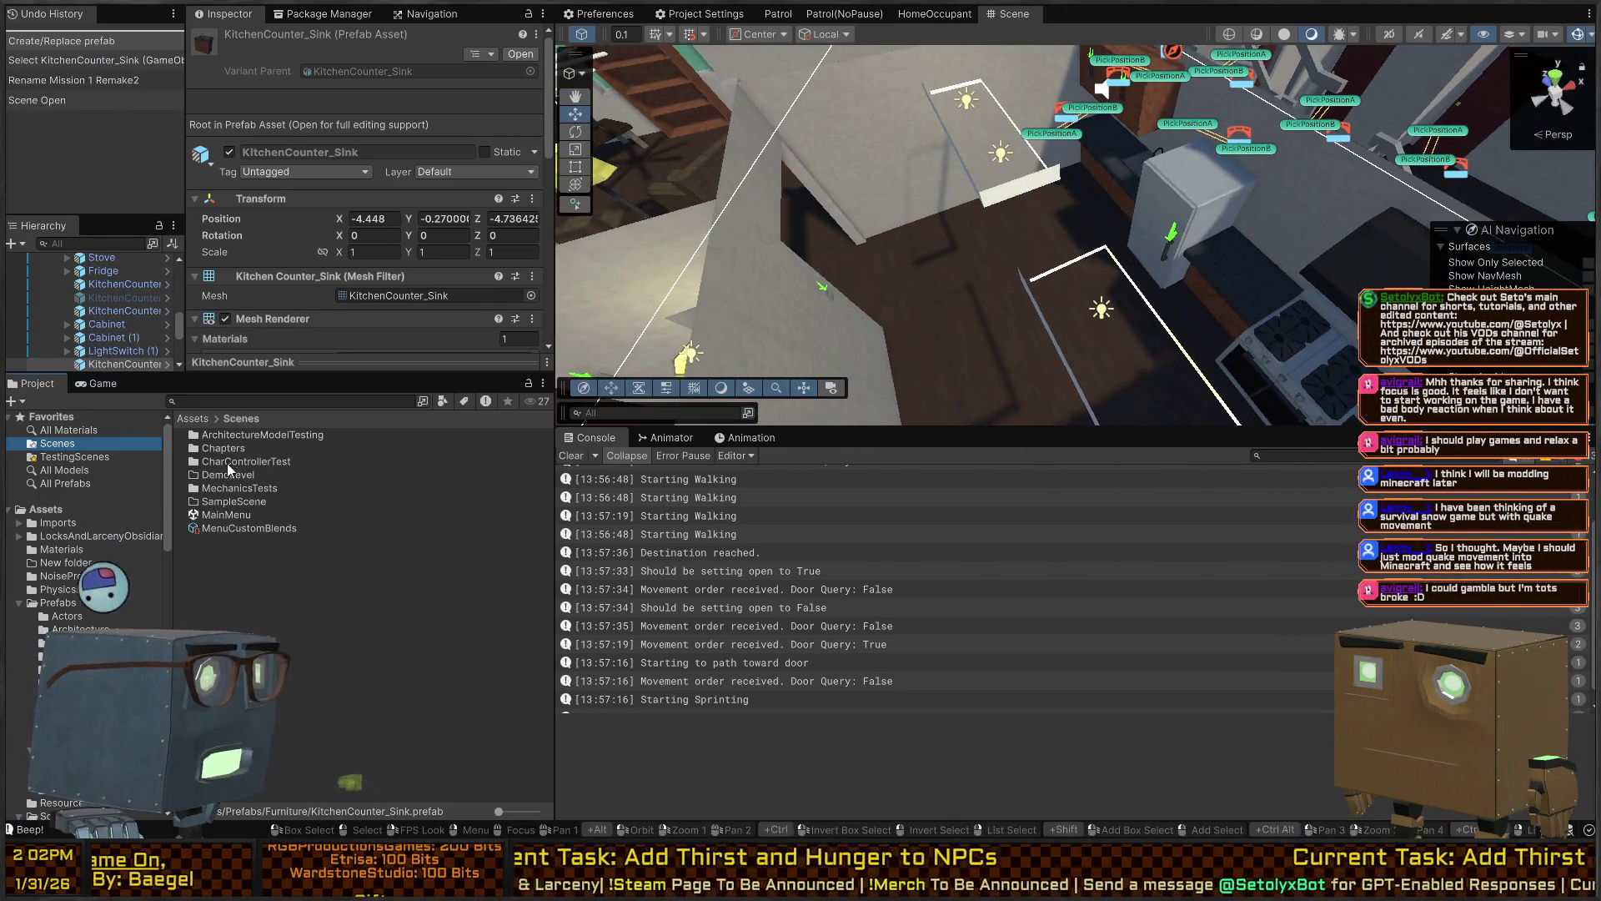
pyautogui.doubleClick(238, 487)
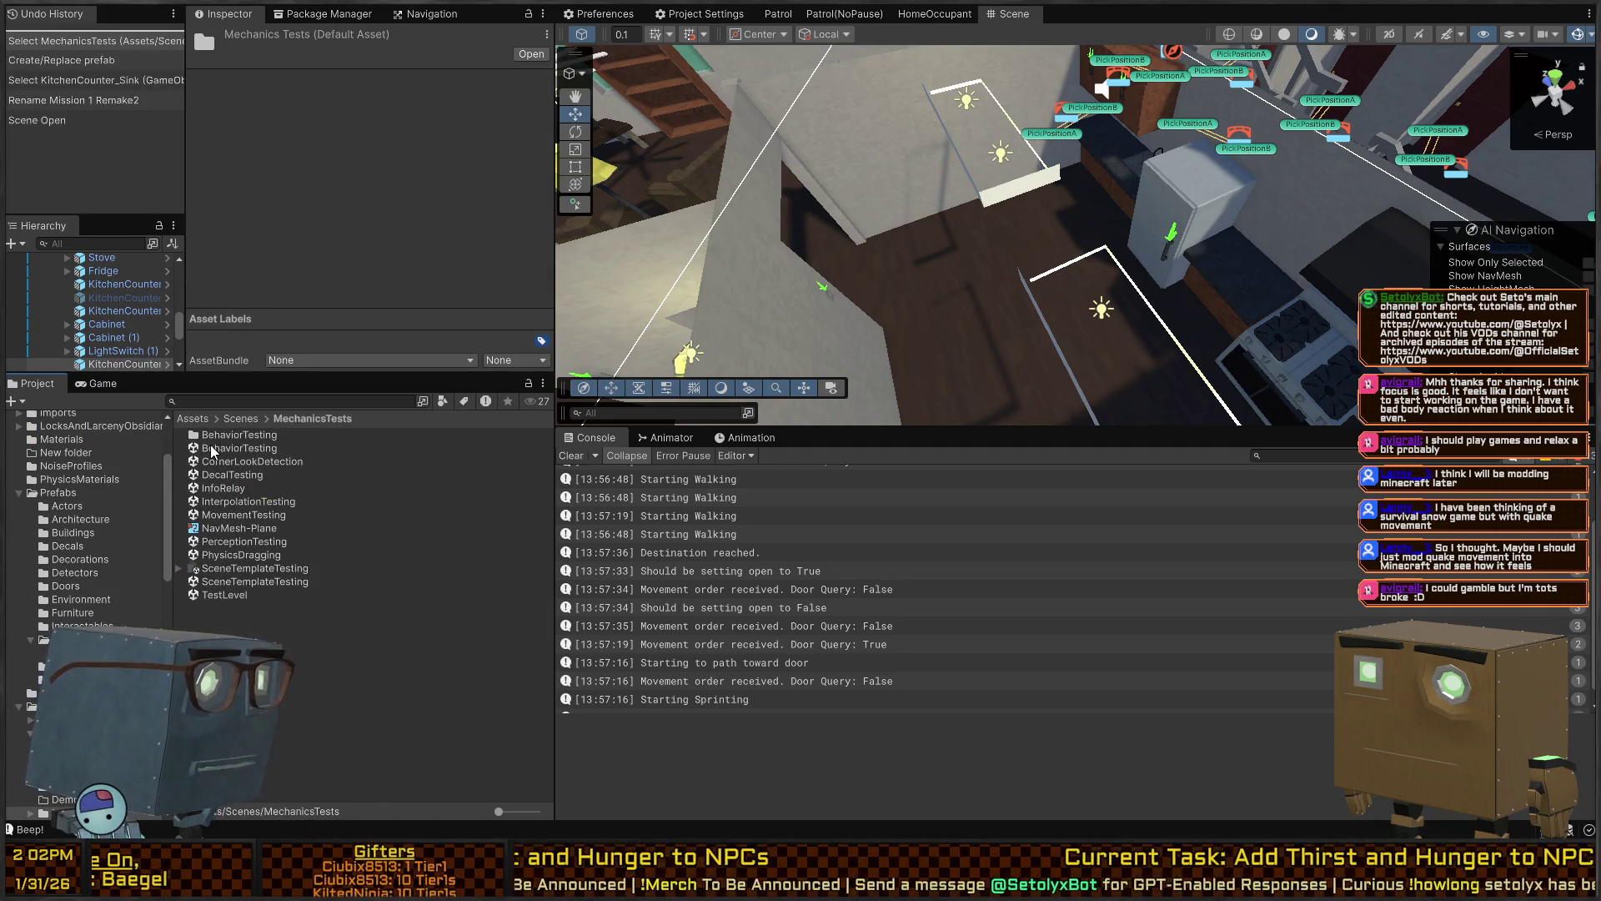
pyautogui.doubleClick(212, 450)
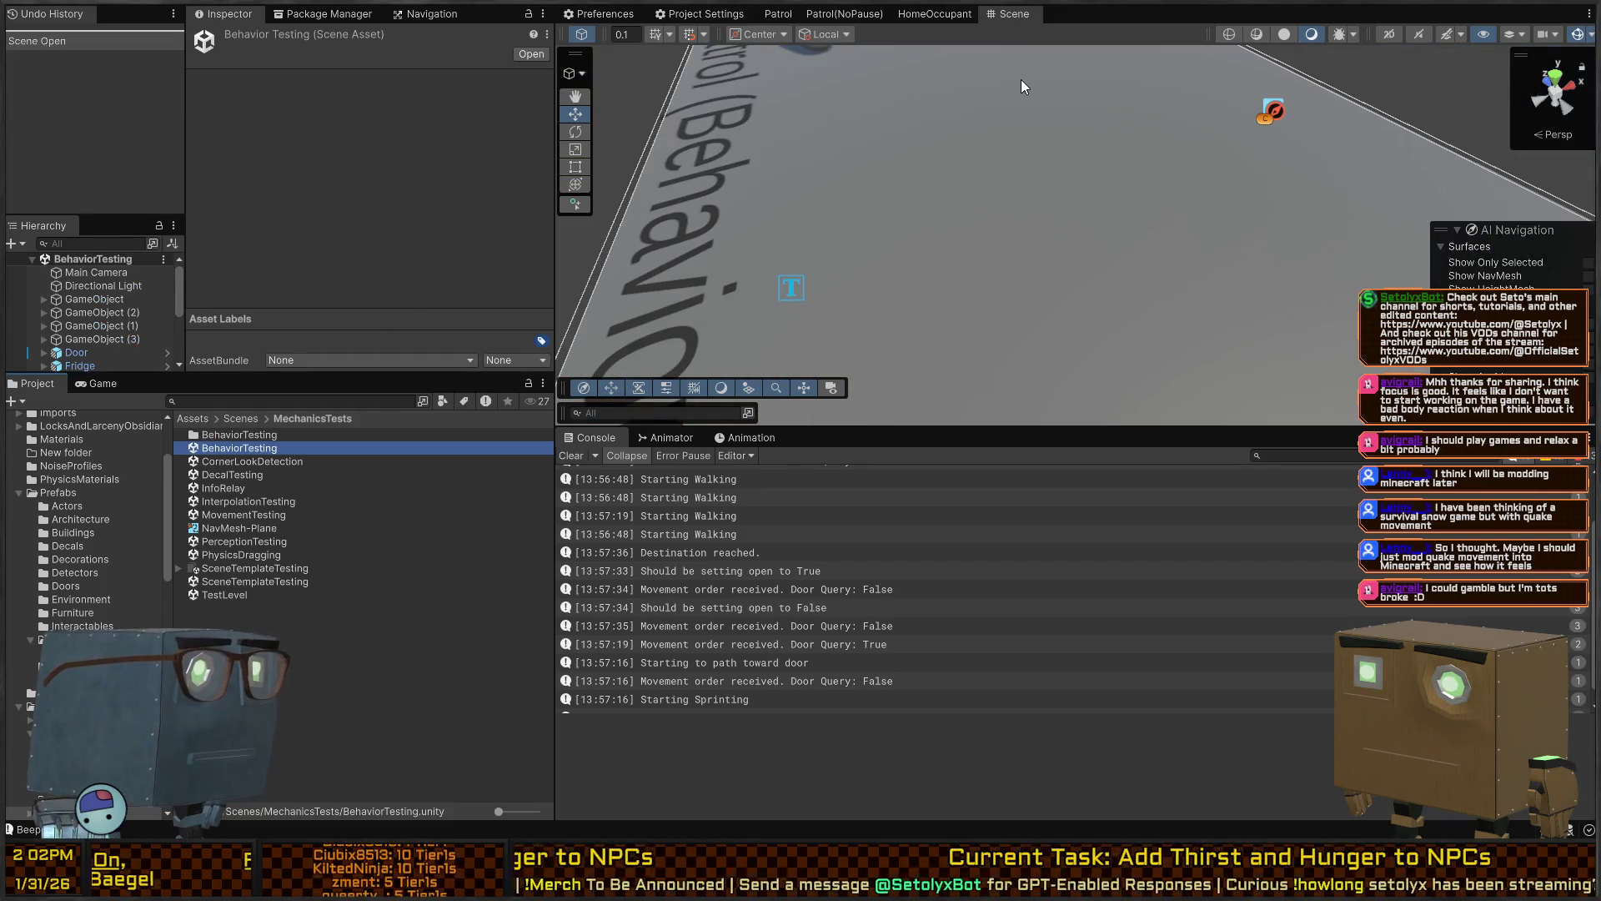
pyautogui.rightClick(1049, 190)
pyautogui.moveTo(1049, 191)
pyautogui.mouseDown()
pyautogui.moveTo(704, 182)
pyautogui.moveTo(874, 138)
pyautogui.moveTo(152, 91)
pyautogui.moveTo(32, 101)
pyautogui.moveTo(1501, 182)
pyautogui.moveTo(989, 185)
pyautogui.moveTo(1185, 184)
pyautogui.mouseUp()
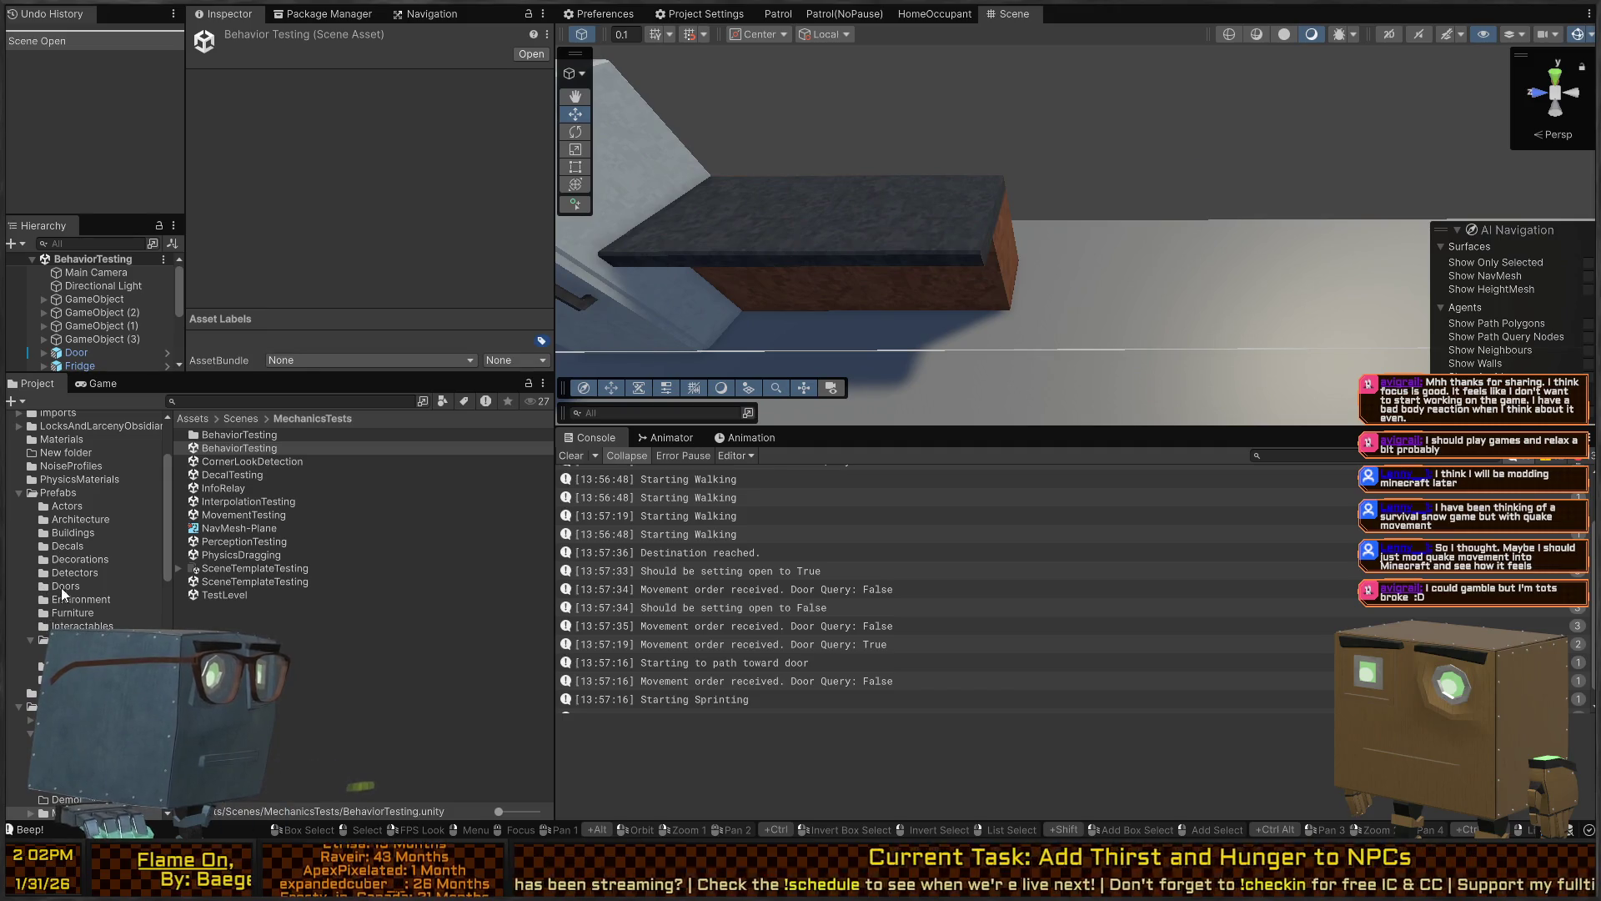
# Place a KitchenCounter_Sink prefab from Prefabs/Furniture at the end of the kitchen counter
pyautogui.click(68, 613)
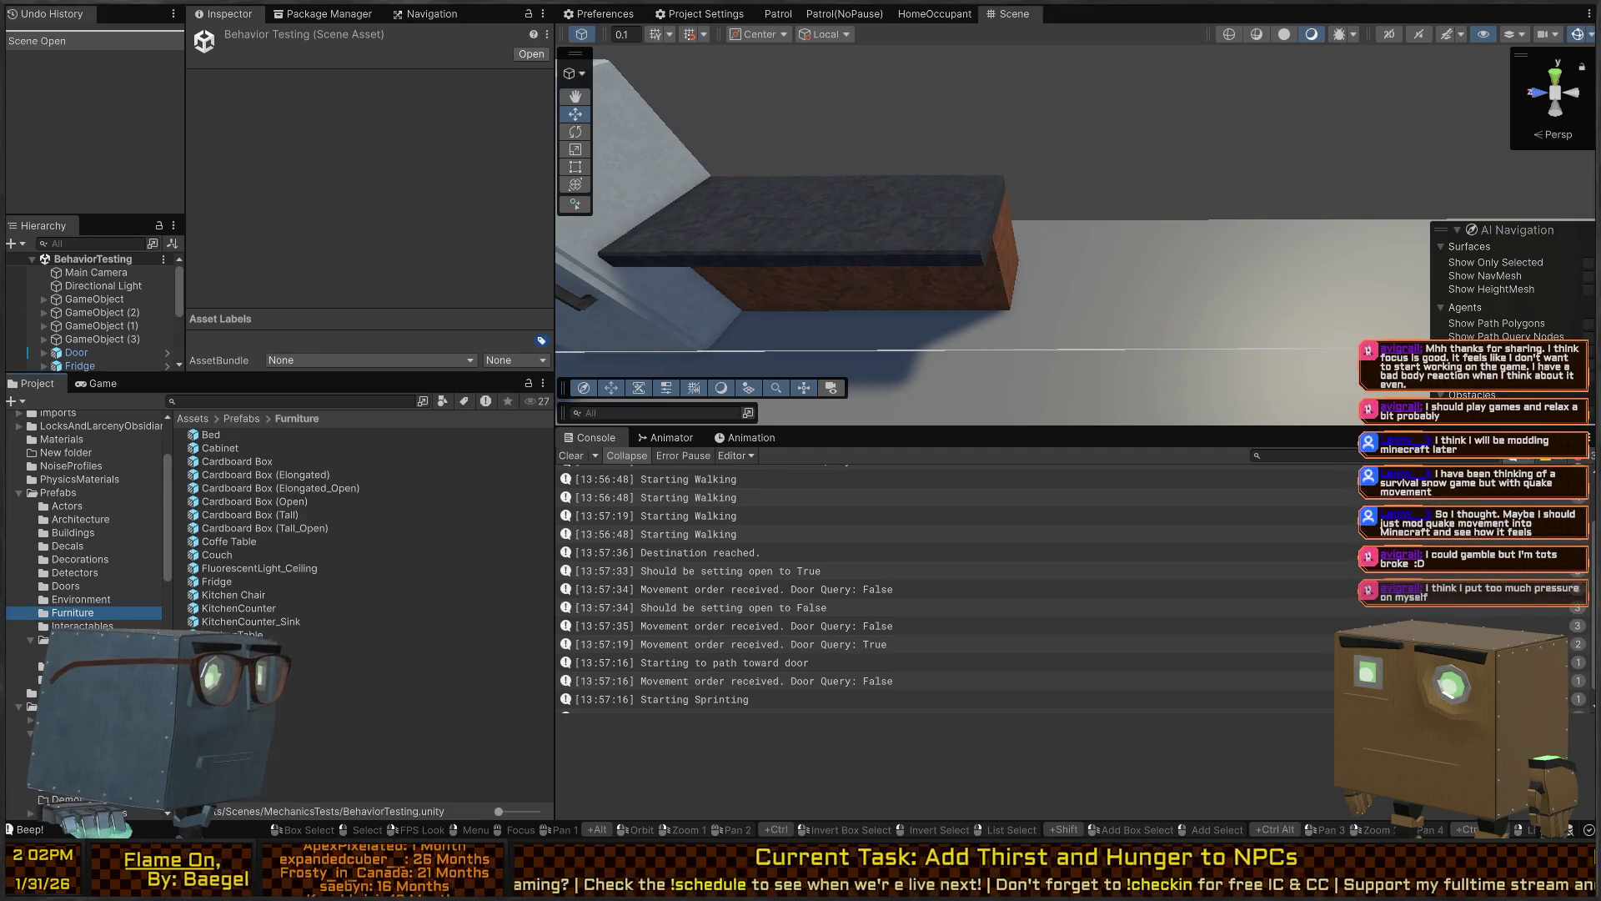
pyautogui.moveTo(240, 622)
pyautogui.mouseDown()
pyautogui.moveTo(994, 393)
pyautogui.moveTo(1082, 280)
pyautogui.moveTo(1099, 281)
pyautogui.moveTo(1073, 258)
pyautogui.moveTo(1149, 256)
pyautogui.moveTo(951, 227)
pyautogui.mouseUp()
pyautogui.scroll(3, 1017, 237)
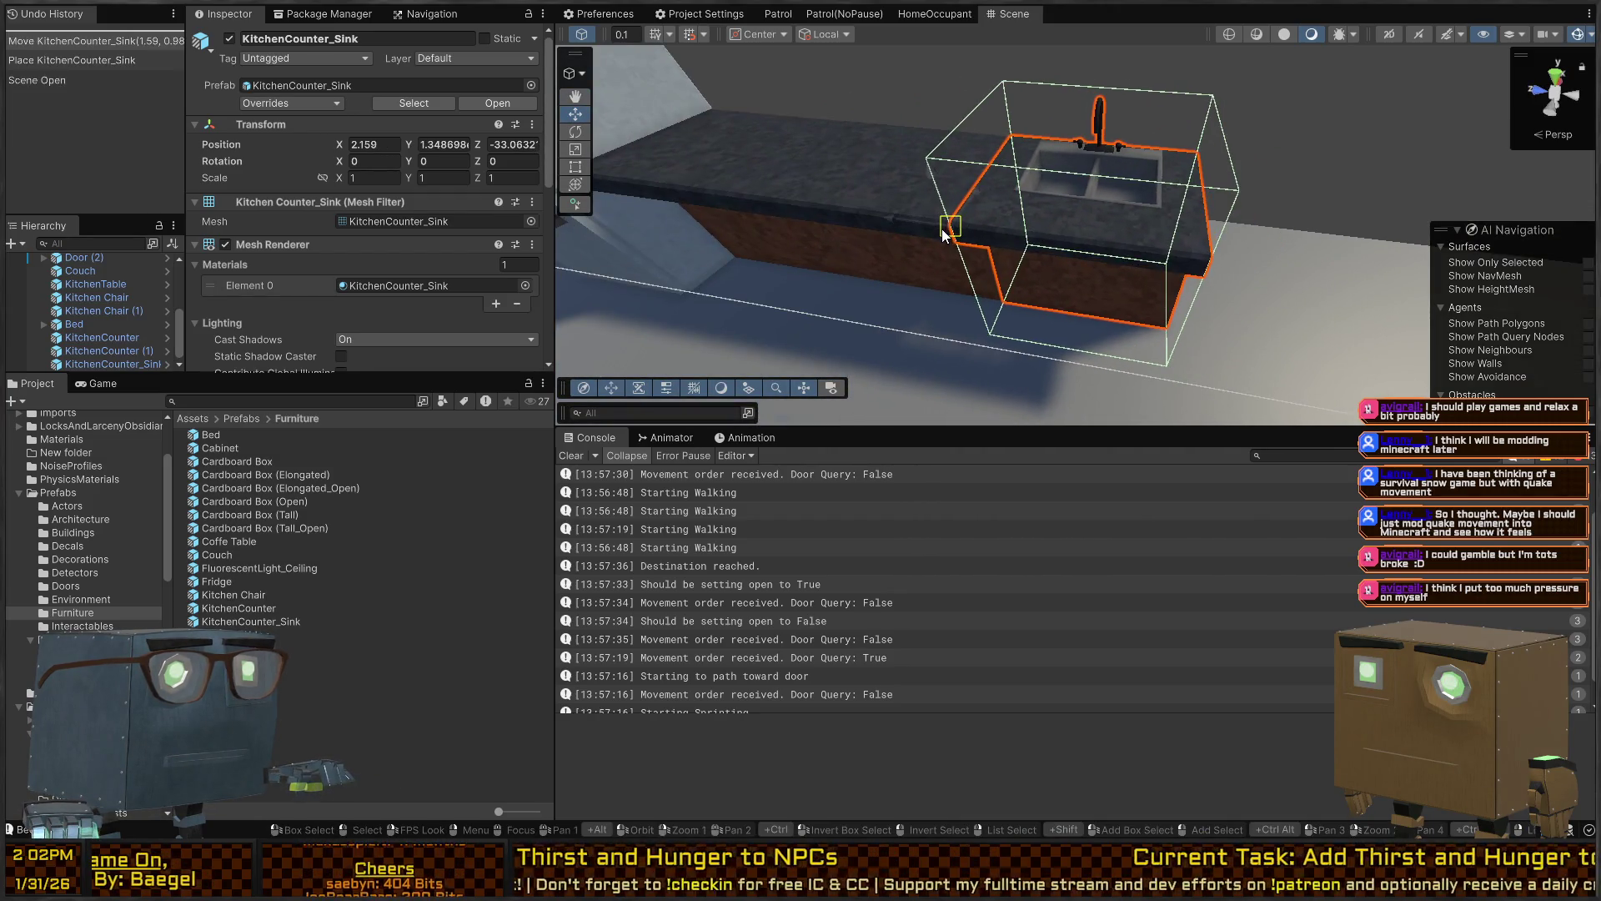
pyautogui.rightClick(1156, 258)
pyautogui.moveTo(1172, 242); pyautogui.dragTo(1094, 231)
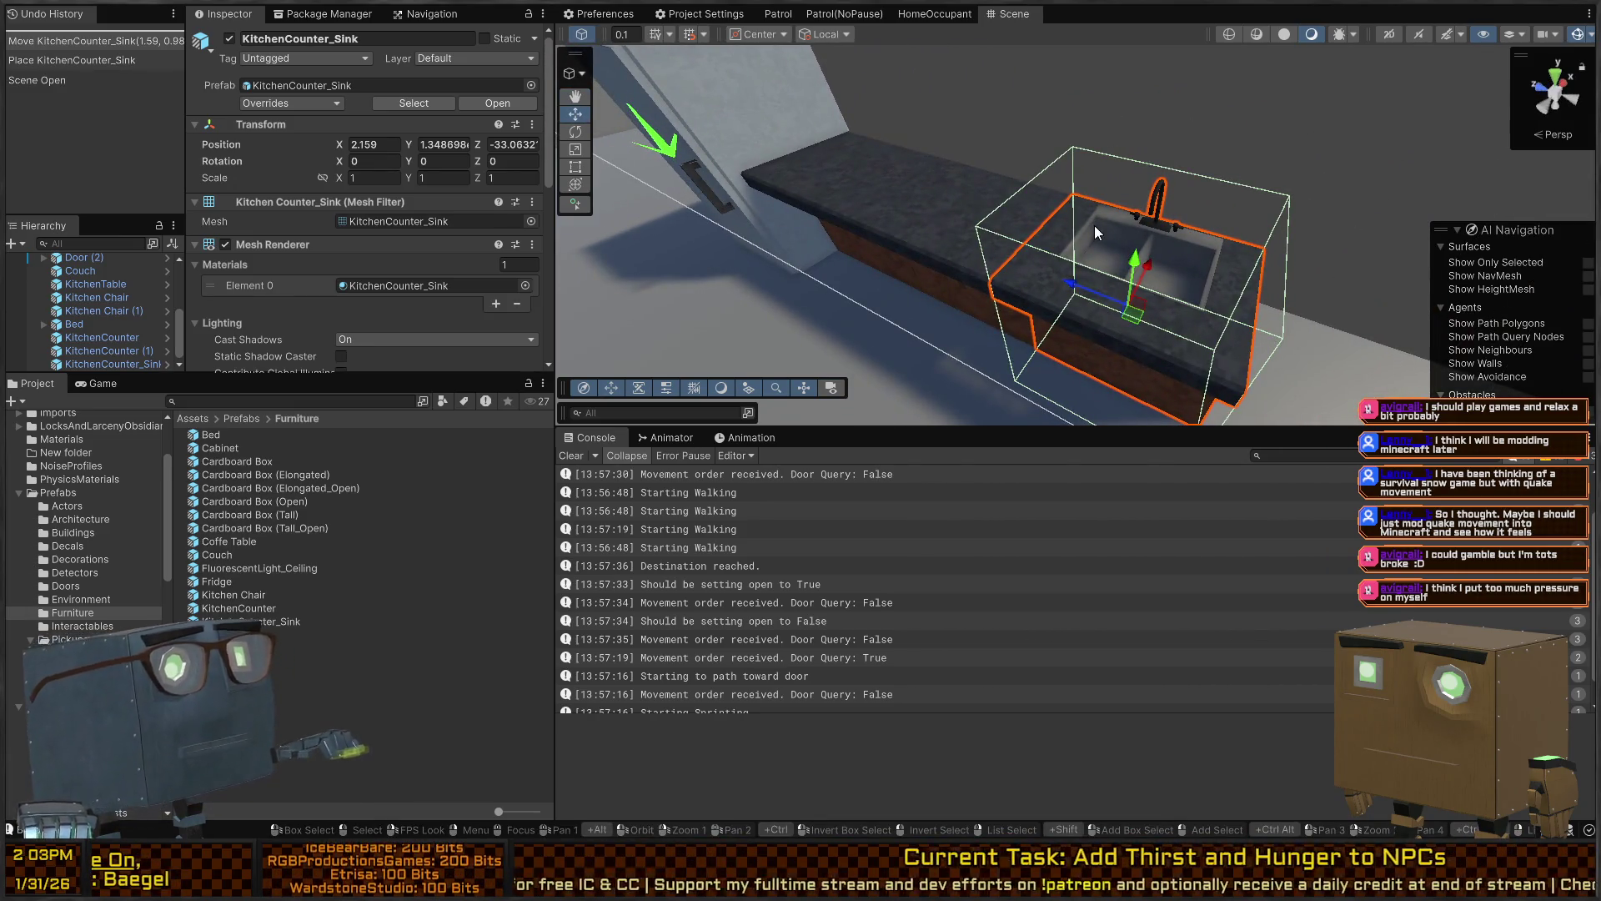
pyautogui.click(945, 113)
pyautogui.moveTo(944, 113)
pyautogui.mouseDown()
pyautogui.moveTo(1059, 150)
pyautogui.moveTo(992, 182)
pyautogui.moveTo(795, 169)
pyautogui.moveTo(1025, 196)
pyautogui.moveTo(798, 123)
pyautogui.moveTo(1268, 232)
pyautogui.mouseUp()
pyautogui.click(798, 123)
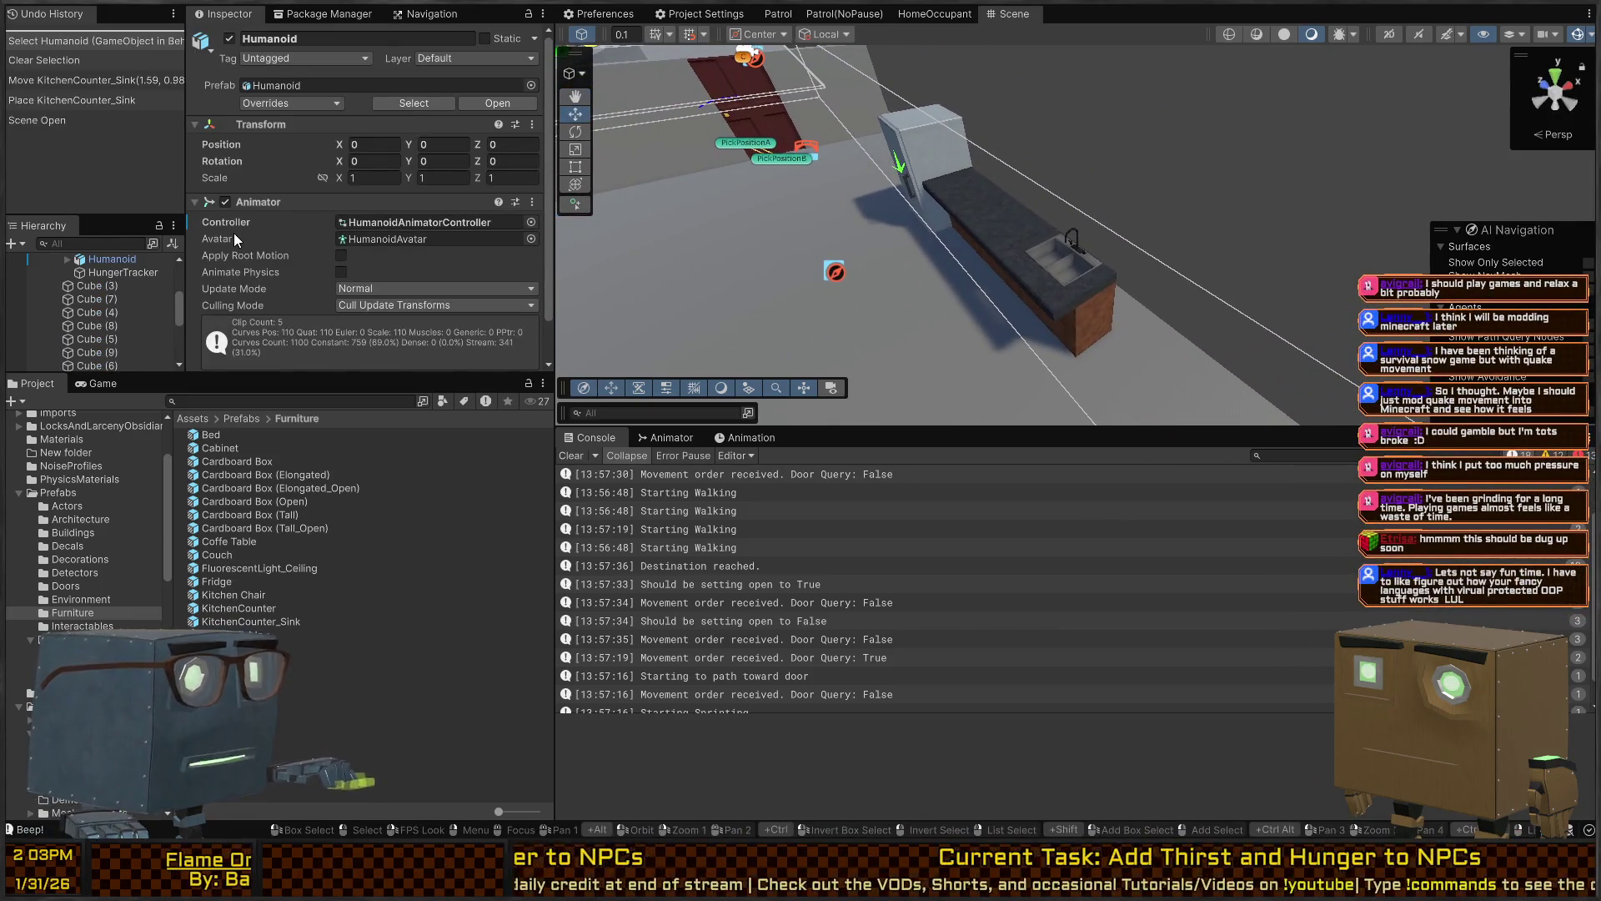
# Select the Patroller and open its HomeOccupant behaviour graph from the Behavior Agent
pyautogui.scroll(-1, 234, 233)
pyautogui.scroll(3, 85, 320)
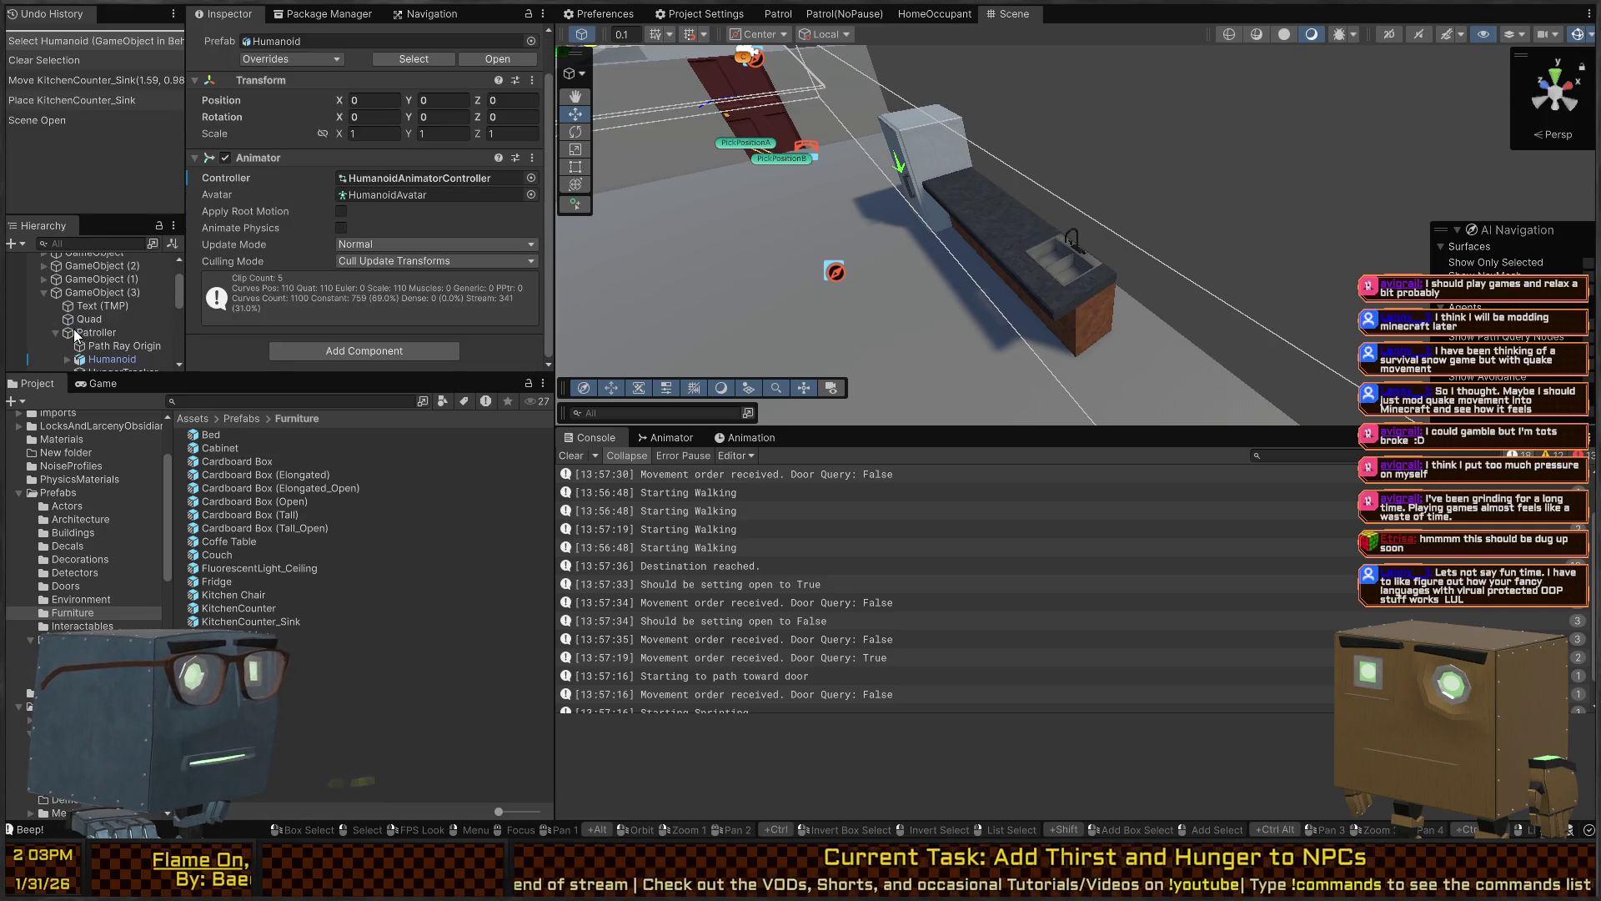
pyautogui.click(81, 332)
pyautogui.scroll(-10, 322, 249)
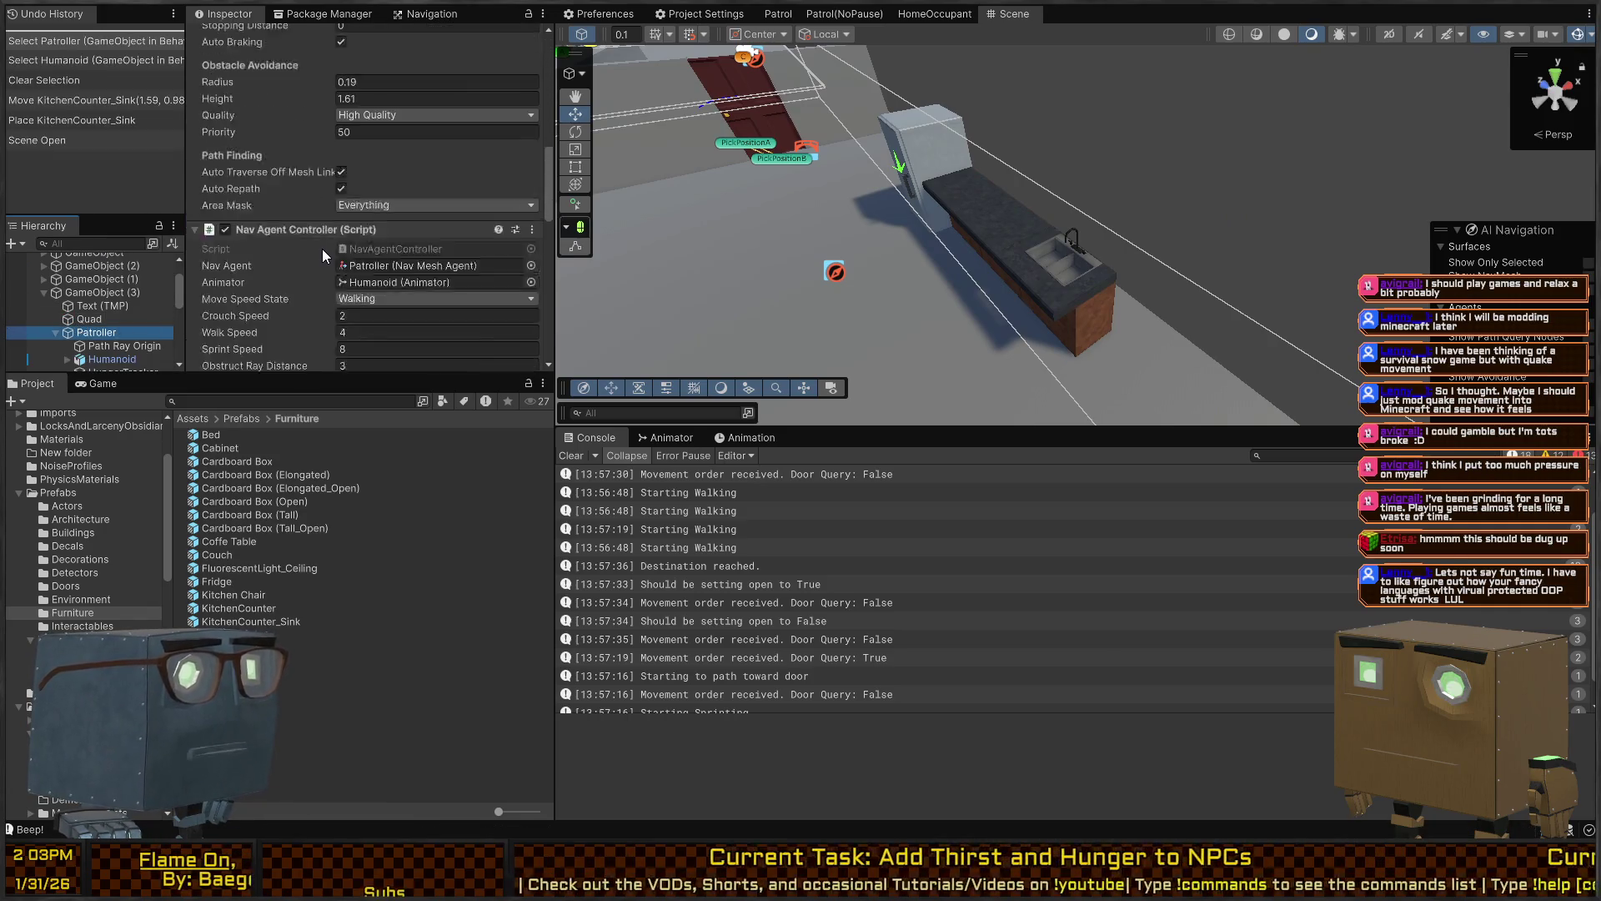
pyautogui.scroll(-10, 284, 214)
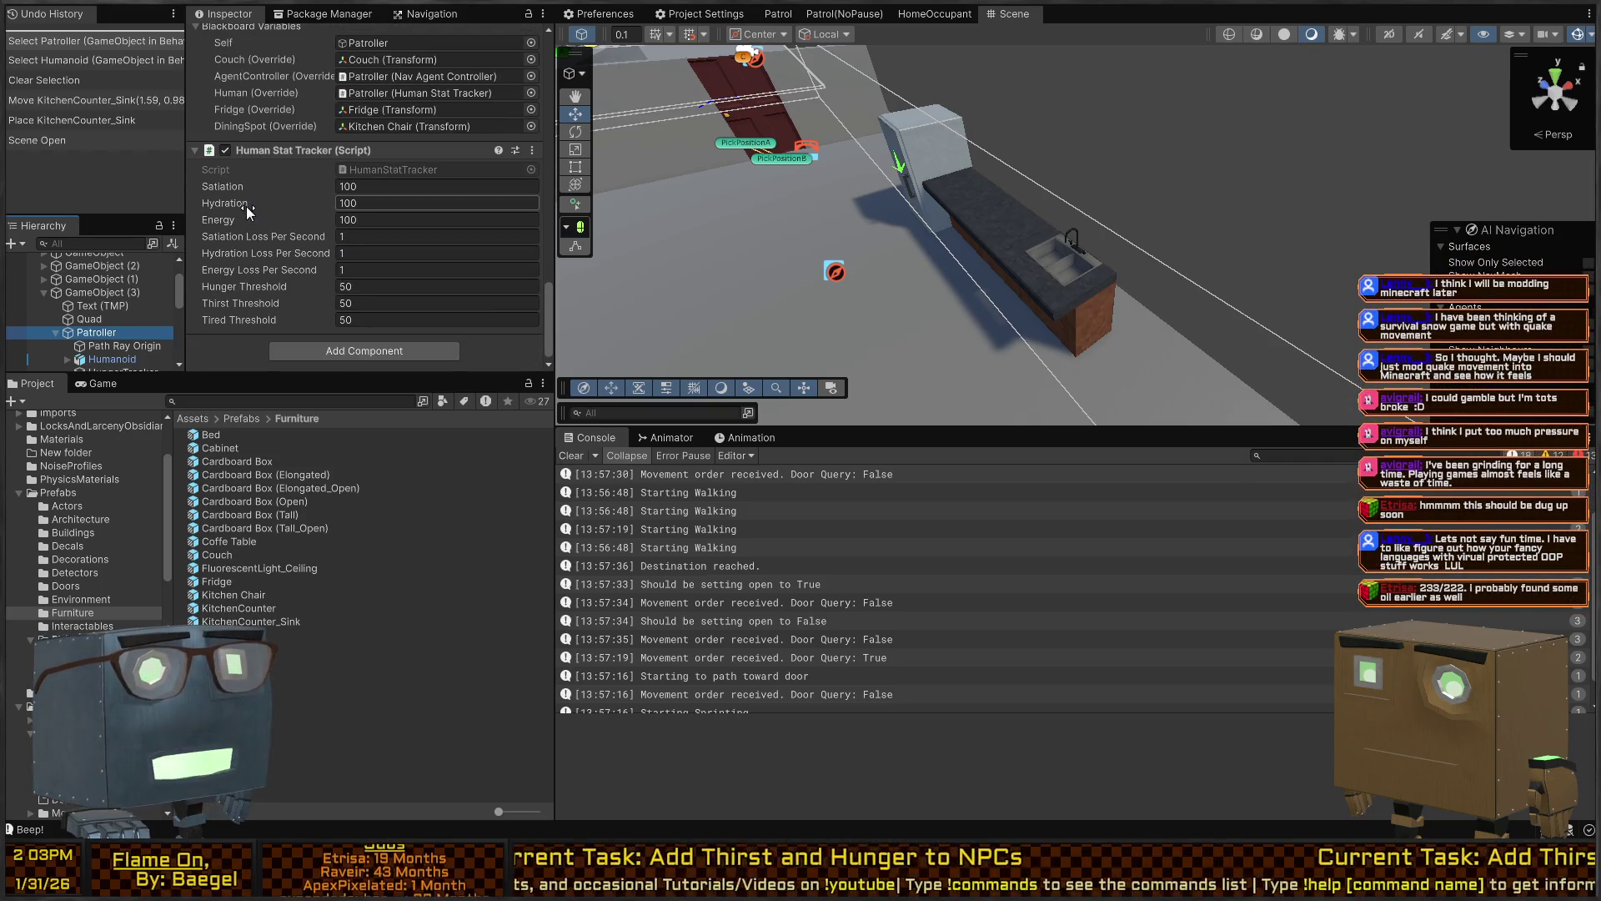
pyautogui.scroll(3, 246, 205)
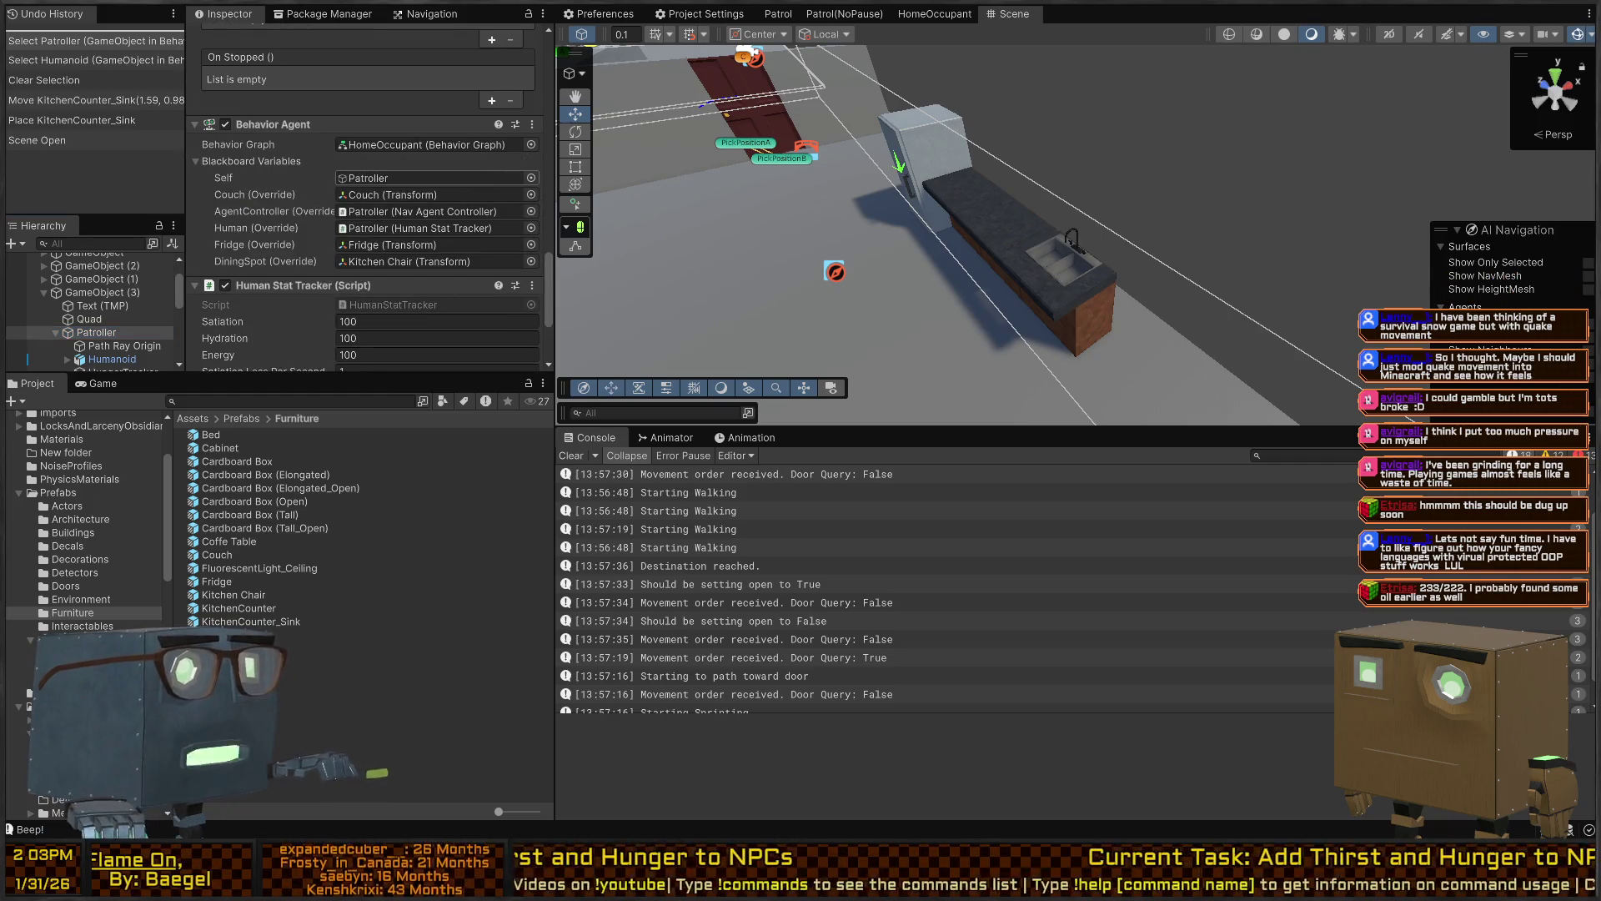
pyautogui.click(96, 332)
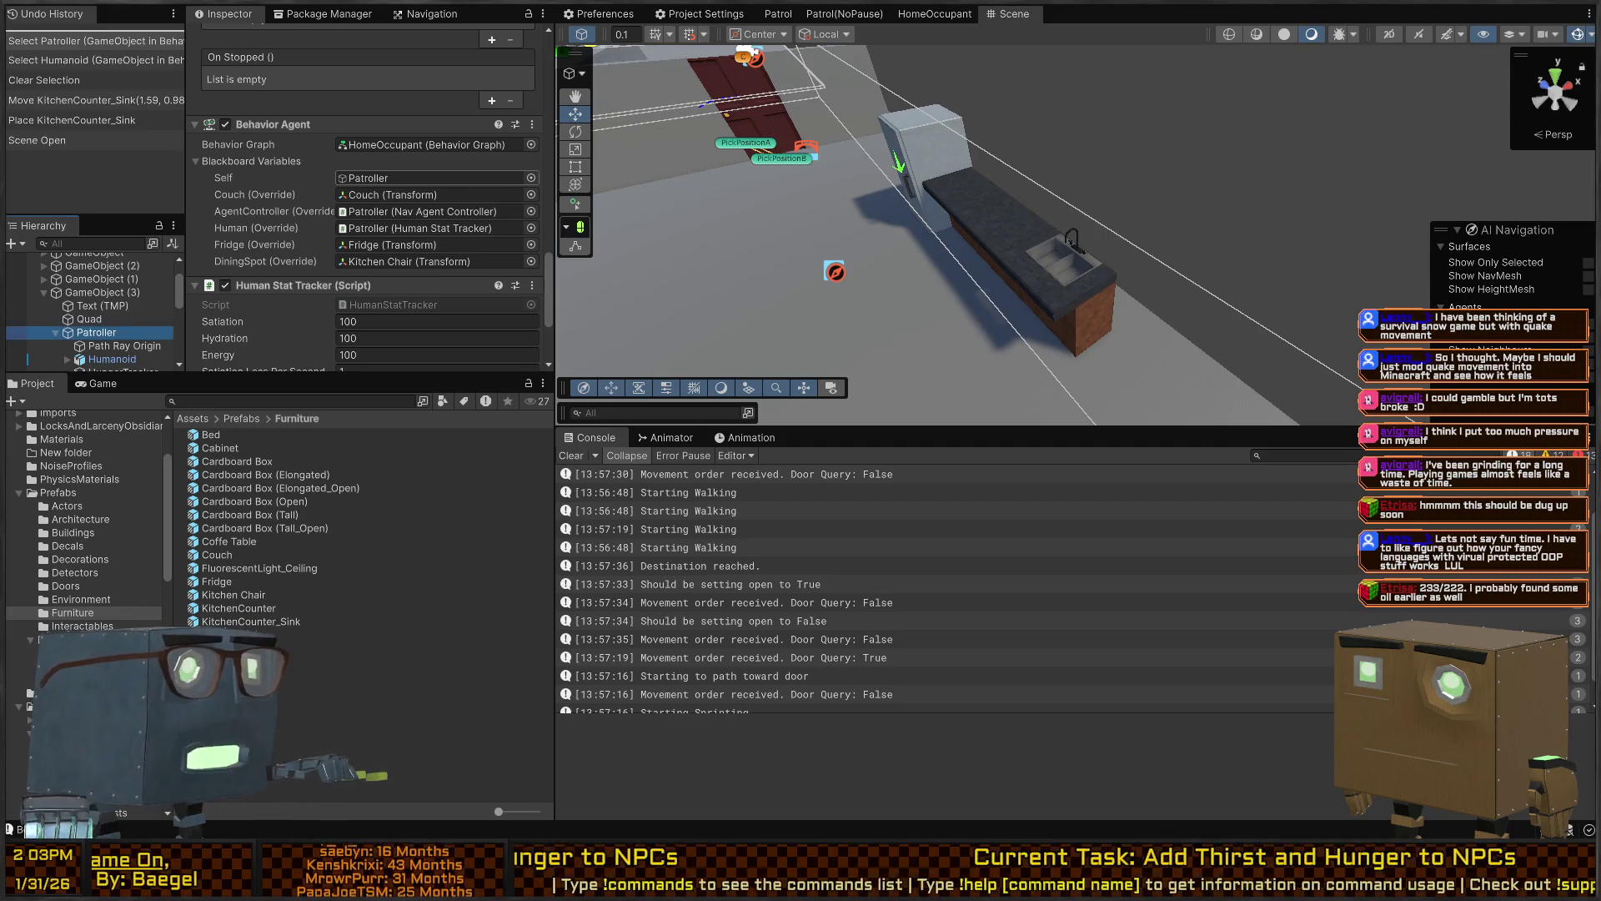
pyautogui.click(922, 13)
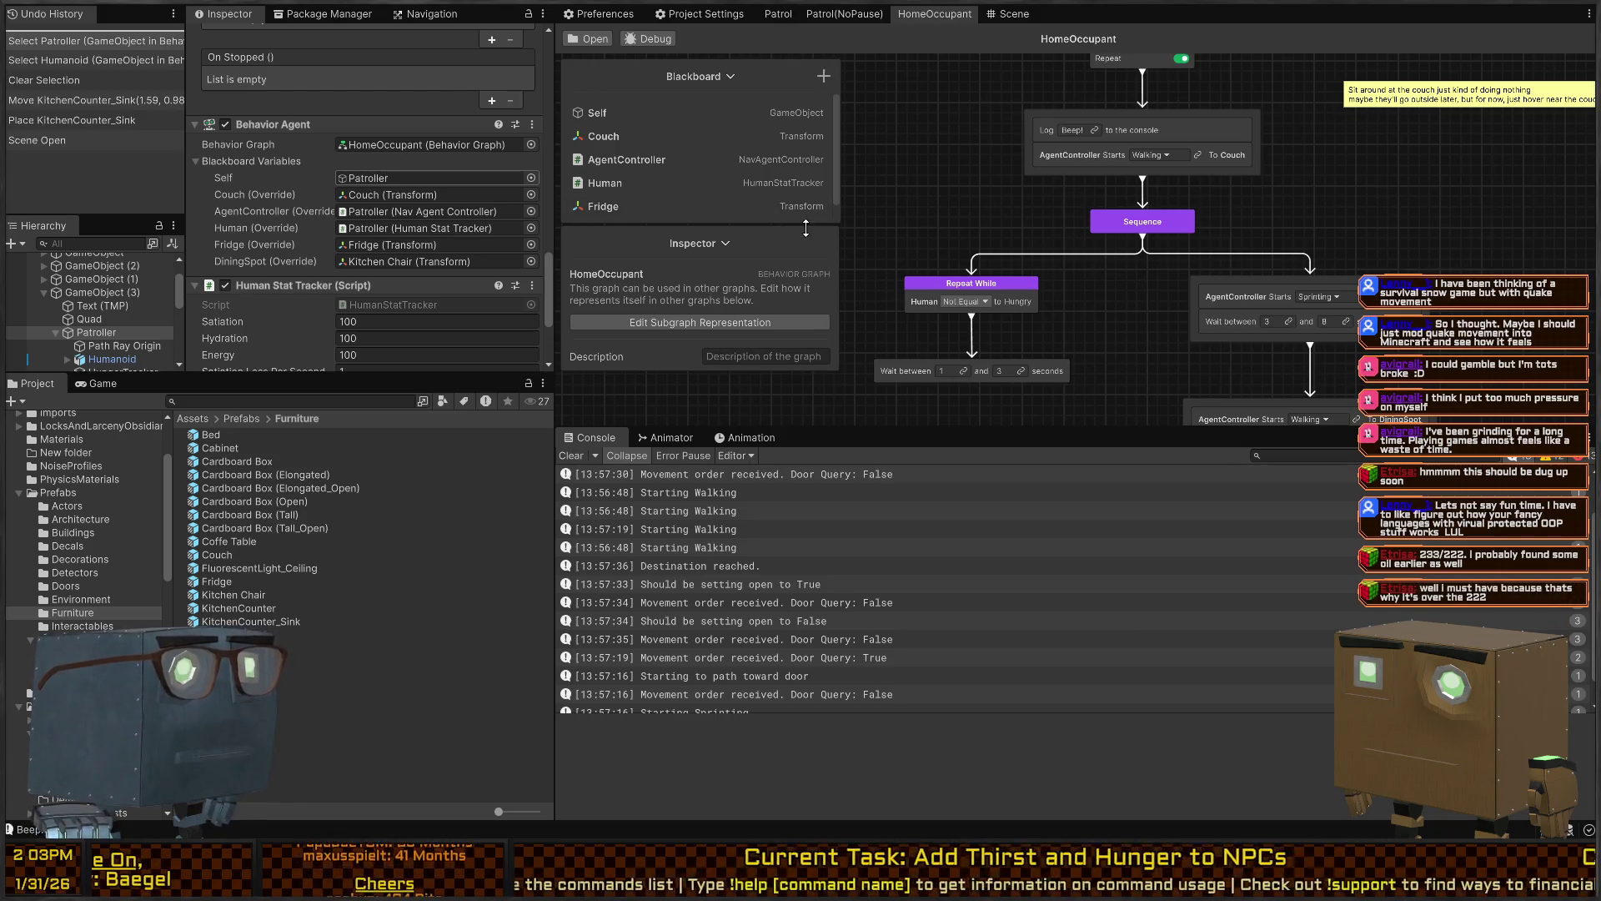
# Enlarge the Blackboard and add a Transform variable, New Transform, below DiningSpot
pyautogui.click(727, 243)
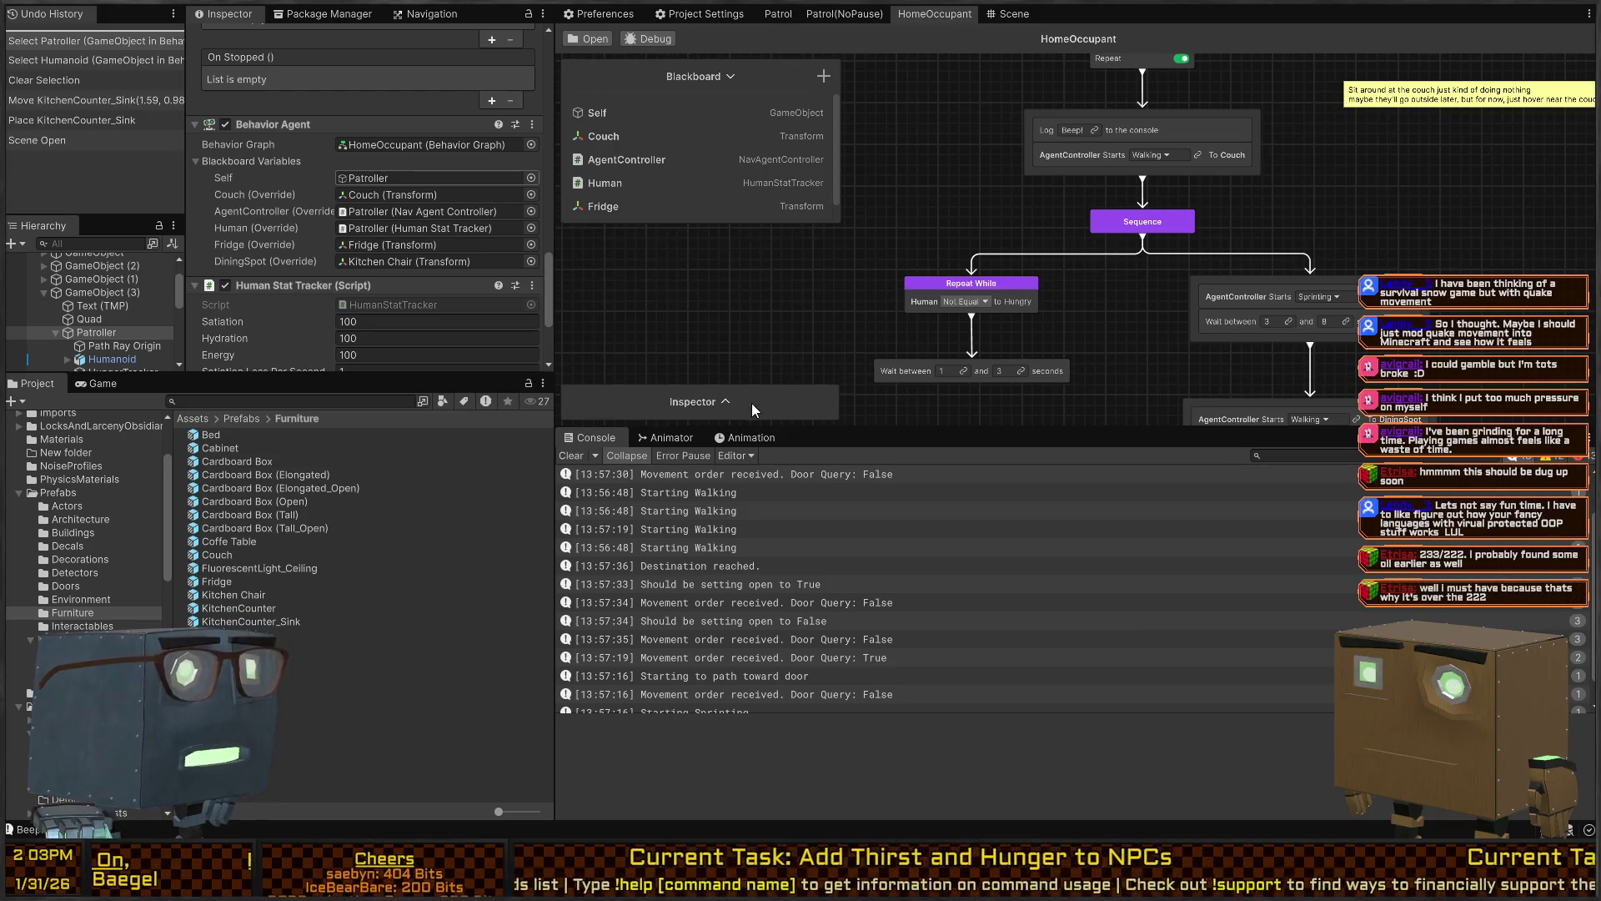
pyautogui.moveTo(756, 223)
pyautogui.mouseDown()
pyautogui.moveTo(722, 392)
pyautogui.moveTo(716, 371)
pyautogui.mouseUp()
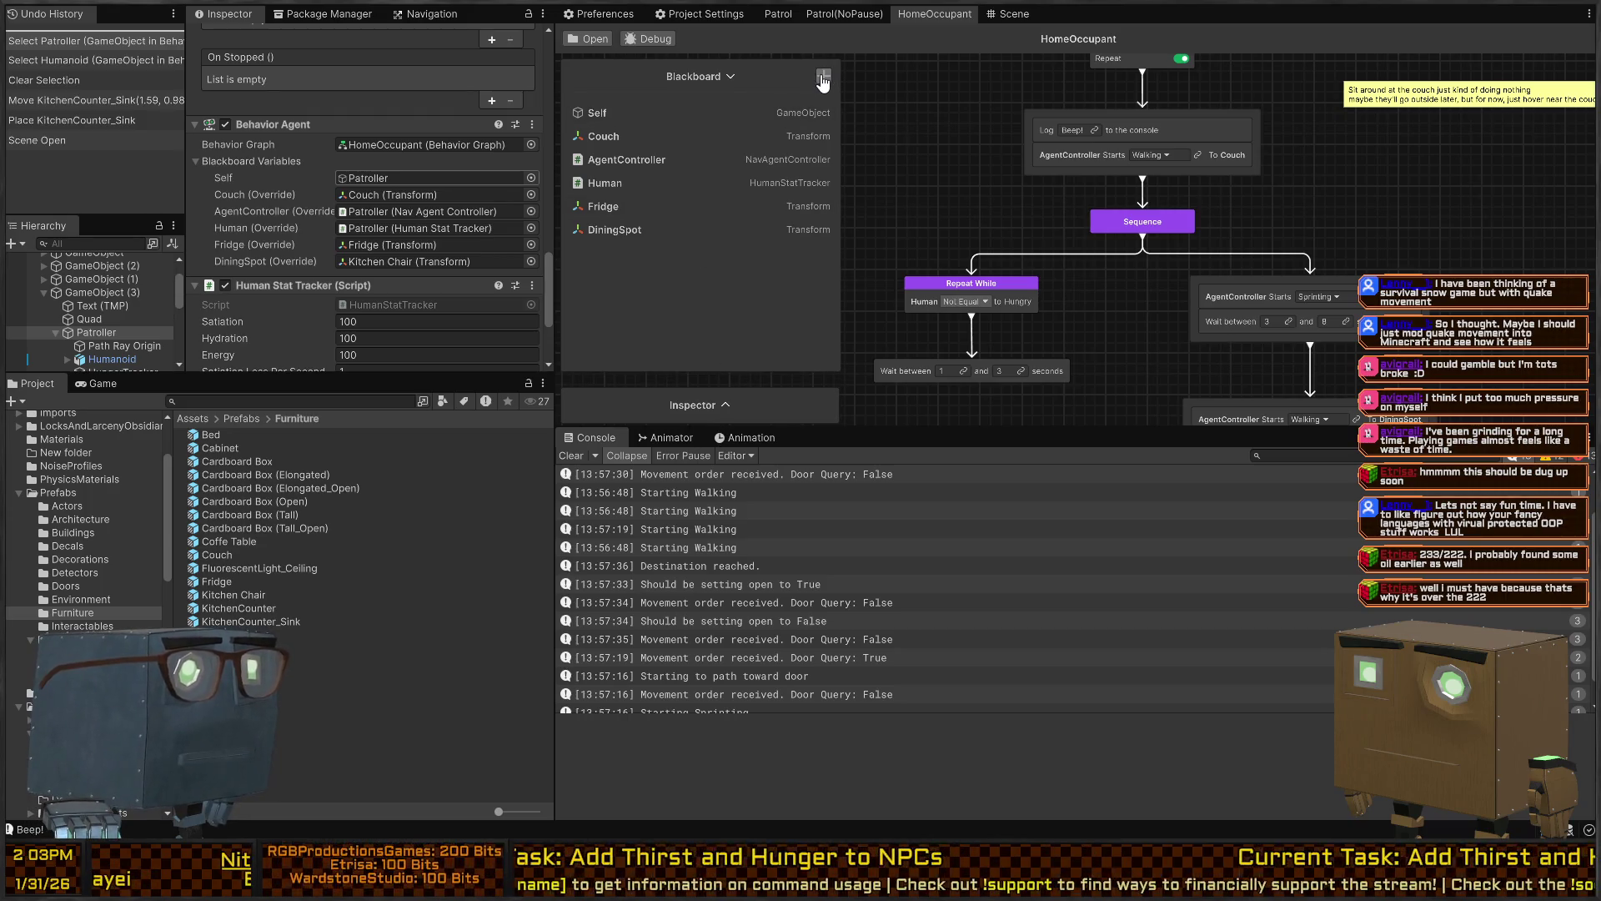
pyautogui.click(824, 78)
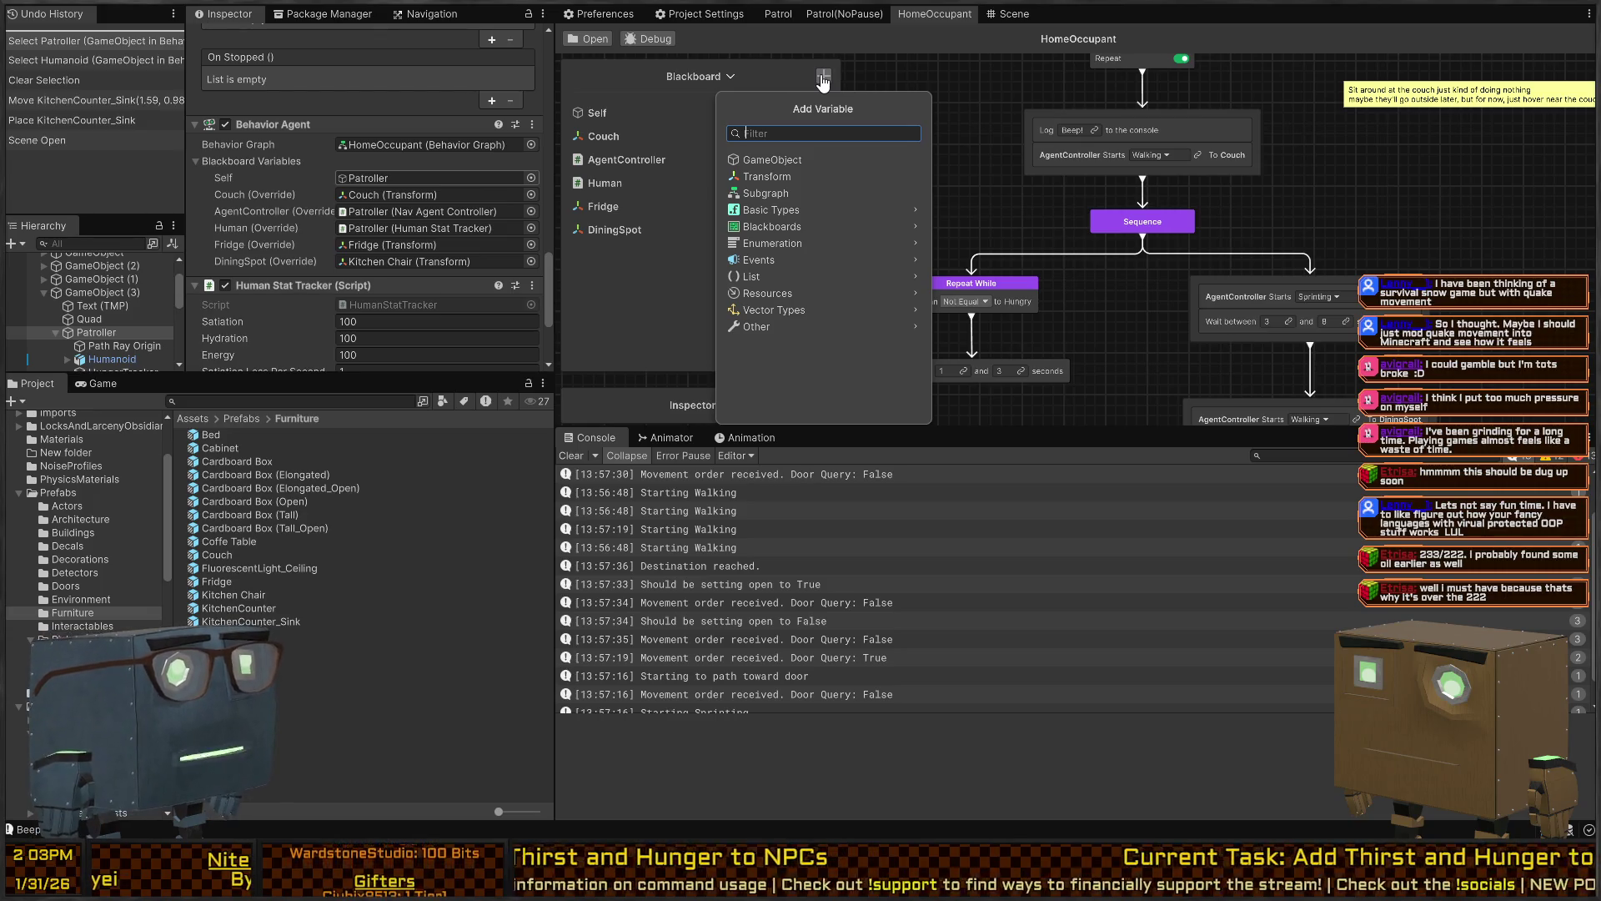
pyautogui.write('Transf')
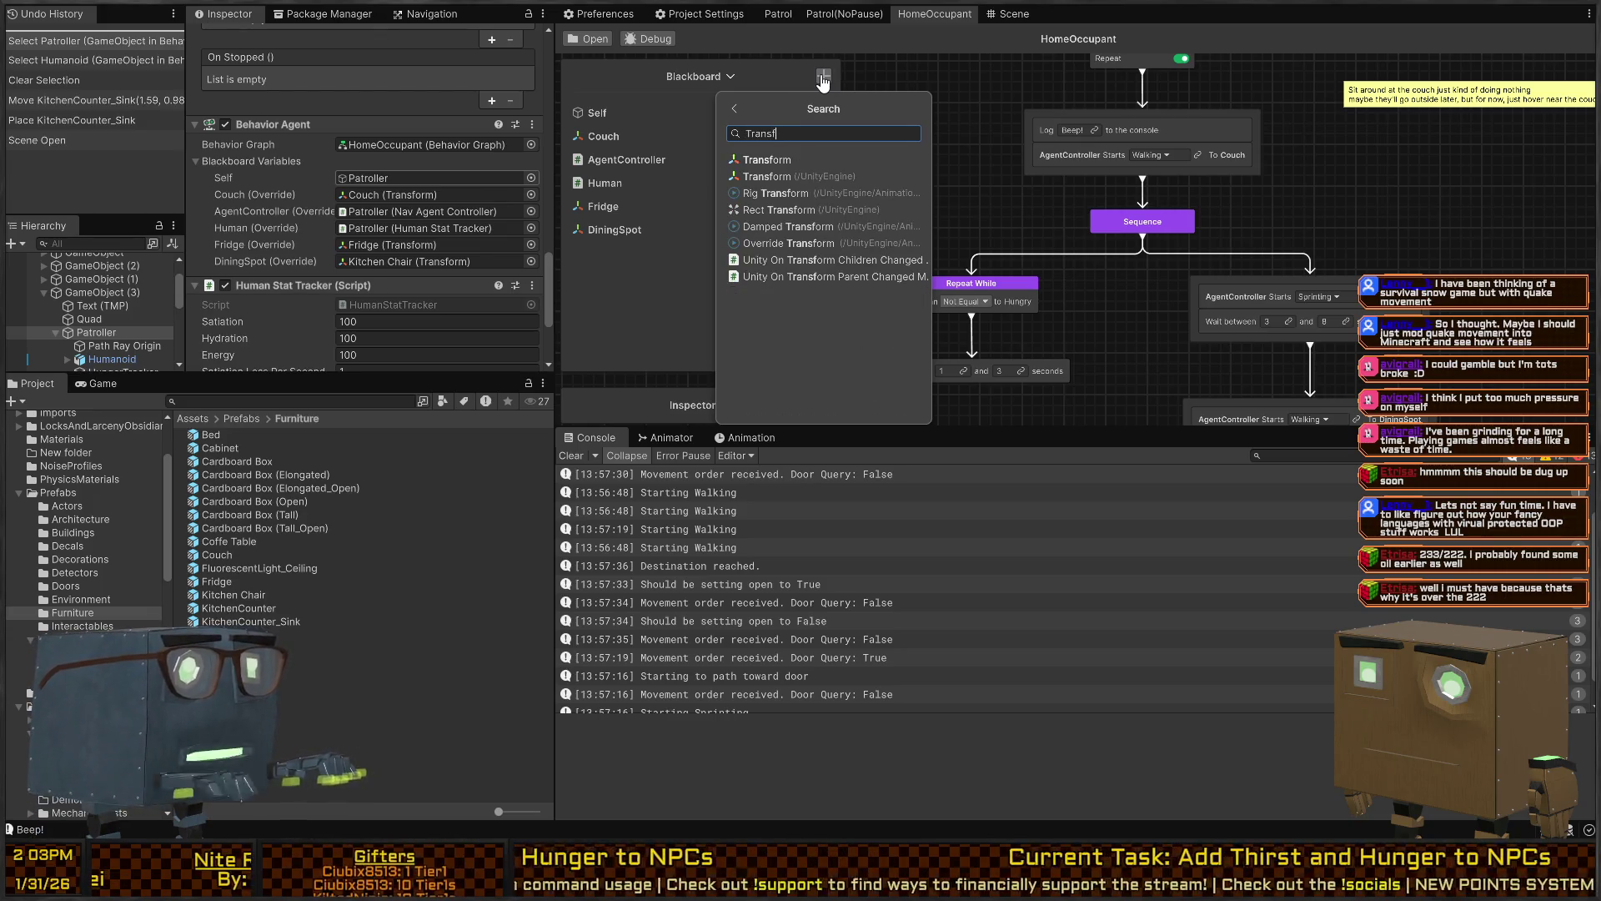
pyautogui.press('Return')
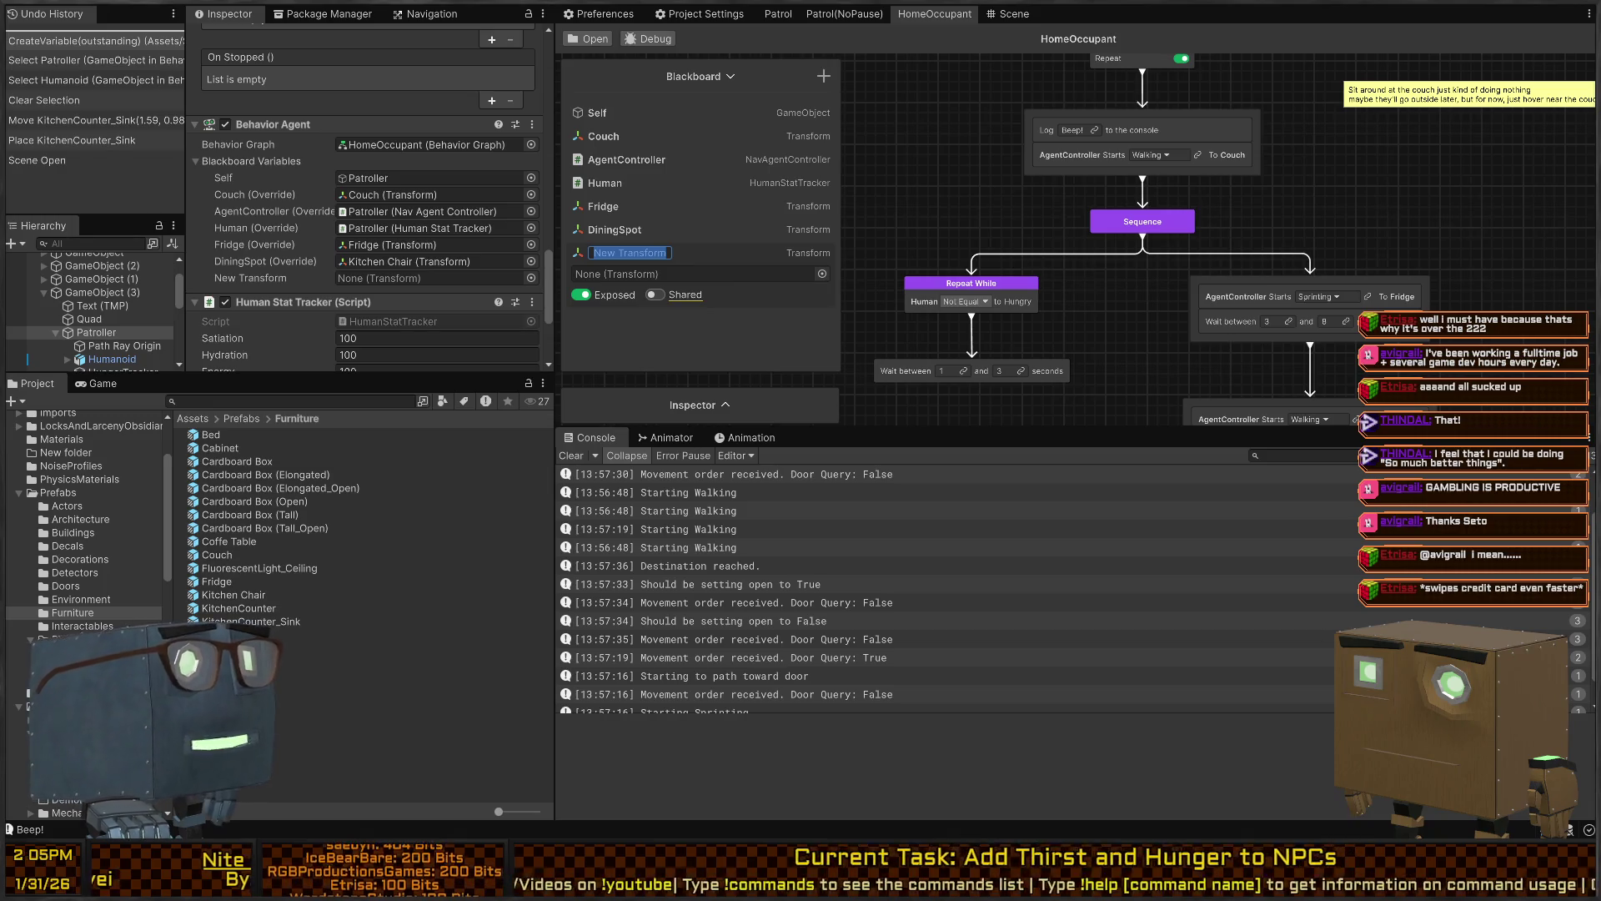
# Commit the New Transform variable's name, then switch to Visual Studio
pyautogui.press('Return')
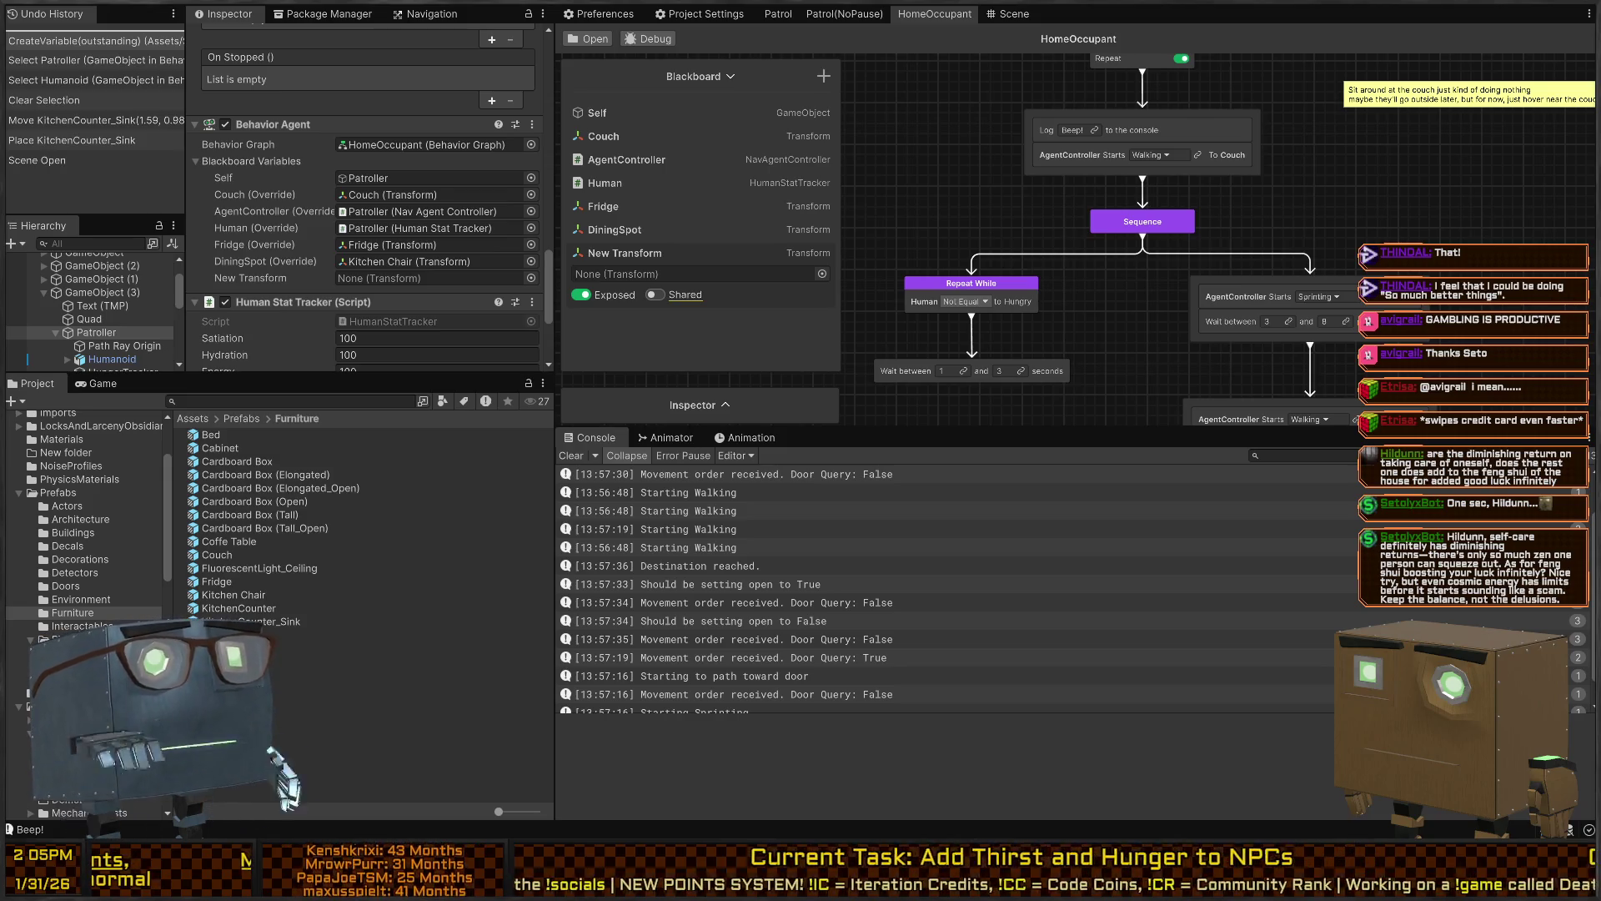
pyautogui.hotkey('alt', 'Tab')
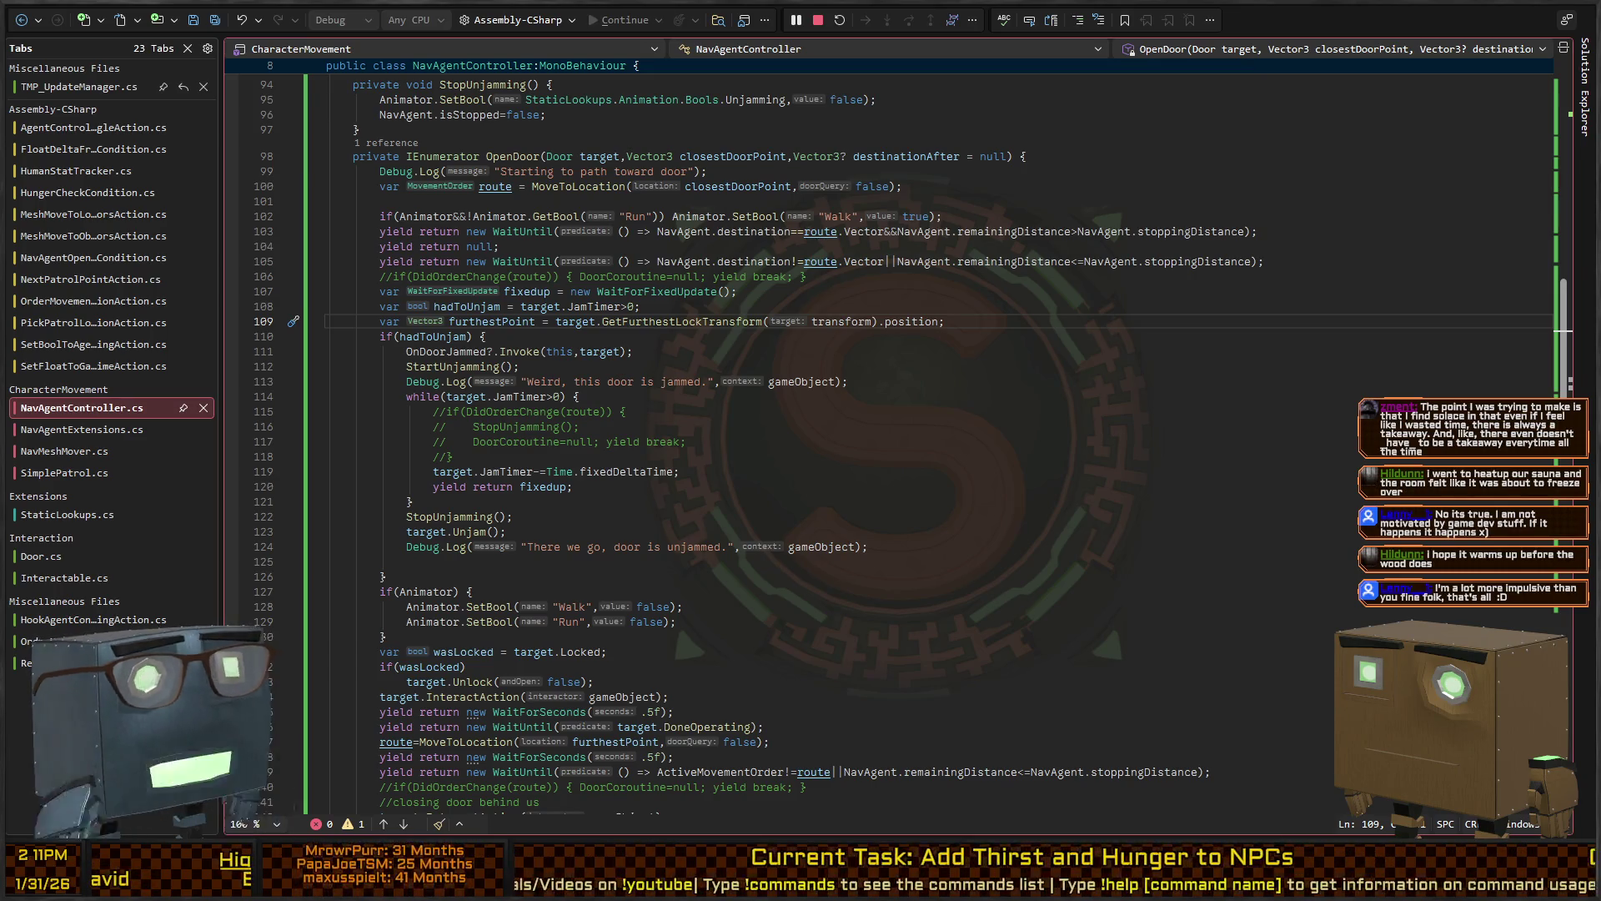
# Scroll through the OpenDoor coroutine in NavAgentController.cs, then return to Unity
pyautogui.scroll(-2, 888, 442)
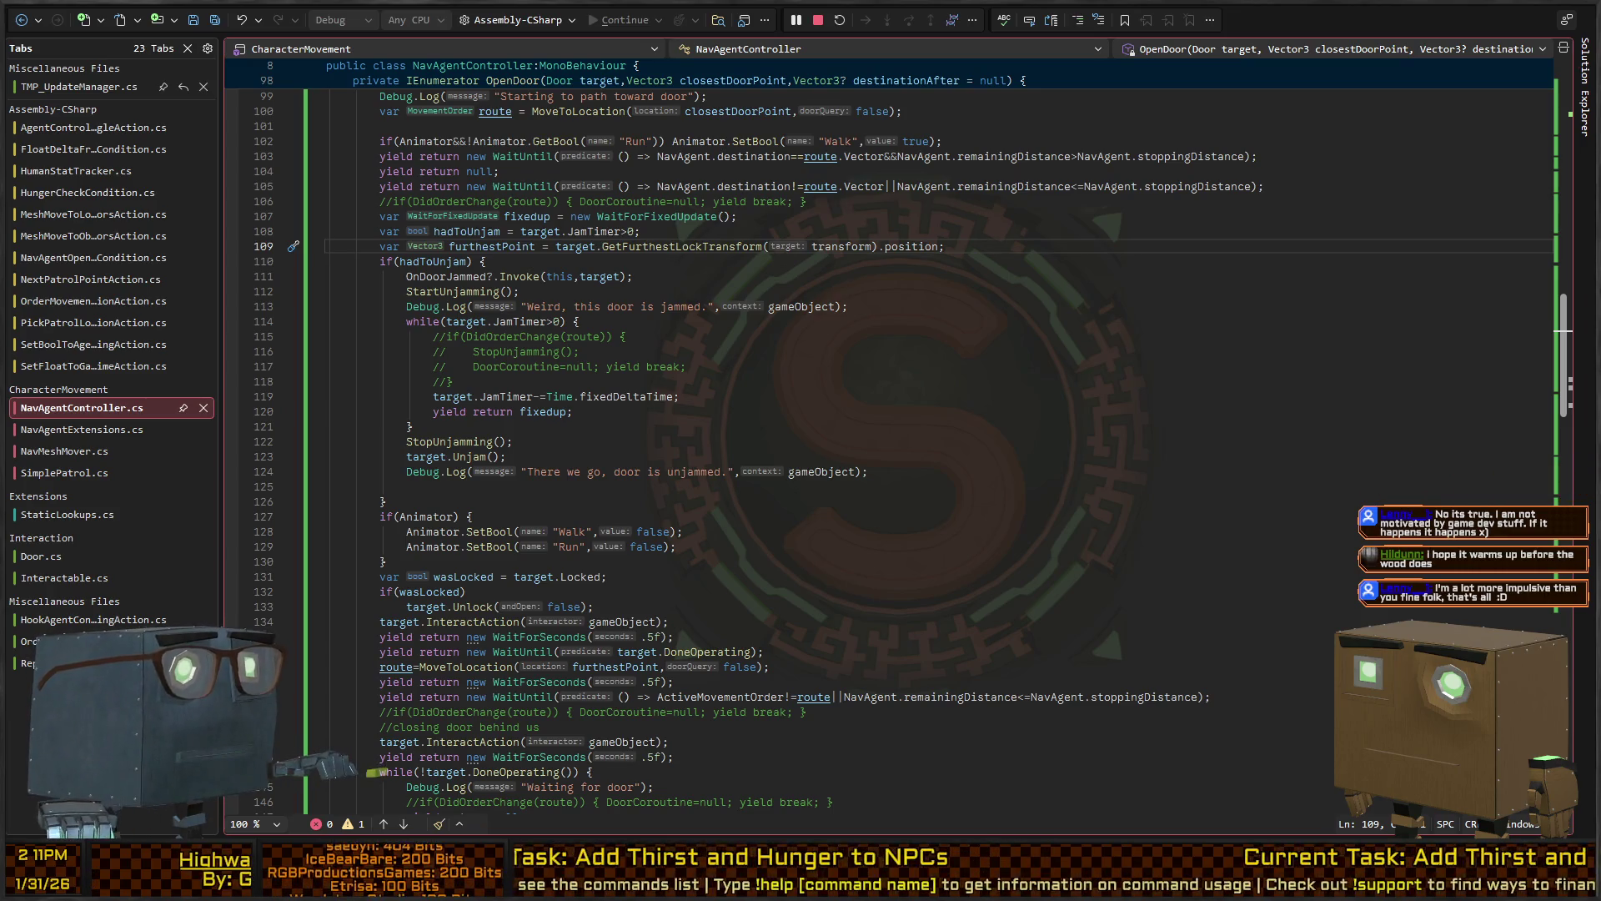
pyautogui.hotkey('alt', 'Tab')
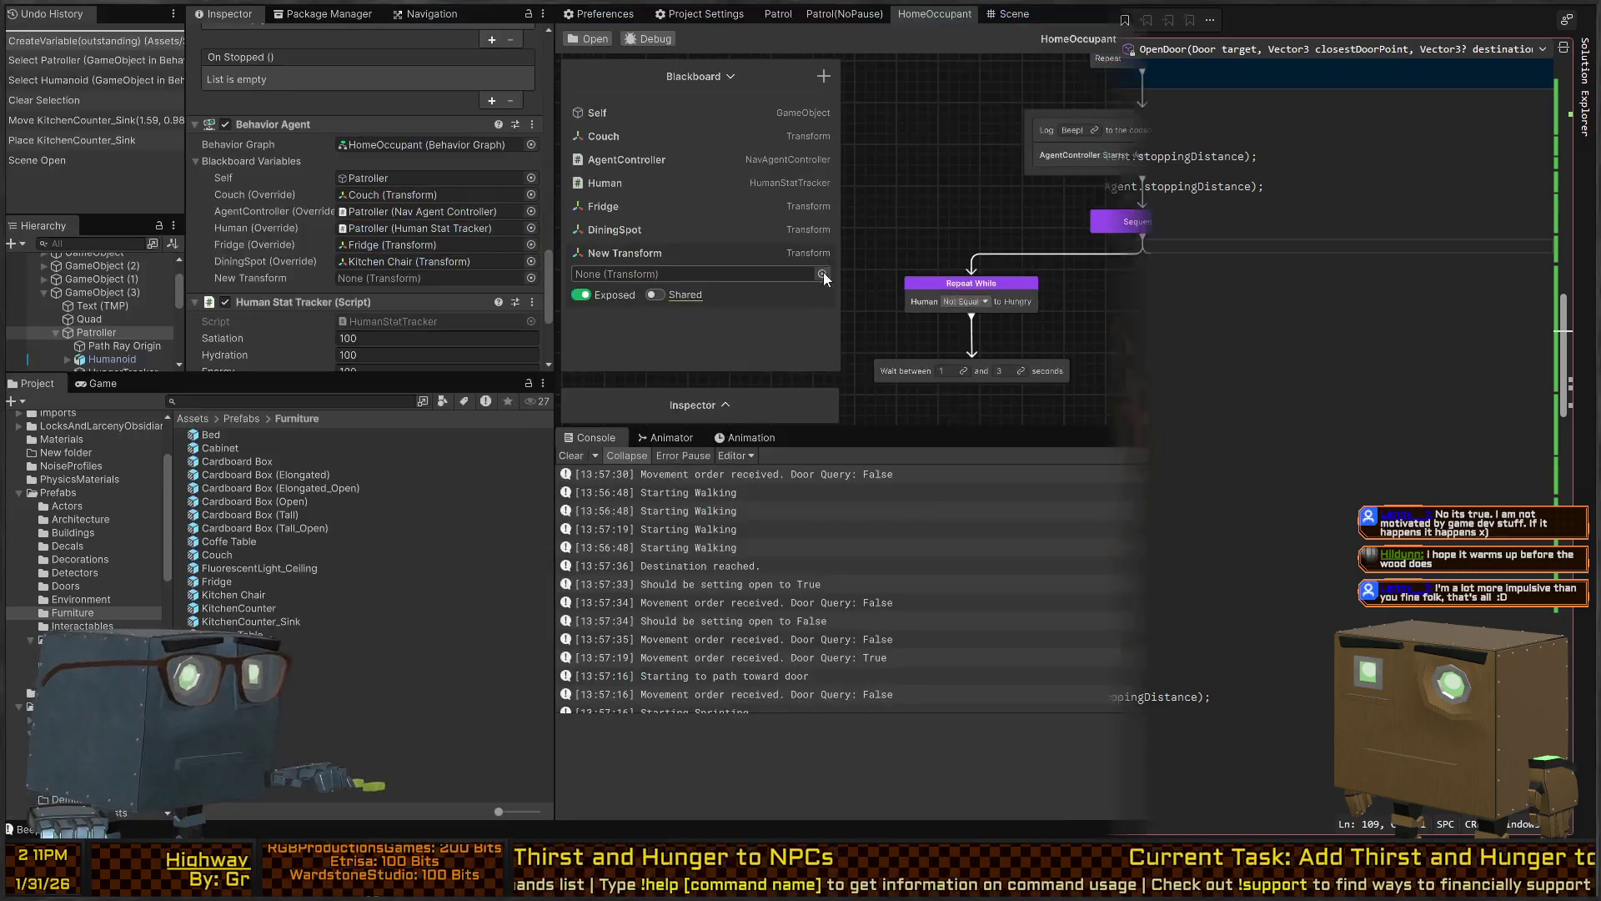
# Rename the New Transform blackboard variable to WaterSpot
pyautogui.doubleClick(625, 252)
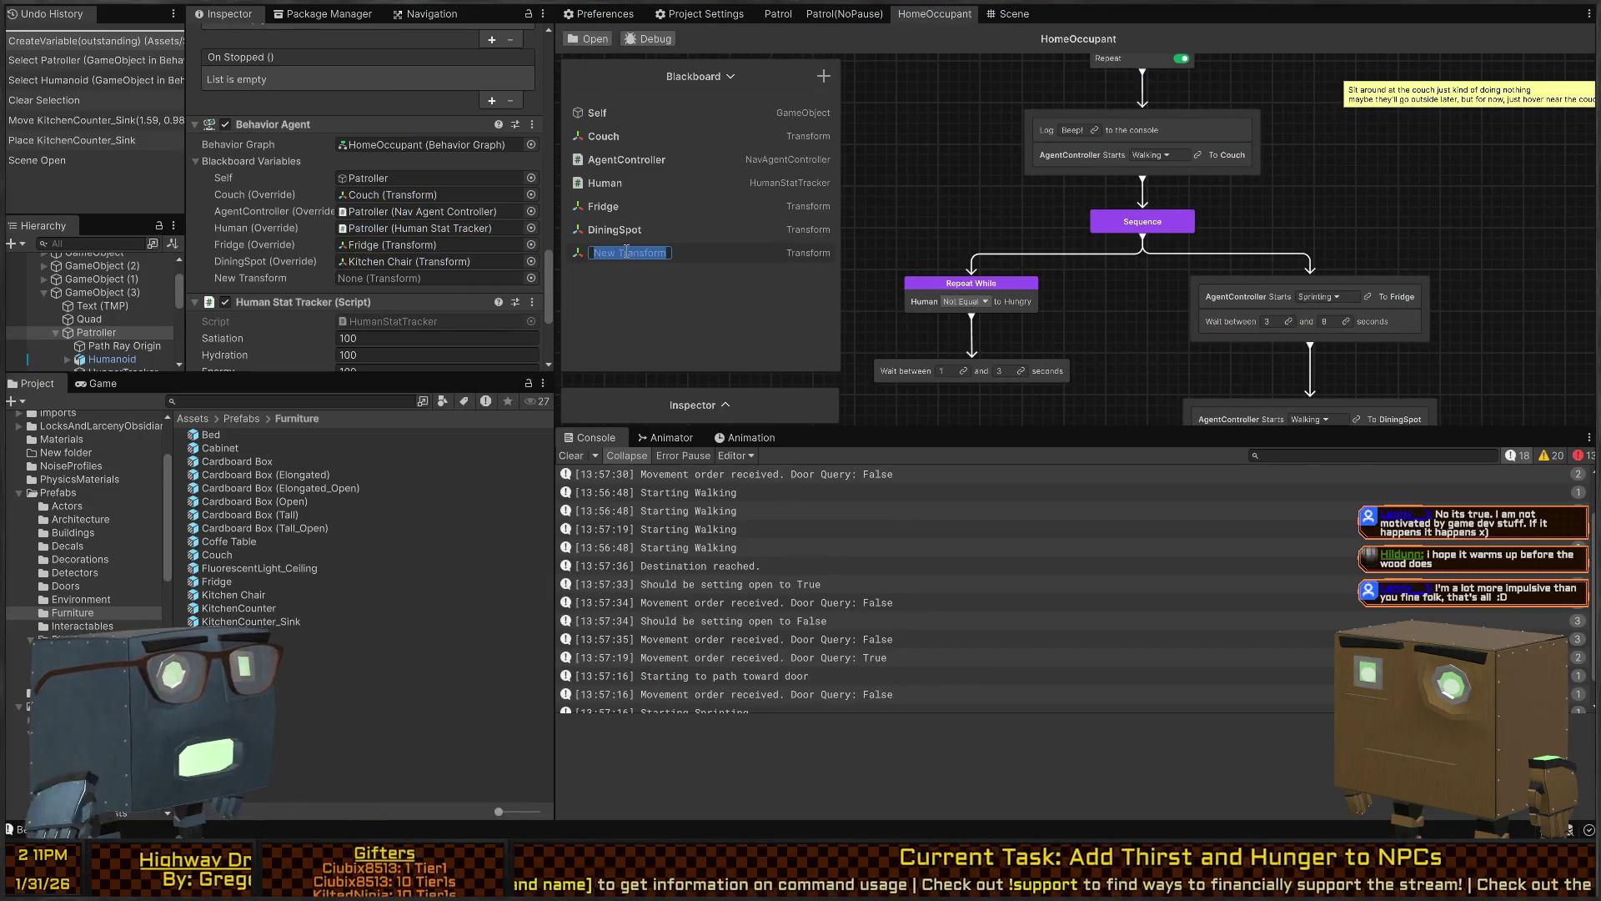
pyautogui.write('WaterSpot')
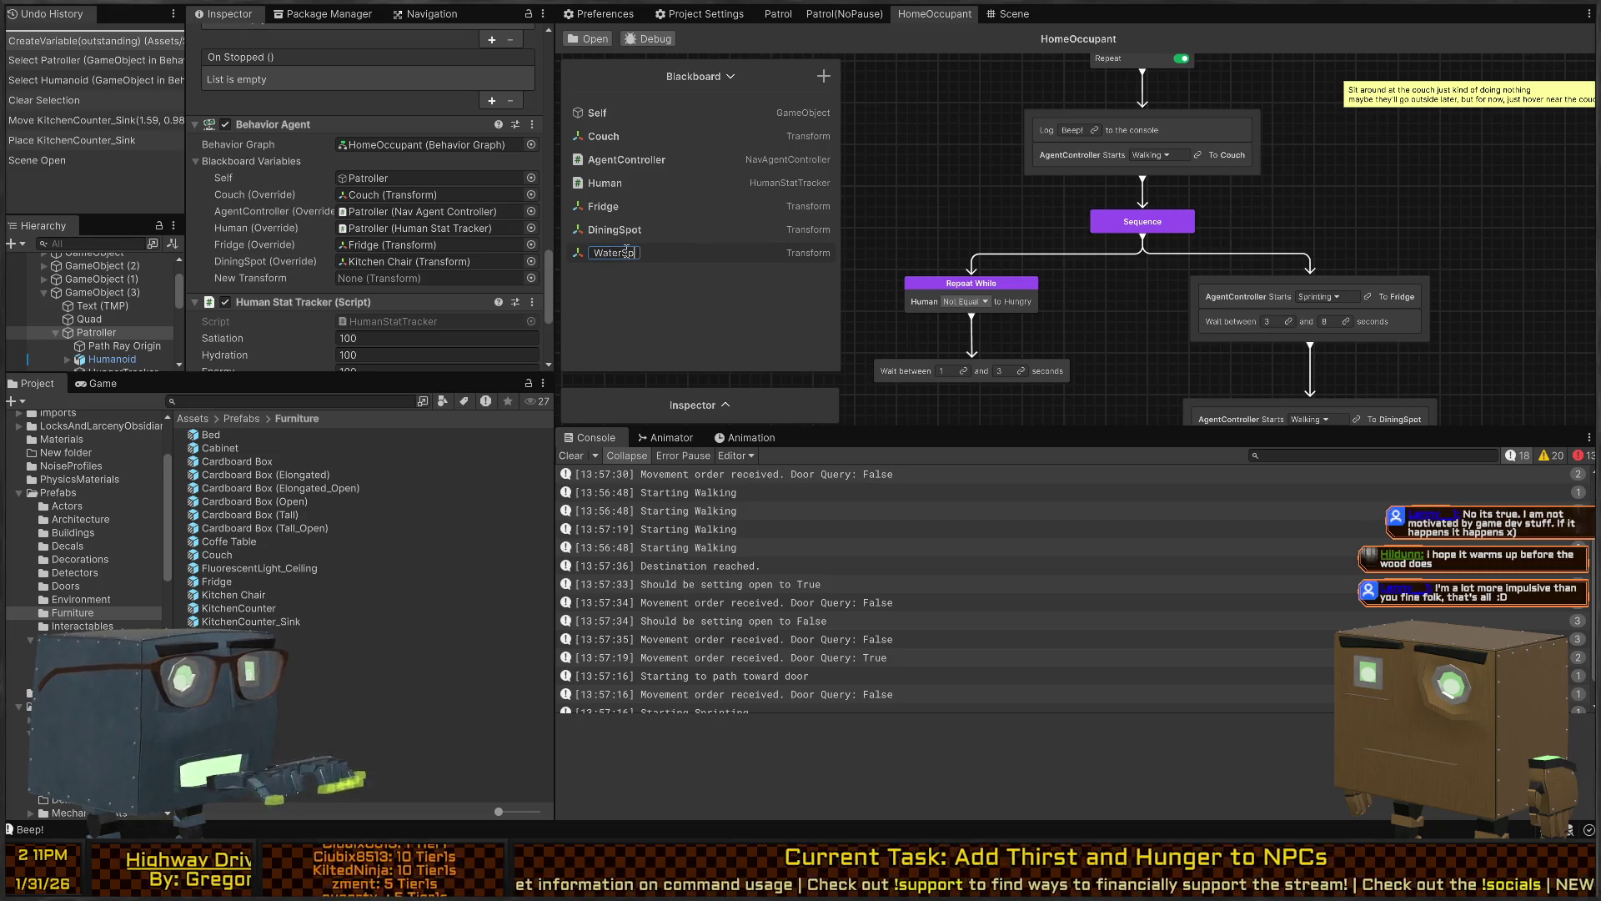
pyautogui.press('Return')
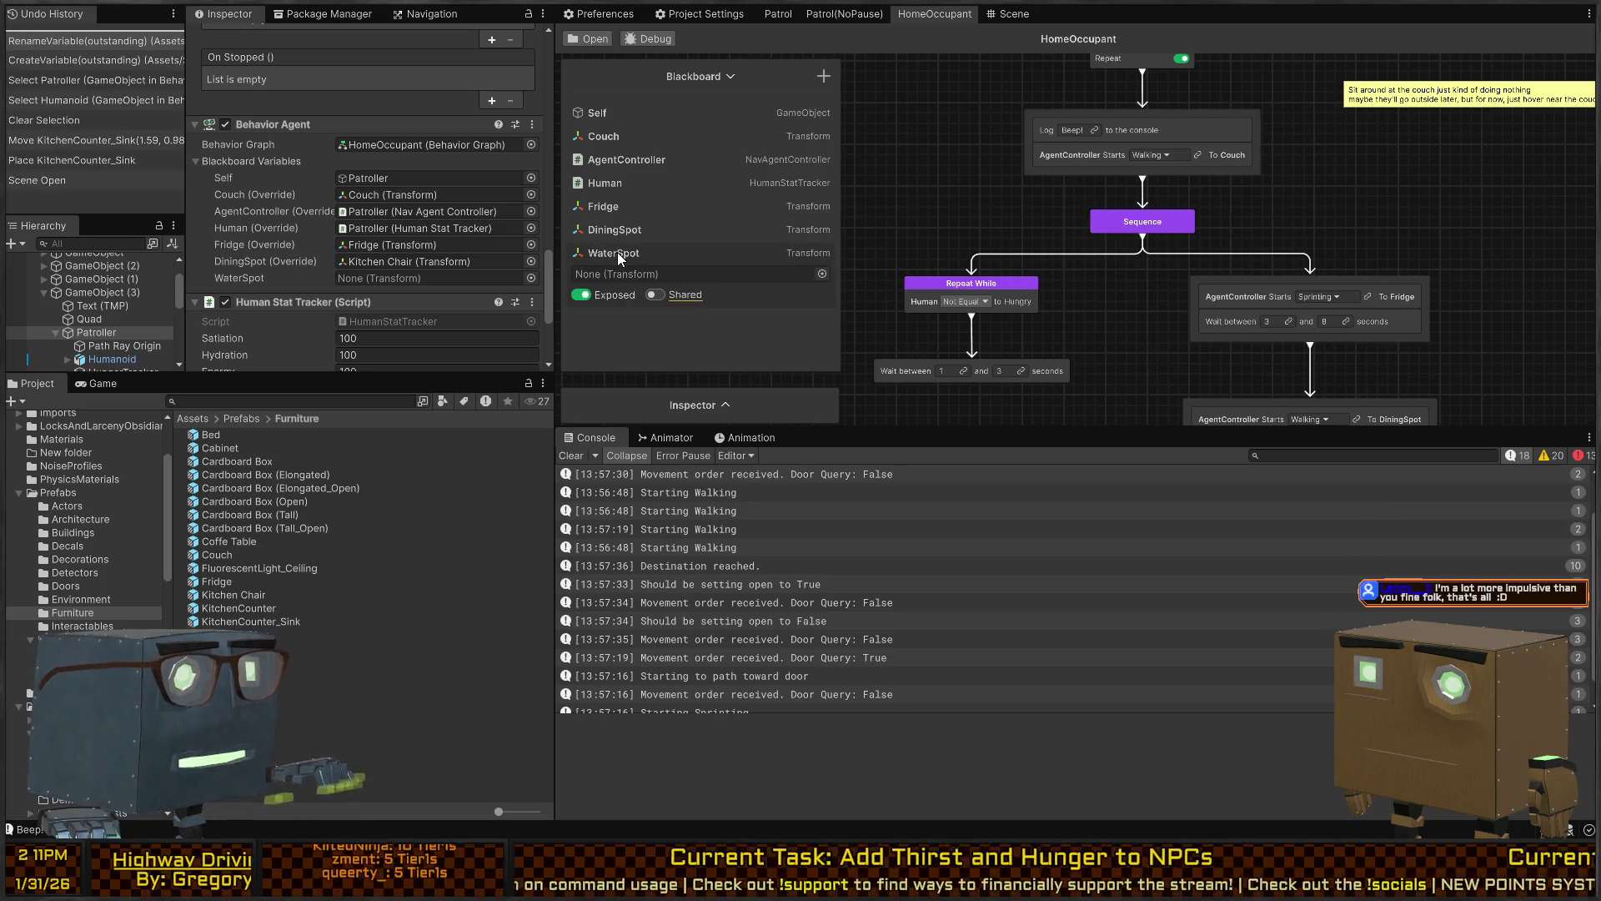
# Add a Transform variable named SleepingSpot, collapse both entries, and return to the Scene view
pyautogui.click(824, 75)
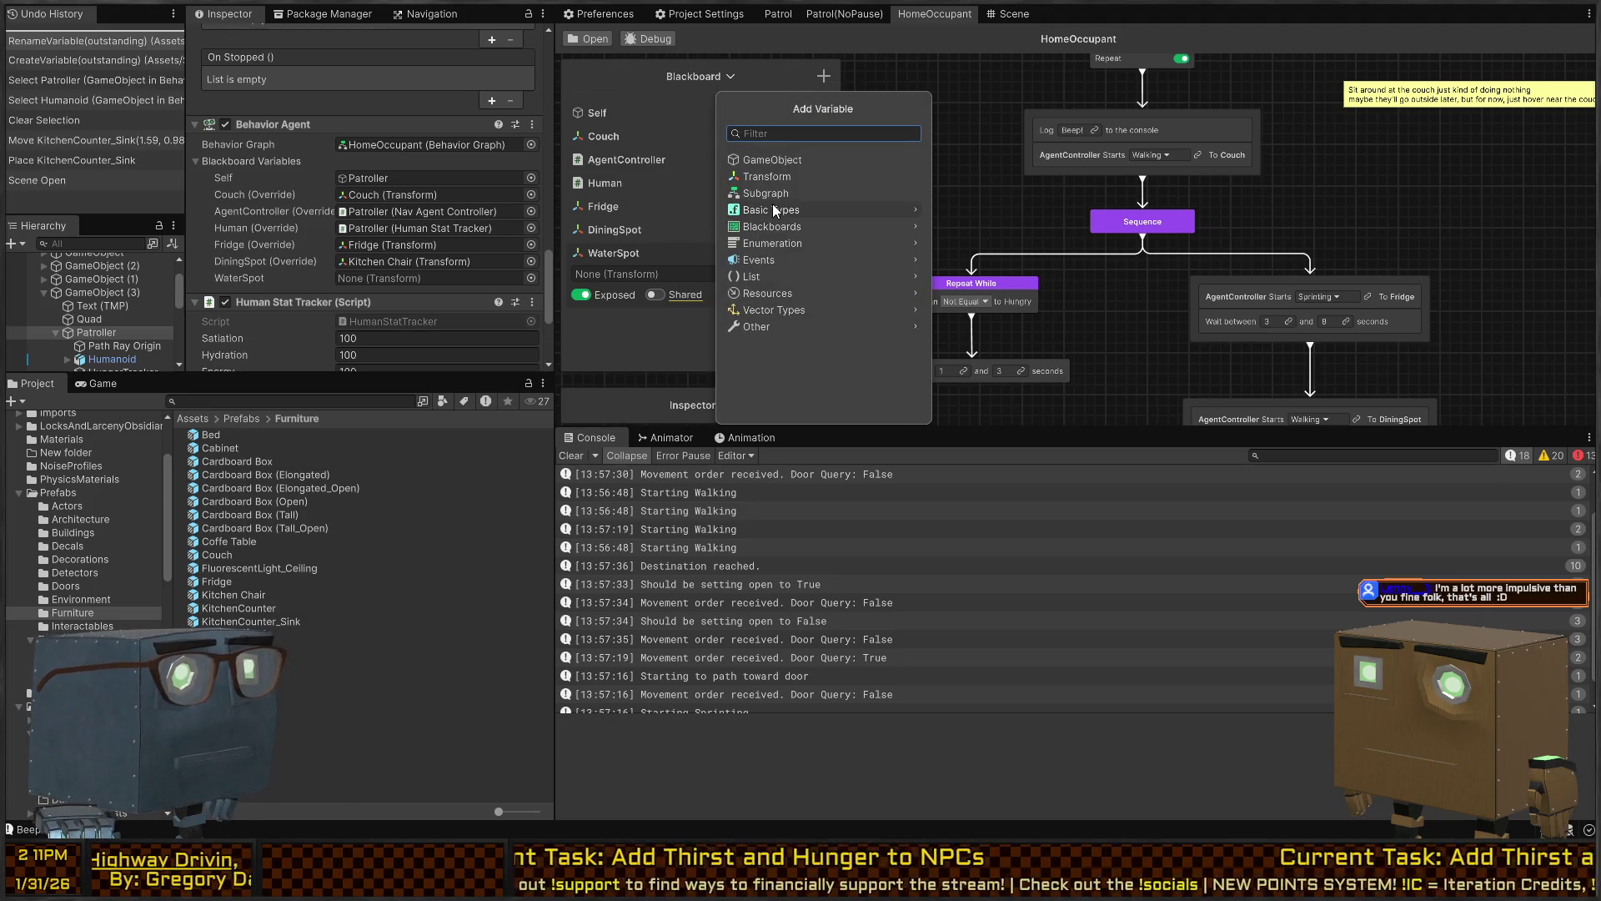
pyautogui.write('transform')
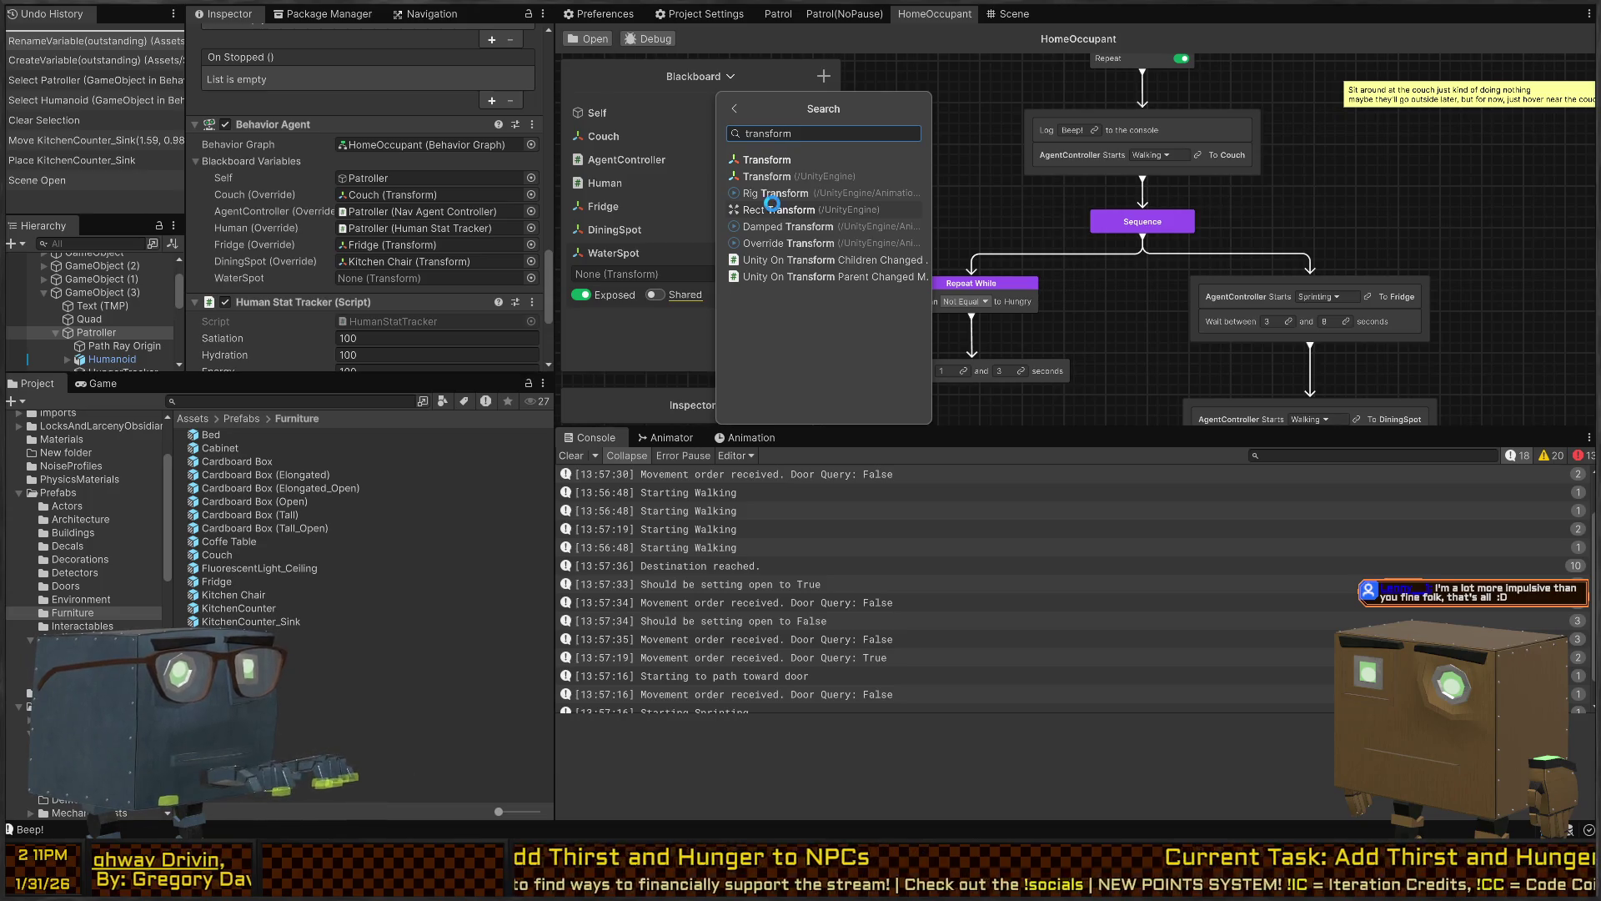
pyautogui.press('Return')
pyautogui.write('SleepingSpot')
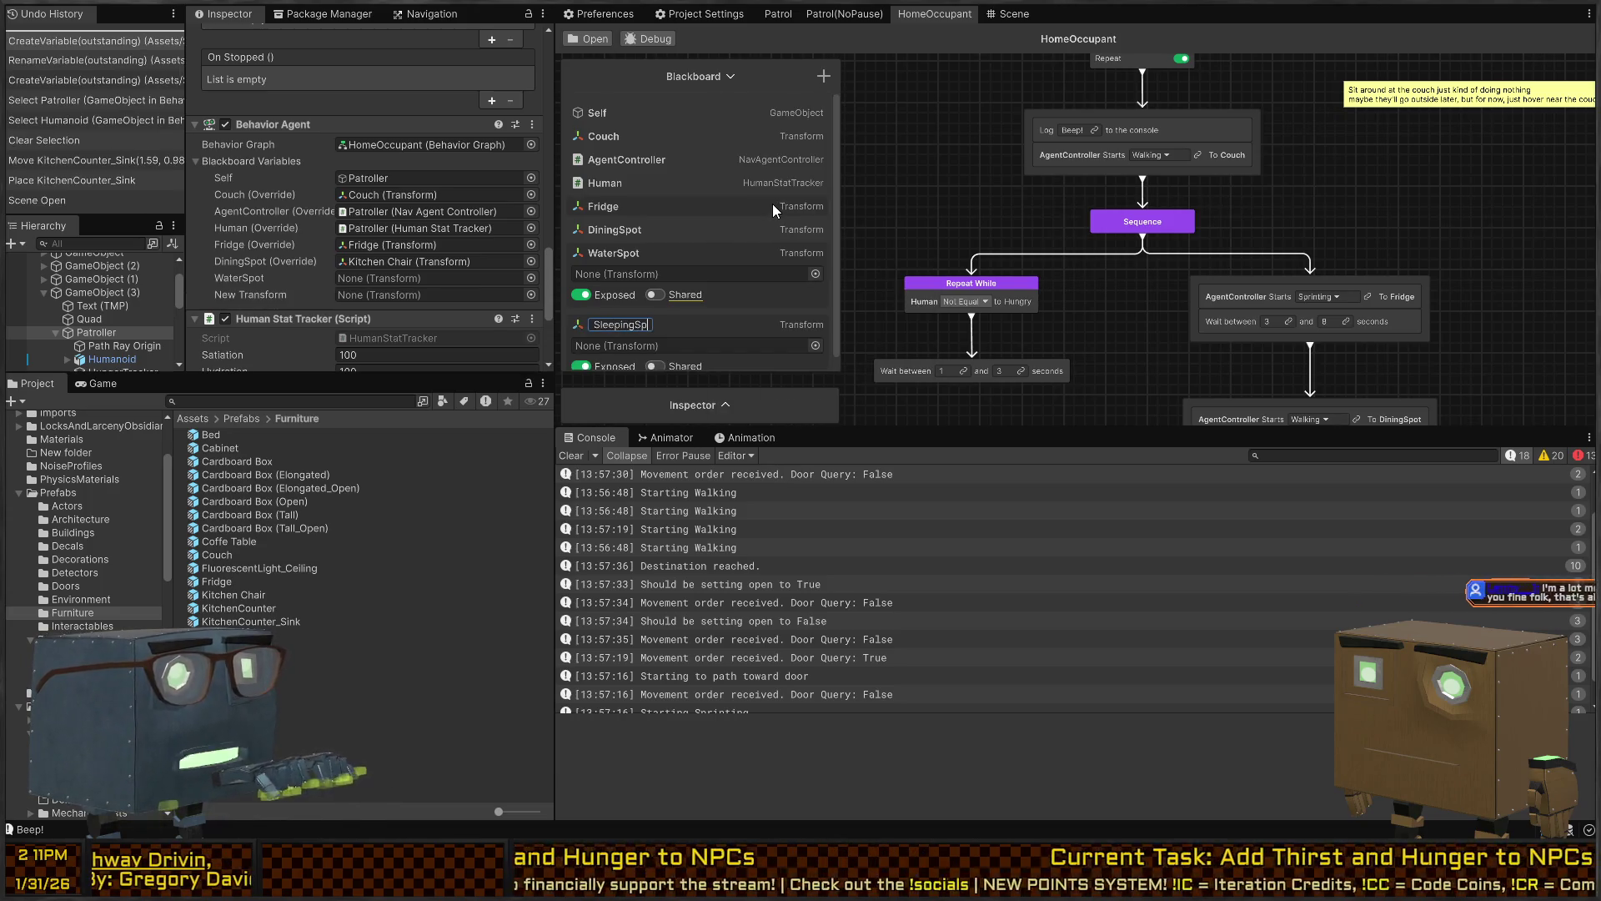
pyautogui.press('Return')
pyautogui.click(649, 326)
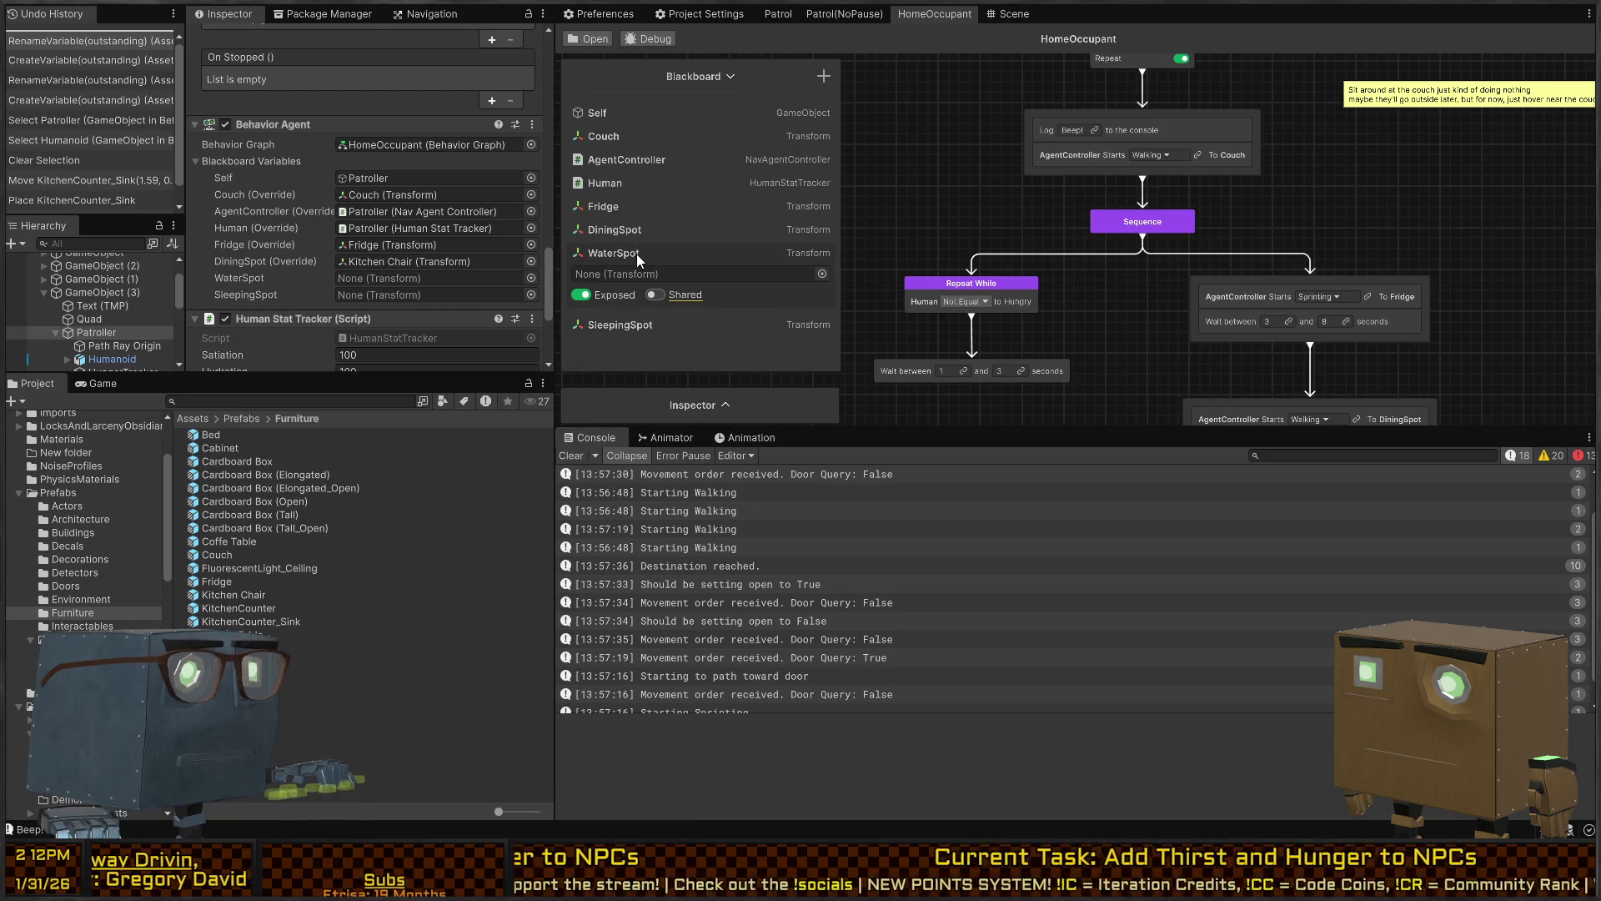
pyautogui.click(637, 253)
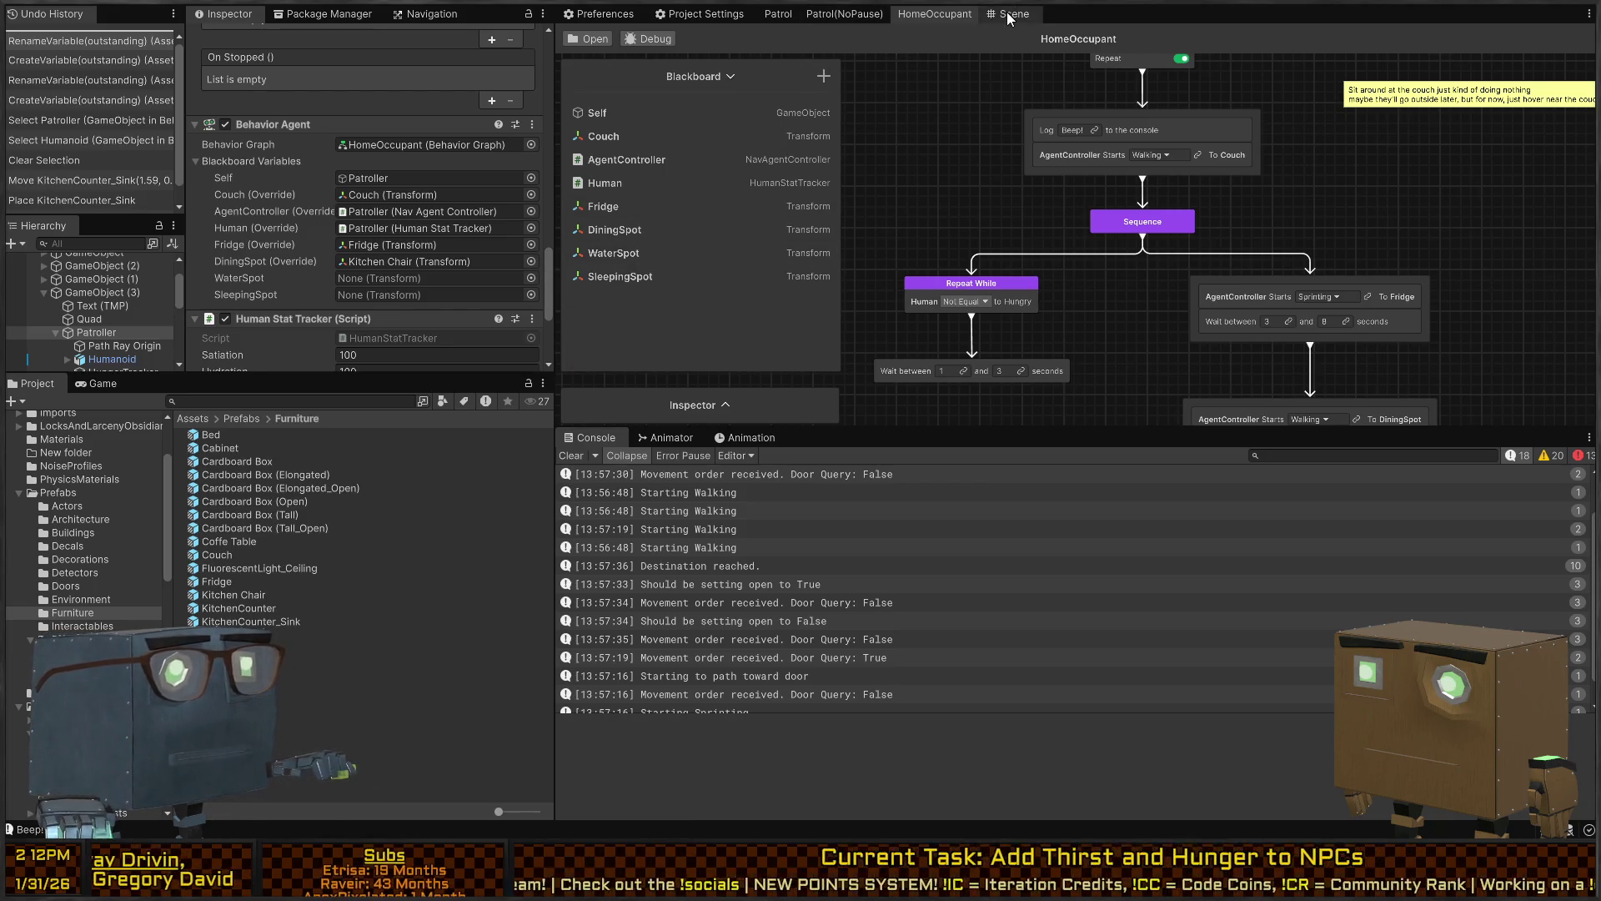
pyautogui.click(1012, 14)
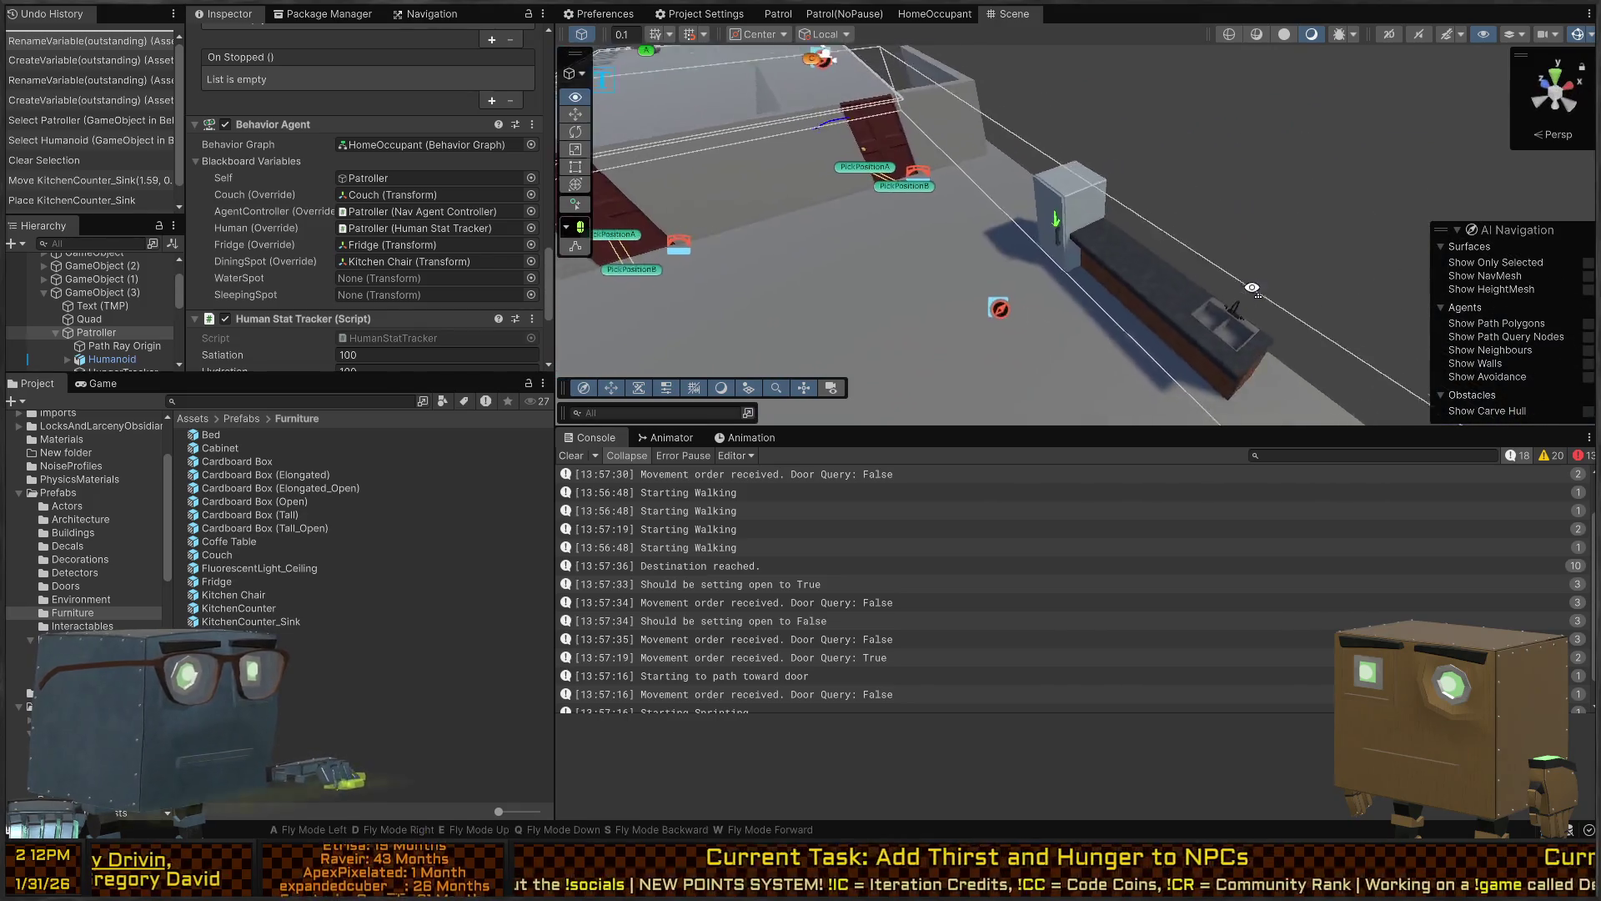
# Assign KitchenCounter_Sink to WaterSpot and Bed to SleepingSpot on the Patroller's Behavior Agent
pyautogui.scroll(-5, 342, 233)
pyautogui.scroll(4, 312, 152)
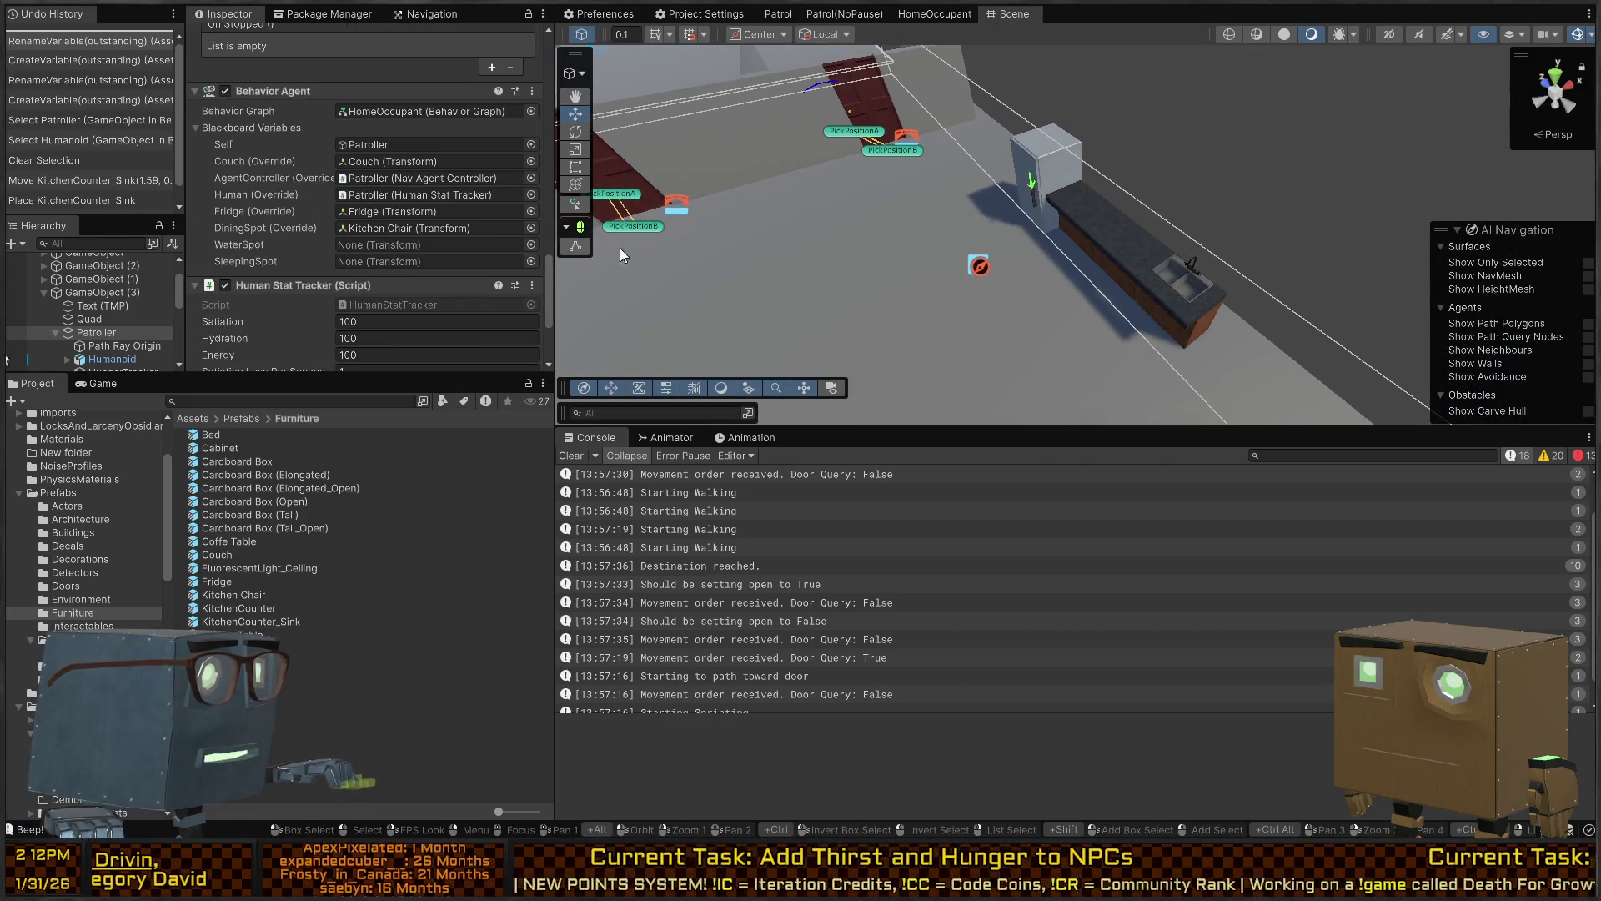
pyautogui.scroll(-5, 133, 275)
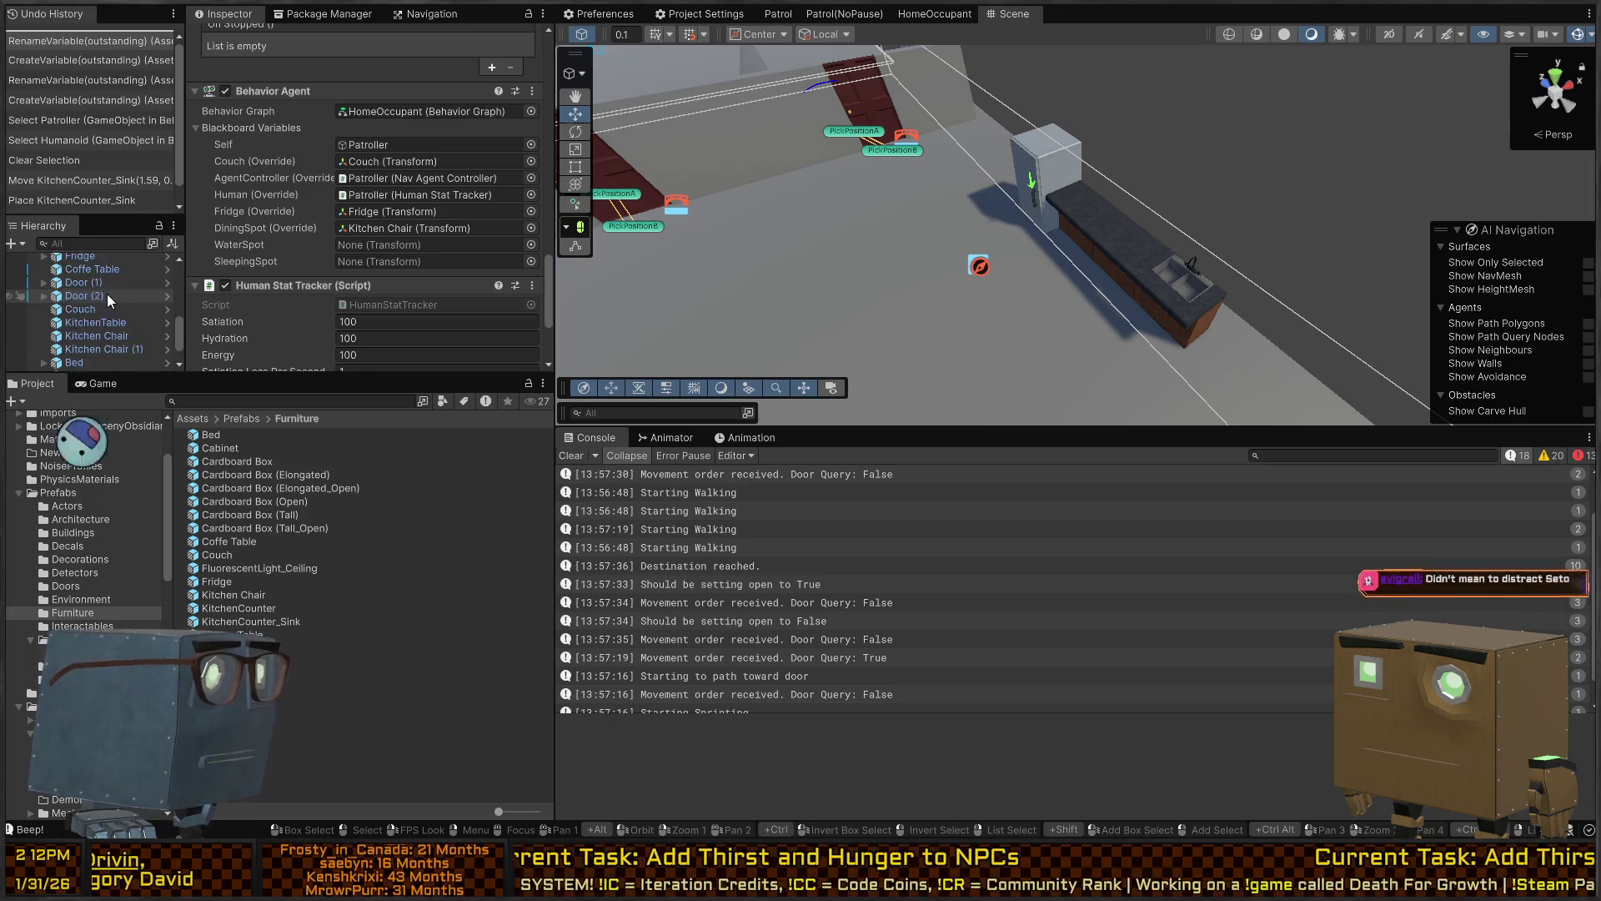
pyautogui.scroll(-2, 105, 302)
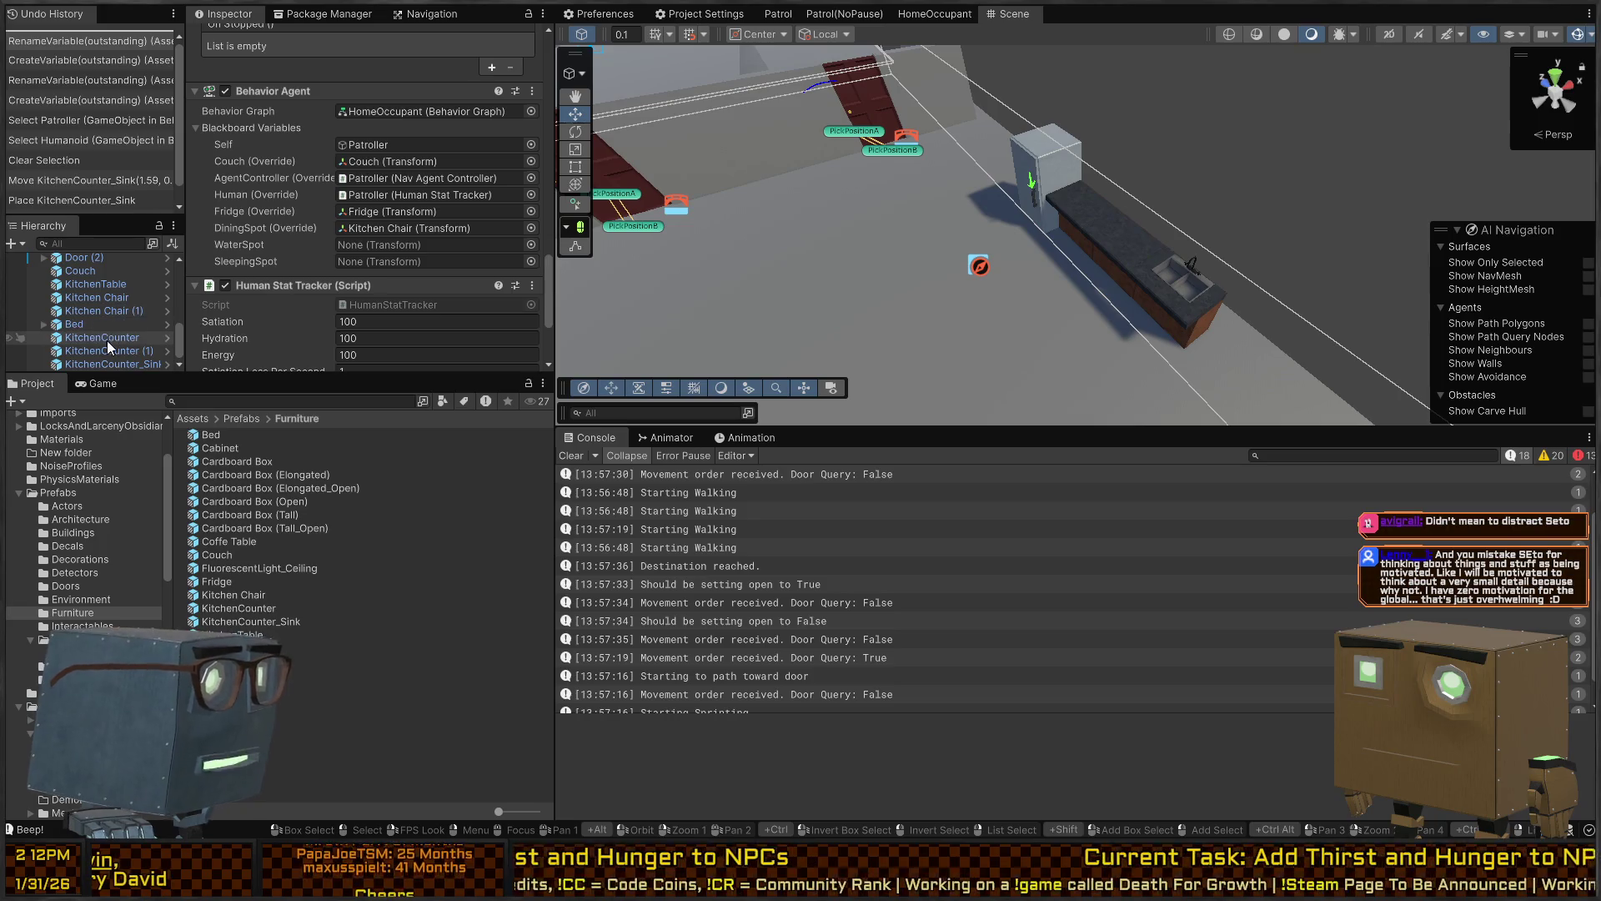
pyautogui.moveTo(93, 362)
pyautogui.mouseDown()
pyautogui.moveTo(317, 288)
pyautogui.moveTo(394, 238)
pyautogui.mouseUp()
pyautogui.moveTo(84, 325); pyautogui.dragTo(405, 260)
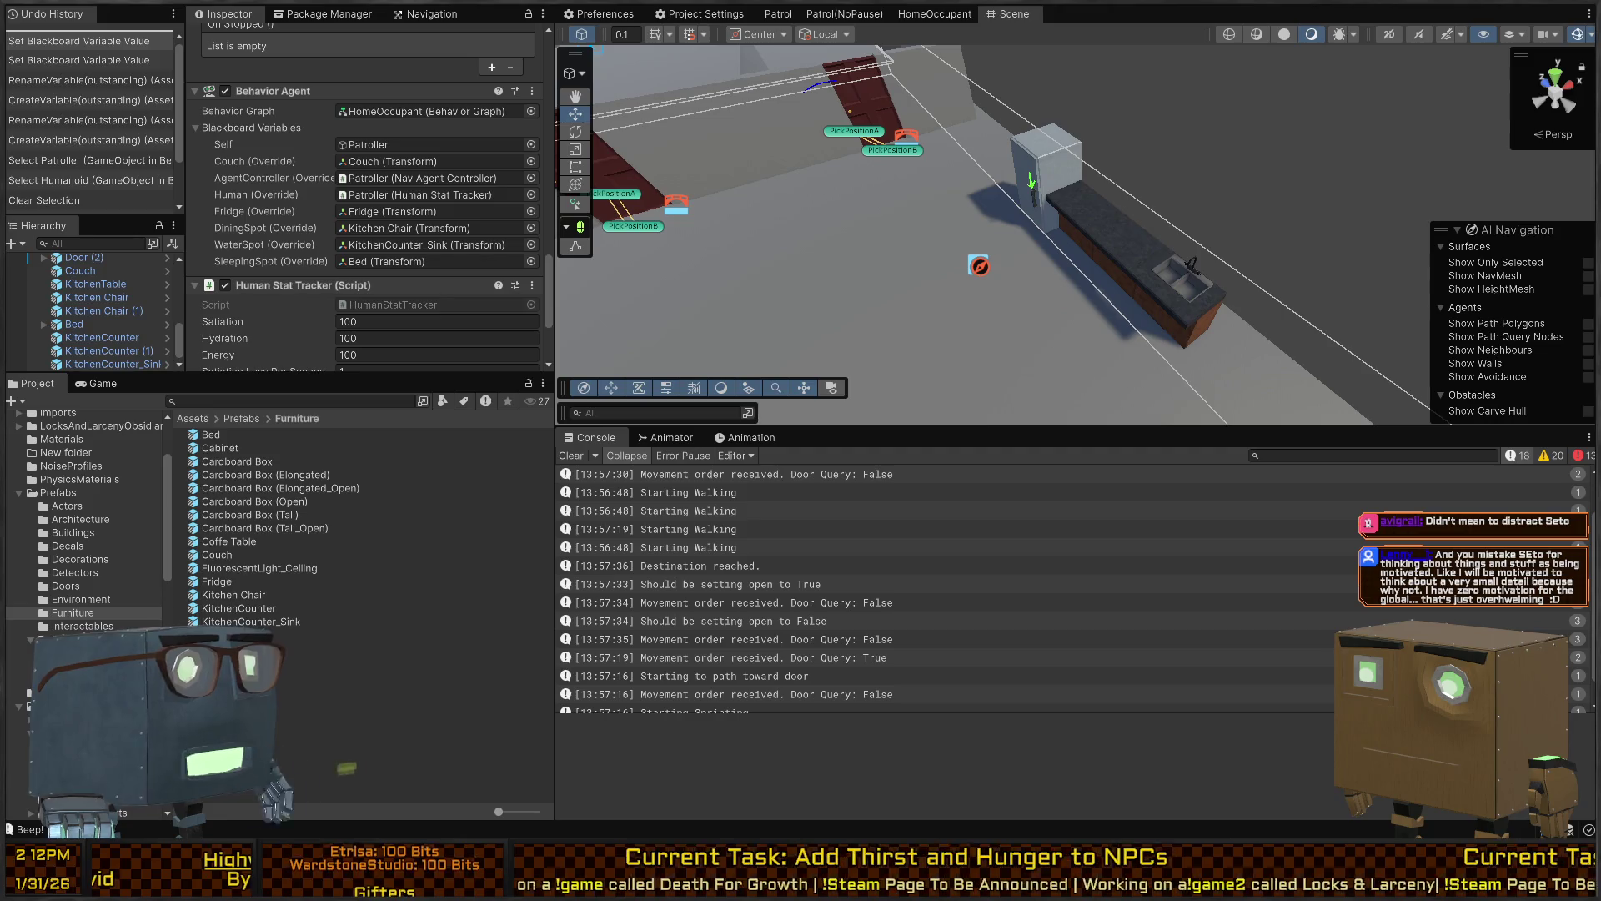
pyautogui.moveTo(1039, 236)
pyautogui.mouseDown()
pyautogui.moveTo(1081, 177)
pyautogui.moveTo(935, 204)
pyautogui.moveTo(1034, 247)
pyautogui.moveTo(1005, 230)
pyautogui.moveTo(913, 234)
pyautogui.moveTo(1134, 202)
pyautogui.mouseUp()
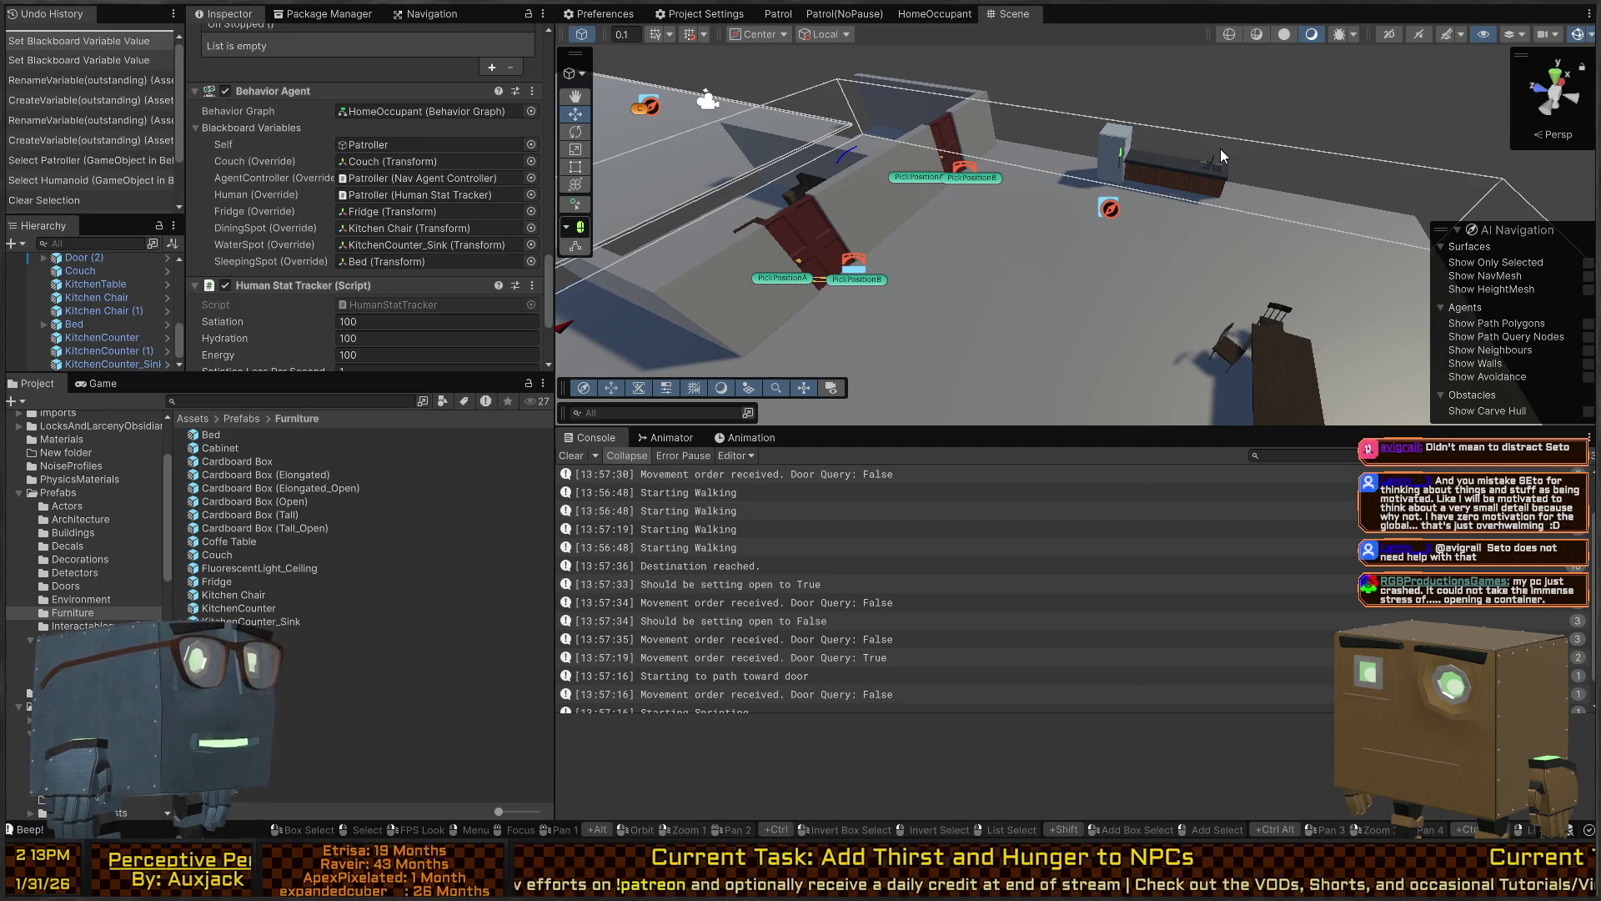
pyautogui.moveTo(941, 234)
pyautogui.mouseDown()
pyautogui.moveTo(1034, 142)
pyautogui.moveTo(973, 142)
pyautogui.moveTo(1079, 198)
pyautogui.mouseUp()
pyautogui.click(1077, 200)
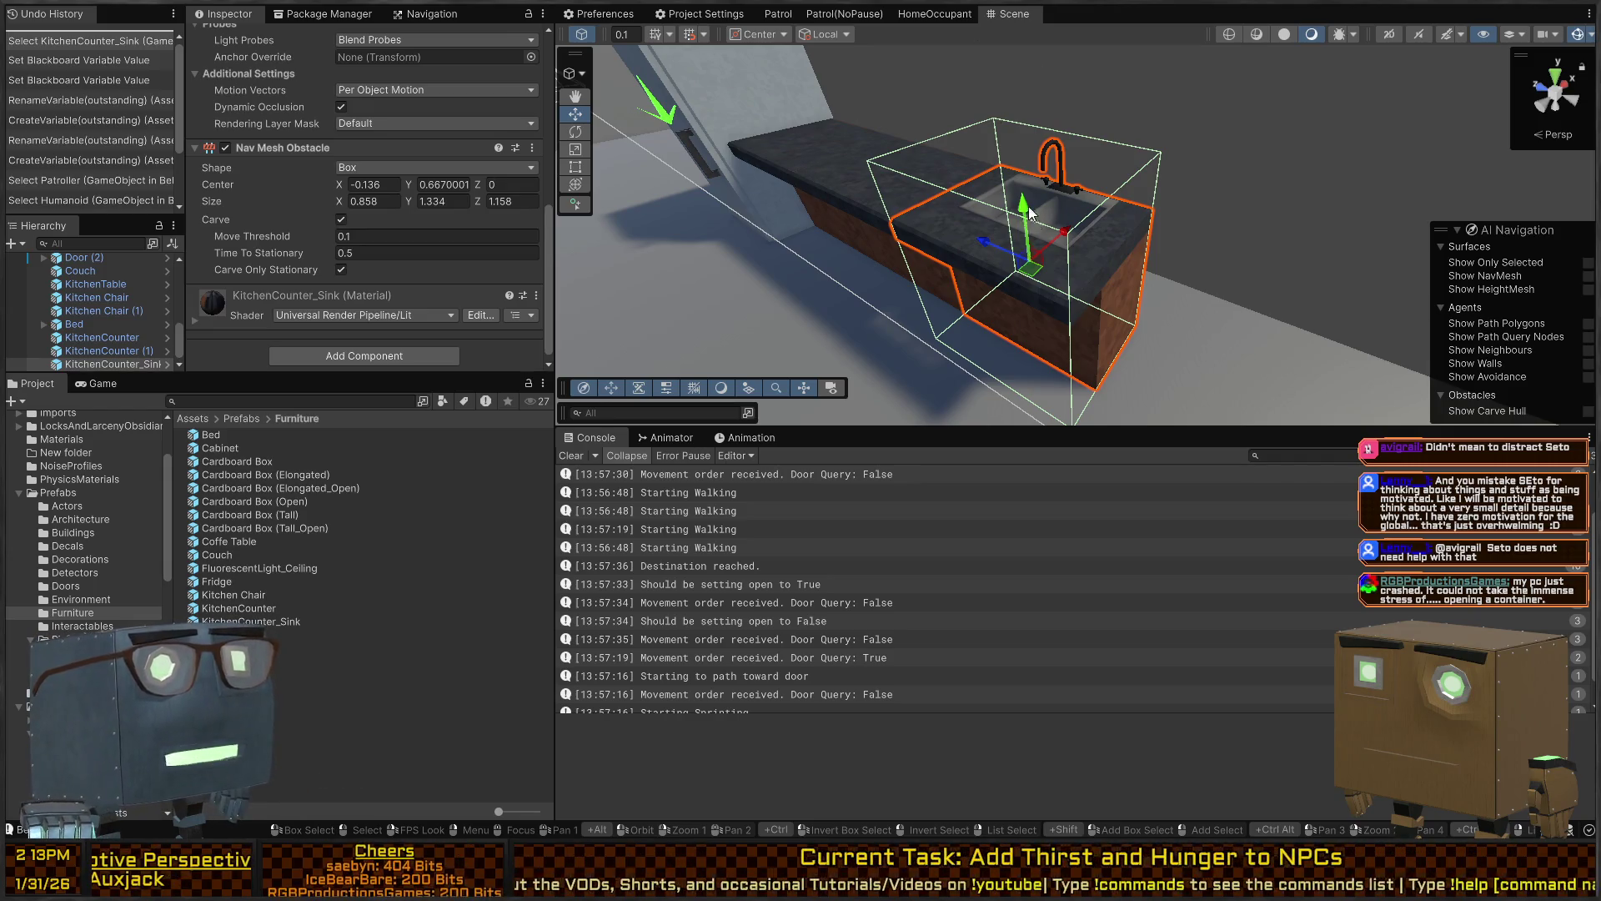
pyautogui.moveTo(1164, 313)
pyautogui.mouseDown()
pyautogui.moveTo(302, 214)
pyautogui.moveTo(1130, 234)
pyautogui.mouseUp()
pyautogui.moveTo(1176, 180); pyautogui.dragTo(902, 185)
pyautogui.click(812, 185)
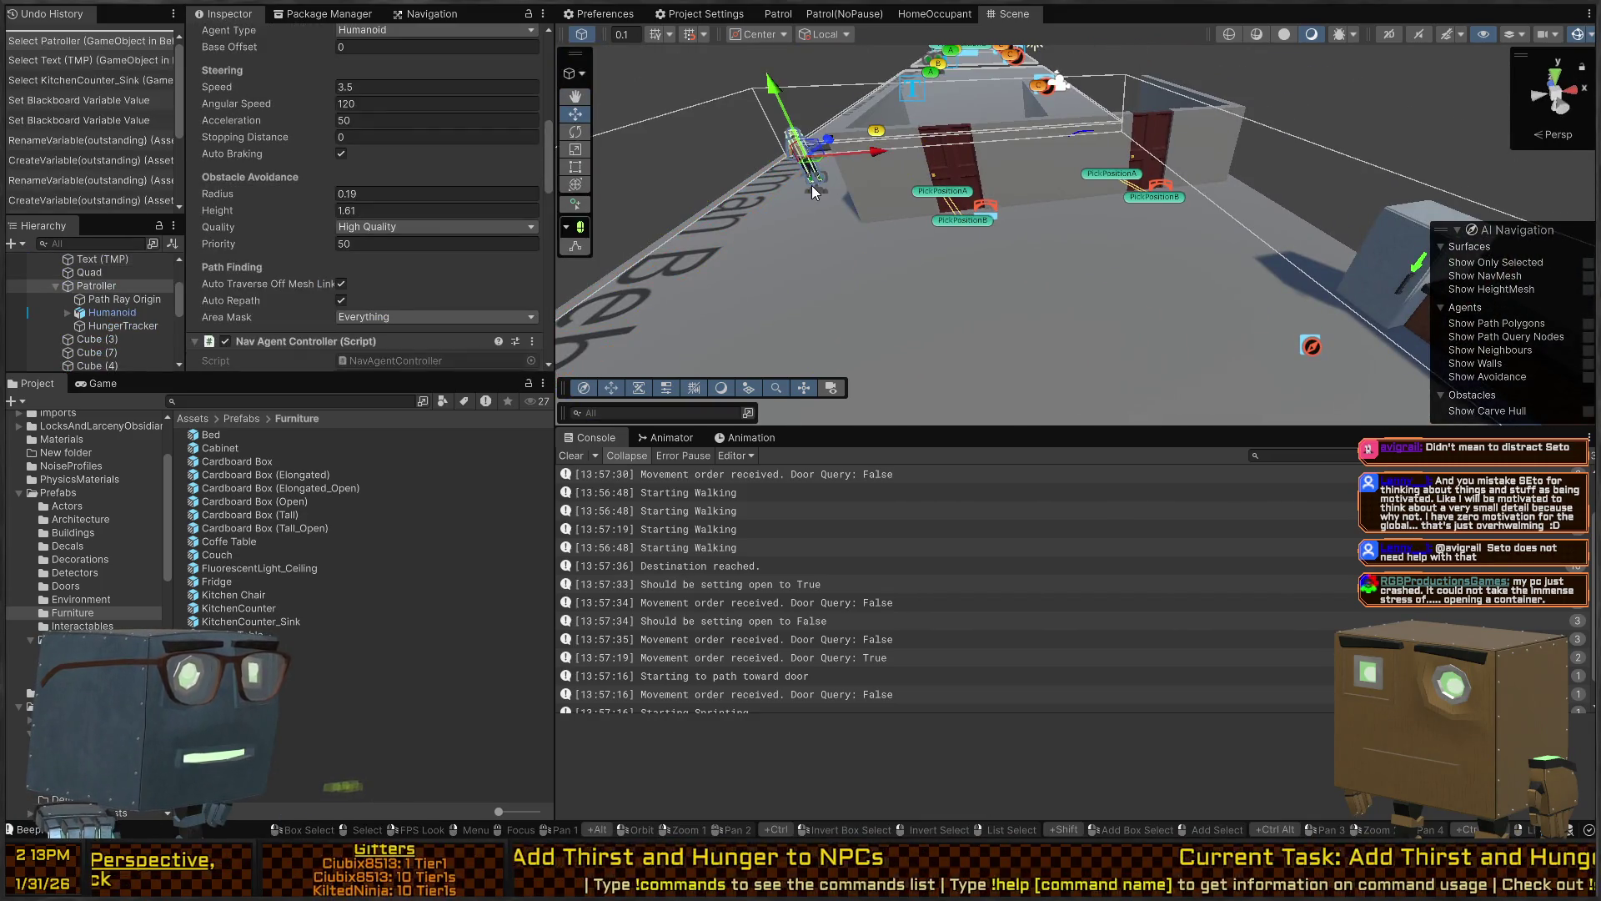
# Set the Patroller's Thirst Threshold to 40 and Tired Threshold to 30
pyautogui.scroll(-5, 328, 185)
pyautogui.scroll(3, 275, 182)
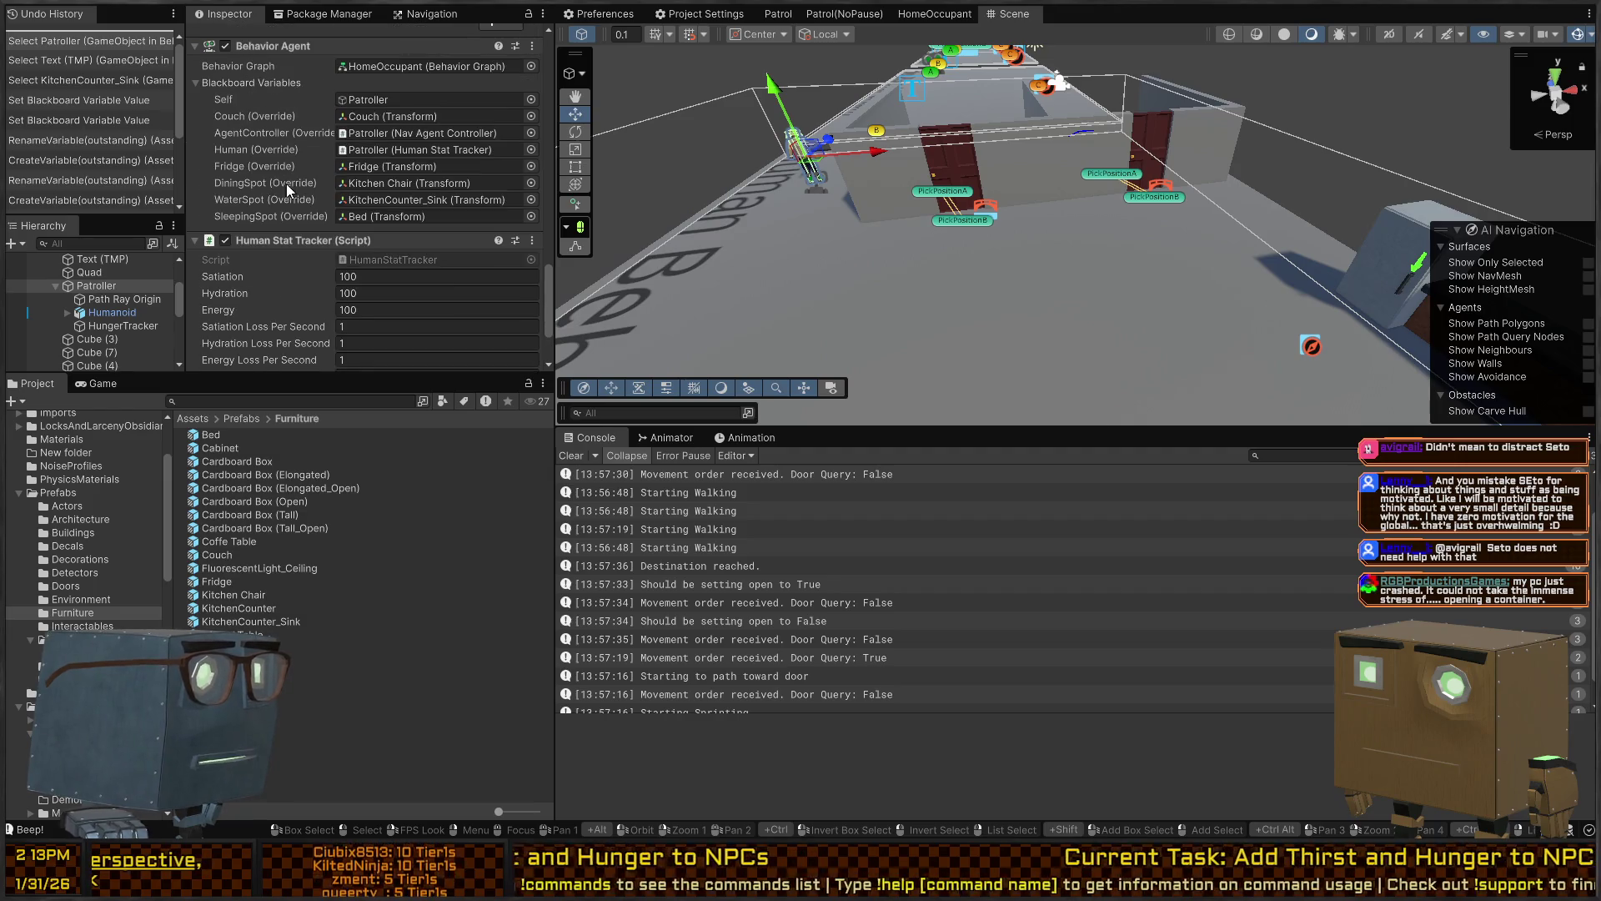
pyautogui.moveTo(679, 189)
pyautogui.mouseDown()
pyautogui.moveTo(1155, 228)
pyautogui.moveTo(1024, 313)
pyautogui.mouseUp()
pyautogui.scroll(-2, 318, 285)
pyautogui.scroll(-2, 317, 285)
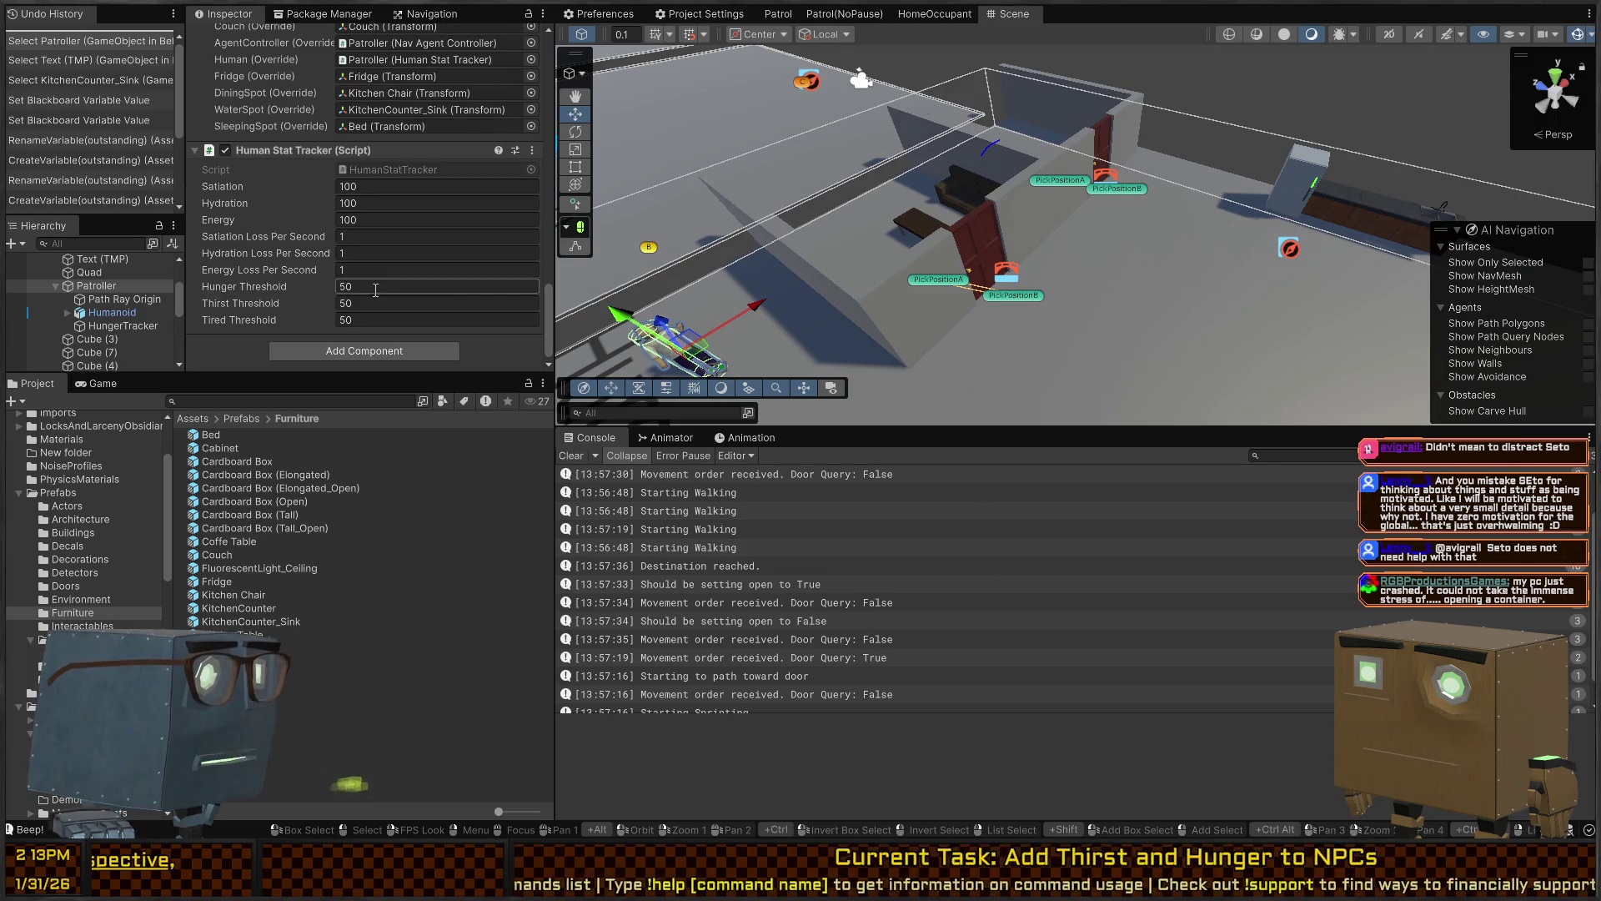
pyautogui.click(434, 304)
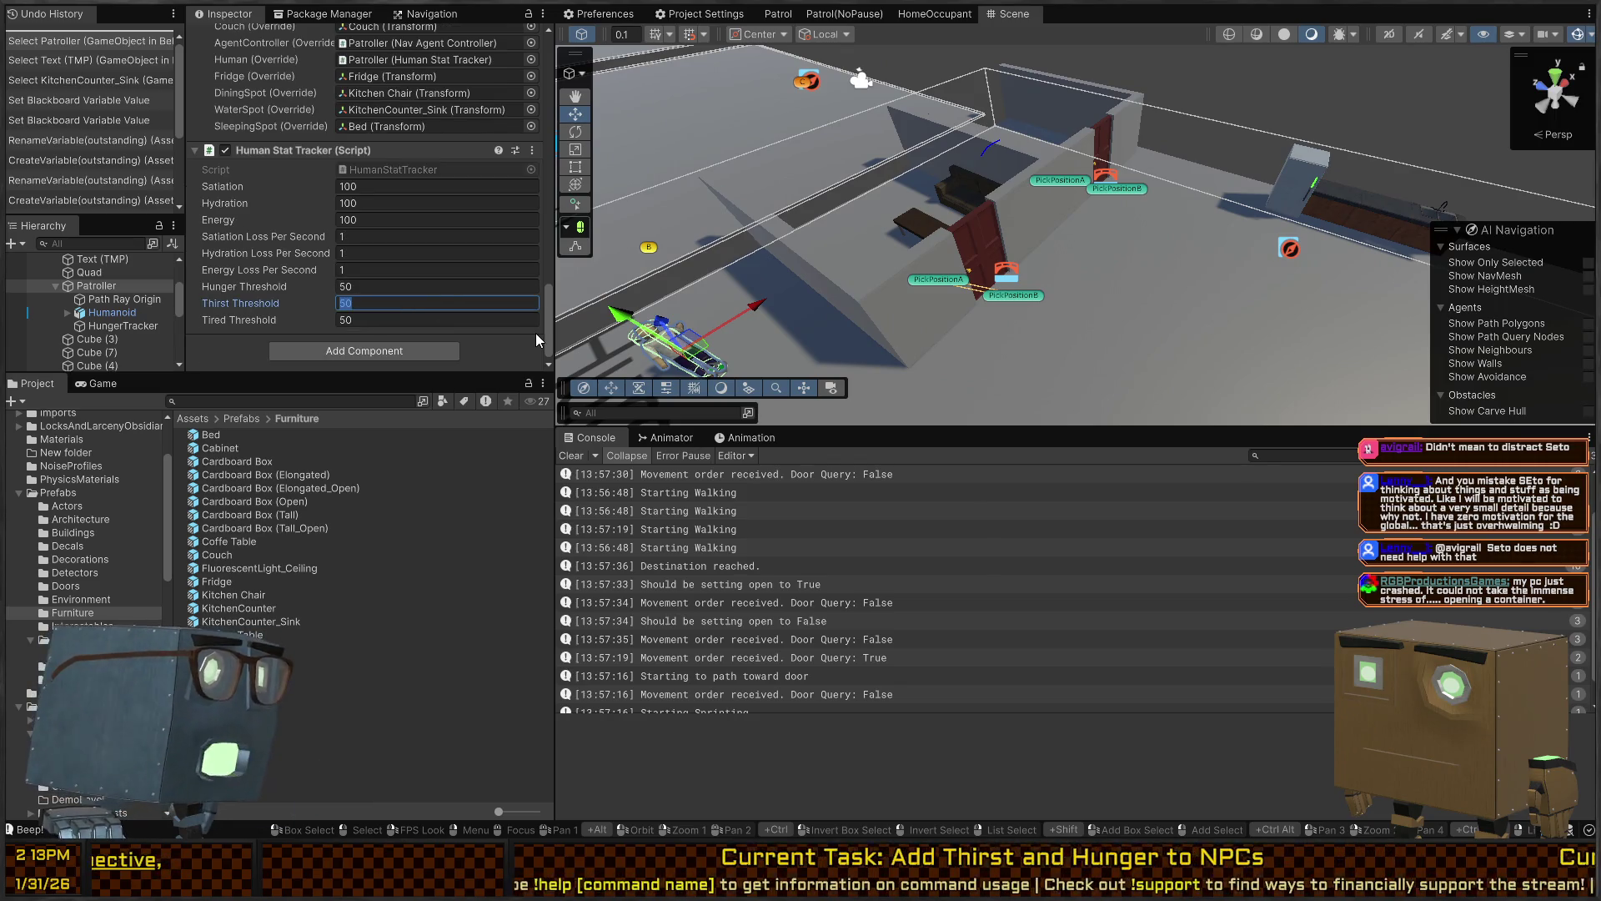
pyautogui.write('40')
pyautogui.press('Tab')
pyautogui.write('30')
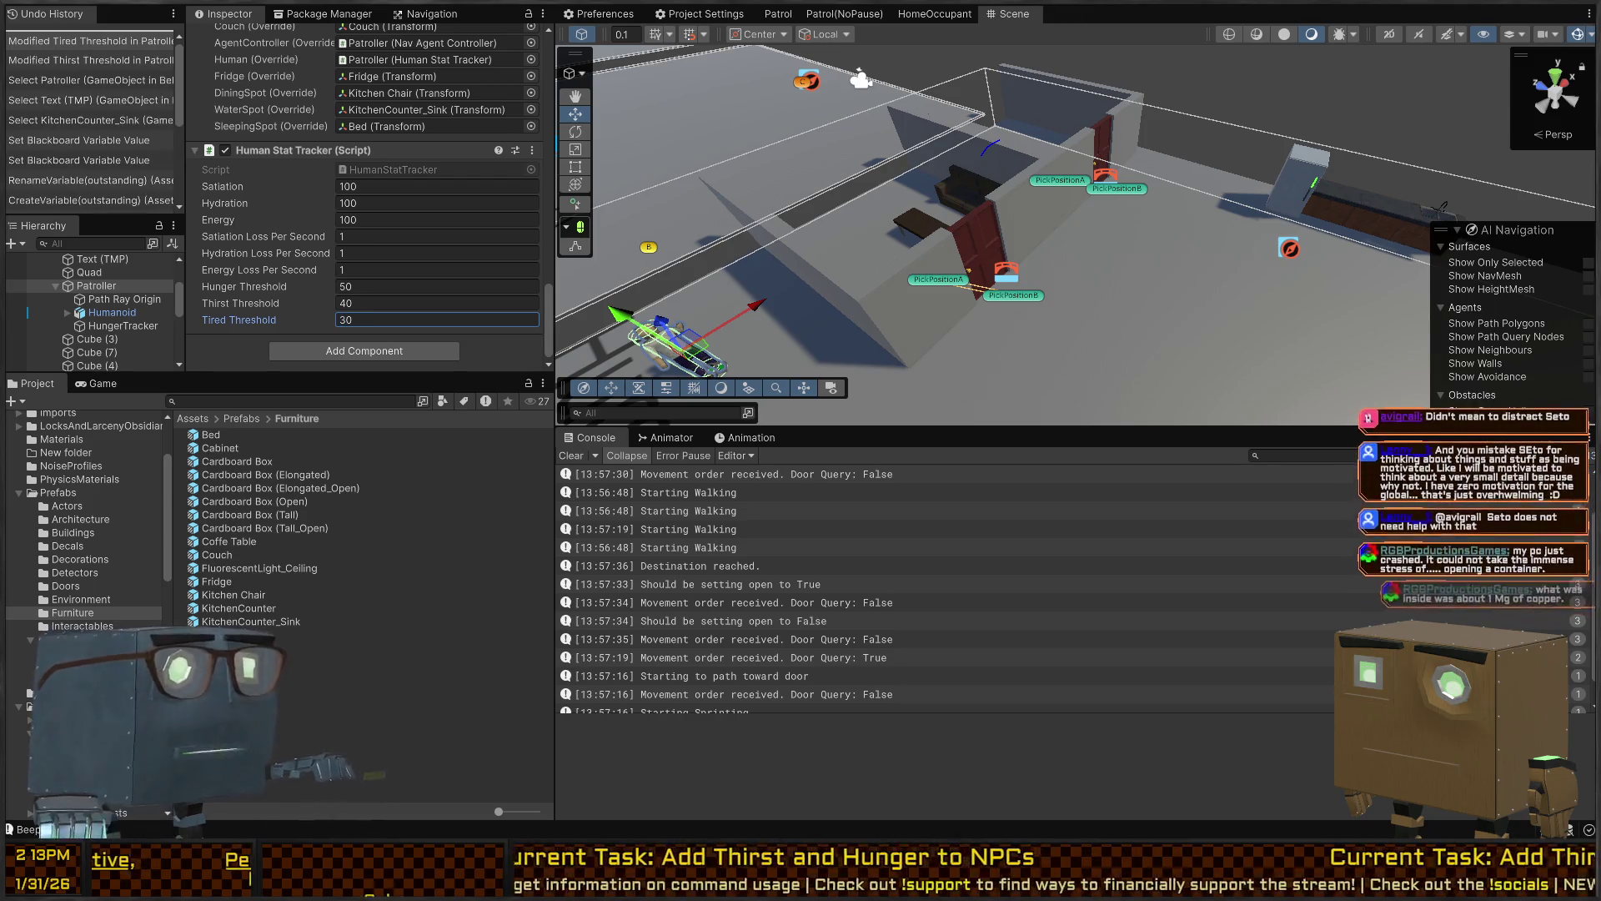
# Bring the HomeOccupant behaviour graph back into view
pyautogui.click(933, 14)
pyautogui.moveTo(1222, 248)
pyautogui.mouseDown()
pyautogui.moveTo(1161, 161)
pyautogui.moveTo(1097, 201)
pyautogui.moveTo(1109, 216)
pyautogui.moveTo(1074, 291)
pyautogui.moveTo(1074, 240)
pyautogui.mouseUp()
pyautogui.scroll(-2, 1083, 183)
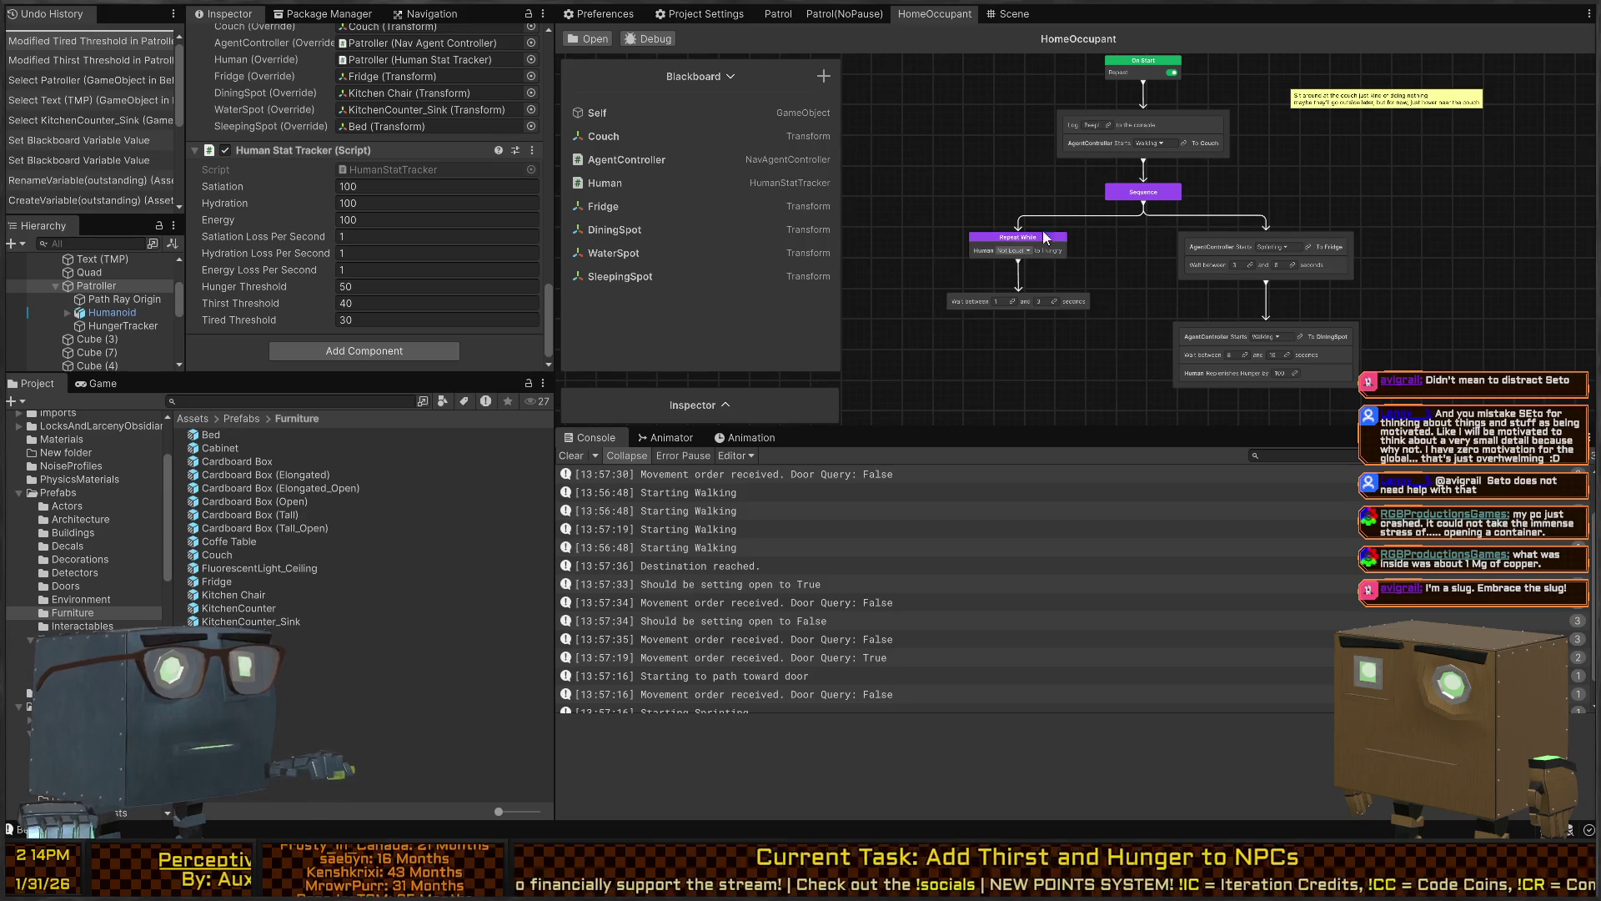
# Make the behaviour graph pane taller and wider
pyautogui.scroll(2, 1068, 217)
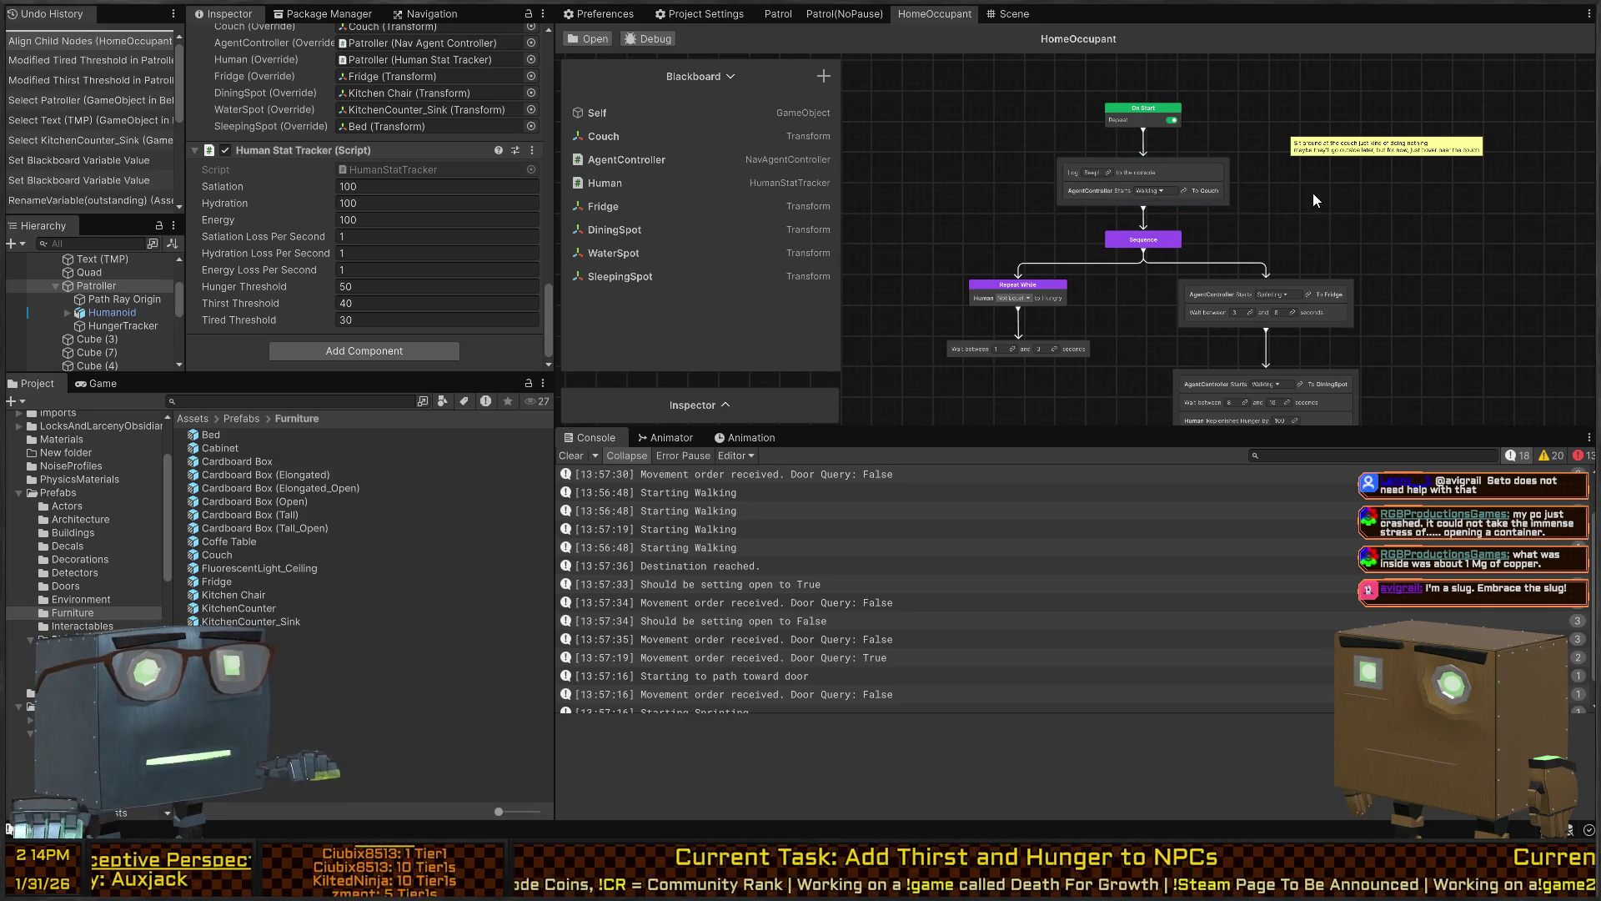
pyautogui.moveTo(1328, 228); pyautogui.dragTo(1362, 138)
pyautogui.scroll(5, 1319, 186)
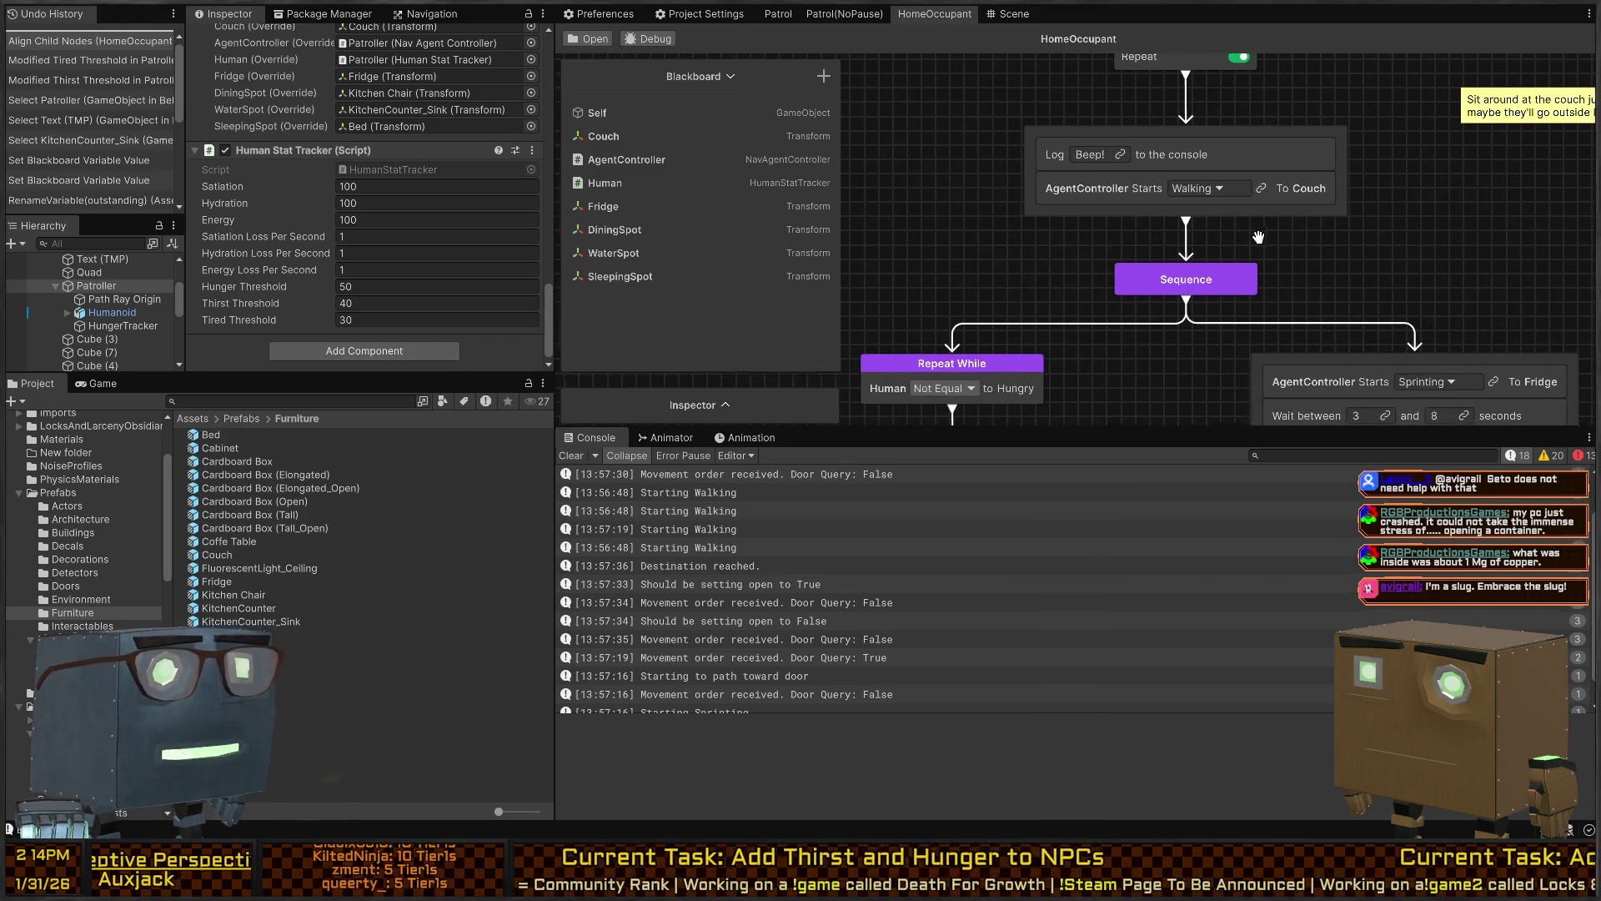
pyautogui.moveTo(1077, 427); pyautogui.dragTo(1076, 588)
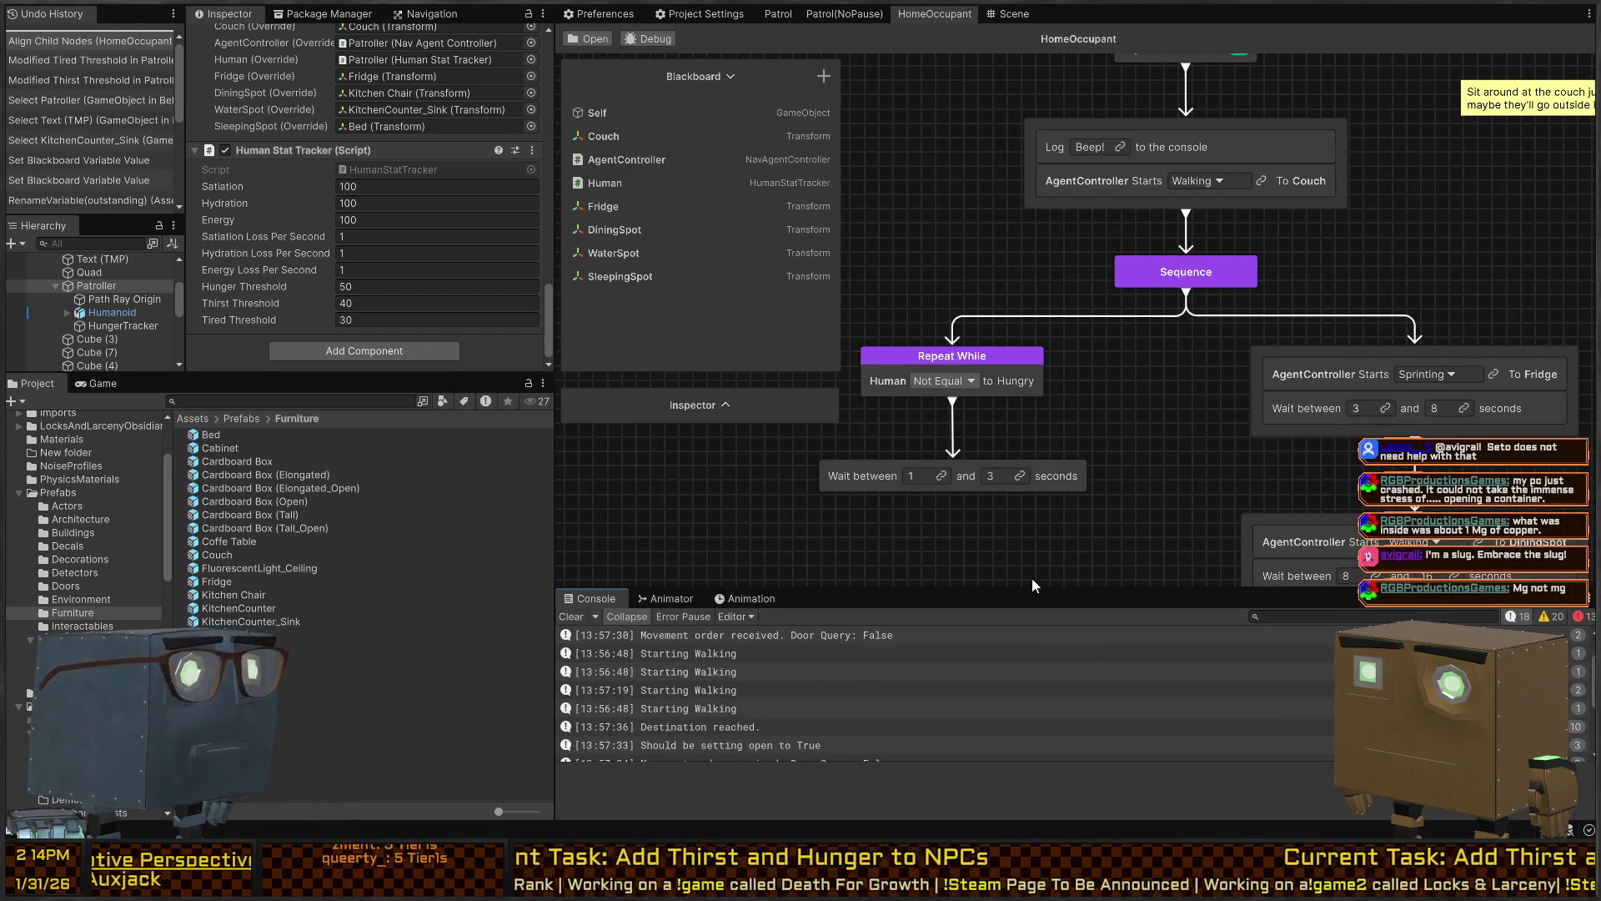
pyautogui.moveTo(557, 467); pyautogui.dragTo(317, 467)
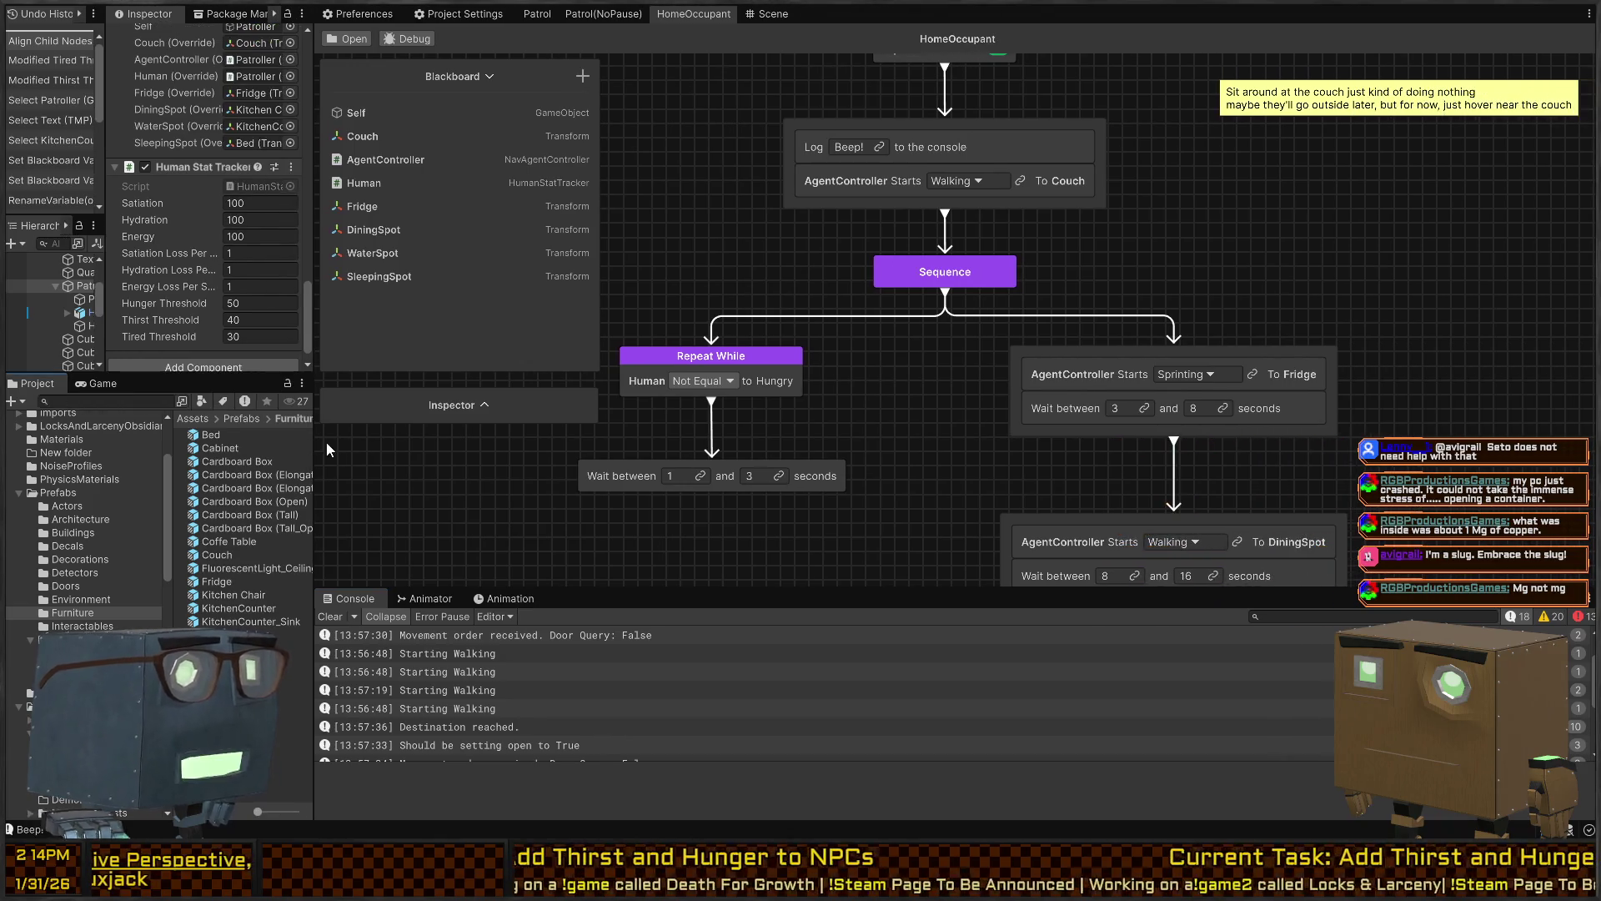
pyautogui.scroll(-3, 1069, 334)
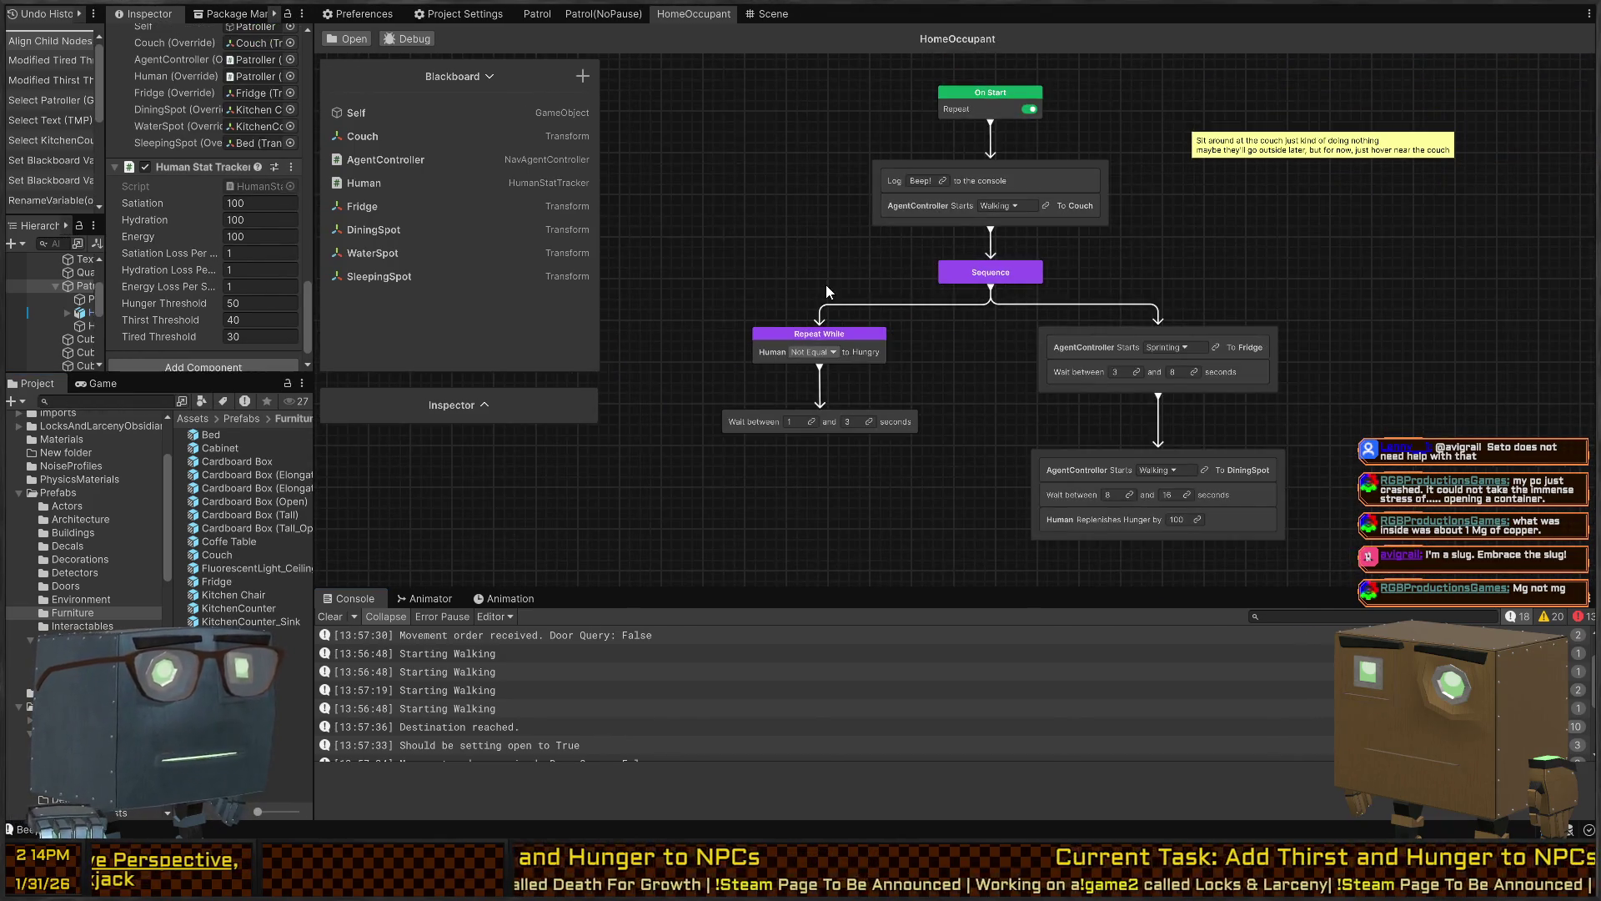
# Move the Repeat While branch left and drag a new node link from Sequence
pyautogui.moveTo(915, 362)
pyautogui.mouseDown()
pyautogui.moveTo(739, 424)
pyautogui.moveTo(762, 445)
pyautogui.mouseUp()
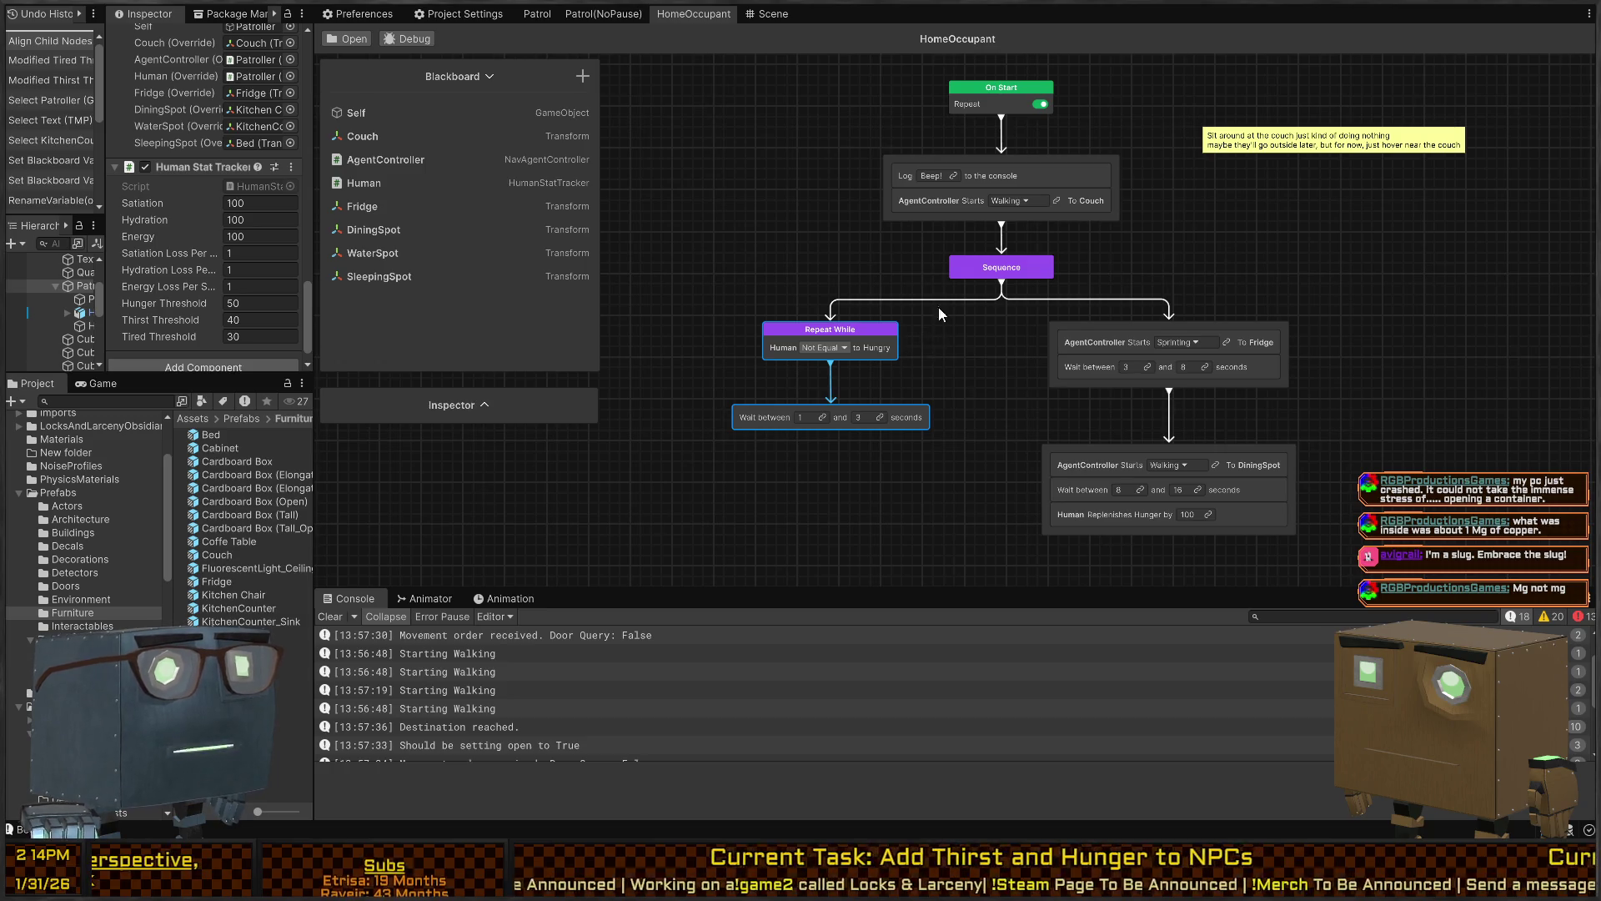
pyautogui.moveTo(864, 337)
pyautogui.mouseDown()
pyautogui.moveTo(727, 337)
pyautogui.moveTo(681, 391)
pyautogui.mouseUp()
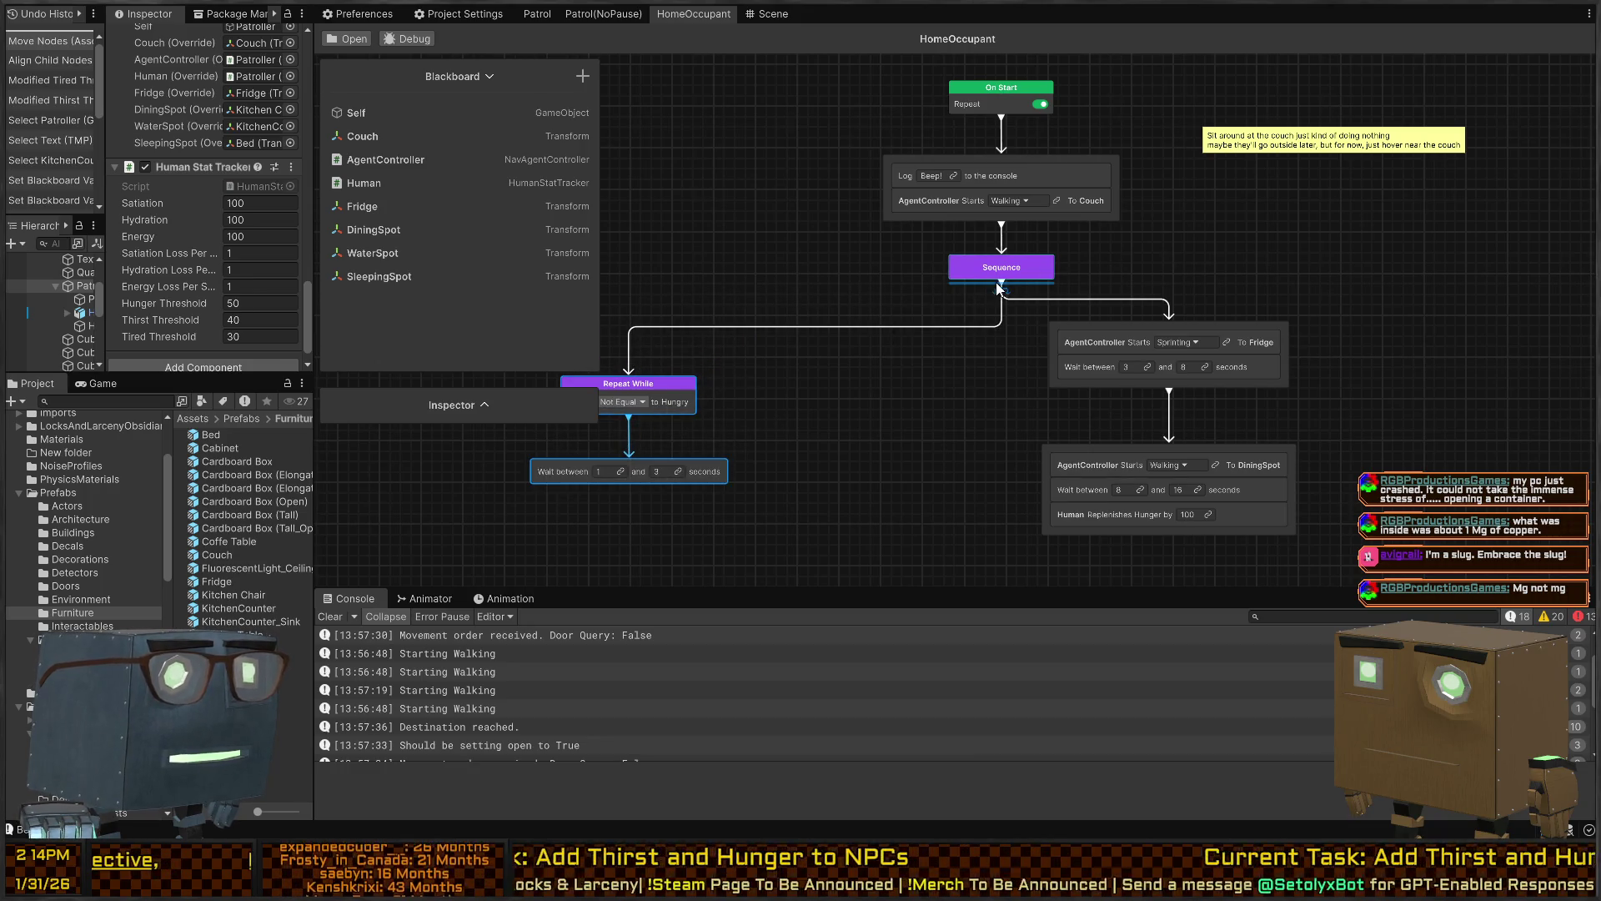
pyautogui.moveTo(991, 284); pyautogui.dragTo(760, 297)
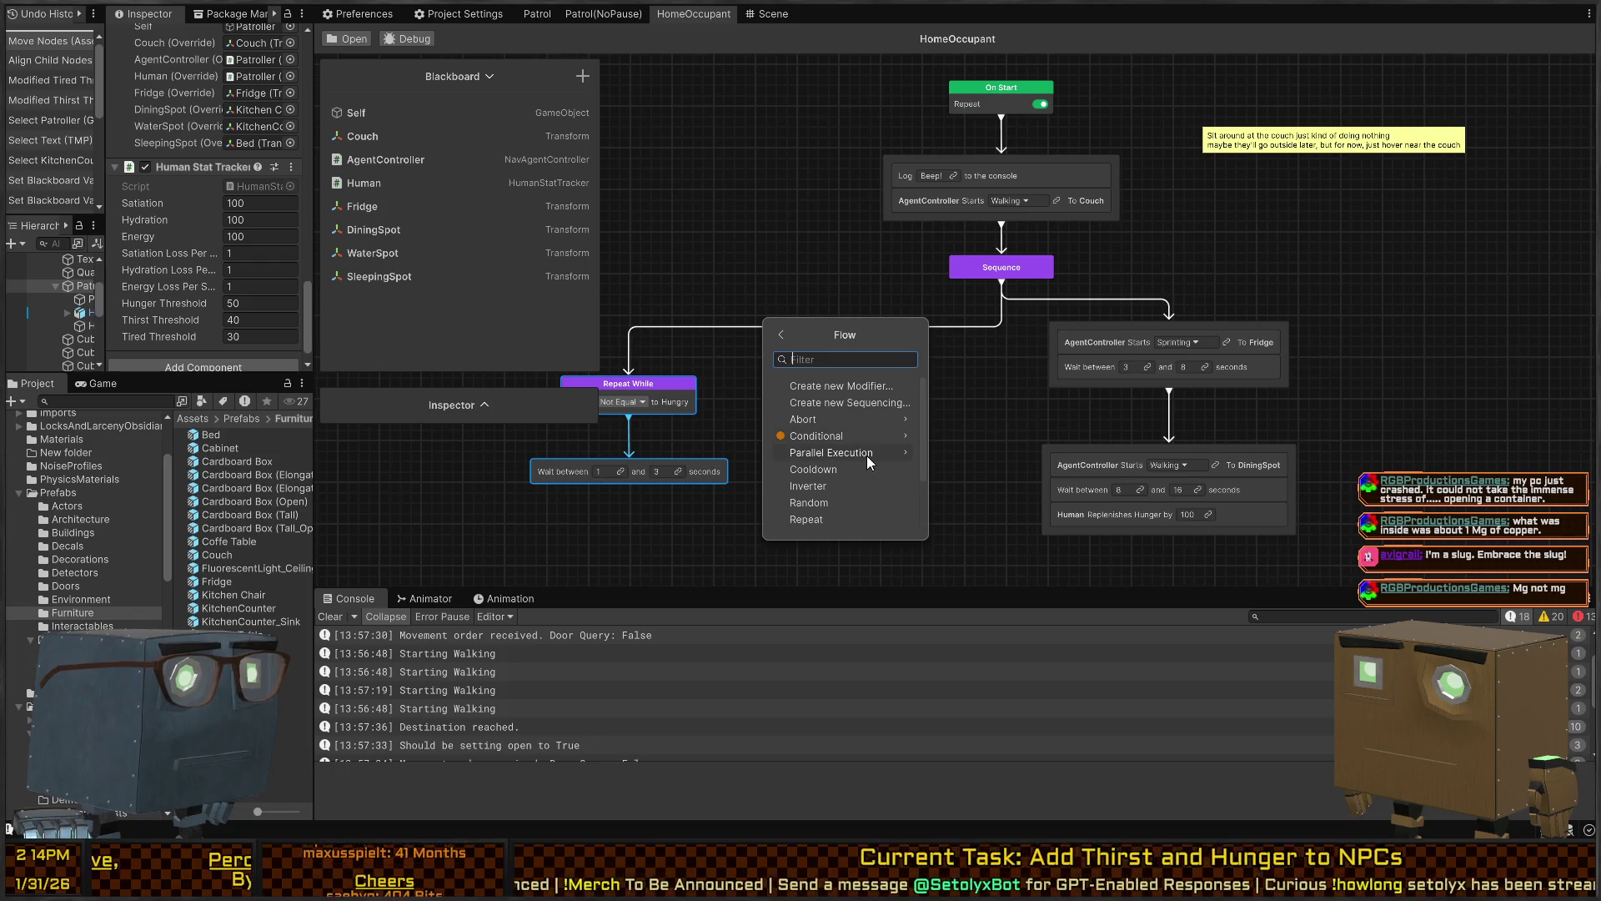
# Add a Run In Parallel node under the Sequence and detach the Repeat While branch from the Sequence
pyautogui.click(867, 455)
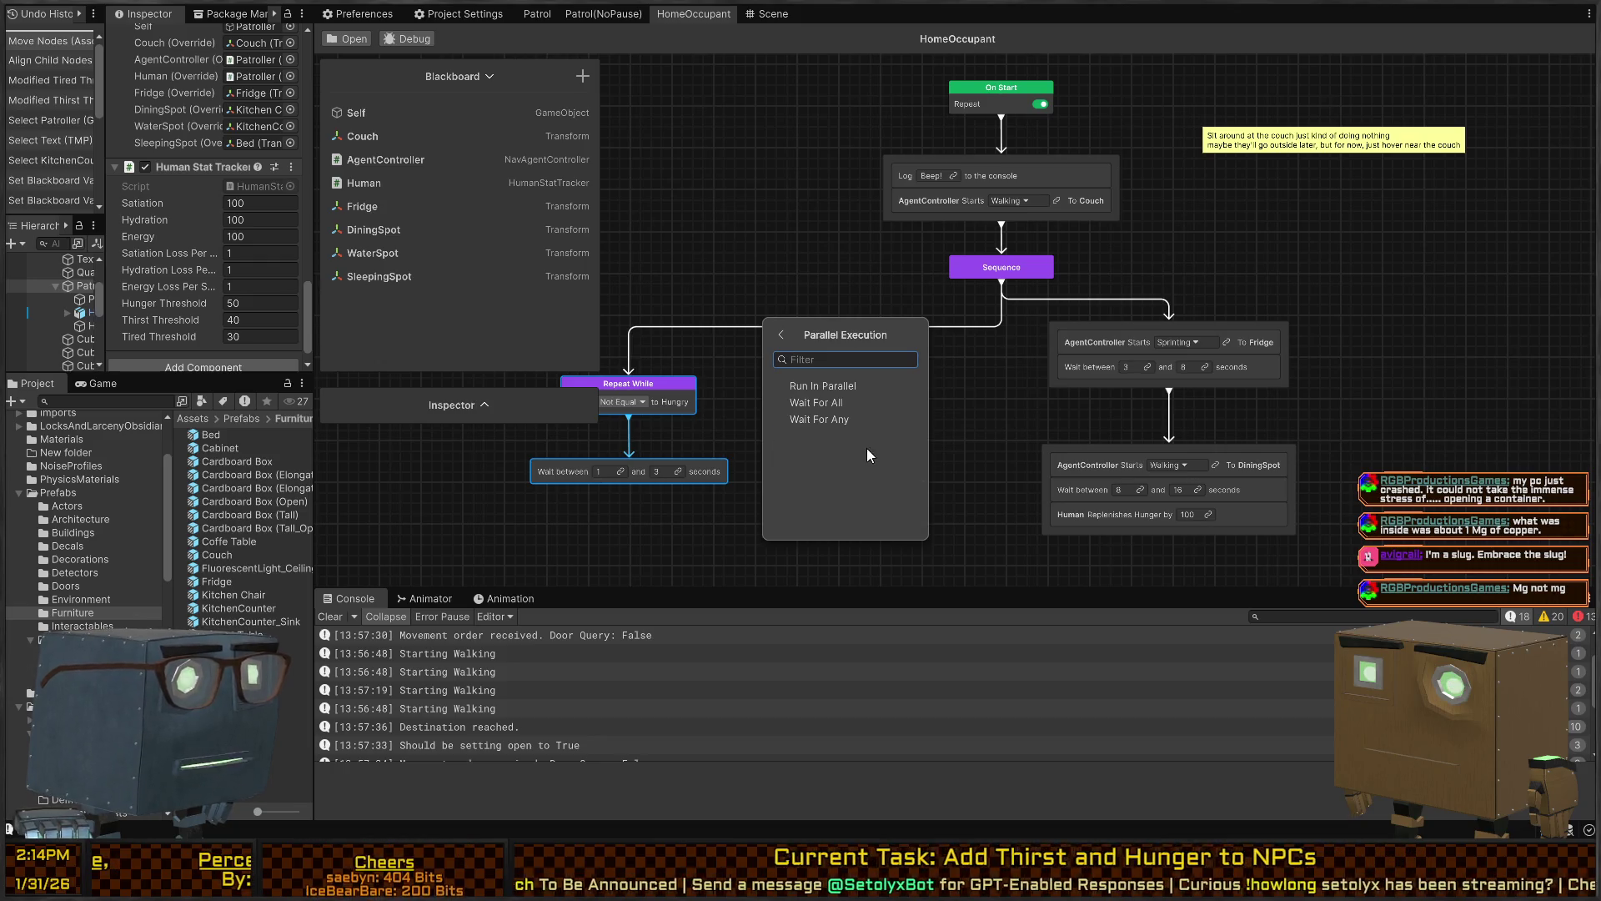
pyautogui.click(864, 383)
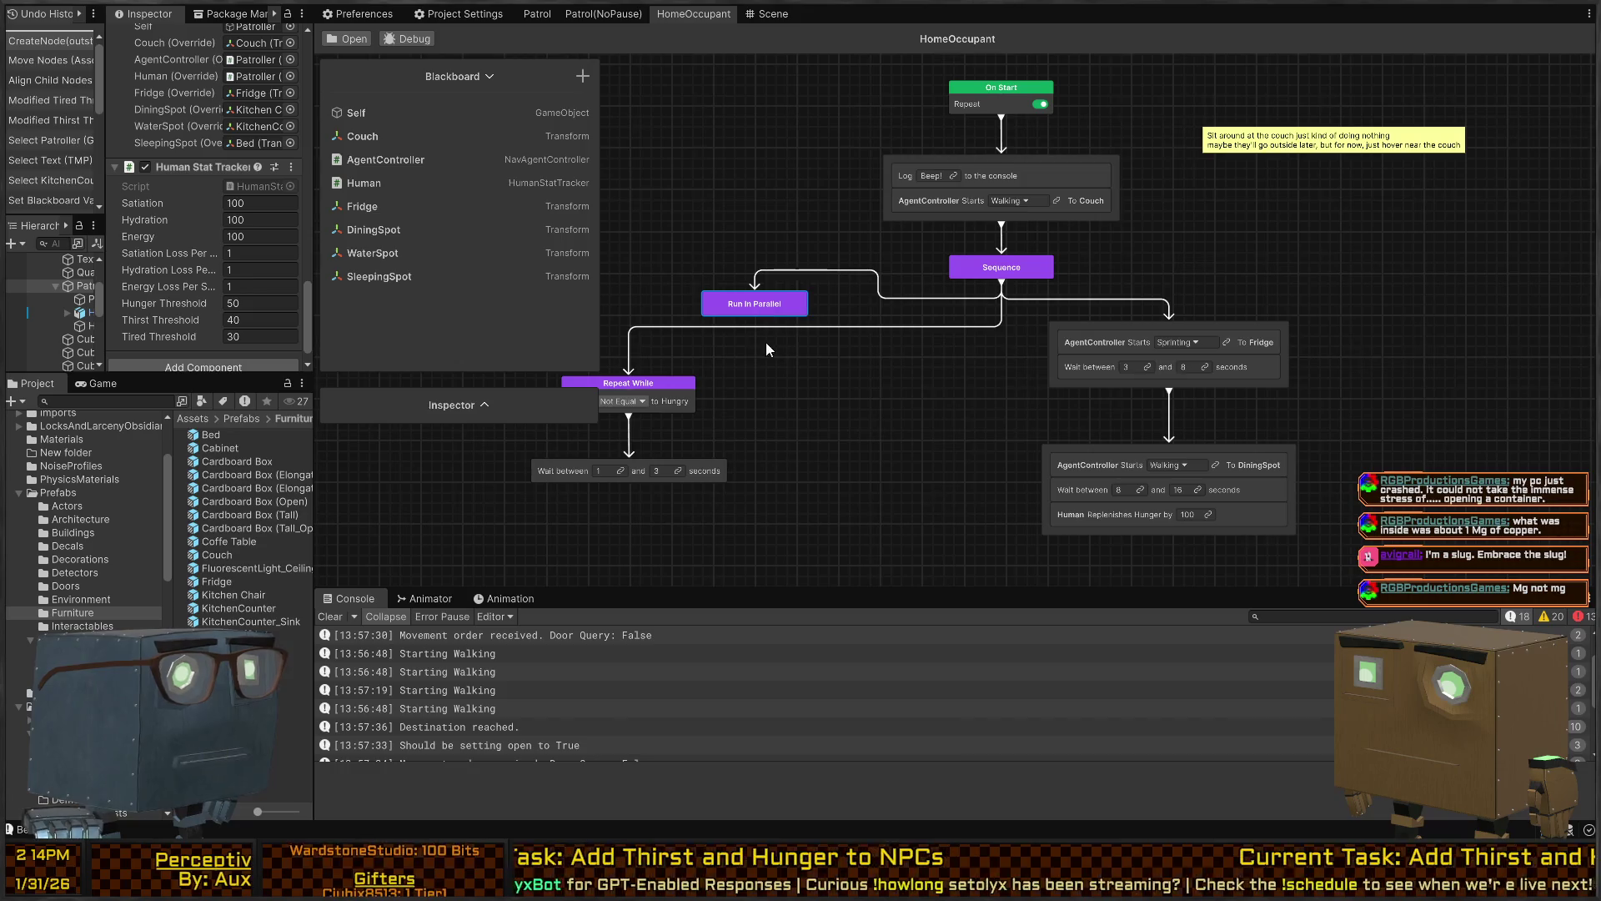
pyautogui.moveTo(913, 329); pyautogui.dragTo(1042, 335)
pyautogui.press('Delete')
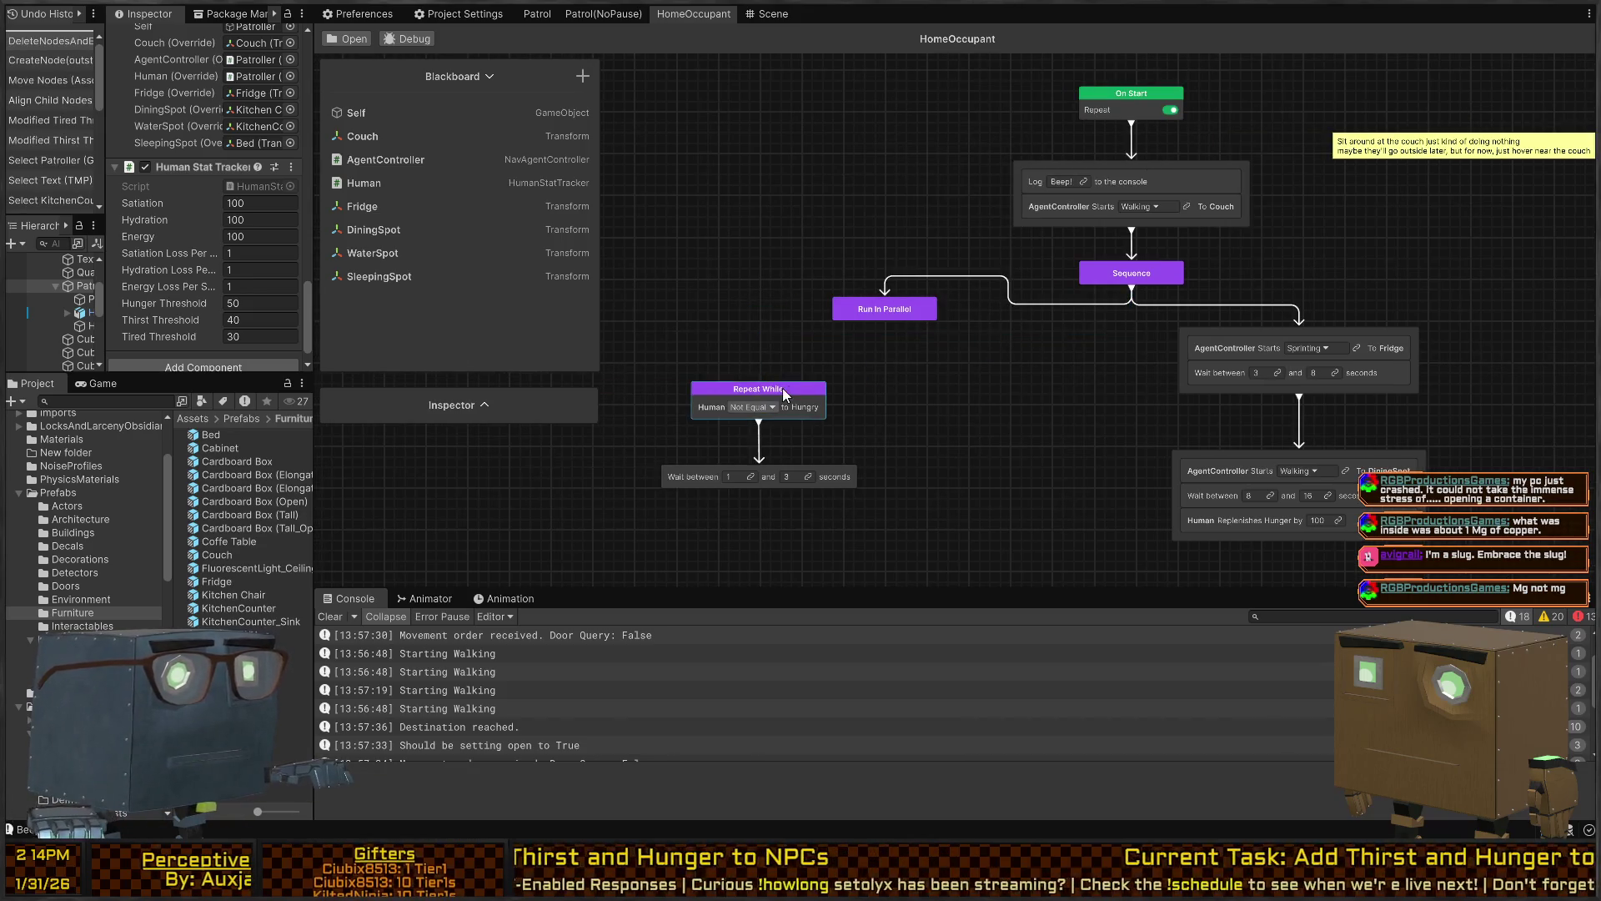
pyautogui.moveTo(805, 406)
pyautogui.mouseDown()
pyautogui.moveTo(849, 403)
pyautogui.moveTo(795, 412)
pyautogui.moveTo(834, 382)
pyautogui.moveTo(1051, 385)
pyautogui.moveTo(691, 417)
pyautogui.mouseUp()
pyautogui.moveTo(991, 422)
pyautogui.mouseDown()
pyautogui.moveTo(980, 350)
pyautogui.moveTo(868, 354)
pyautogui.moveTo(1093, 333)
pyautogui.moveTo(1073, 346)
pyautogui.moveTo(1076, 392)
pyautogui.moveTo(1013, 346)
pyautogui.mouseUp()
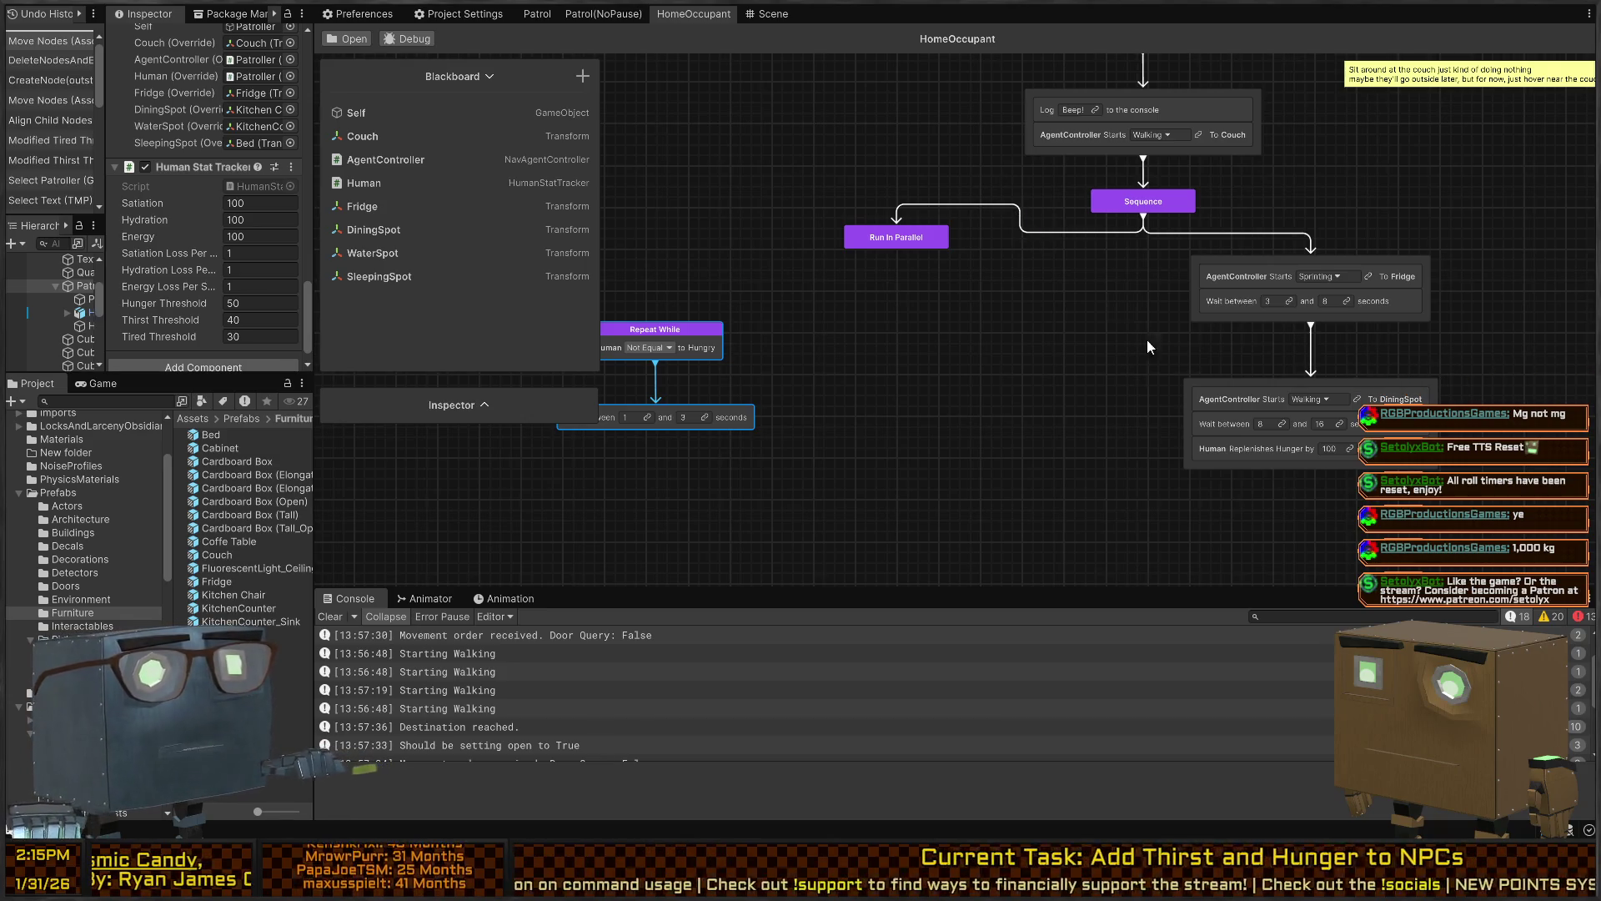
# Rearrange the graph, moving the Run In Parallel node left above the Repeat While branch
pyautogui.moveTo(892, 339)
pyautogui.mouseDown()
pyautogui.moveTo(1040, 369)
pyautogui.moveTo(1009, 284)
pyautogui.moveTo(925, 318)
pyautogui.moveTo(1020, 388)
pyautogui.mouseUp()
pyautogui.scroll(1, 1048, 348)
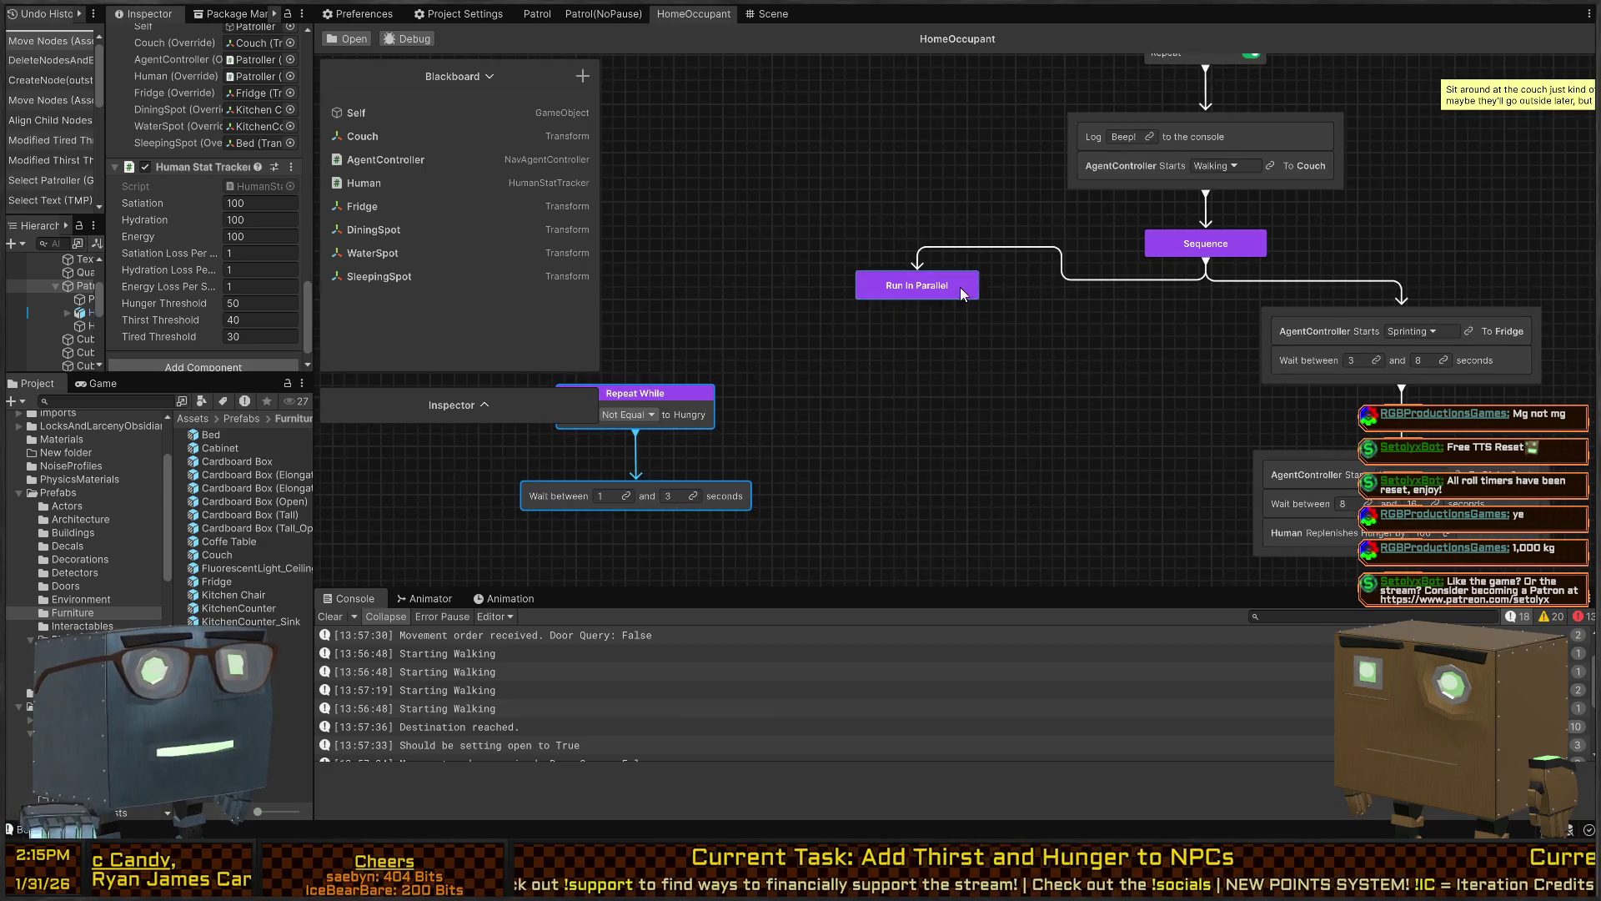
pyautogui.scroll(-2, 1064, 329)
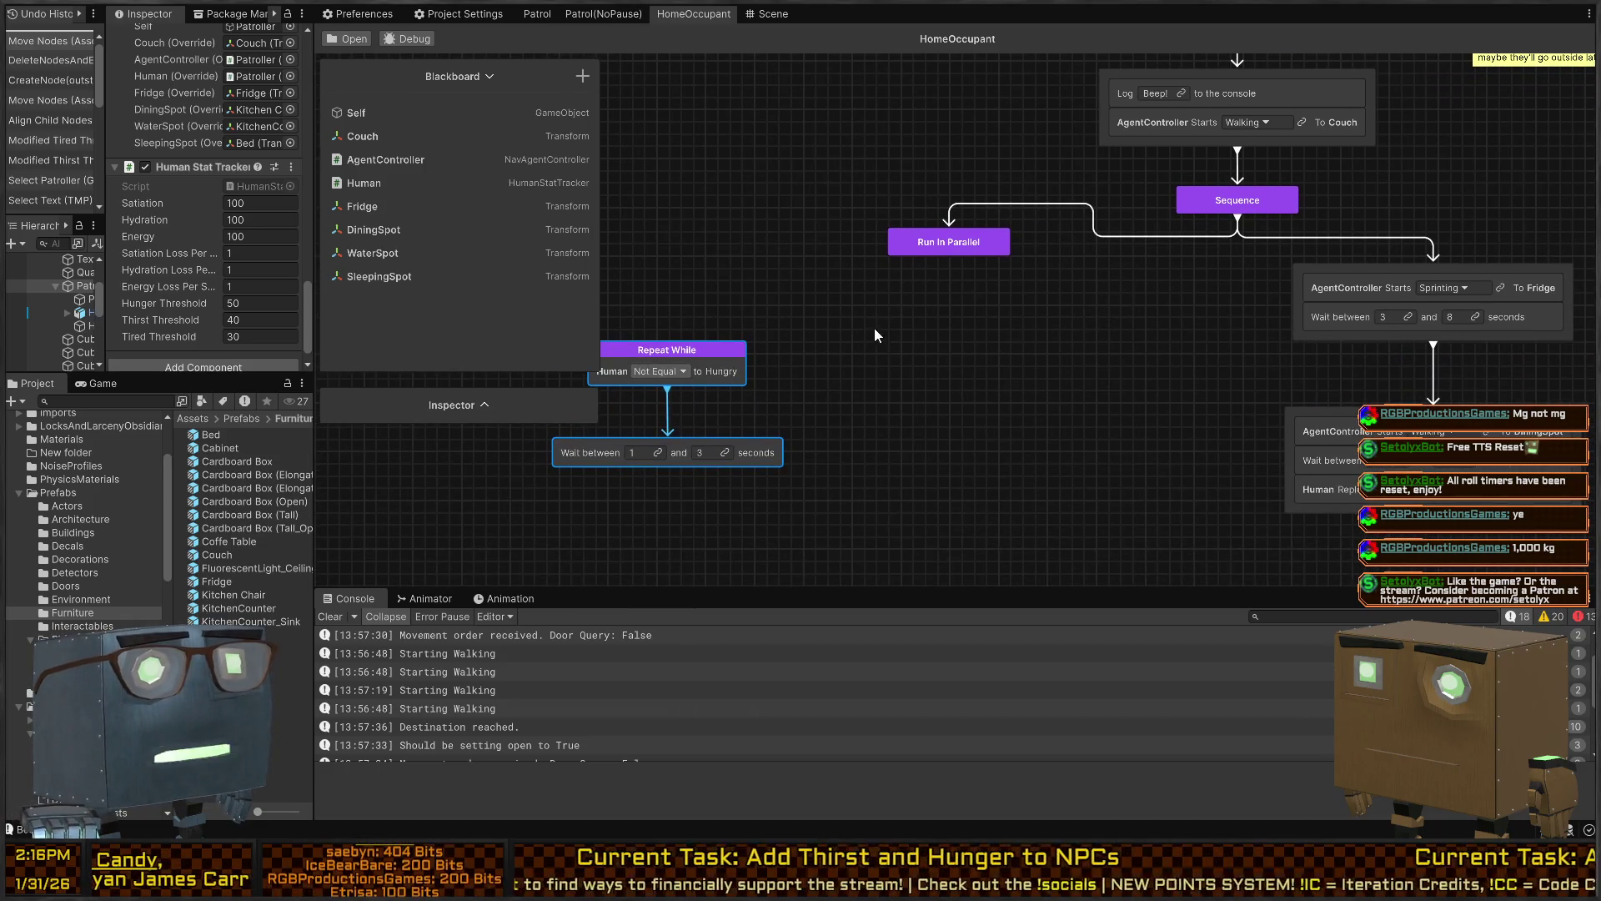
pyautogui.moveTo(874, 334); pyautogui.dragTo(1038, 289)
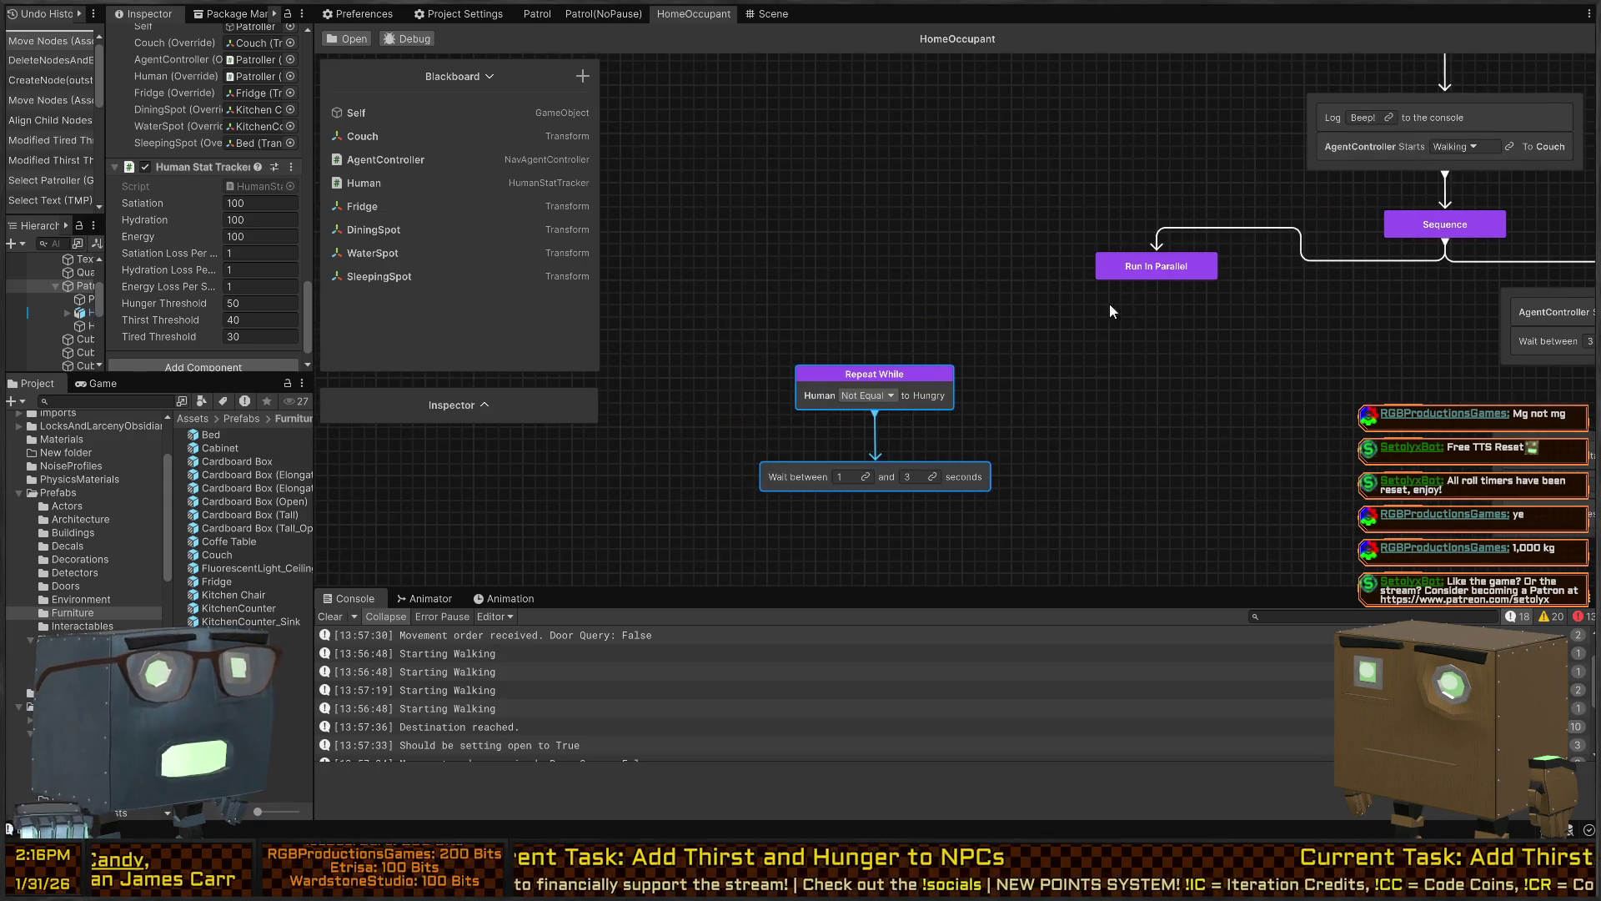
pyautogui.moveTo(1109, 227)
pyautogui.mouseDown()
pyautogui.moveTo(1040, 215)
pyautogui.moveTo(875, 263)
pyautogui.moveTo(834, 332)
pyautogui.mouseUp()
# Select the Repeat While node and enlarge the Inspector to reveal its Repeat Mode Condition settings
pyautogui.click(879, 350)
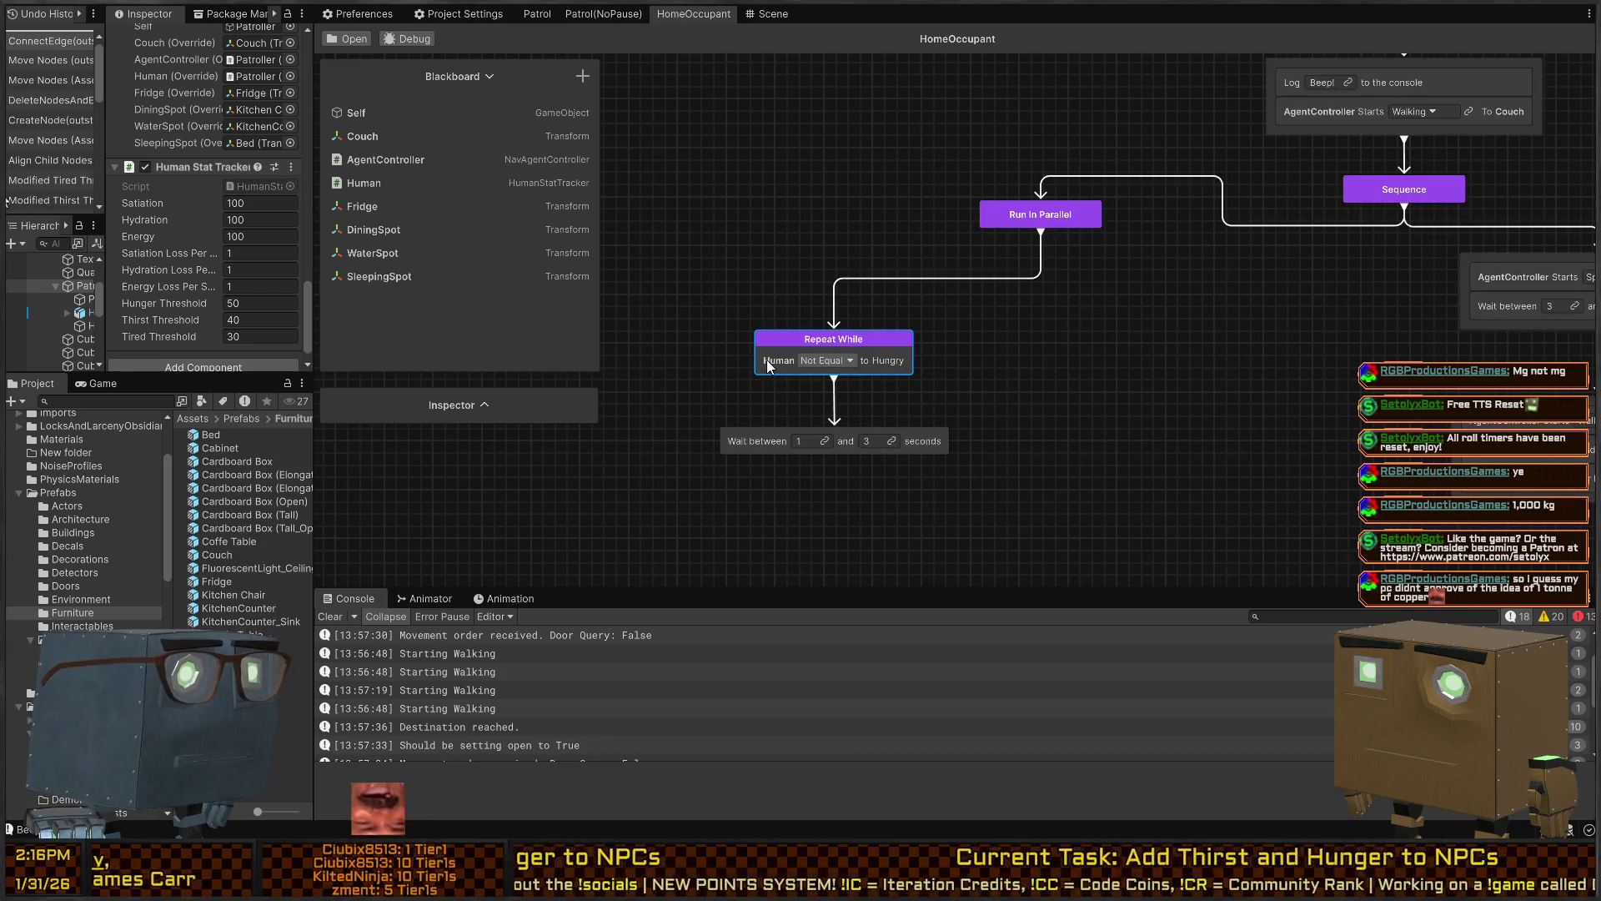
pyautogui.click(482, 409)
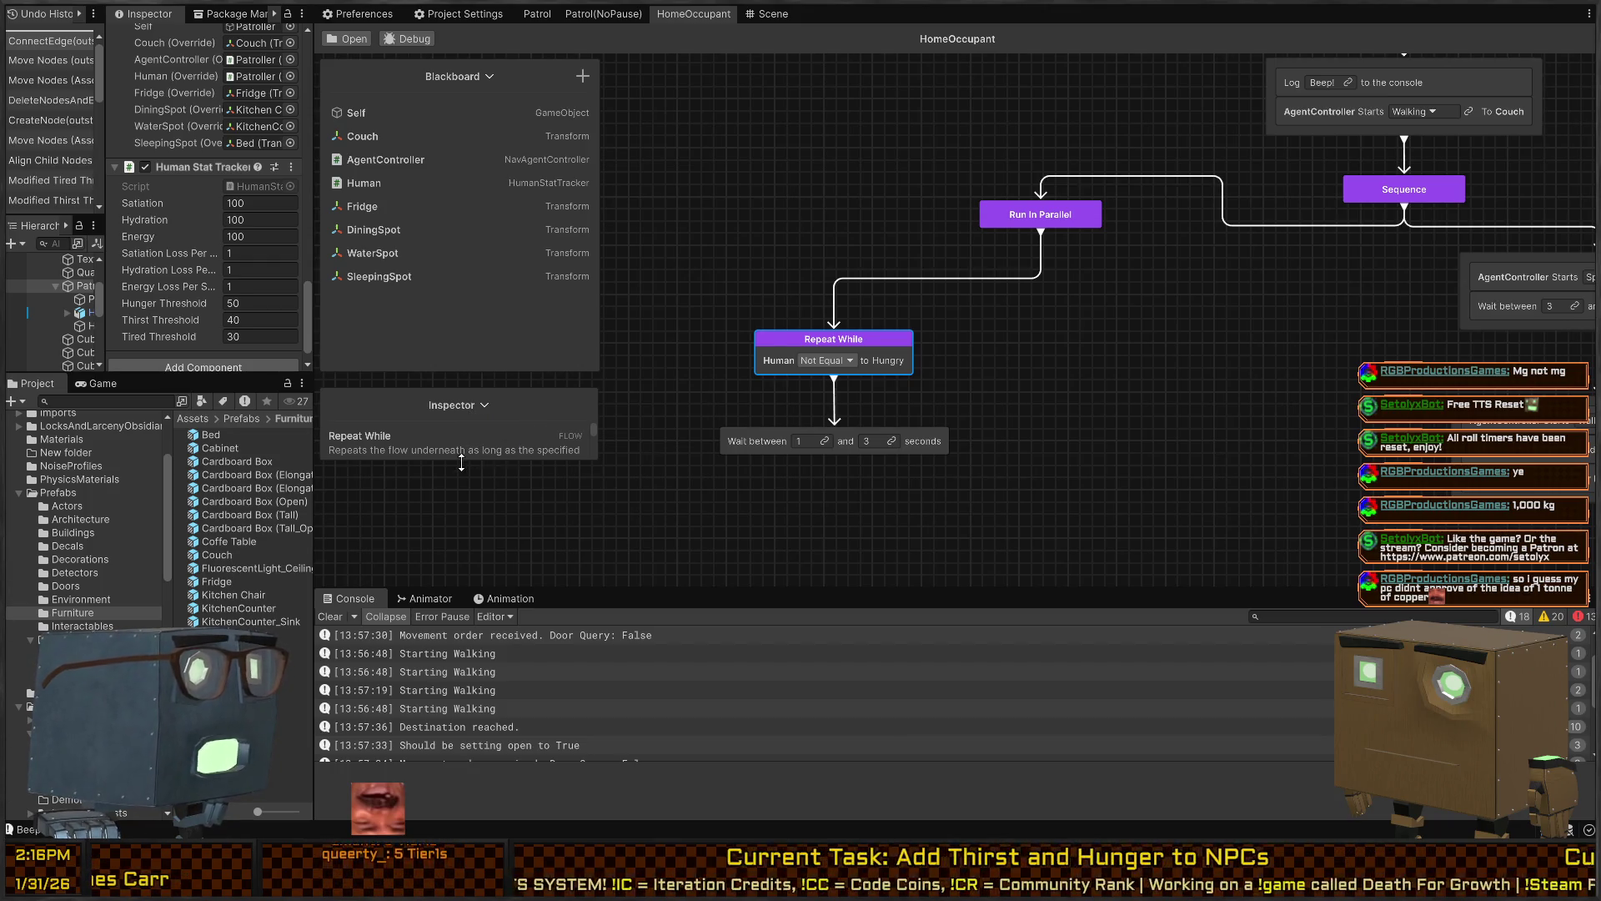
pyautogui.moveTo(486, 458); pyautogui.dragTo(460, 640)
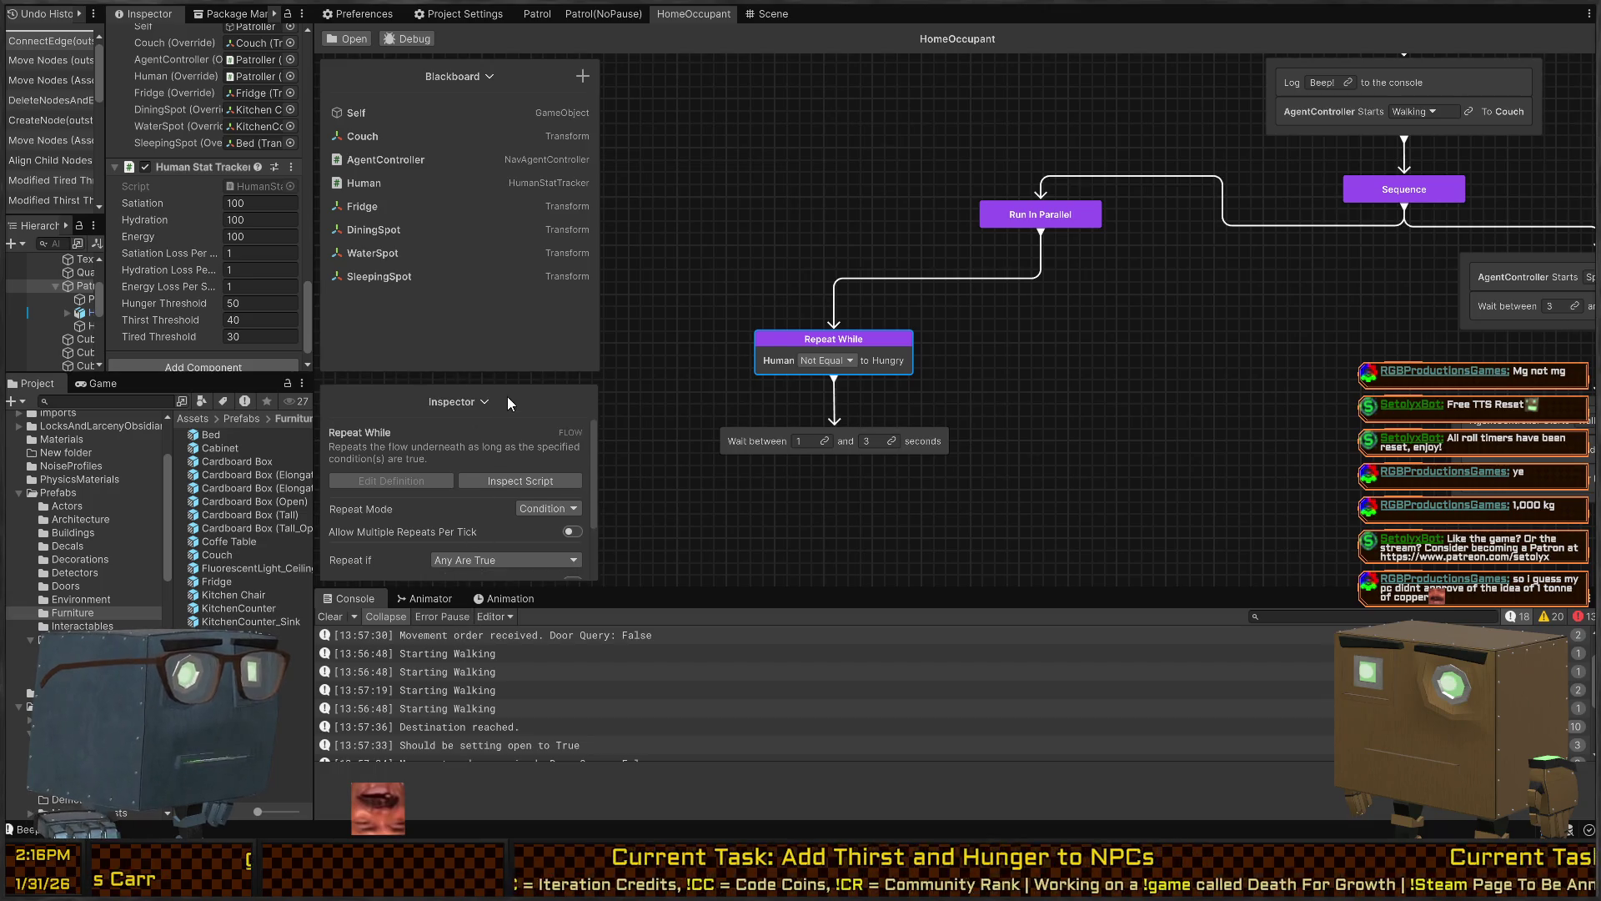
pyautogui.moveTo(538, 385); pyautogui.dragTo(517, 244)
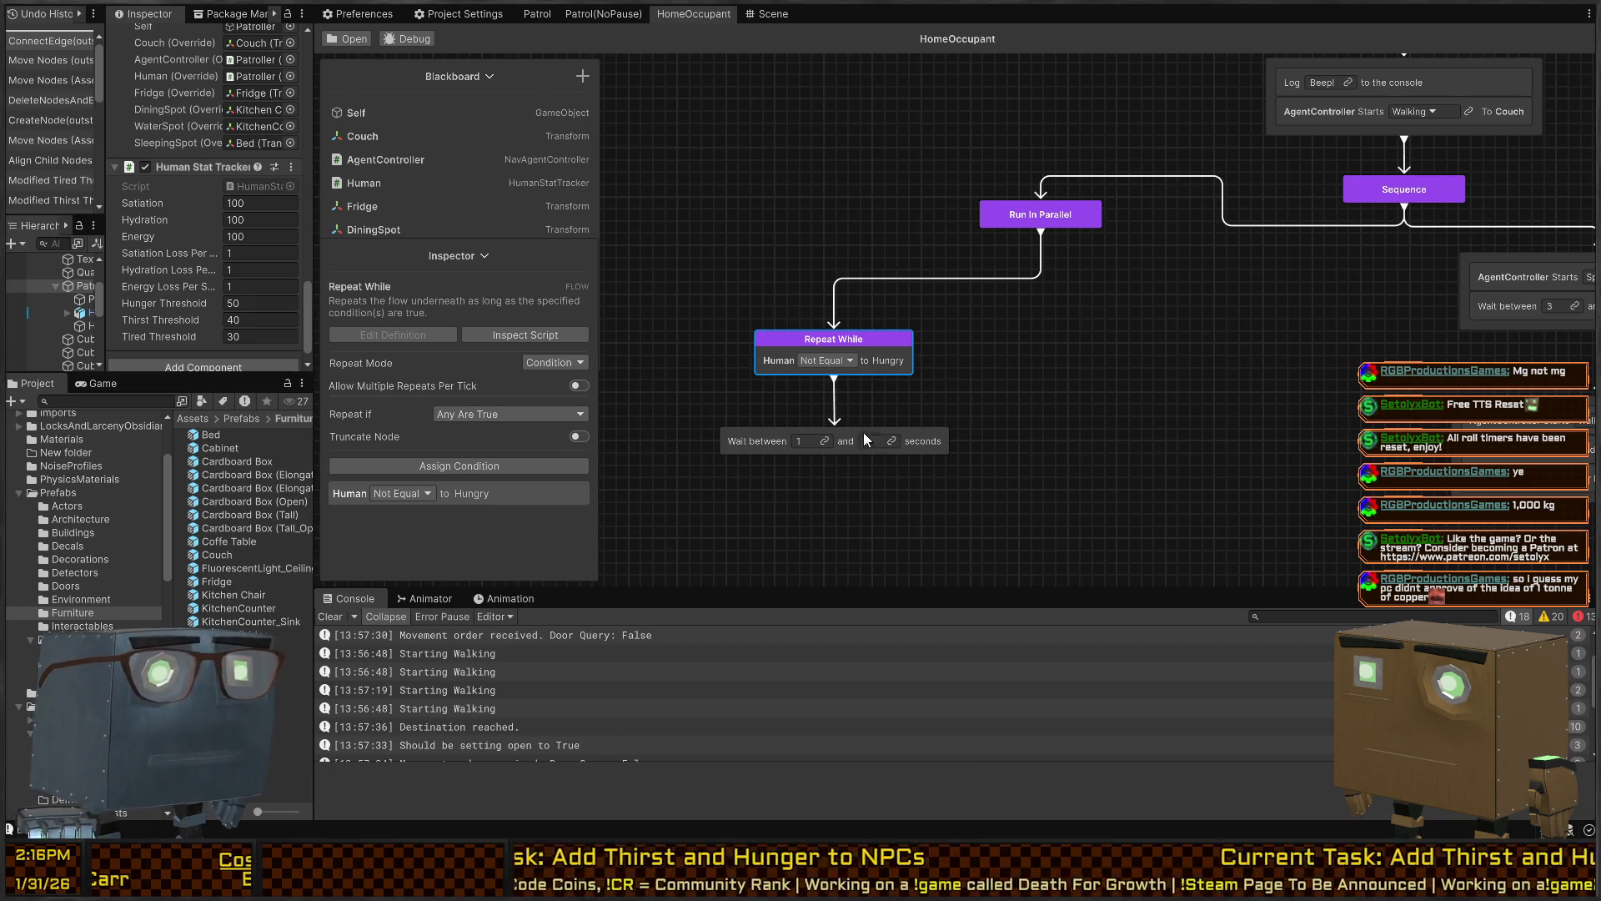
pyautogui.hotkey('alt', 'Tab')
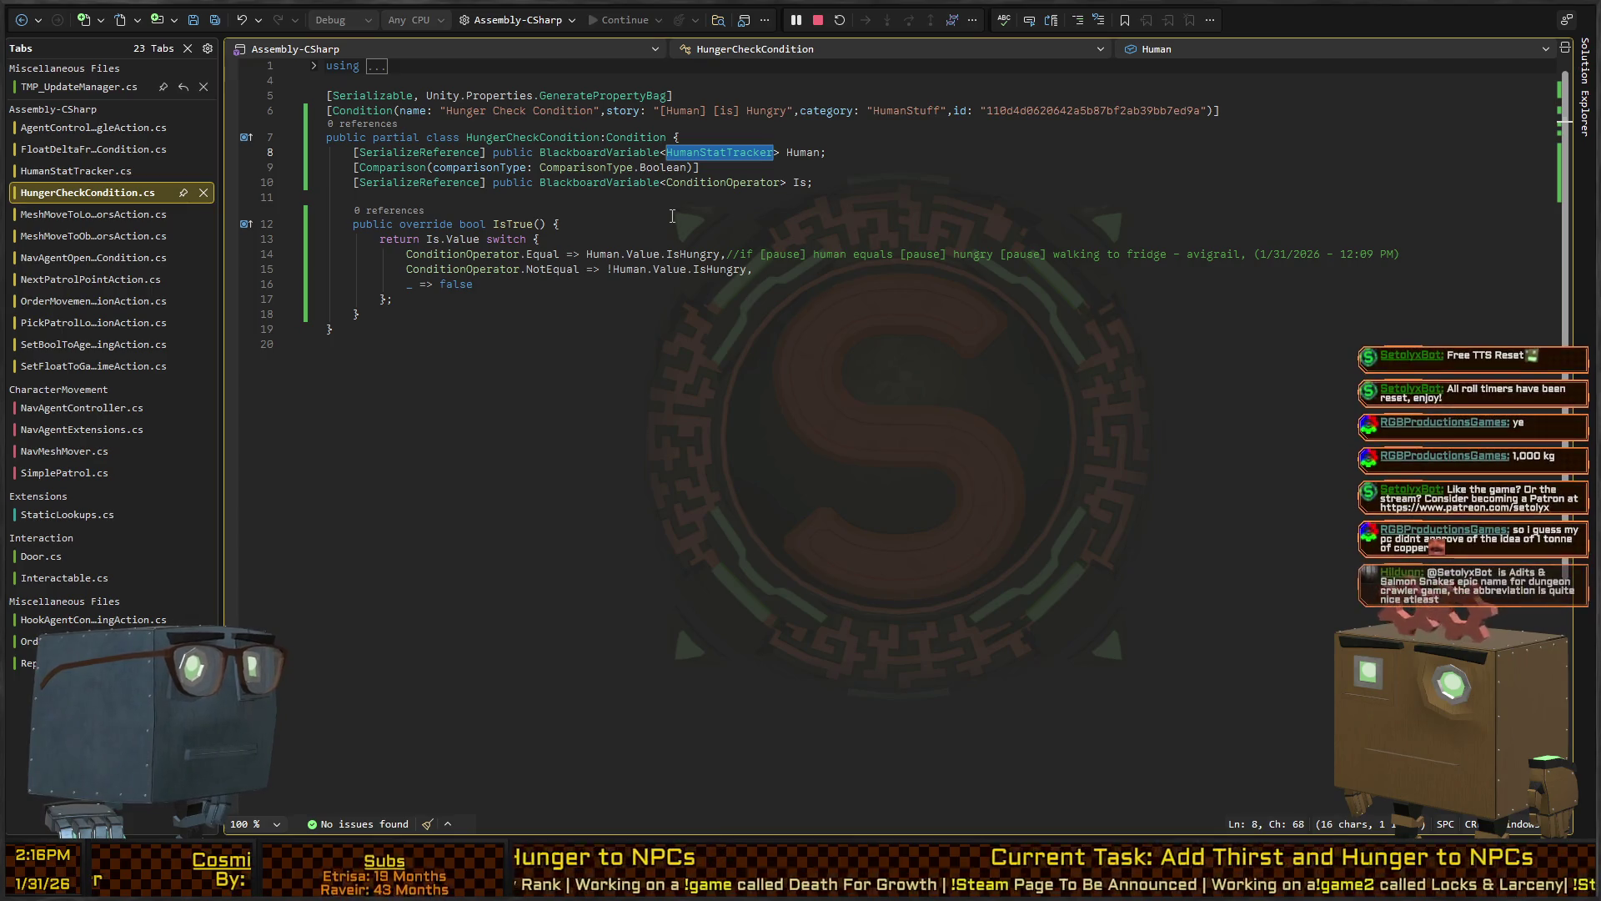
# Change Hungry to [HumanStat] in the Condition attribute's story text
pyautogui.doubleClick(762, 112)
pyautogui.write('[')
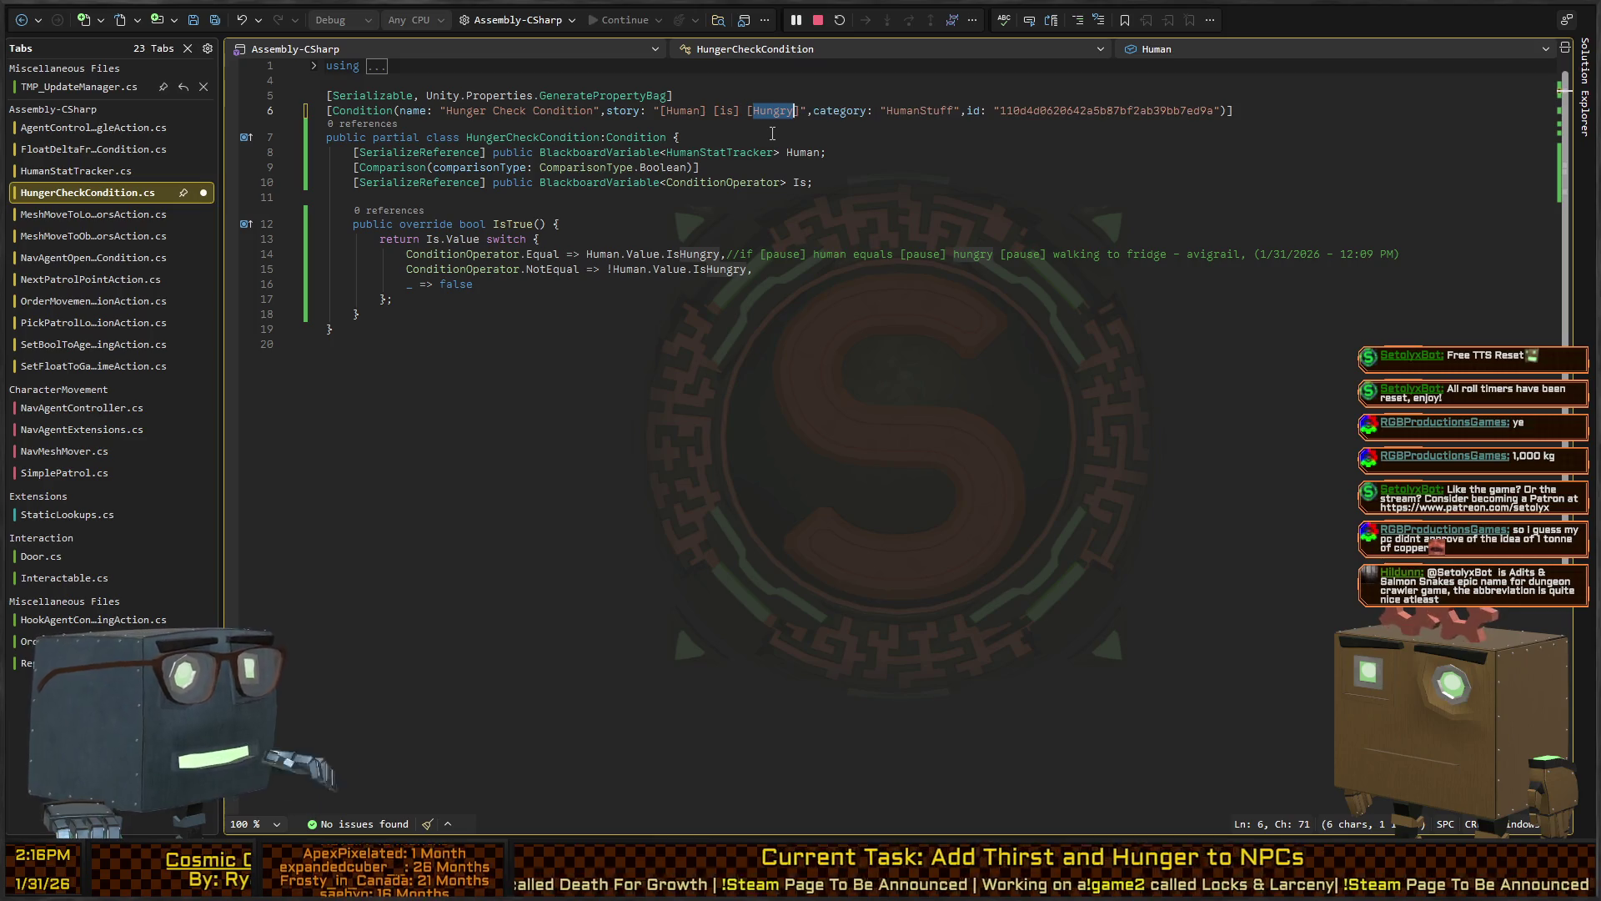
pyautogui.write('H')
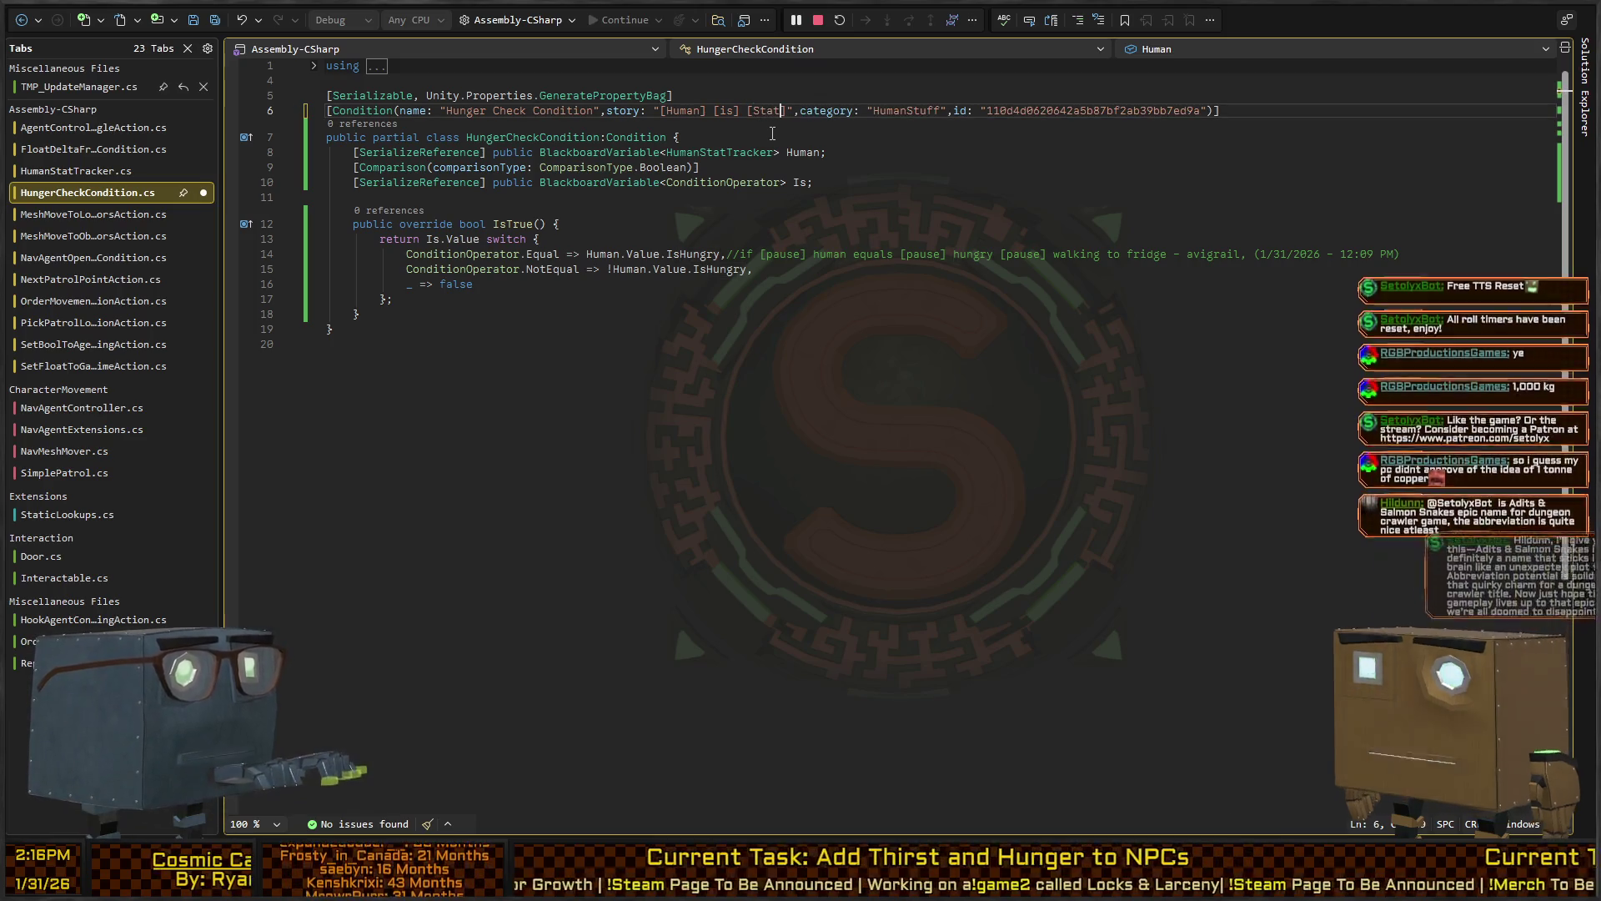
pyautogui.write('umanStat')
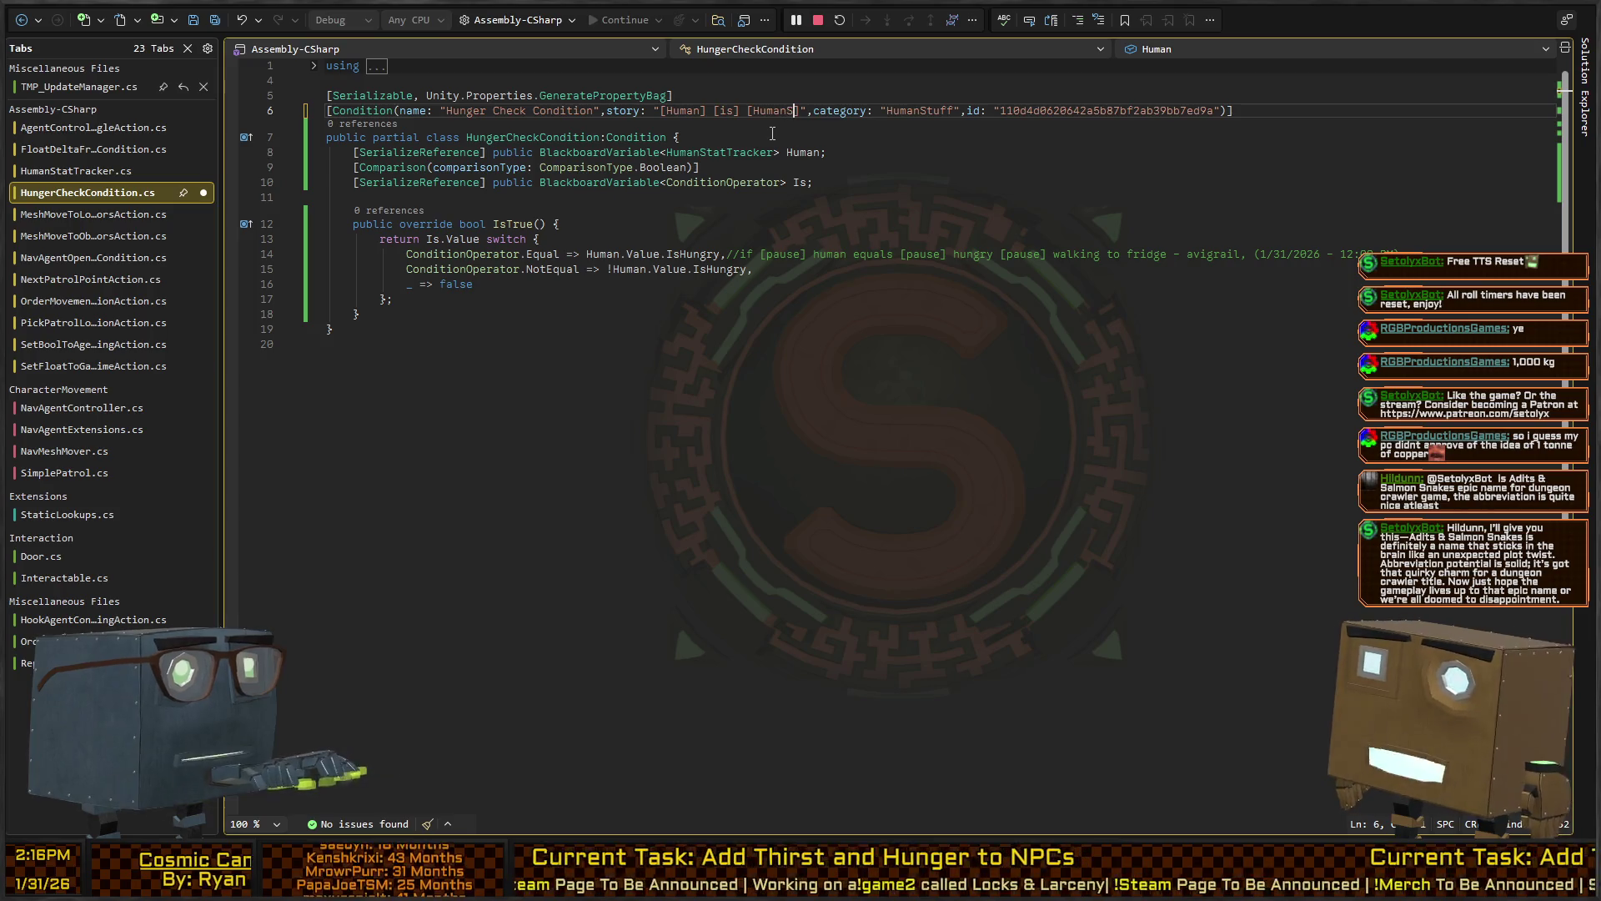
pyautogui.press('Down')
pyautogui.press('Down')
pyautogui.press('Down')
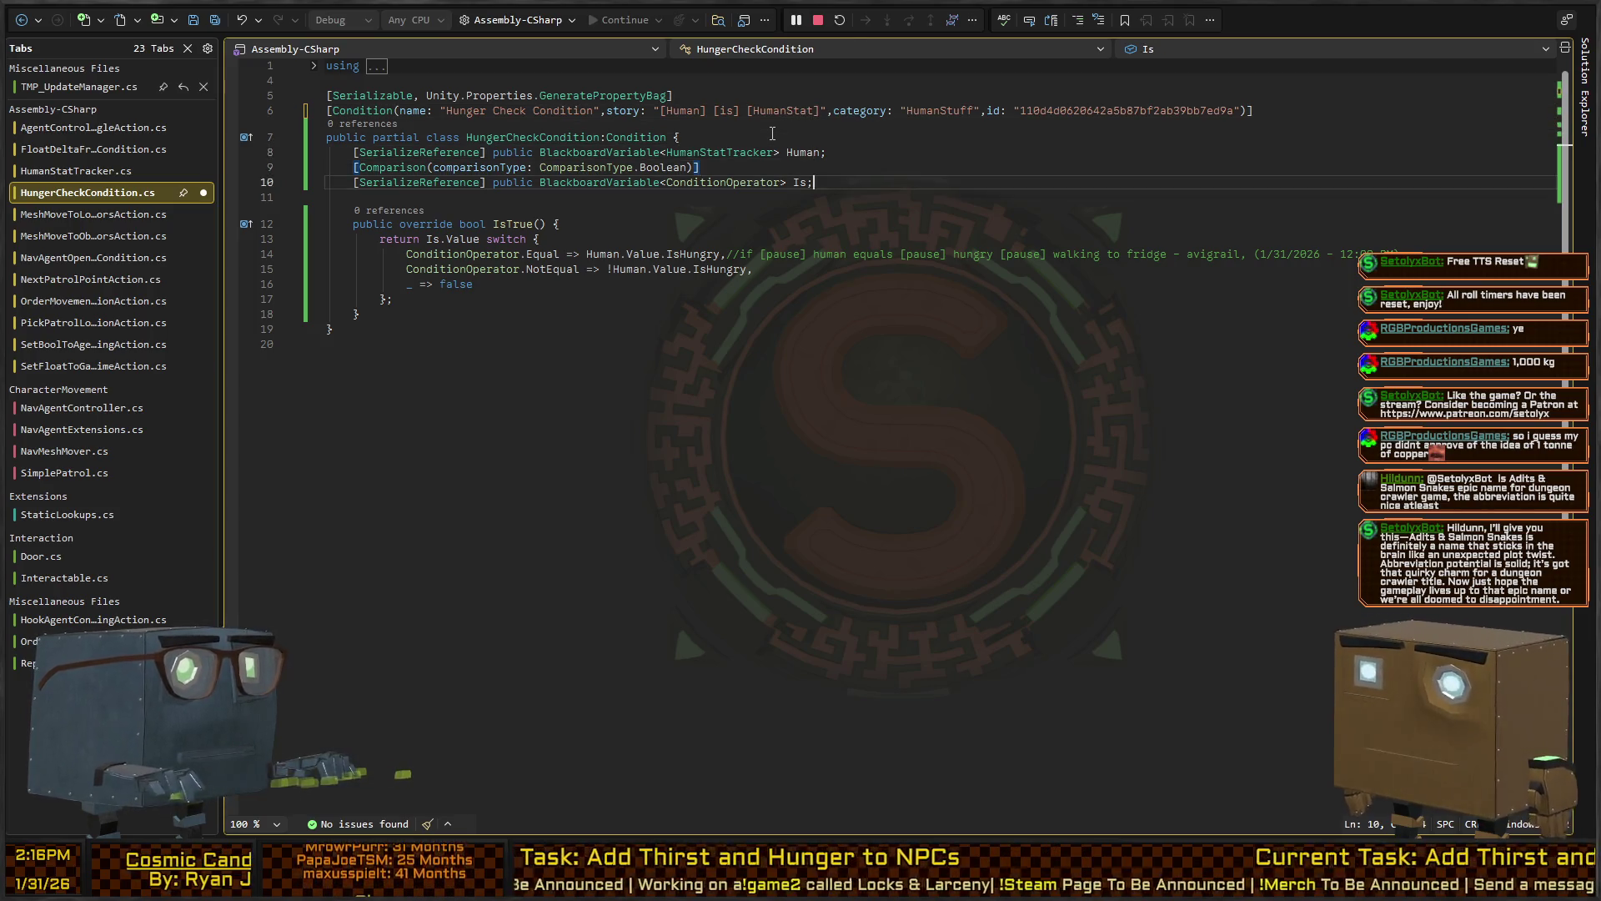
# Add a [SerializeReference] BlackboardVariable<HumanStatType> HumanStat field, then go to the end of HumanStatTracker.cs
pyautogui.press('Return')
pyautogui.write('[SerializeRefere')
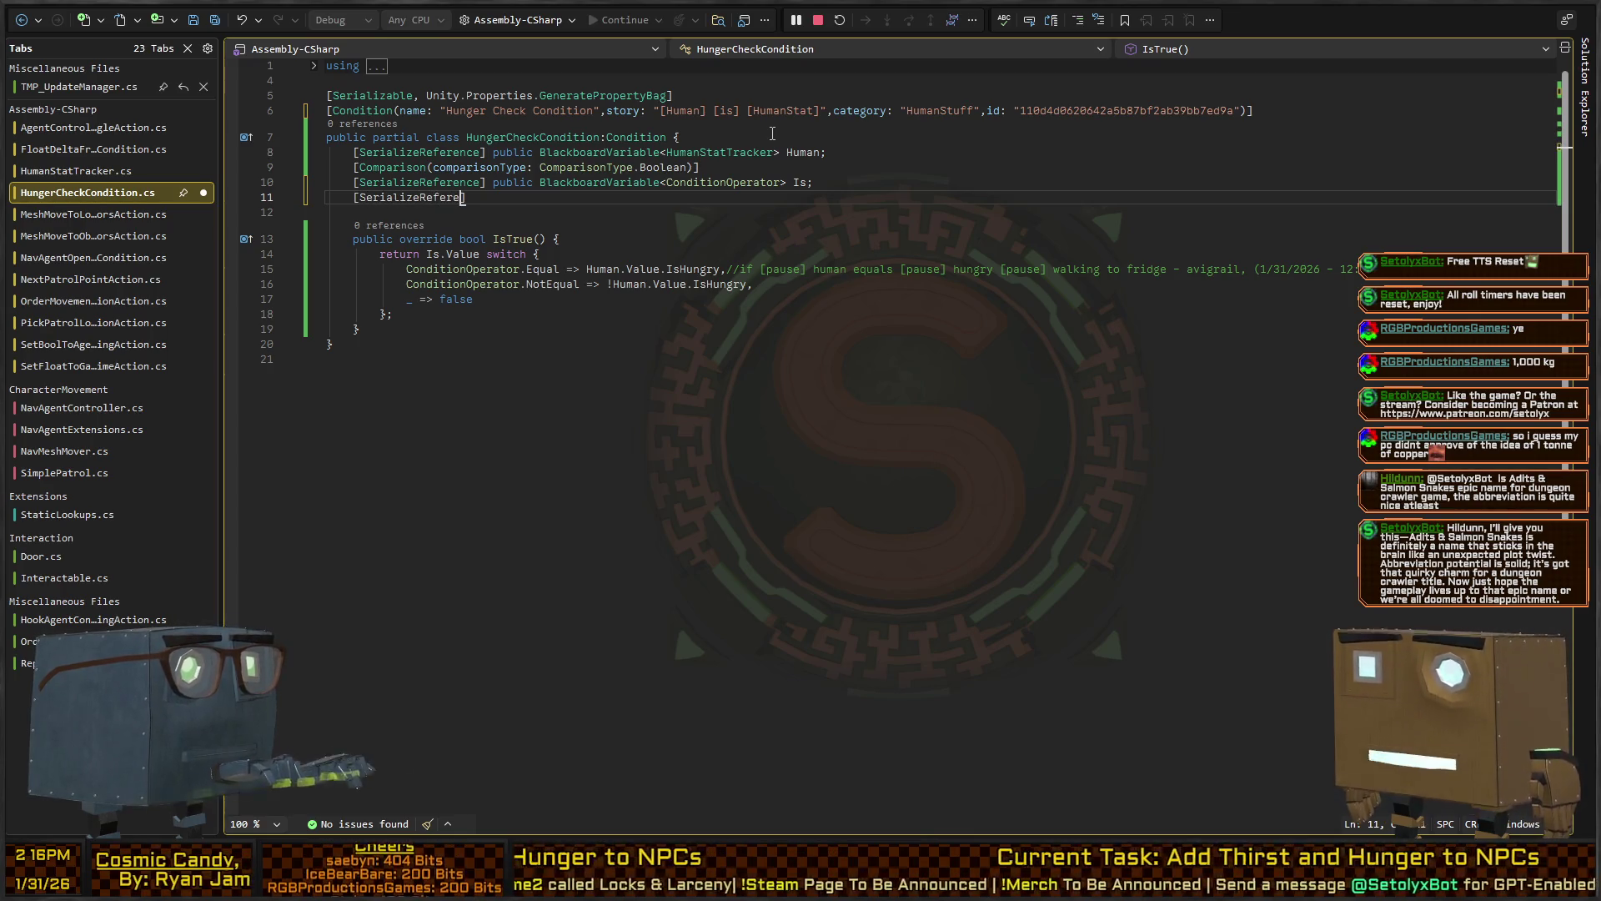
pyautogui.write('nce]')
pyautogui.press('Return')
pyautogui.write('[')
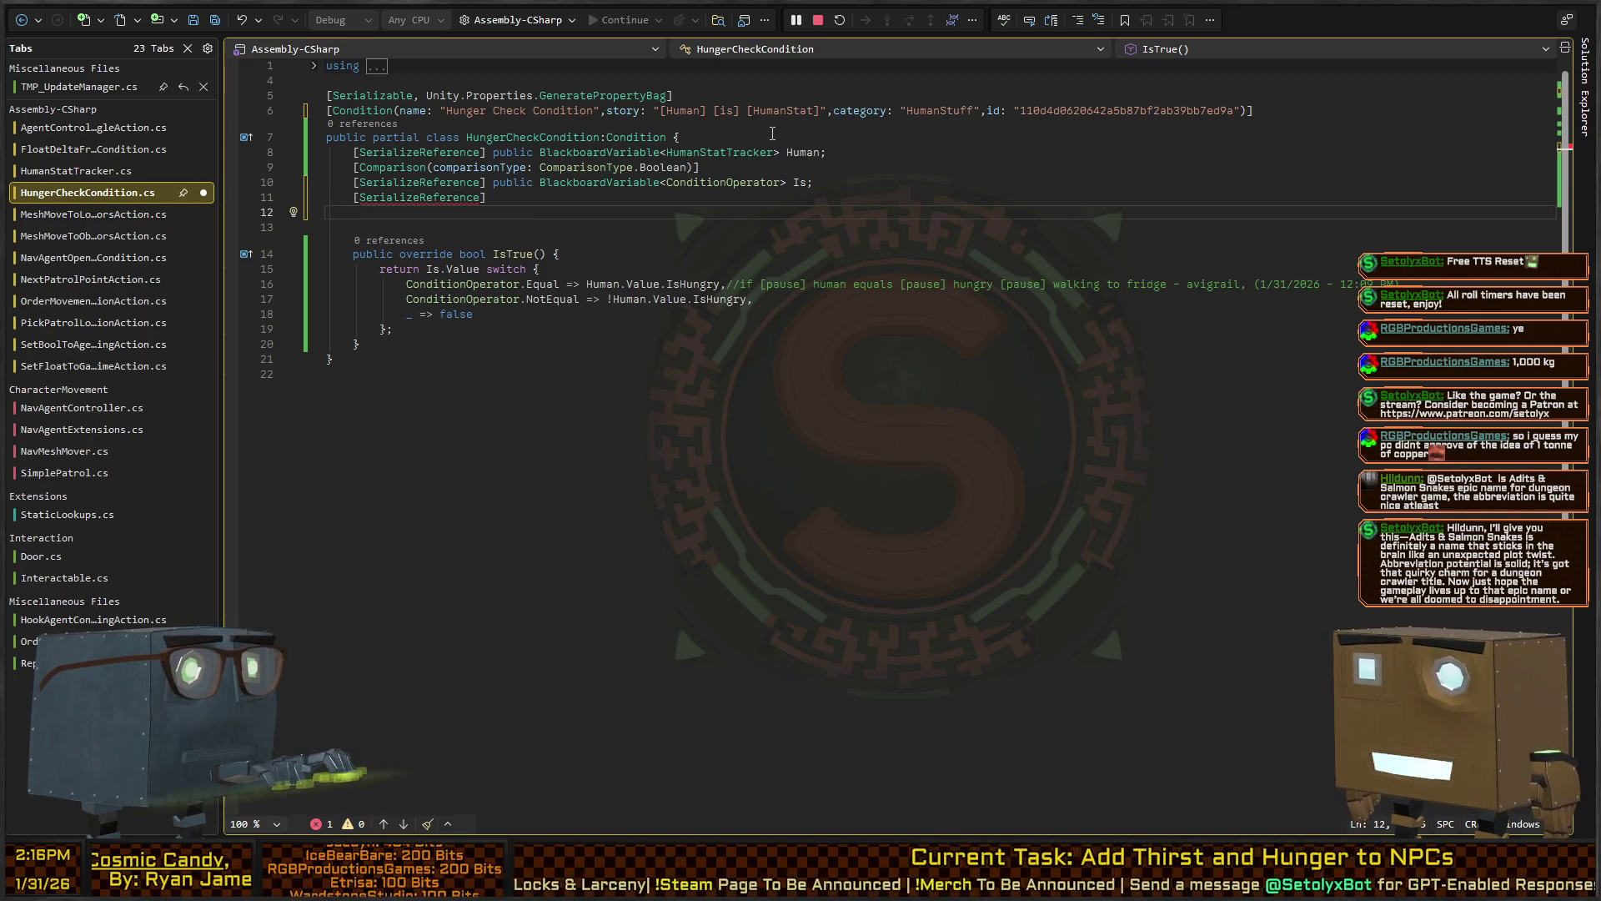
pyautogui.press('BackSpace')
pyautogui.write('public BlackboardVariable<HumanStatType> Huma')
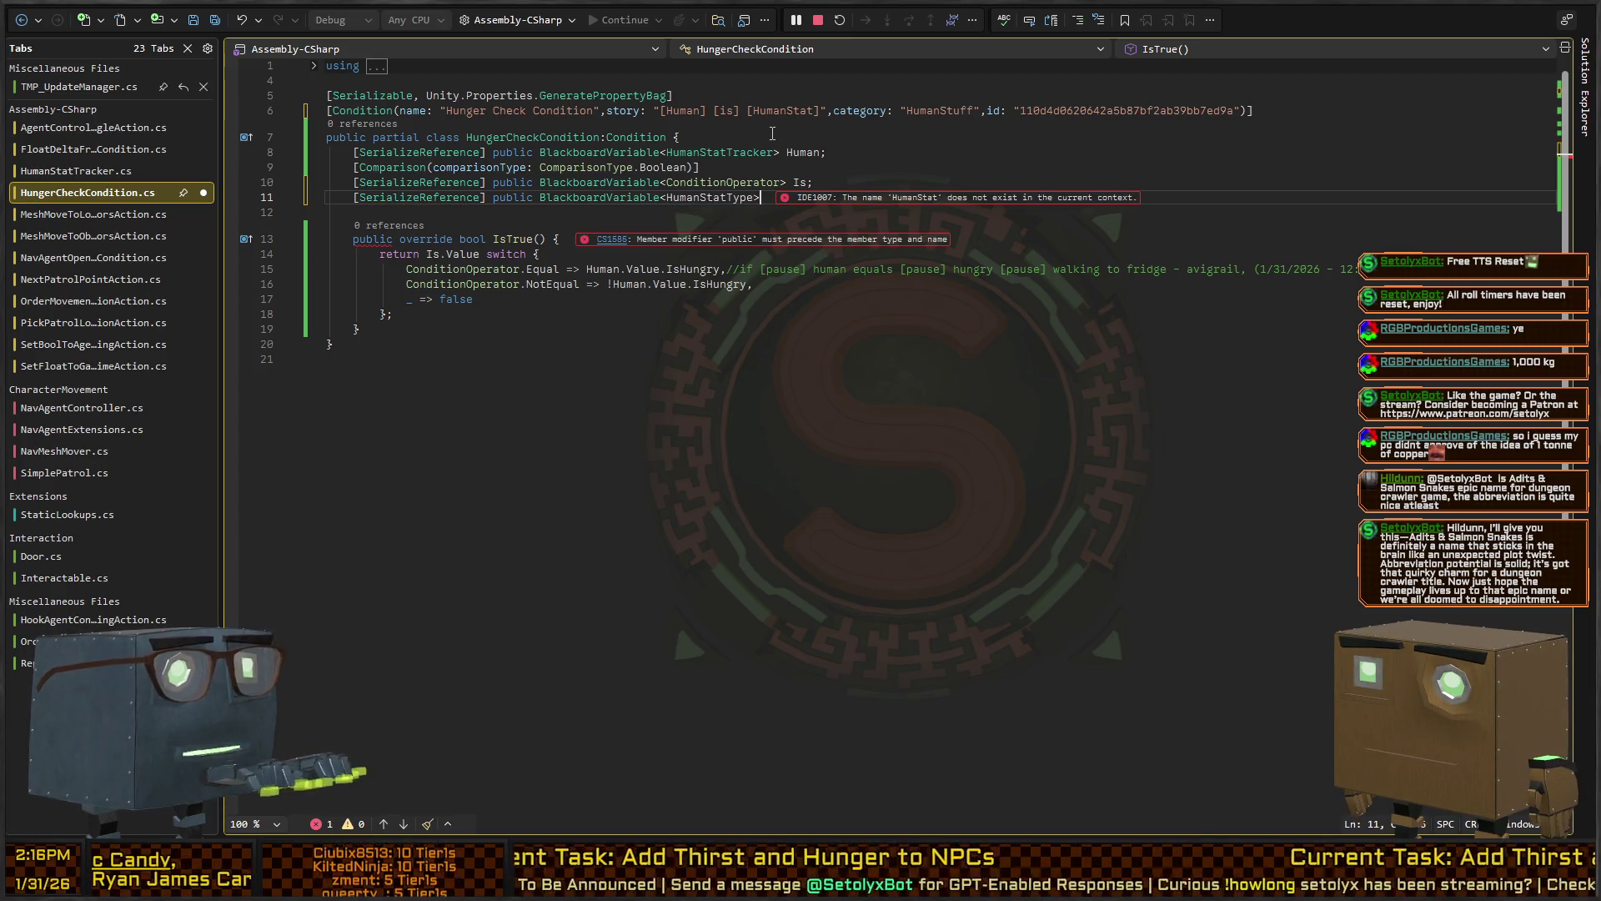
pyautogui.write('nStat;')
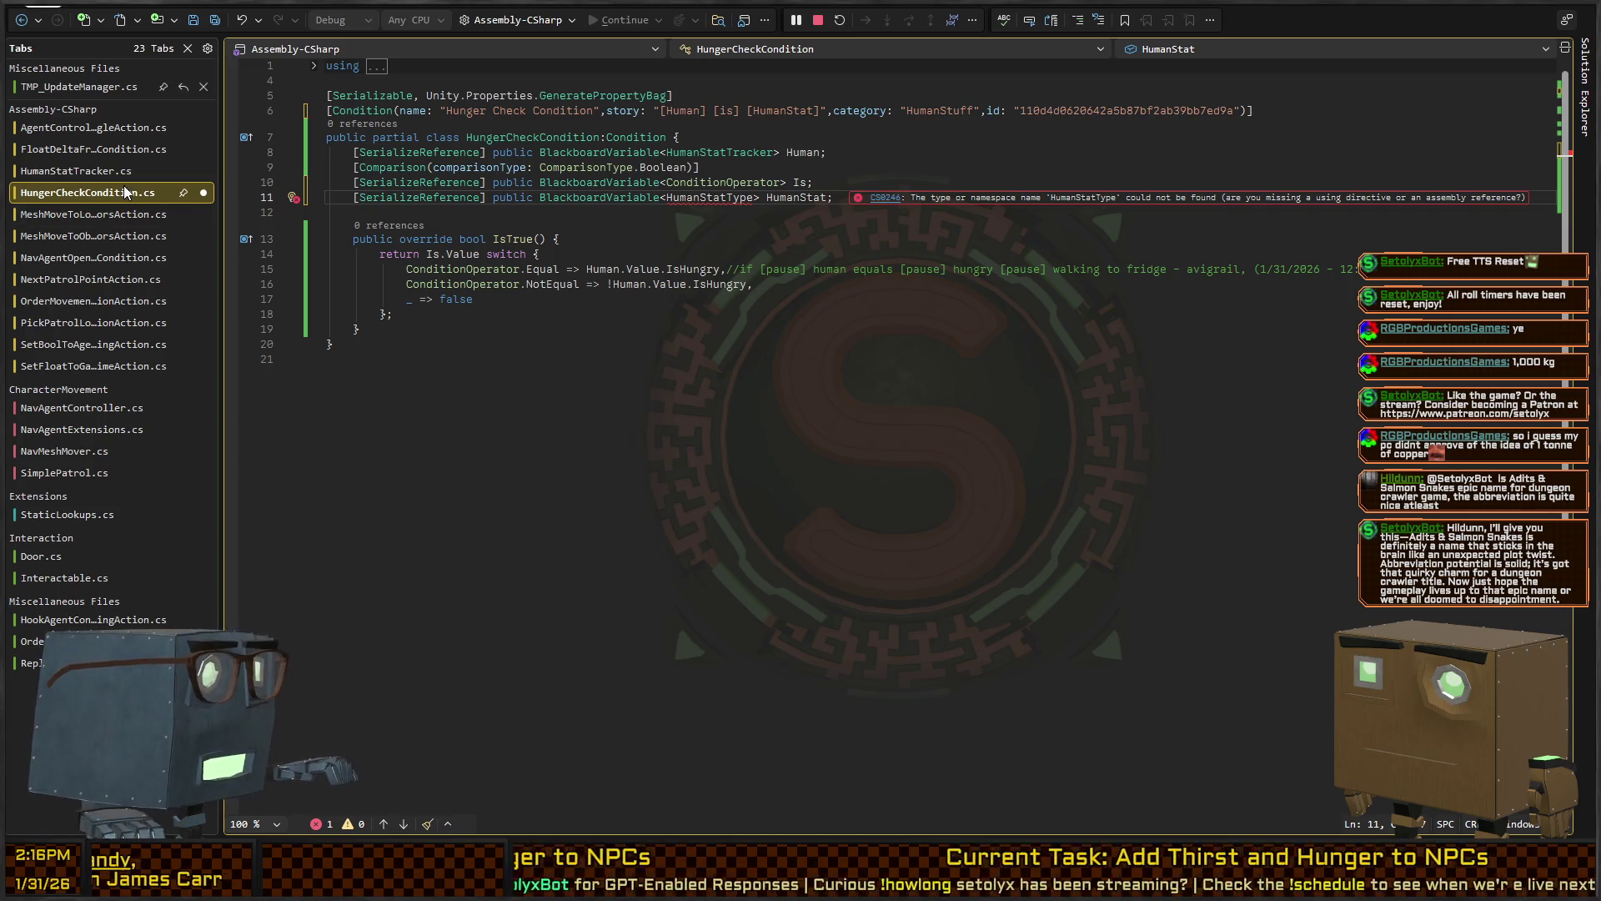
pyautogui.click(77, 170)
pyautogui.click(564, 625)
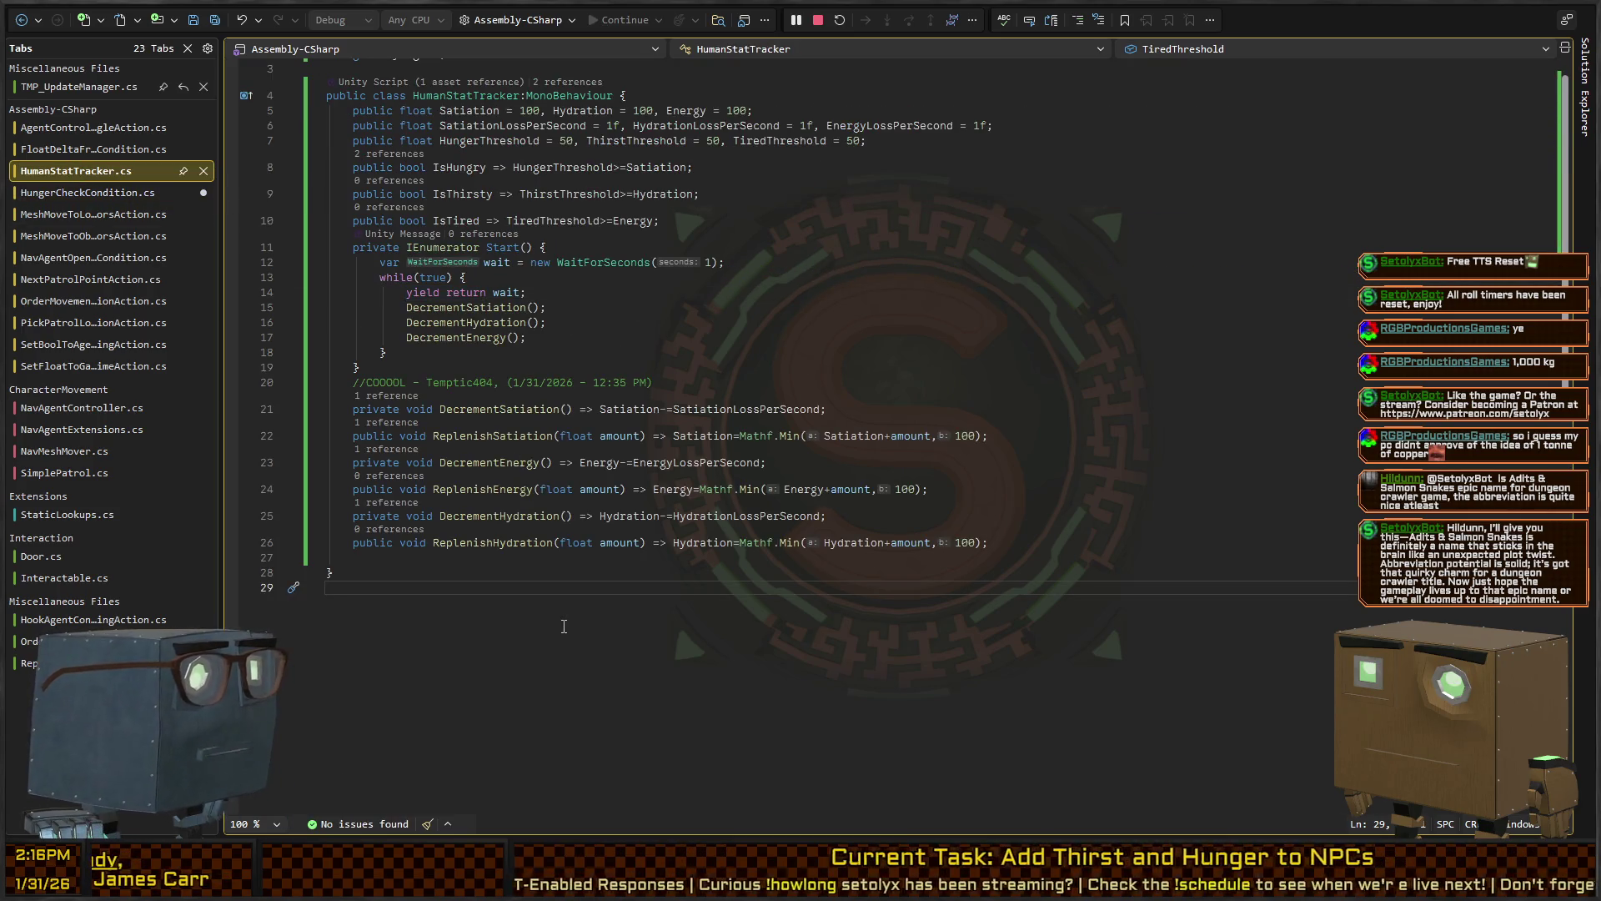
# Type a public enum HumanStatType below the class with Hunger, Thirst and Energy entries
pyautogui.press('Return')
pyautogui.press('Return')
pyautogui.write('num HumanStatType} {')
pyautogui.press('BackSpace')
pyautogui.press('BackSpace')
pyautogui.press('BackSpace')
pyautogui.write('{ }')
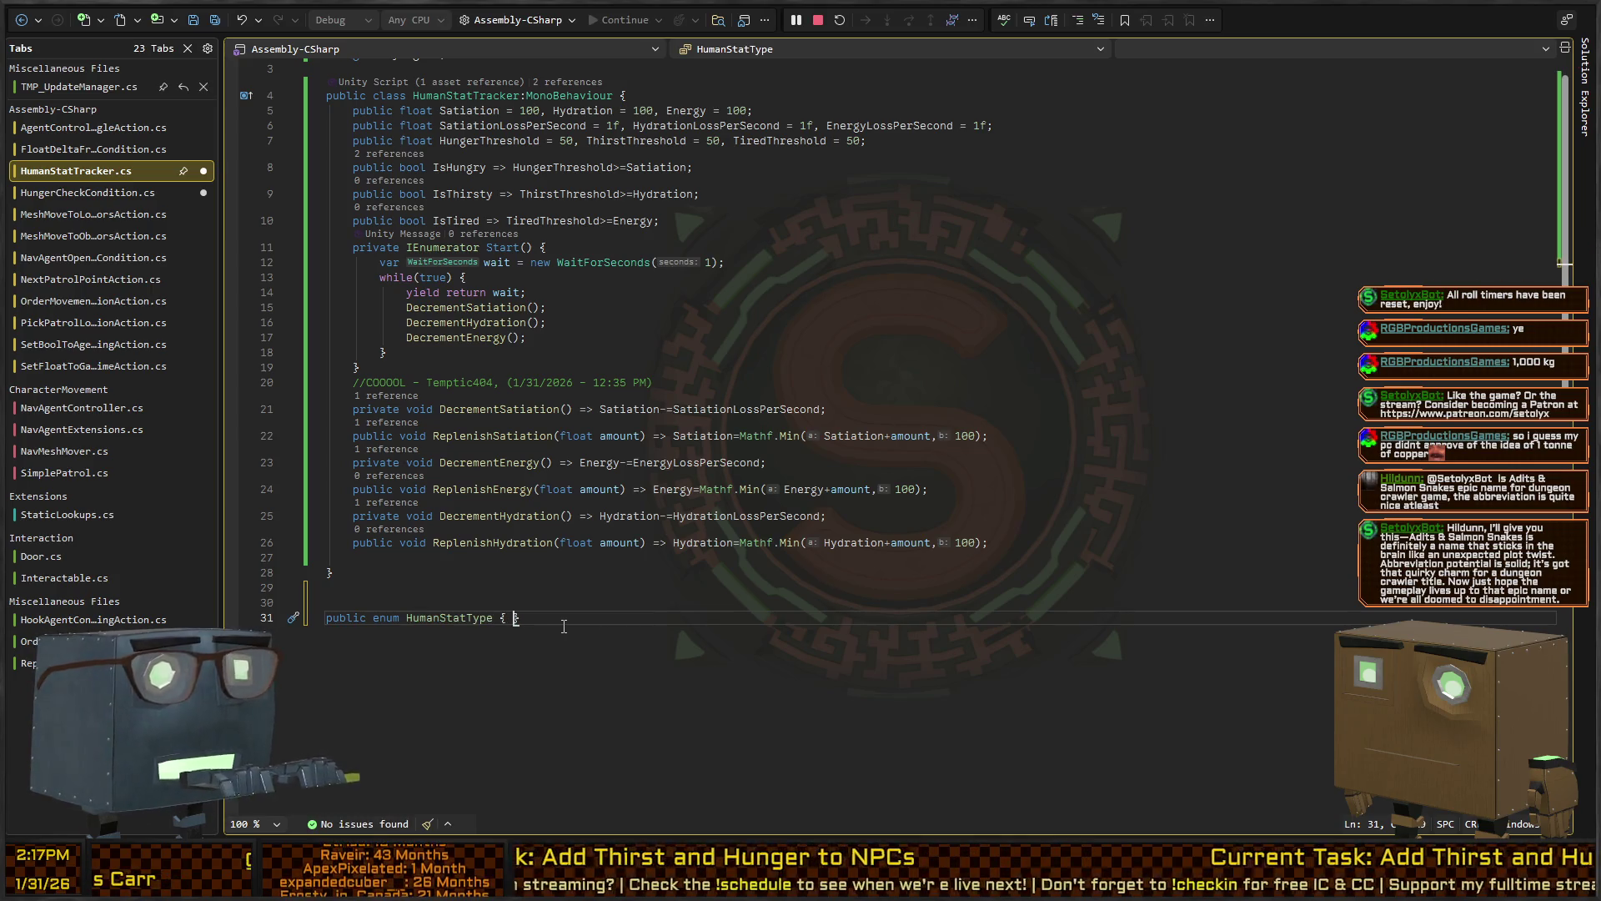
pyautogui.write(',Thirs')
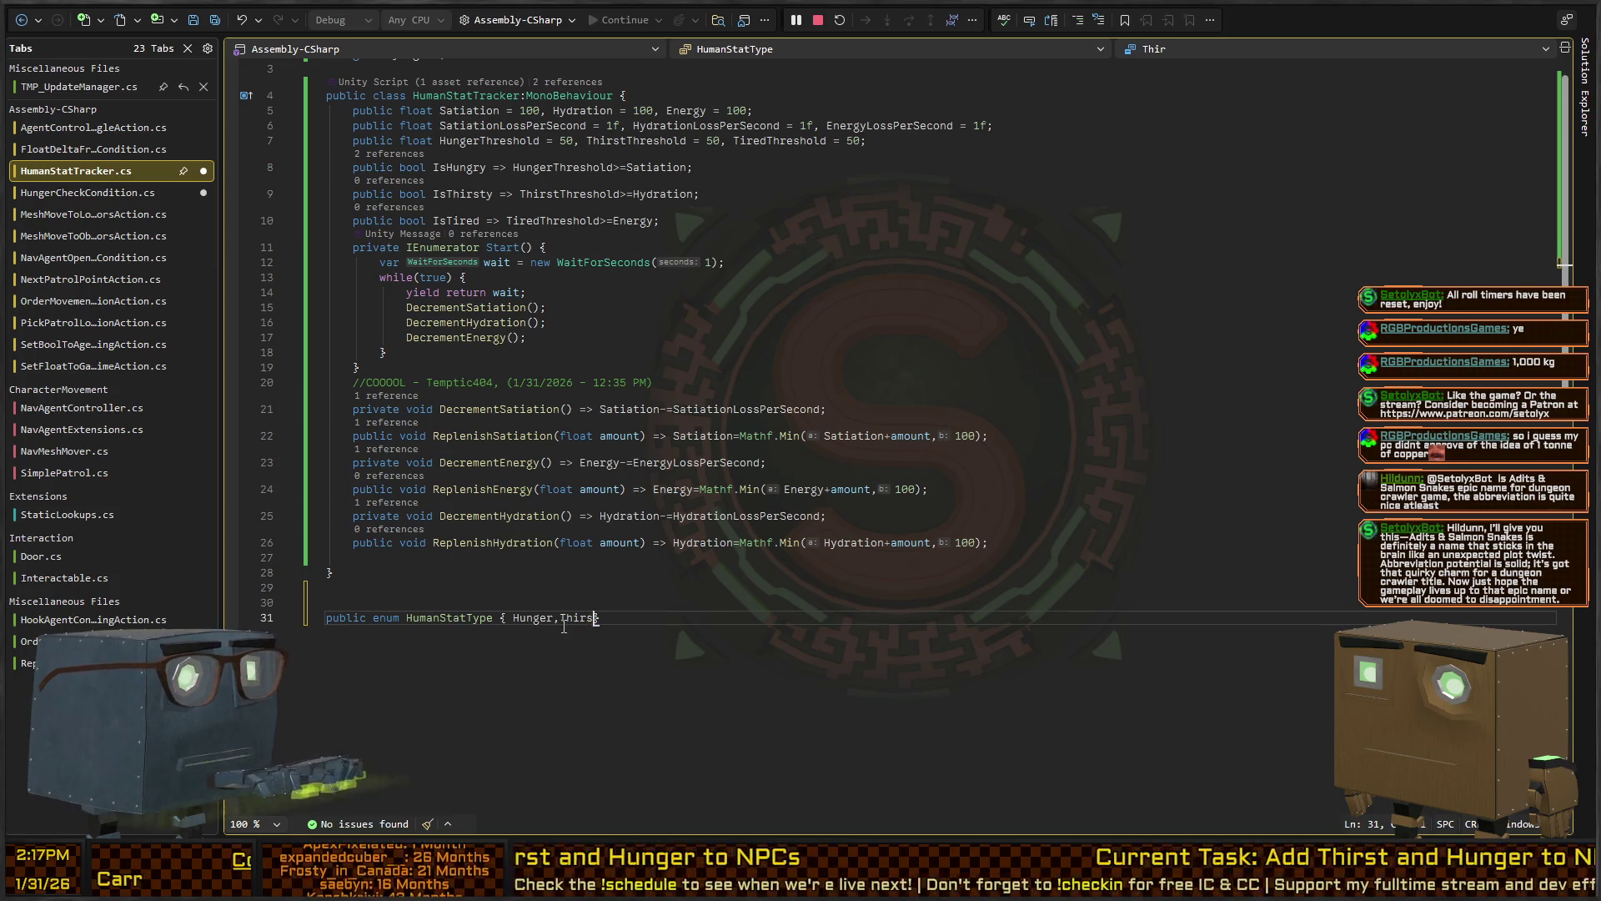
pyautogui.write('nergy')
# Rename the enum entries Hunger and Thirst to Satiation and Hydration
pyautogui.hotkey('ctrl', 'r')
pyautogui.hotkey('ctrl', 'r')
pyautogui.write('Satiation')
pyautogui.press('Return')
pyautogui.press('Right')
pyautogui.hotkey('ctrl', 'r')
pyautogui.hotkey('ctrl', 'r')
pyautogui.write('Hydration')
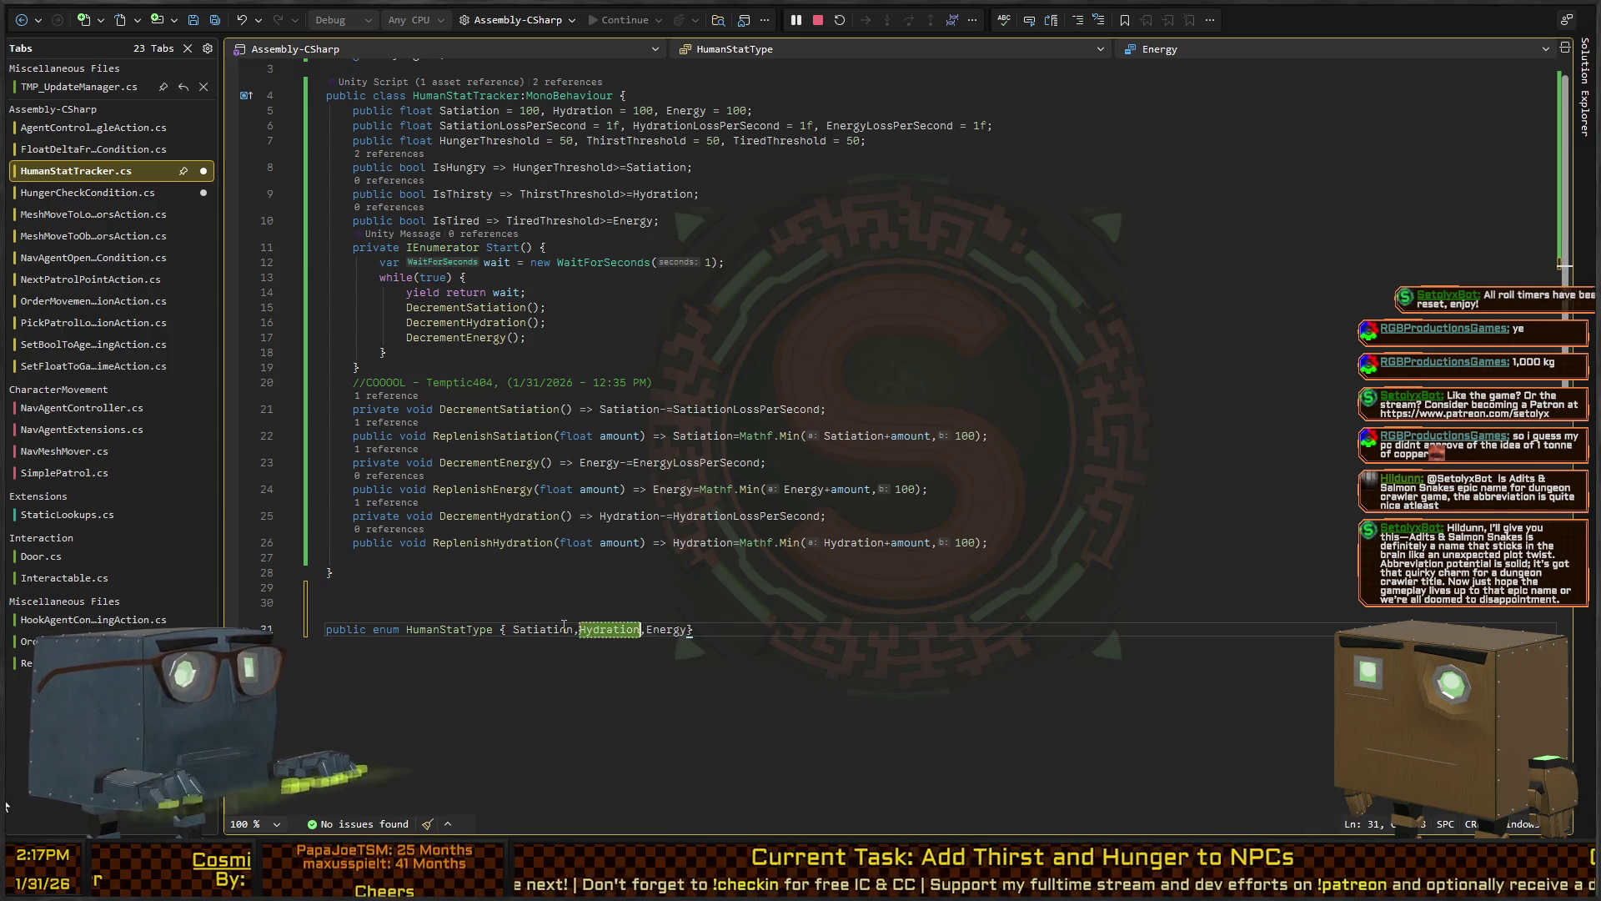
pyautogui.press('Return')
pyautogui.press('Right')
pyautogui.hotkey('ctrl', 'shift', 'Right')
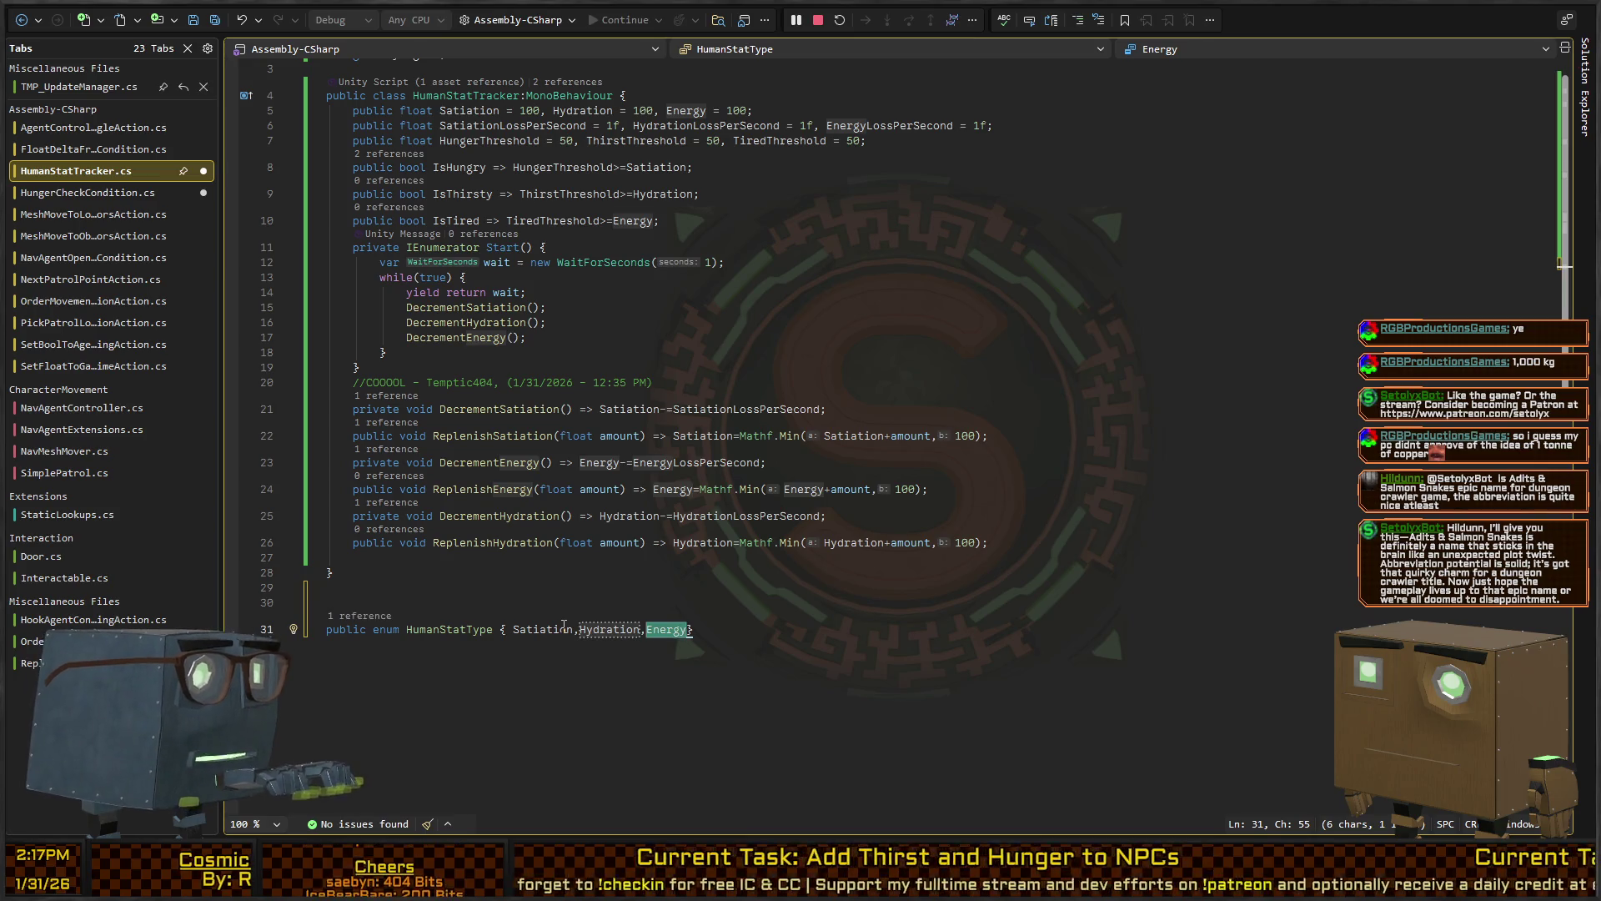
# Save HumanStatTracker.cs and check the IsTrue switch in HungerCheckCondition.cs
pyautogui.press('Right')
pyautogui.press('Up')
pyautogui.press('Up')
pyautogui.press('Up')
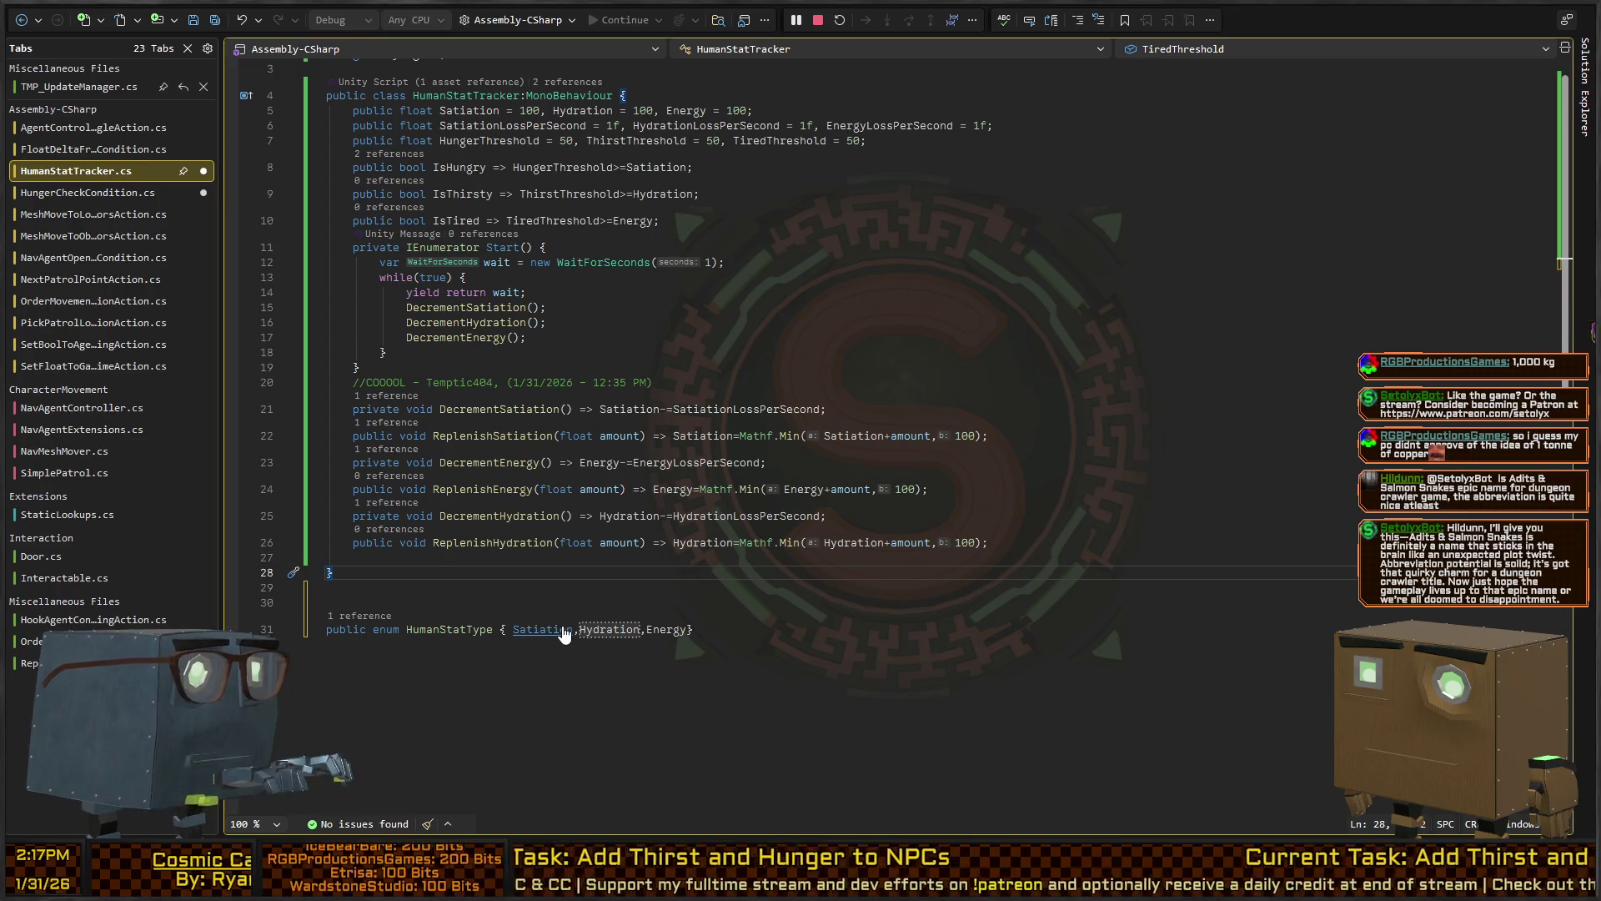
pyautogui.hotkey('ctrl', 's')
pyautogui.hotkey('ctrl', 'Tab')
pyautogui.press('Down')
pyautogui.press('Down')
pyautogui.press('Down')
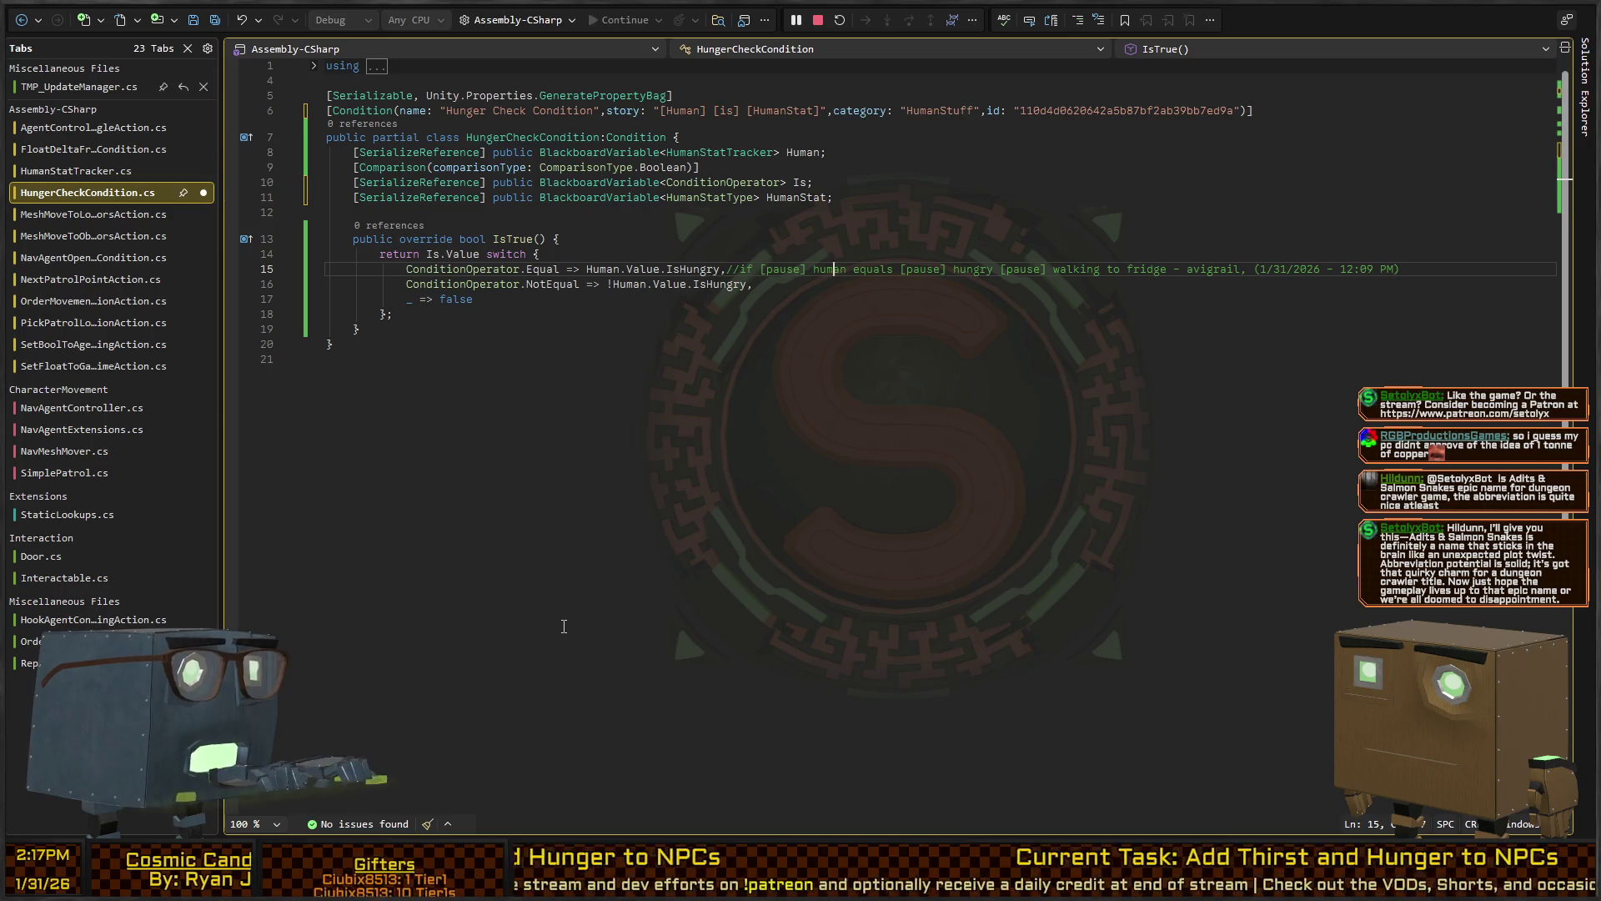
pyautogui.hotkey('ctrl', 'Tab')
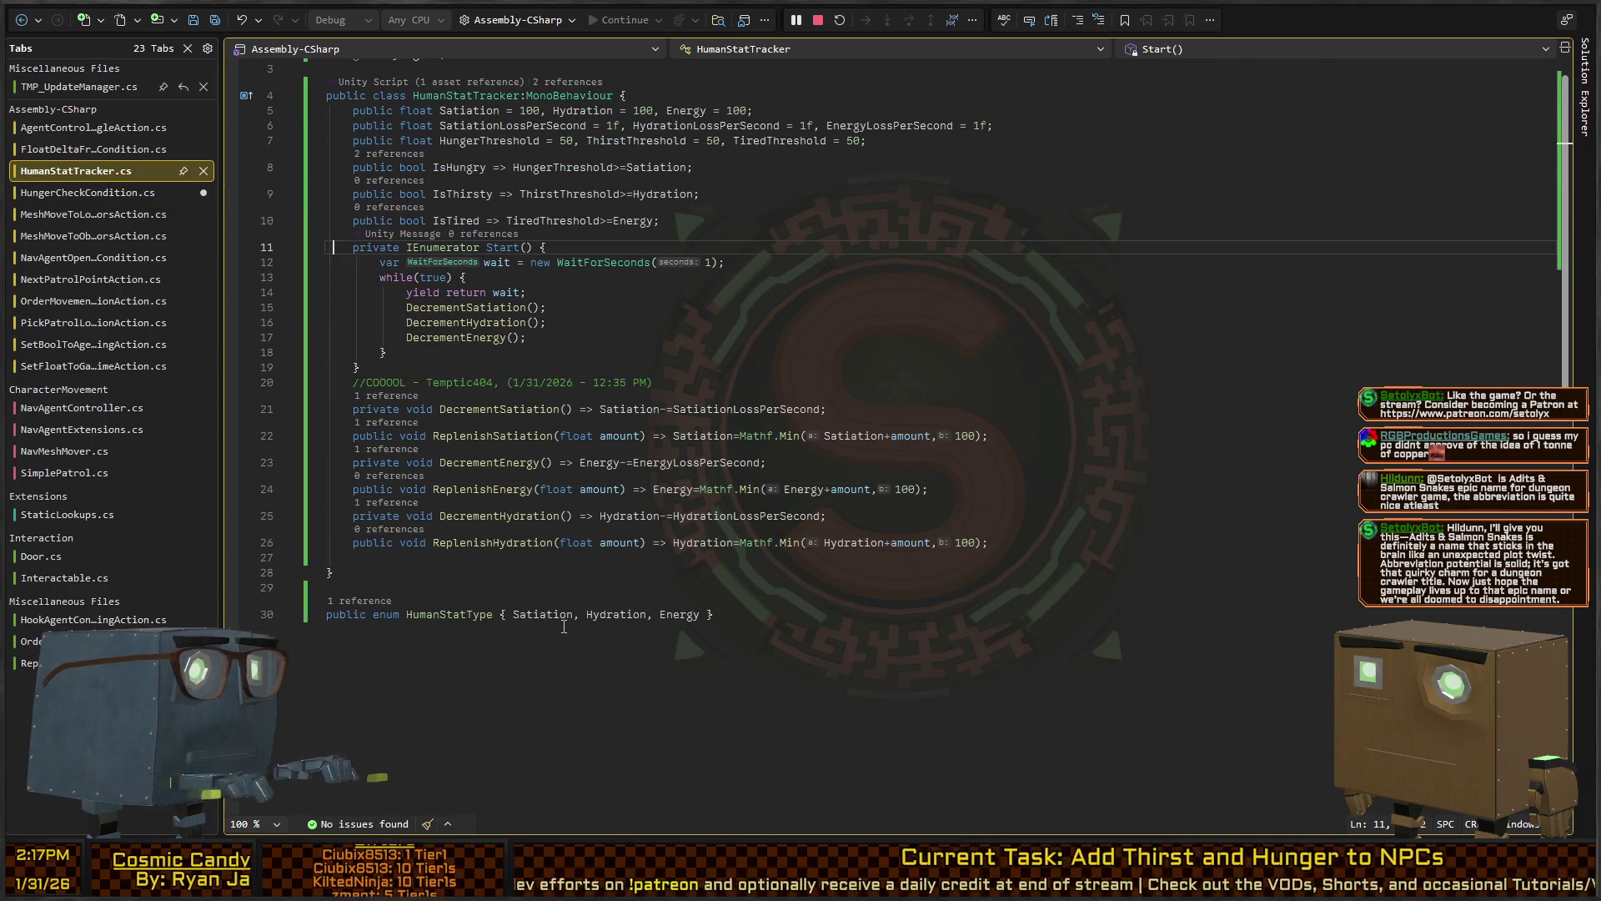
# Add a public bool NeedsStatType(HumanStatType type) method returning a switch expression on type
pyautogui.hotkey('ctrl', 'Return')
pyautogui.write('pu')
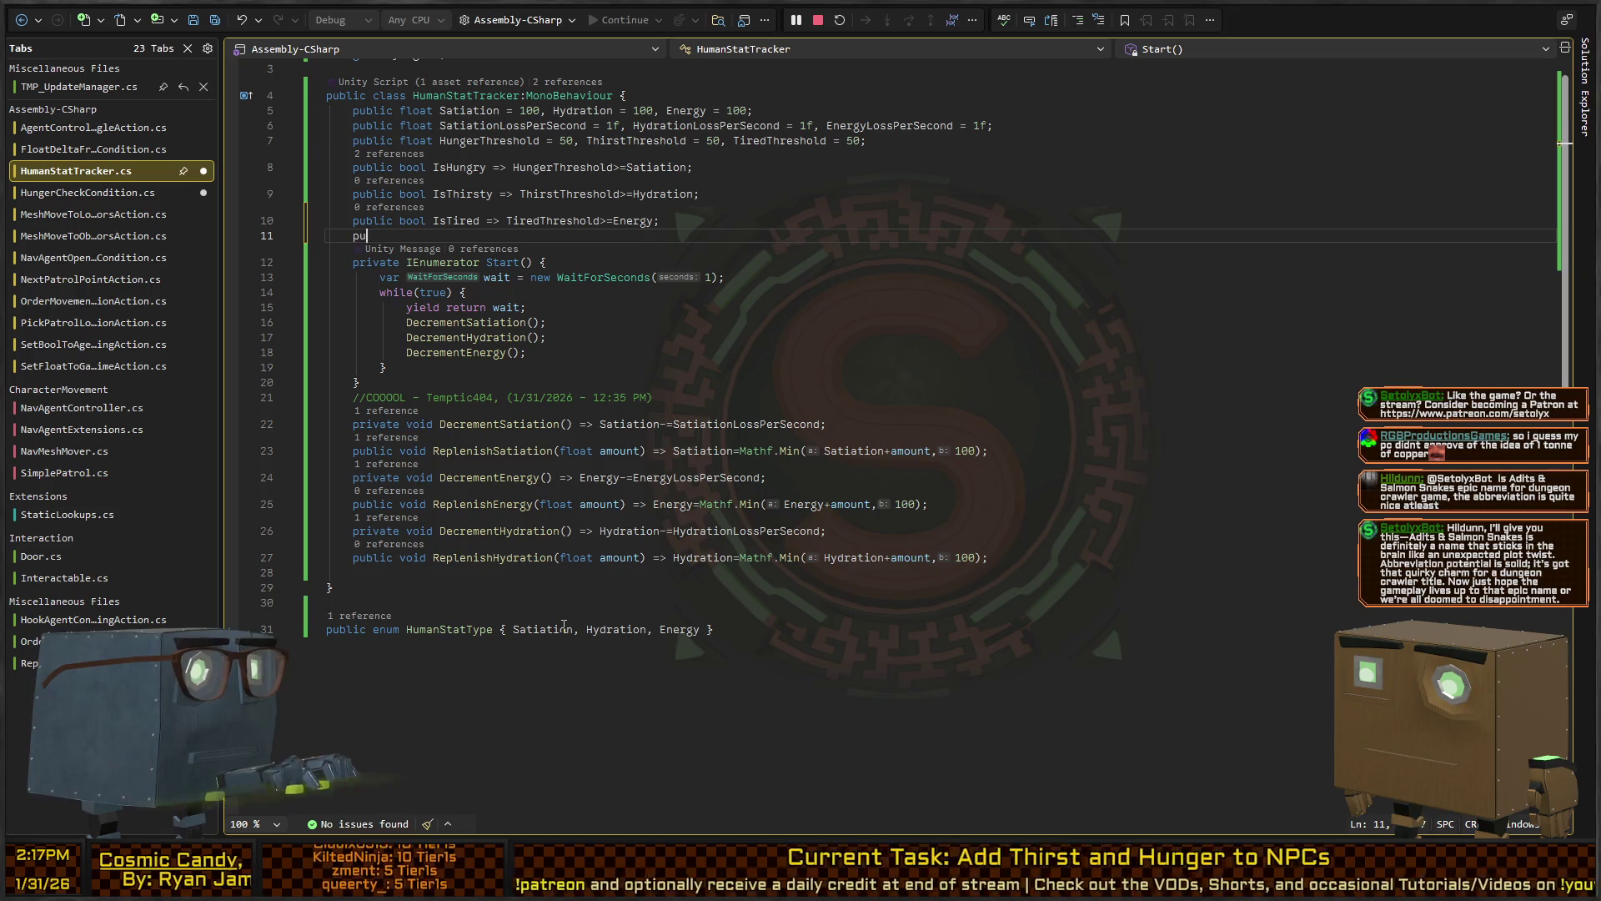
pyautogui.write('blic bool Needs')
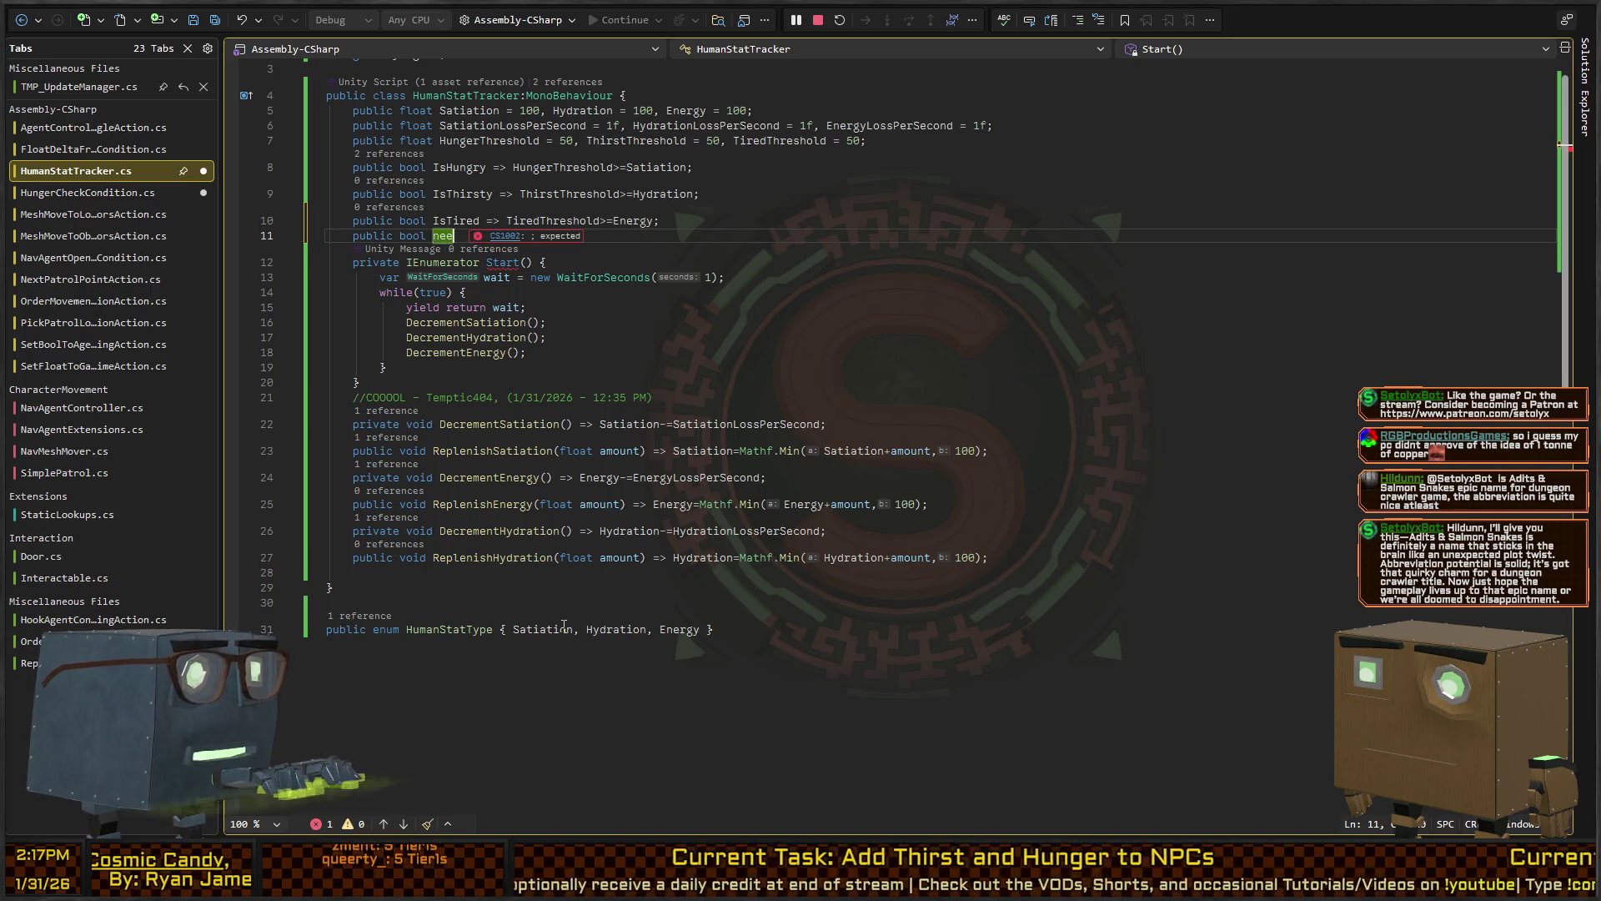
pyautogui.write('St')
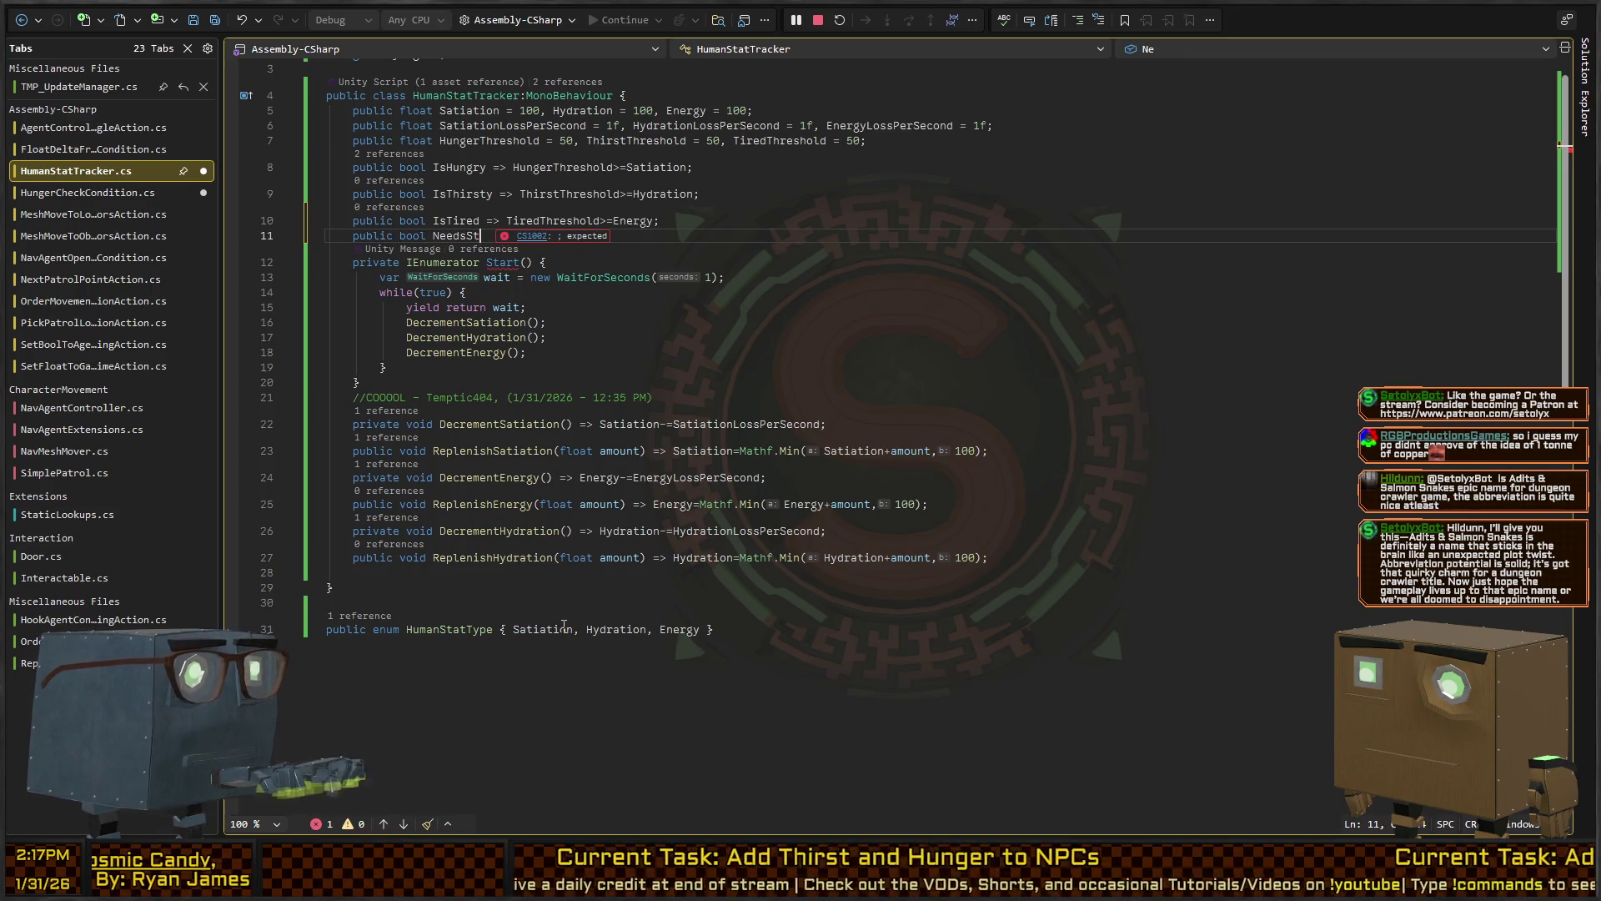
pyautogui.write('atType(HumanStatT')
pyautogui.write('ype type) {')
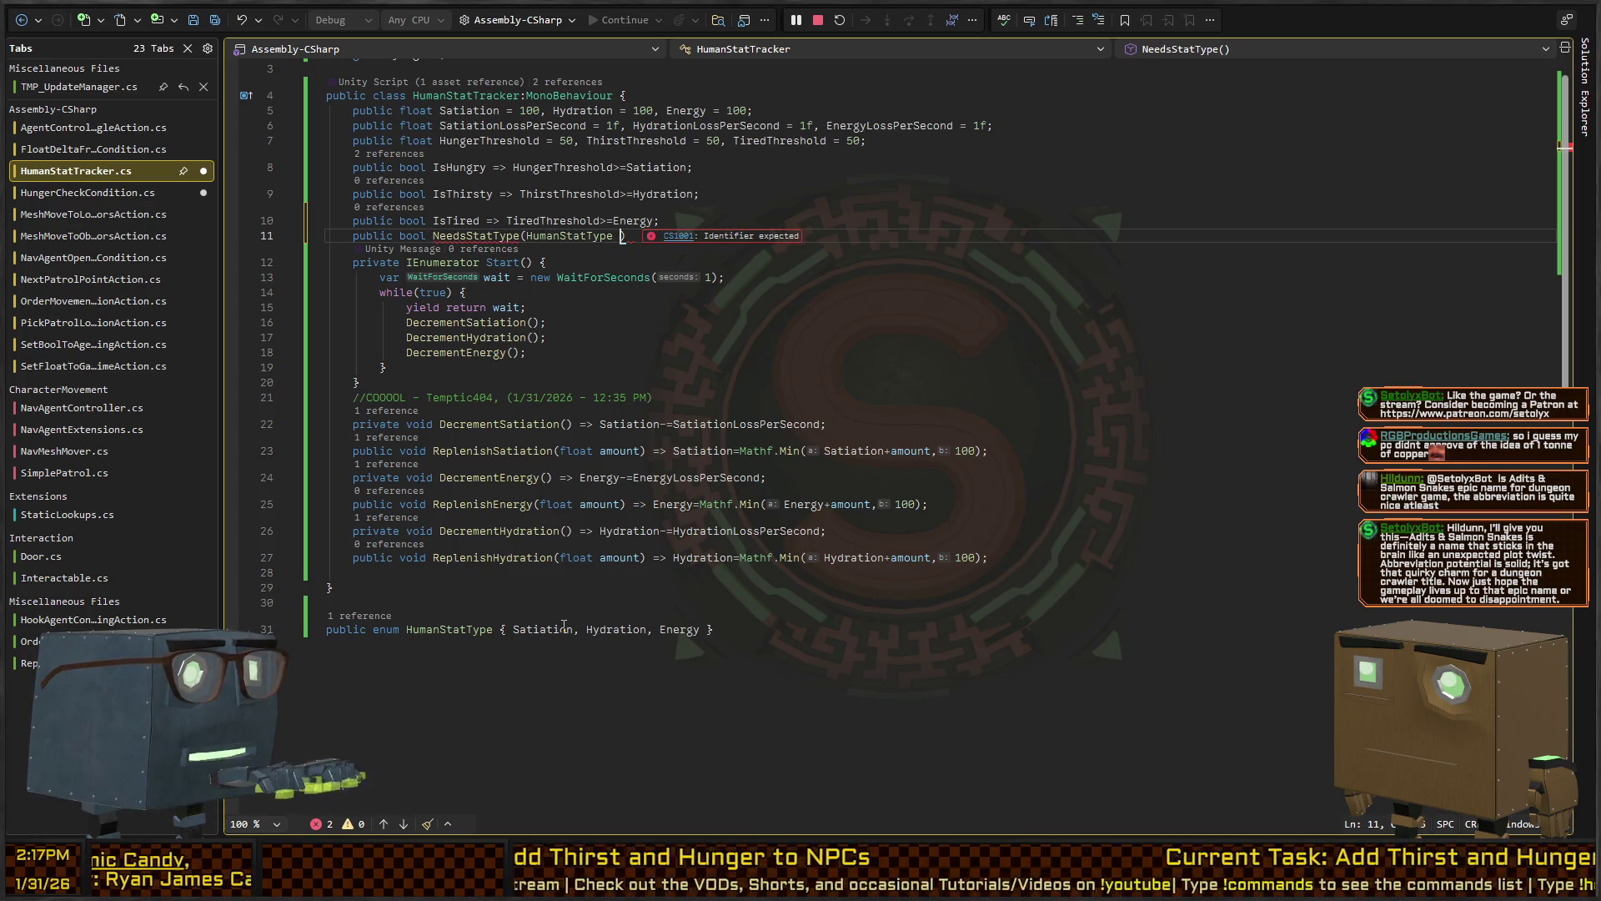
pyautogui.press('Return')
pyautogui.write('switch')
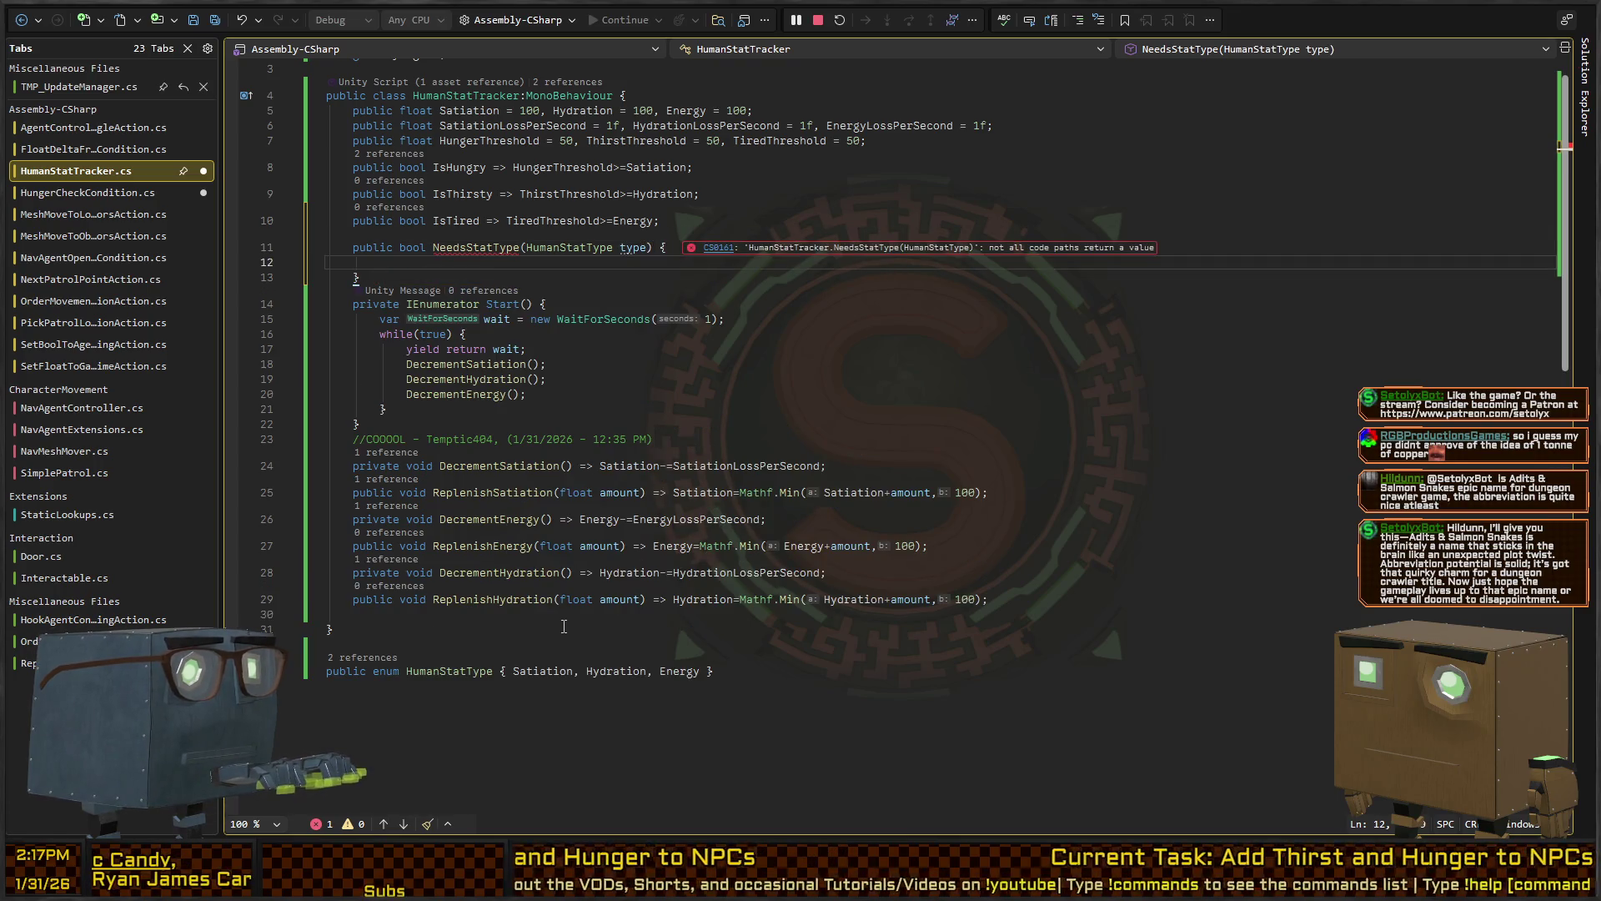
pyautogui.press('BackSpace')
pyautogui.press('BackSpace')
pyautogui.press('BackSpace')
pyautogui.write('return swit')
pyautogui.press('BackSpace')
pyautogui.press('BackSpace')
pyautogui.press('BackSpace')
pyautogui.write('type switch')
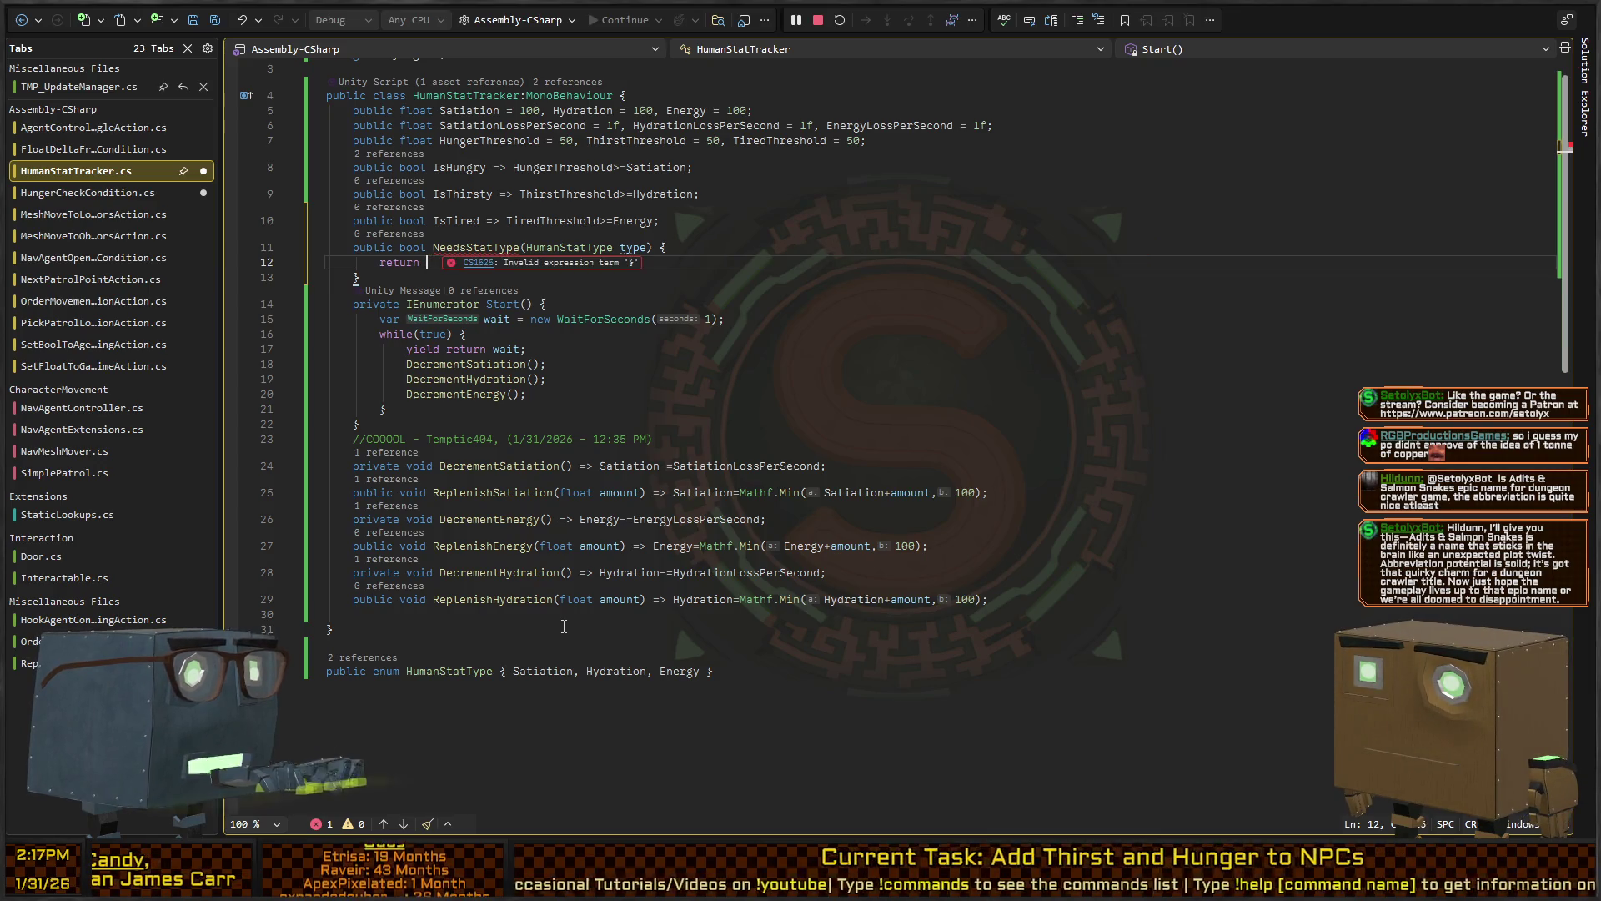
pyautogui.write(' {')
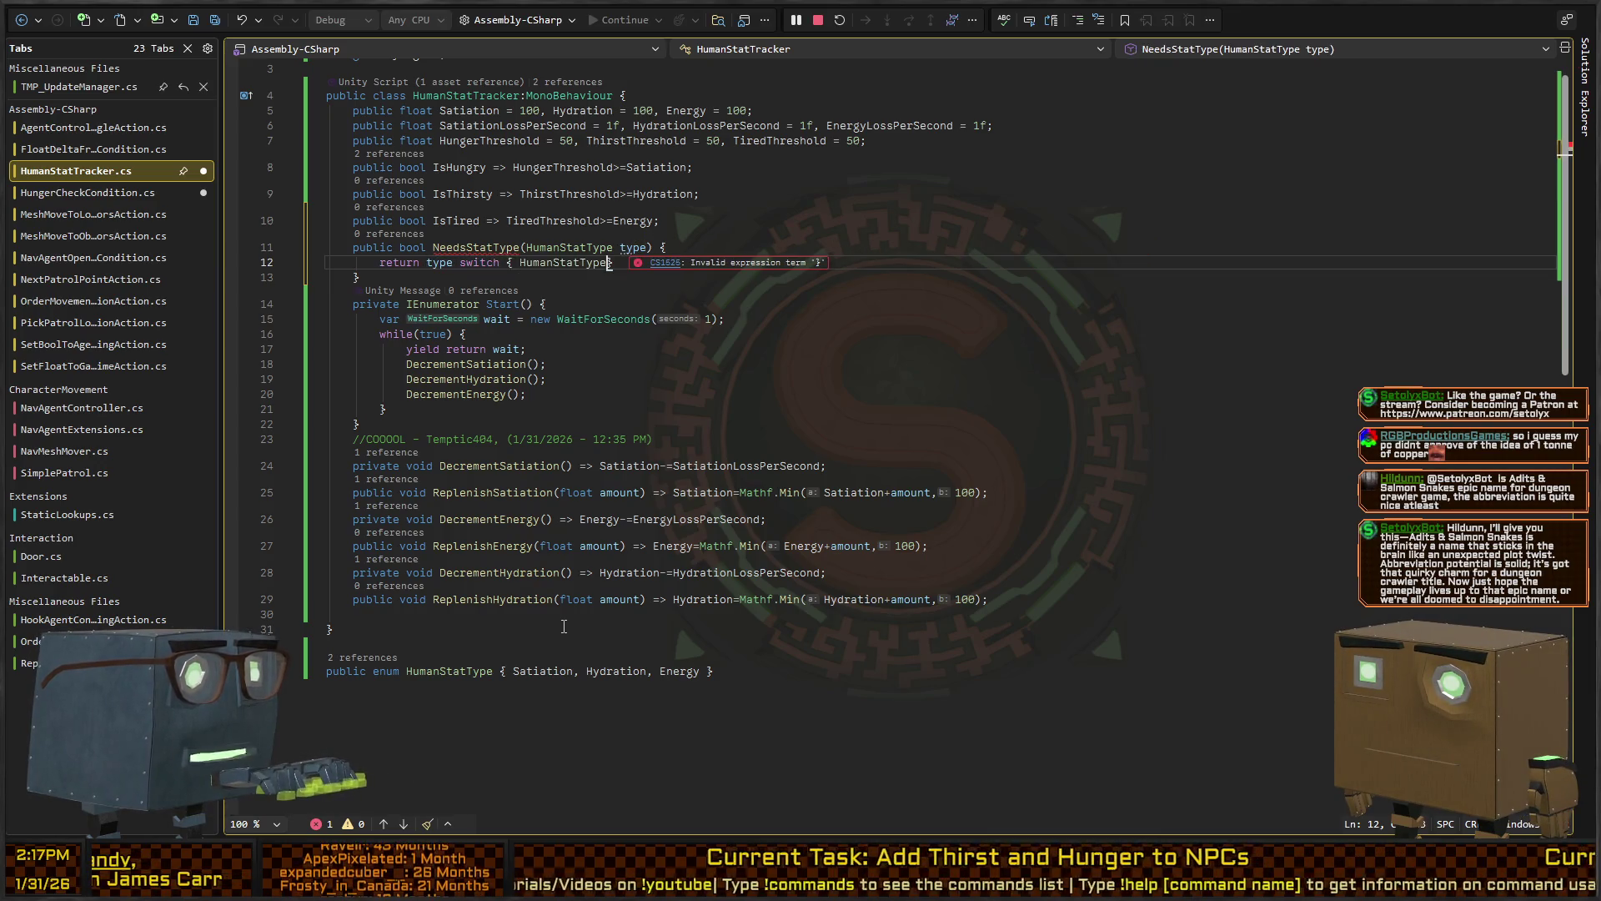
pyautogui.press('Return')
pyautogui.press('Up')
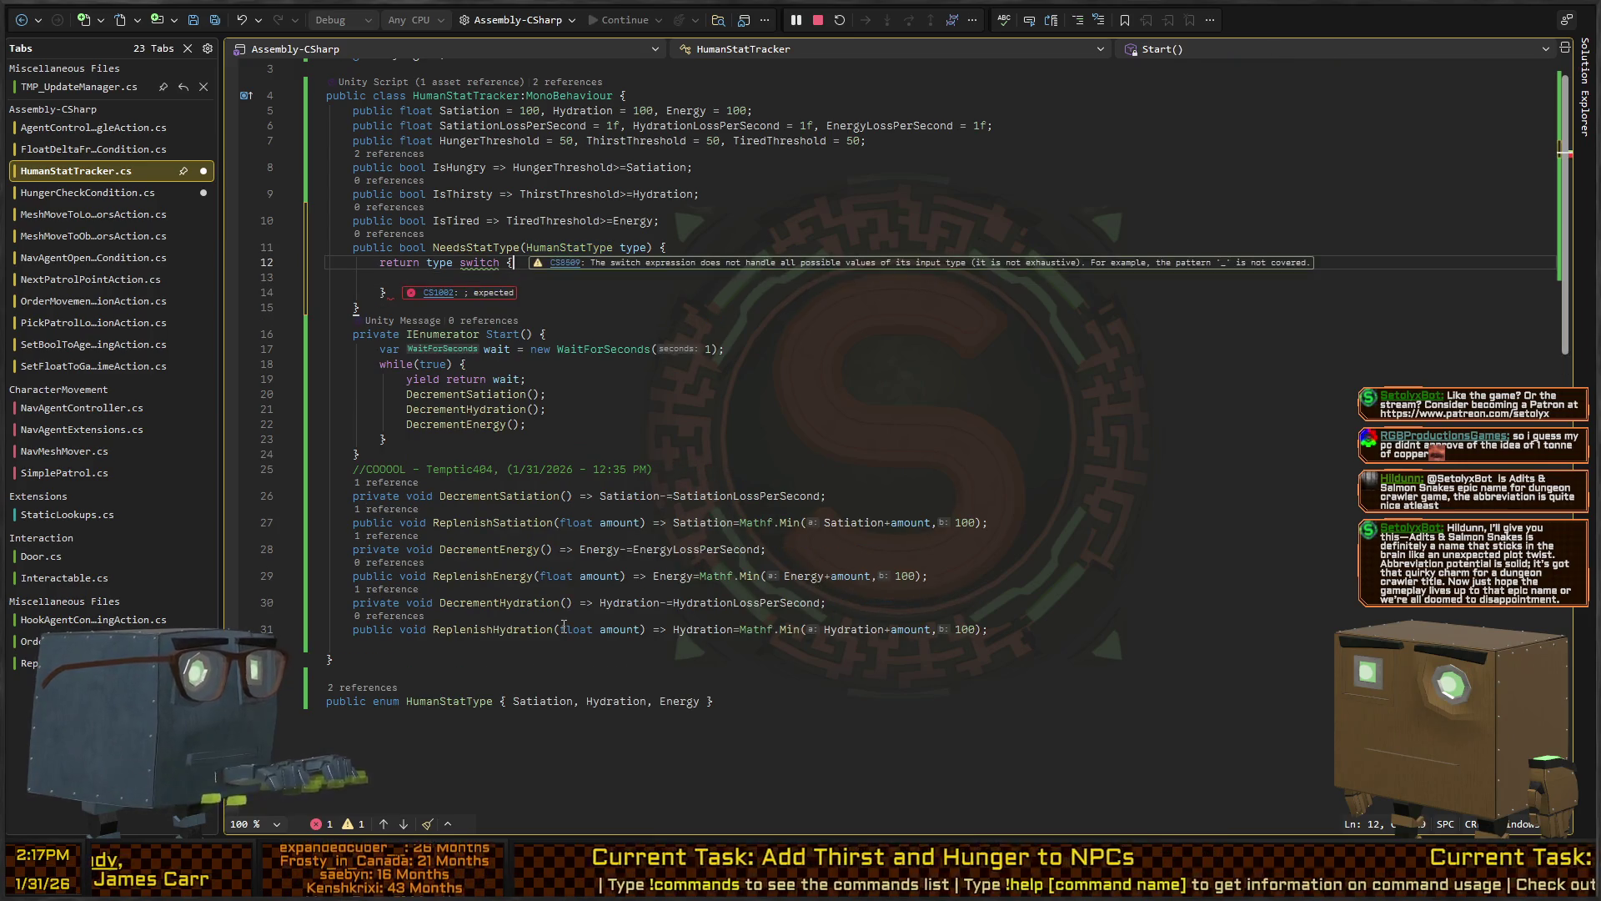
# Generate switch arms for every HumanStatType value and delete their placeholder exceptions
pyautogui.hotkey('ctrl', '.')
pyautogui.press('Return')
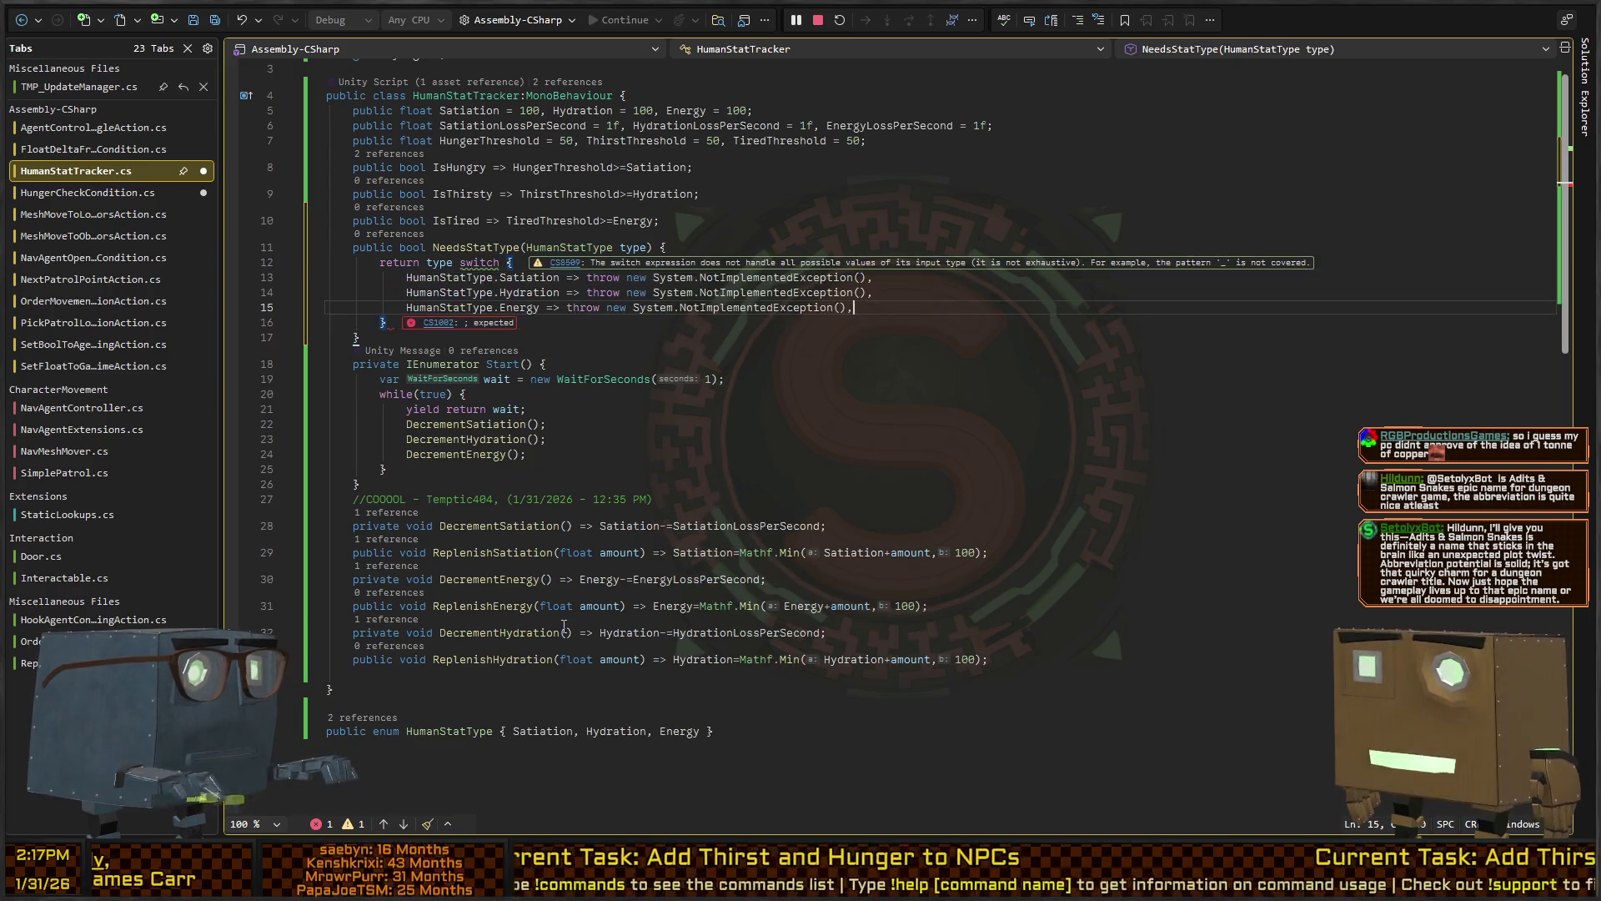
pyautogui.hotkey('ctrl', 'shift', 'Right')
pyautogui.hotkey('ctrl', 'shift', 'Right')
pyautogui.hotkey('ctrl', 'shift', 'Right')
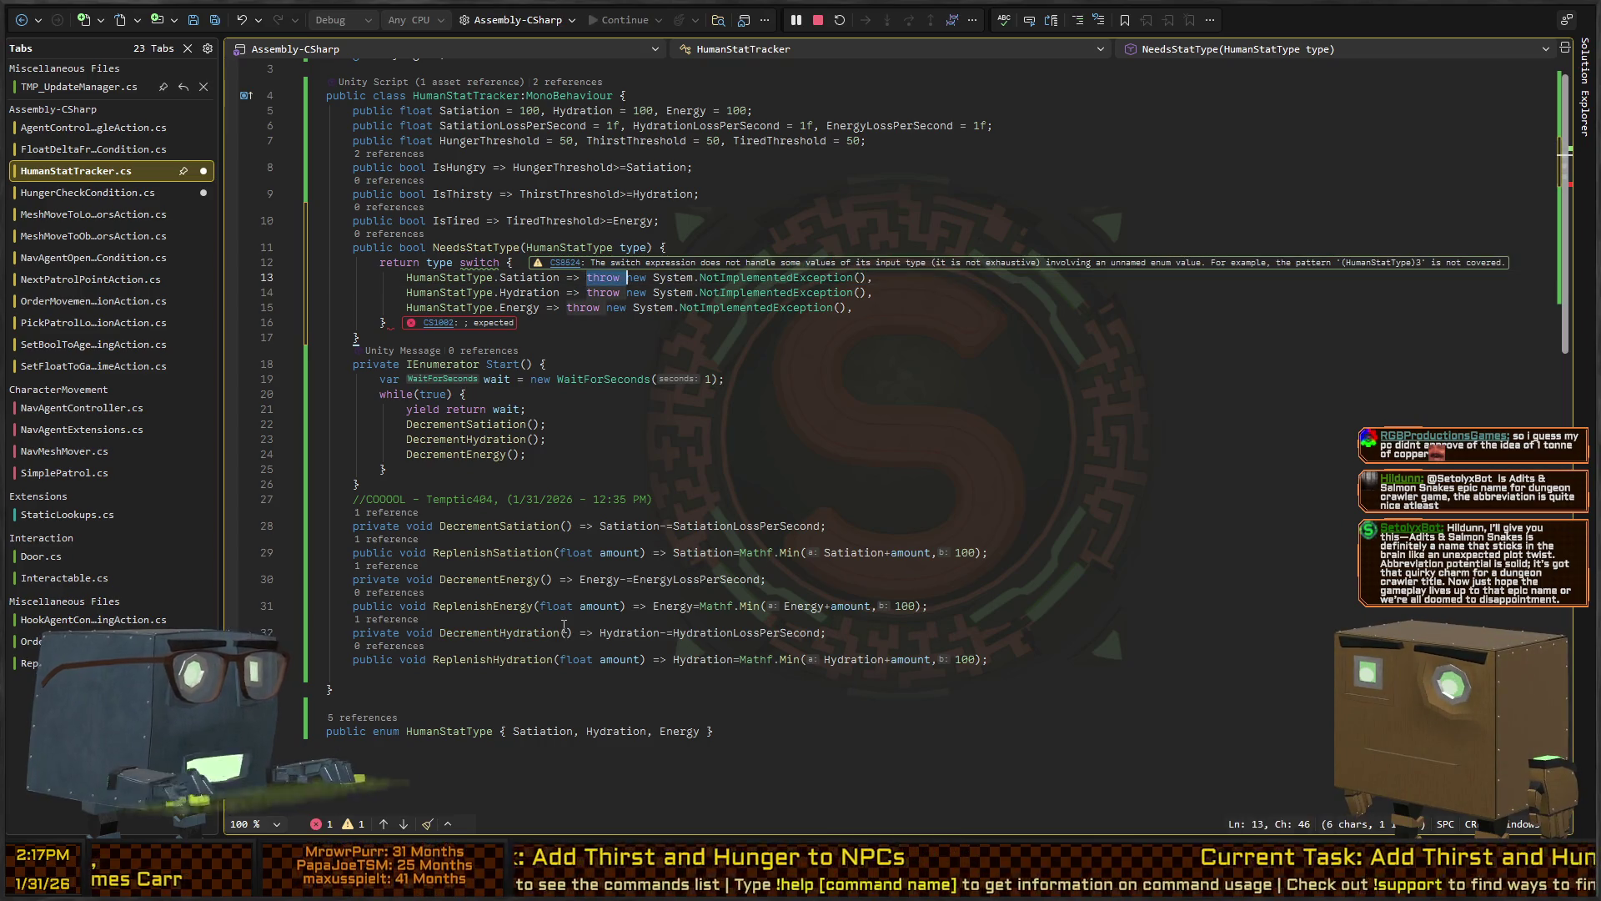
pyautogui.hotkey('alt', 'shift', '.')
pyautogui.hotkey('alt', 'shift', '.')
pyautogui.hotkey('ctrl', 'shift', 'Right')
pyautogui.hotkey('ctrl', 'shift', 'Right')
pyautogui.hotkey('ctrl', 'shift', 'Right')
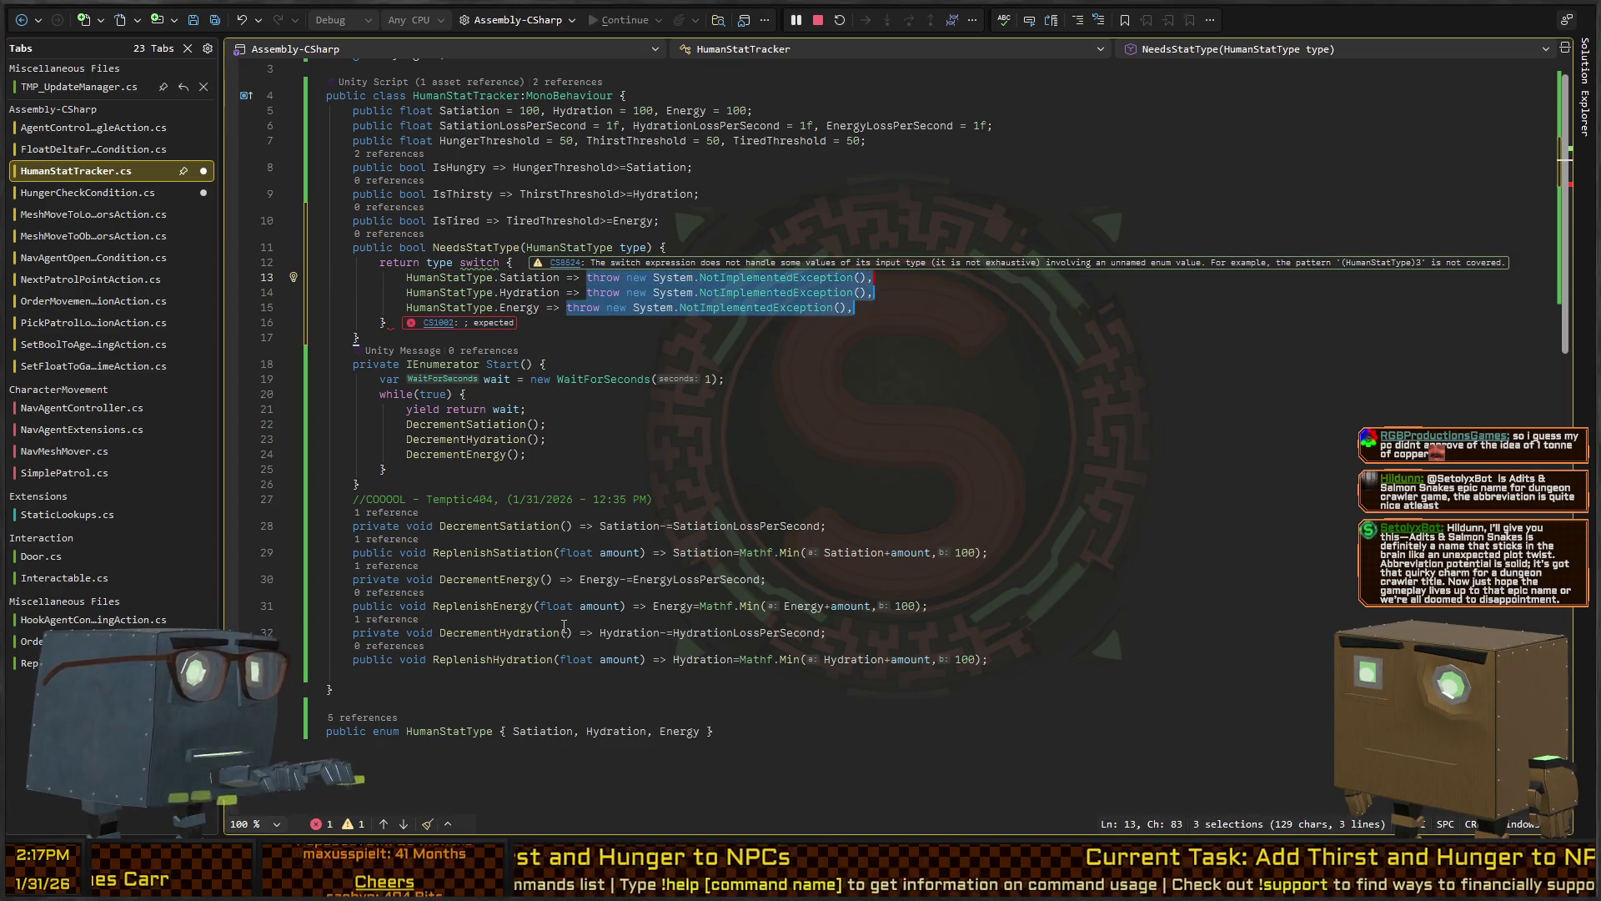
pyautogui.press('Delete')
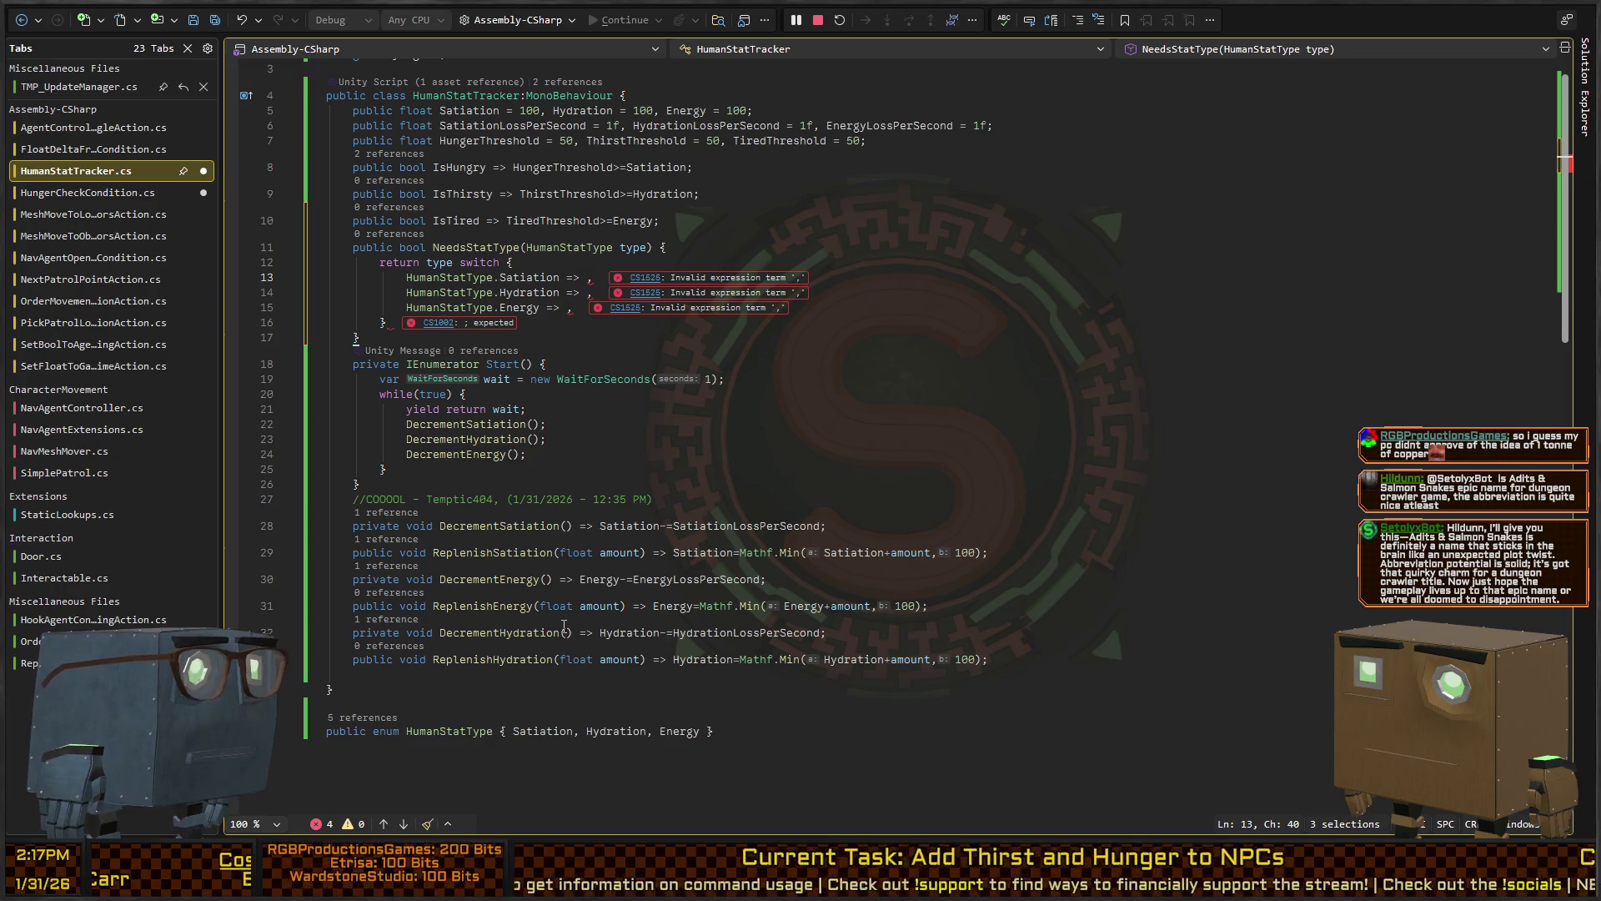
# Fill the Satiation, Hydration and Energy arms with IsHungry, IsThirsty and IsTired
pyautogui.hotkey('ctrl', 'Left')
pyautogui.hotkey('ctrl', 'Left')
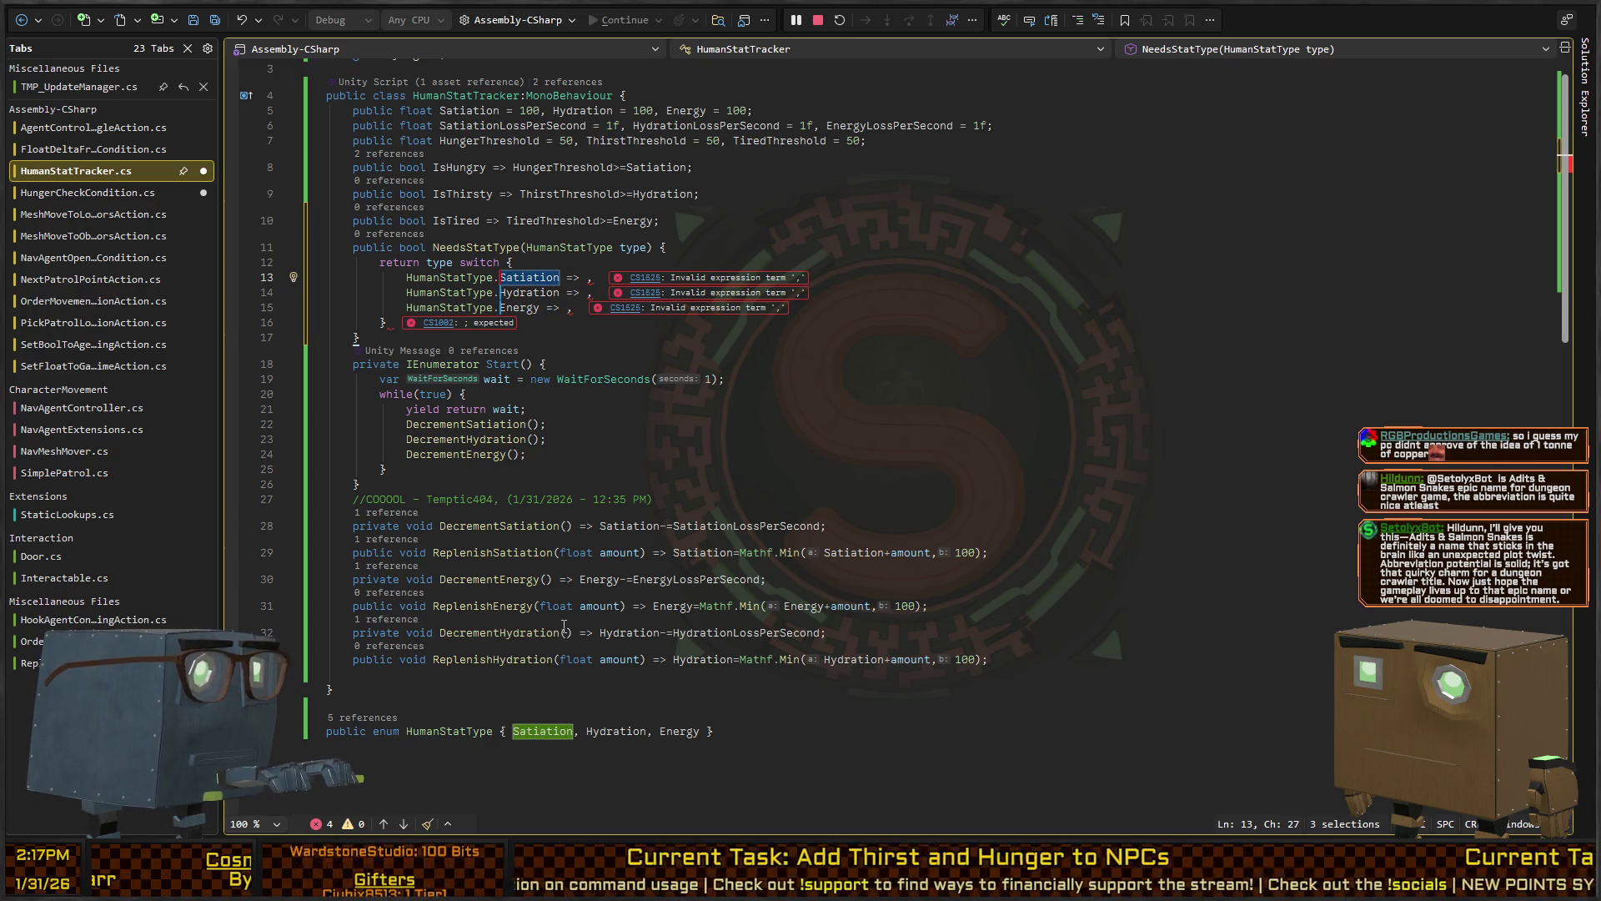
pyautogui.press('Up')
pyautogui.press('Up')
pyautogui.press('Up')
pyautogui.hotkey('ctrl', 'Left')
pyautogui.hotkey('ctrl', 'shift', 'Right')
pyautogui.hotkey('ctrl', 'Right')
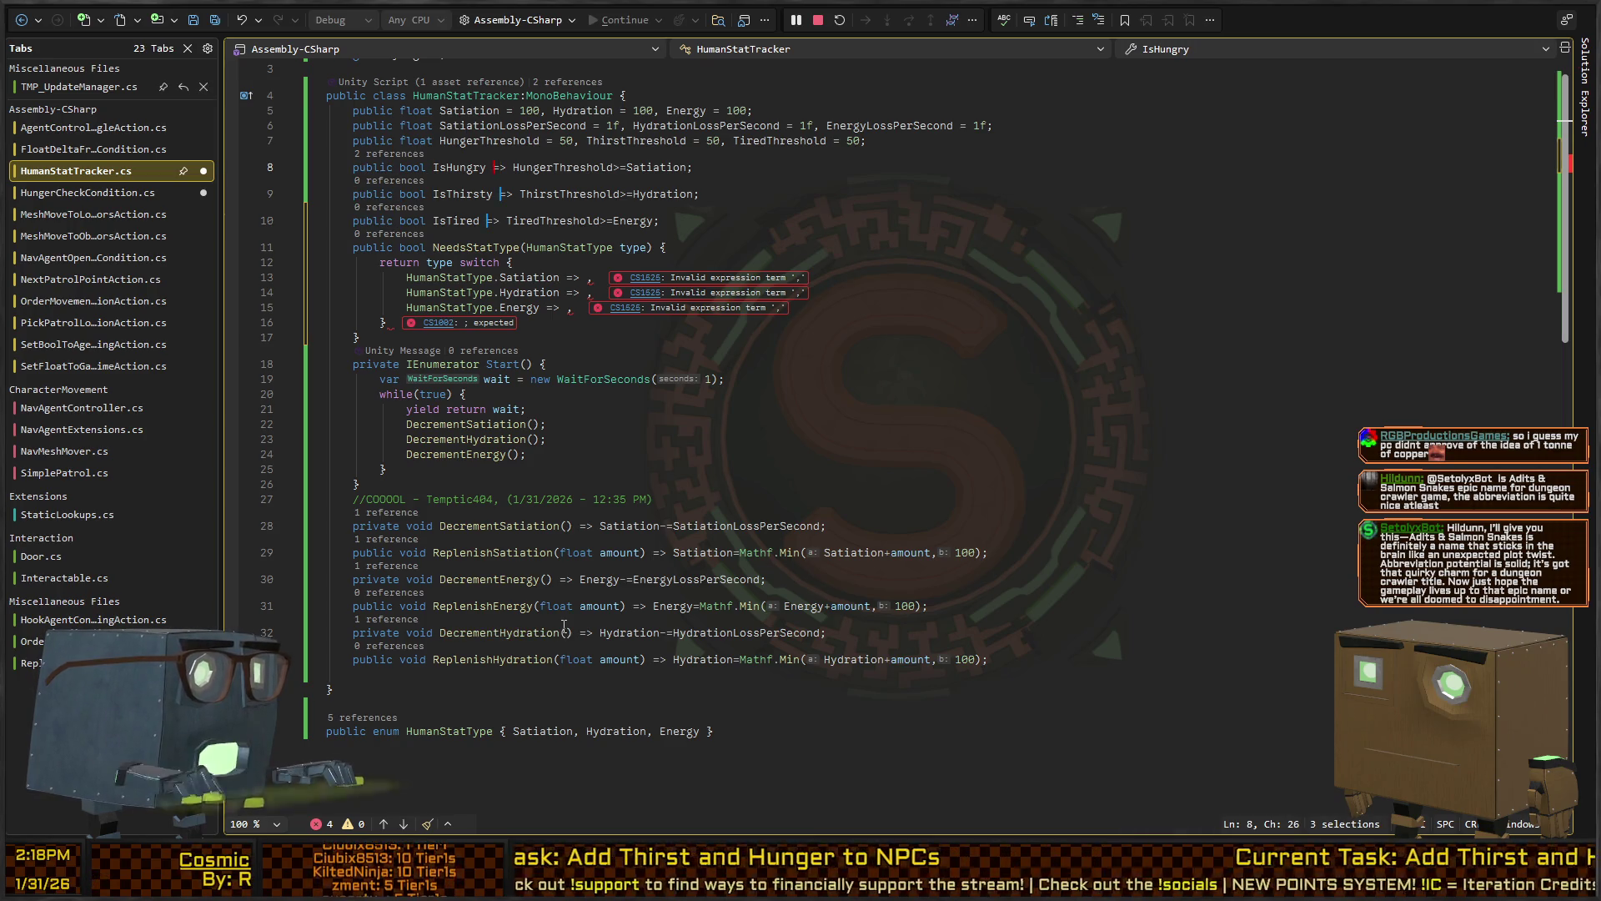
pyautogui.hotkey('ctrl', 'shift', 'Right')
pyautogui.press('Down')
pyautogui.press('Down')
pyautogui.press('Down')
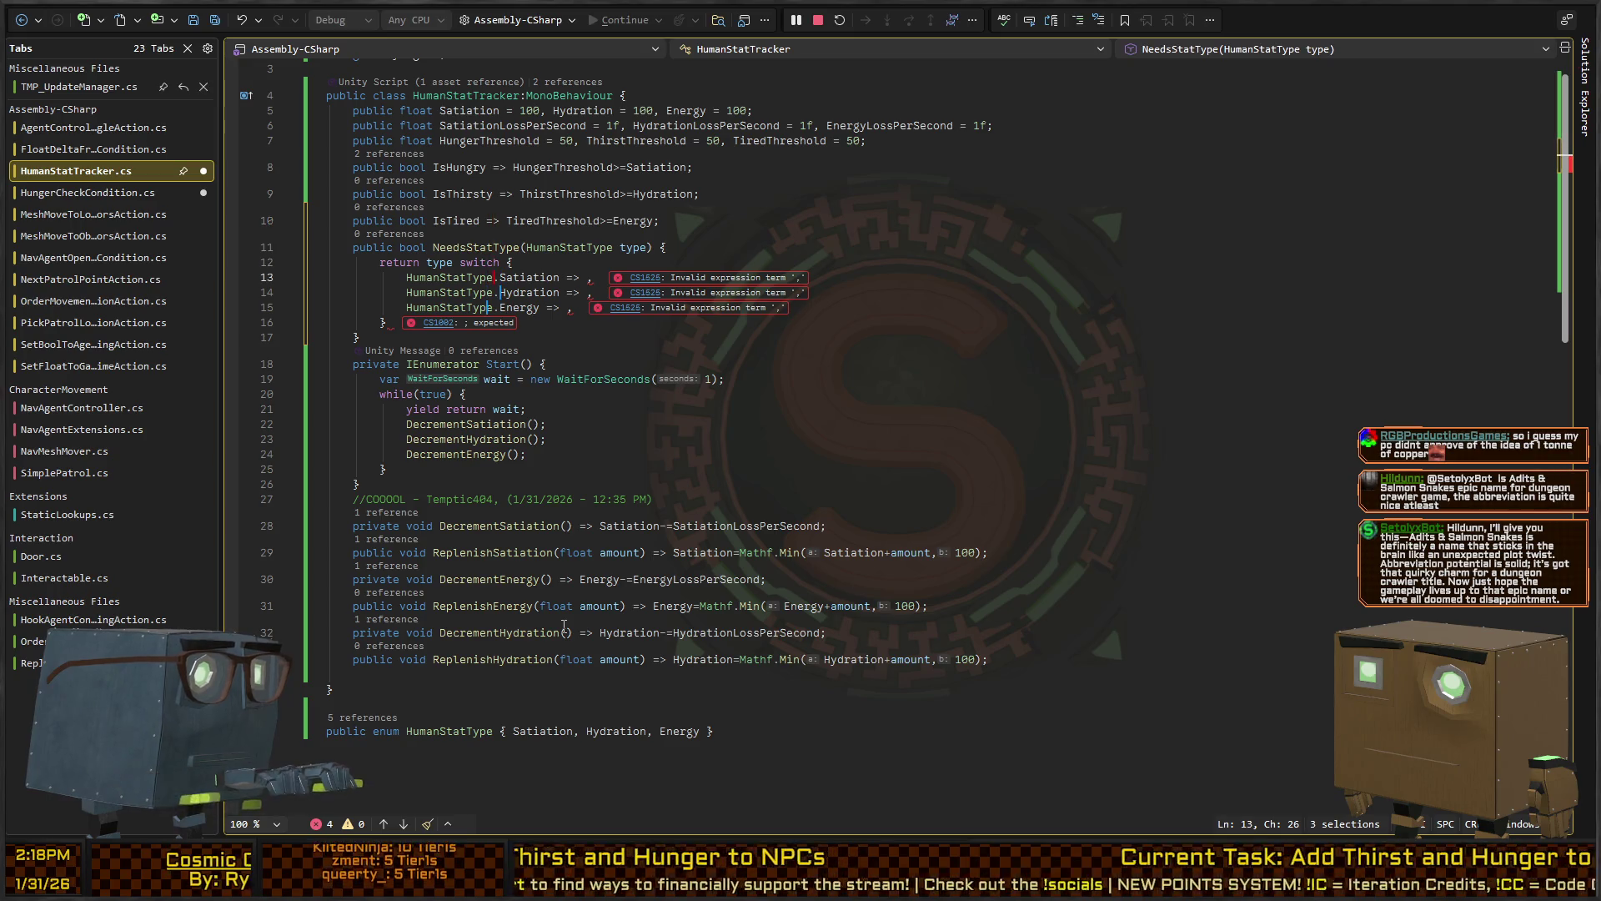
pyautogui.write('IsHungry IsThirsty IsTired')
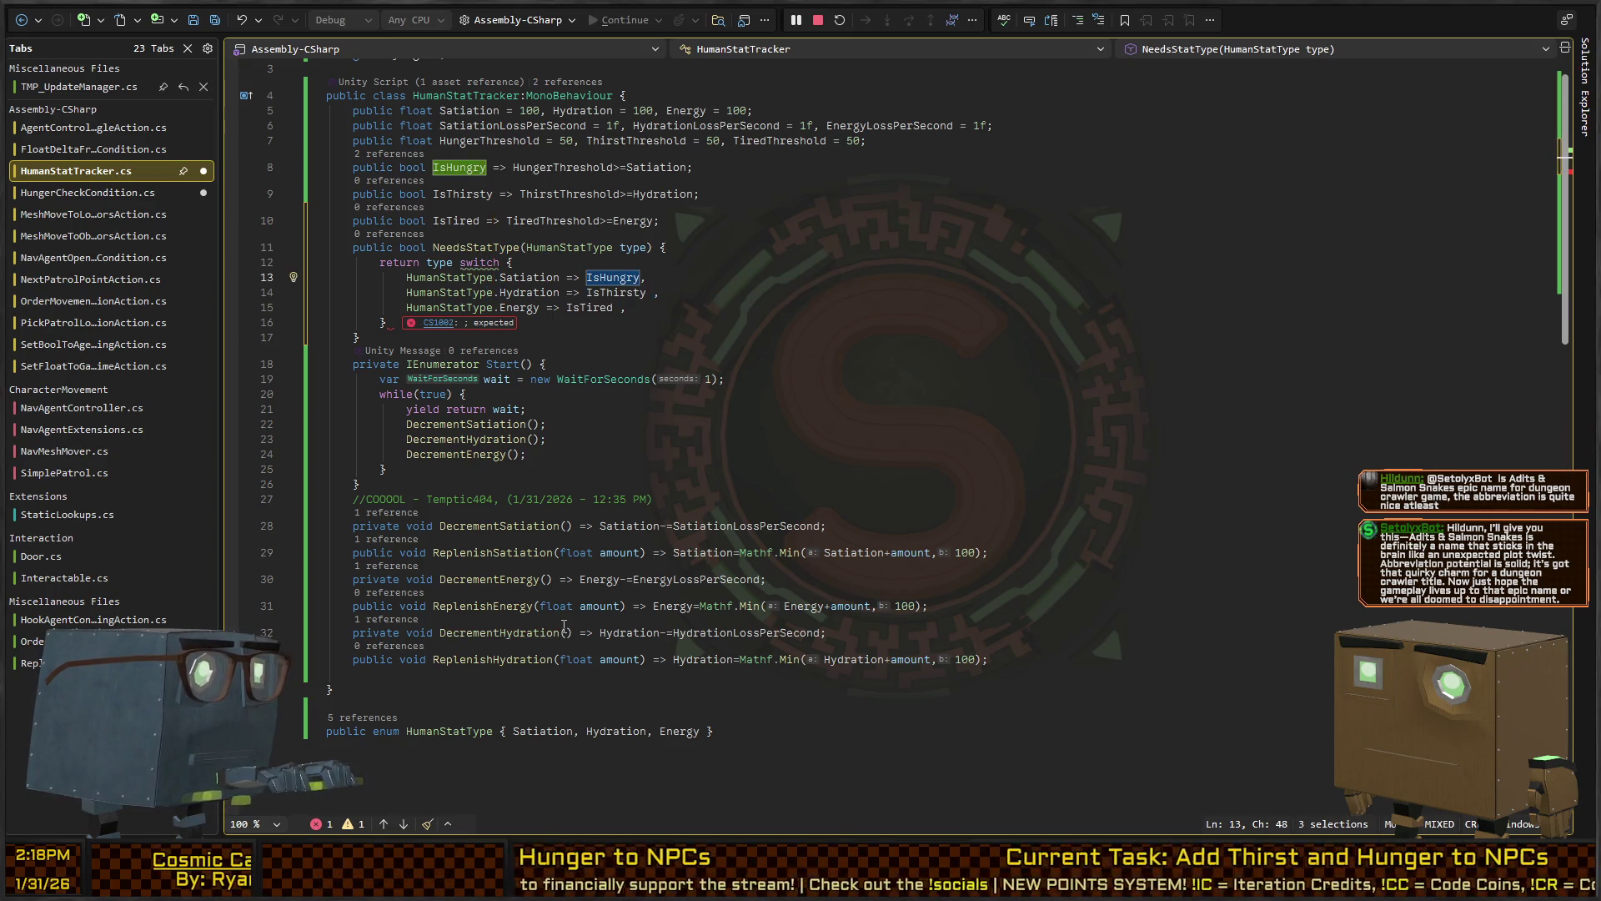
# Fix the arm commas, add a `_ => false` default arm and closing semicolon, and save
pyautogui.press('Escape')
pyautogui.press('Down')
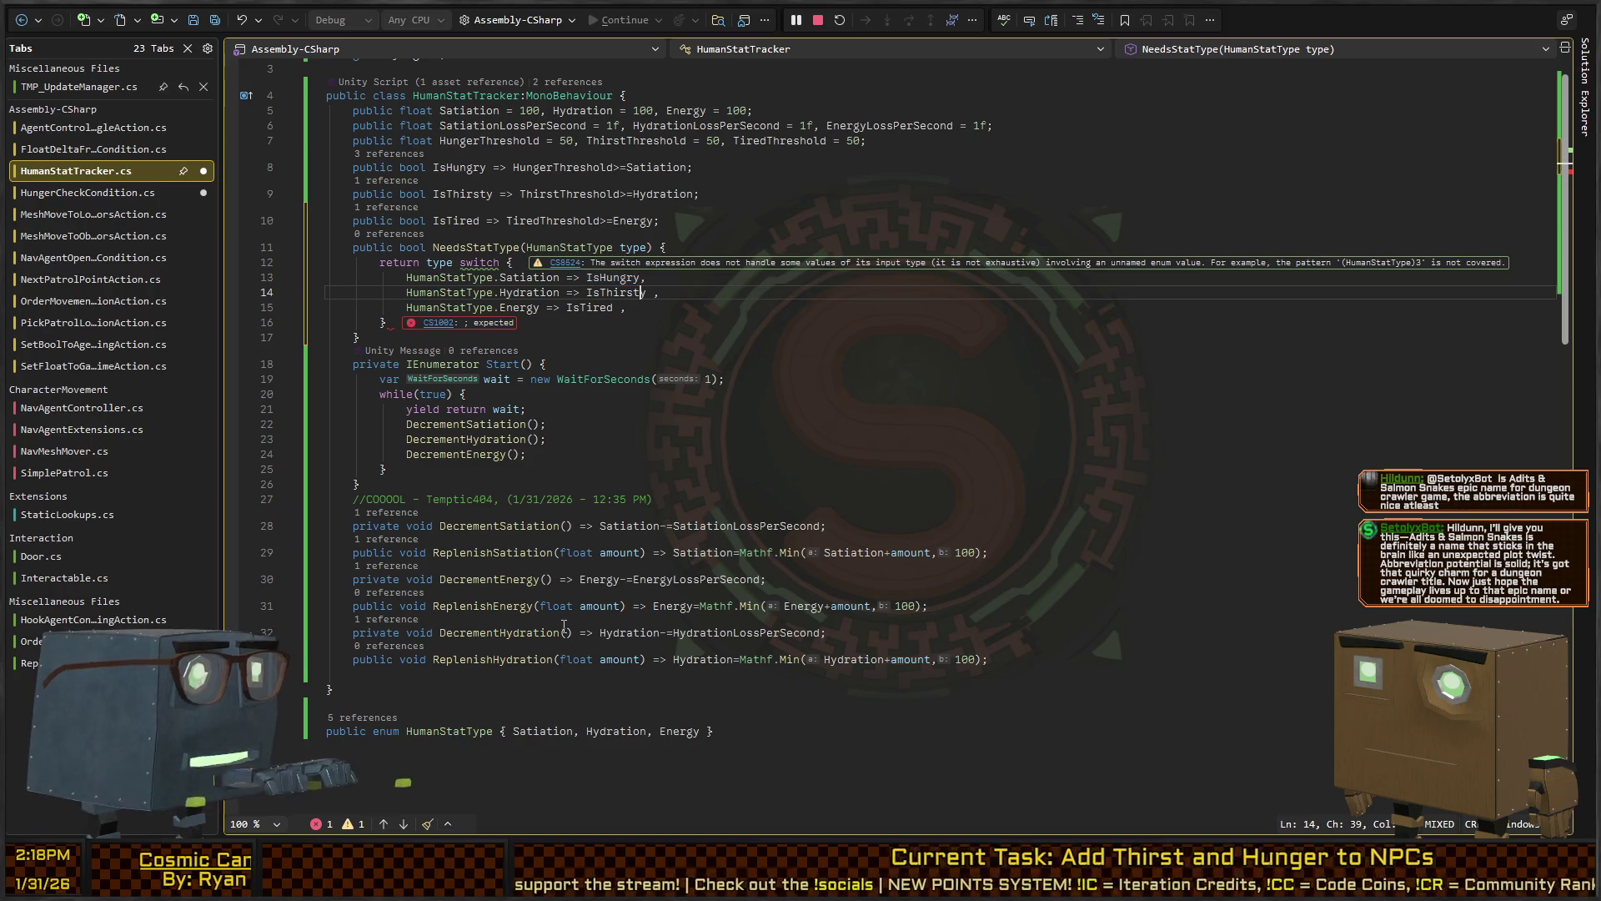
pyautogui.write(',')
pyautogui.press('Down')
pyautogui.press('Return')
pyautogui.write('_ => ')
pyautogui.write('false')
pyautogui.press('Down')
pyautogui.write(';')
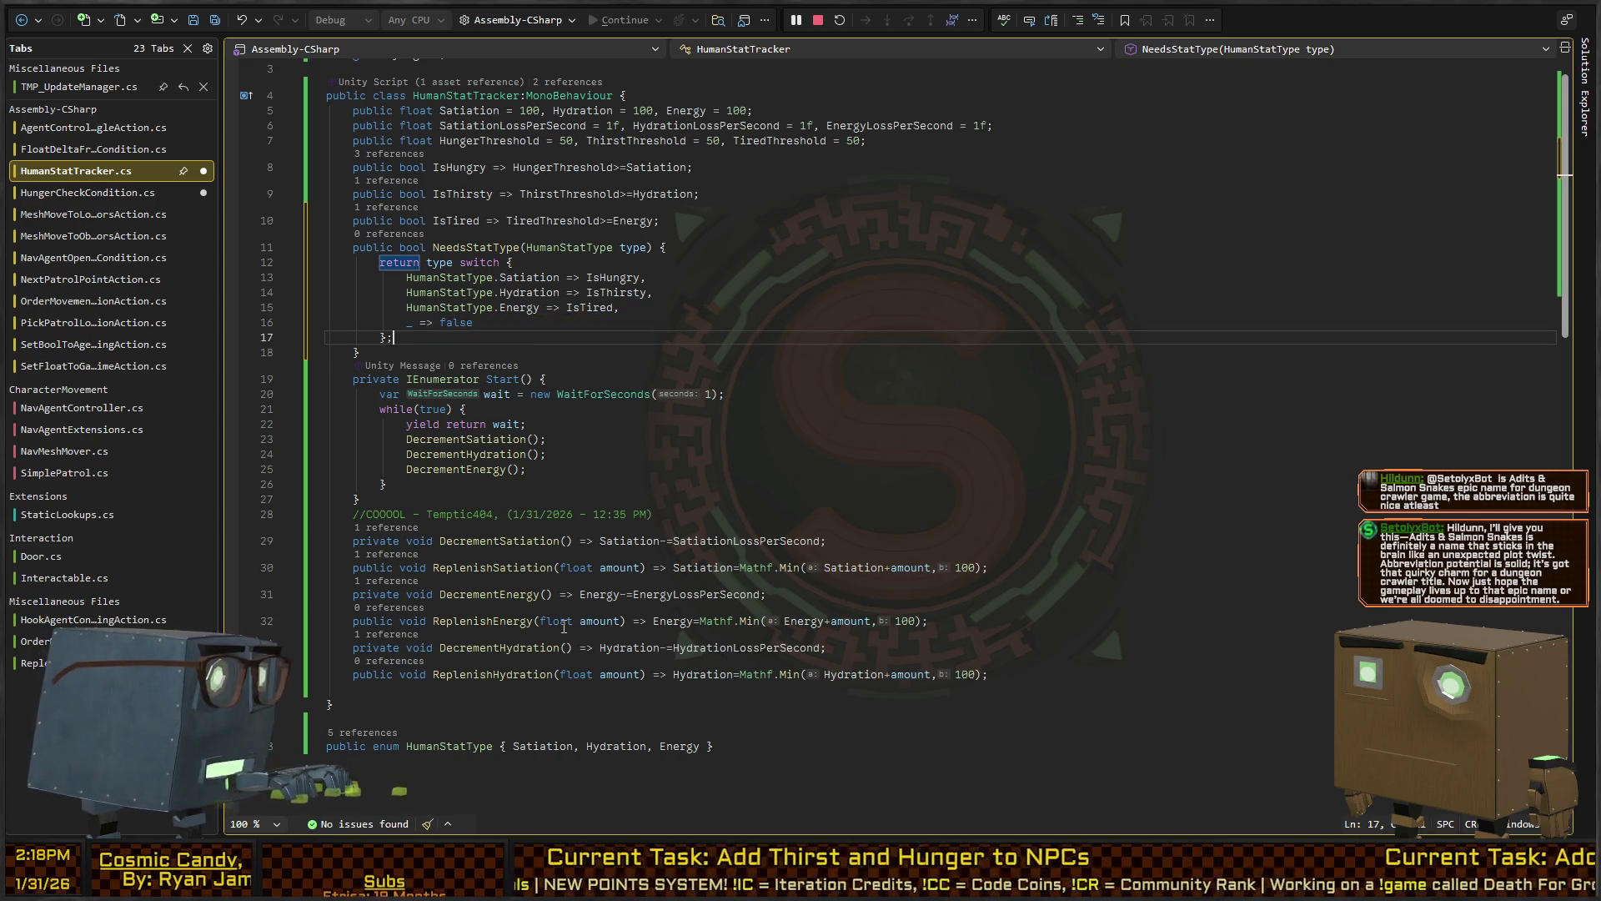
pyautogui.hotkey('ctrl', 's')
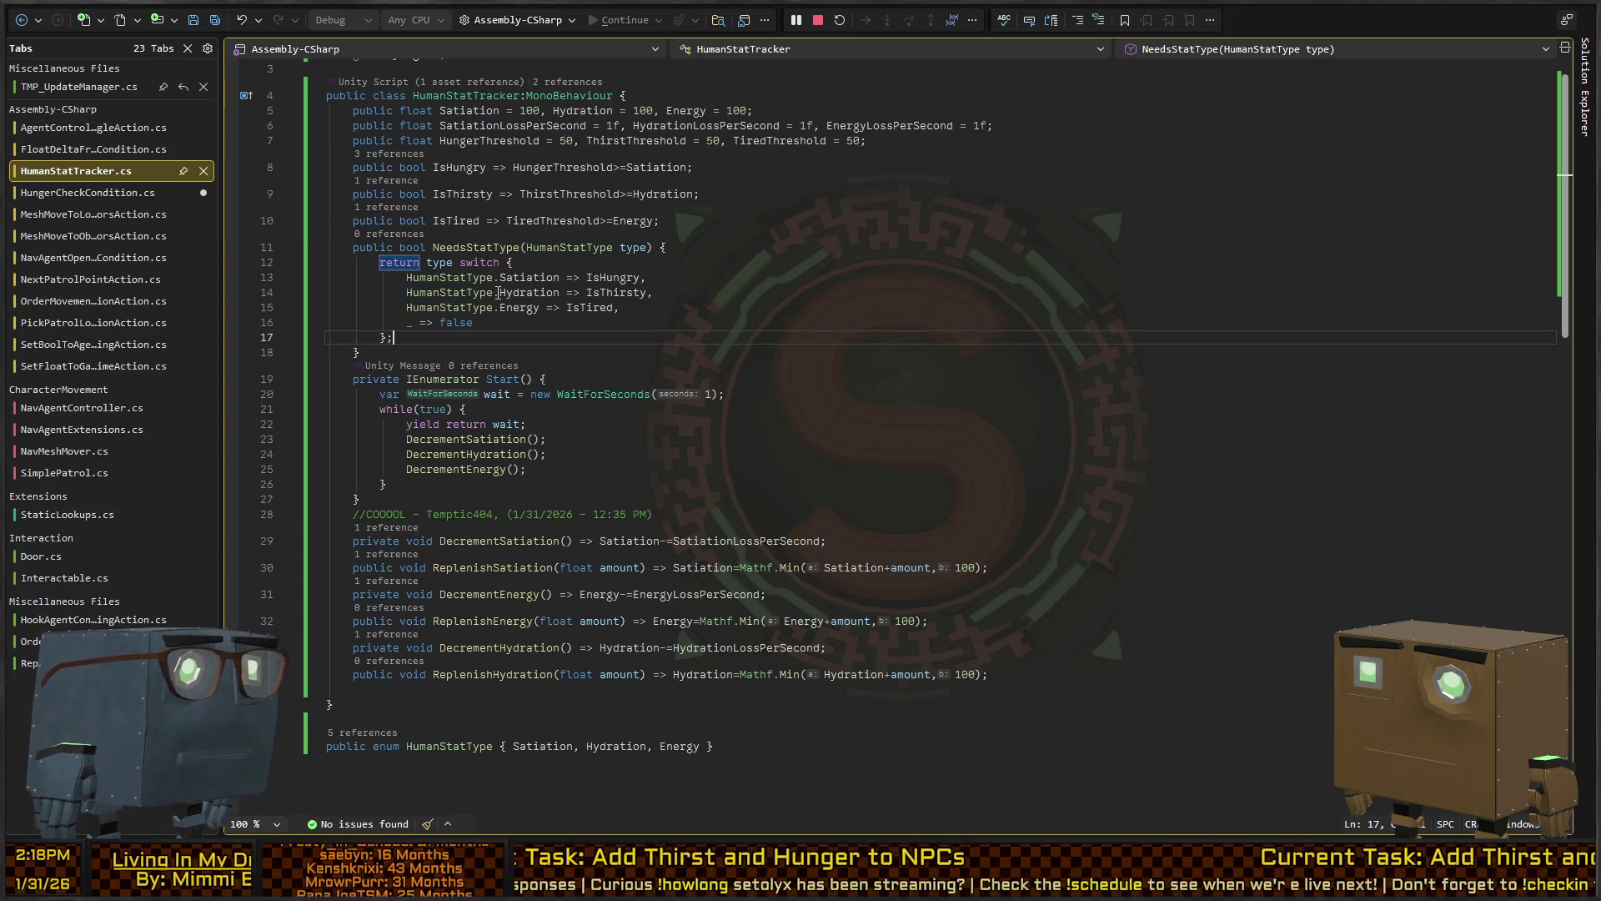
pyautogui.press('Up')
pyautogui.press('Up')
pyautogui.press('Up')
pyautogui.press('End')
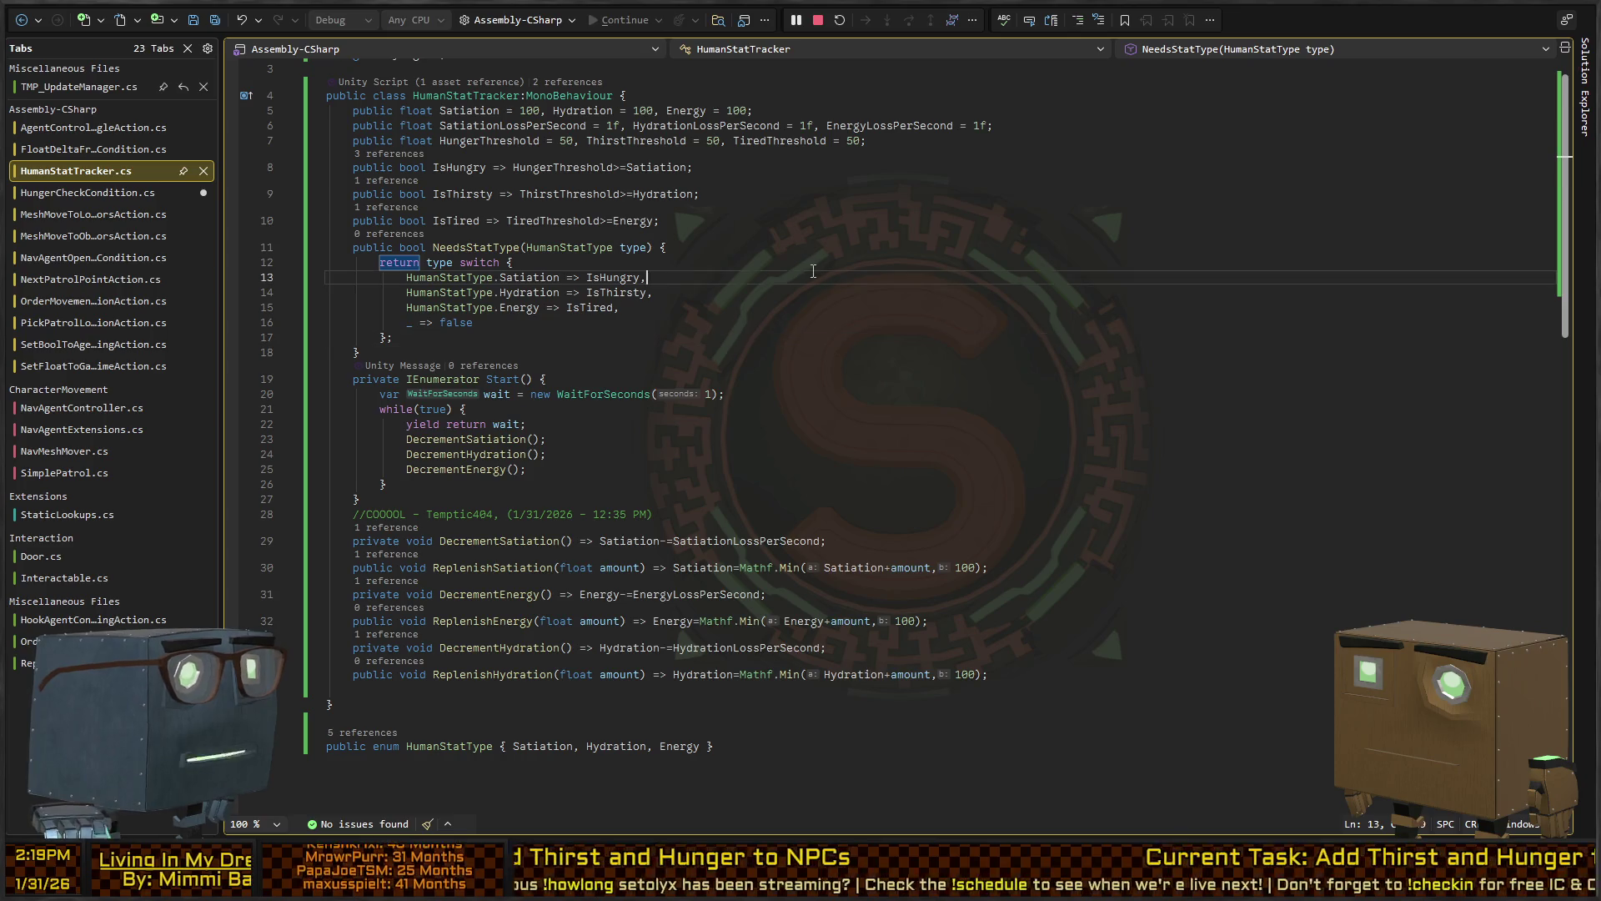
# Replace the Equal branch's IsHungry check with Human.Value.NeedsStatType(HumanStat.Value)
pyautogui.hotkey('ctrl', 'Tab')
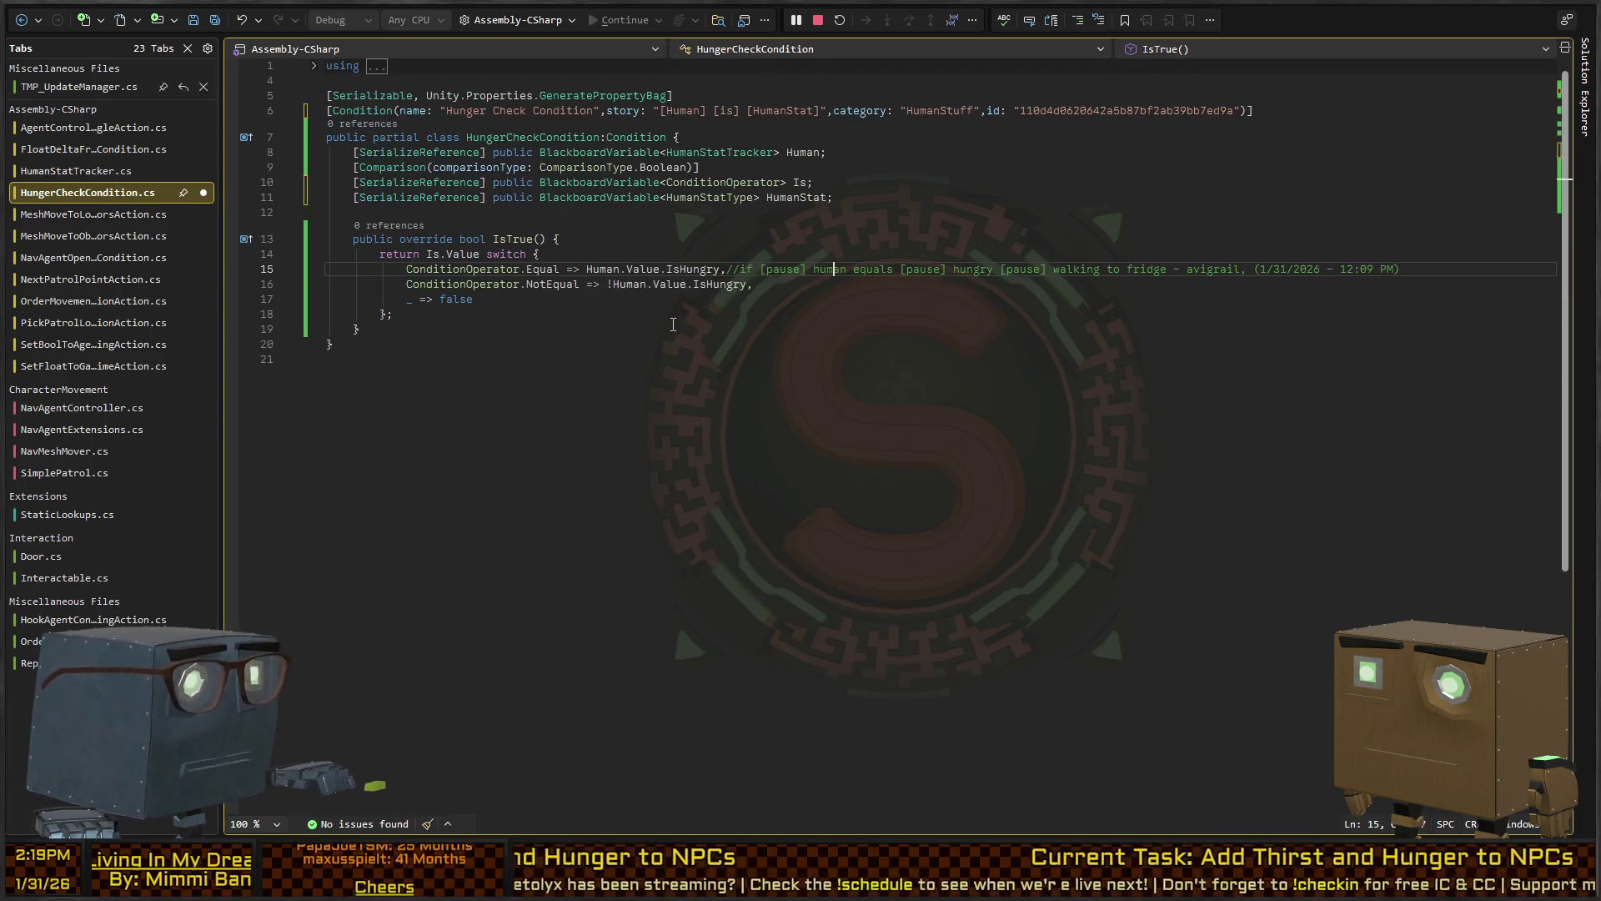
pyautogui.click(600, 284)
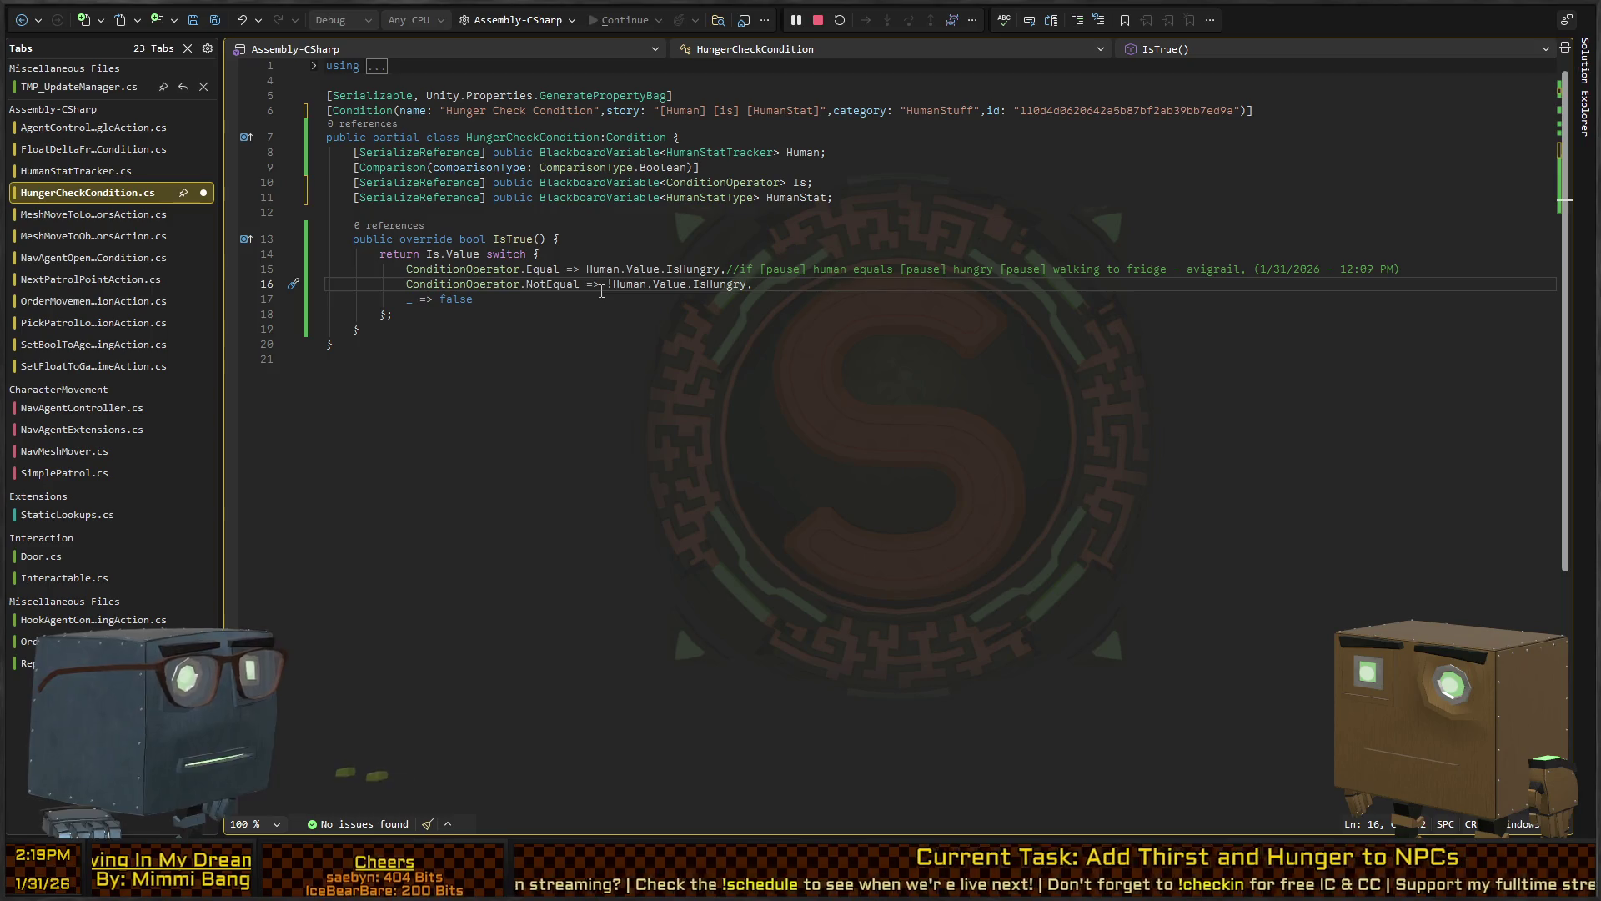
pyautogui.press('Up')
pyautogui.press('Up')
pyautogui.press('Down')
pyautogui.hotkey('ctrl', 'Right')
pyautogui.hotkey('ctrl', 'Right')
pyautogui.hotkey('ctrl', 'shift', 'Right')
pyautogui.hotkey('ctrl', 'shift', 'Right')
pyautogui.hotkey('ctrl', 'shift', 'Right')
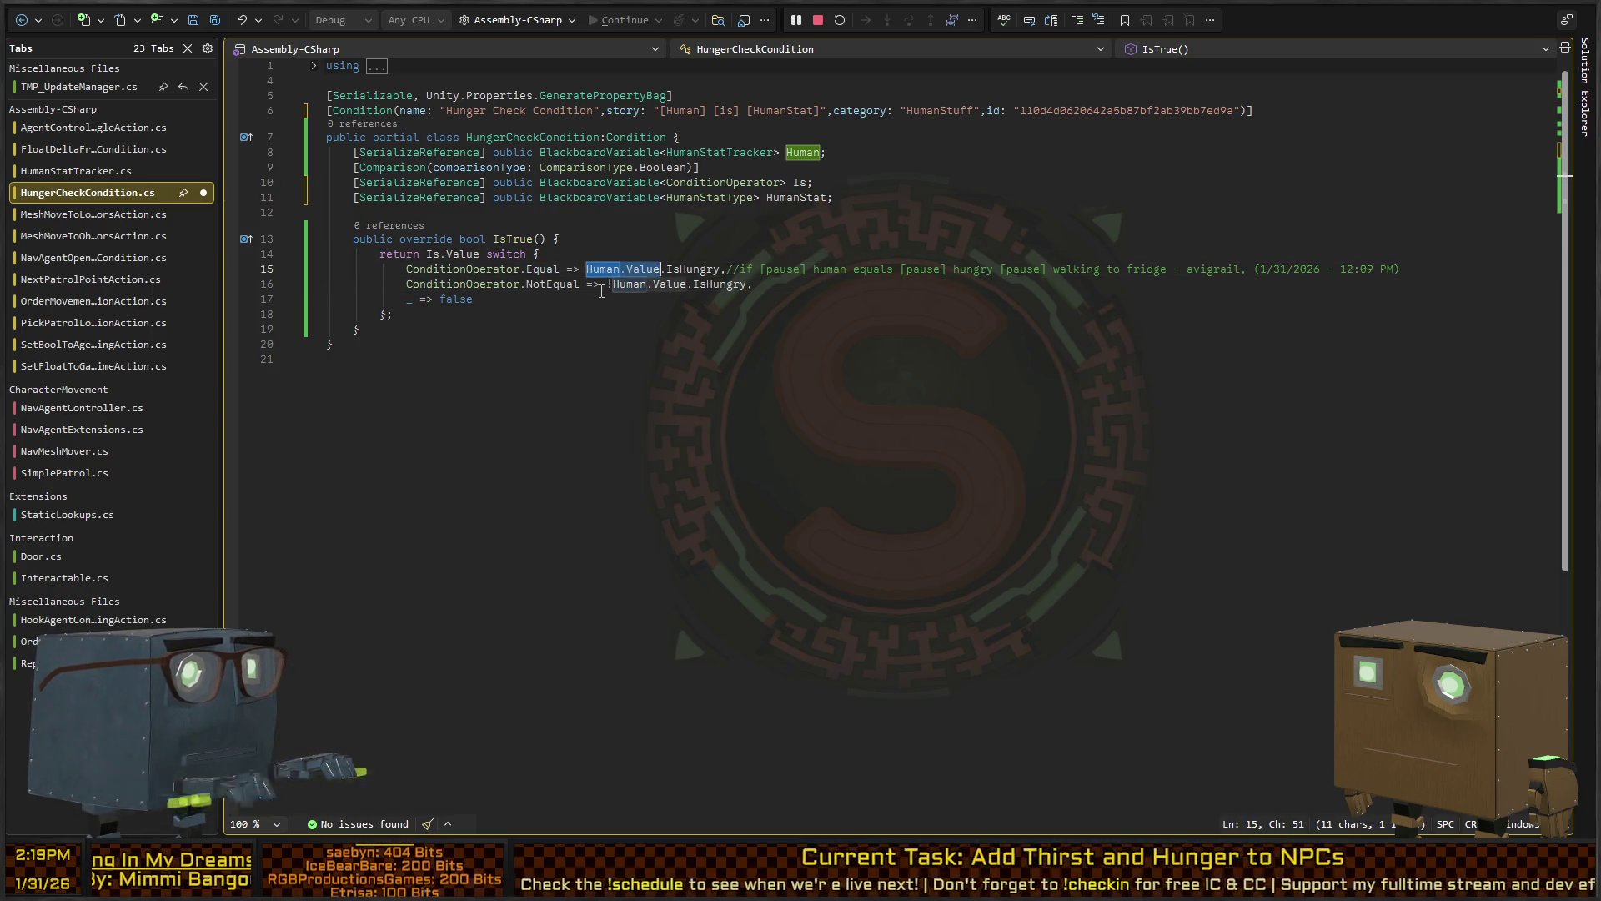
pyautogui.hotkey('ctrl', 'shift', 'Right')
pyautogui.hotkey('ctrl', 'shift', 'Right')
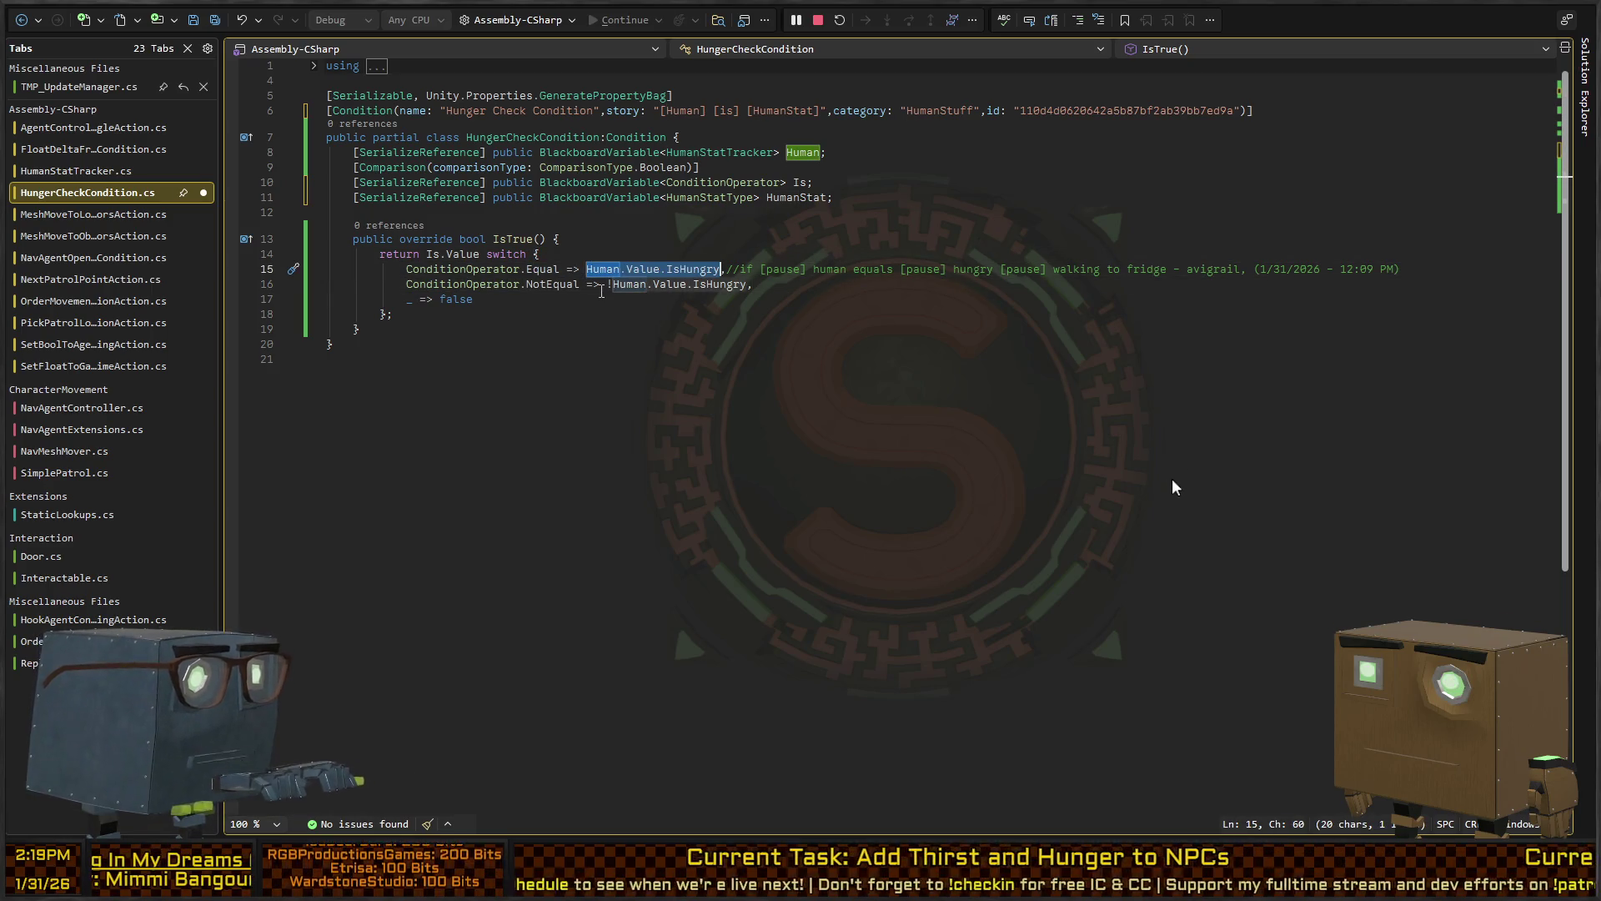
pyautogui.press('BackSpace')
pyautogui.write('Human')
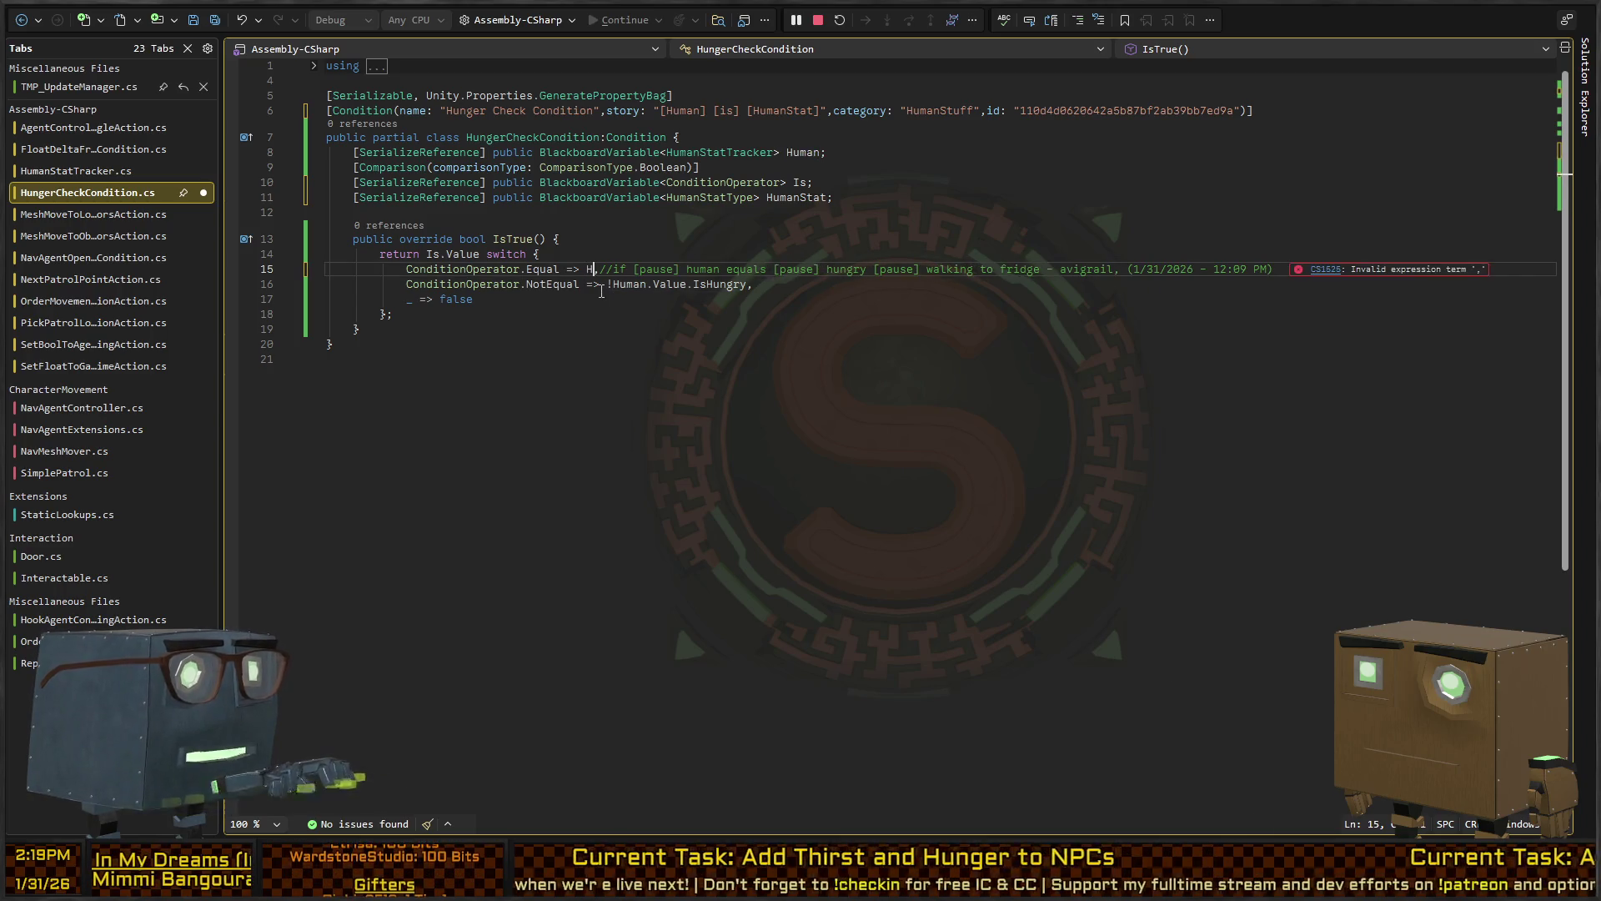
pyautogui.write('.Value.Nee')
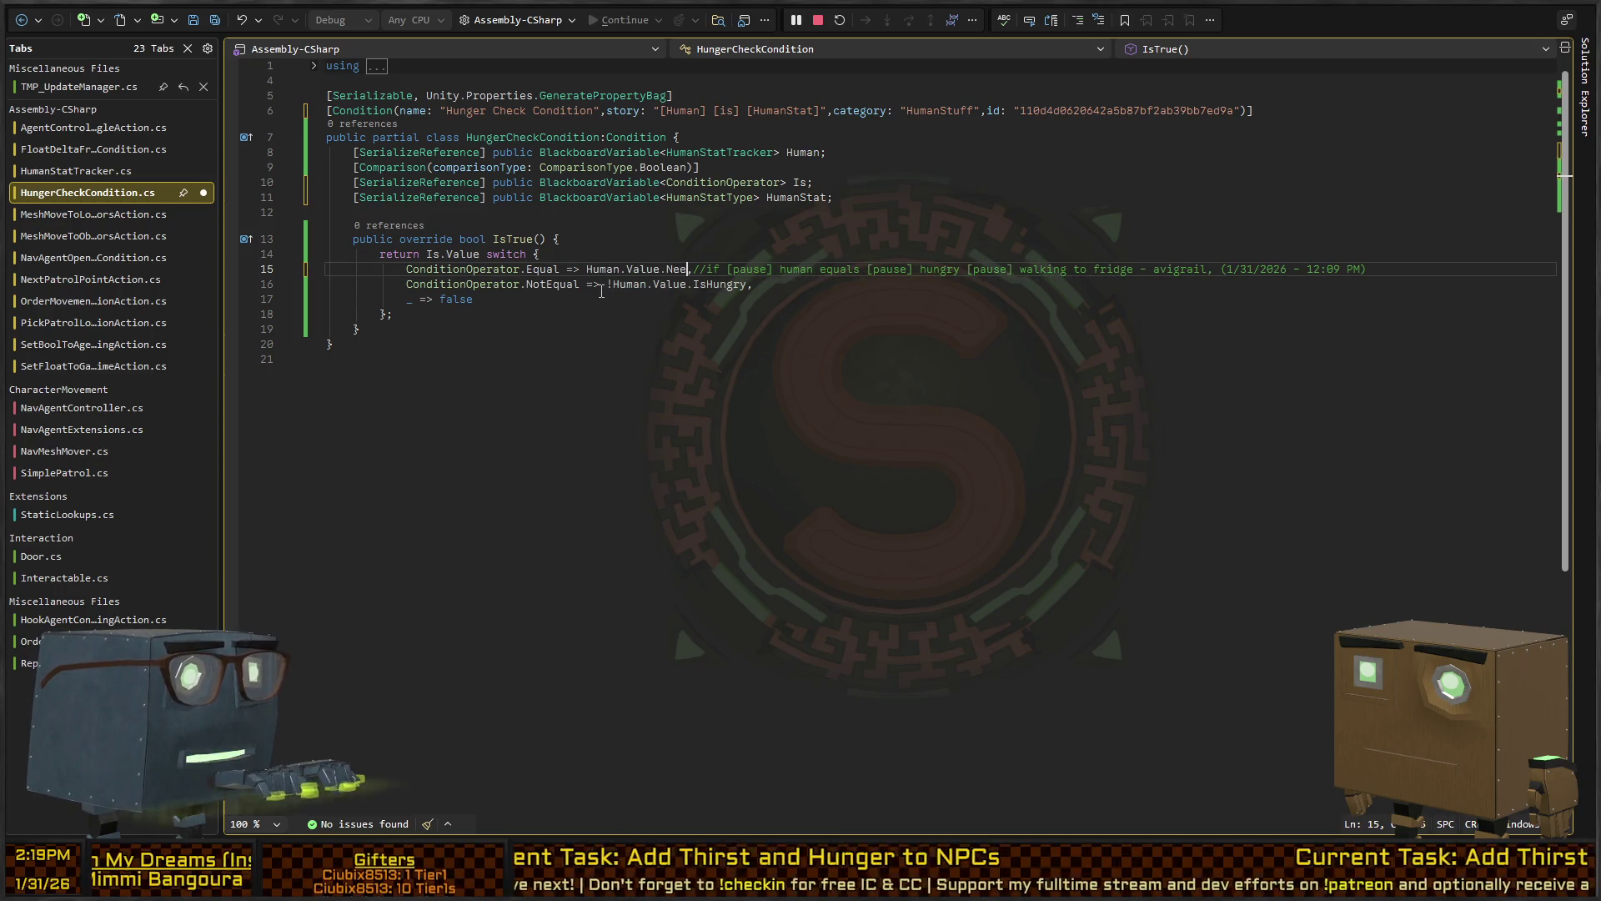
pyautogui.write('dsStatType(')
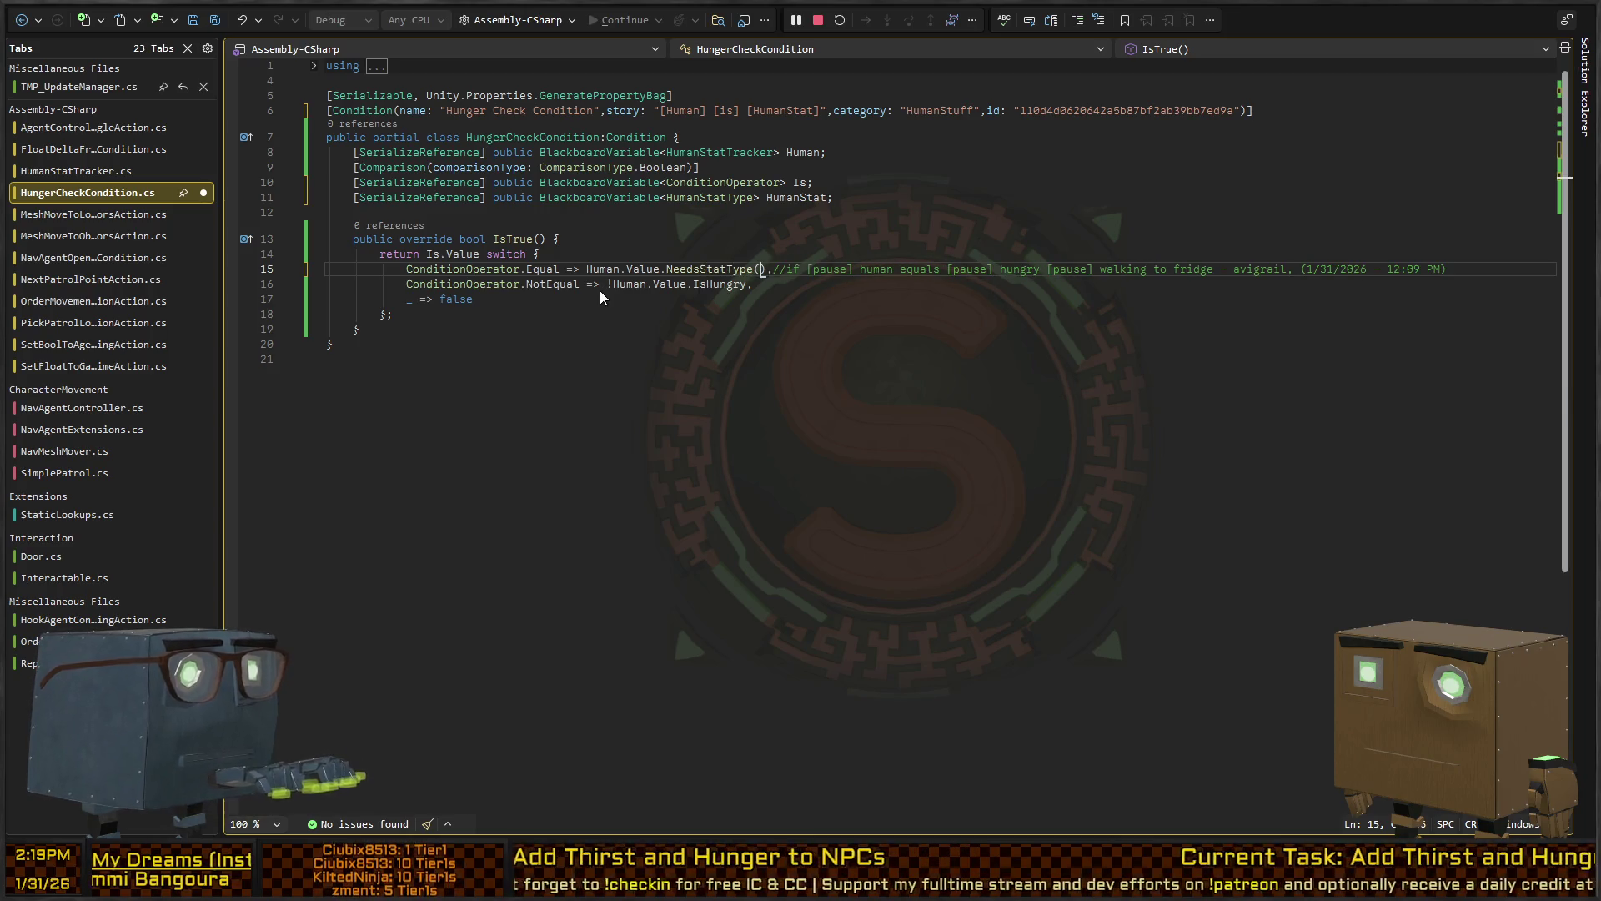
pyautogui.write('HumanSt')
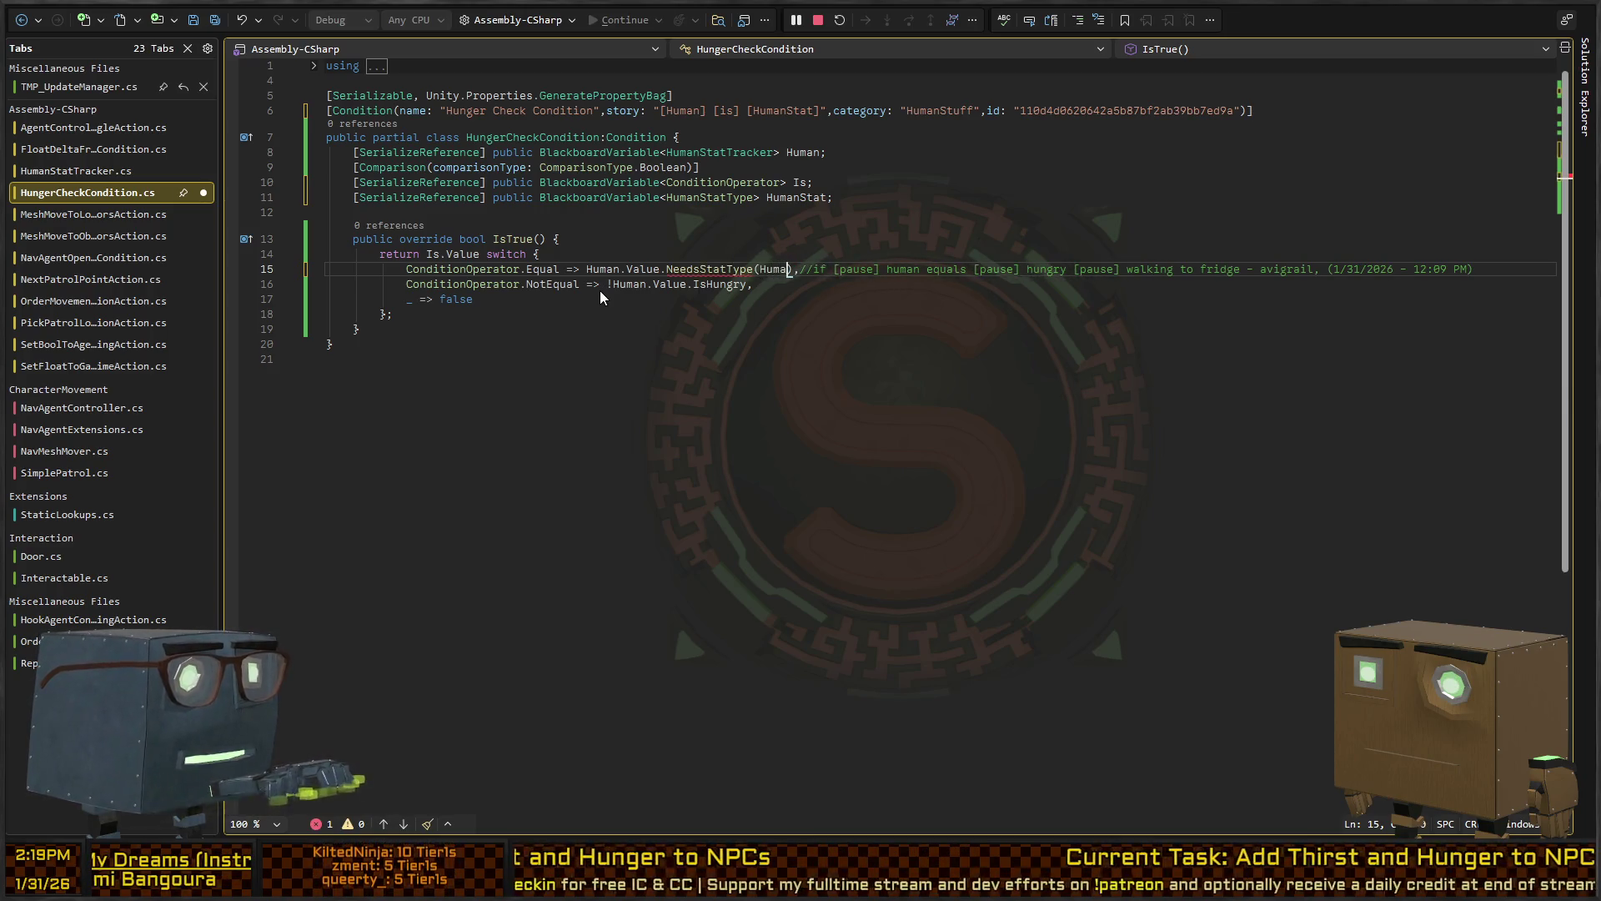
pyautogui.write('at.')
pyautogui.press('BackSpace')
pyautogui.press('BackSpace')
pyautogui.write('Value)')
# Use the same NeedsStatType call in the NotEqual branch and save HungerCheckCondition.cs
pyautogui.hotkey('ctrl', 'shift', 'Left')
pyautogui.hotkey('ctrl', 'shift', 'Left')
pyautogui.hotkey('ctrl', 'shift', 'Left')
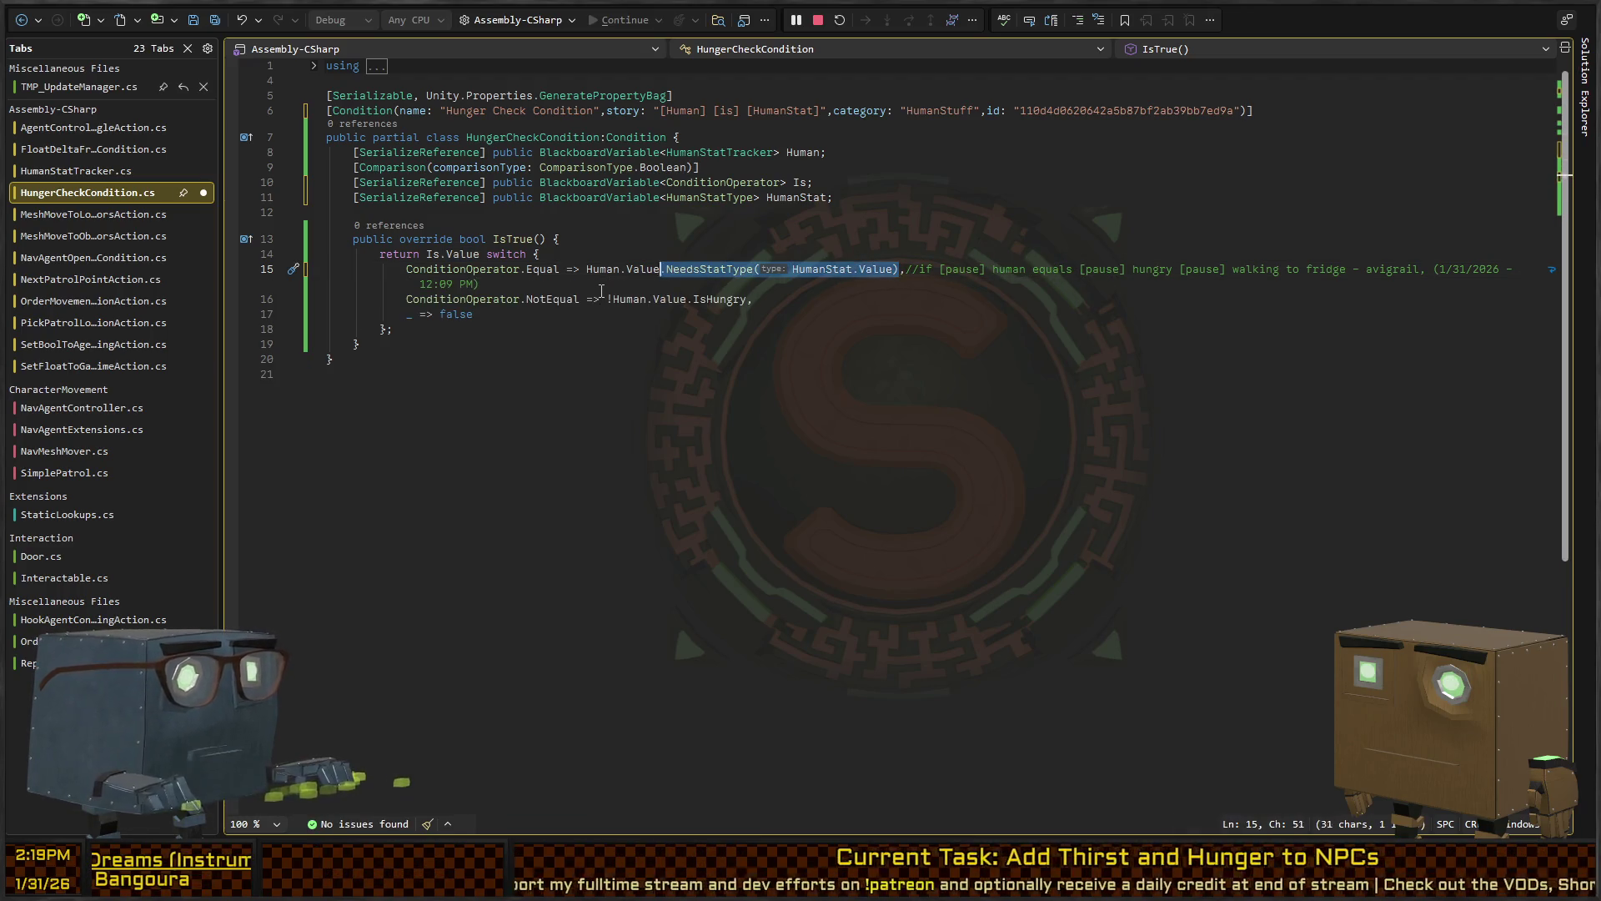
pyautogui.press('Down')
pyautogui.hotkey('ctrl', 'Right')
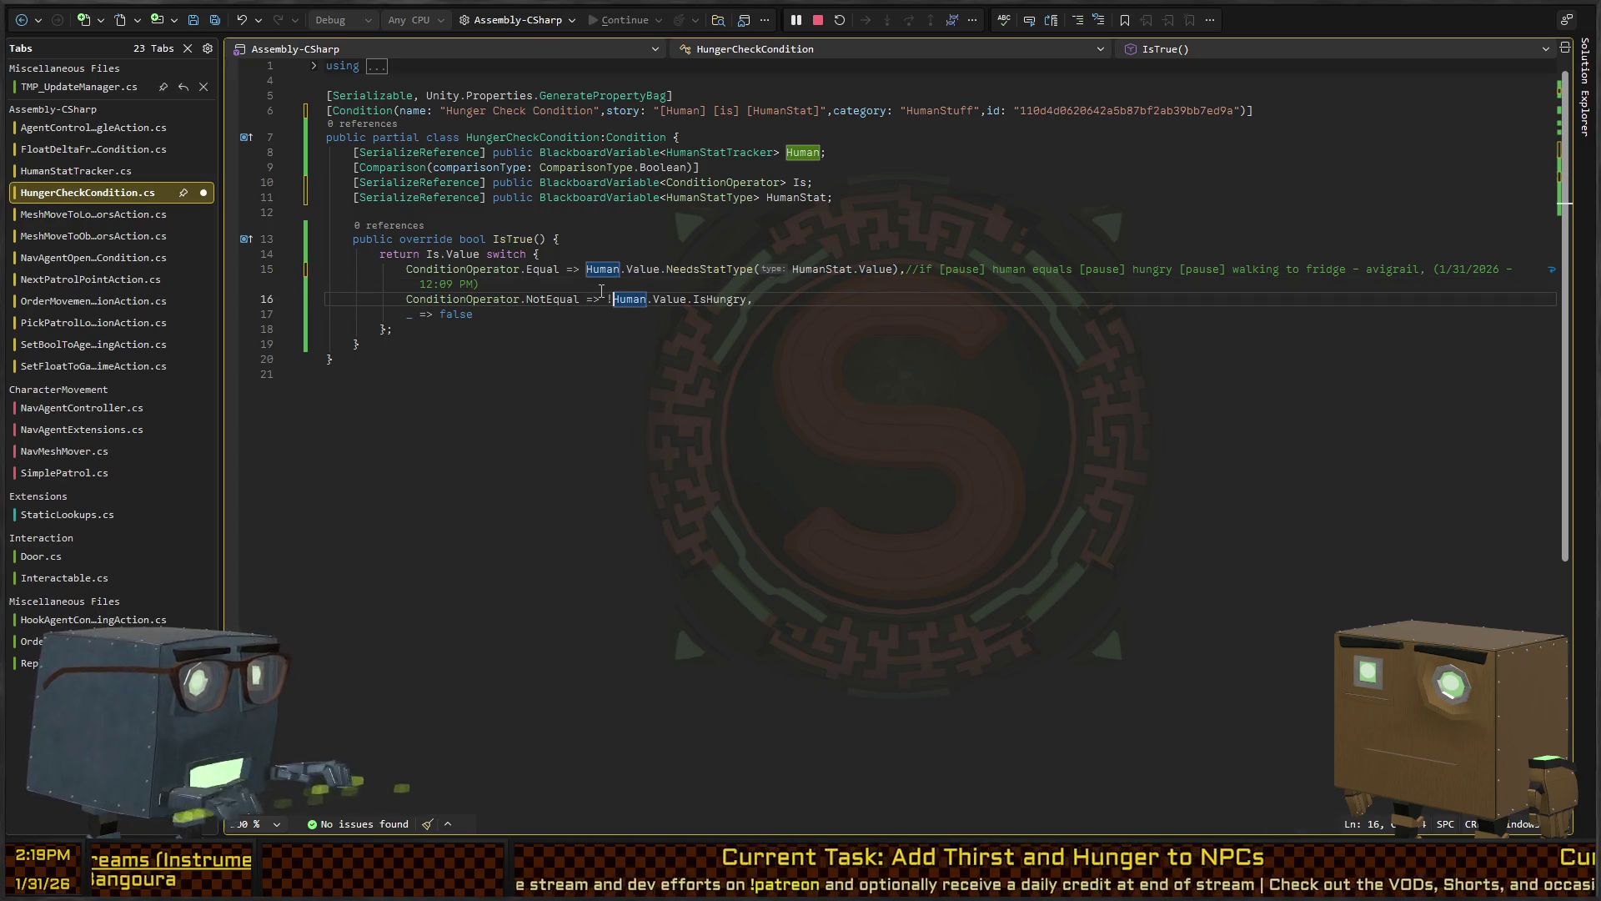
pyautogui.hotkey('ctrl', 'shift', 'Right')
pyautogui.hotkey('ctrl', 'shift', 'Right')
pyautogui.hotkey('ctrl', 'shift', 'Right')
pyautogui.write('Human.Value.NeedsStatType(HumanStat.Value)')
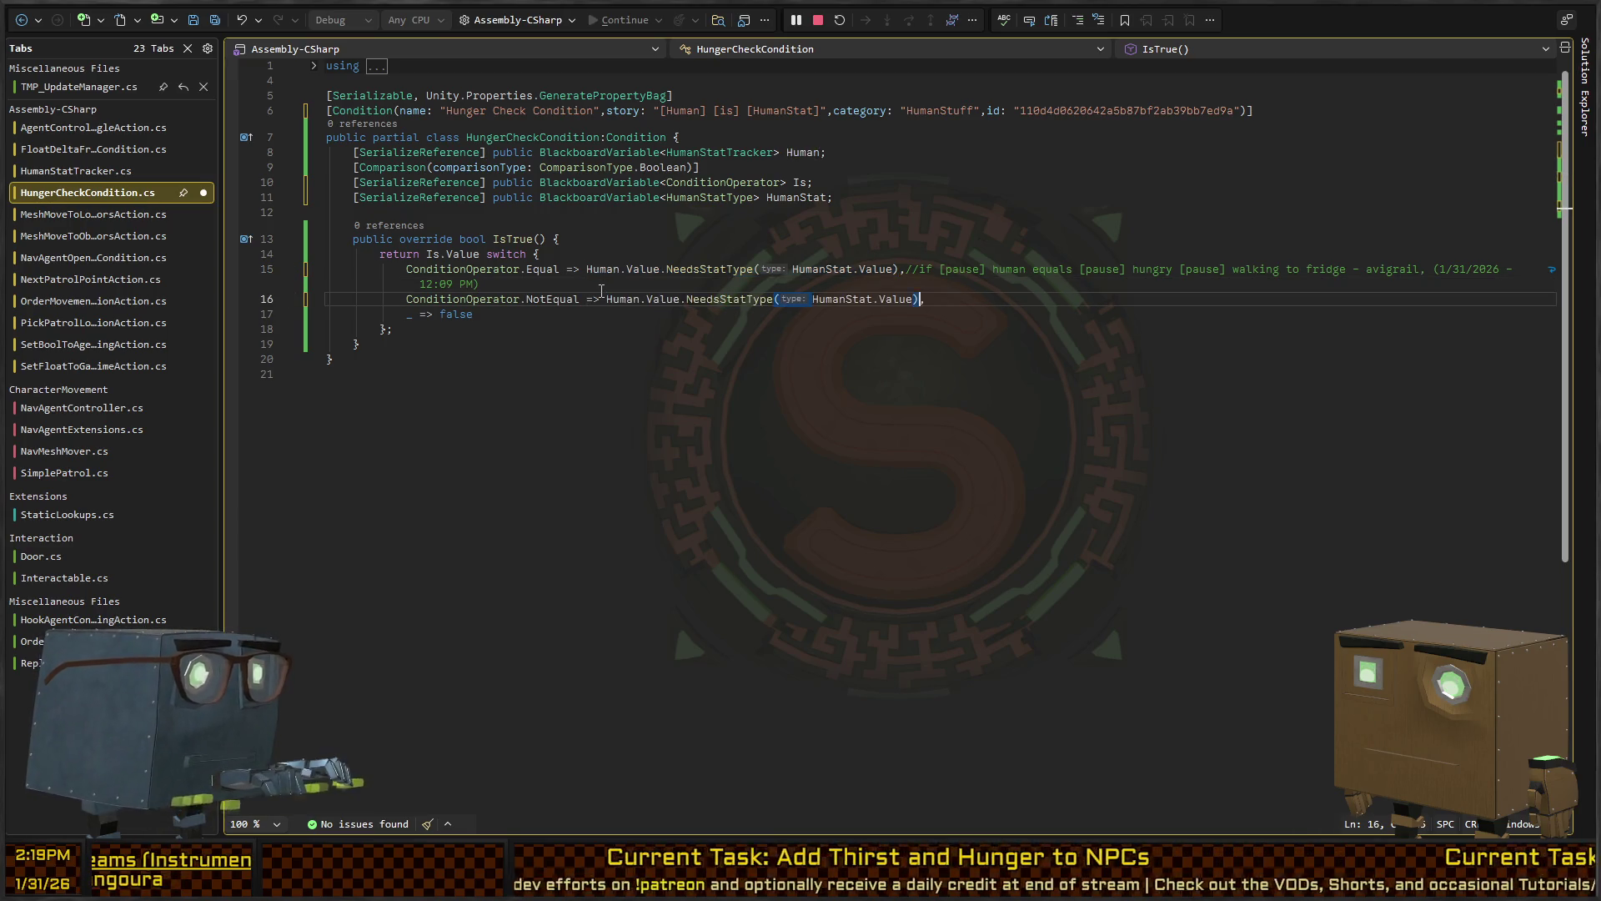
pyautogui.hotkey('ctrl', 's')
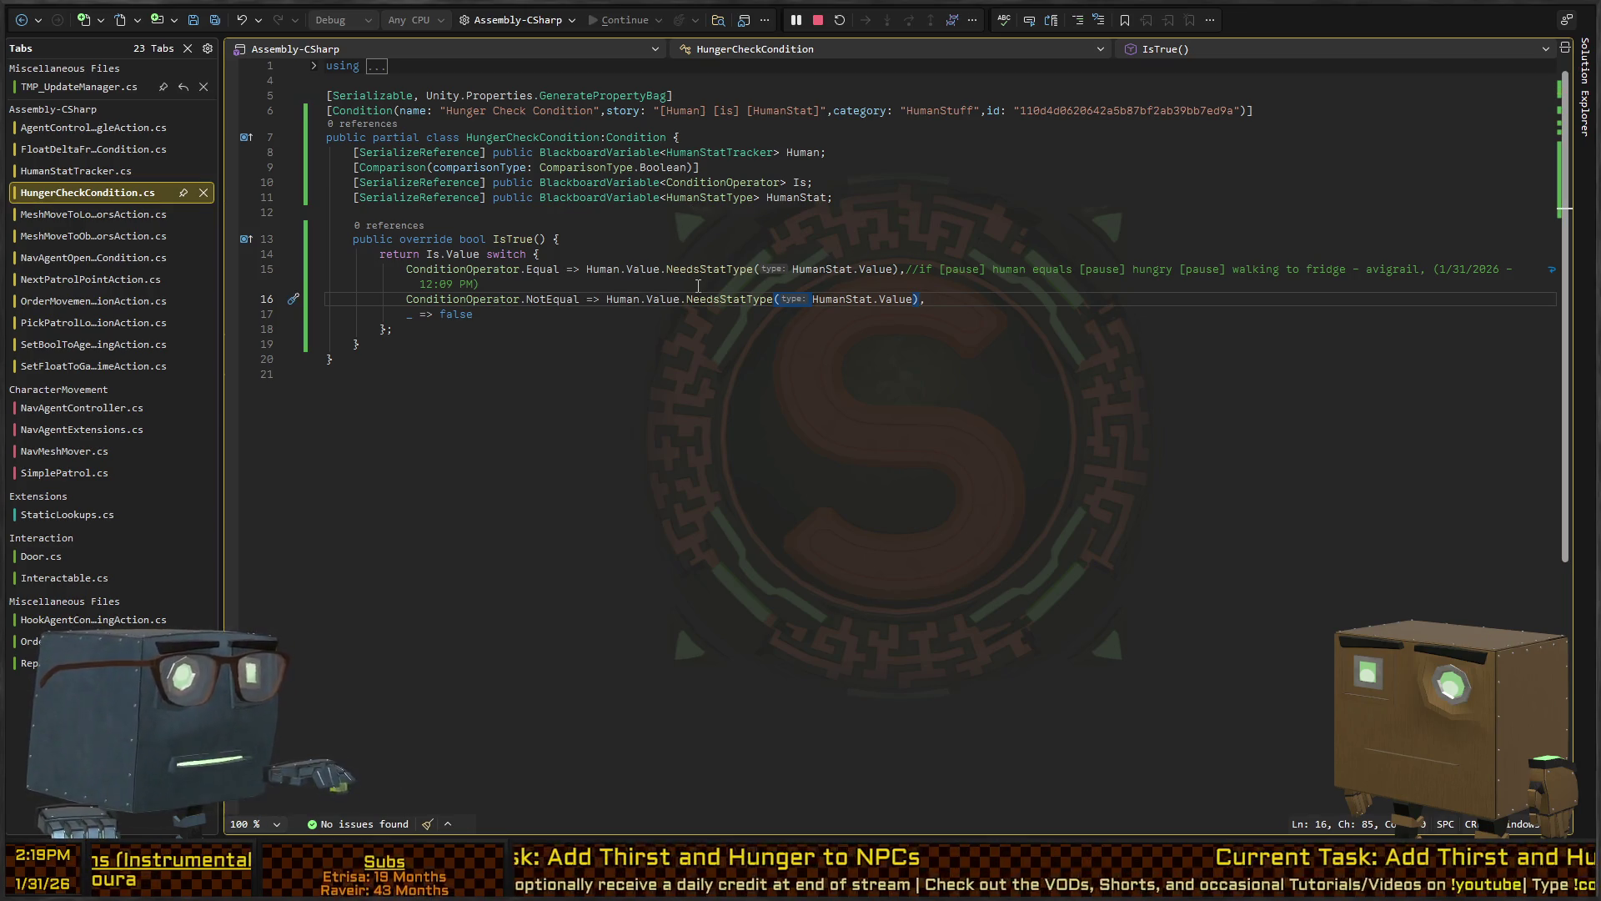
# Move the trailing comment onto its own line and save the file
pyautogui.click(907, 269)
pyautogui.press('Return')
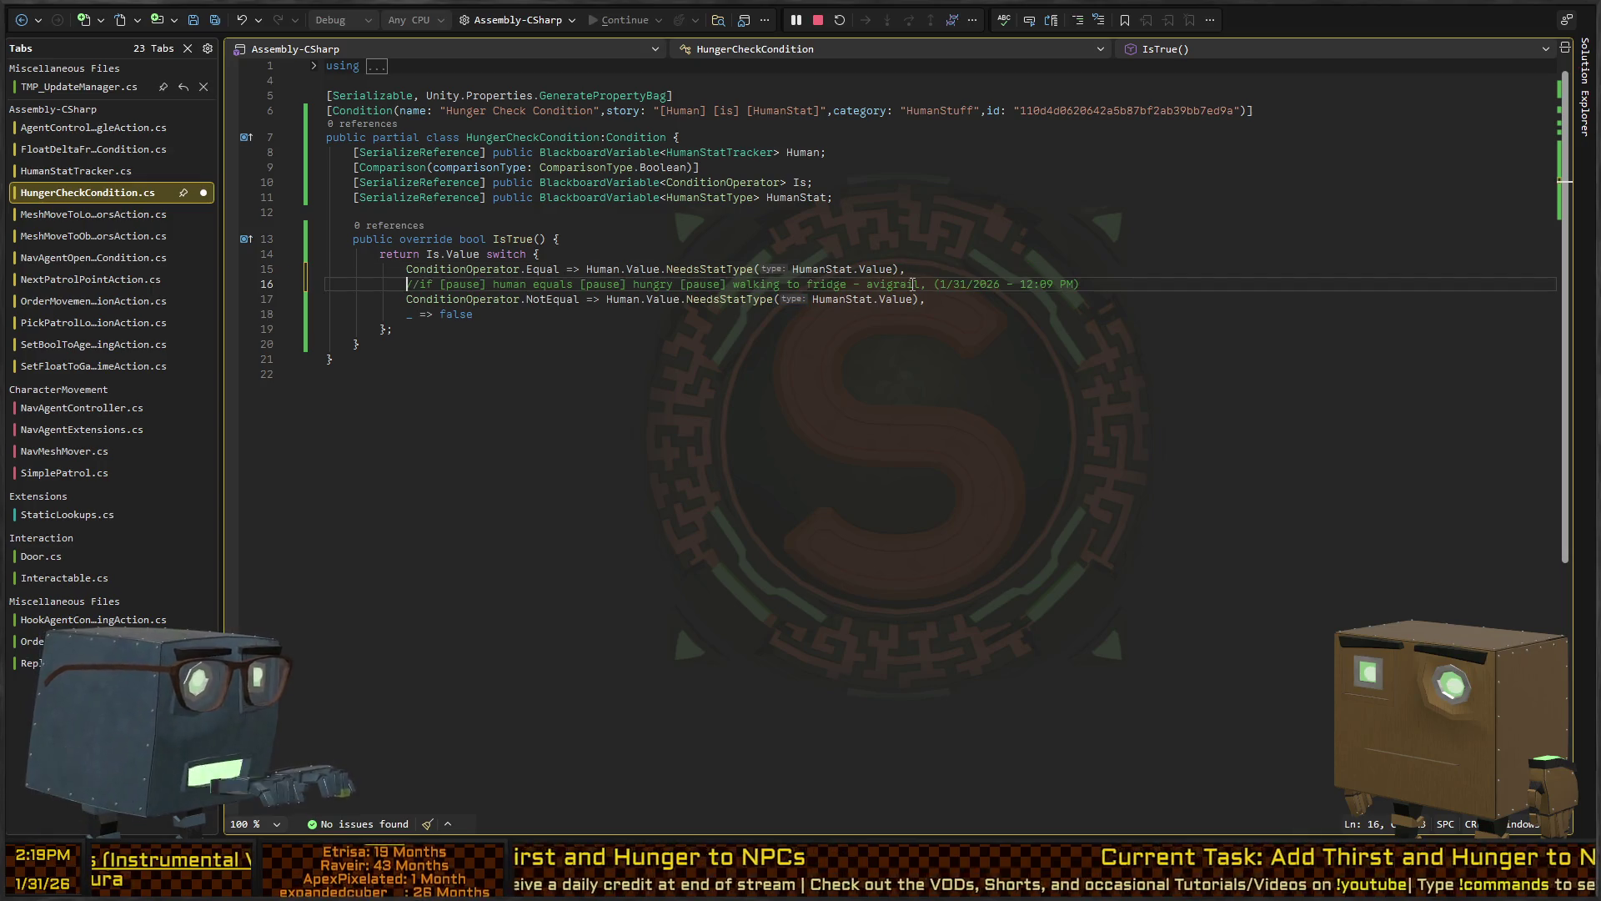
pyautogui.hotkey('ctrl', 's')
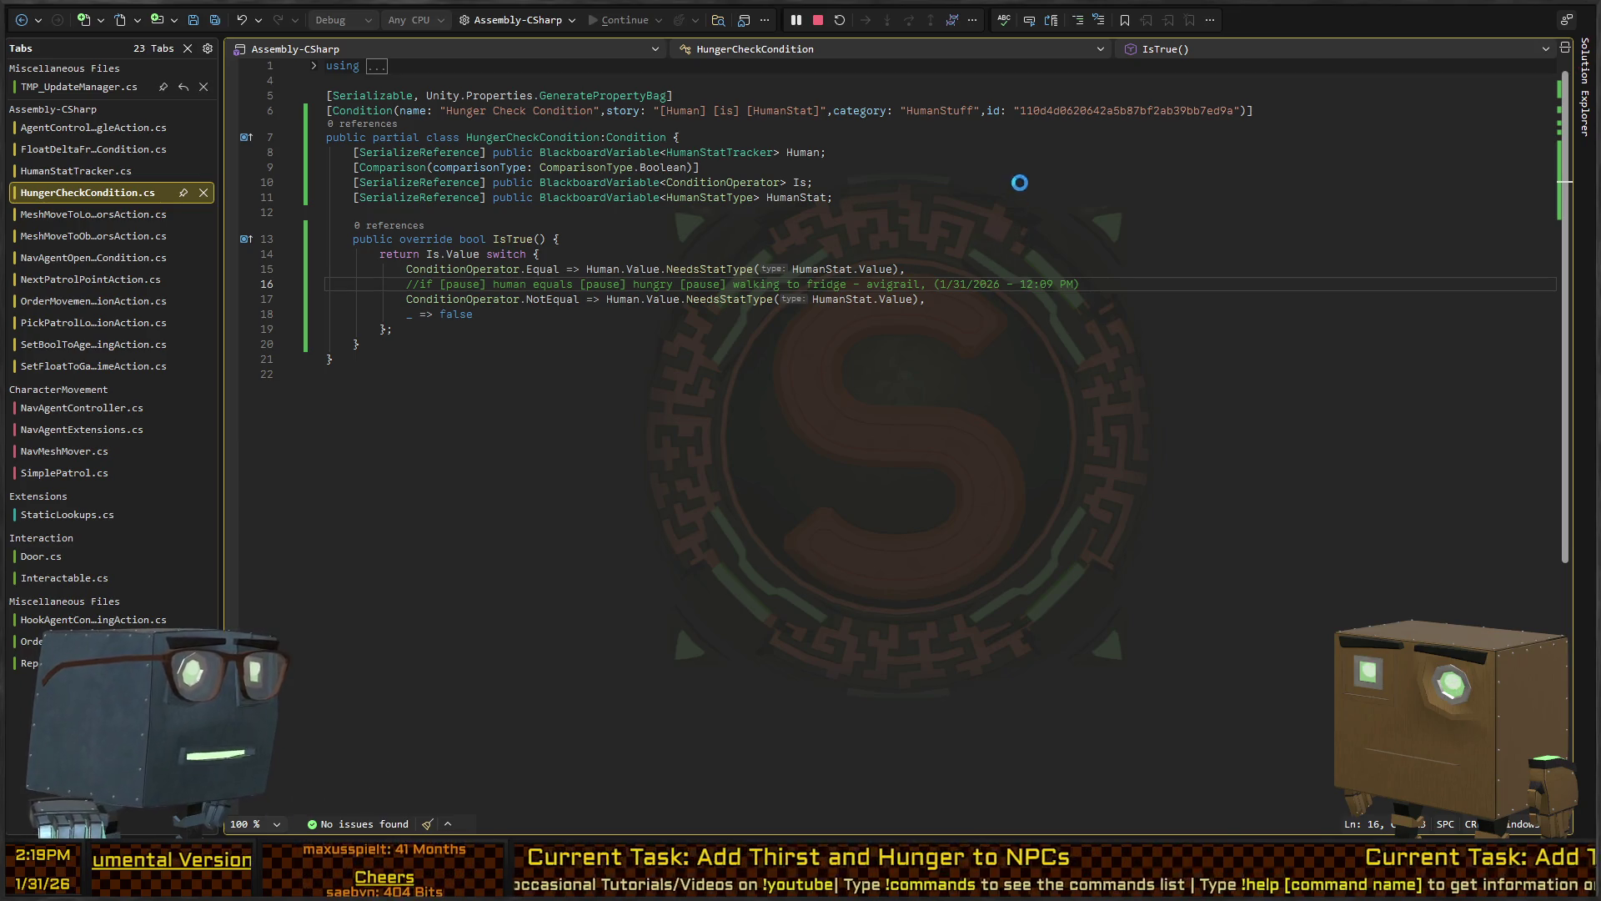
pyautogui.hotkey('alt', 'Tab')
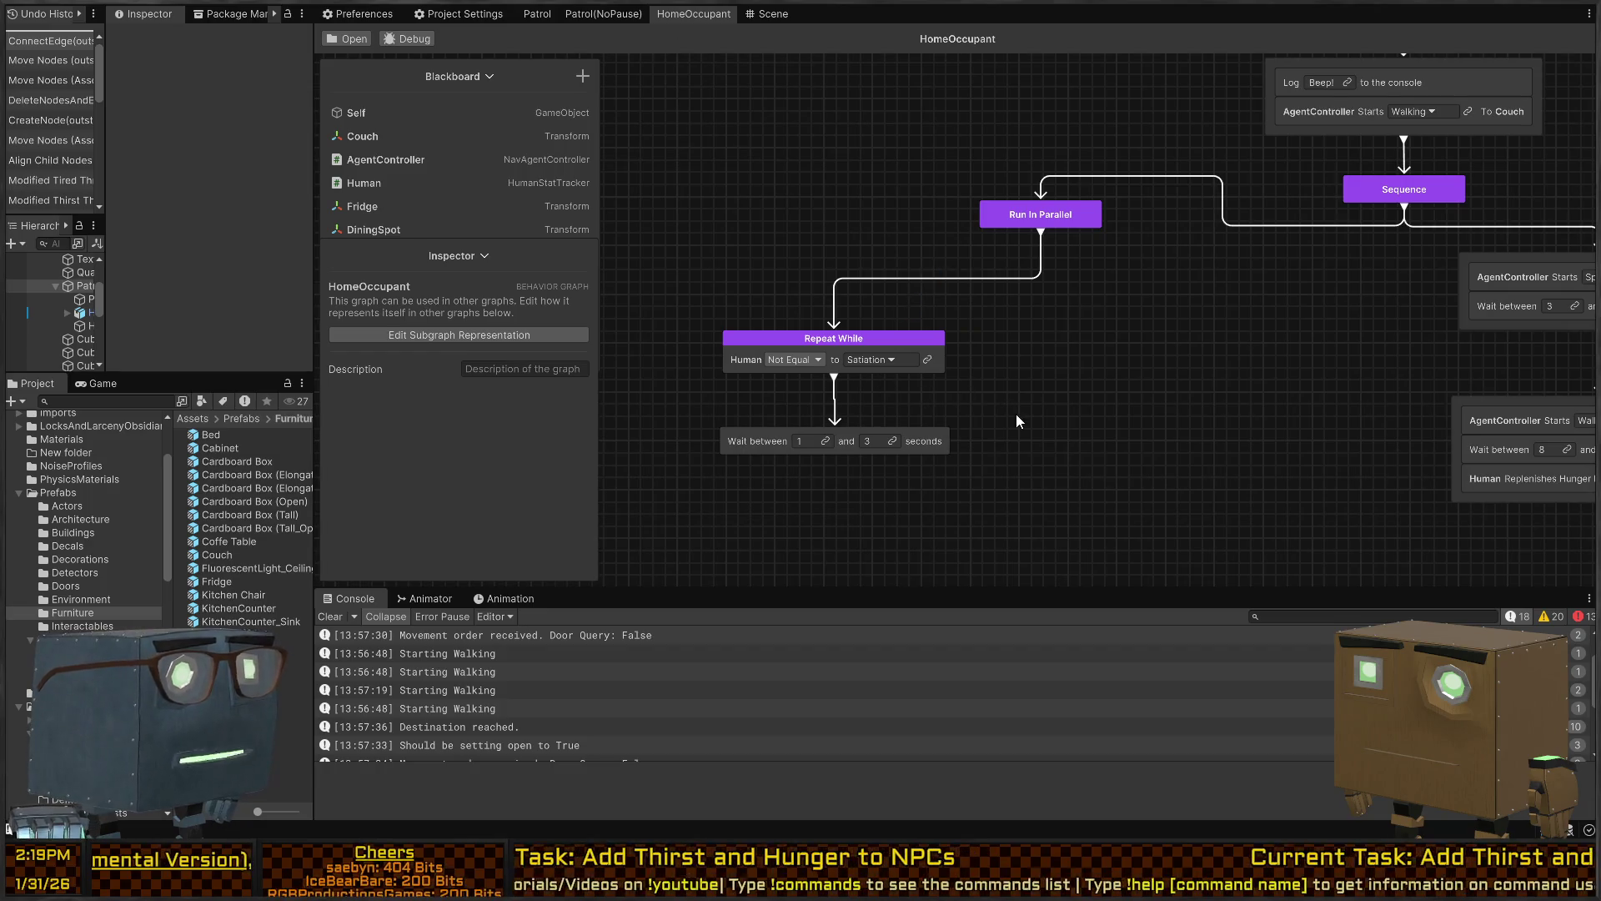
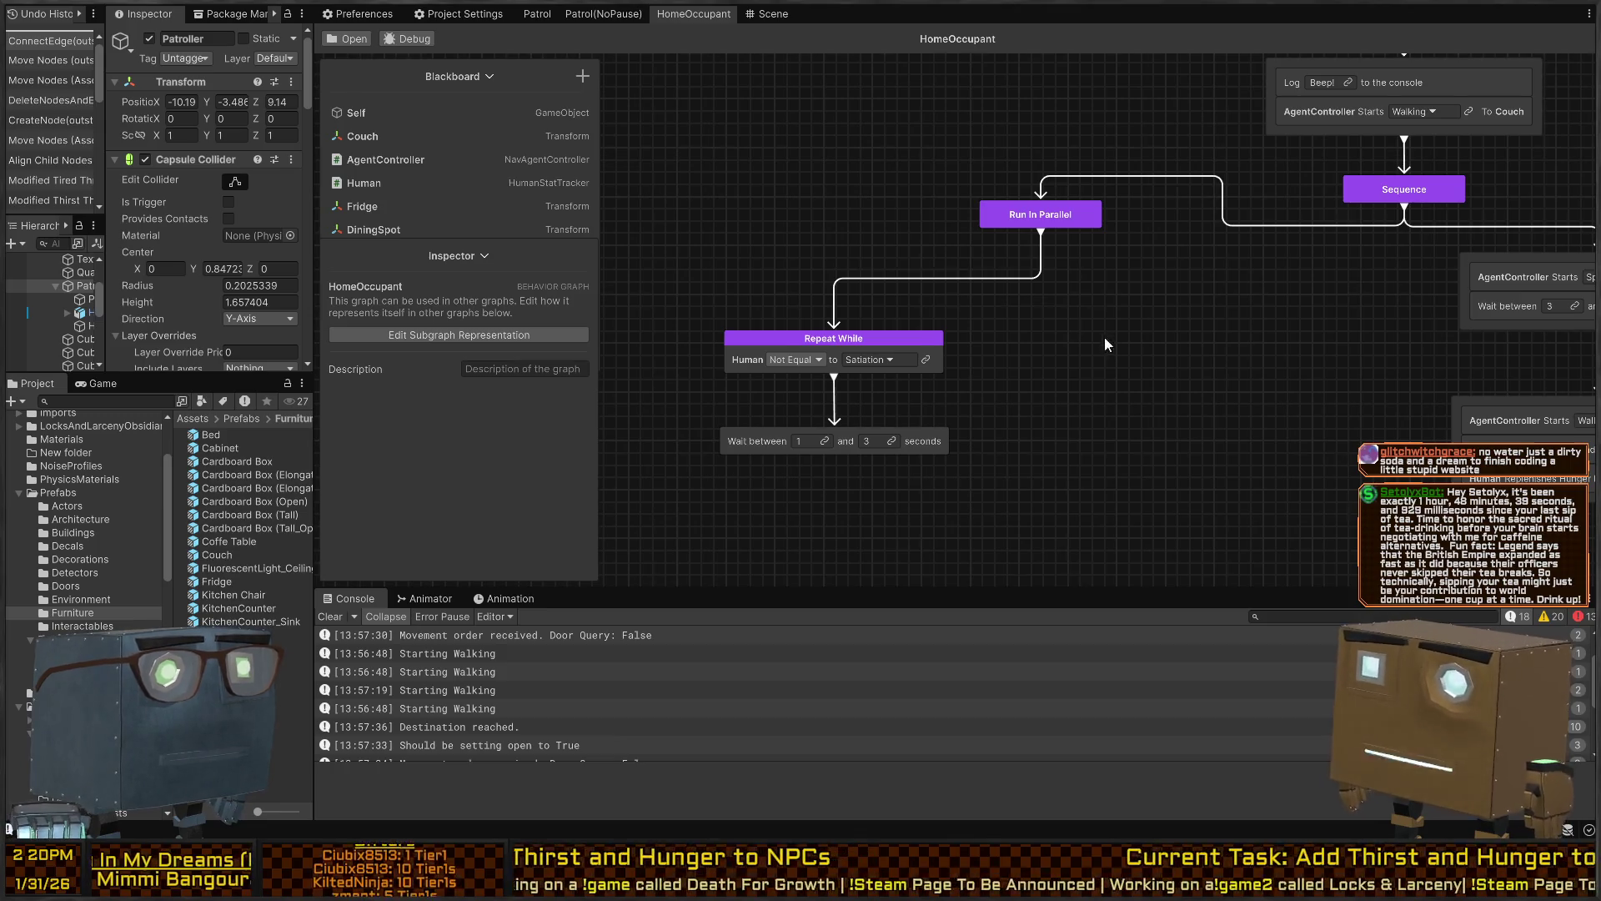
# Select the Repeat While and Wait nodes and the link from Run In Parallel to Repeat While
pyautogui.click(942, 332)
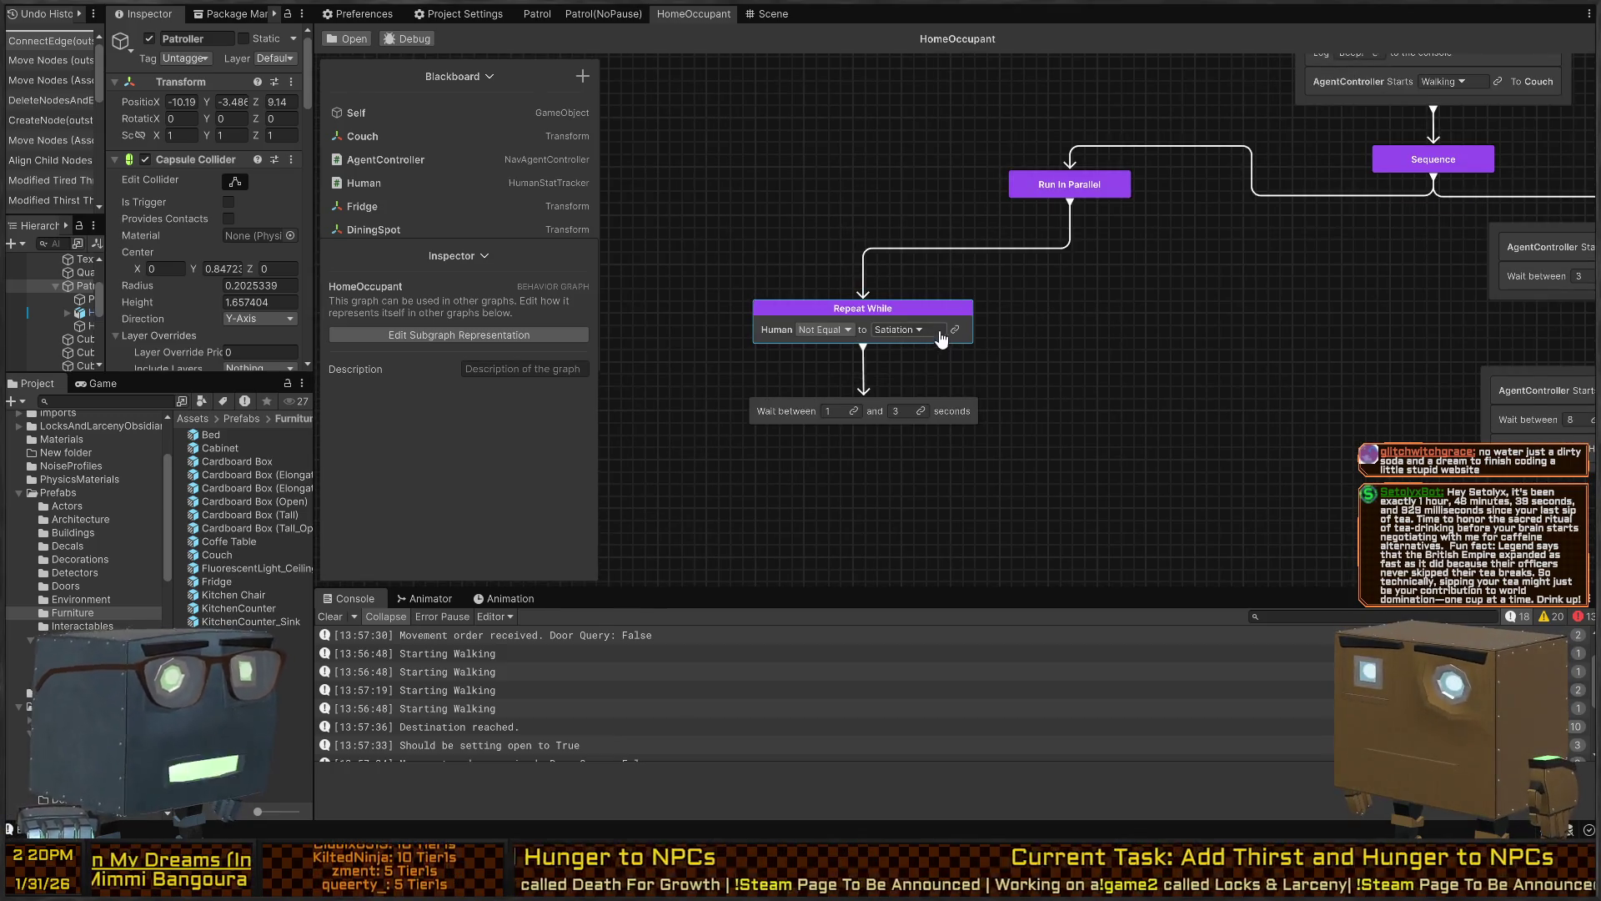
pyautogui.moveTo(985, 334); pyautogui.dragTo(798, 448)
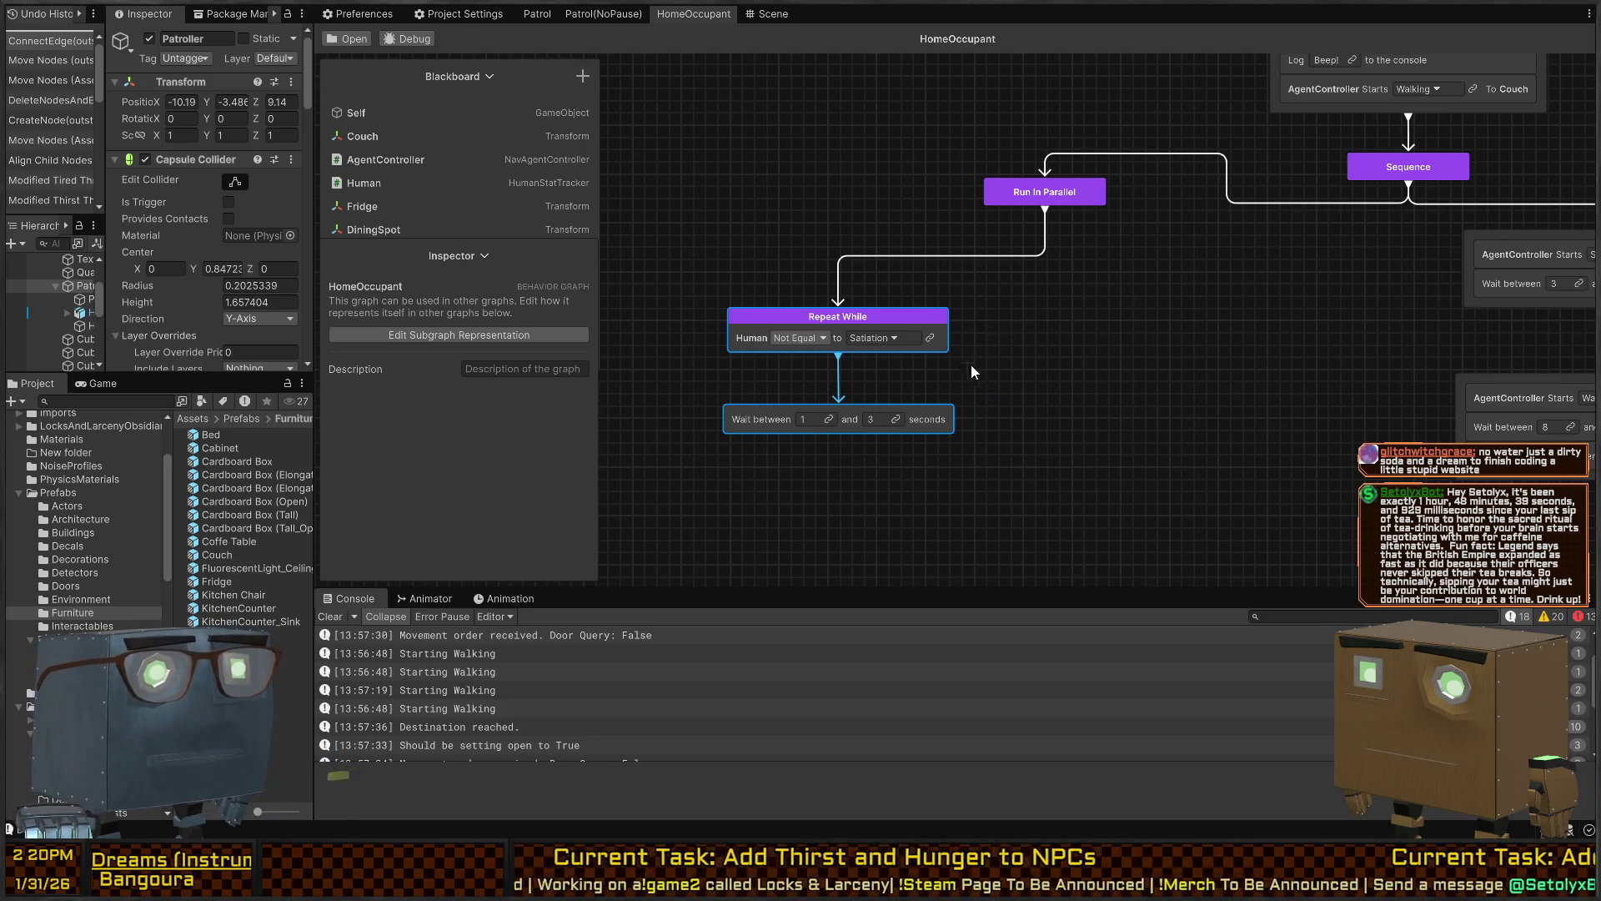
pyautogui.moveTo(1175, 315)
pyautogui.mouseDown()
pyautogui.moveTo(888, 304)
pyautogui.moveTo(1084, 272)
pyautogui.mouseUp()
pyautogui.moveTo(873, 317); pyautogui.dragTo(1074, 330)
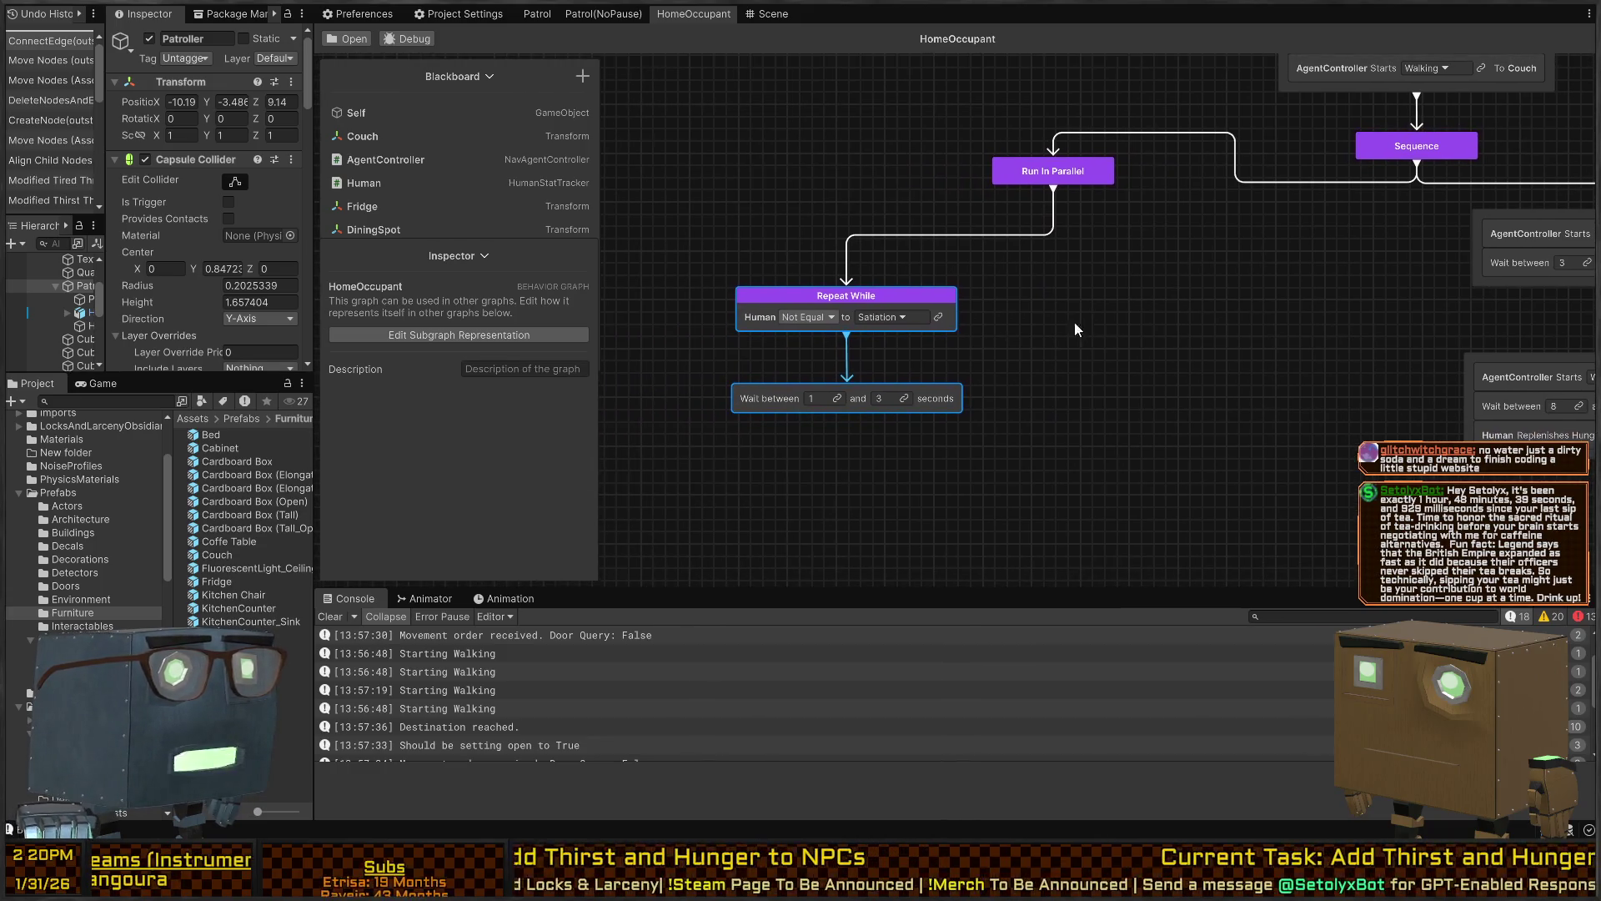
pyautogui.click(961, 319)
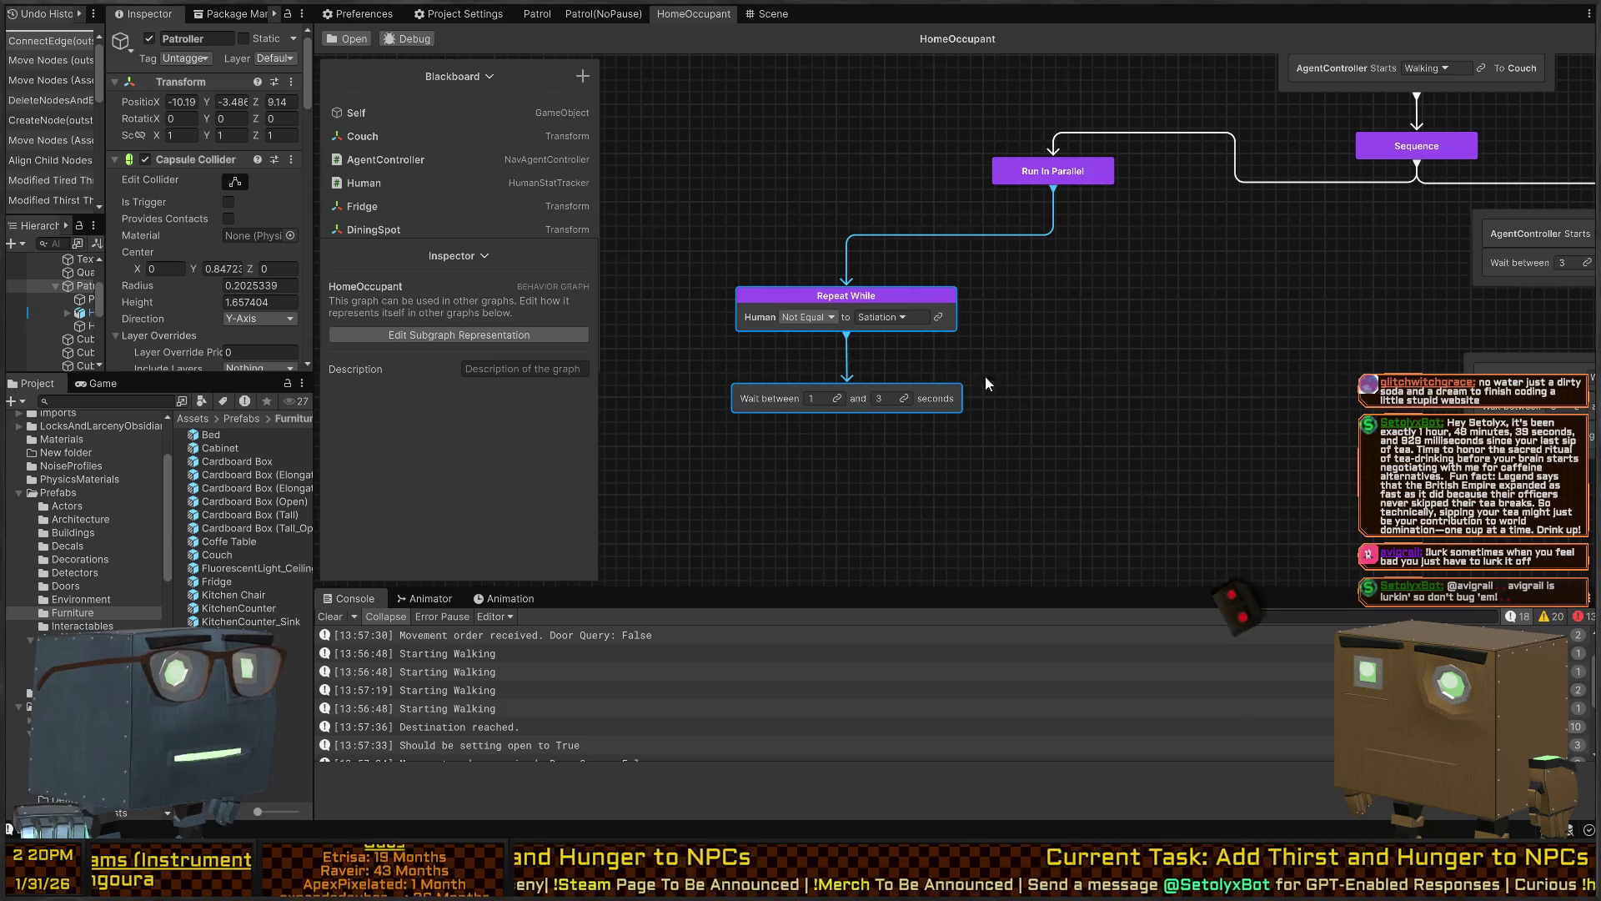
pyautogui.moveTo(1099, 283); pyautogui.dragTo(983, 322)
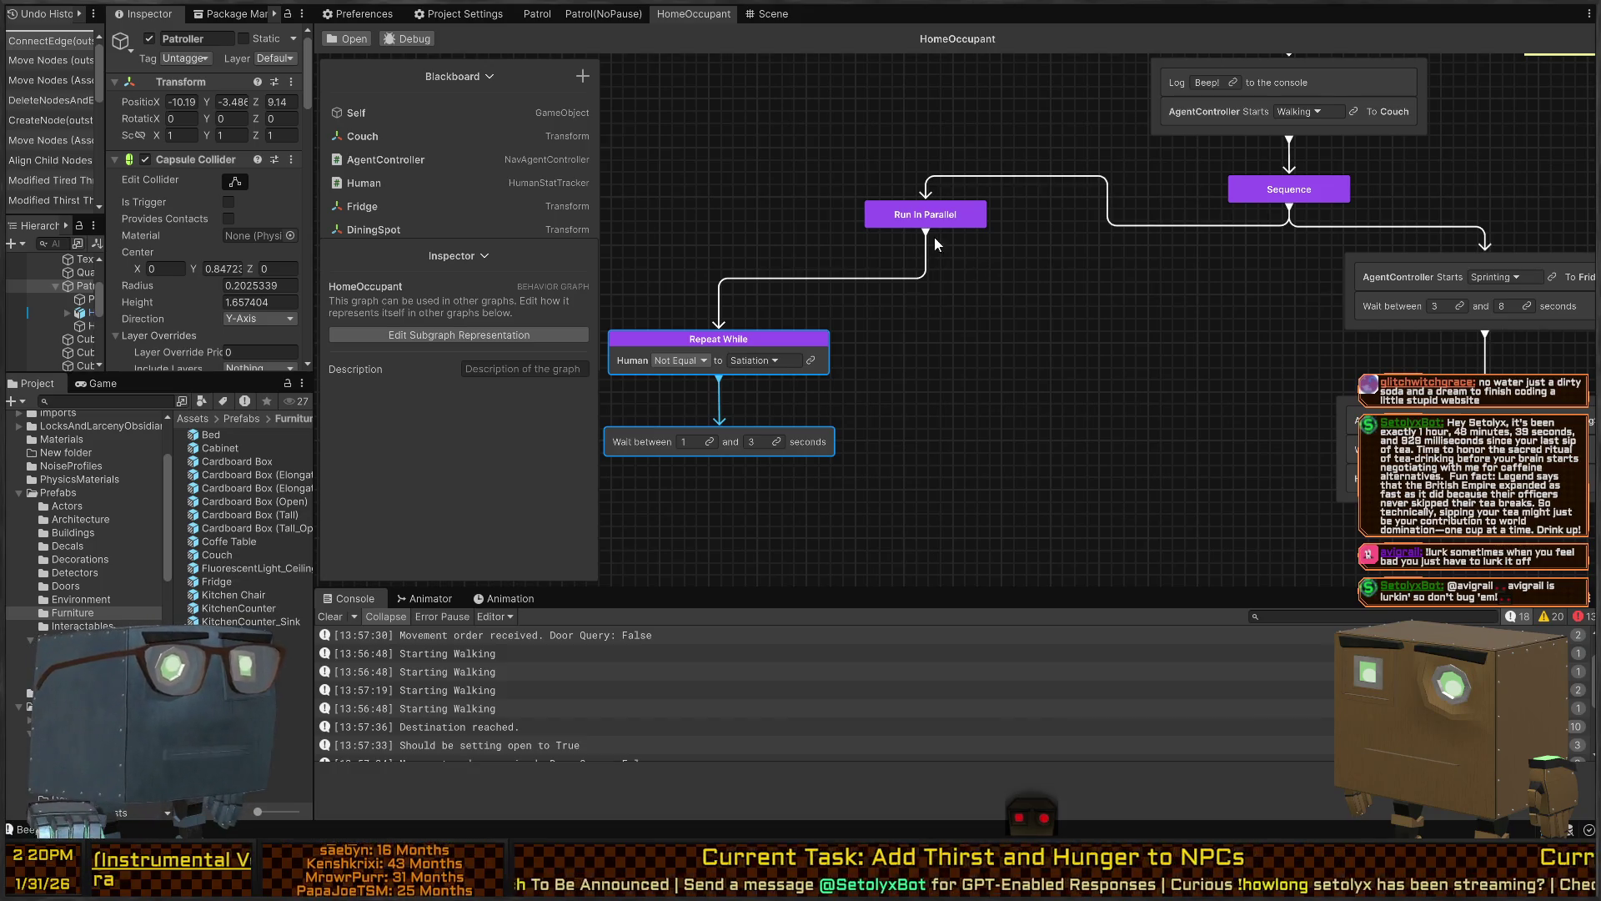
# Set the Run In Parallel node's Parallel Mode to Until Any Complete
pyautogui.click(971, 214)
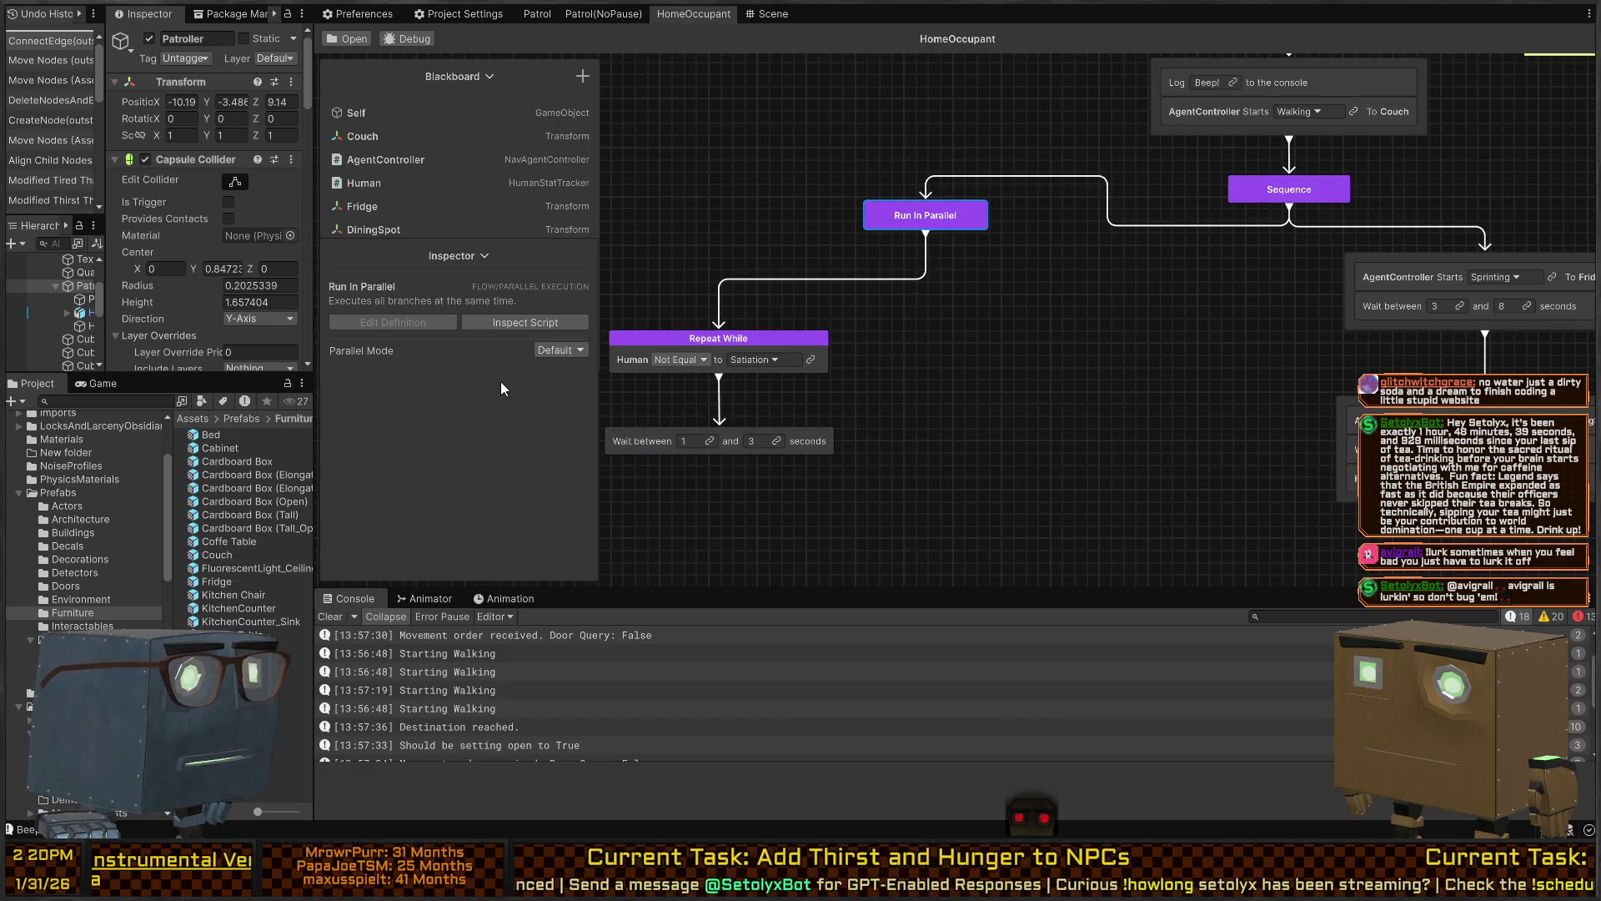
pyautogui.click(552, 351)
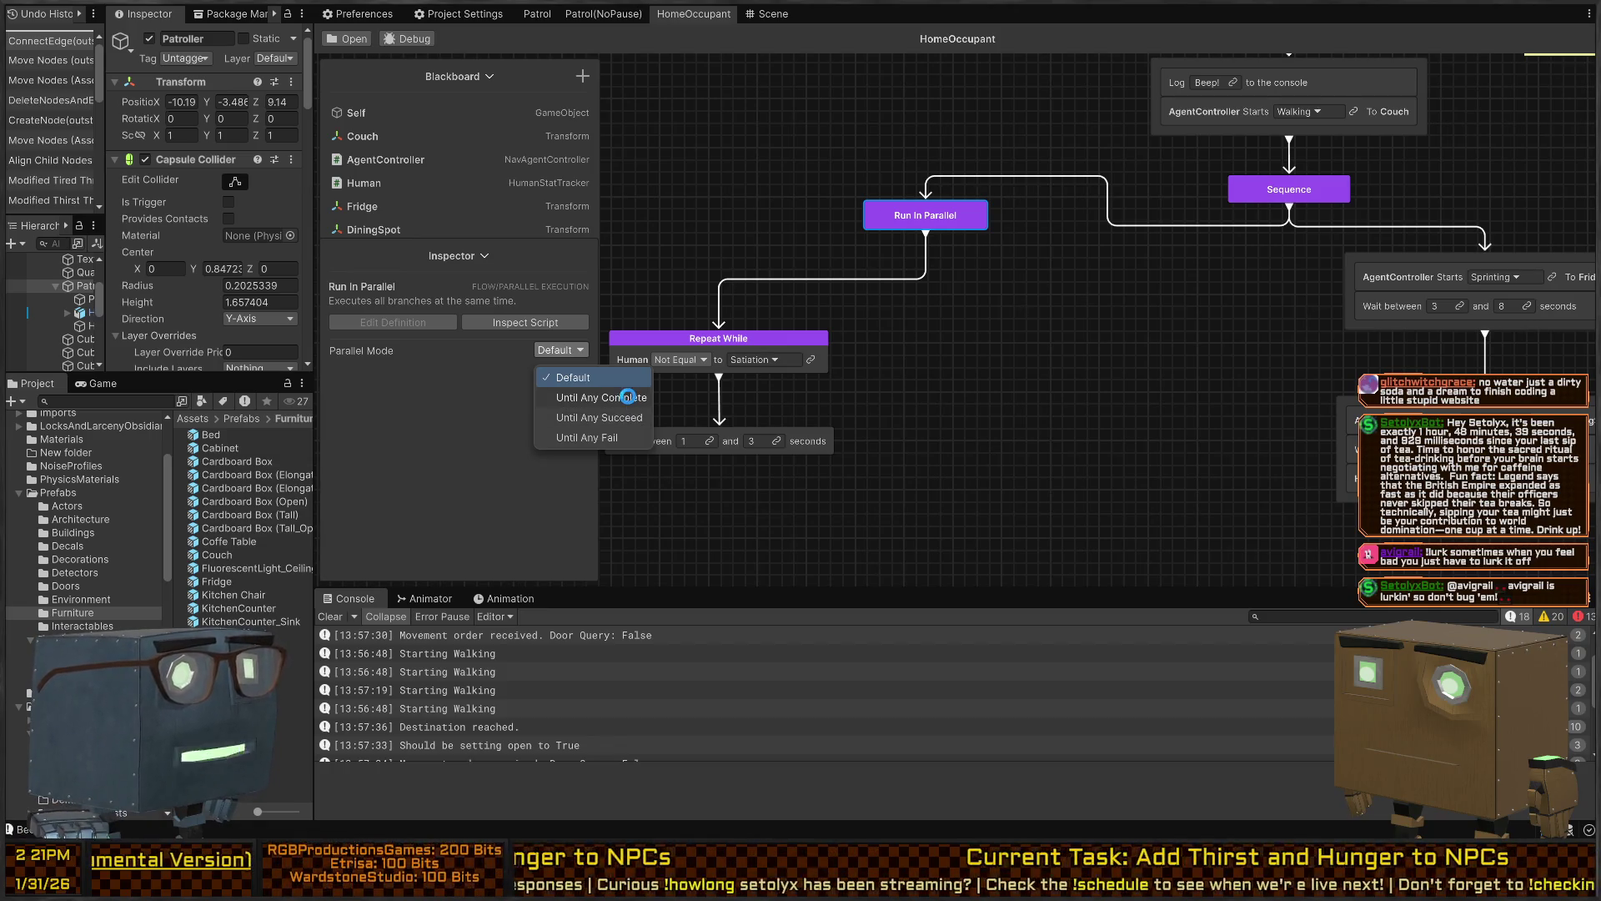
pyautogui.click(627, 397)
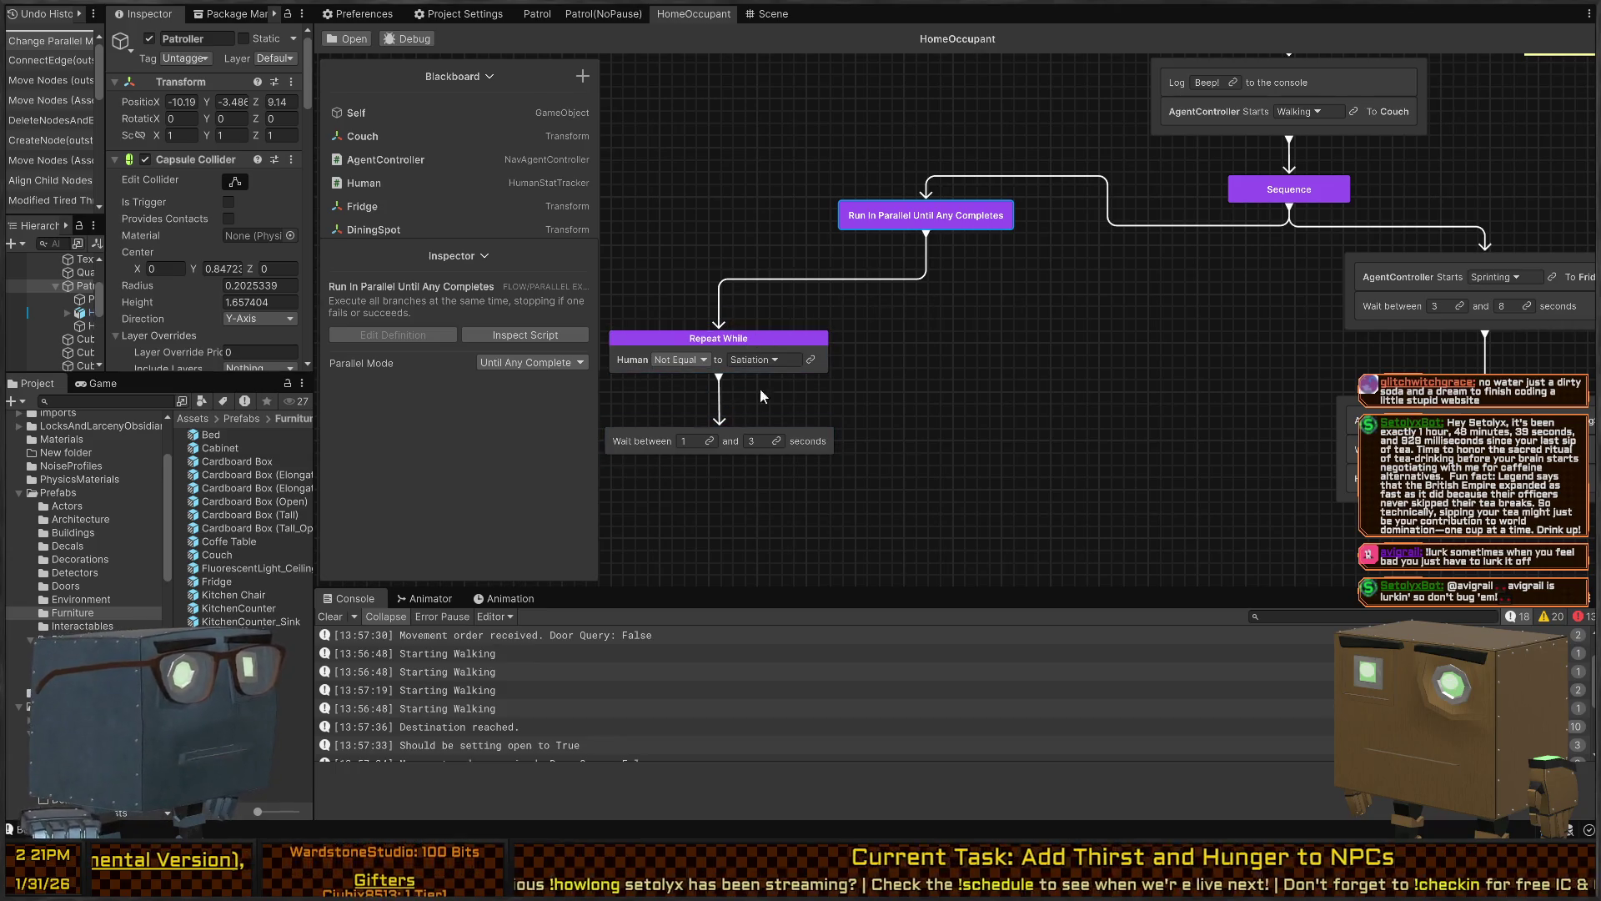
pyautogui.moveTo(759, 387); pyautogui.dragTo(906, 379)
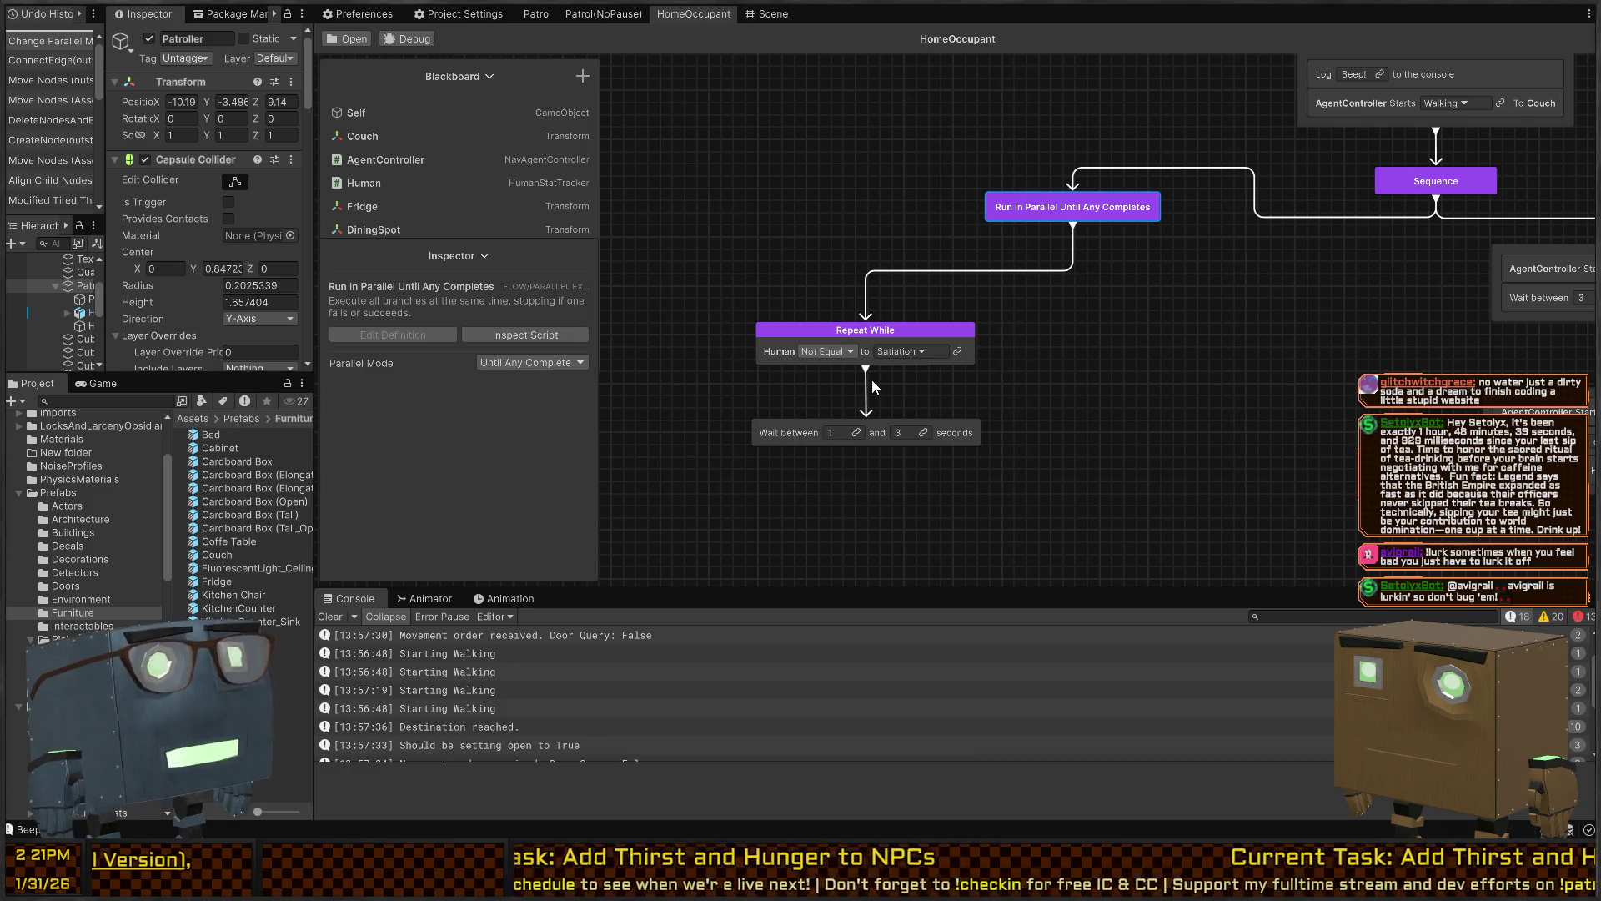
pyautogui.click(968, 269)
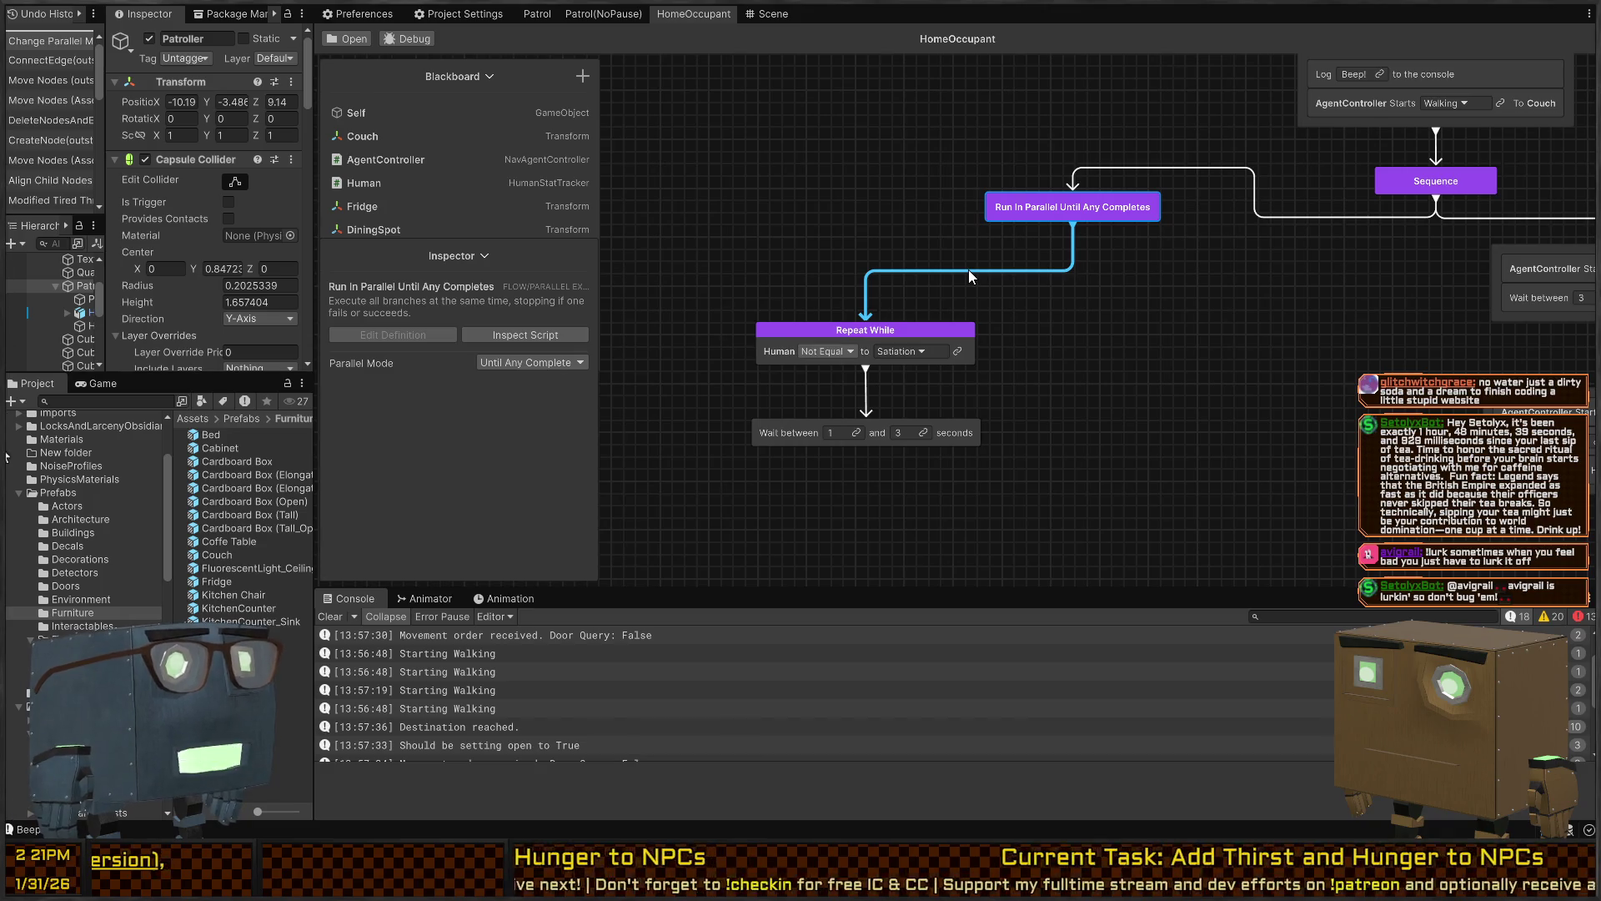
# Duplicate the Repeat While and Wait pair and make the copy check Hydration
pyautogui.click(1139, 383)
pyautogui.click(1209, 342)
pyautogui.moveTo(1167, 357)
pyautogui.mouseDown()
pyautogui.moveTo(1045, 393)
pyautogui.moveTo(1037, 323)
pyautogui.moveTo(1134, 299)
pyautogui.mouseUp()
pyautogui.moveTo(841, 362)
pyautogui.mouseDown()
pyautogui.moveTo(1087, 284)
pyautogui.moveTo(1023, 330)
pyautogui.mouseUp()
pyautogui.hotkey('ctrl', 'd')
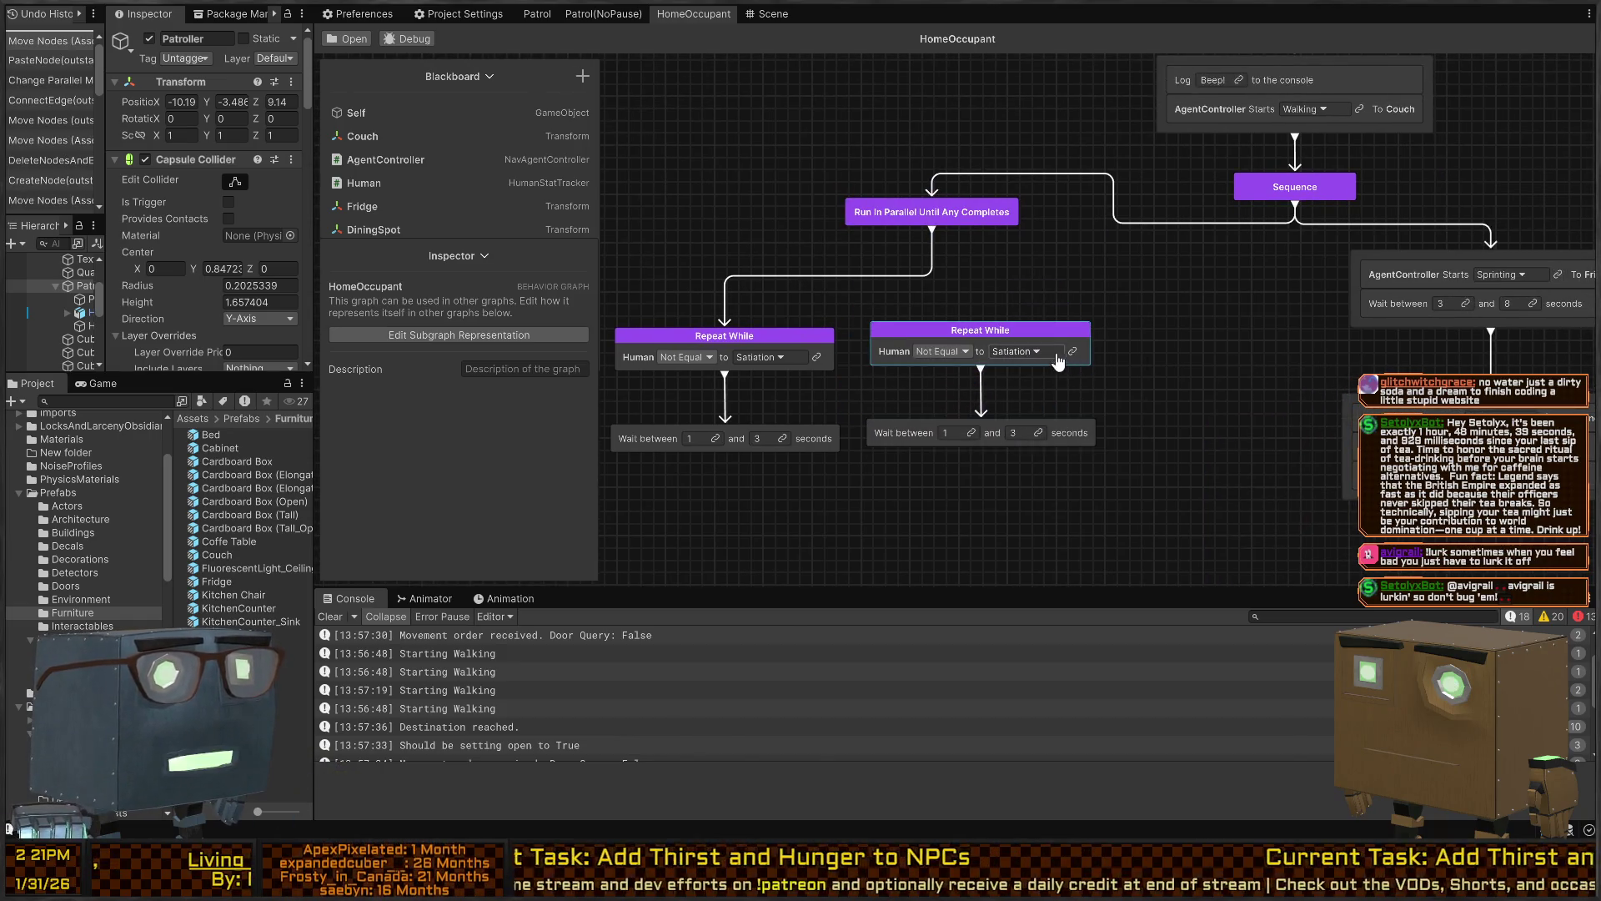
pyautogui.click(1048, 352)
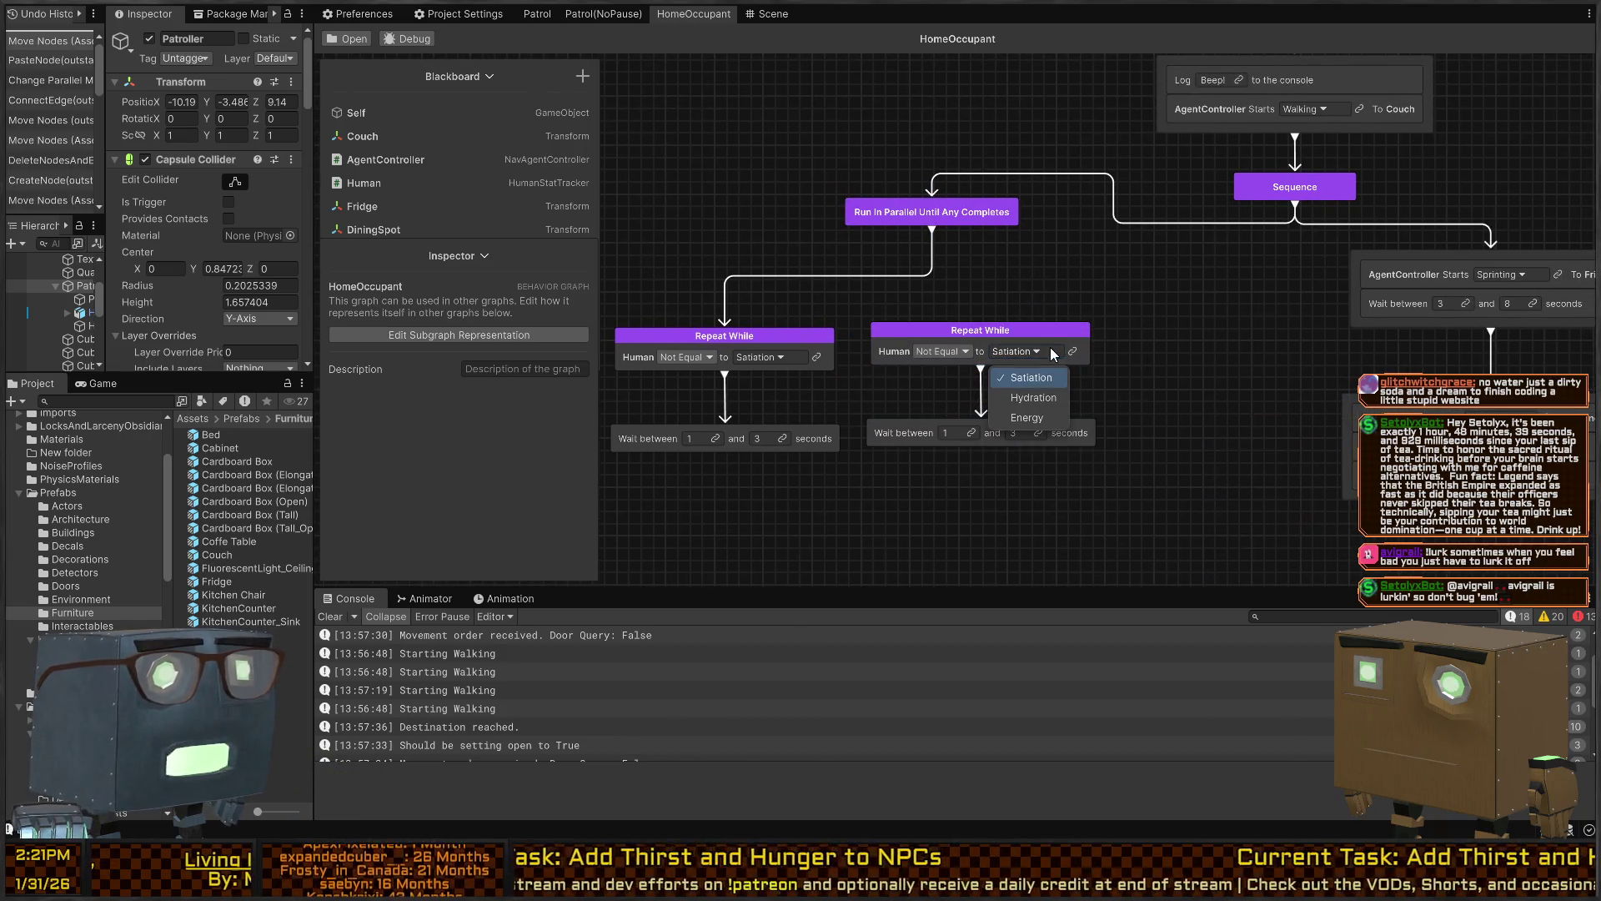
pyautogui.click(1041, 398)
# Add a third Repeat While copy beside the others, checking Energy
pyautogui.hotkey('ctrl', 'd')
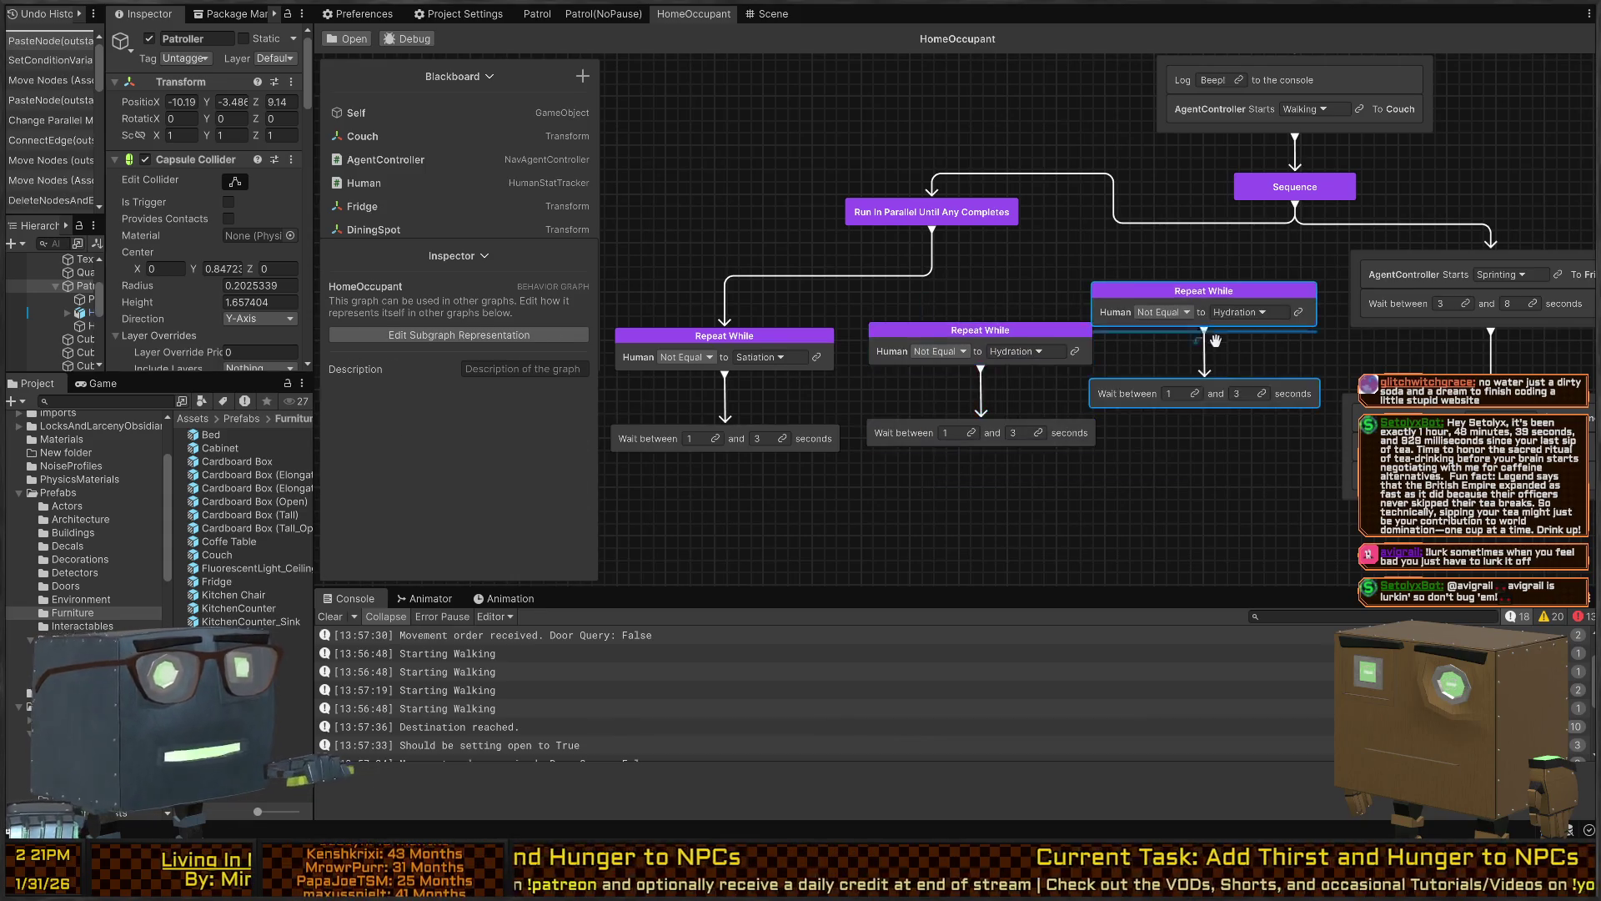
pyautogui.click(1214, 330)
pyautogui.click(1266, 344)
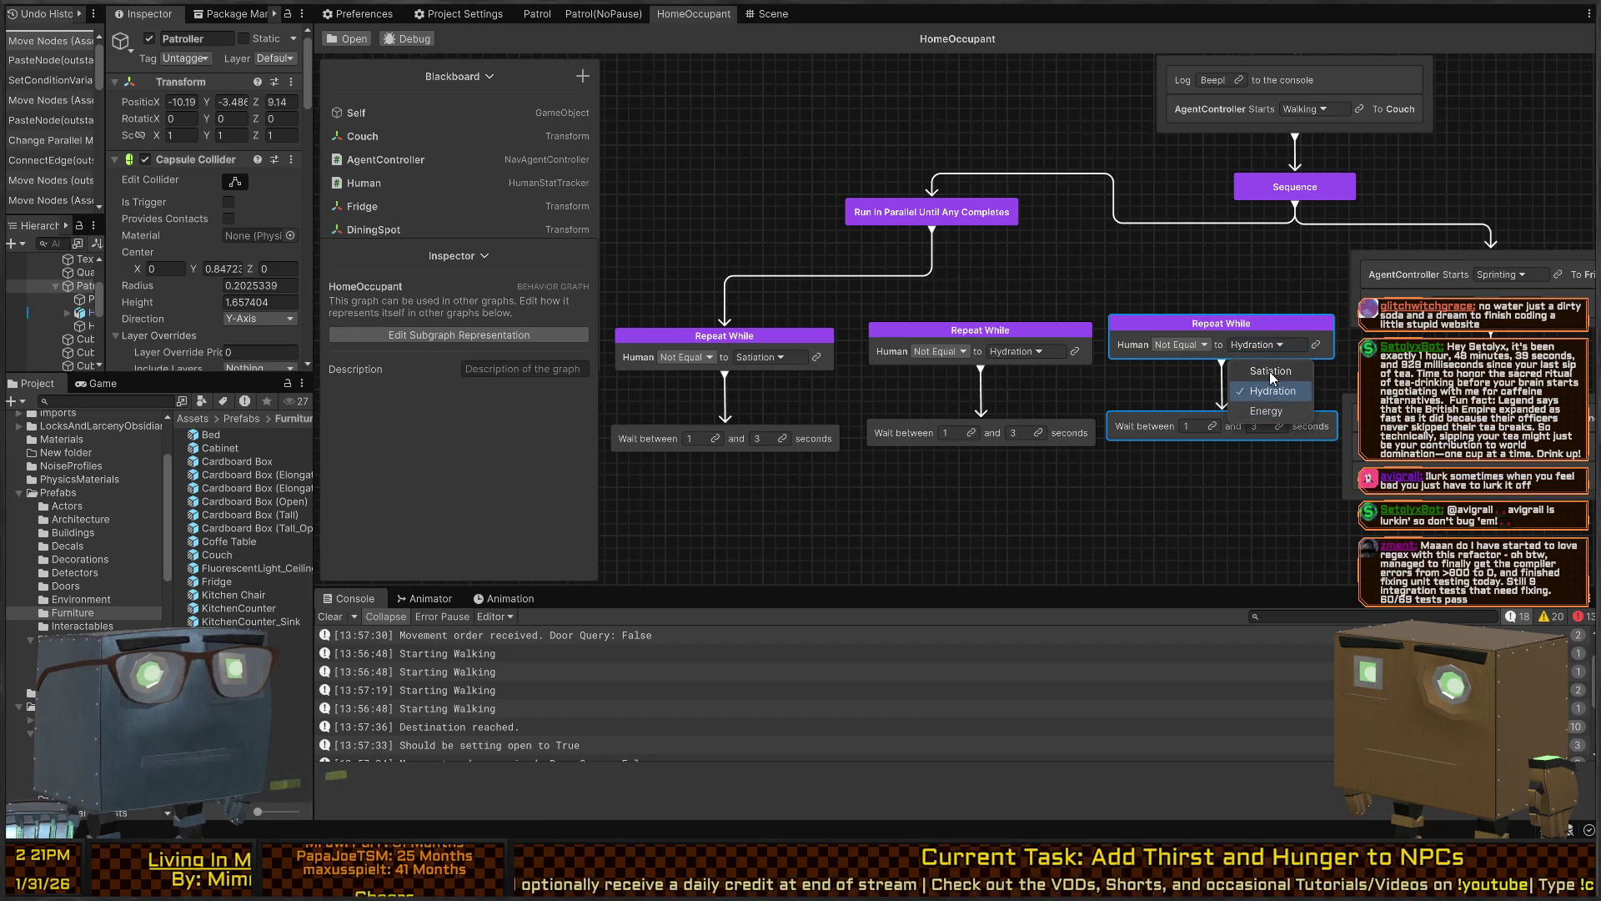
pyautogui.click(1257, 410)
# Link Run In Parallel to the Hydration and Energy branches
pyautogui.moveTo(968, 227); pyautogui.dragTo(961, 305)
pyautogui.press('Escape')
pyautogui.moveTo(939, 217); pyautogui.dragTo(968, 333)
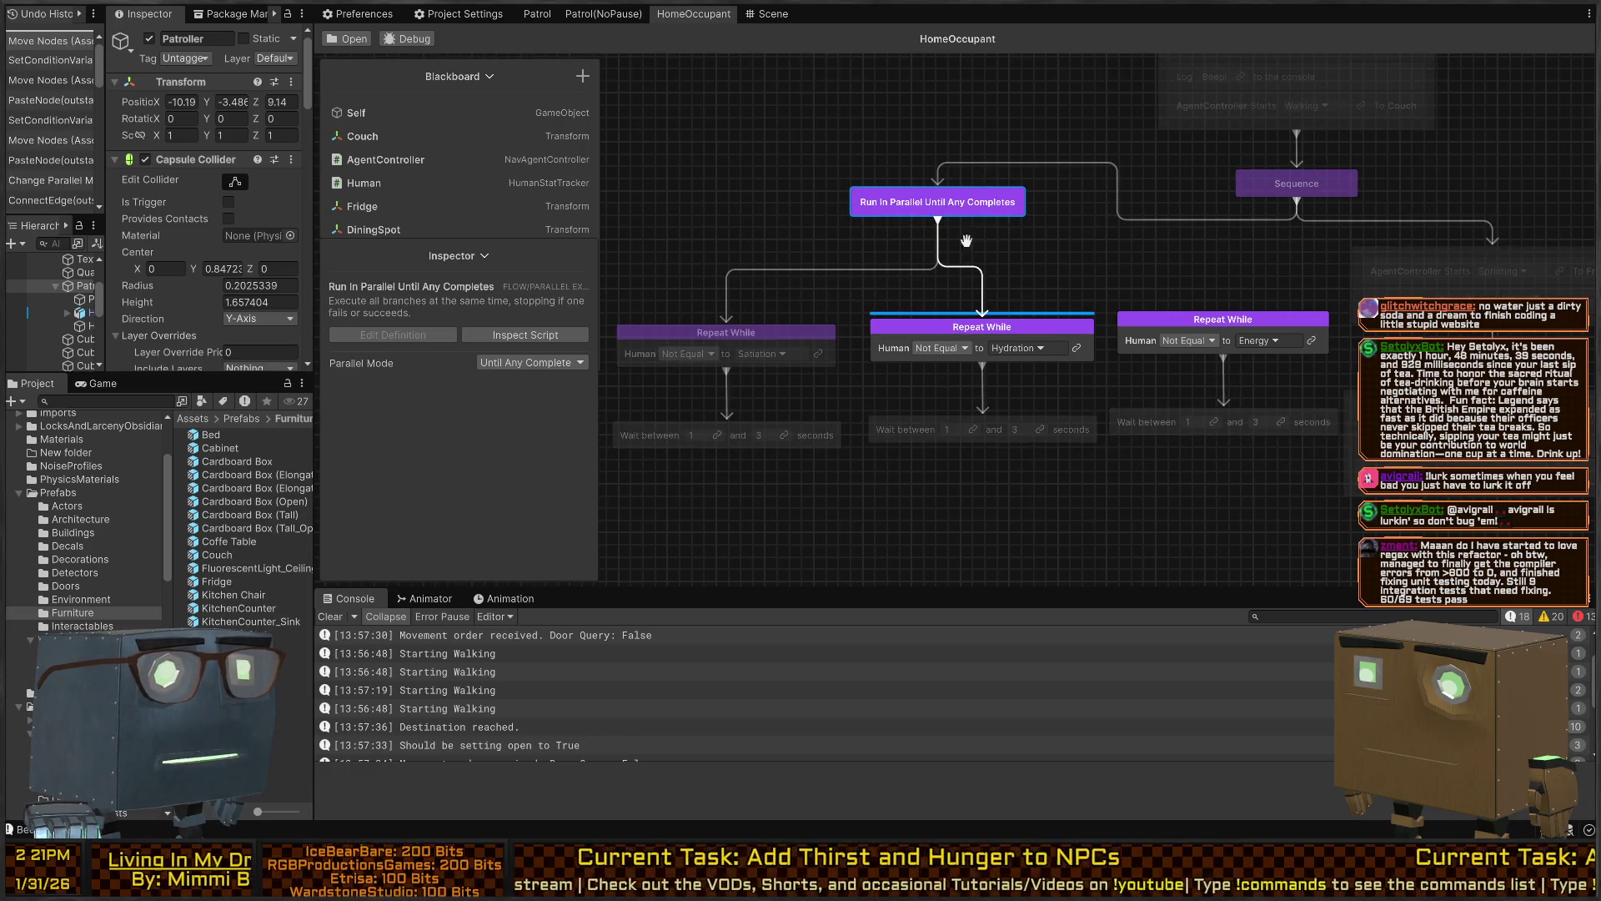
pyautogui.moveTo(952, 223); pyautogui.dragTo(1241, 322)
pyautogui.scroll(-3, 1178, 392)
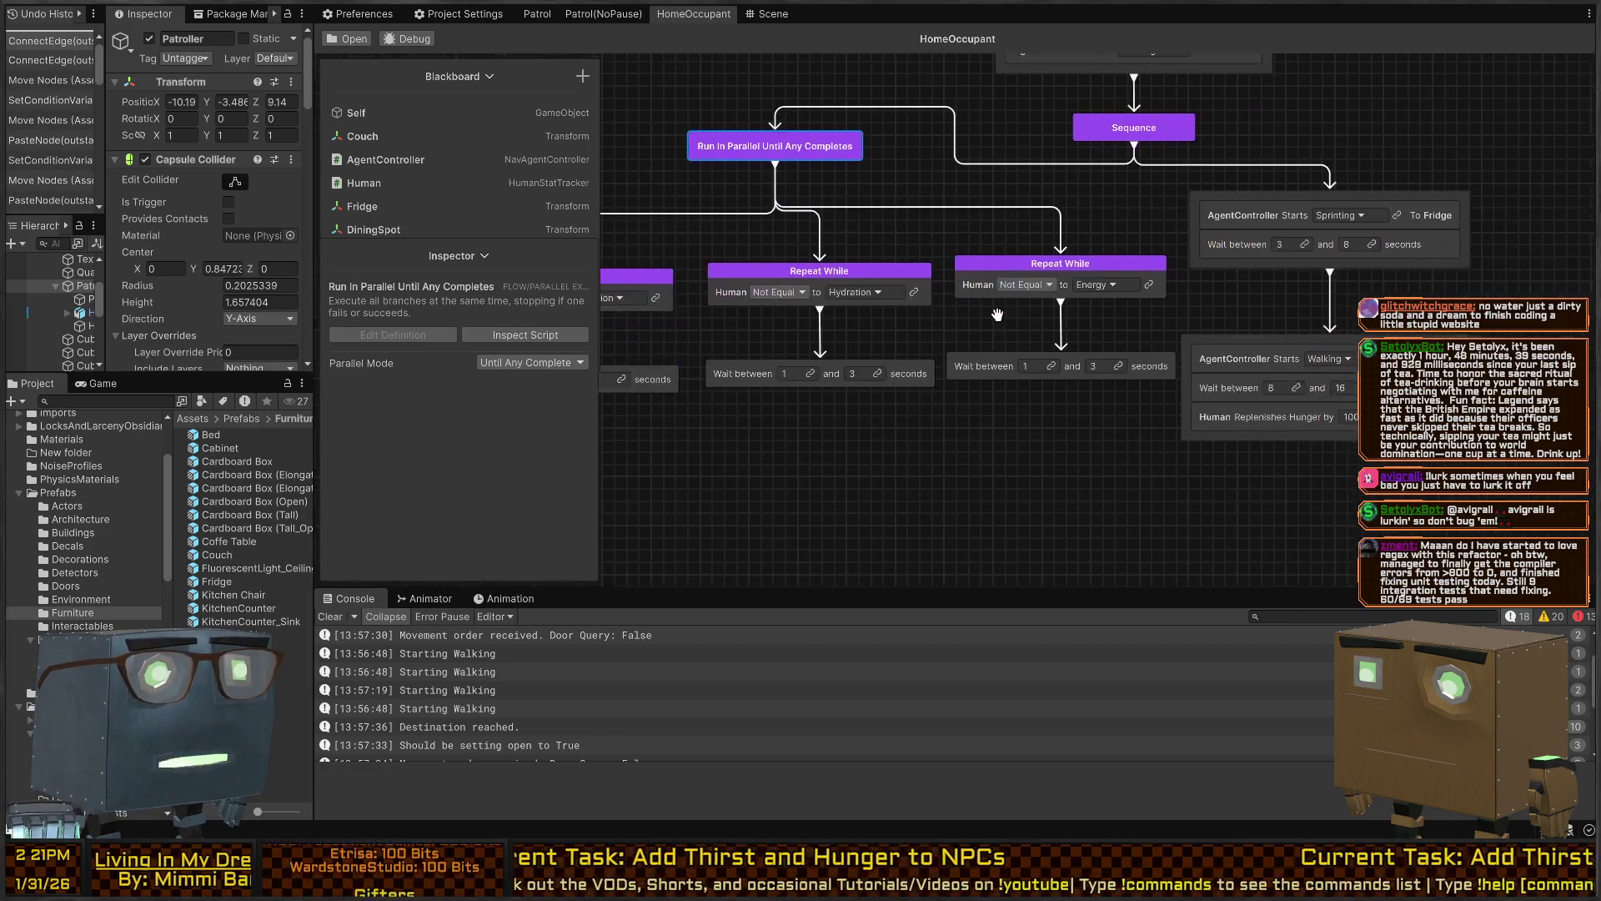
# Move the Sprinting and Walking nodes aside and select the Sequence-to-Fridge link
pyautogui.moveTo(1435, 238)
pyautogui.mouseDown()
pyautogui.moveTo(1296, 450)
pyautogui.moveTo(1276, 449)
pyautogui.mouseUp()
pyautogui.moveTo(1322, 243); pyautogui.dragTo(1570, 278)
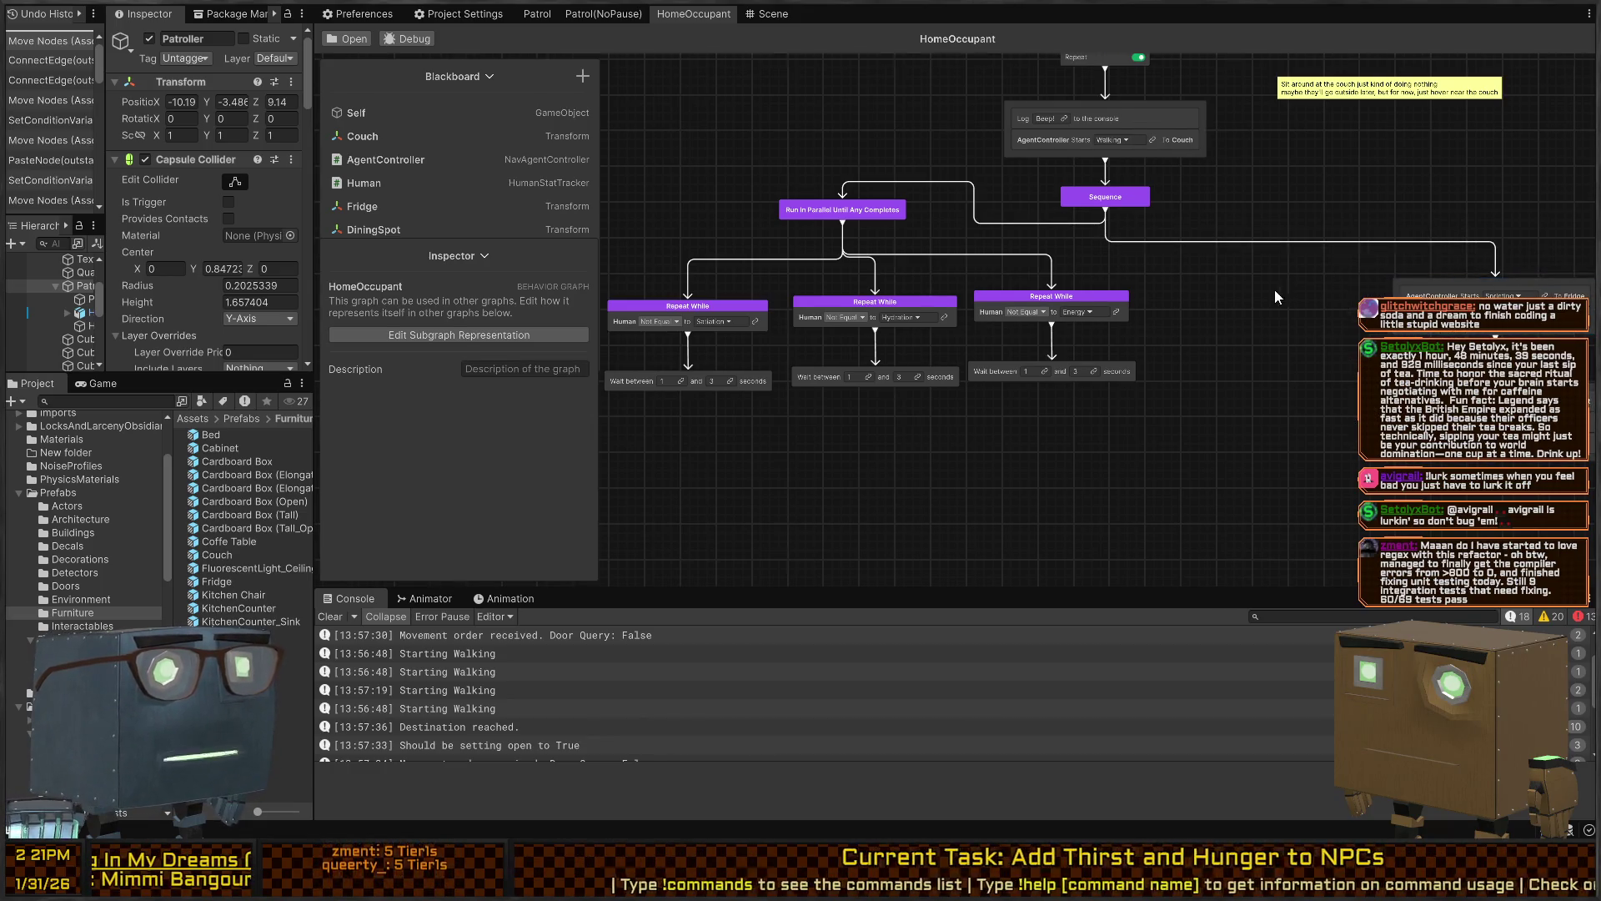
pyautogui.moveTo(1297, 281); pyautogui.dragTo(1237, 261)
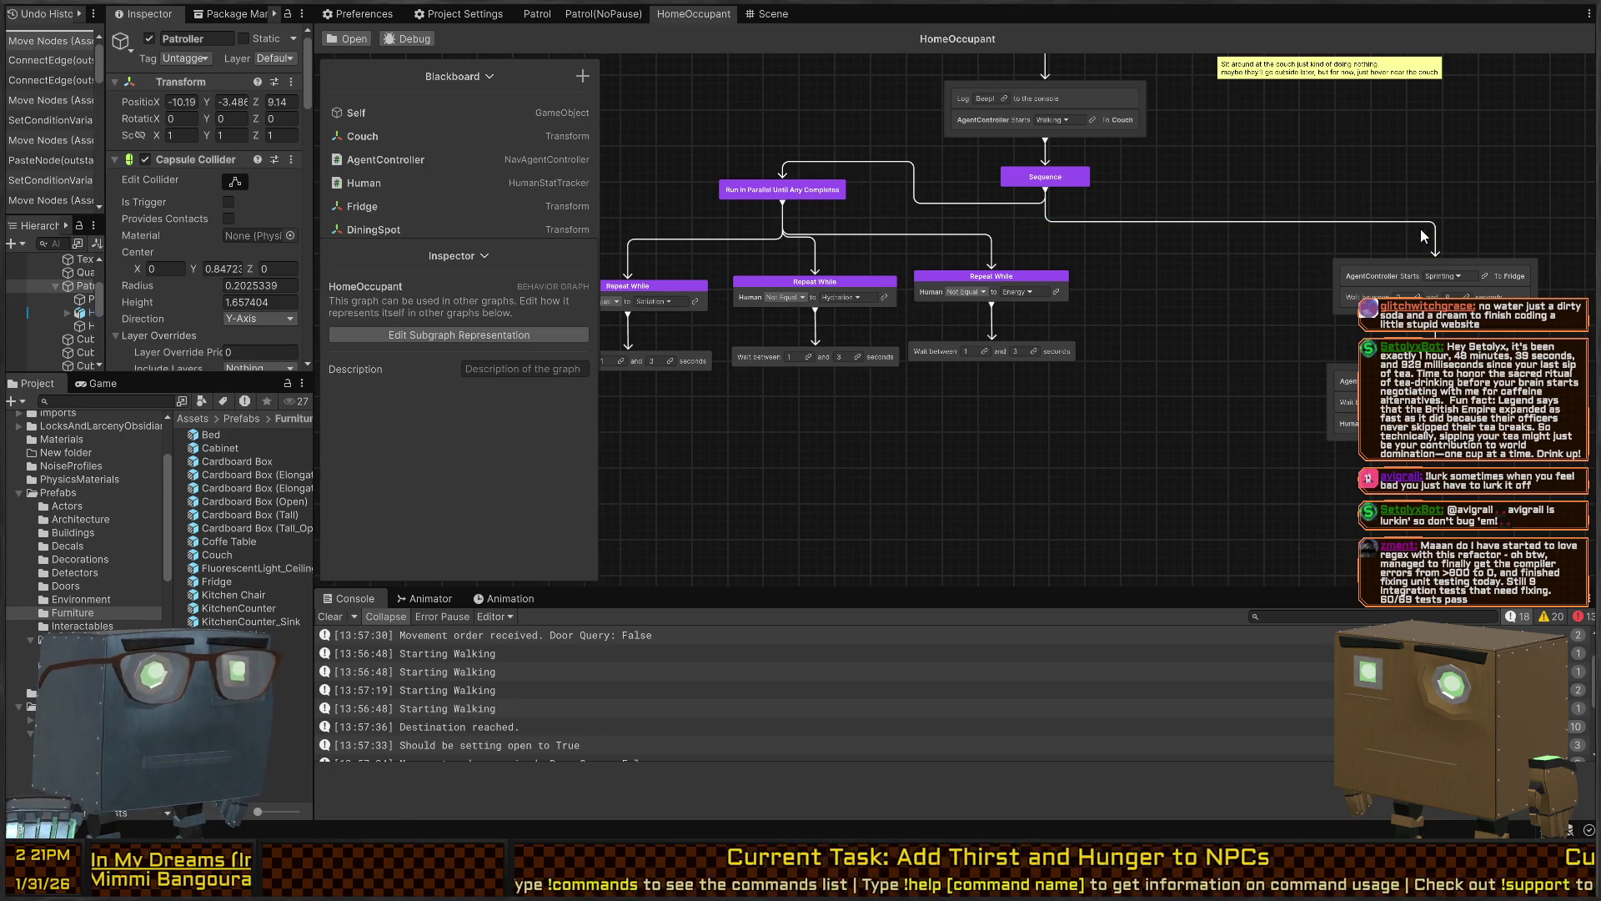
pyautogui.press('Delete')
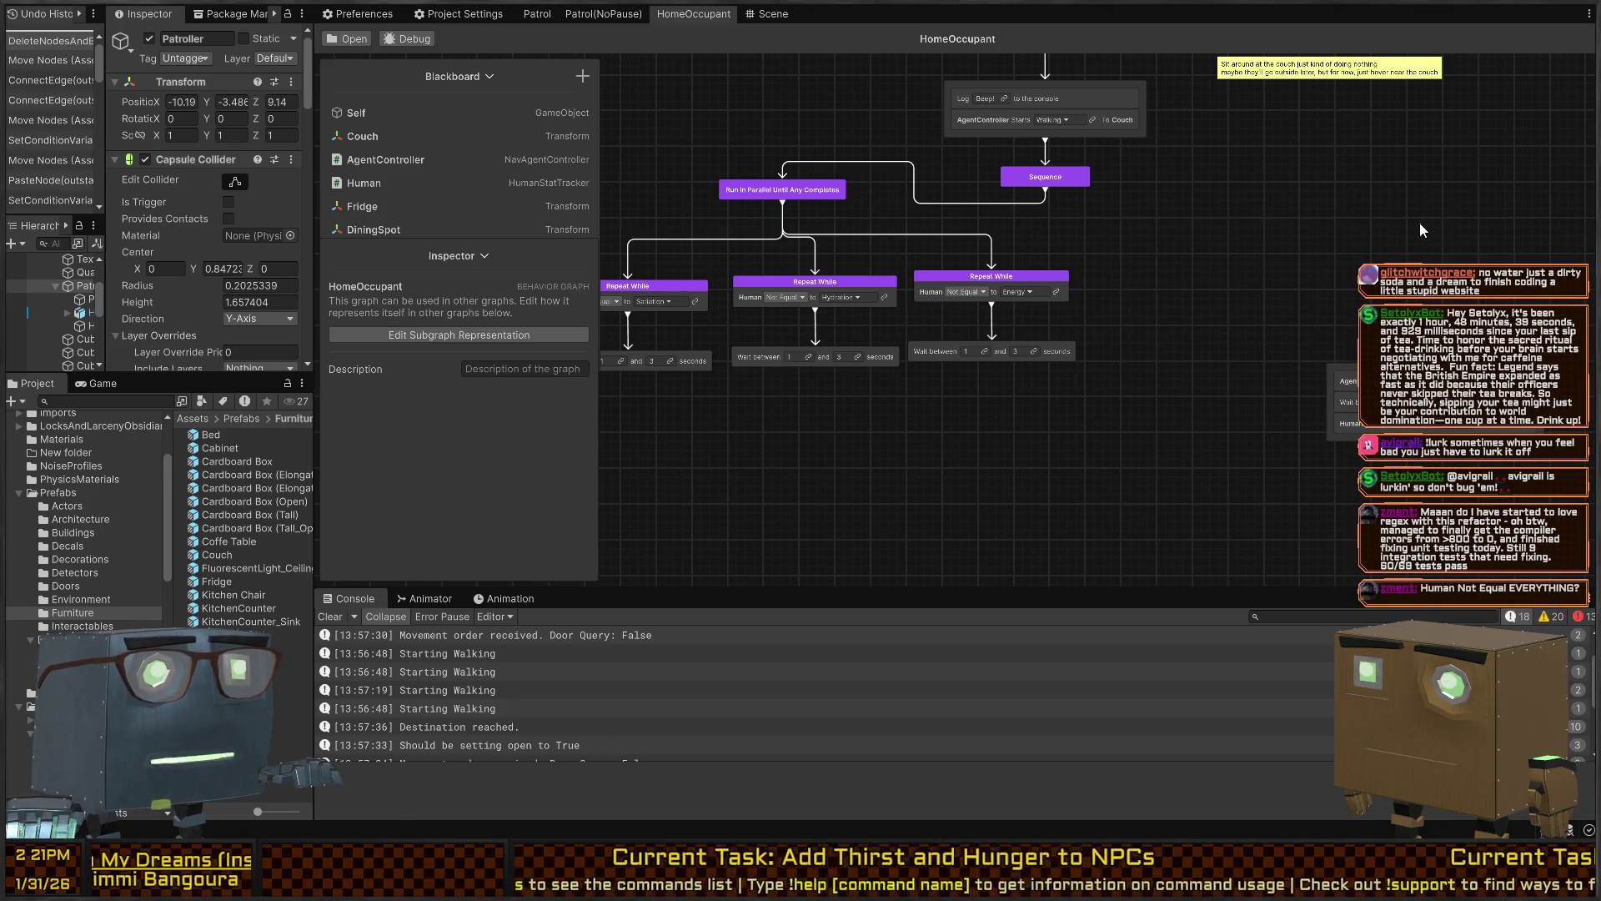
pyautogui.hotkey('ctrl', 'z')
pyautogui.moveTo(1393, 181); pyautogui.dragTo(1175, 237)
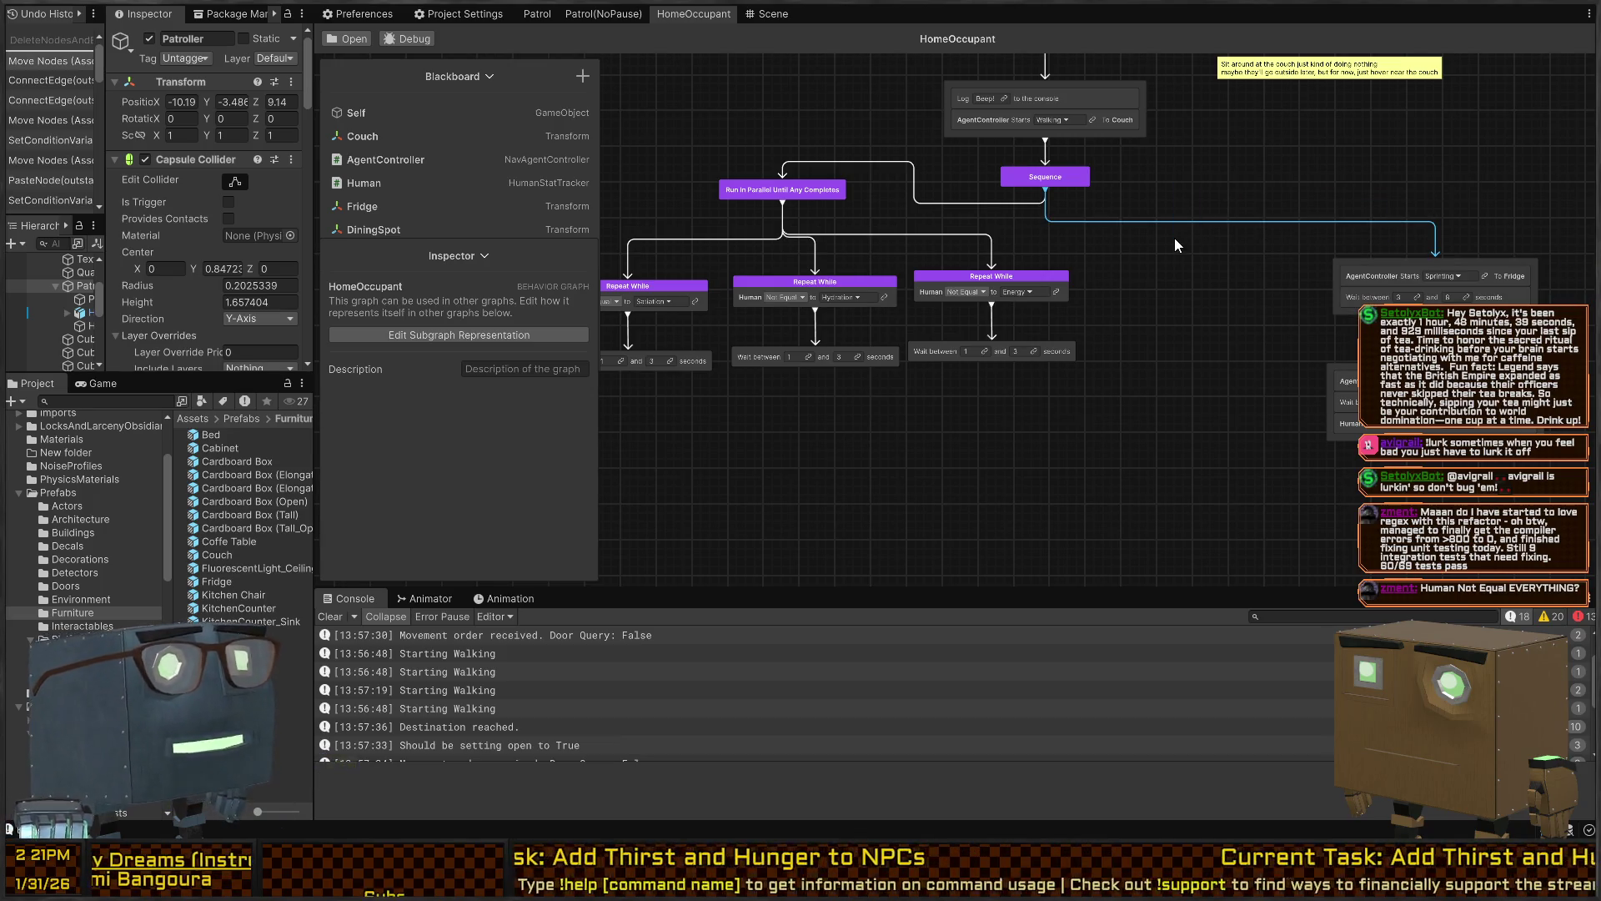
# Delete the Sequence-to-Fridge link and align the branches and subgraph under the parallel node
pyautogui.press('Delete')
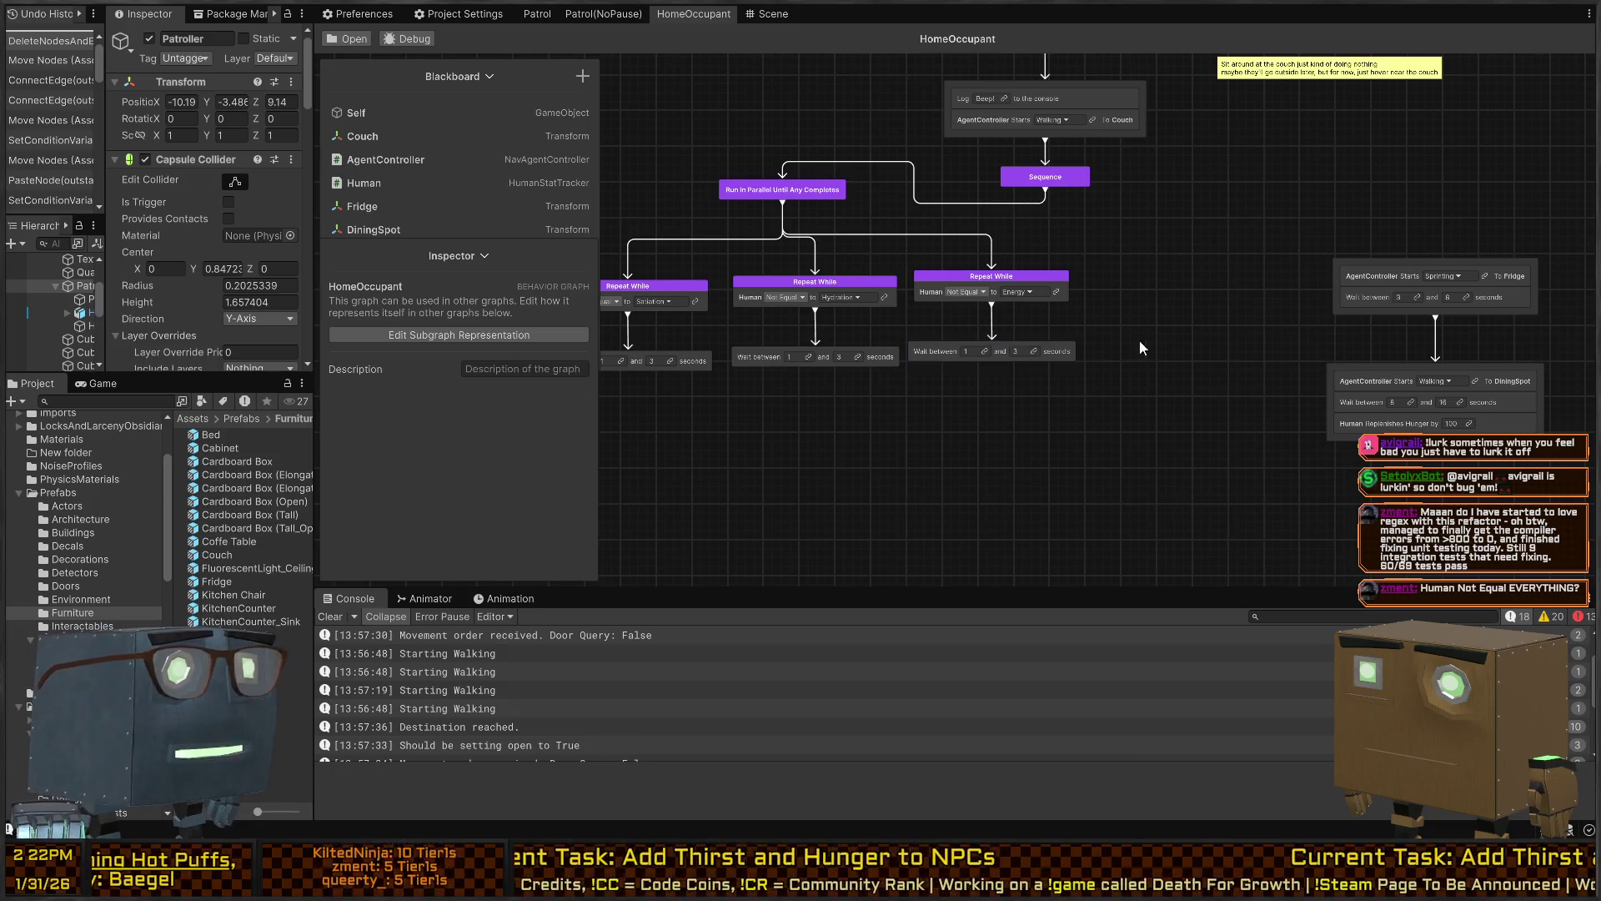
pyautogui.moveTo(1139, 339); pyautogui.dragTo(1246, 352)
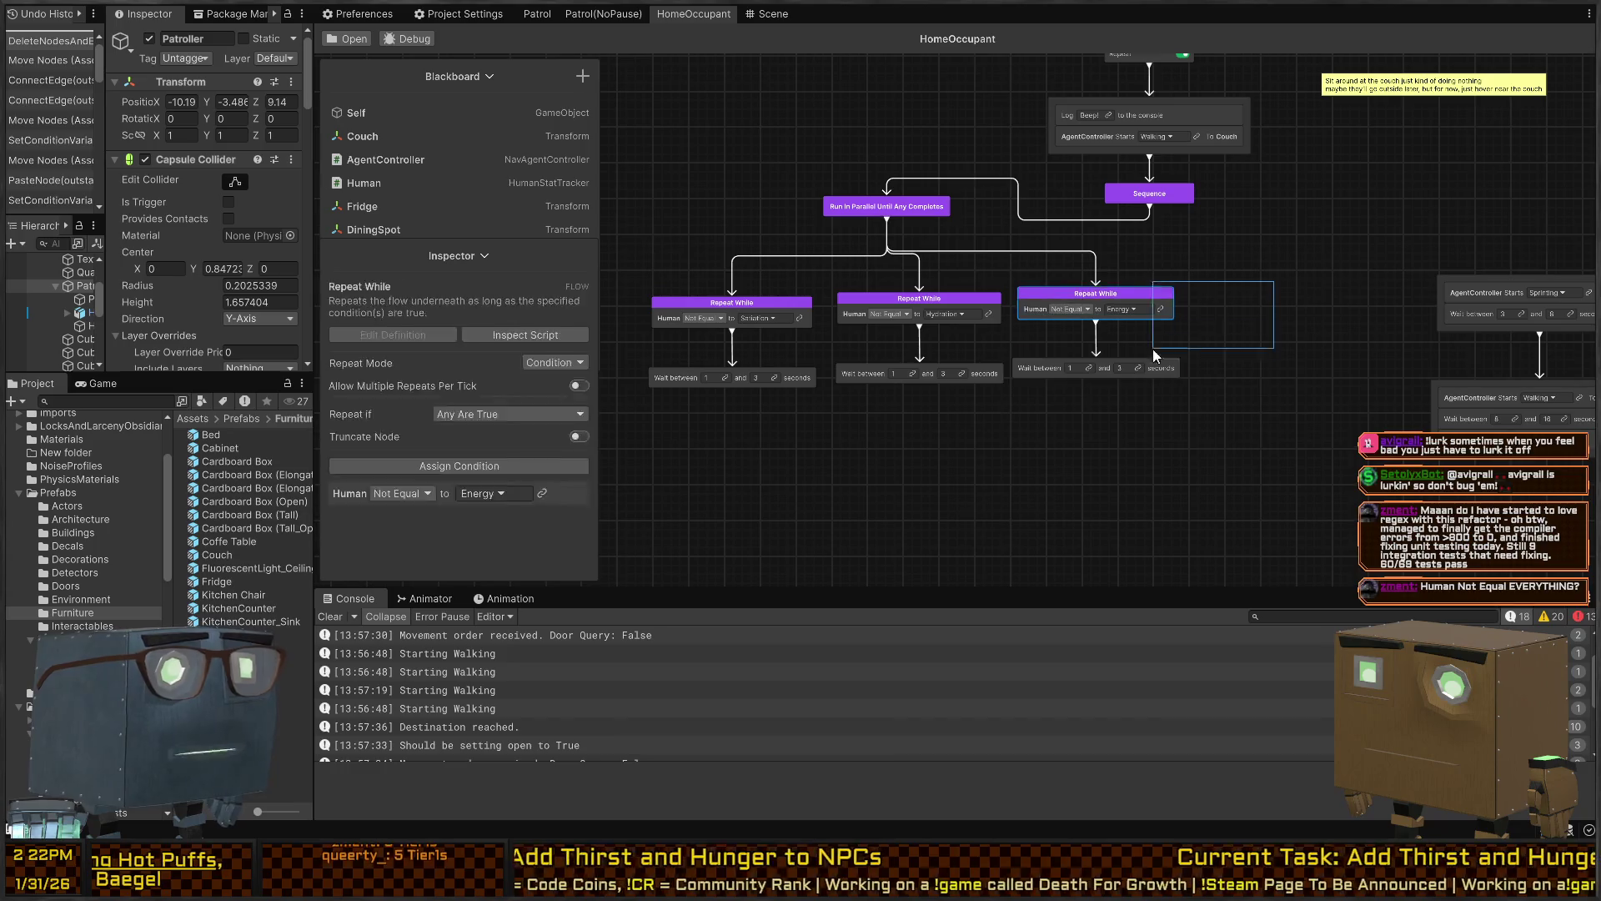
pyautogui.click(897, 208)
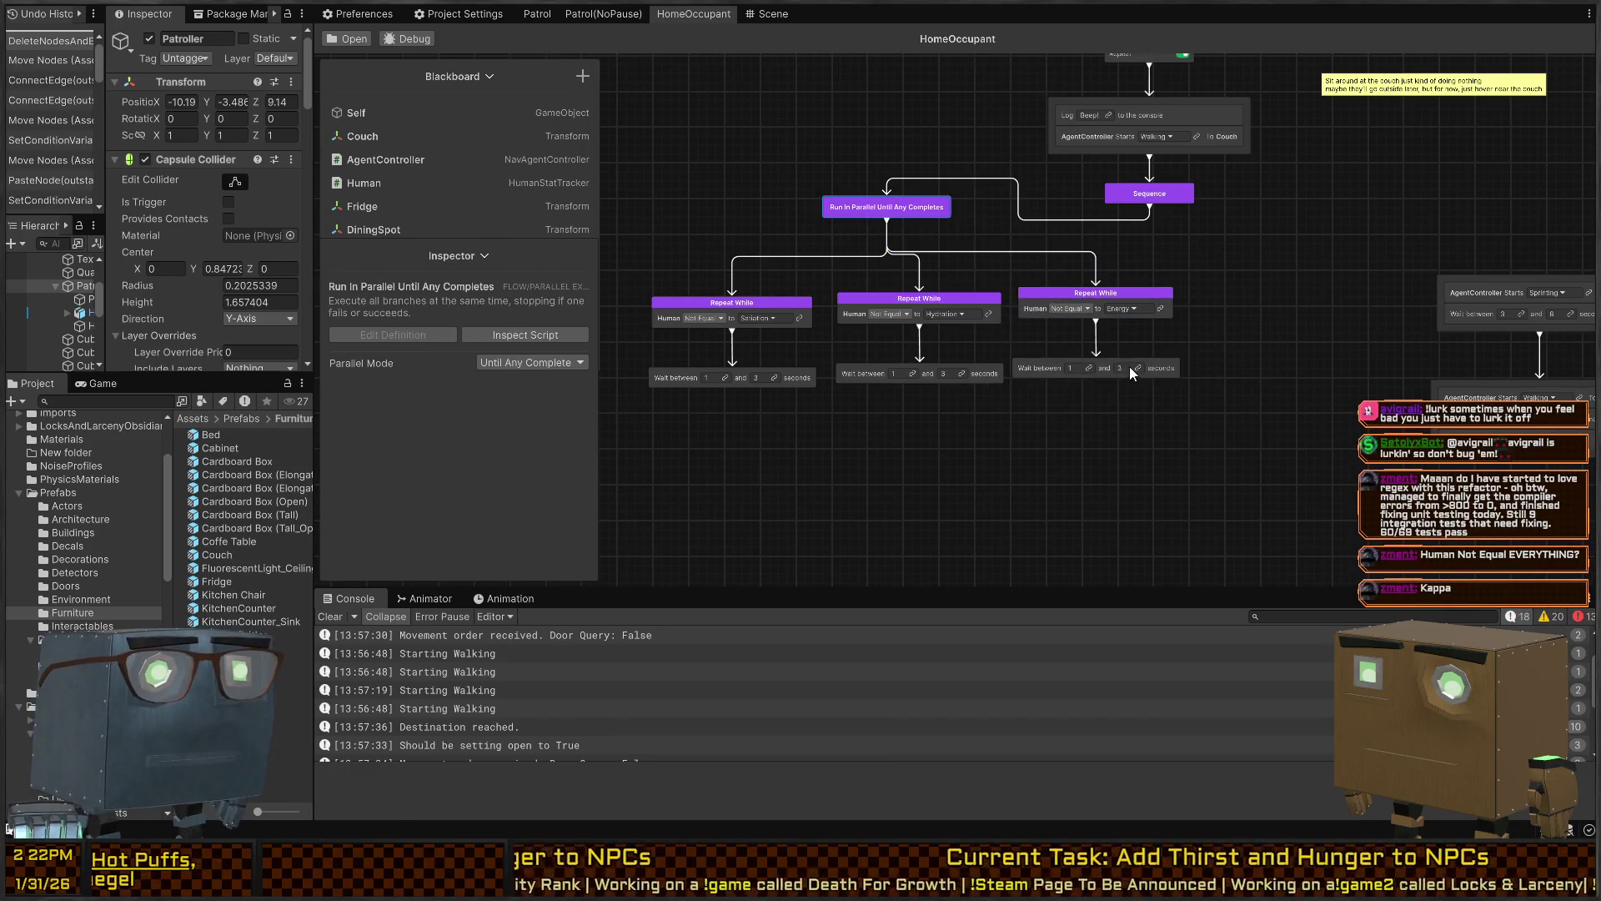
pyautogui.press('a')
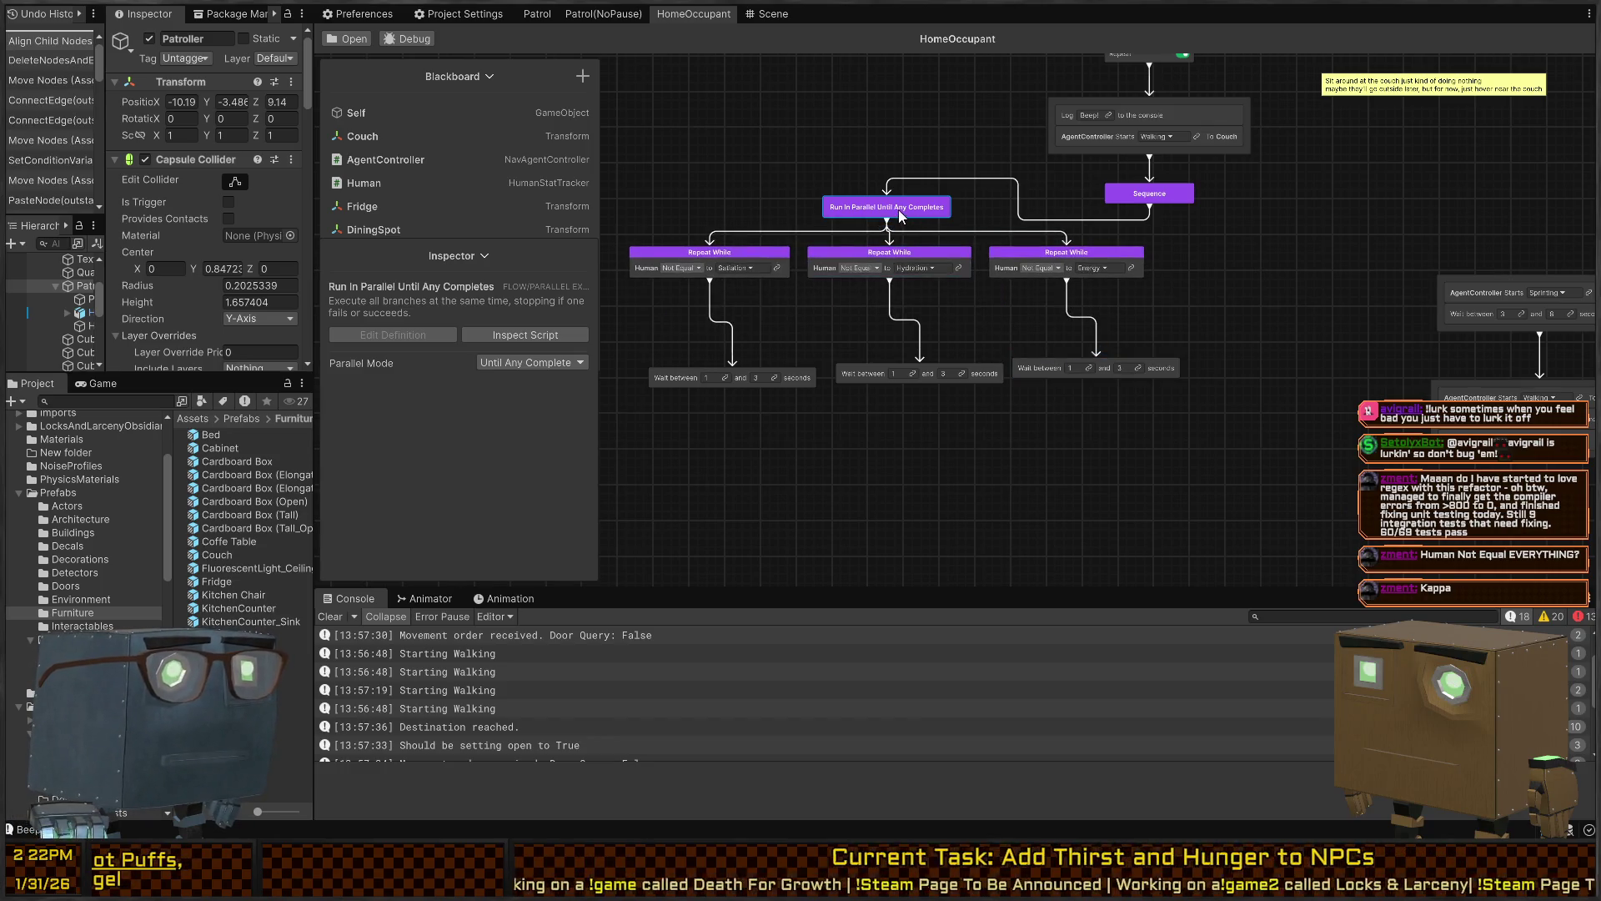
pyautogui.hotkey('shift', 'a')
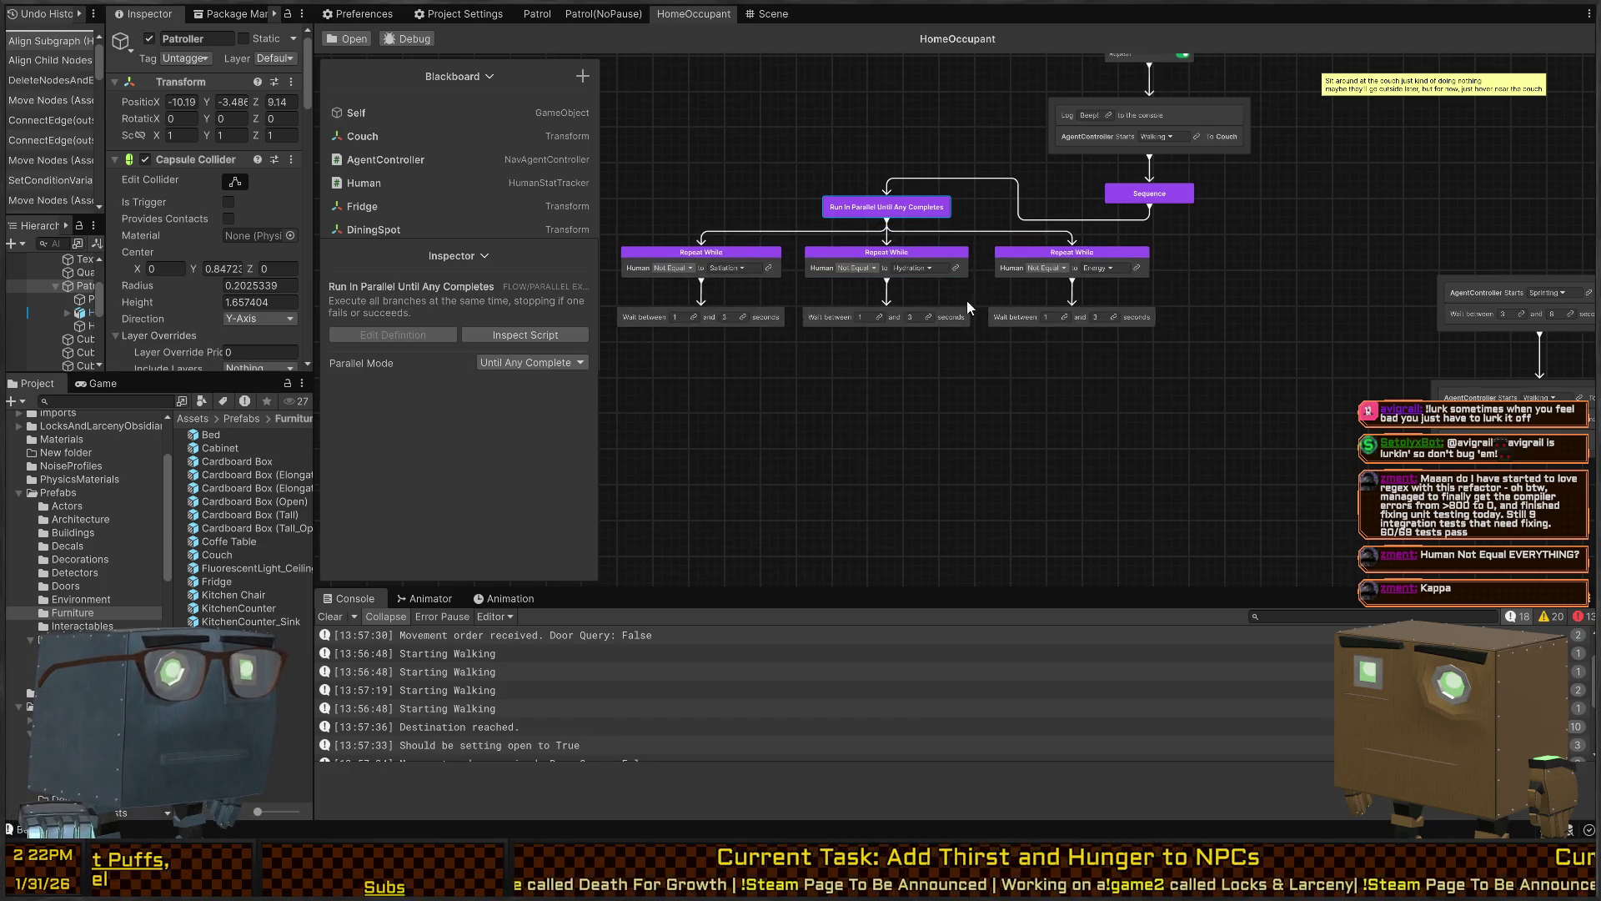
pyautogui.click(950, 367)
pyautogui.press('f')
pyautogui.moveTo(1137, 433); pyautogui.dragTo(1153, 413)
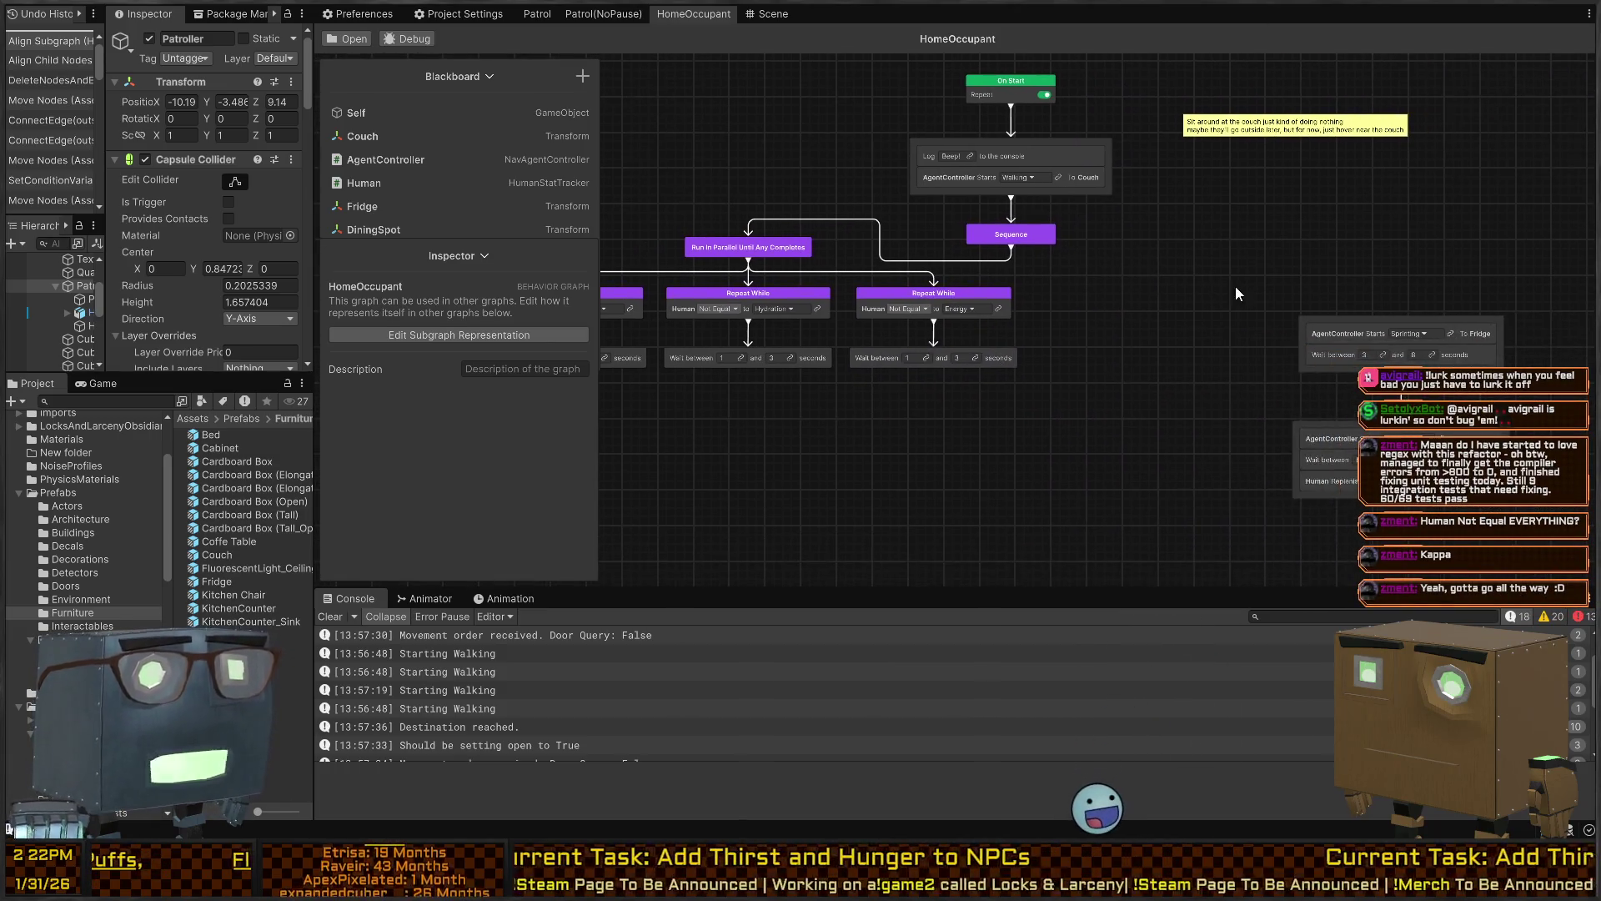
# Add a Conditional Branch node after the Sequence node
pyautogui.moveTo(1192, 260); pyautogui.dragTo(1284, 318)
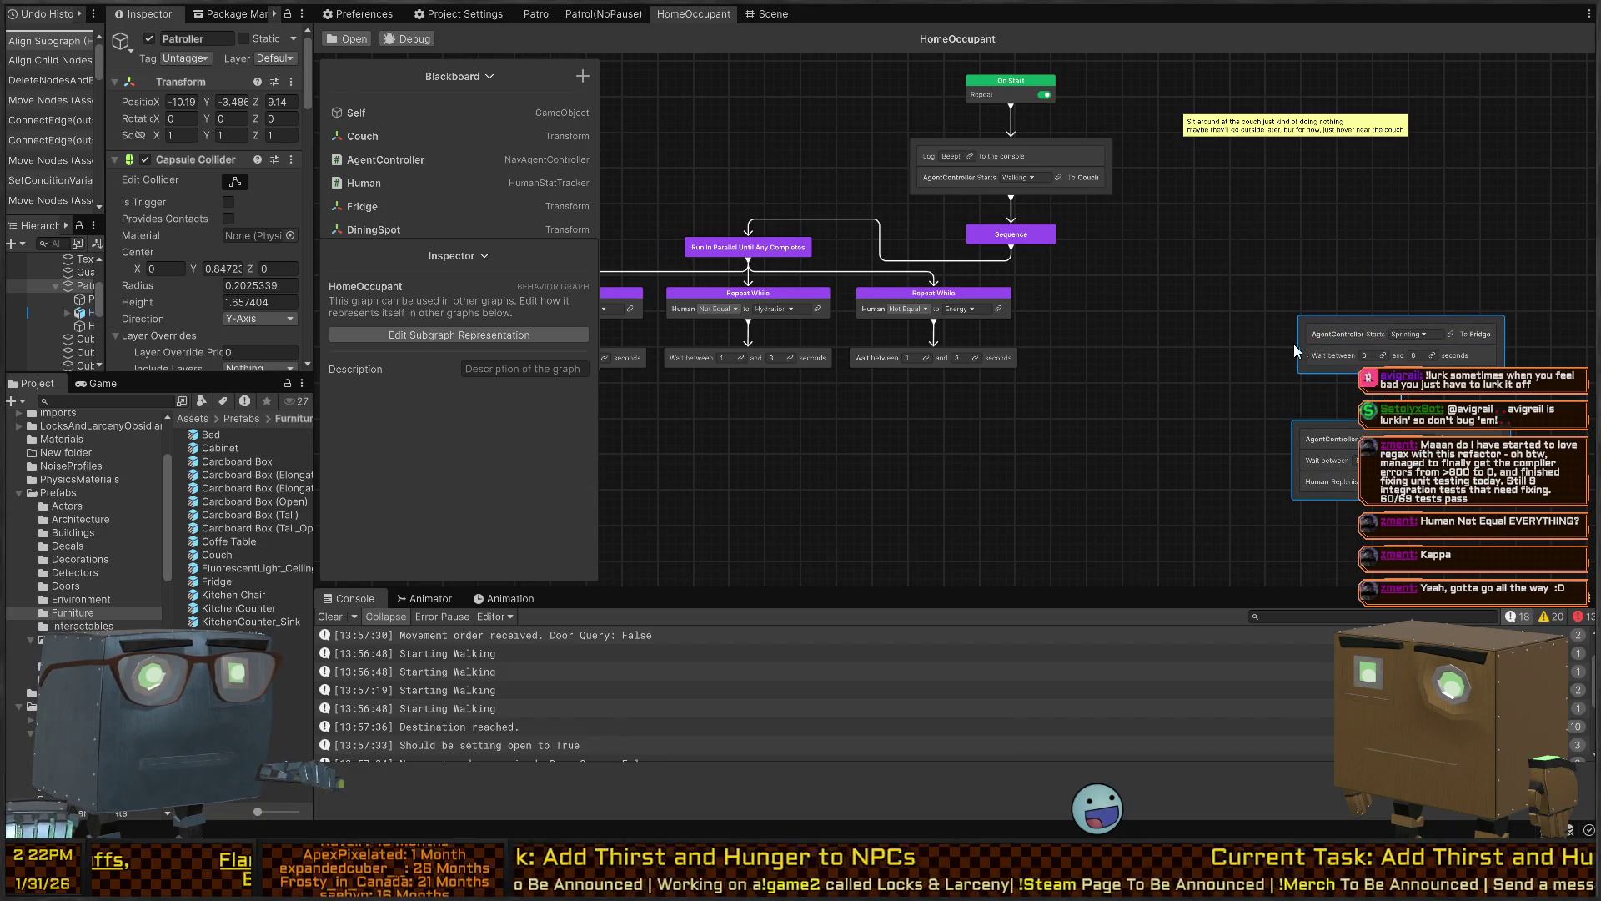
pyautogui.click(1014, 235)
pyautogui.moveTo(1013, 247); pyautogui.dragTo(1255, 259)
pyautogui.write('branch')
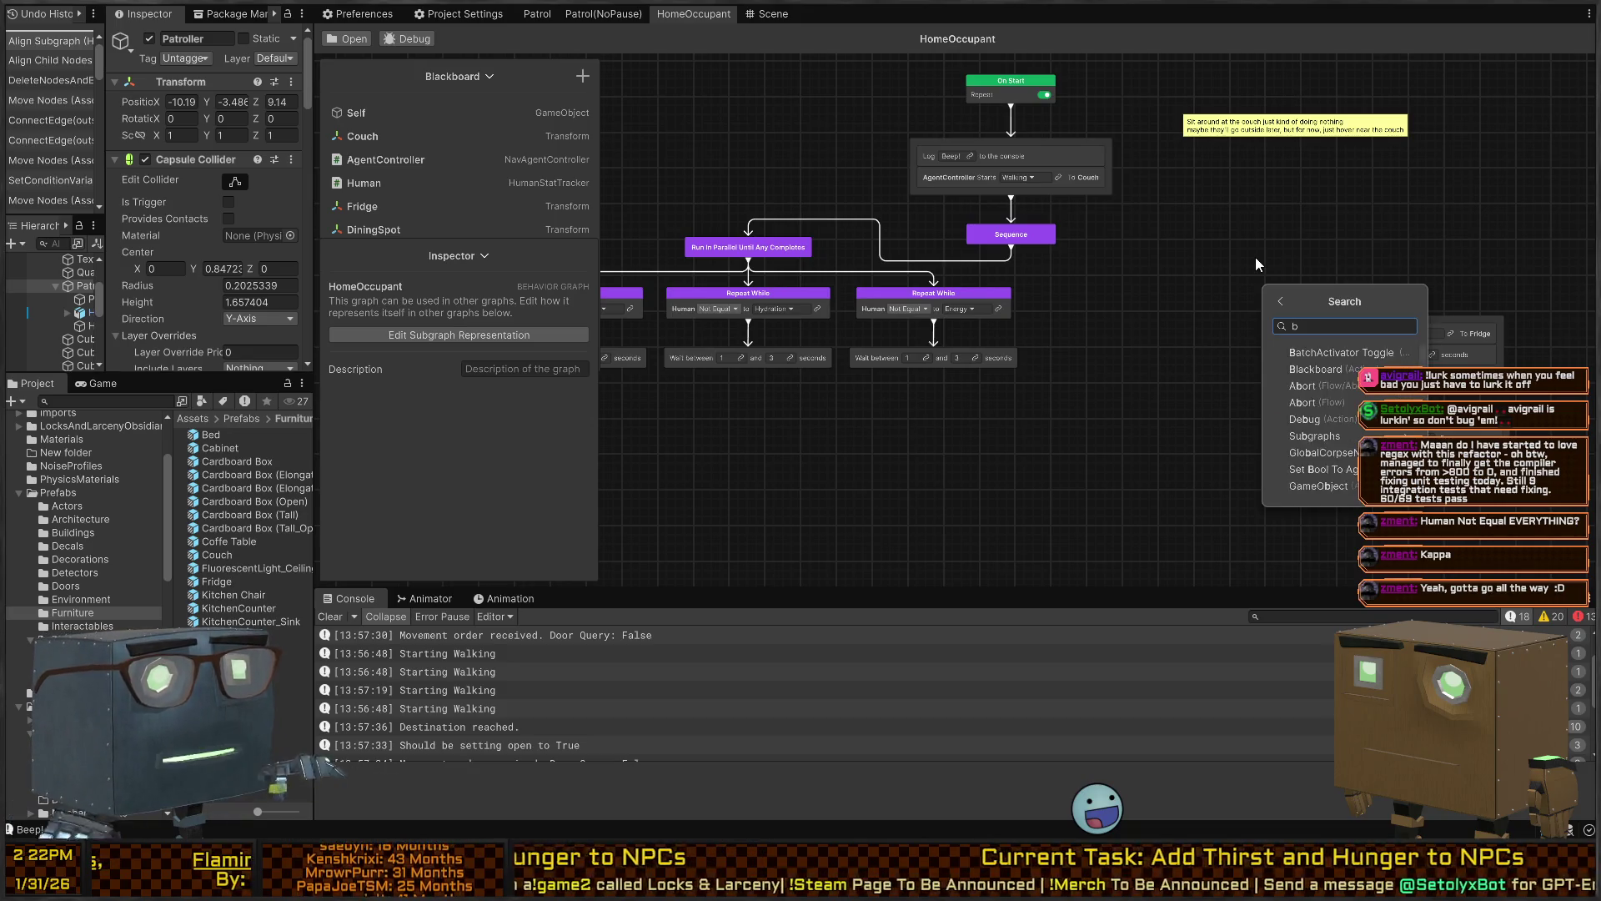
pyautogui.press('Return')
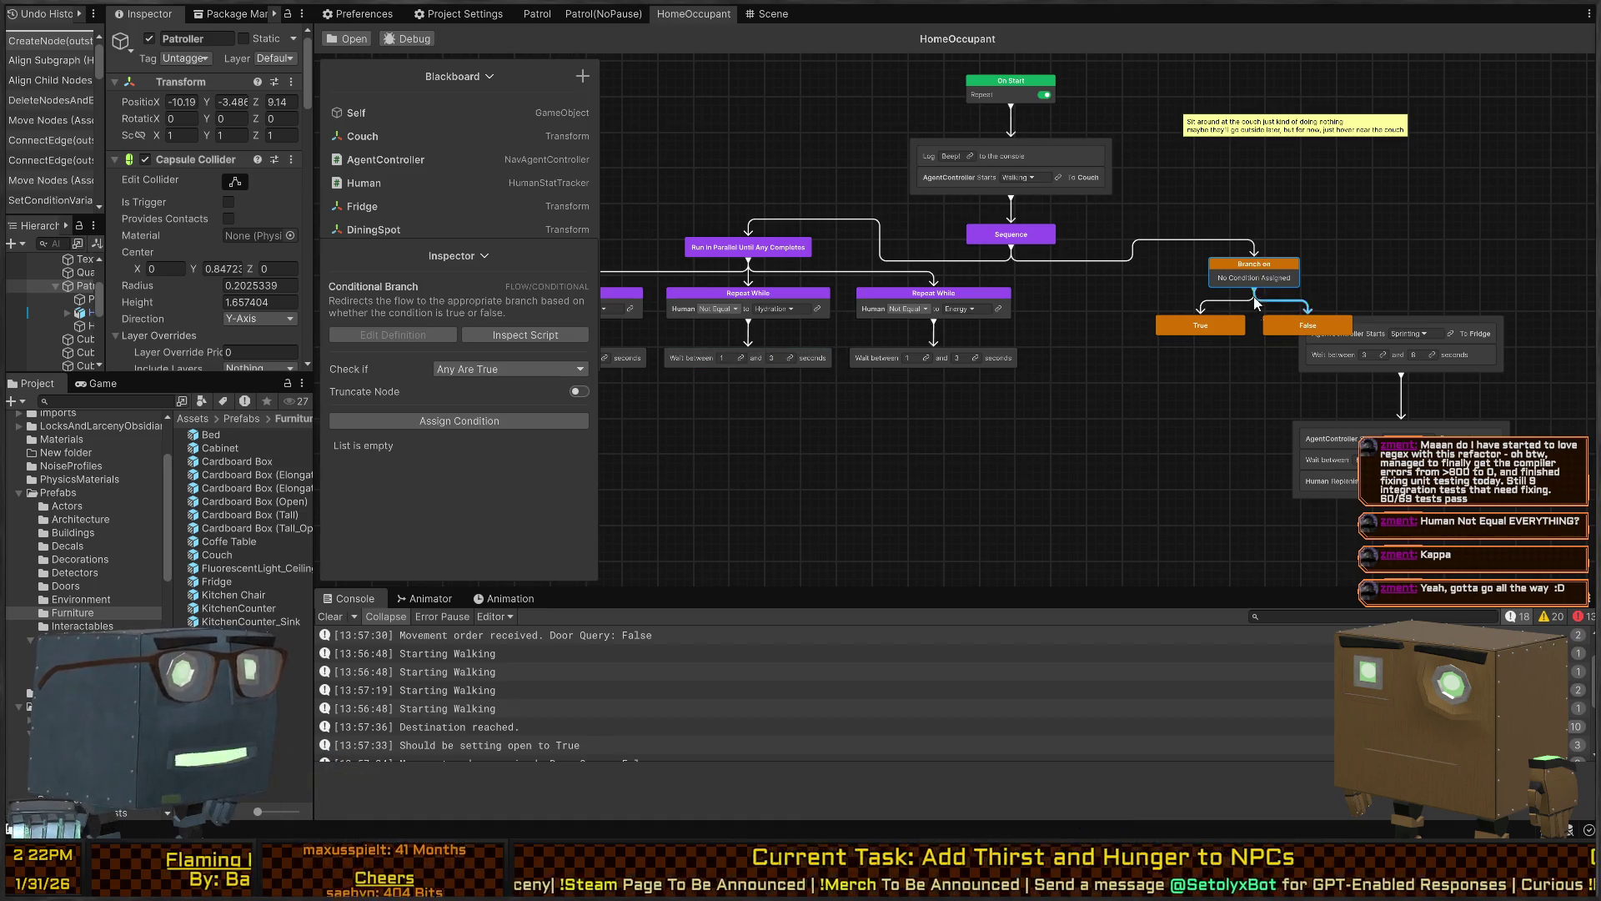
# Select the Branch on node and show its list of conditions to add
pyautogui.moveTo(1386, 435)
pyautogui.mouseDown()
pyautogui.moveTo(1526, 292)
pyautogui.moveTo(1201, 427)
pyautogui.moveTo(1238, 436)
pyautogui.moveTo(1215, 417)
pyautogui.mouseUp()
pyautogui.click(1239, 271)
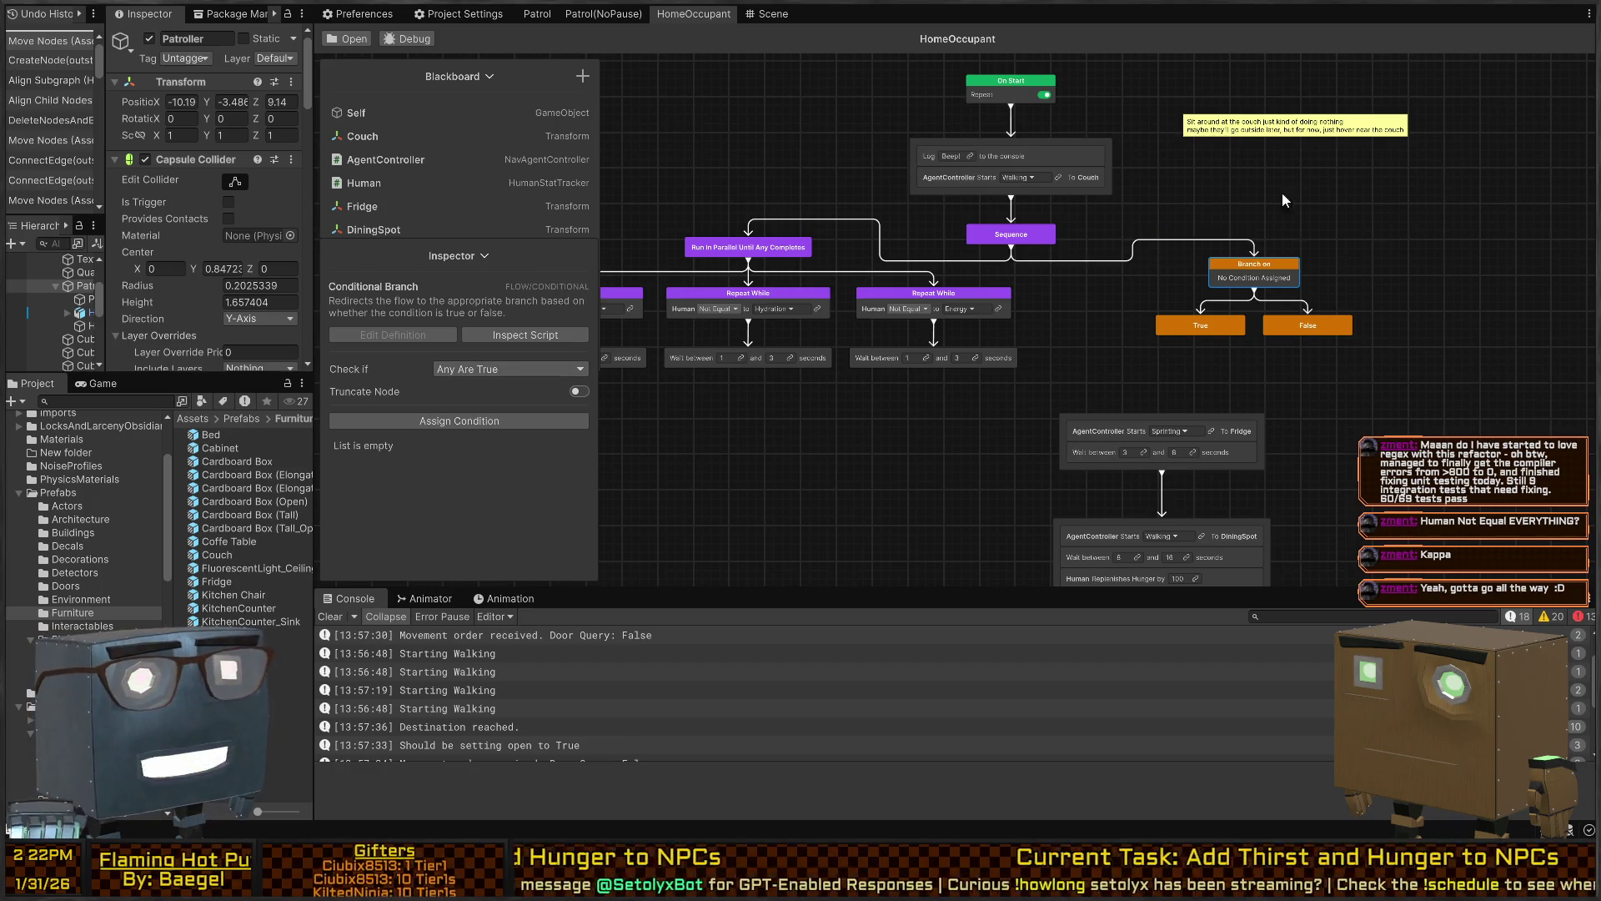
pyautogui.click(489, 432)
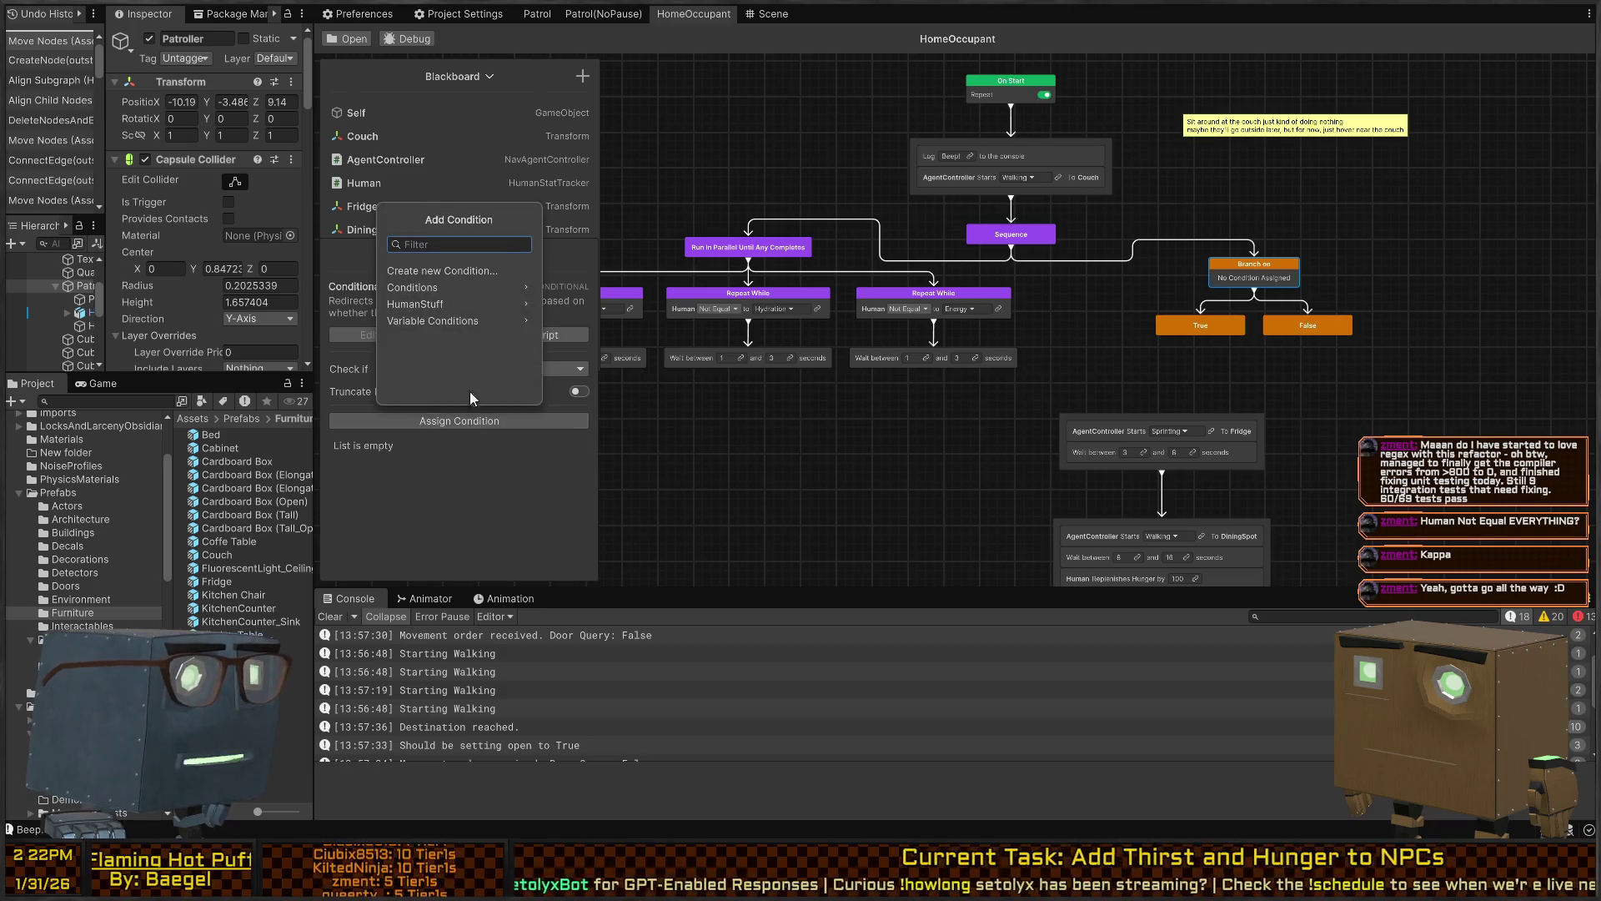
# Browse the HumanStuff conditions, then add a variable comparison condition to the branch
pyautogui.click(418, 306)
pyautogui.click(395, 222)
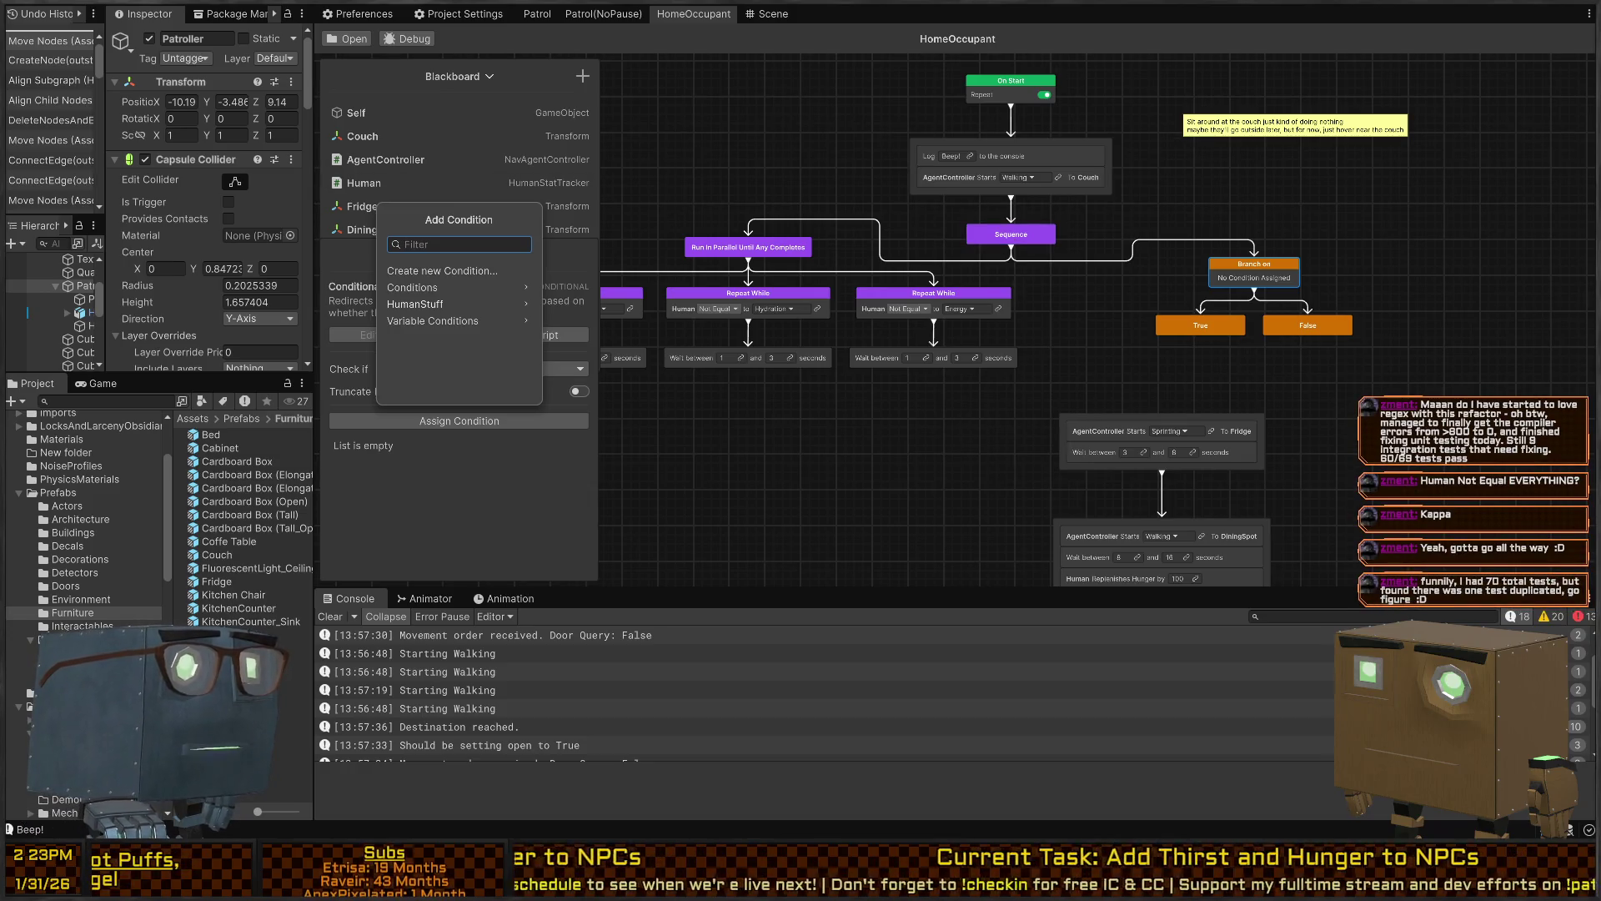
pyautogui.press('Escape')
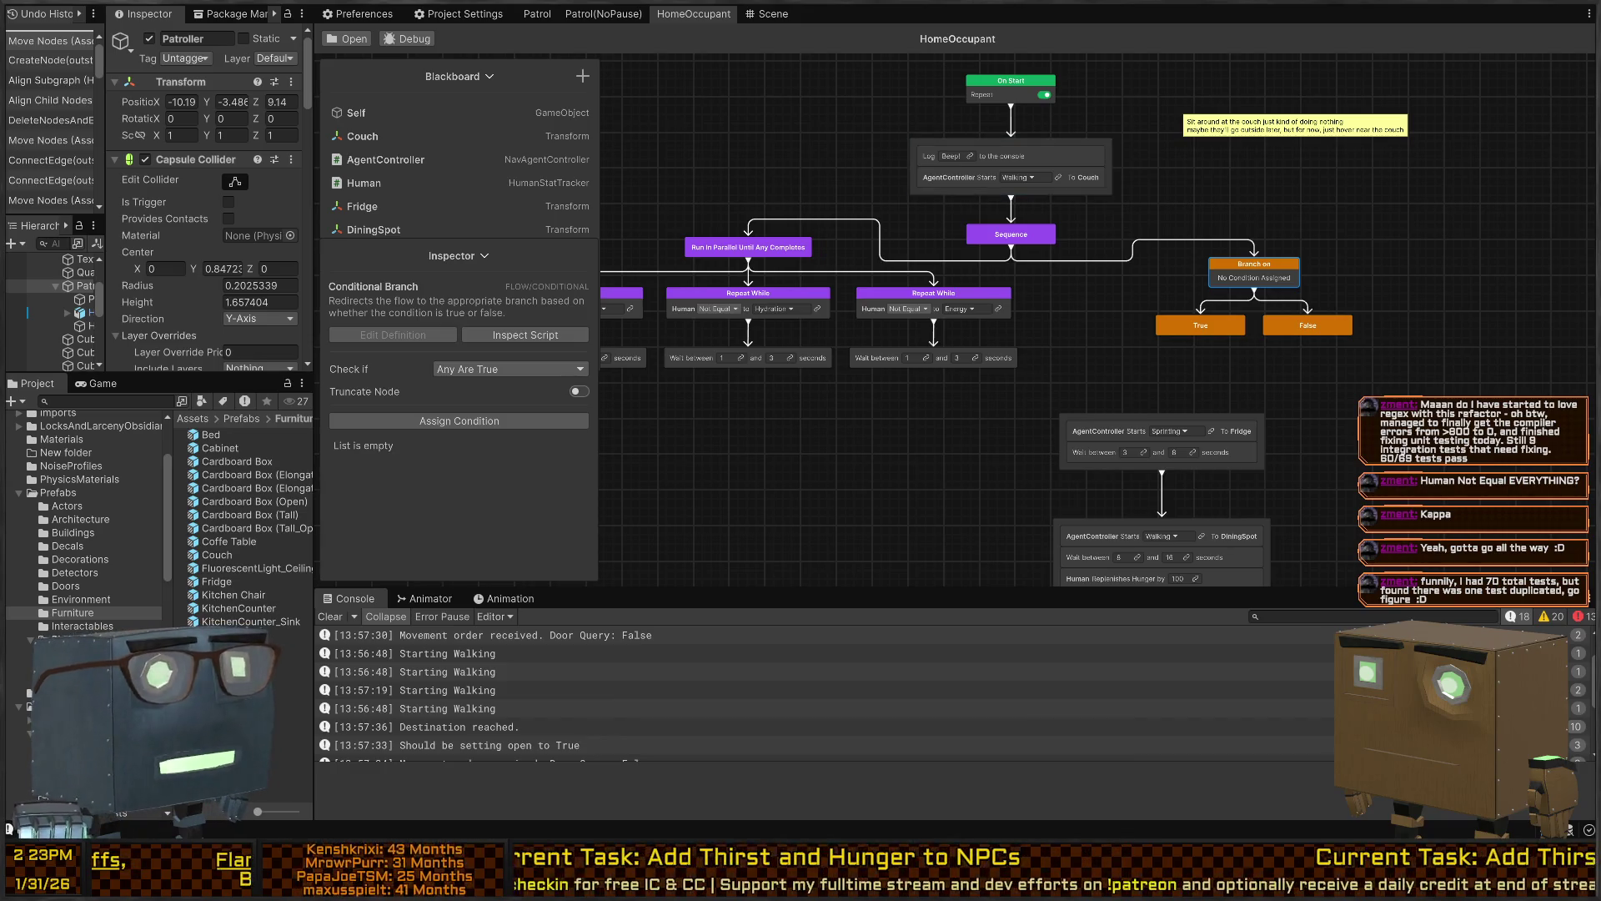
pyautogui.moveTo(1266, 278); pyautogui.dragTo(1217, 277)
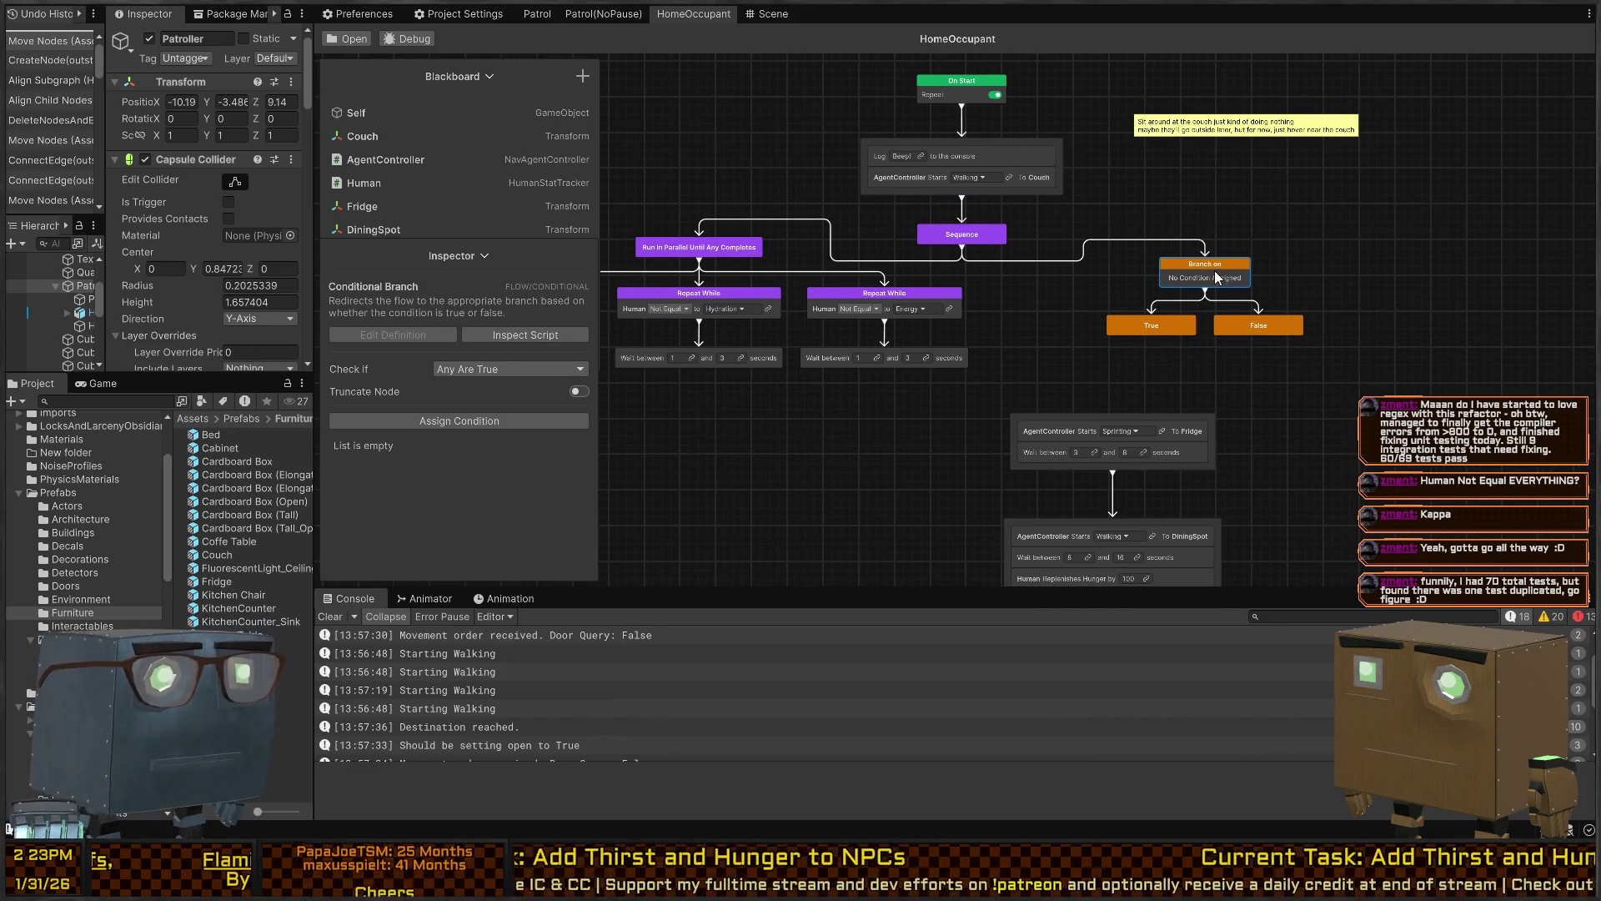
pyautogui.click(494, 422)
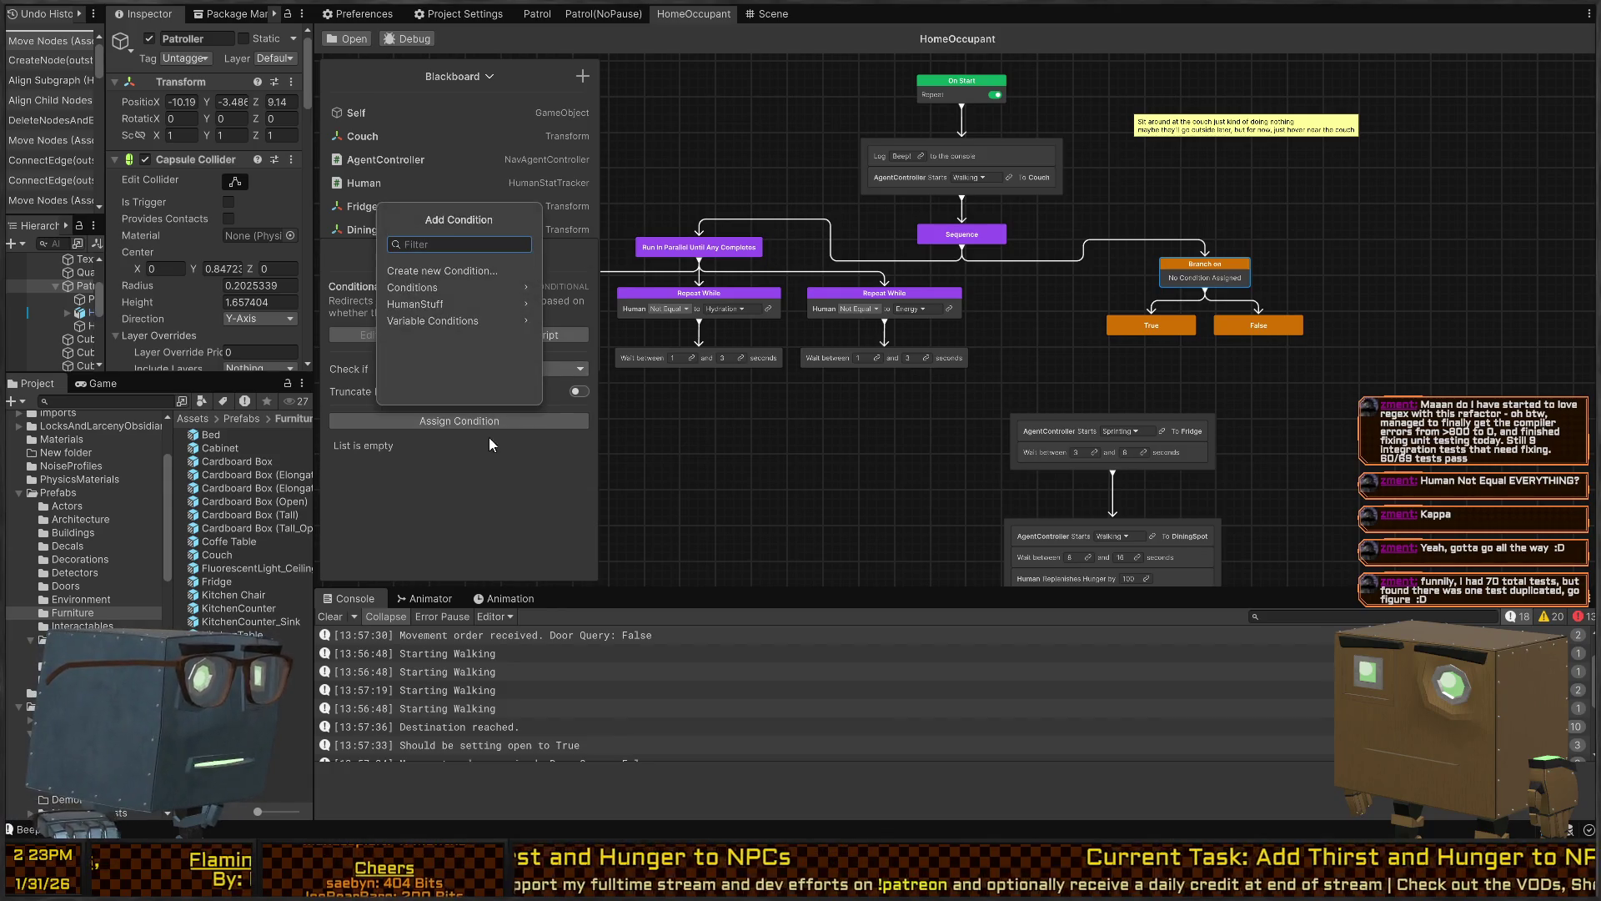
pyautogui.click(452, 320)
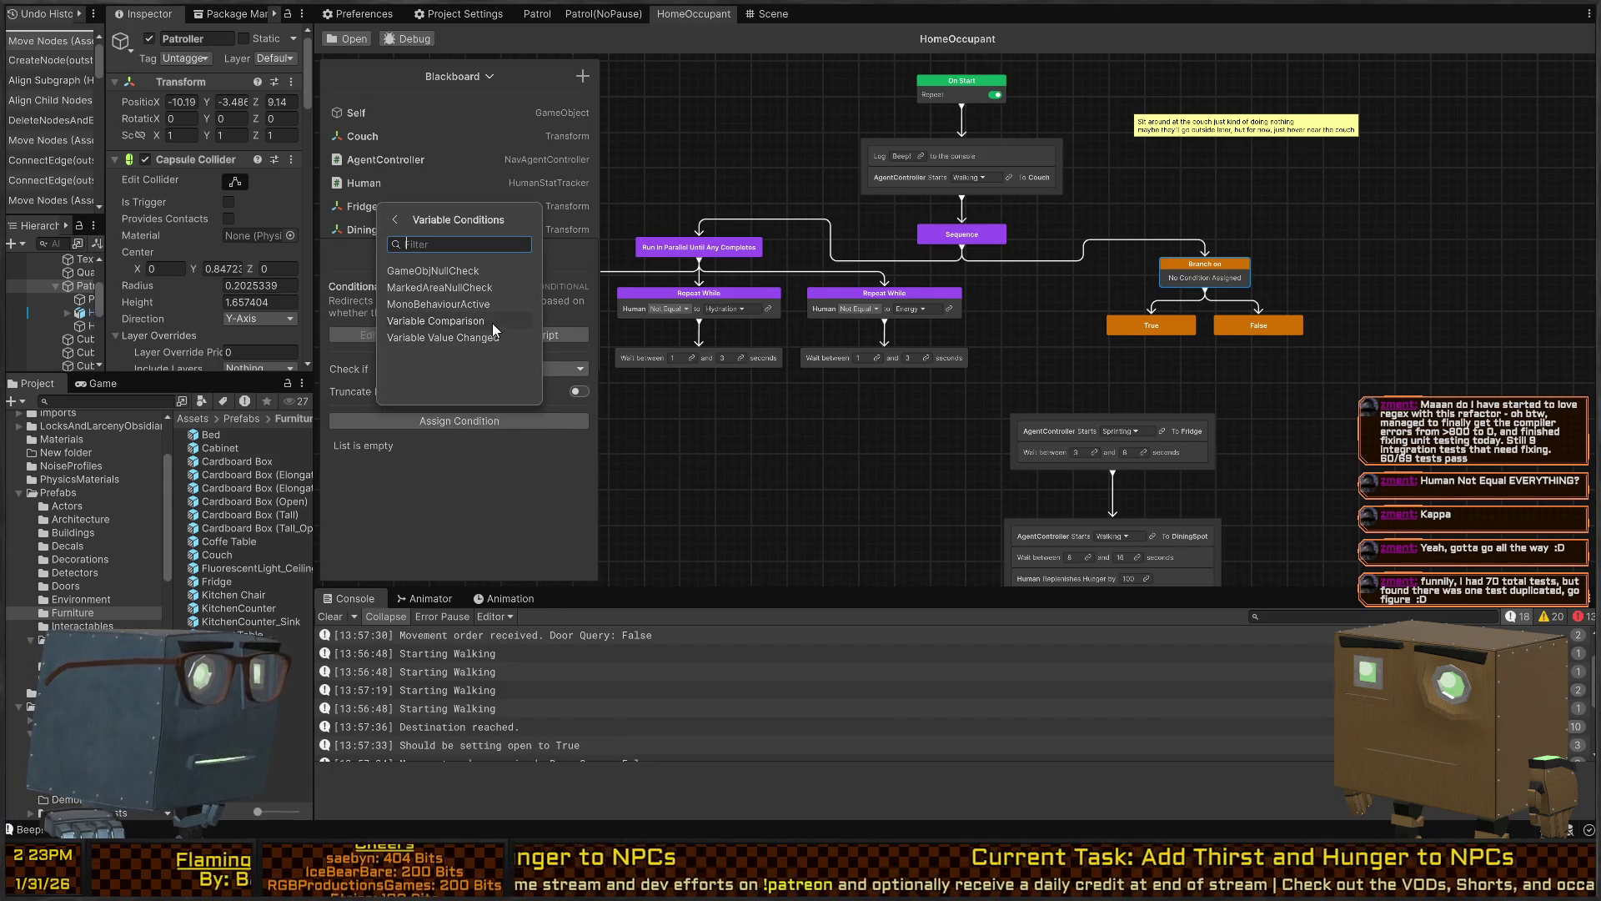
pyautogui.click(492, 321)
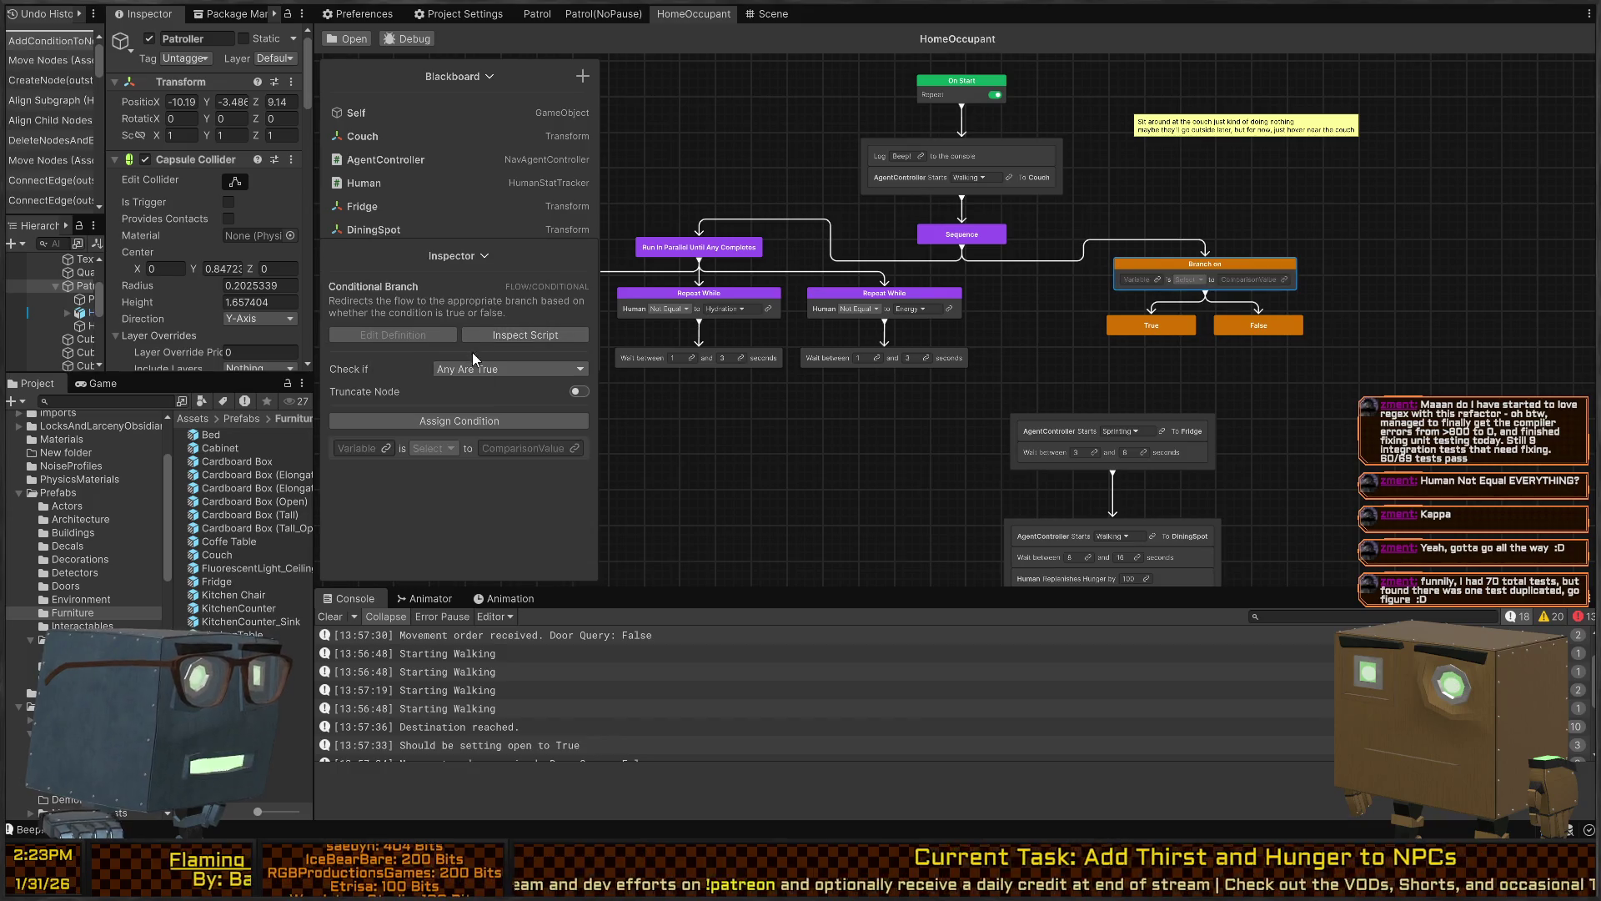
pyautogui.click(387, 449)
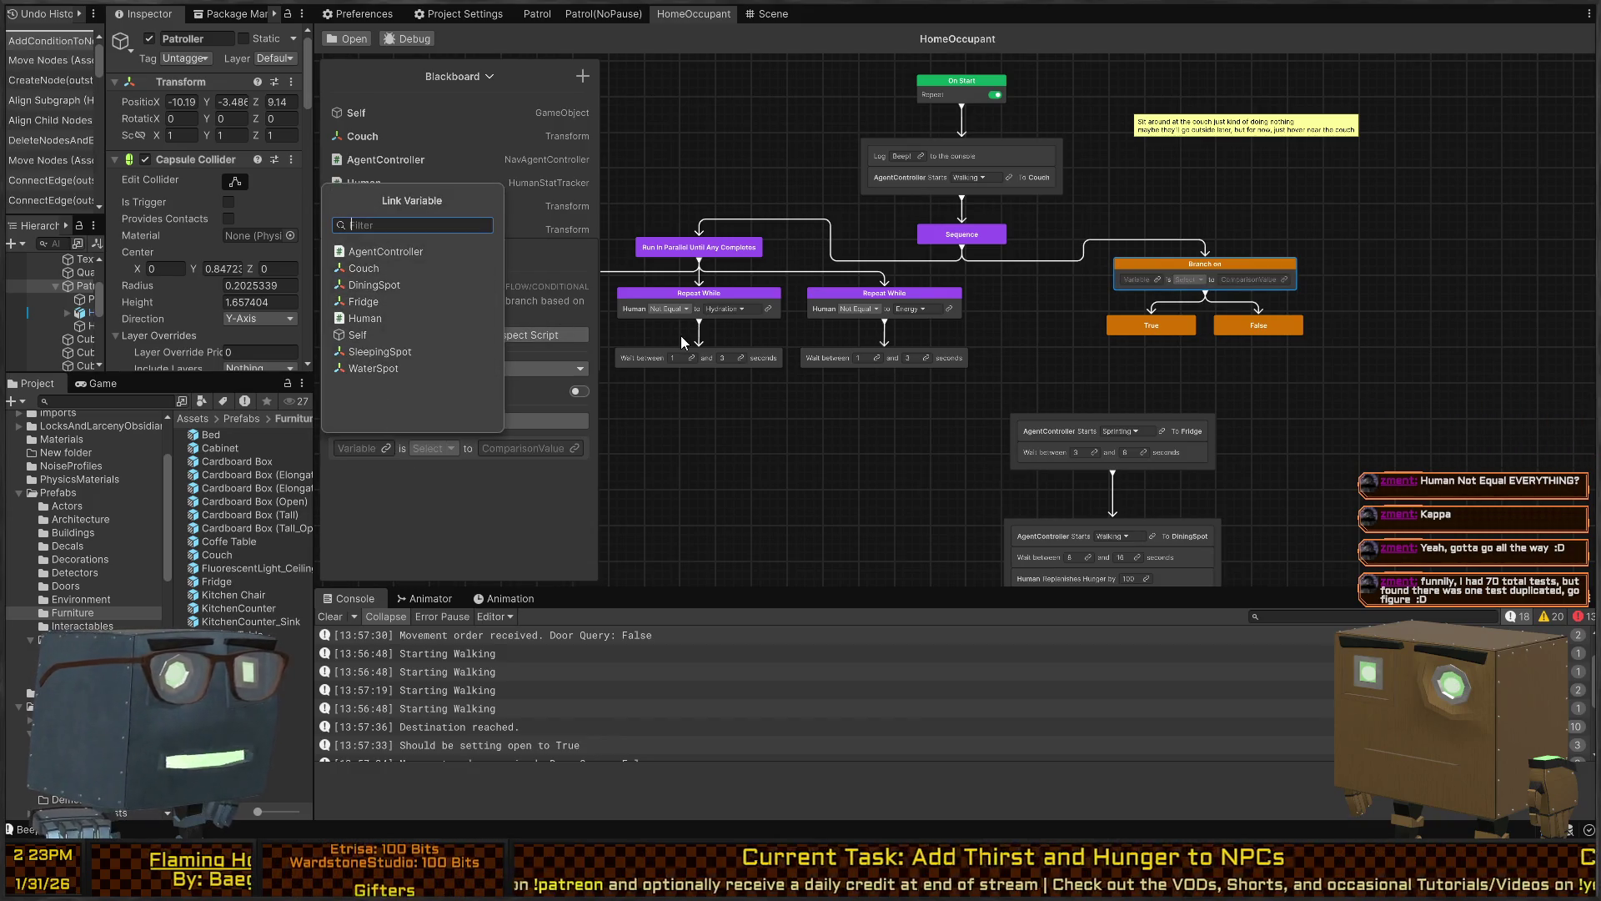
pyautogui.click(1026, 315)
# Move the Branch on node with its True and False outcomes further left
pyautogui.click(1015, 309)
pyautogui.moveTo(1014, 308); pyautogui.dragTo(1204, 290)
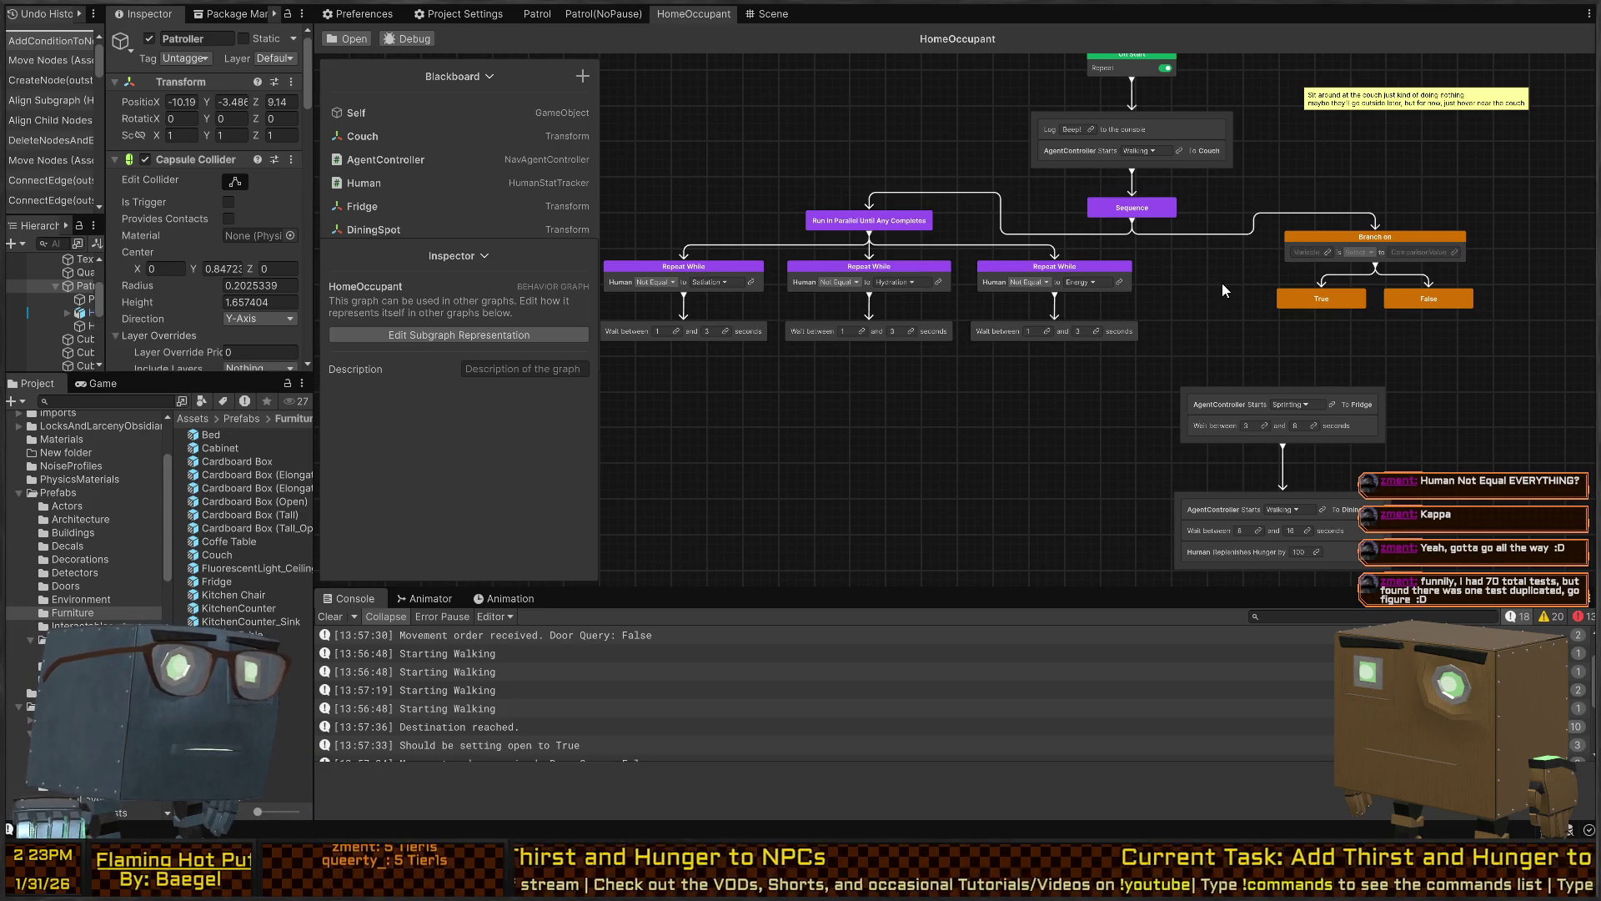
pyautogui.moveTo(1492, 240); pyautogui.dragTo(1321, 321)
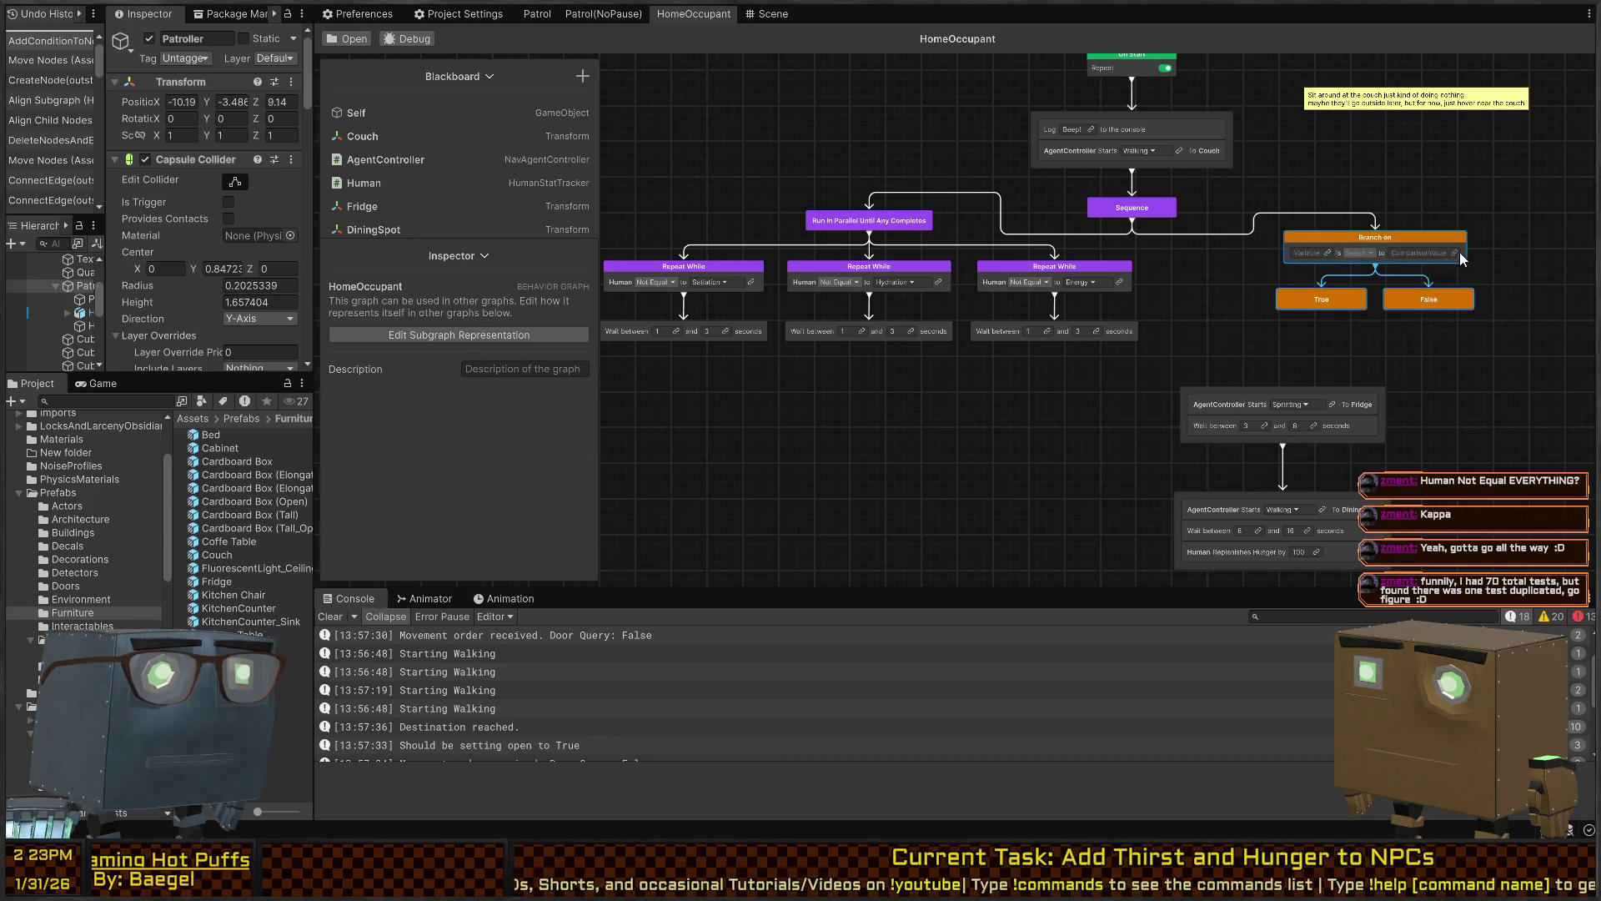
pyautogui.moveTo(1324, 267)
pyautogui.mouseDown()
pyautogui.moveTo(1245, 273)
pyautogui.moveTo(1234, 291)
pyautogui.mouseUp()
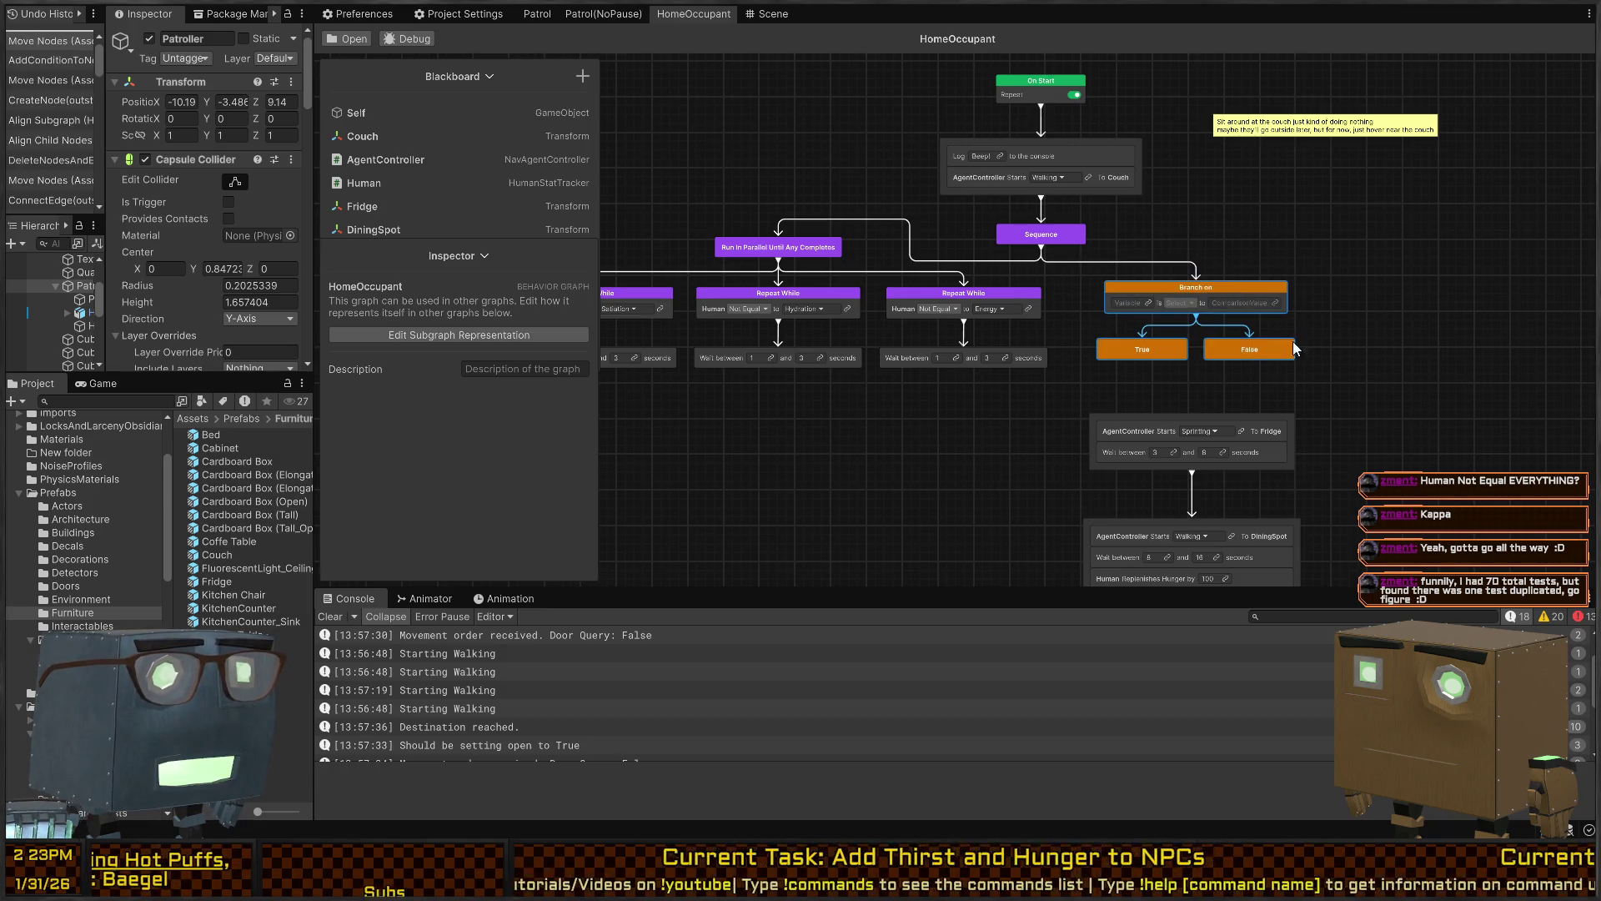
pyautogui.click(1149, 303)
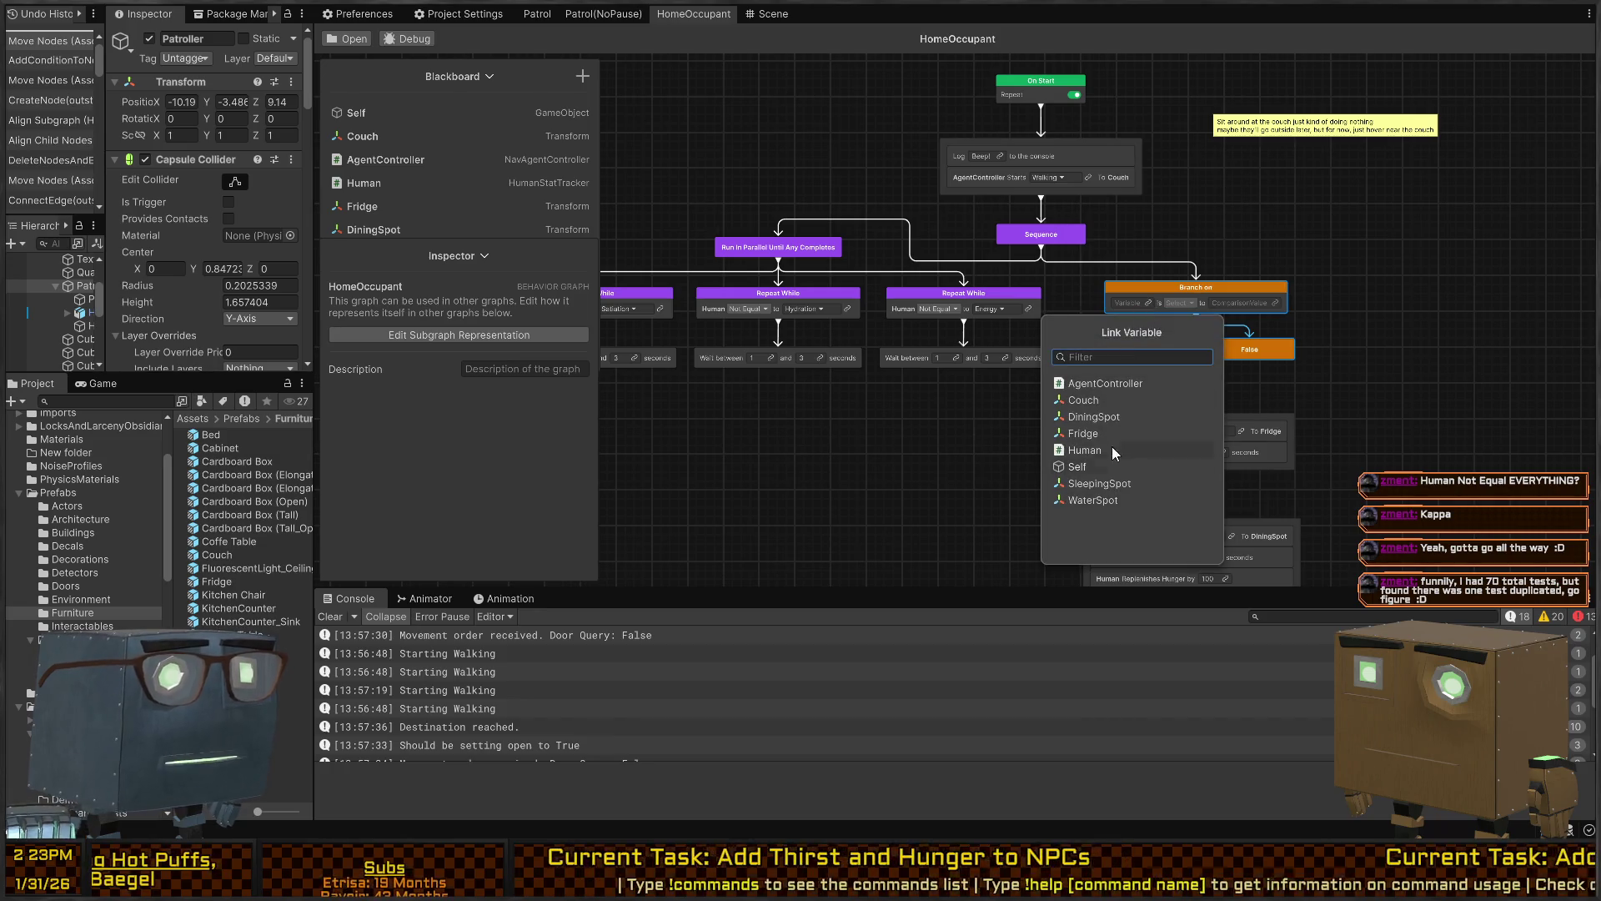
pyautogui.click(1064, 298)
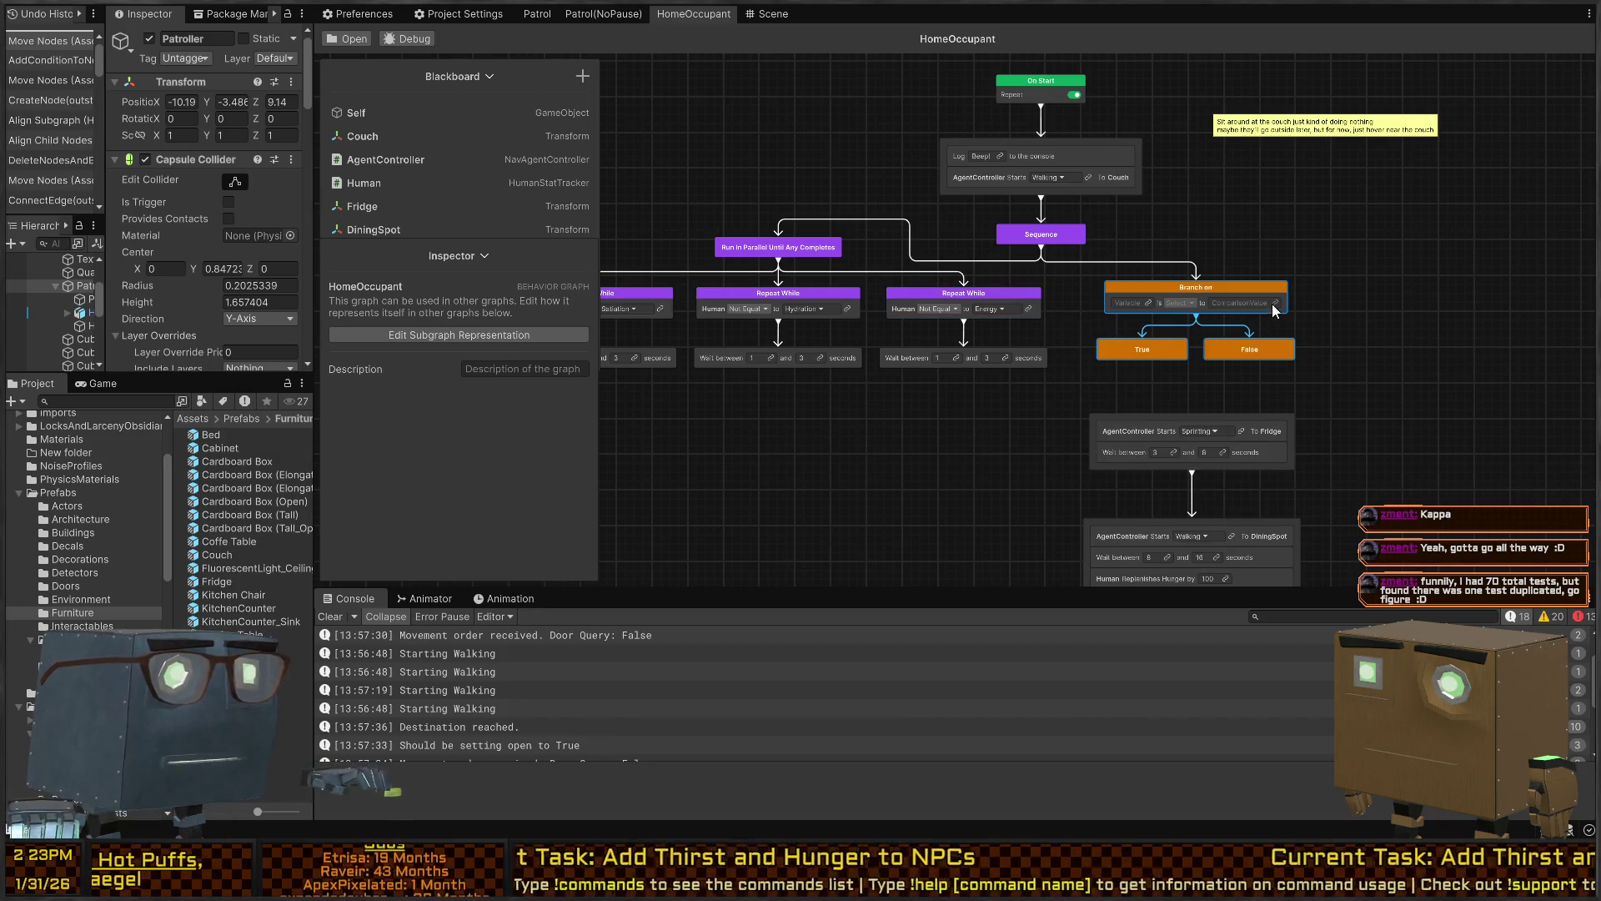
# Replace the variable comparison with the HumanStuff Hunger Check Condition
pyautogui.click(1205, 307)
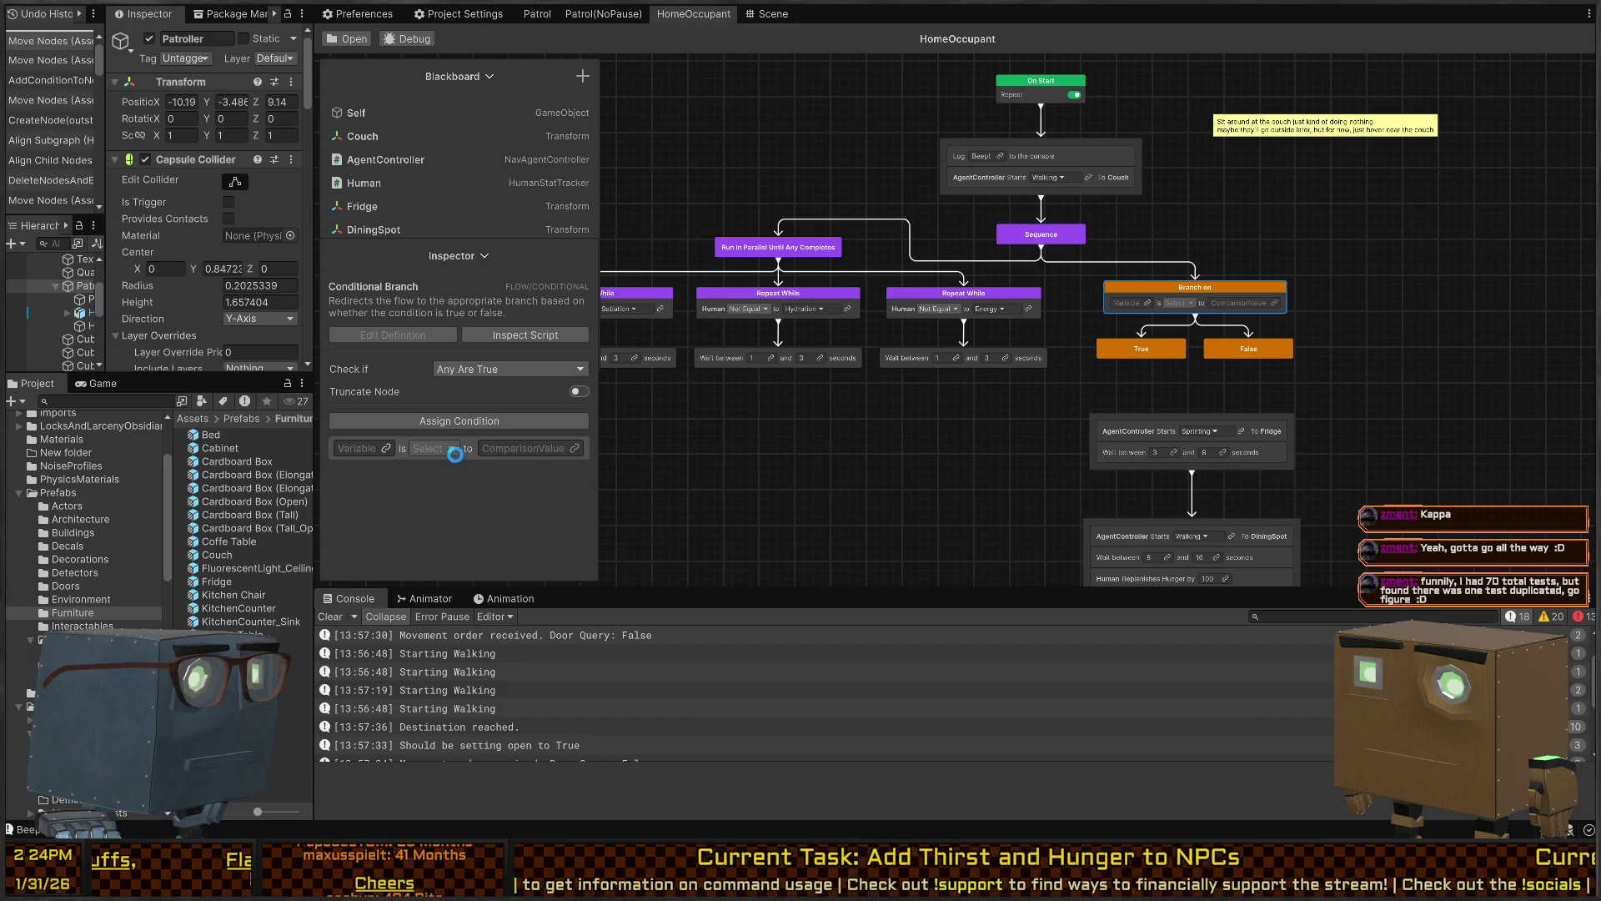
pyautogui.click(459, 420)
pyautogui.click(440, 305)
pyautogui.click(440, 268)
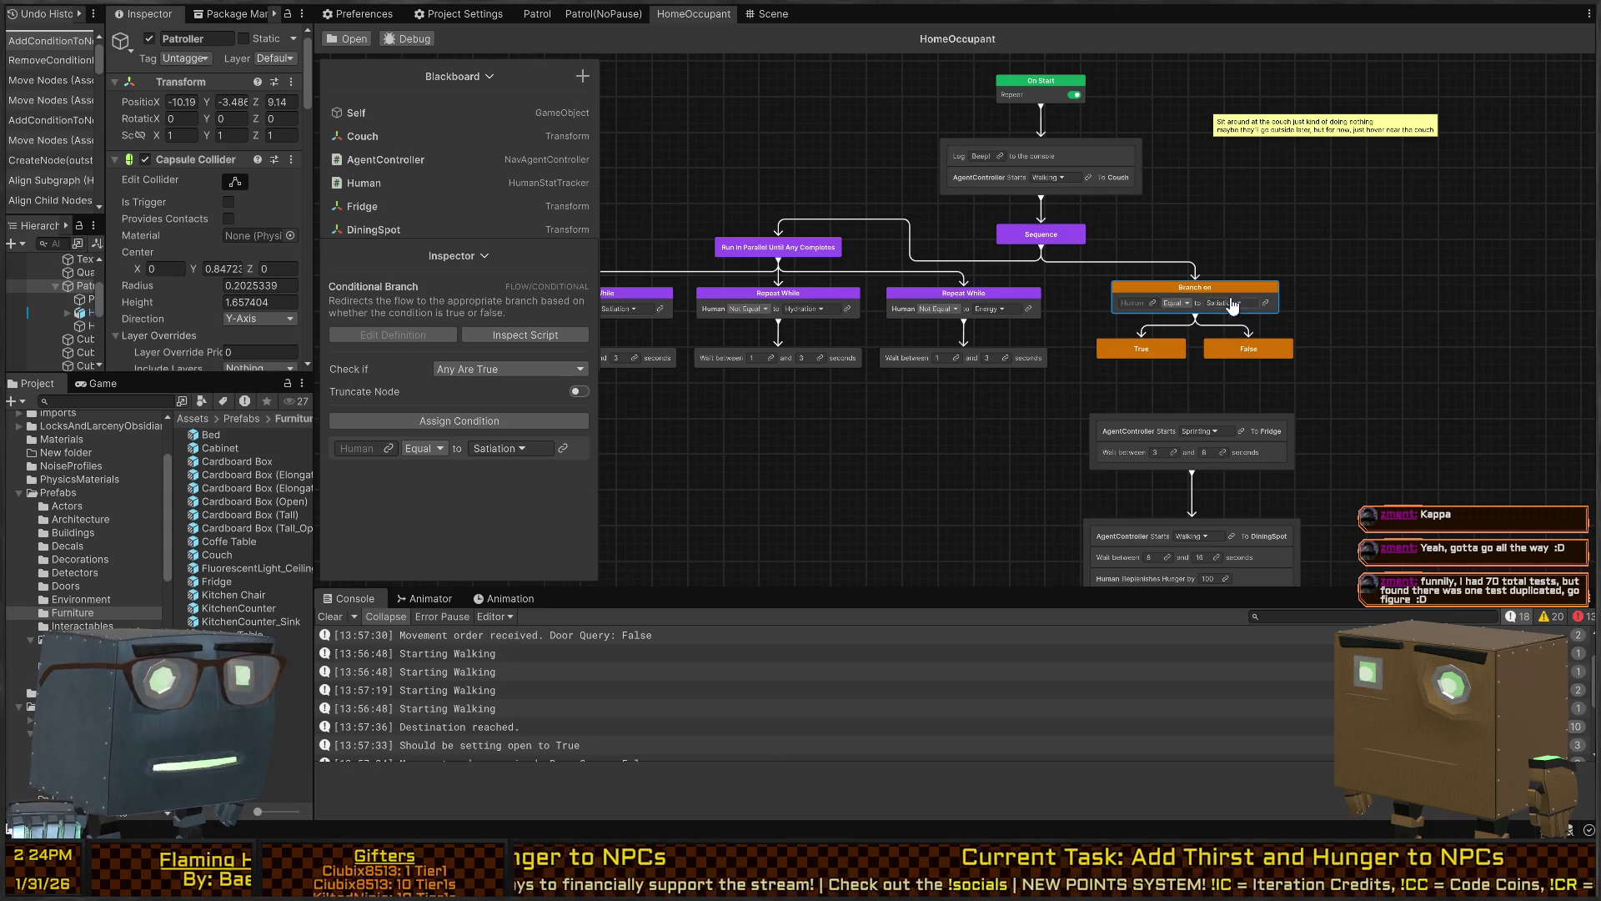
# Set the condition's comparison to Not Equal and link the Human variable
pyautogui.click(1187, 301)
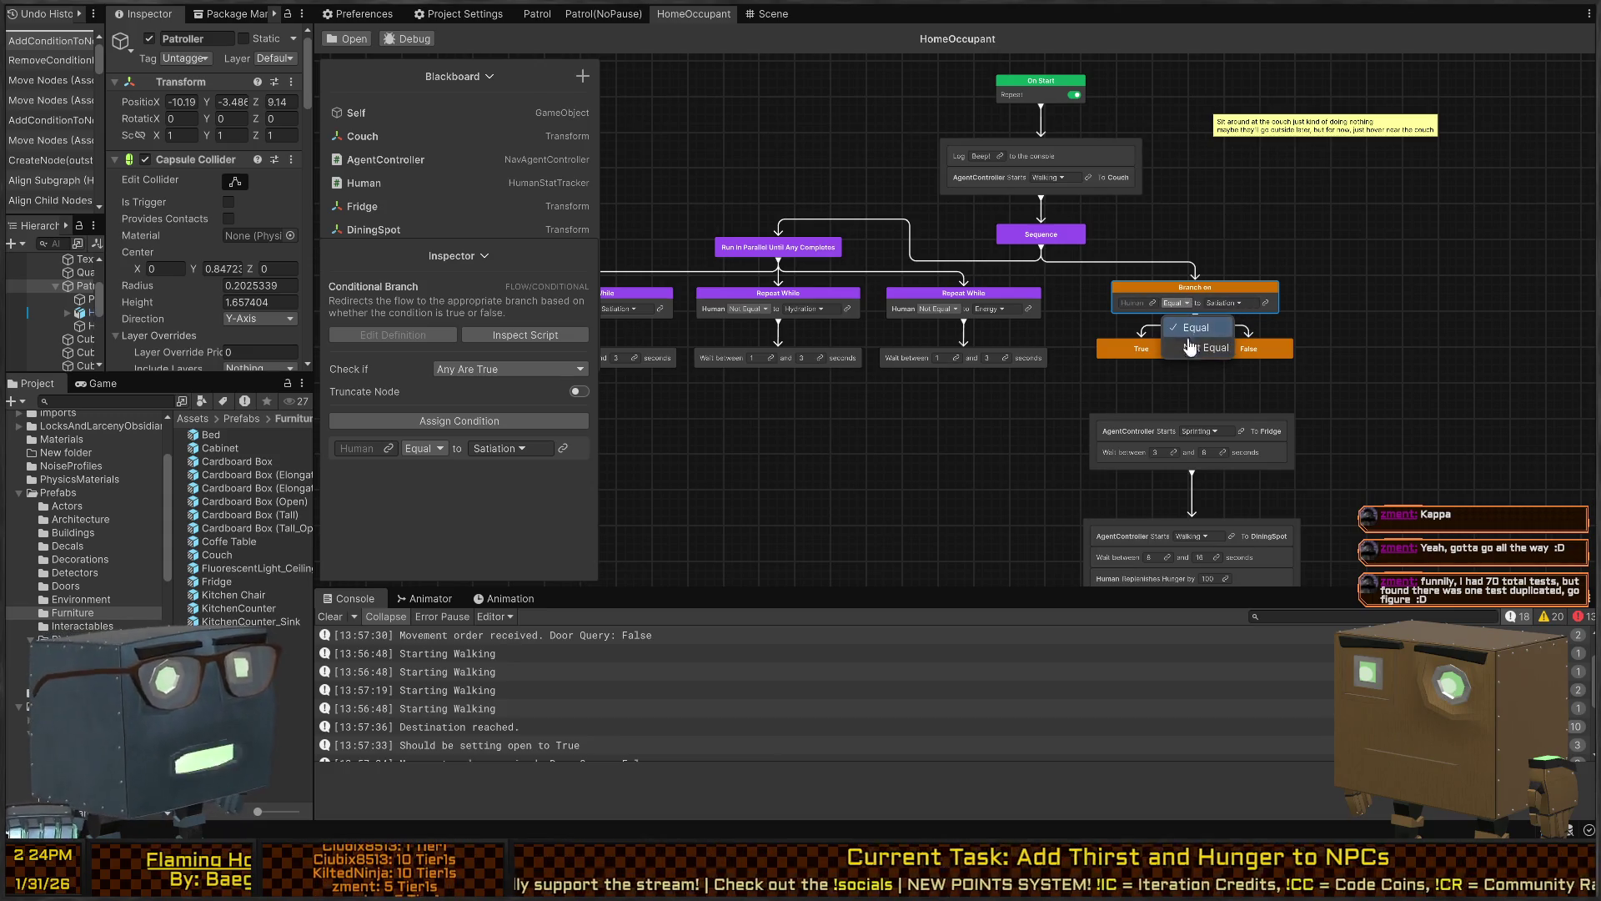
pyautogui.click(1188, 347)
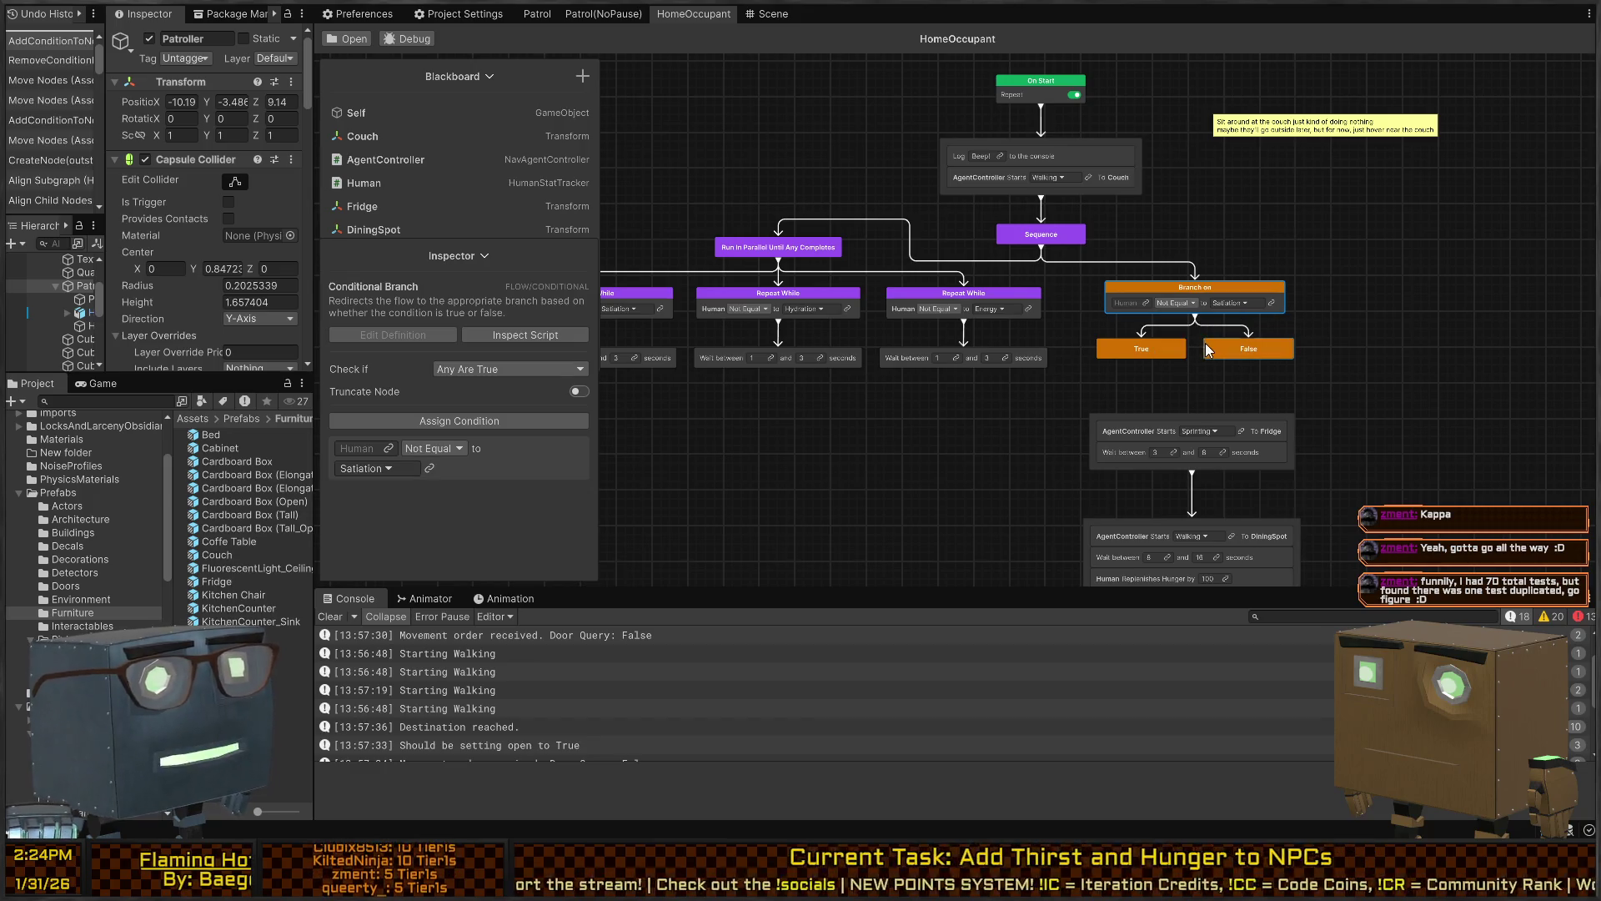
pyautogui.click(1146, 302)
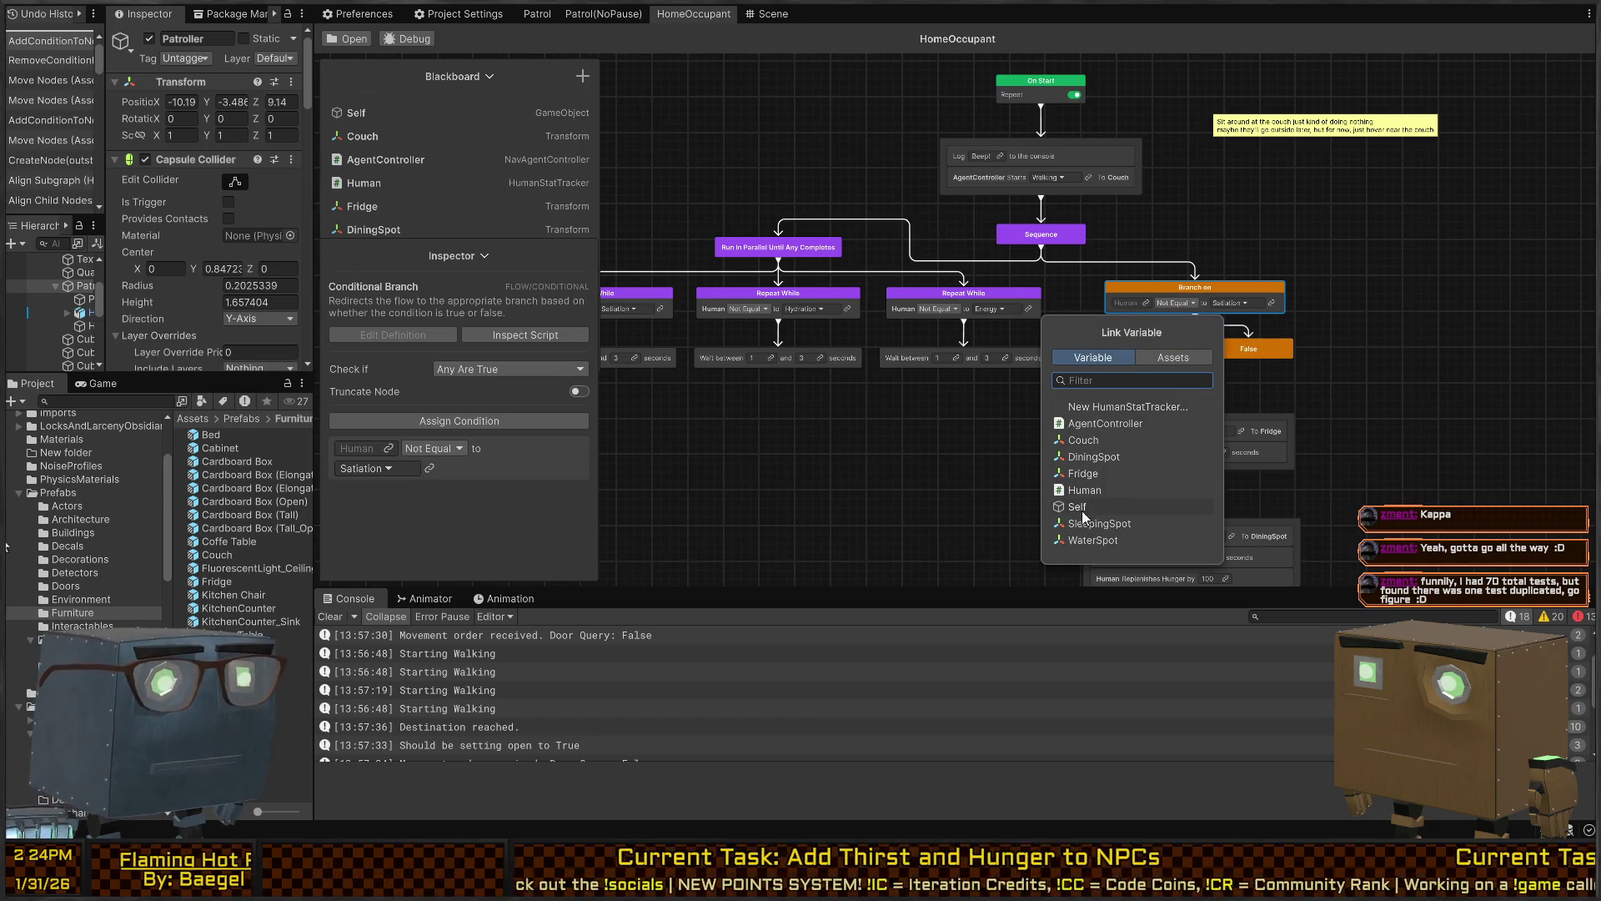
pyautogui.click(1104, 489)
pyautogui.scroll(2, 1323, 324)
pyautogui.moveTo(1178, 334); pyautogui.dragTo(1228, 306)
pyautogui.click(1142, 330)
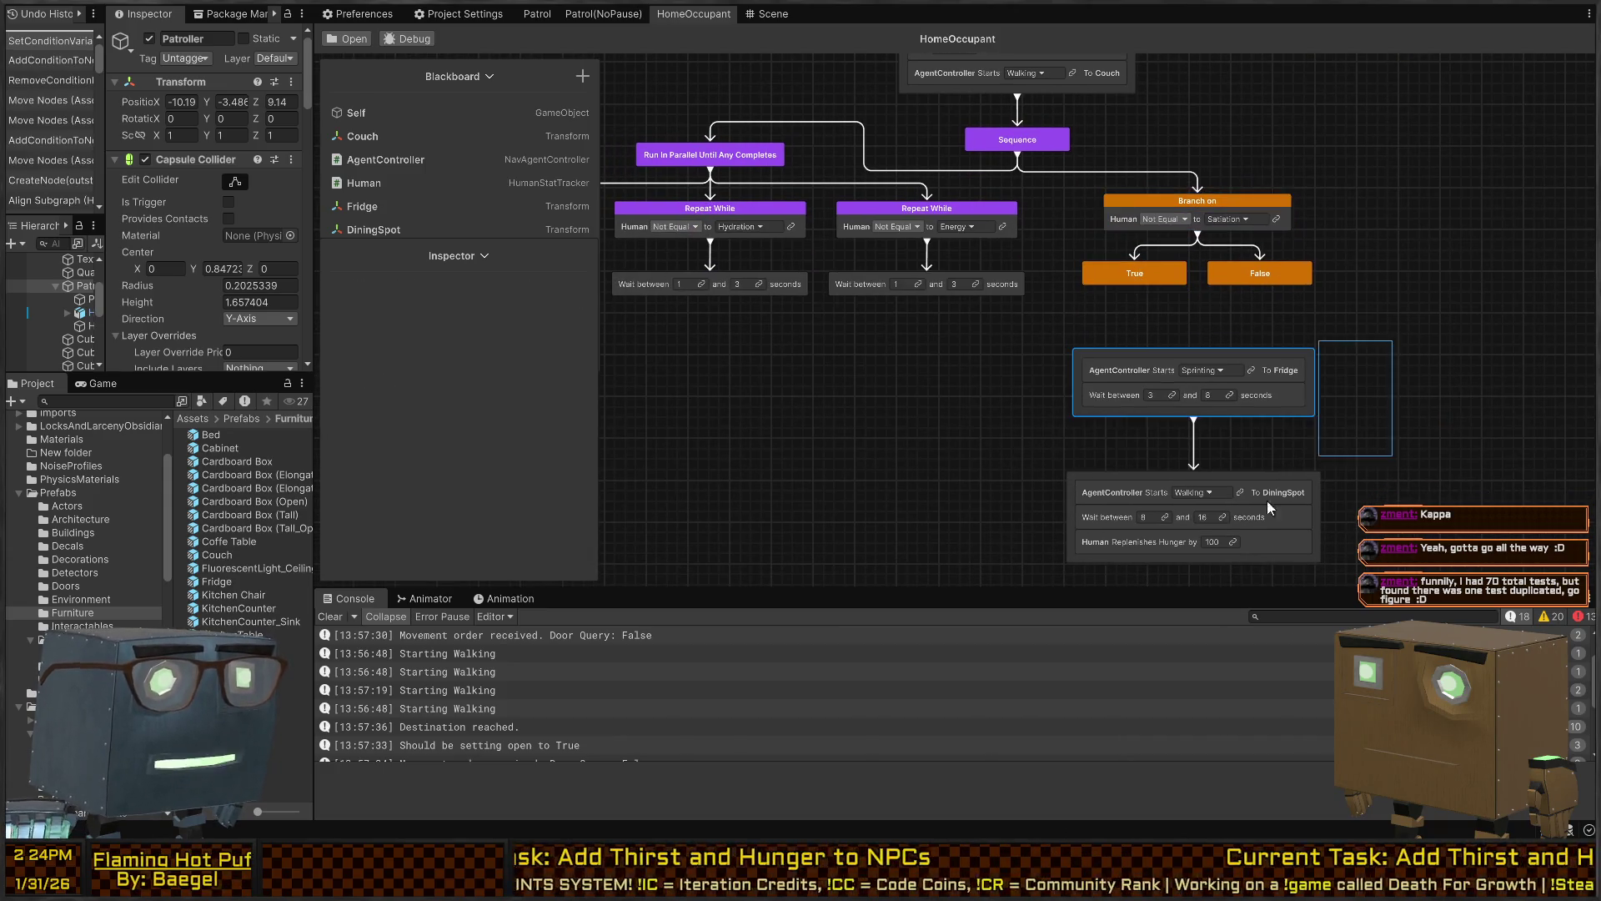
# Place the Fridge and DiningSpot stack under True and connect True to Fridge
pyautogui.moveTo(1289, 354); pyautogui.dragTo(1182, 369)
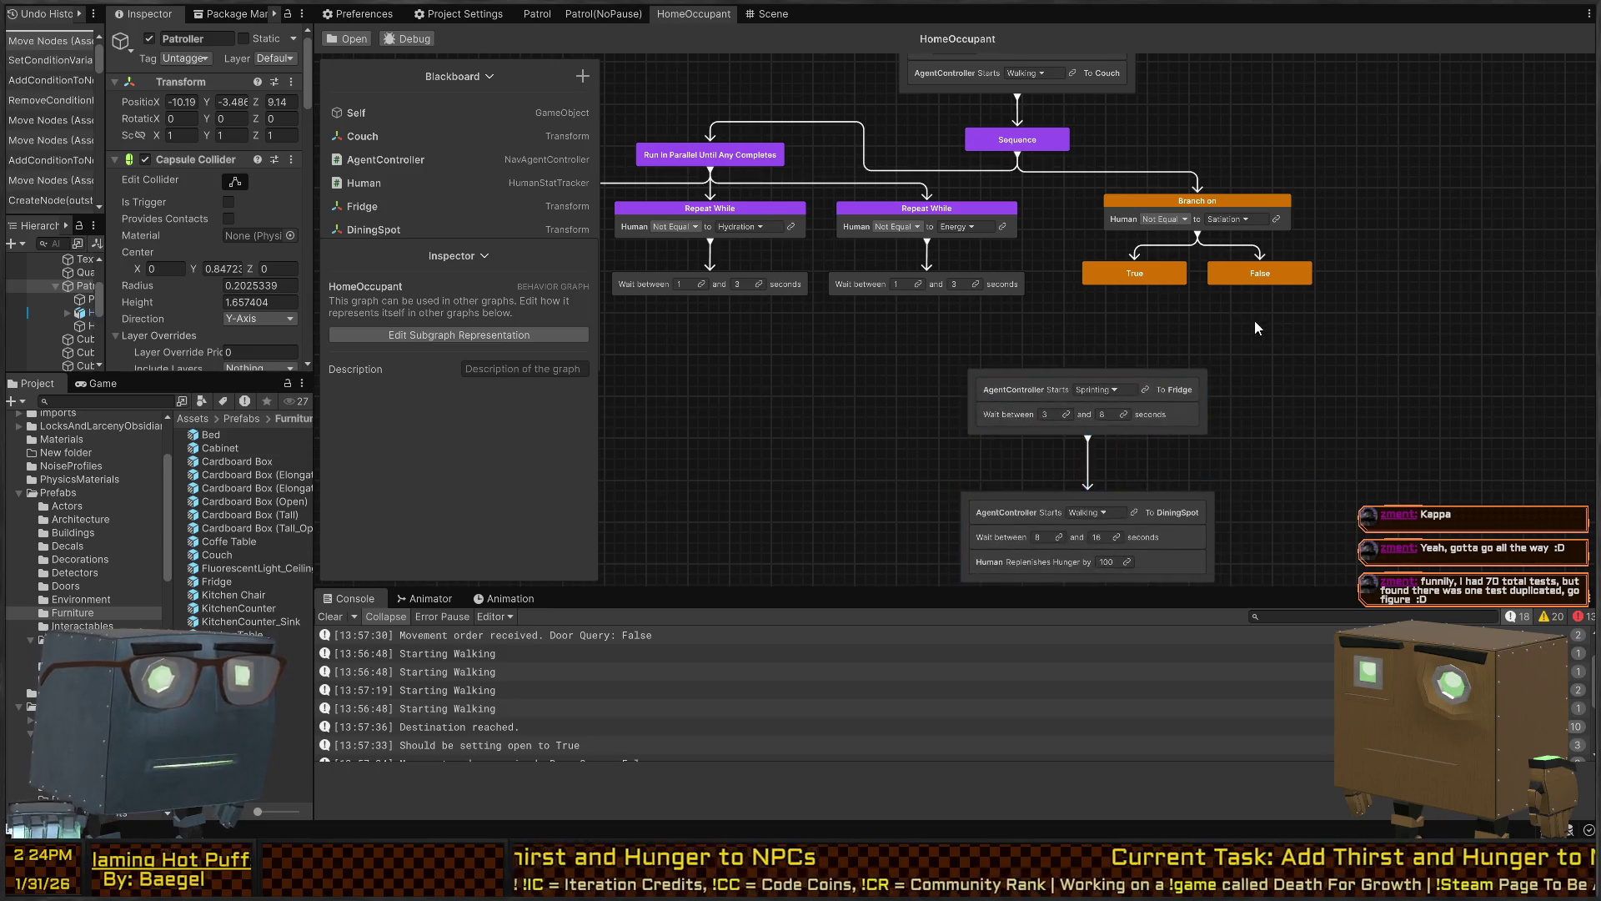
pyautogui.moveTo(1129, 292); pyautogui.dragTo(1089, 376)
pyautogui.moveTo(1285, 292)
pyautogui.mouseDown()
pyautogui.moveTo(1226, 343)
pyautogui.moveTo(1115, 358)
pyautogui.moveTo(1135, 302)
pyautogui.moveTo(1269, 322)
pyautogui.moveTo(1318, 430)
pyautogui.mouseUp()
# Copy the Branch on node and position the new branch's False outcome
pyautogui.scroll(2, 1094, 306)
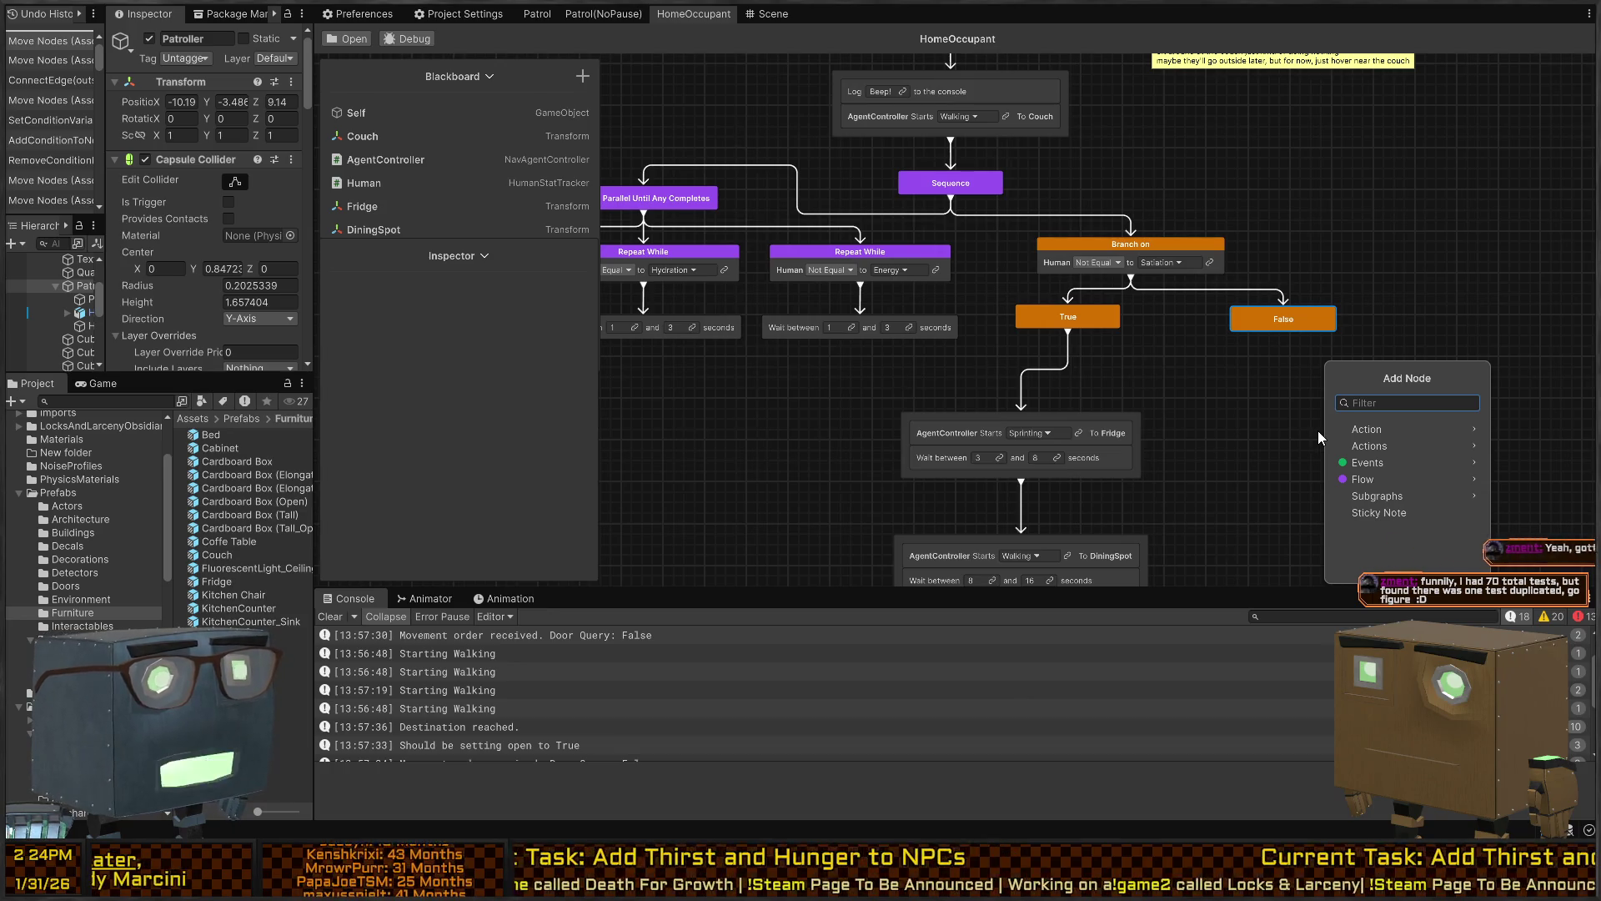
pyautogui.write('branch')
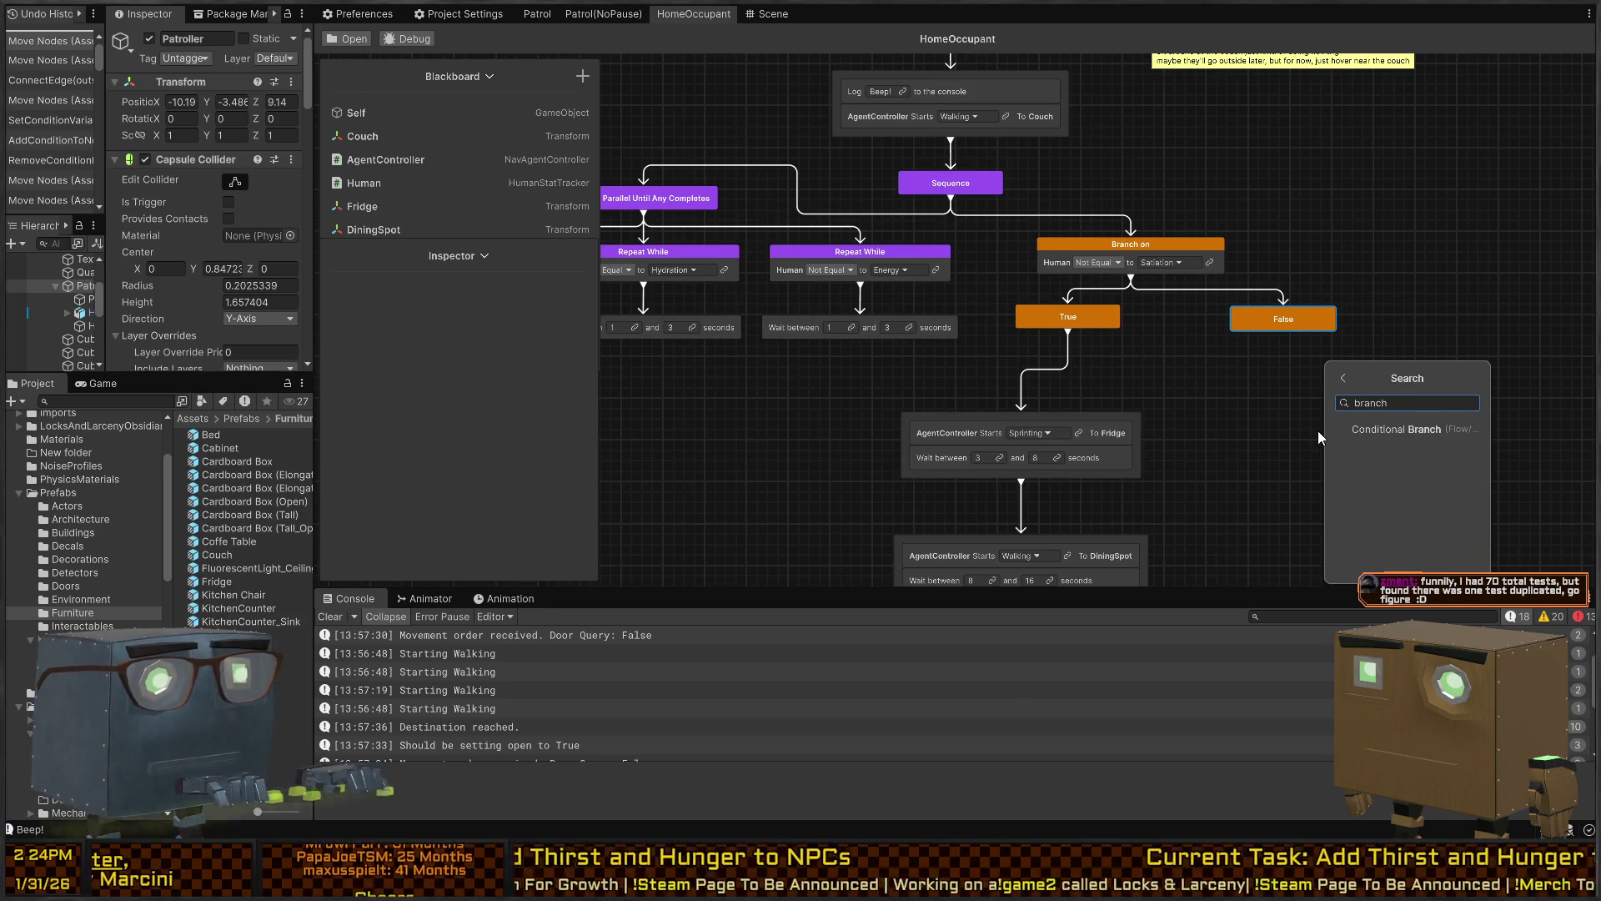
pyautogui.click(1318, 430)
pyautogui.click(1187, 240)
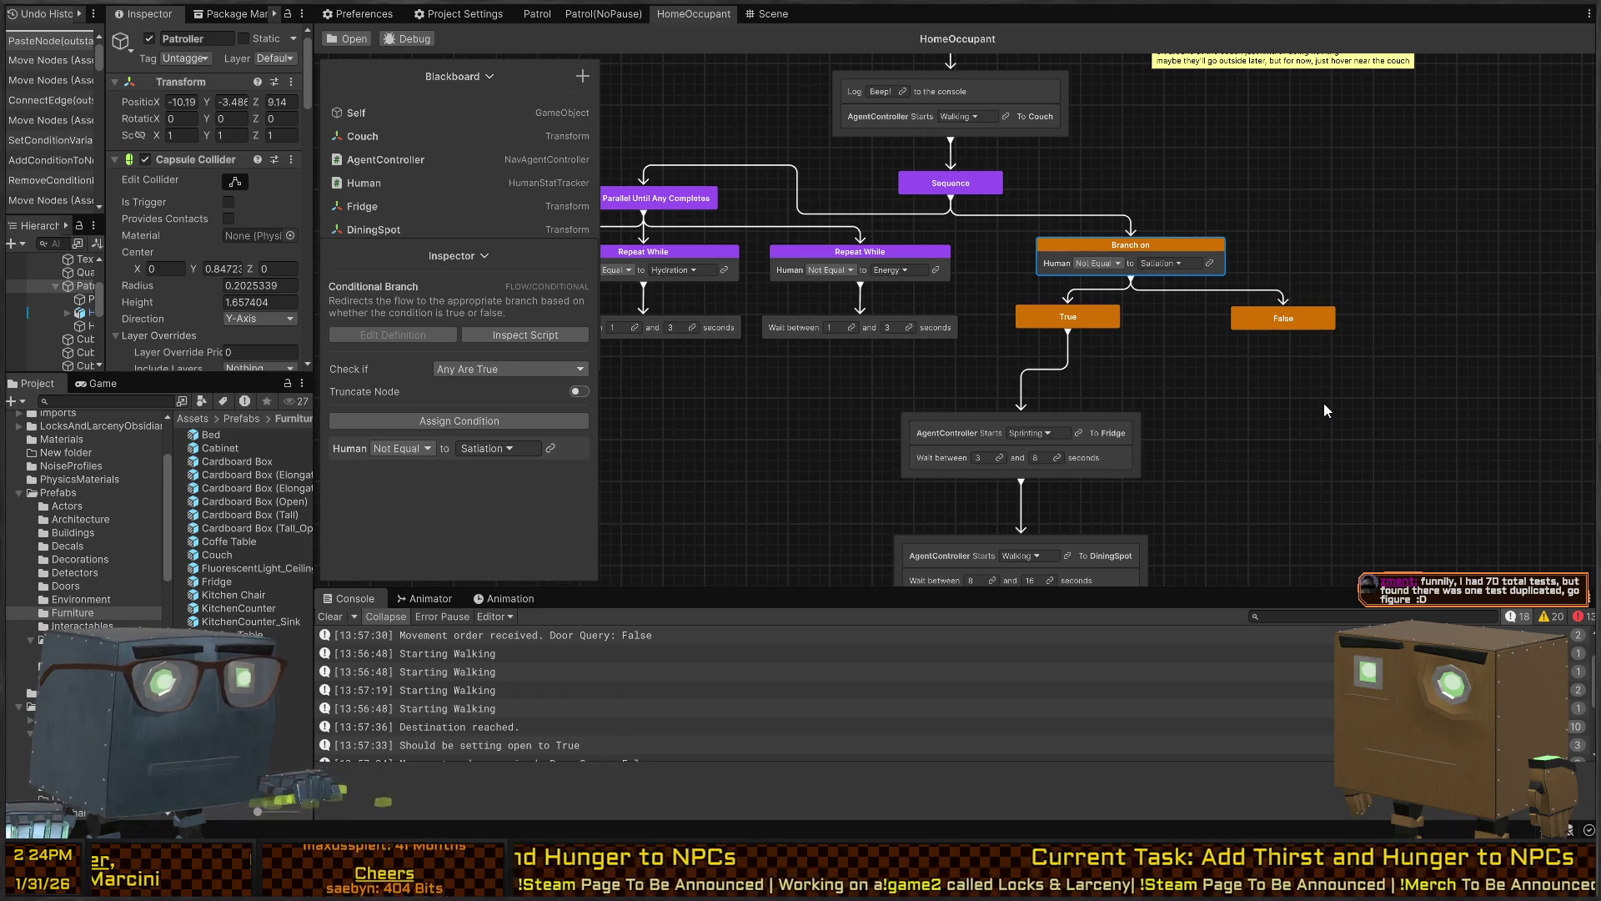
pyautogui.scroll(-2, 1323, 409)
pyautogui.click(1278, 416)
pyautogui.moveTo(1351, 455)
pyautogui.mouseDown()
pyautogui.moveTo(1461, 414)
pyautogui.moveTo(1439, 417)
pyautogui.mouseUp()
pyautogui.moveTo(1474, 352)
pyautogui.mouseDown()
pyautogui.moveTo(1323, 398)
pyautogui.moveTo(1361, 463)
pyautogui.mouseUp()
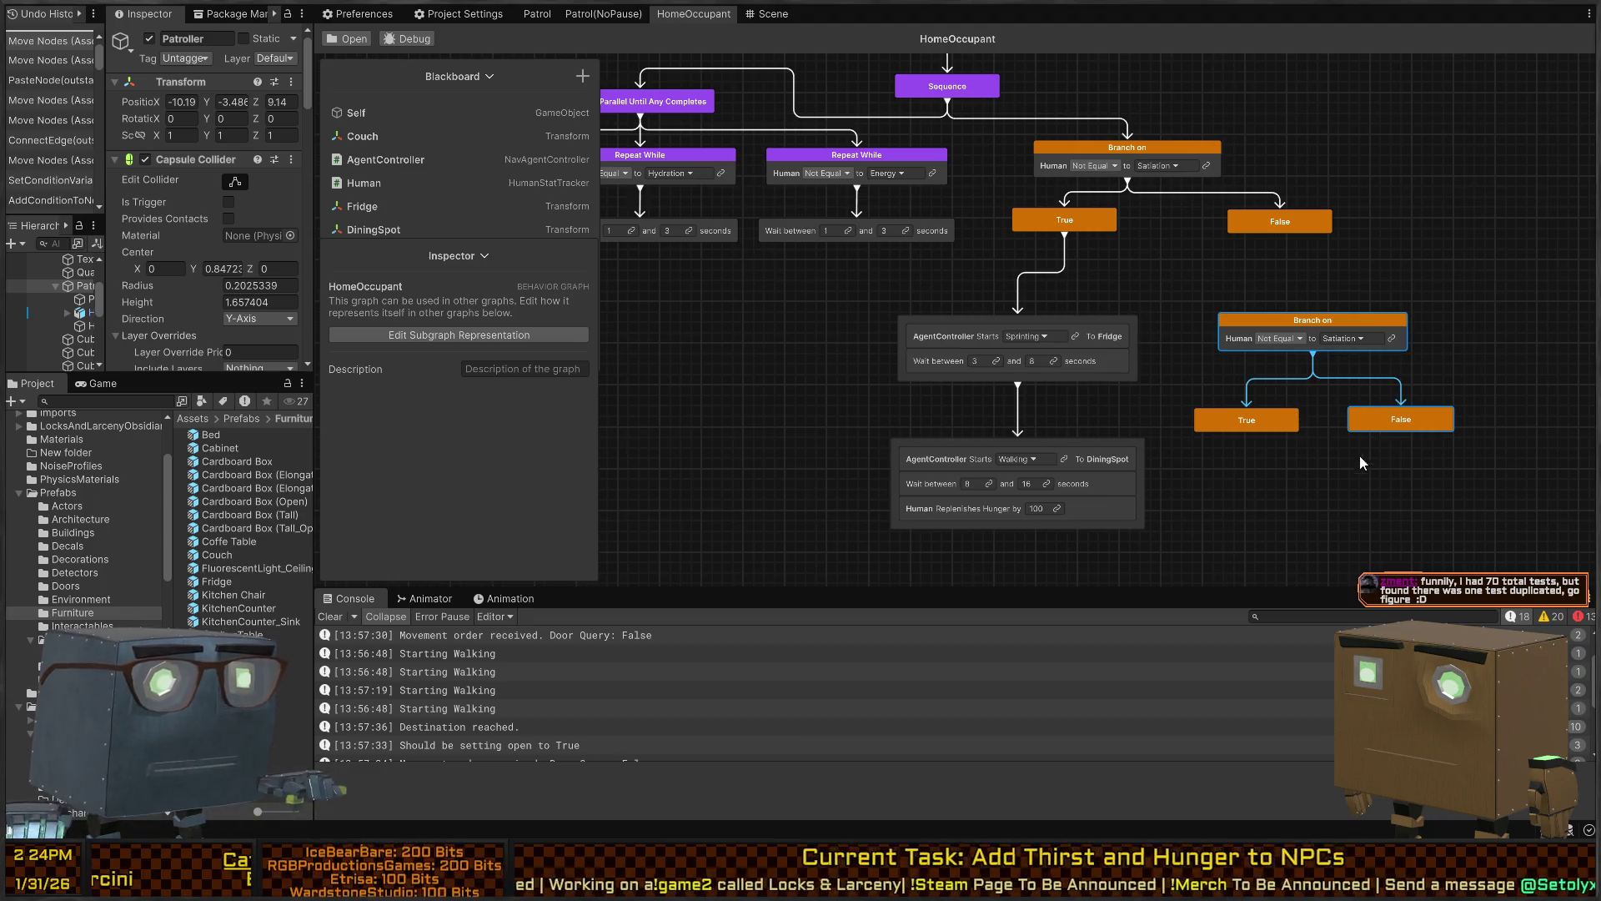
pyautogui.click(1358, 318)
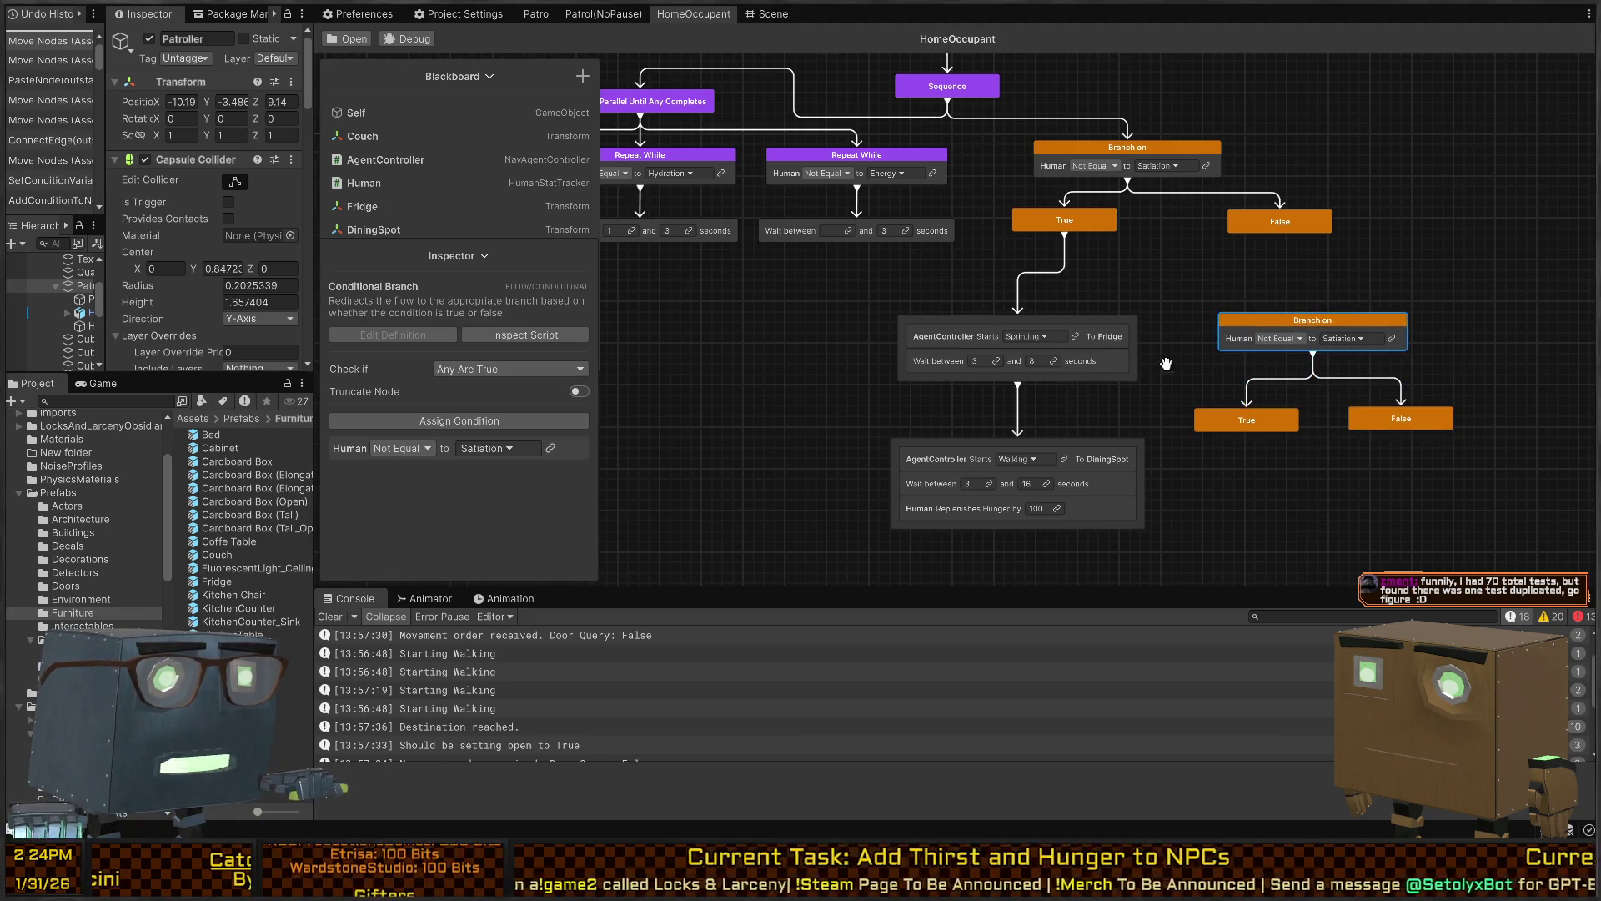
# Paste another Branch on copy and move its True and False nodes right
pyautogui.moveTo(1166, 364); pyautogui.dragTo(973, 255)
pyautogui.hotkey('ctrl', 'v')
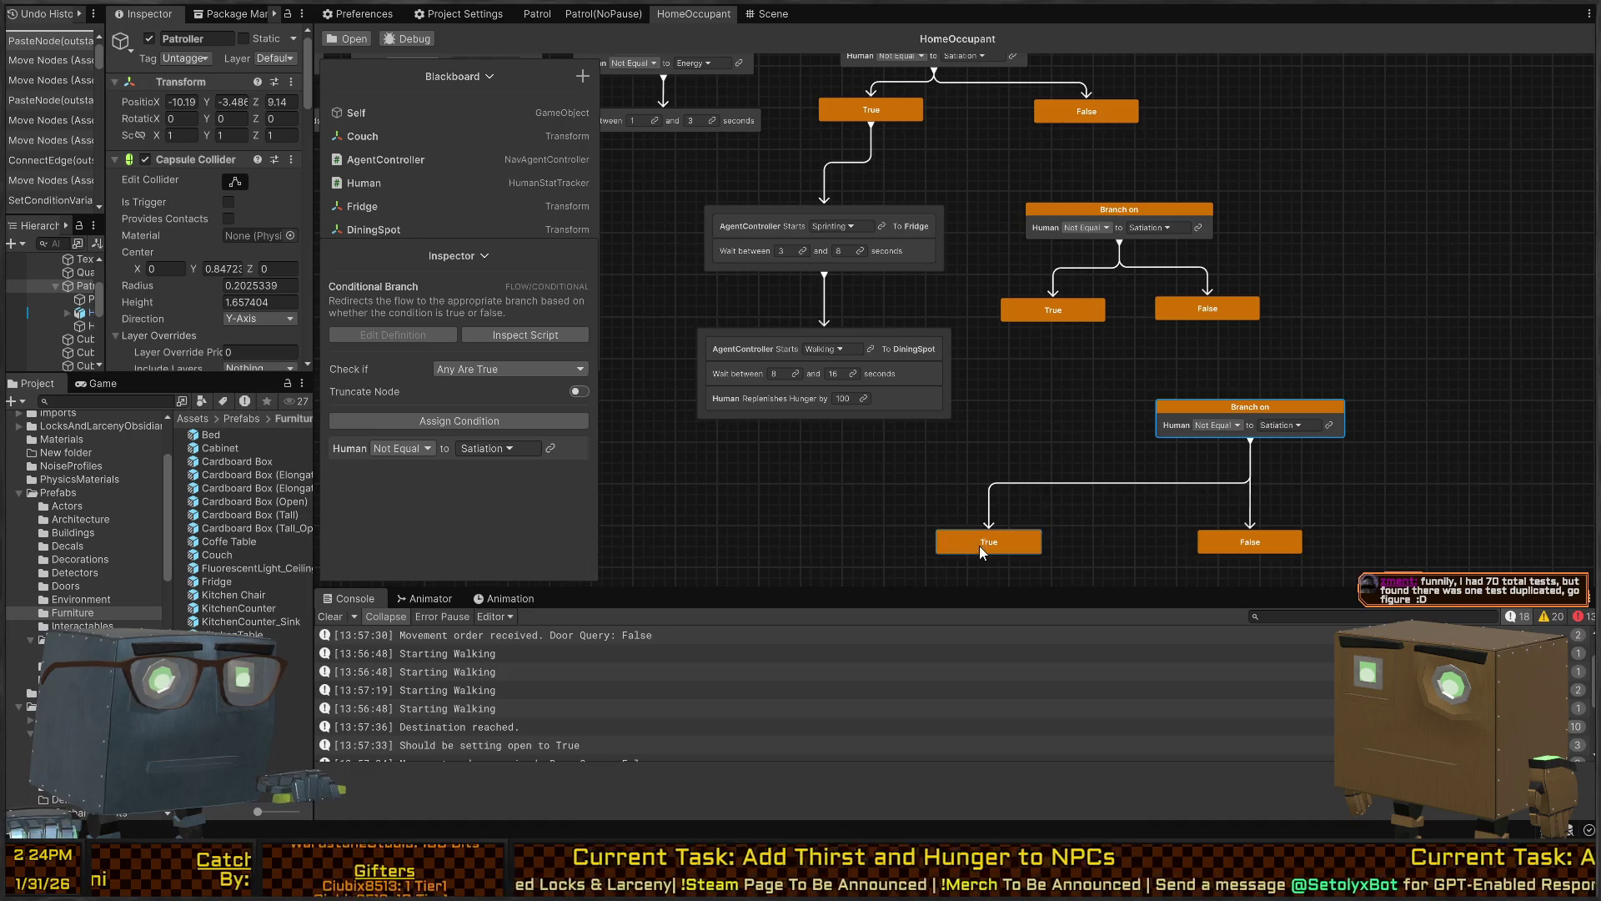
pyautogui.moveTo(979, 546); pyautogui.dragTo(1123, 547)
pyautogui.moveTo(1269, 540); pyautogui.dragTo(1371, 550)
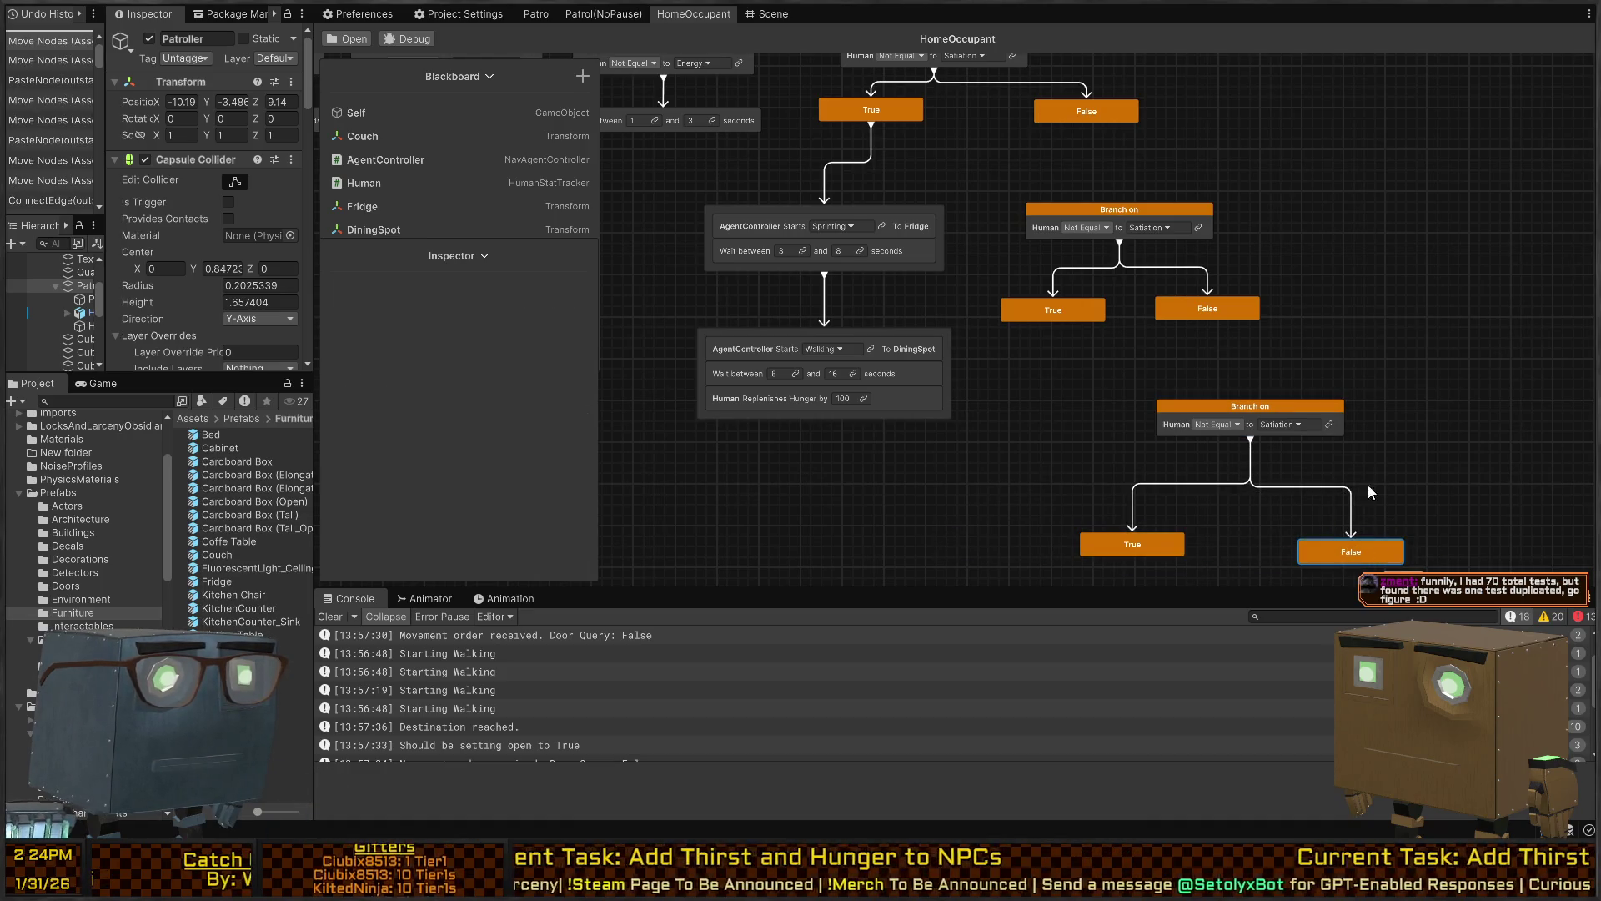
pyautogui.scroll(3, 1251, 390)
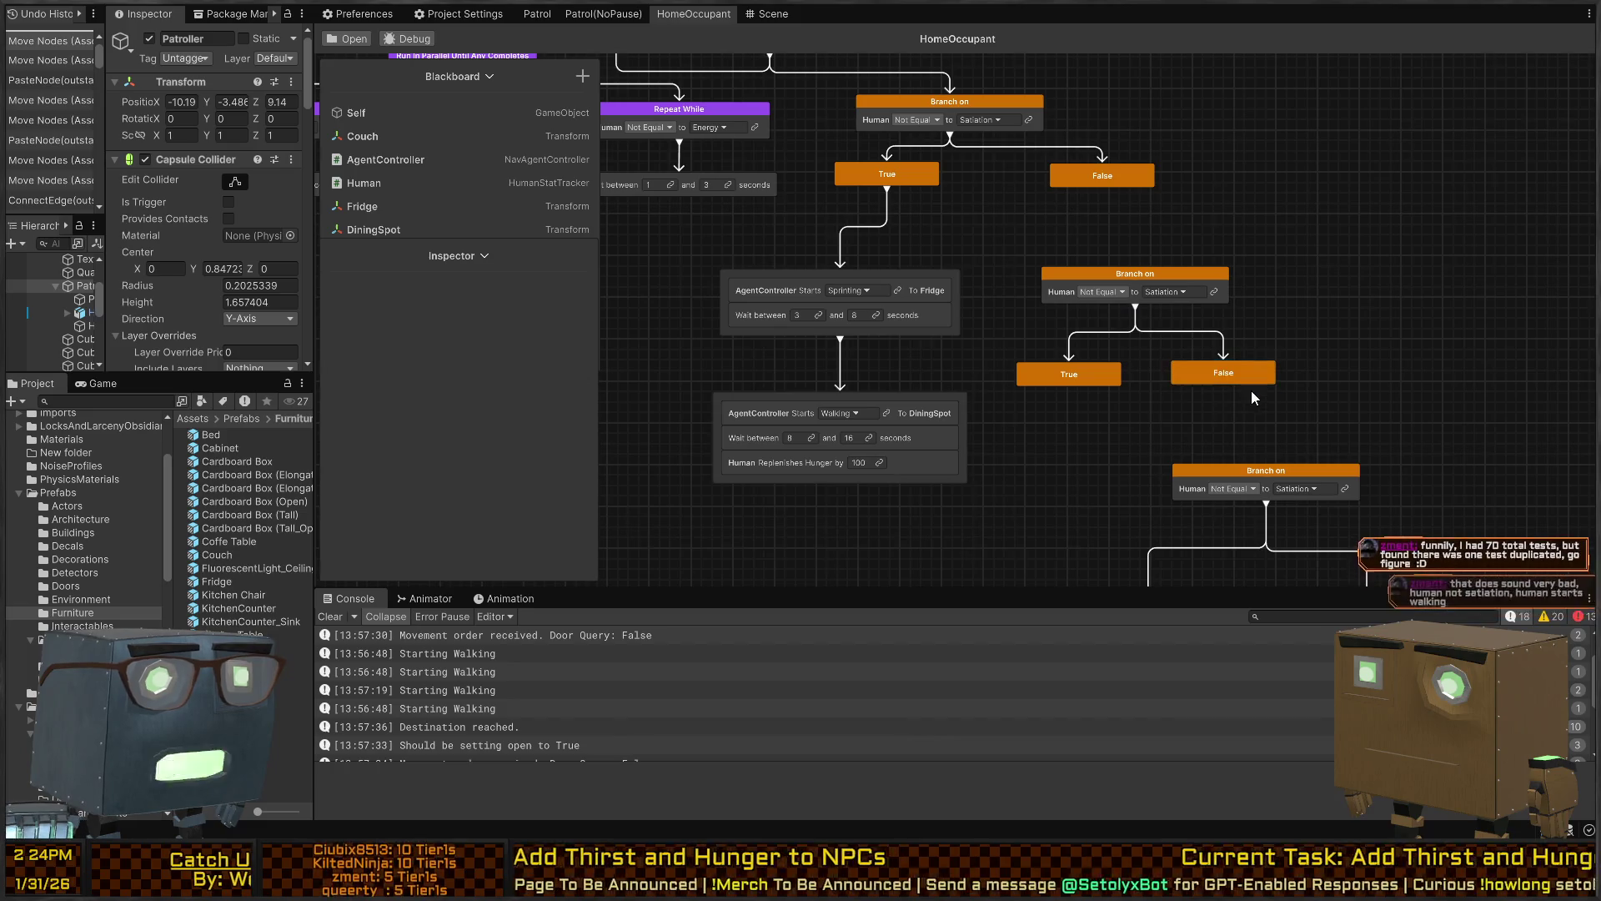
pyautogui.scroll(-3, 1251, 398)
# Connect the False outcome to the new Branch on node
pyautogui.moveTo(1230, 314); pyautogui.dragTo(1270, 390)
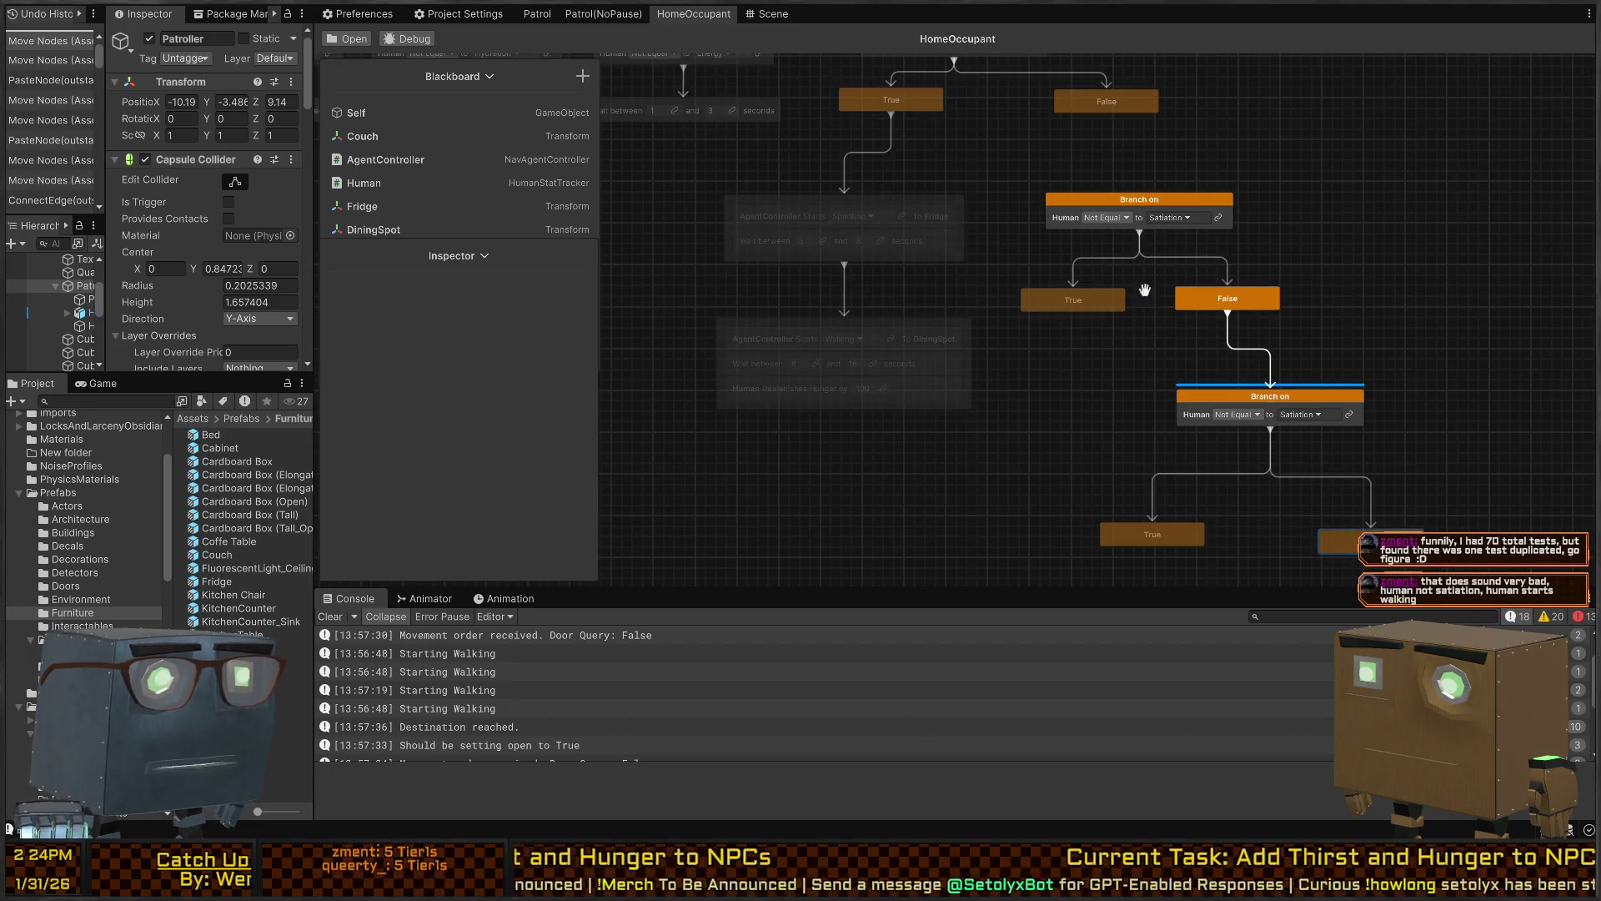
pyautogui.scroll(4, 1145, 290)
pyautogui.moveTo(1131, 202); pyautogui.dragTo(1175, 292)
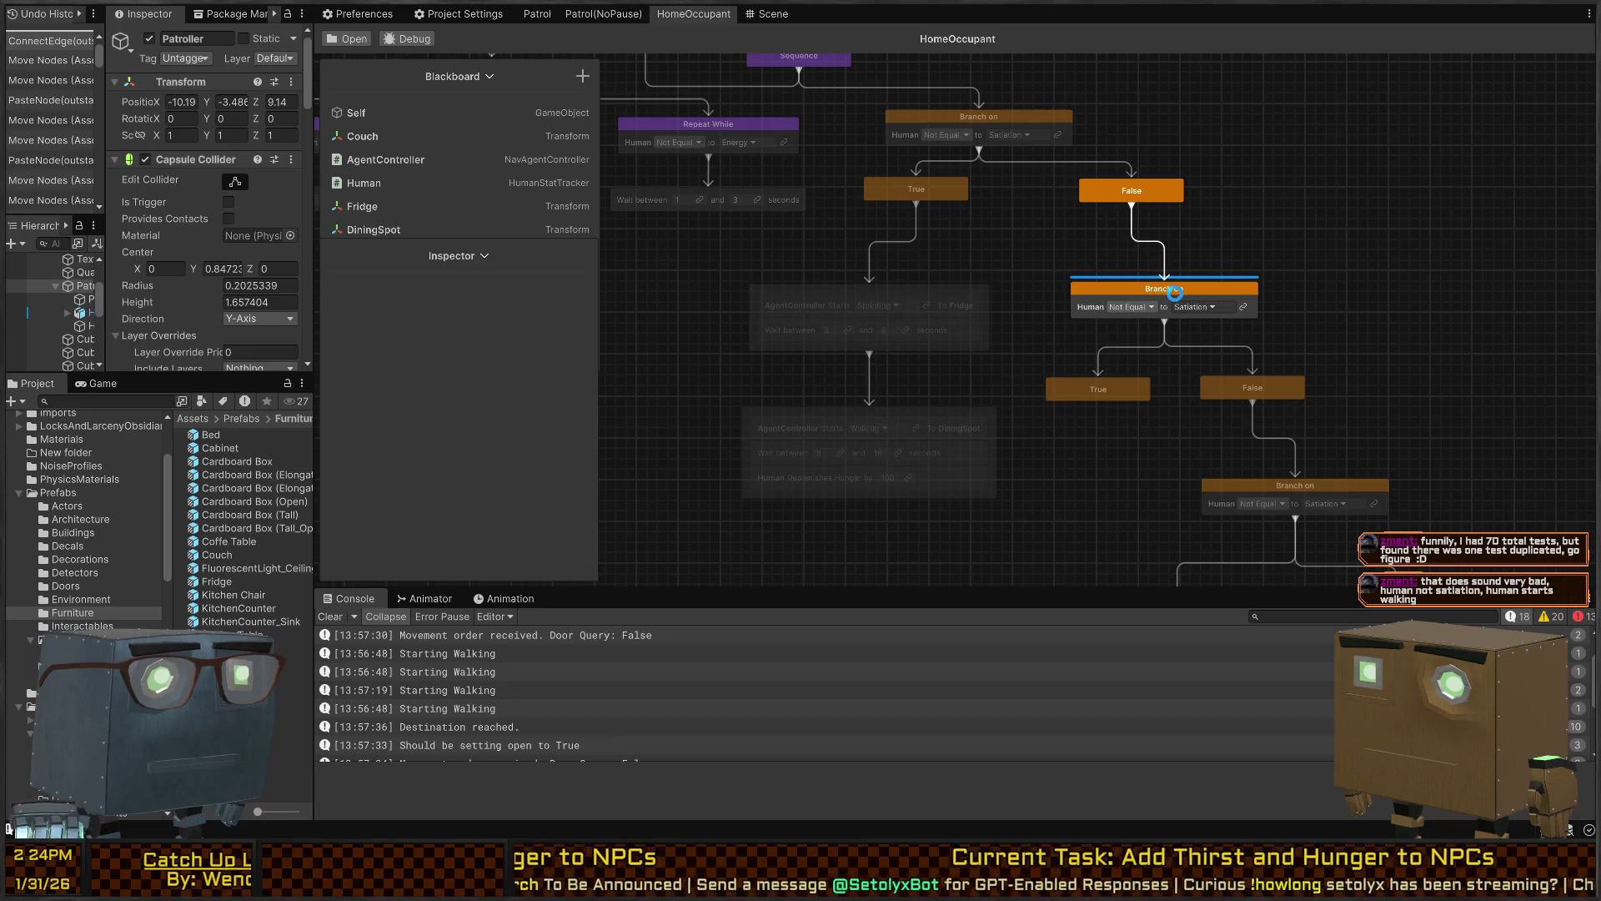
pyautogui.scroll(-5, 1258, 364)
# Duplicate the Fridge and DiningSpot action nodes and shift the new branch group right
pyautogui.moveTo(1067, 165); pyautogui.dragTo(823, 387)
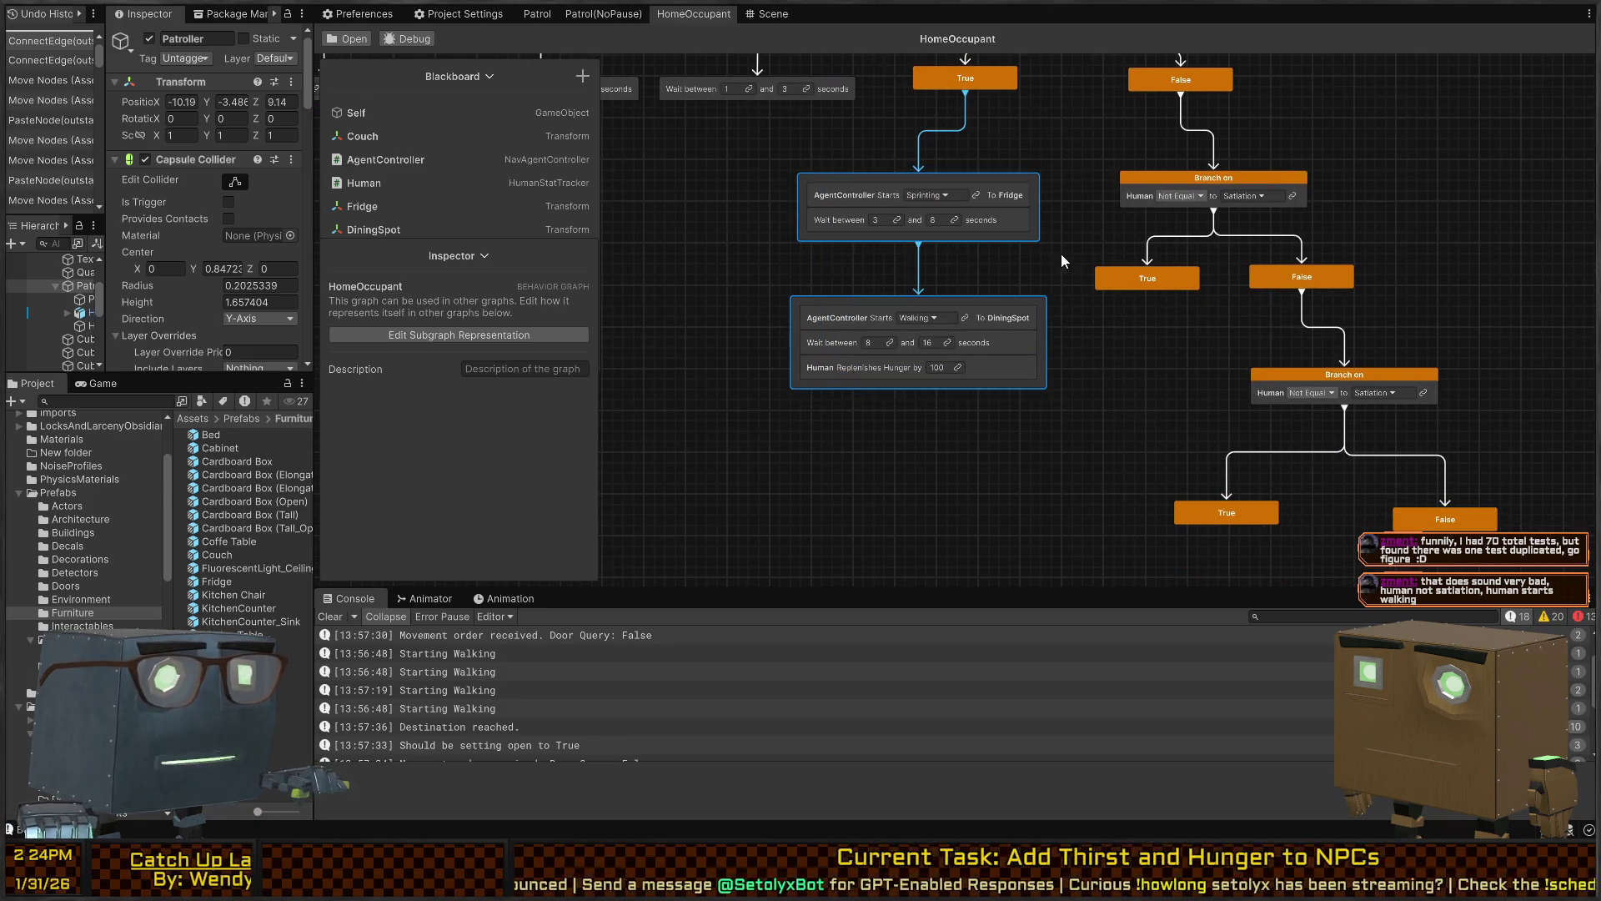
pyautogui.hotkey('ctrl', 'd')
pyautogui.scroll(2, 1033, 444)
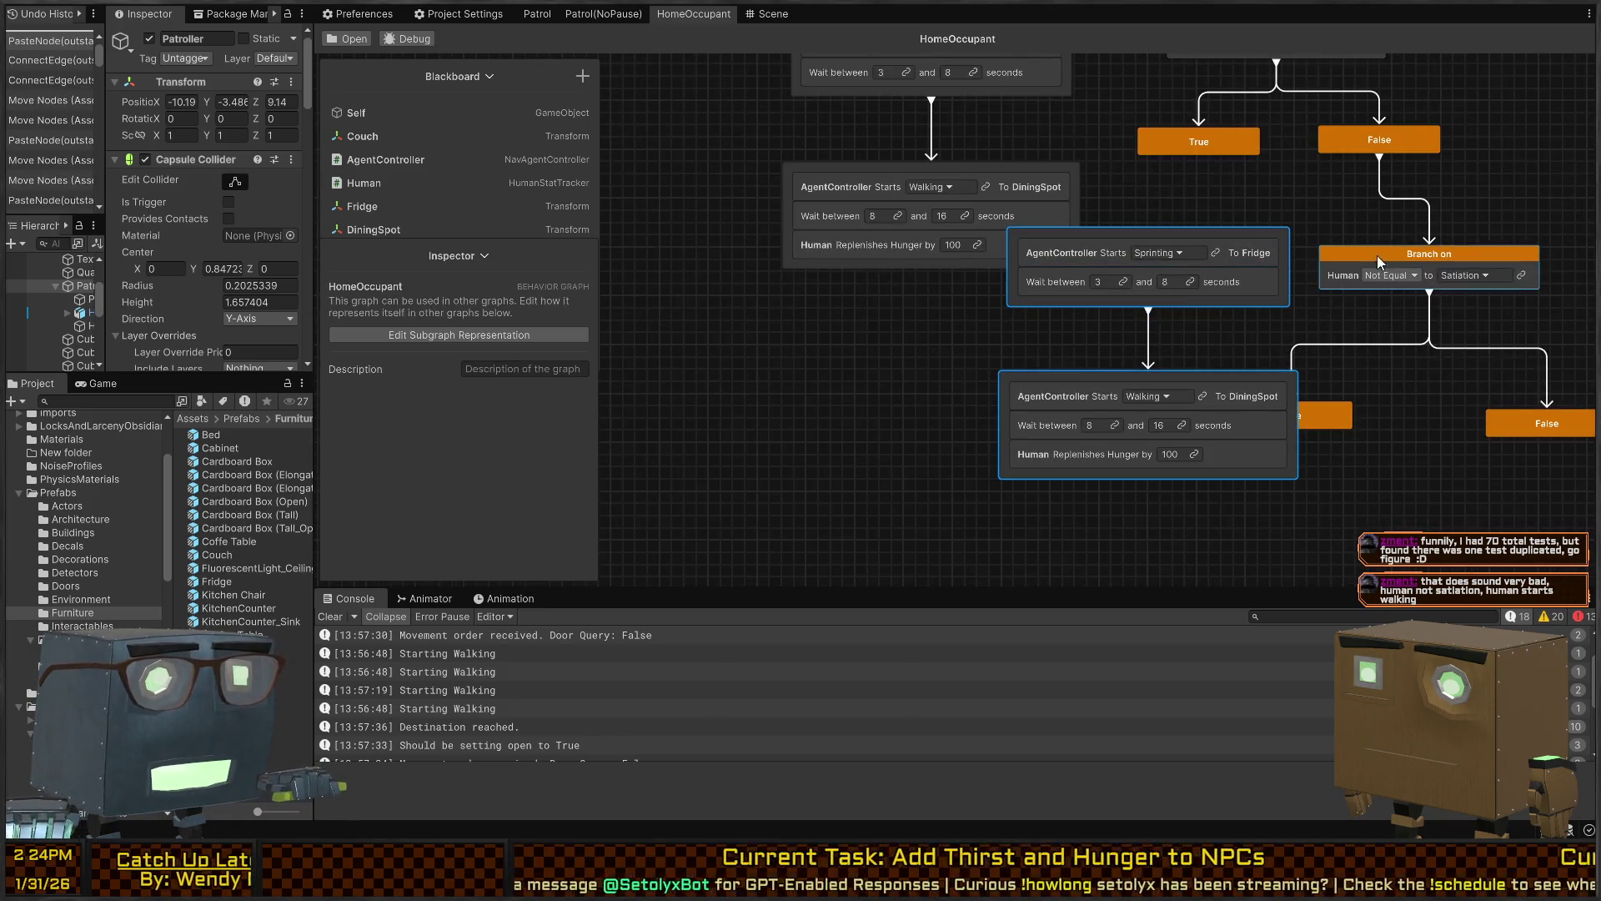
pyautogui.scroll(-2, 1378, 255)
pyautogui.click(1313, 352)
pyautogui.moveTo(1313, 357)
pyautogui.mouseDown()
pyautogui.moveTo(1438, 332)
pyautogui.moveTo(1456, 359)
pyautogui.mouseUp()
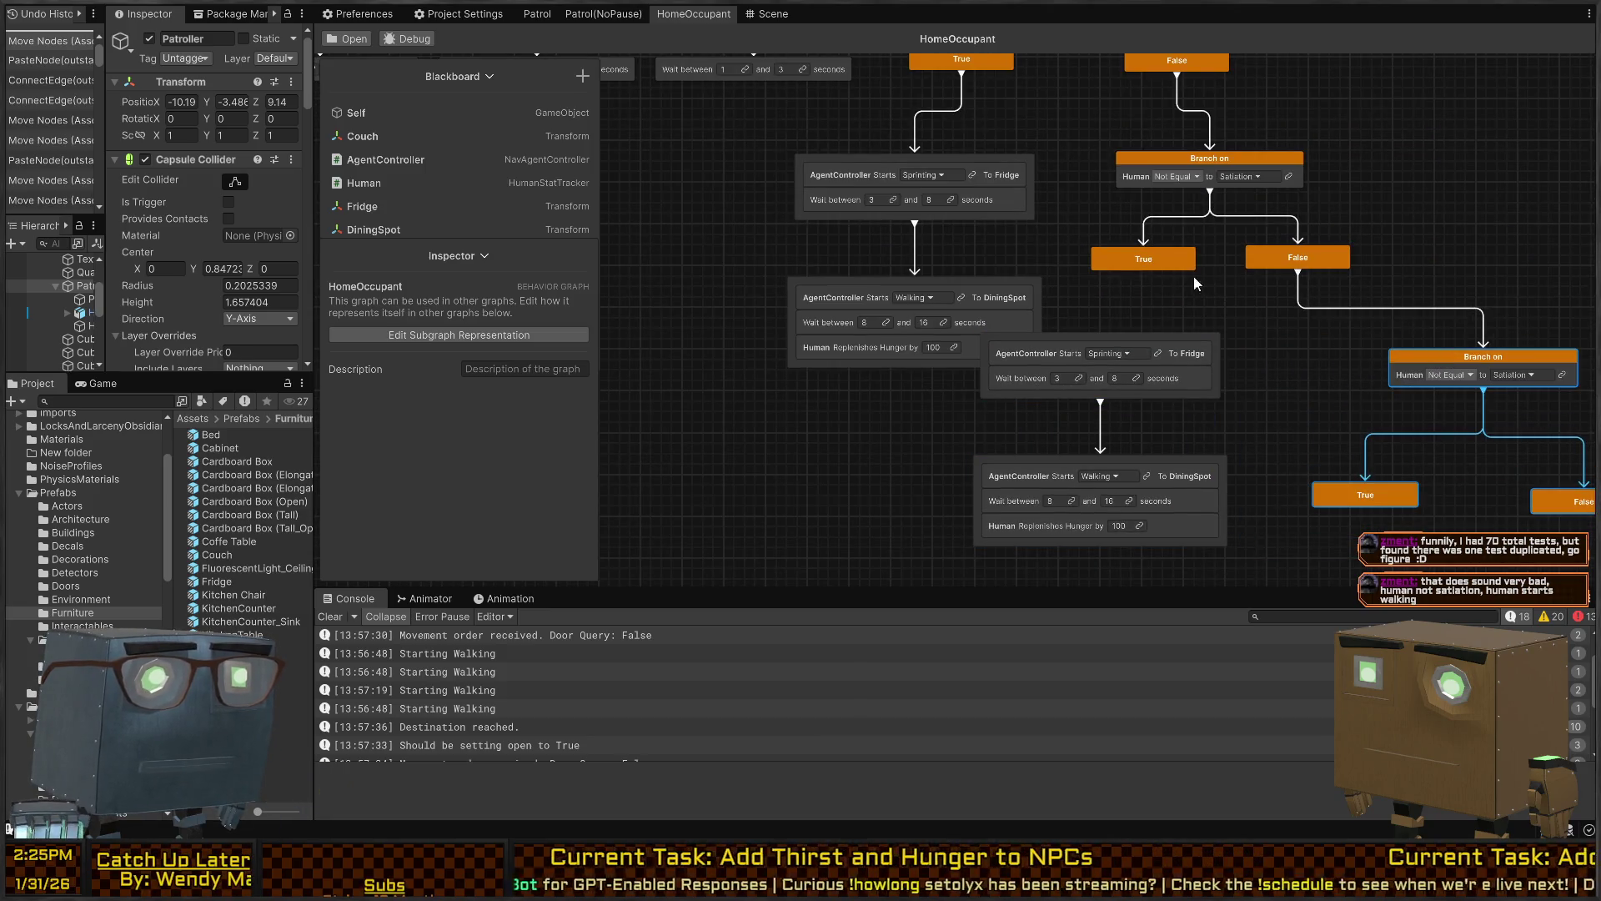
pyautogui.click(1204, 184)
# Make the new Branch on node check Hydration
pyautogui.click(1256, 178)
pyautogui.click(1260, 179)
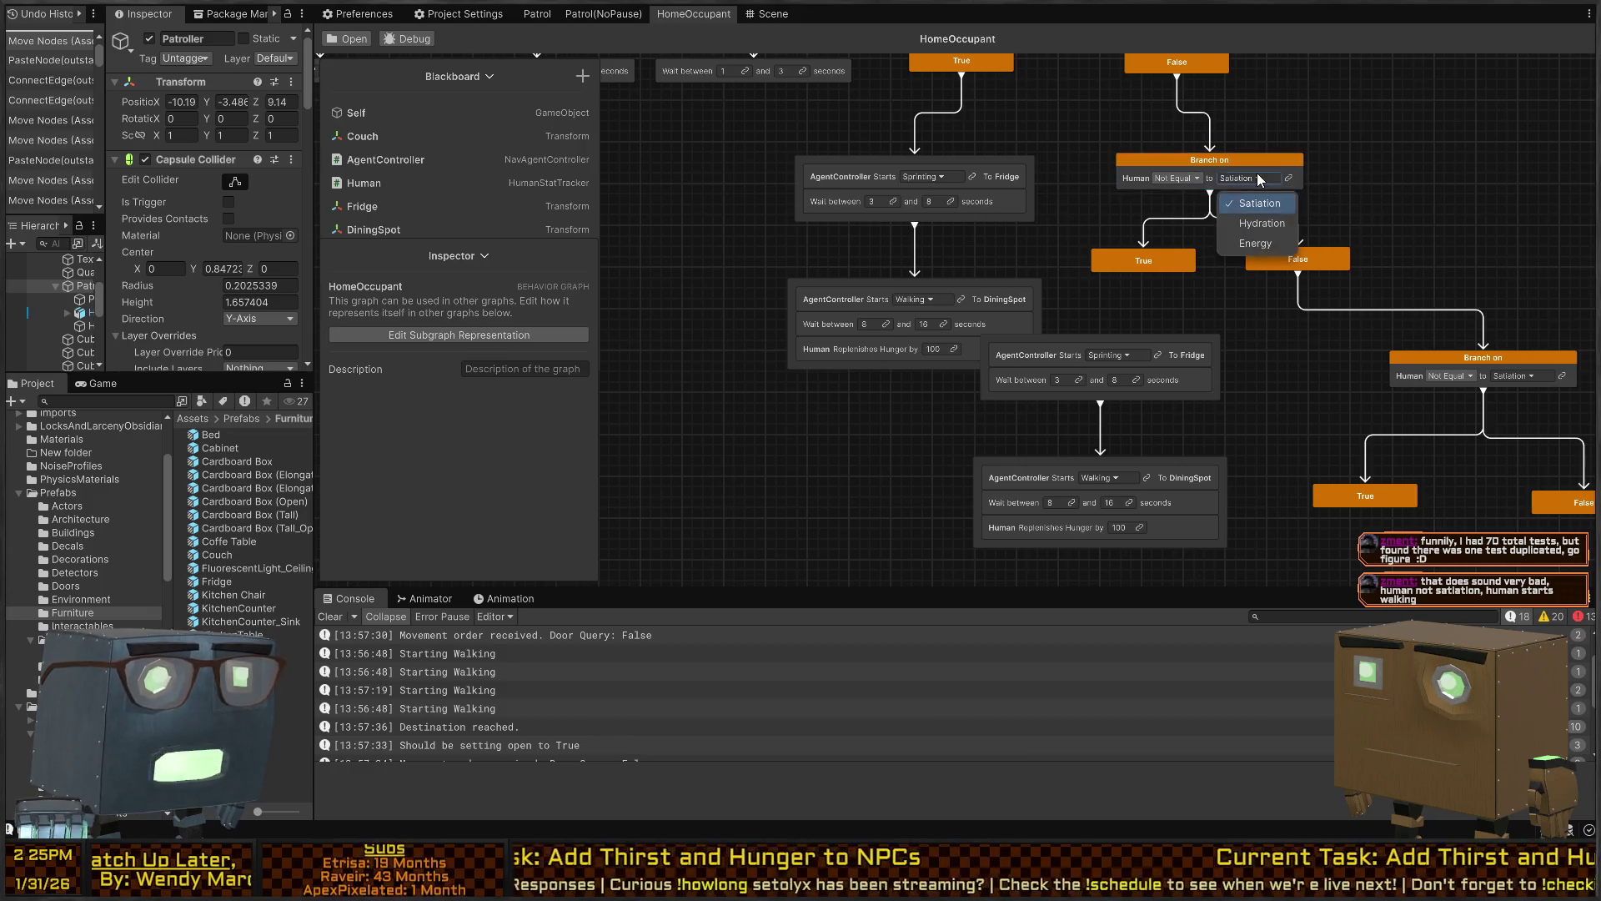
pyautogui.click(1263, 224)
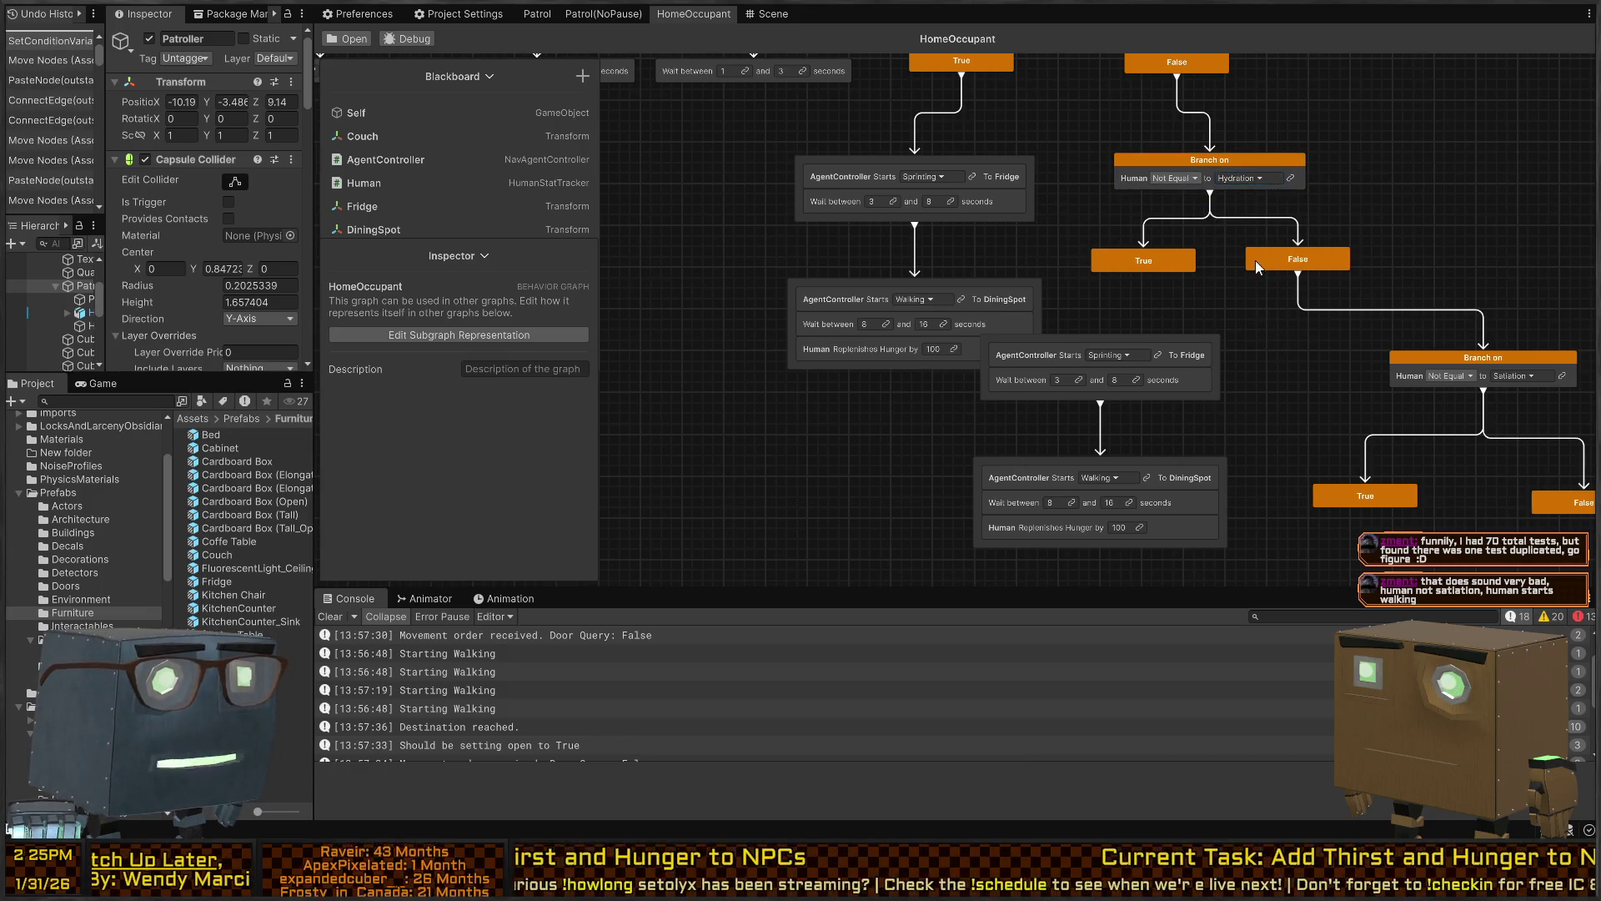
# Retarget the copied sprint action from Fridge to WaterSpot
pyautogui.scroll(-2, 1255, 260)
pyautogui.moveTo(1225, 493)
pyautogui.mouseDown()
pyautogui.moveTo(1153, 278)
pyautogui.moveTo(1203, 263)
pyautogui.moveTo(1154, 210)
pyautogui.moveTo(1119, 293)
pyautogui.moveTo(1268, 286)
pyautogui.moveTo(1223, 288)
pyautogui.mouseUp()
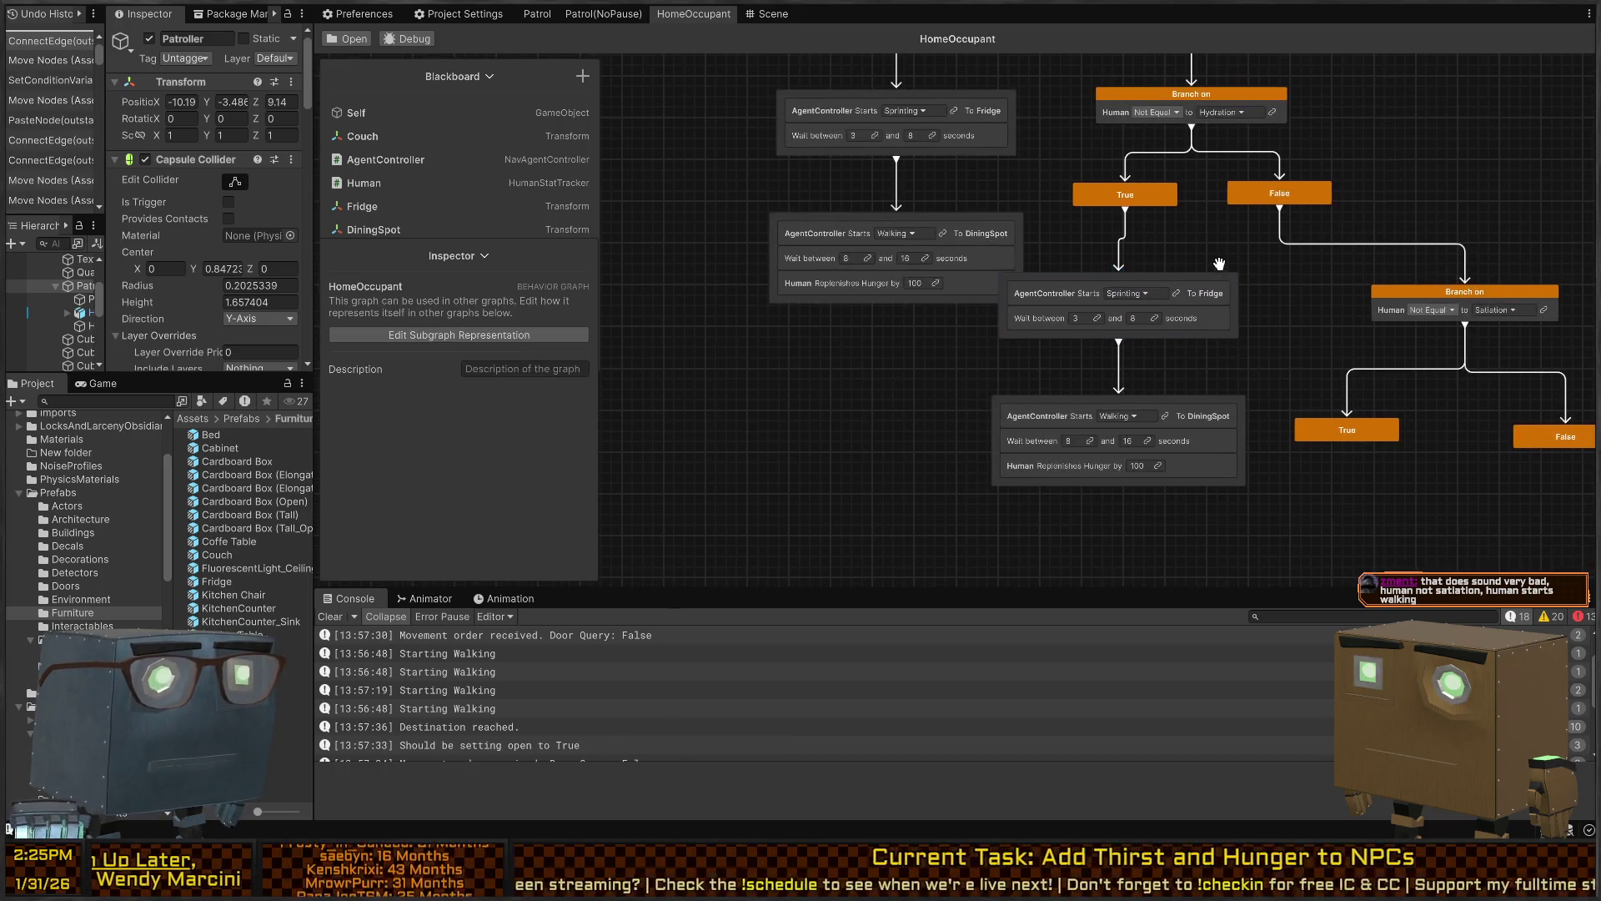
pyautogui.click(1222, 287)
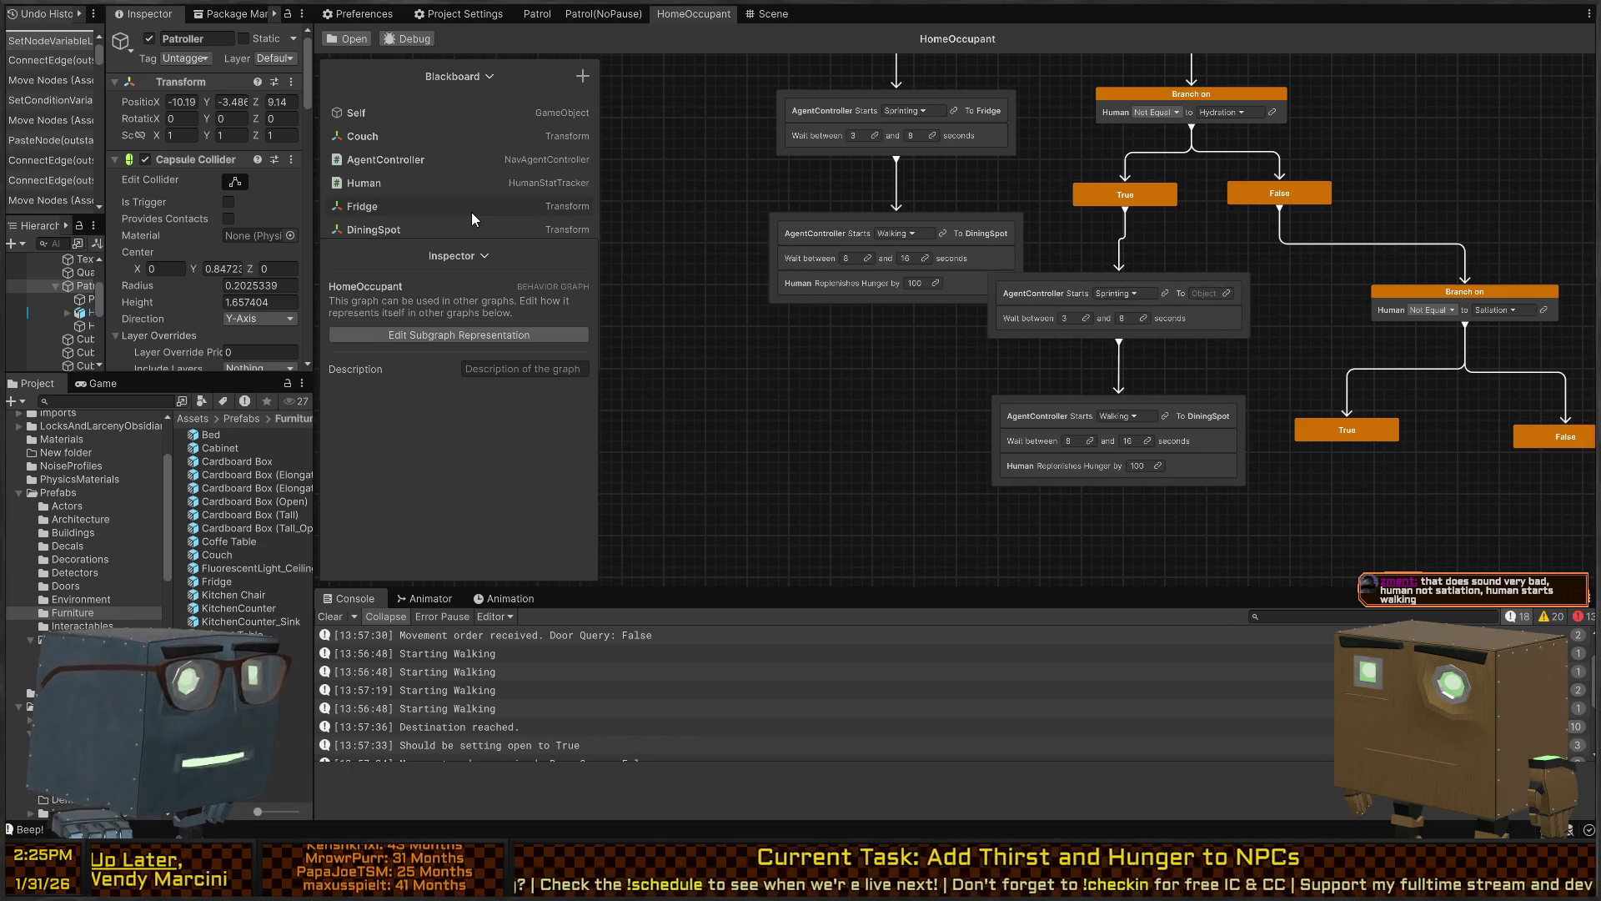
pyautogui.click(1228, 294)
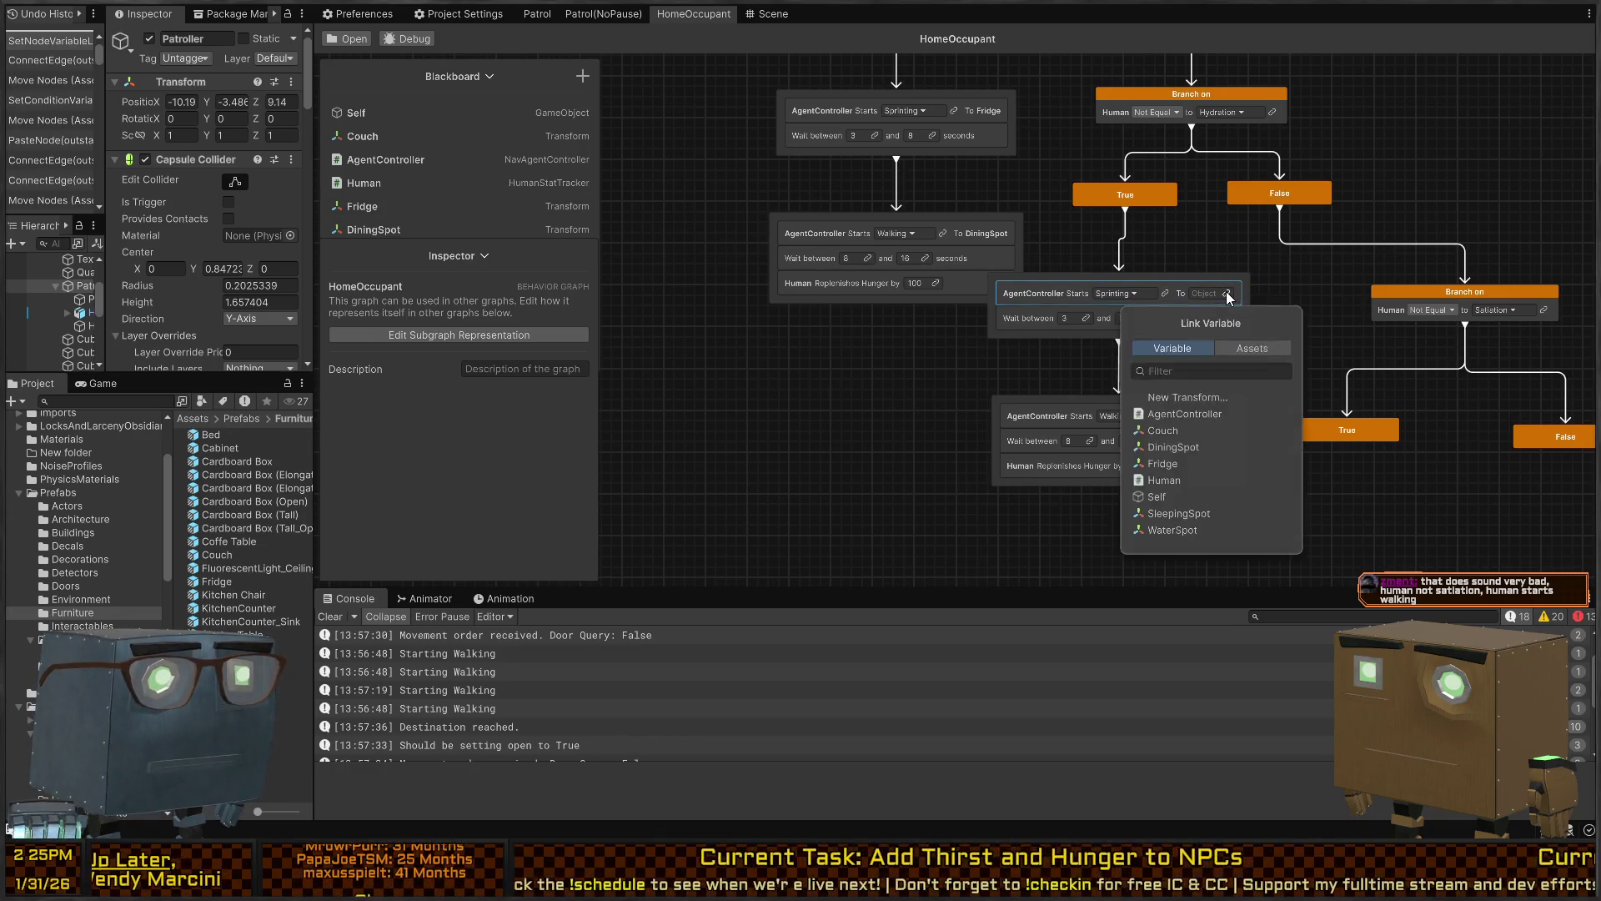
pyautogui.click(1176, 531)
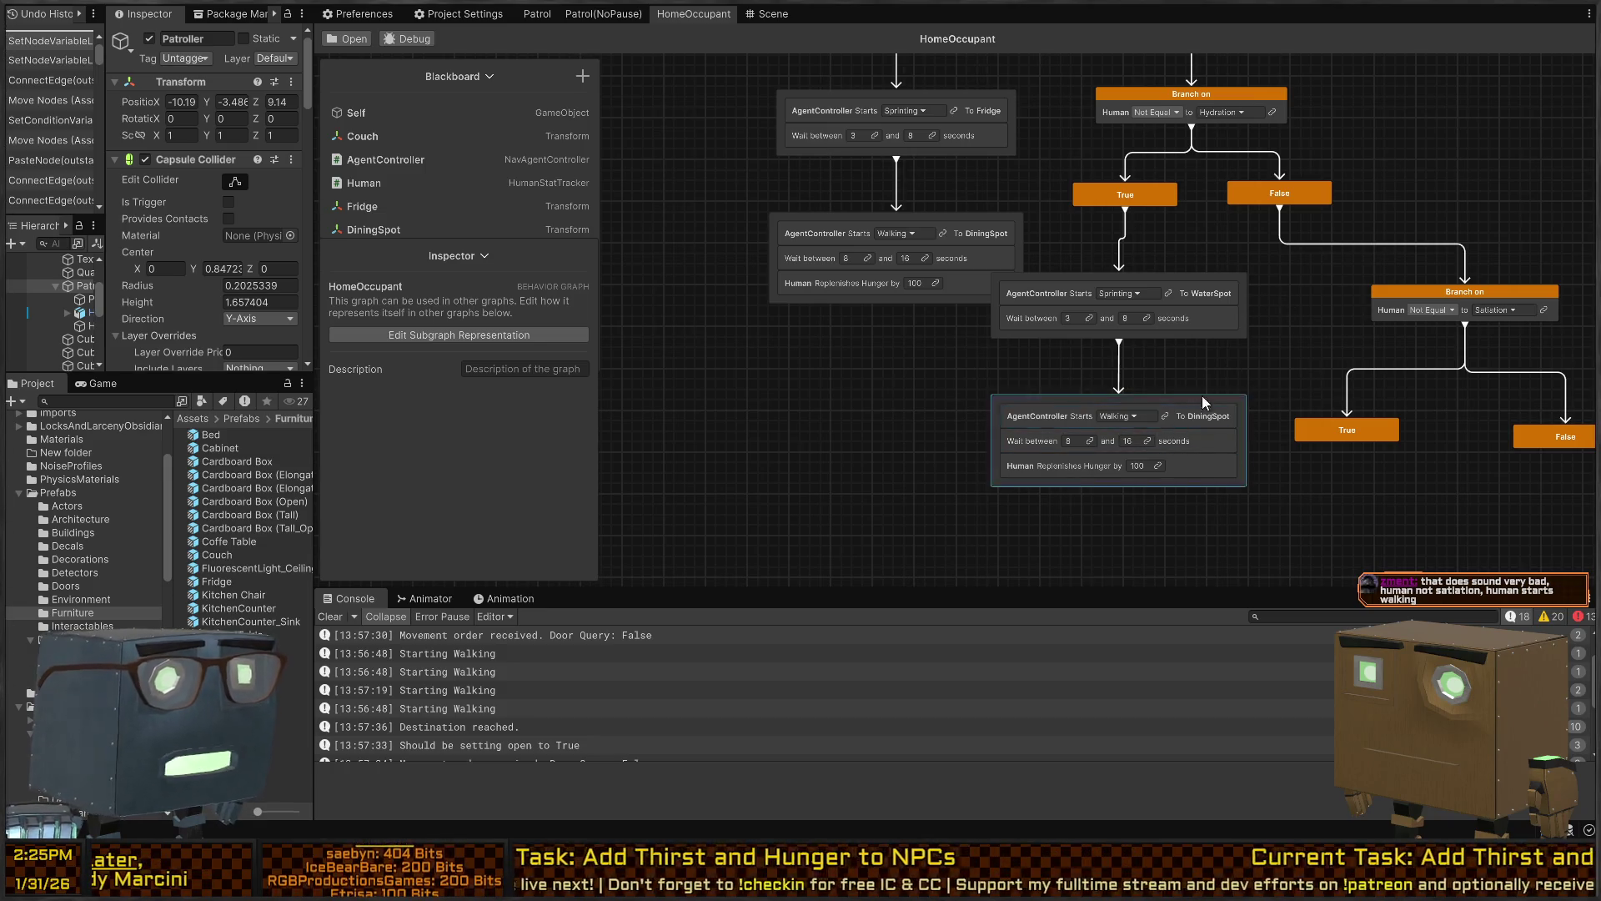
# Place the WaterSpot and DiningSpot nodes under the branch and open the Replenish Human Need script
pyautogui.moveTo(1284, 287); pyautogui.dragTo(1118, 502)
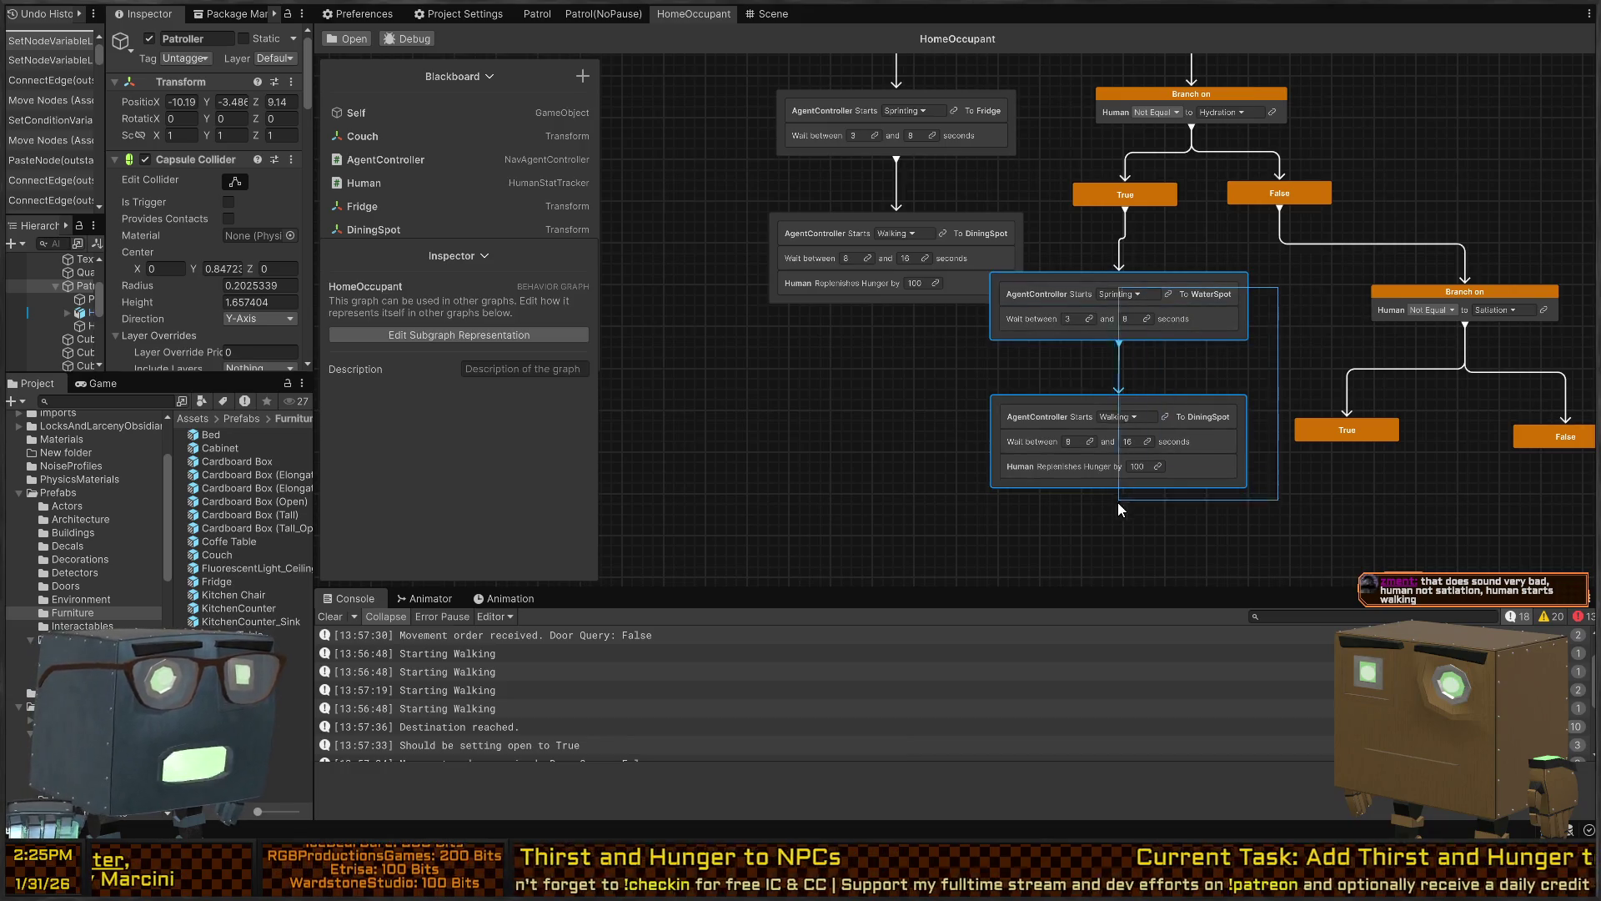
pyautogui.moveTo(1158, 276)
pyautogui.mouseDown()
pyautogui.moveTo(1185, 276)
pyautogui.moveTo(1143, 322)
pyautogui.moveTo(1164, 322)
pyautogui.mouseUp()
pyautogui.moveTo(1315, 283); pyautogui.dragTo(1063, 279)
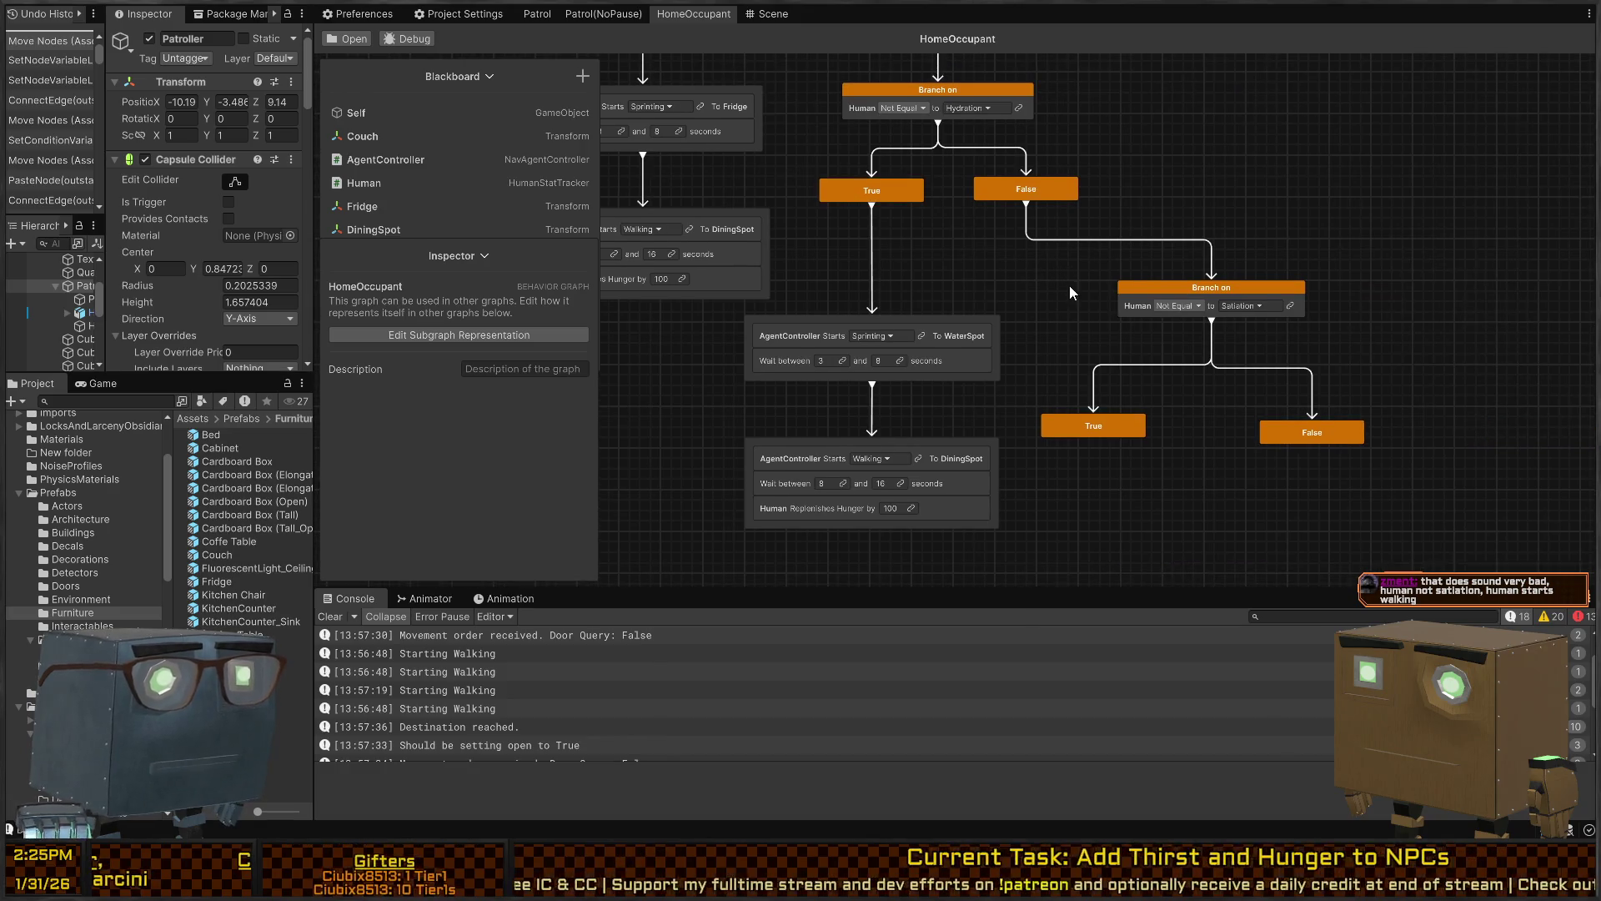
pyautogui.click(833, 510)
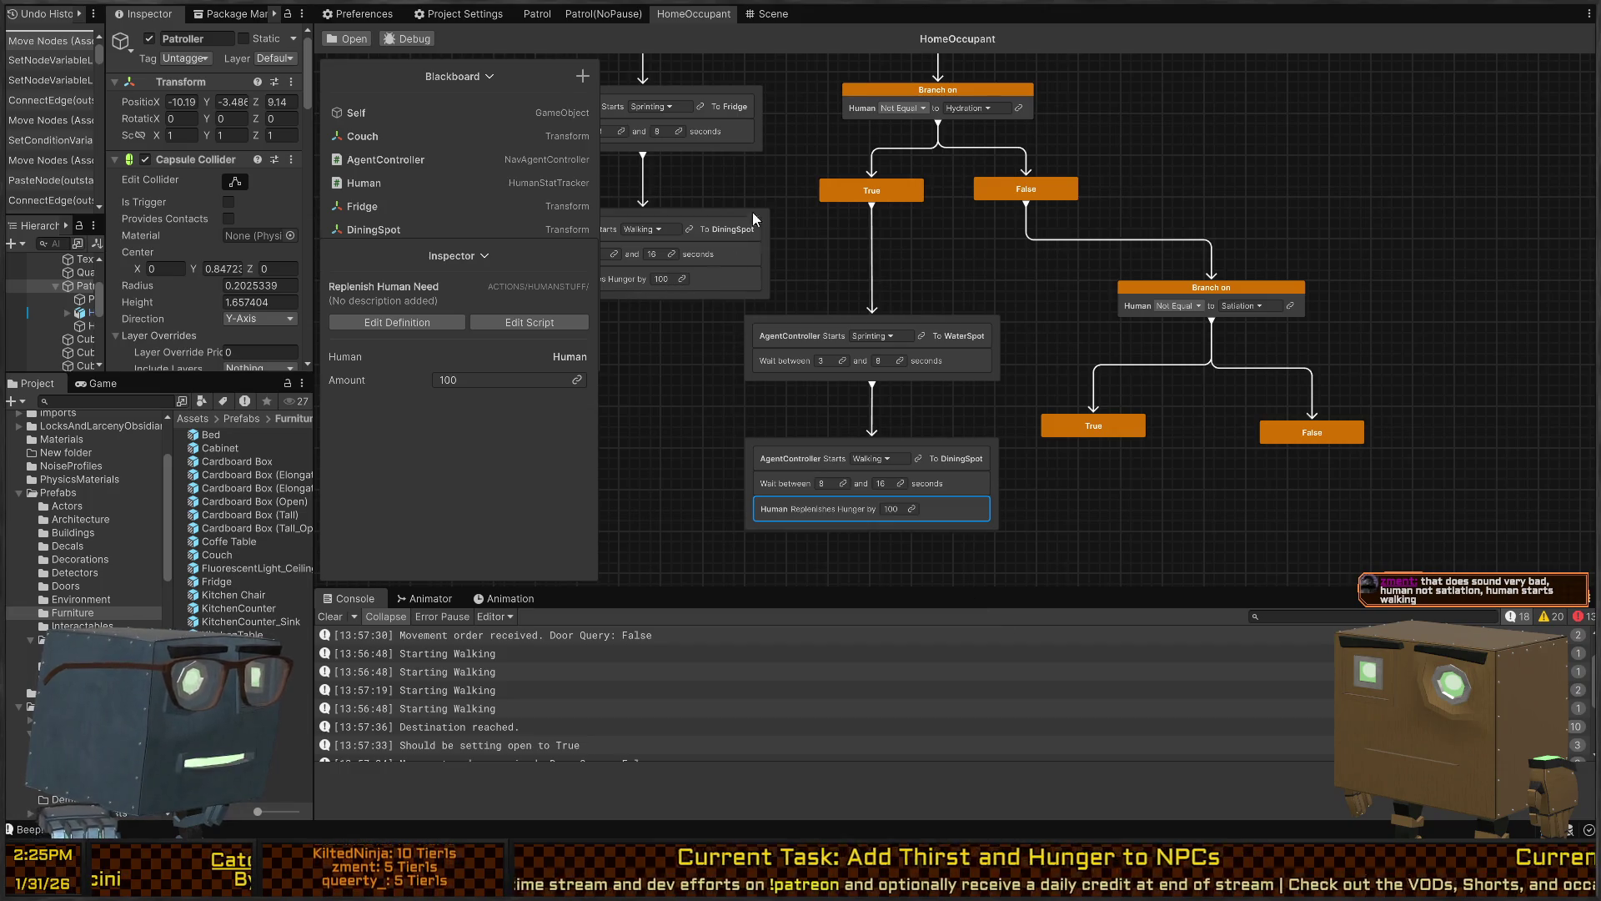
pyautogui.click(529, 322)
# Replace Hunger with [Stat] in the node story and jump to ReplenishSatiation's definition
pyautogui.doubleClick(839, 171)
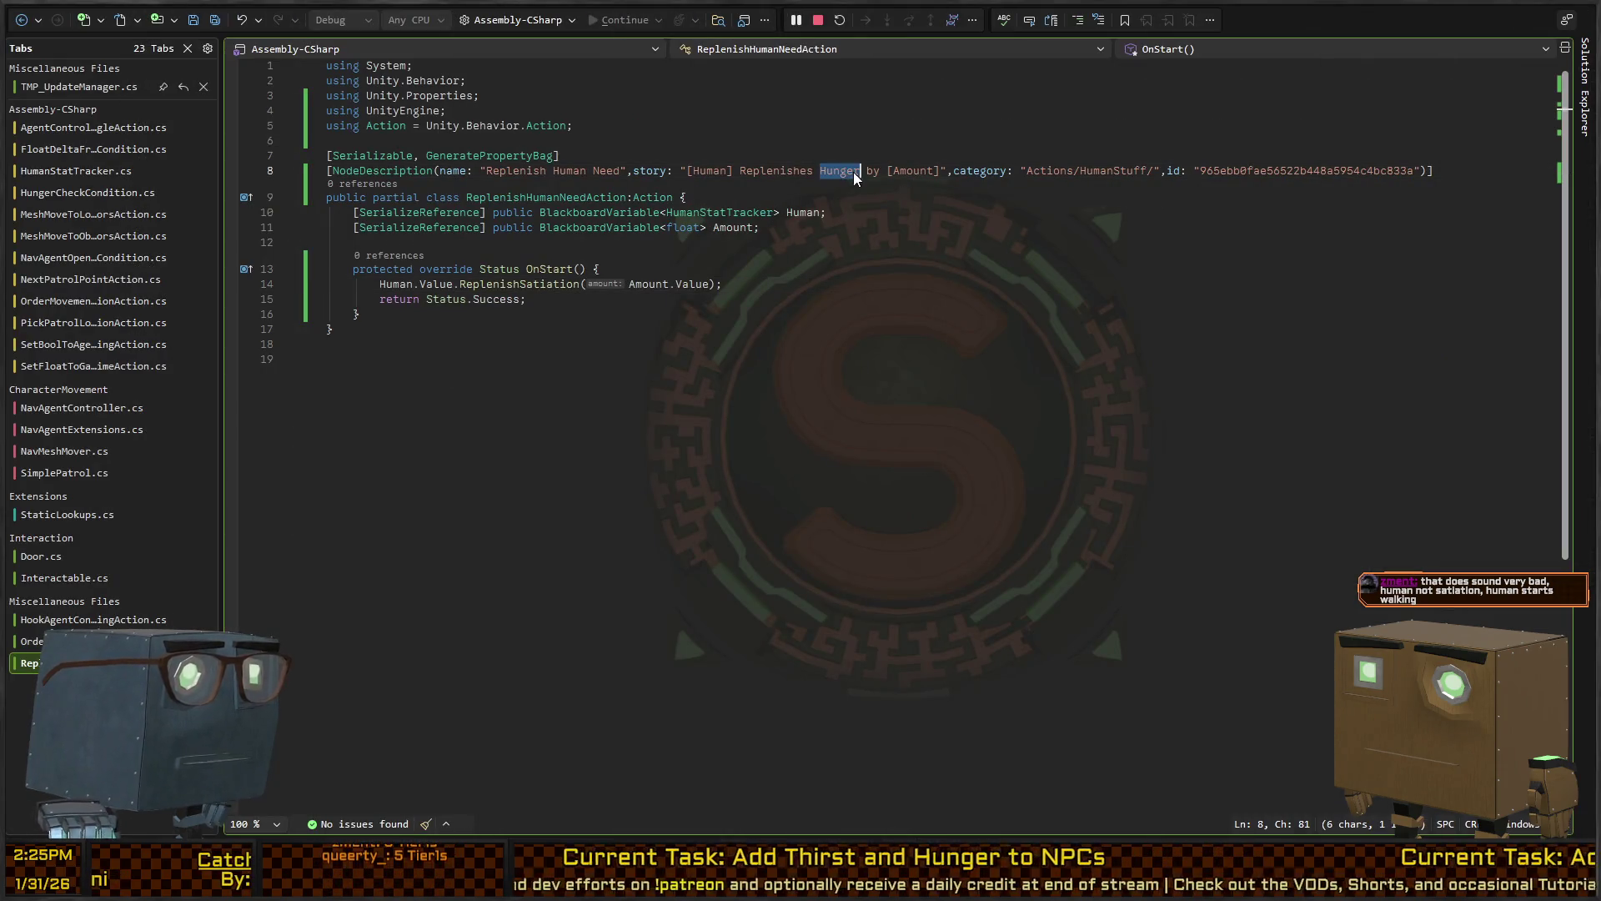
pyautogui.write('[Stat')
pyautogui.press('Down')
pyautogui.press('Down')
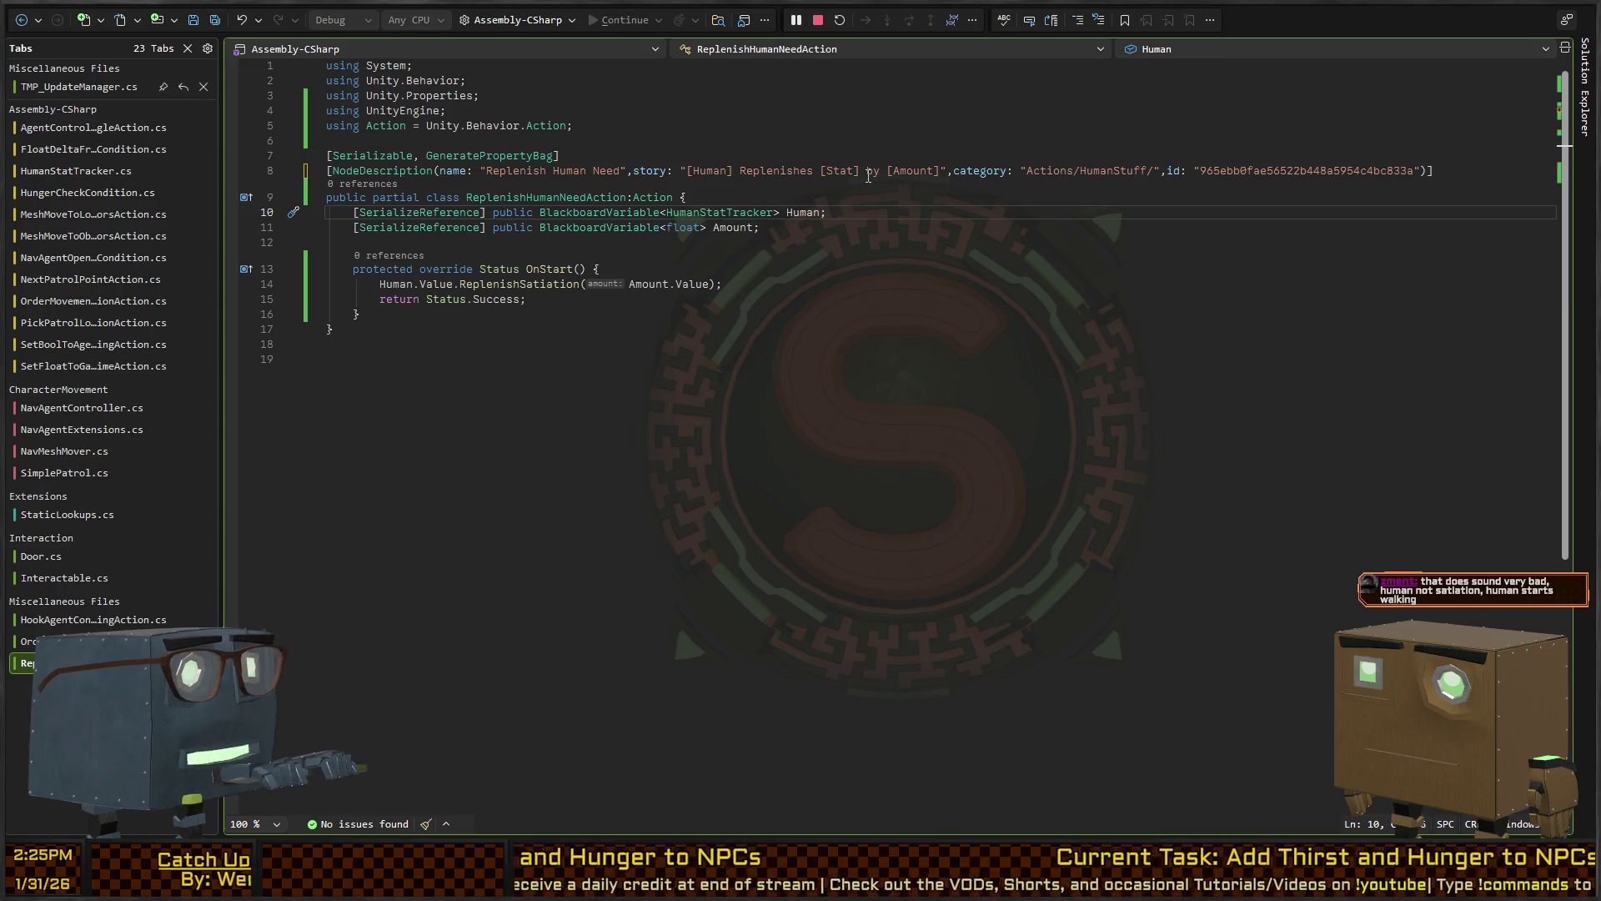
pyautogui.press('Down')
pyautogui.press('Down')
pyautogui.press('Down')
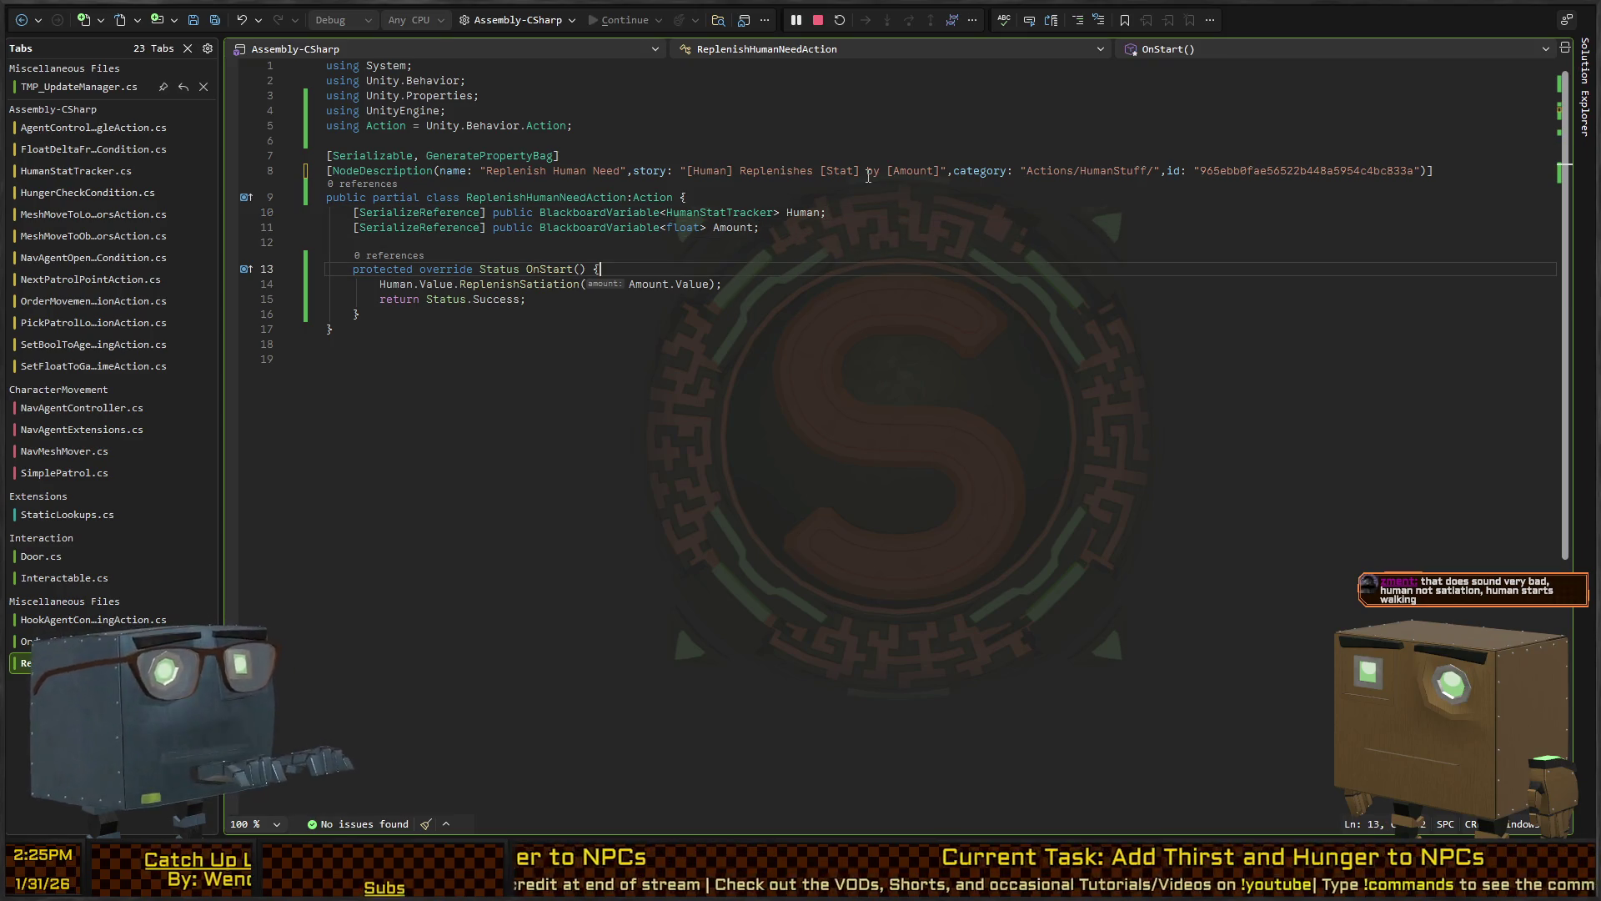
pyautogui.press('Down')
pyautogui.press('Down')
pyautogui.press('Up')
pyautogui.press('Up')
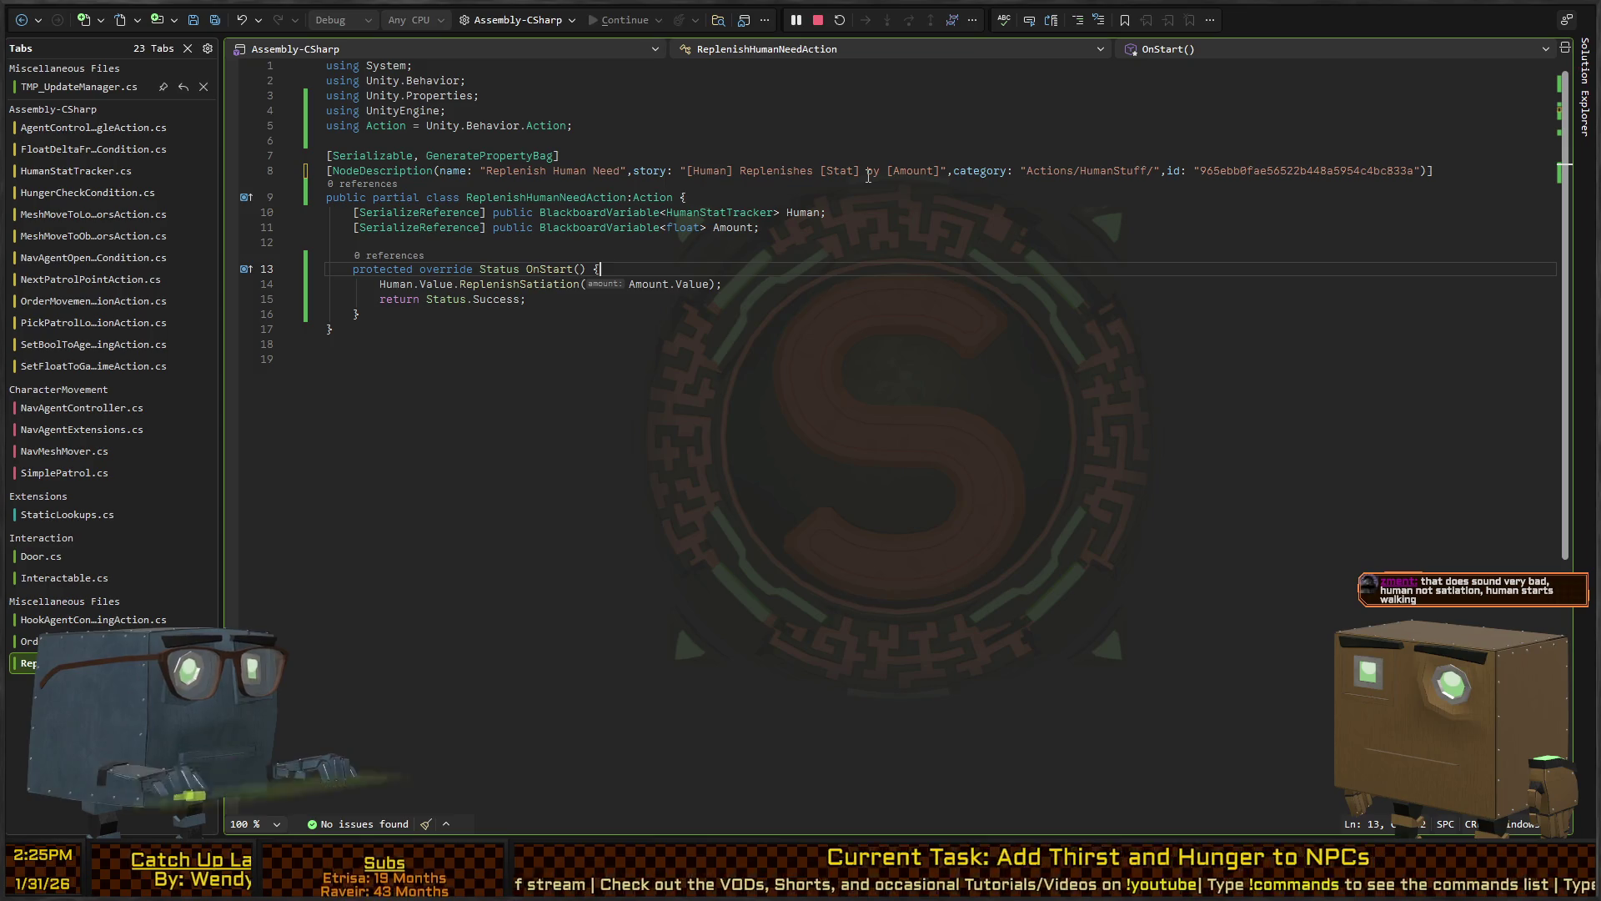
pyautogui.press('Down')
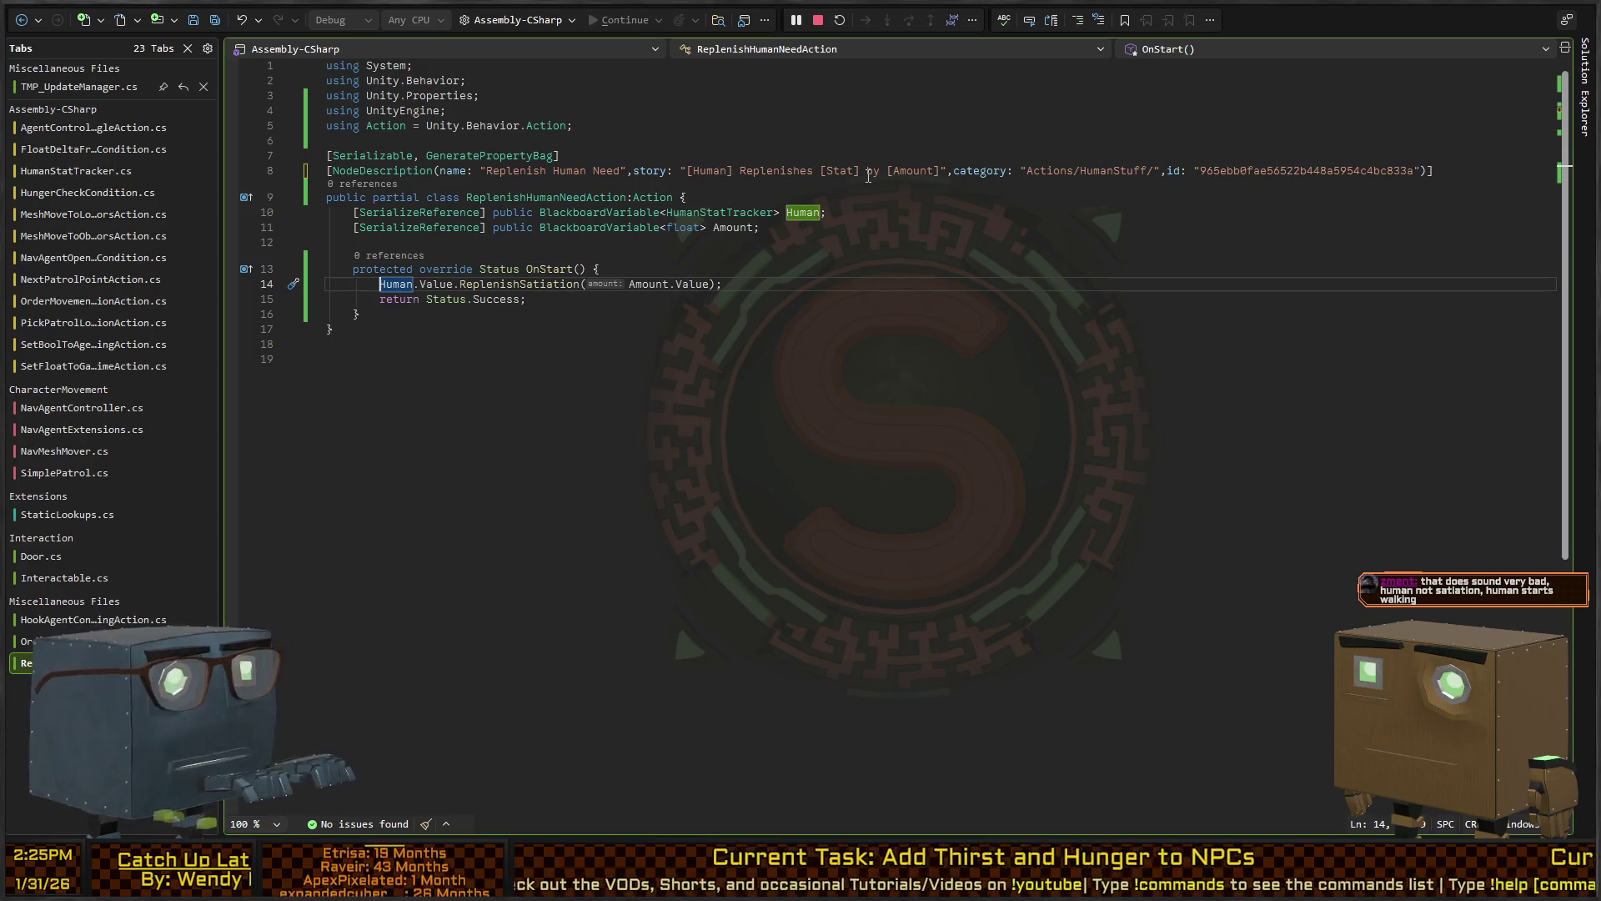
pyautogui.hotkey('ctrl', 'Right')
pyautogui.hotkey('ctrl', 'Right')
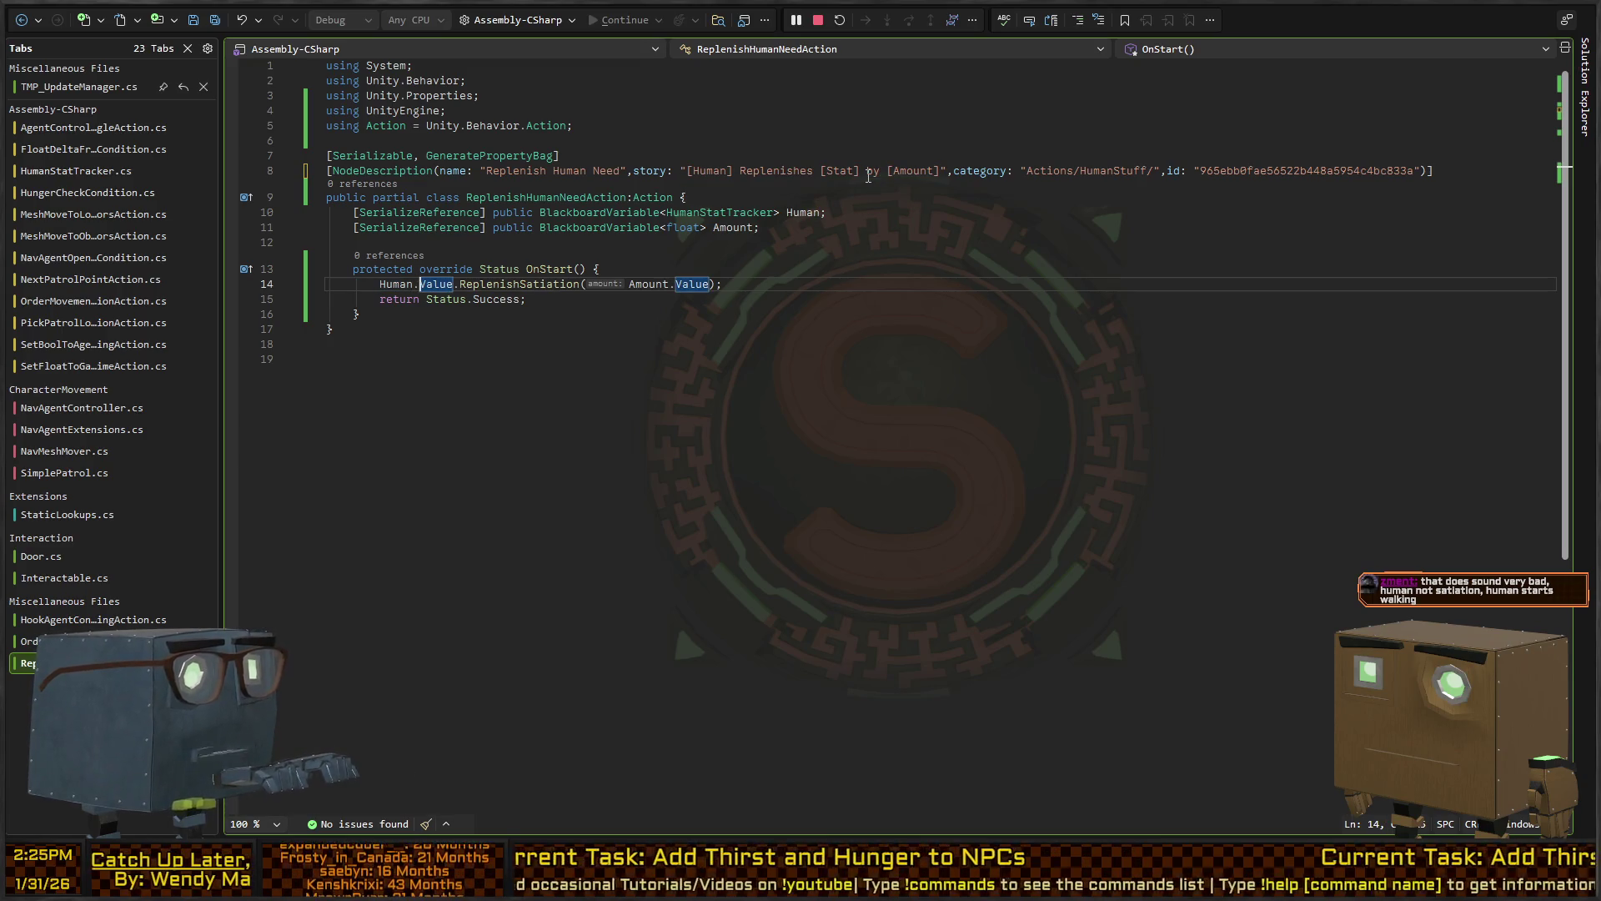
pyautogui.hotkey('ctrl', 'Right')
pyautogui.press('F12')
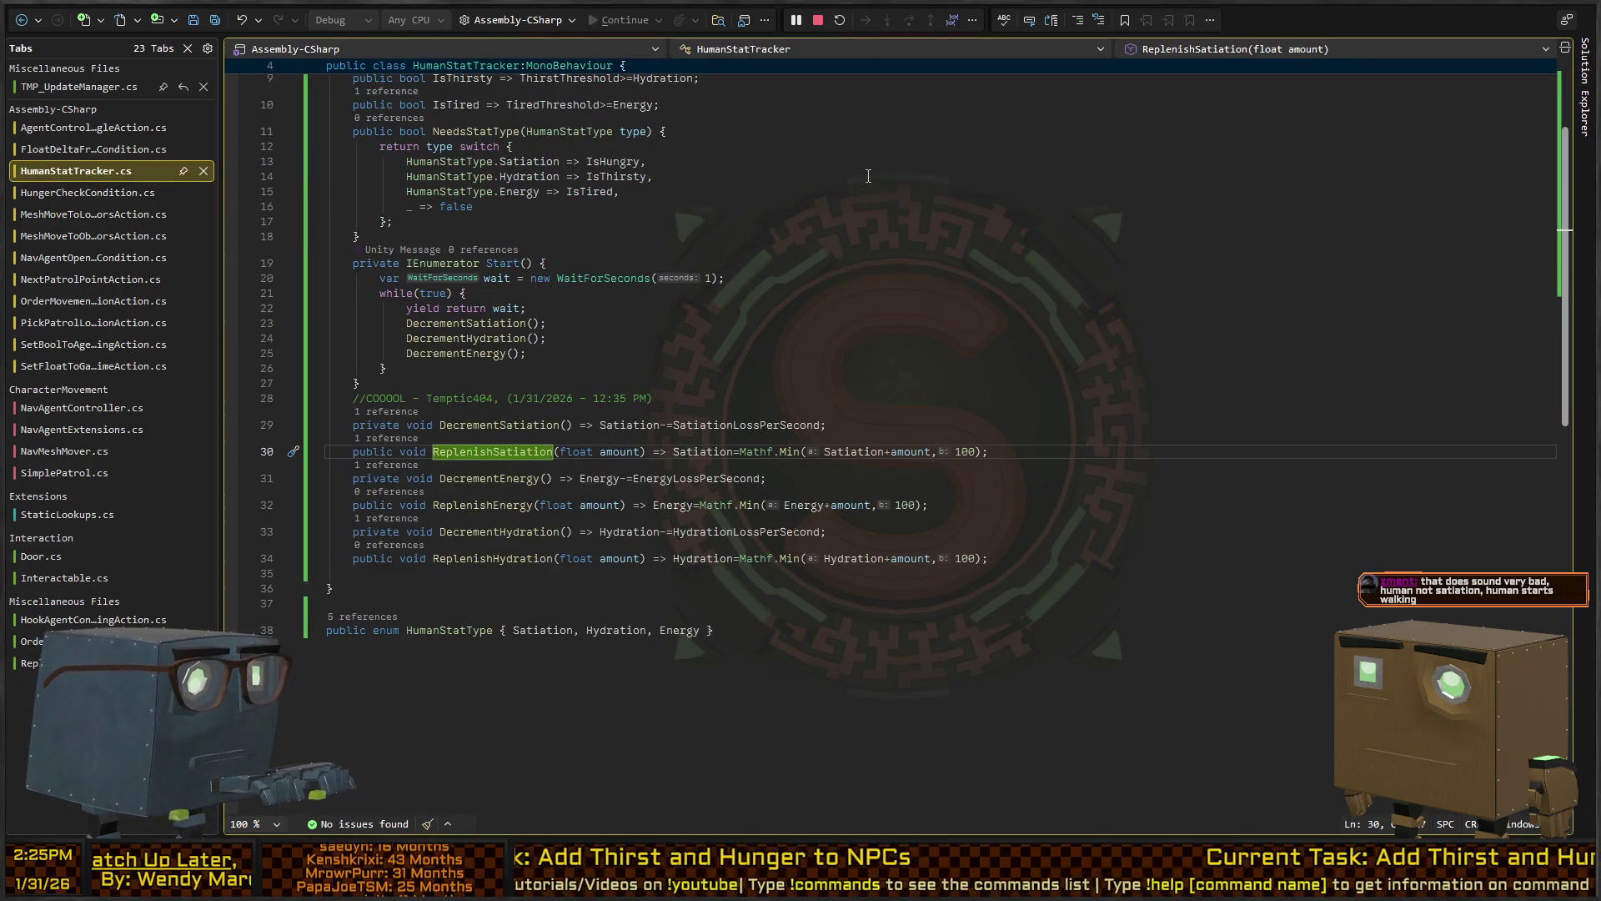
# Write public void ReplenishStat(HumanStatType type) with switch(type), then generate its stat cases
pyautogui.press('Down')
pyautogui.press('Down')
pyautogui.press('Down')
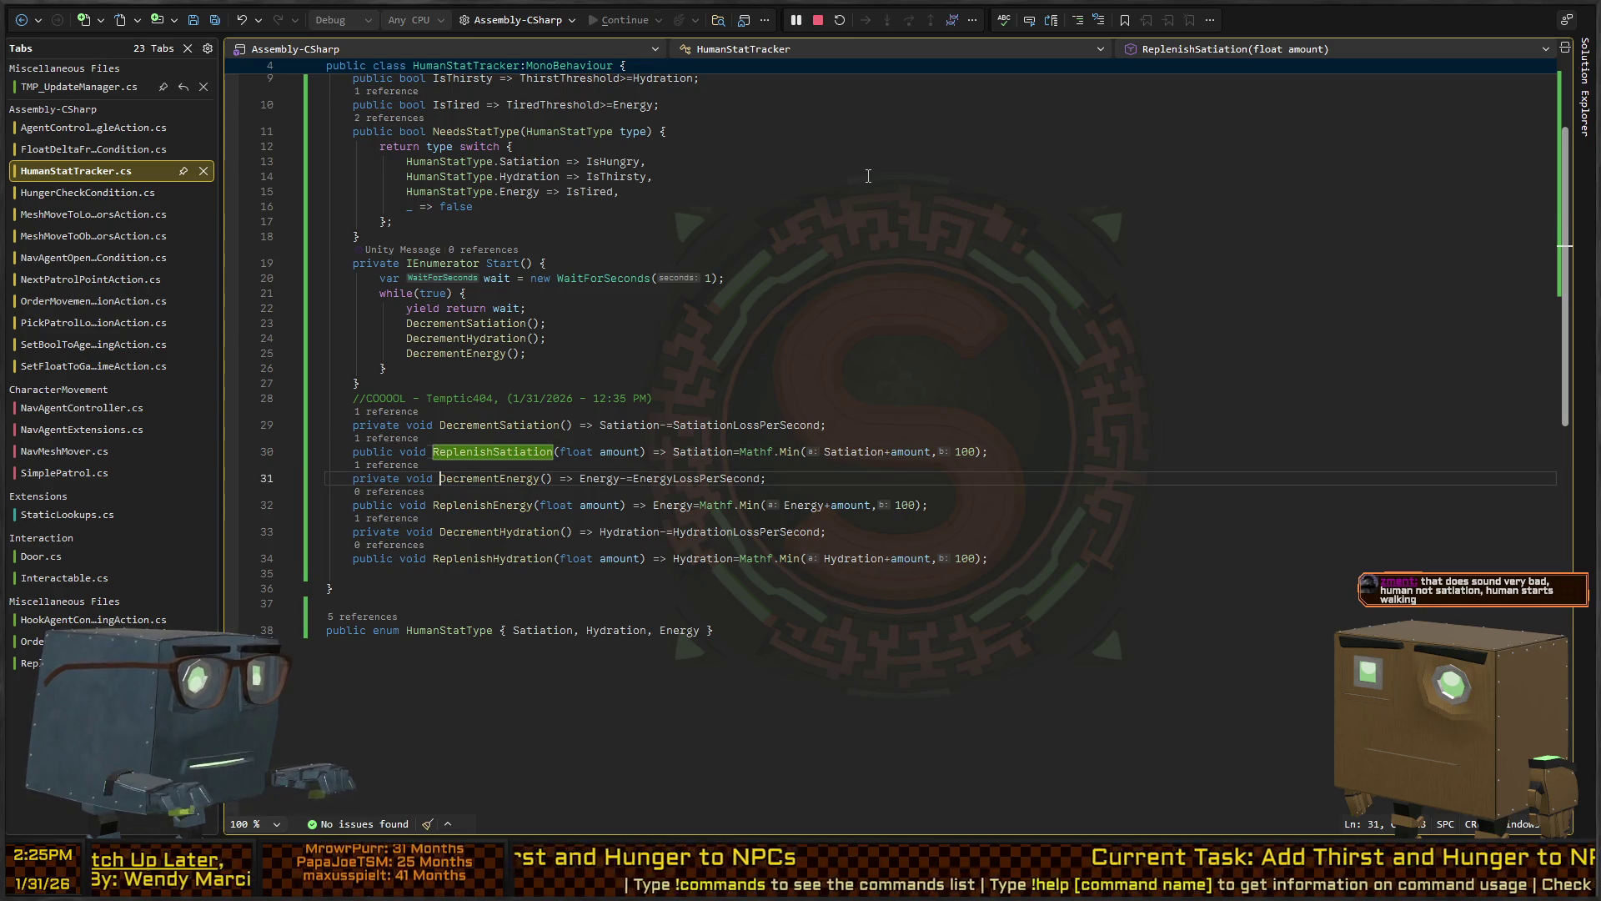
pyautogui.press('Return')
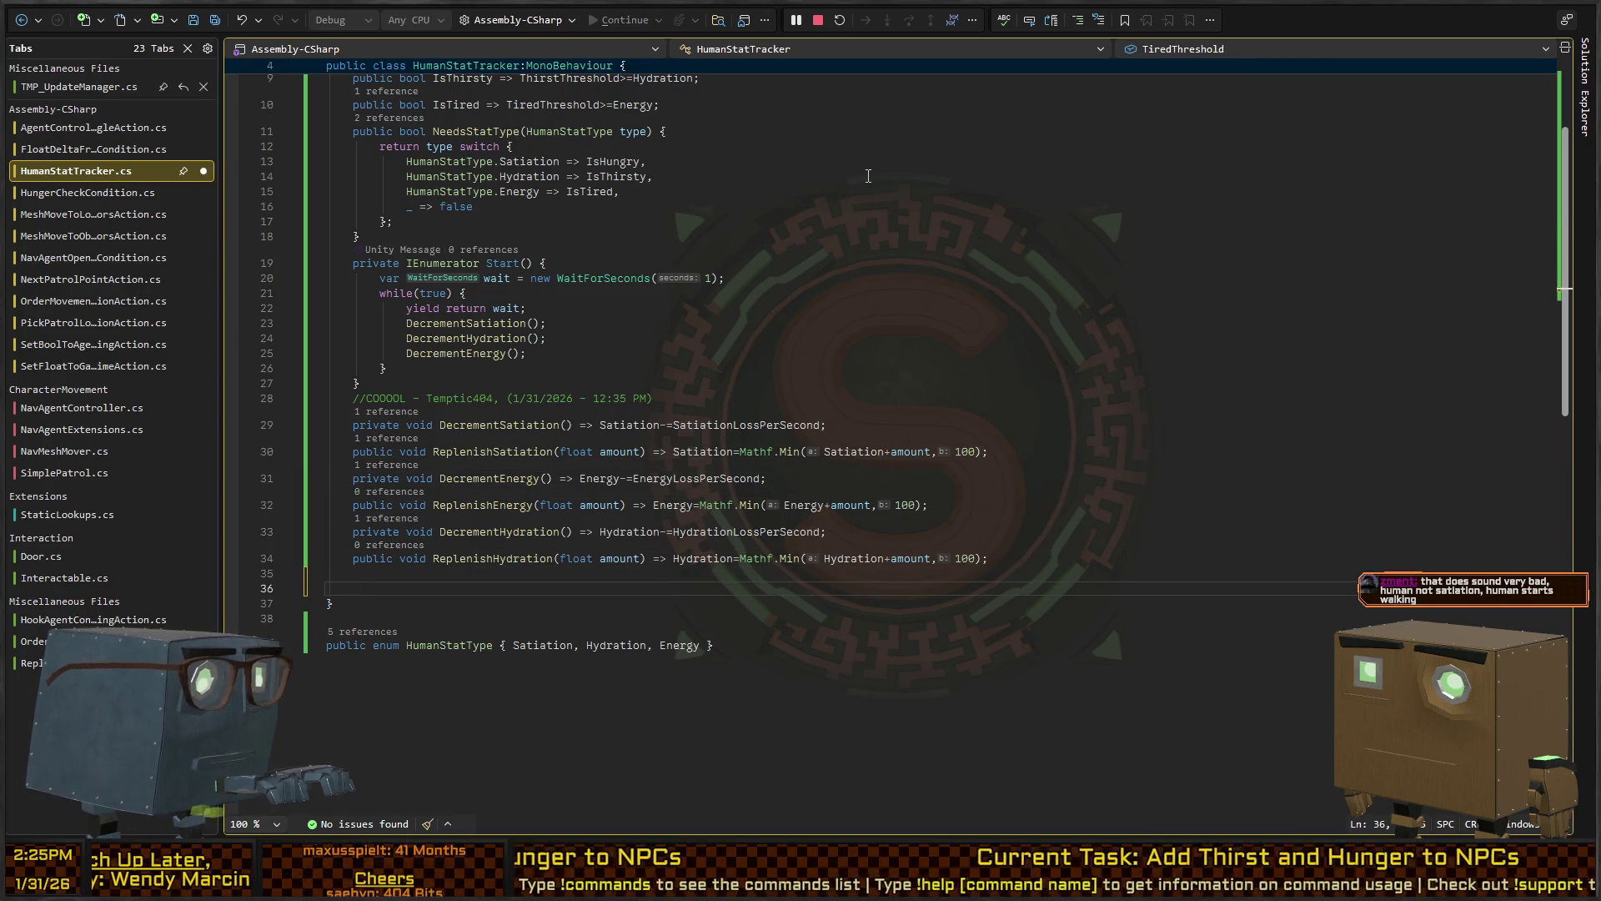
pyautogui.write('public void ReplenishStat')
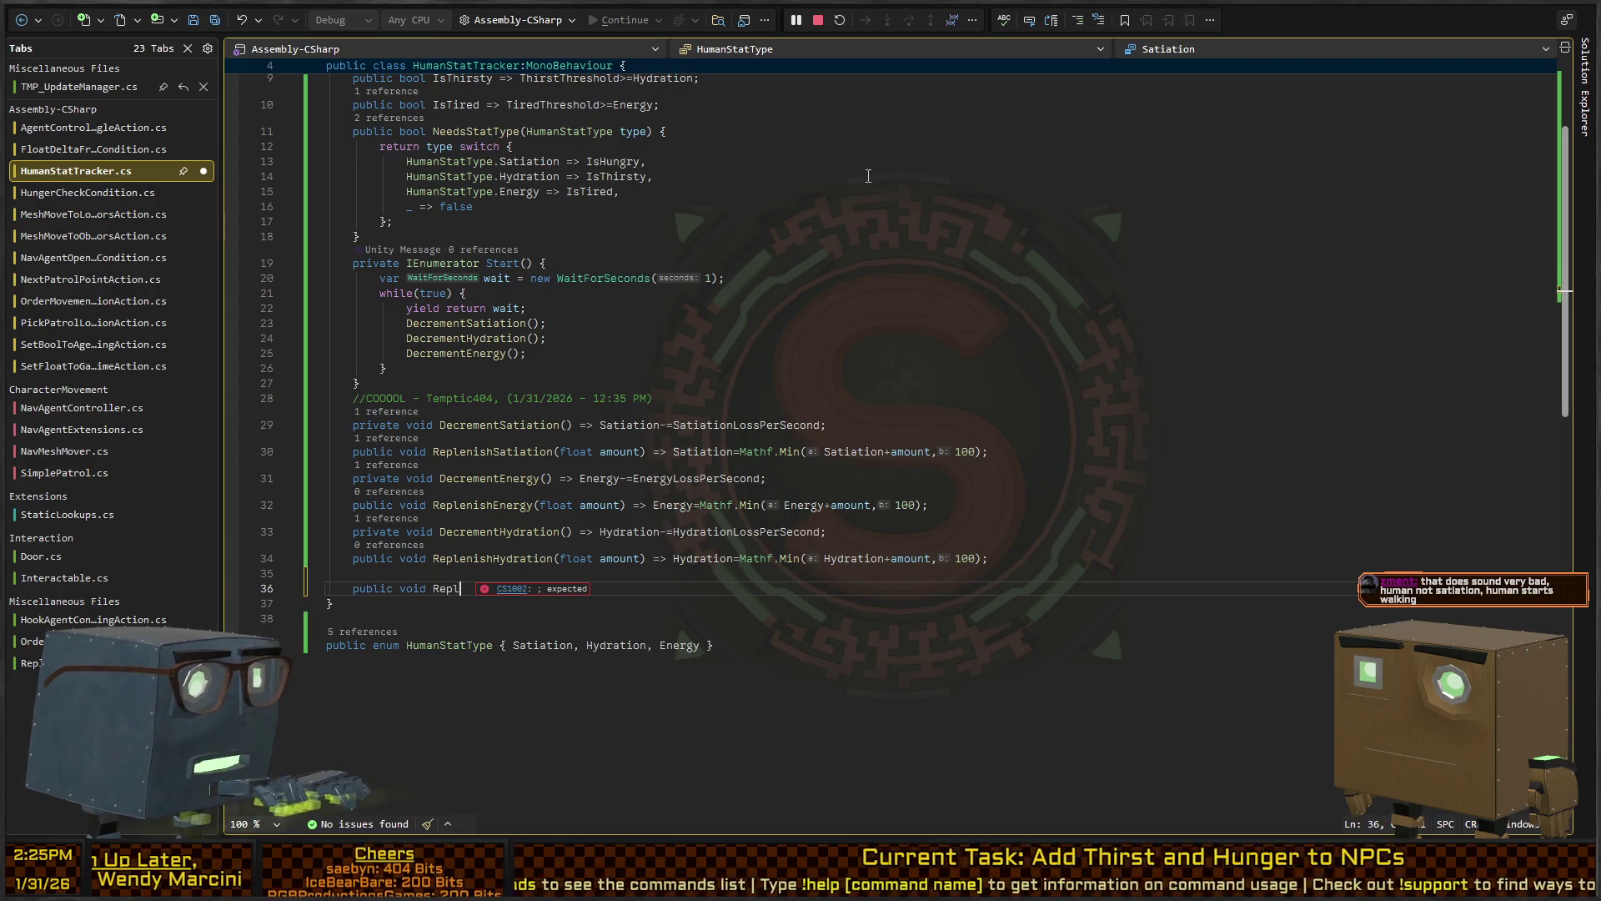
pyautogui.write('(H')
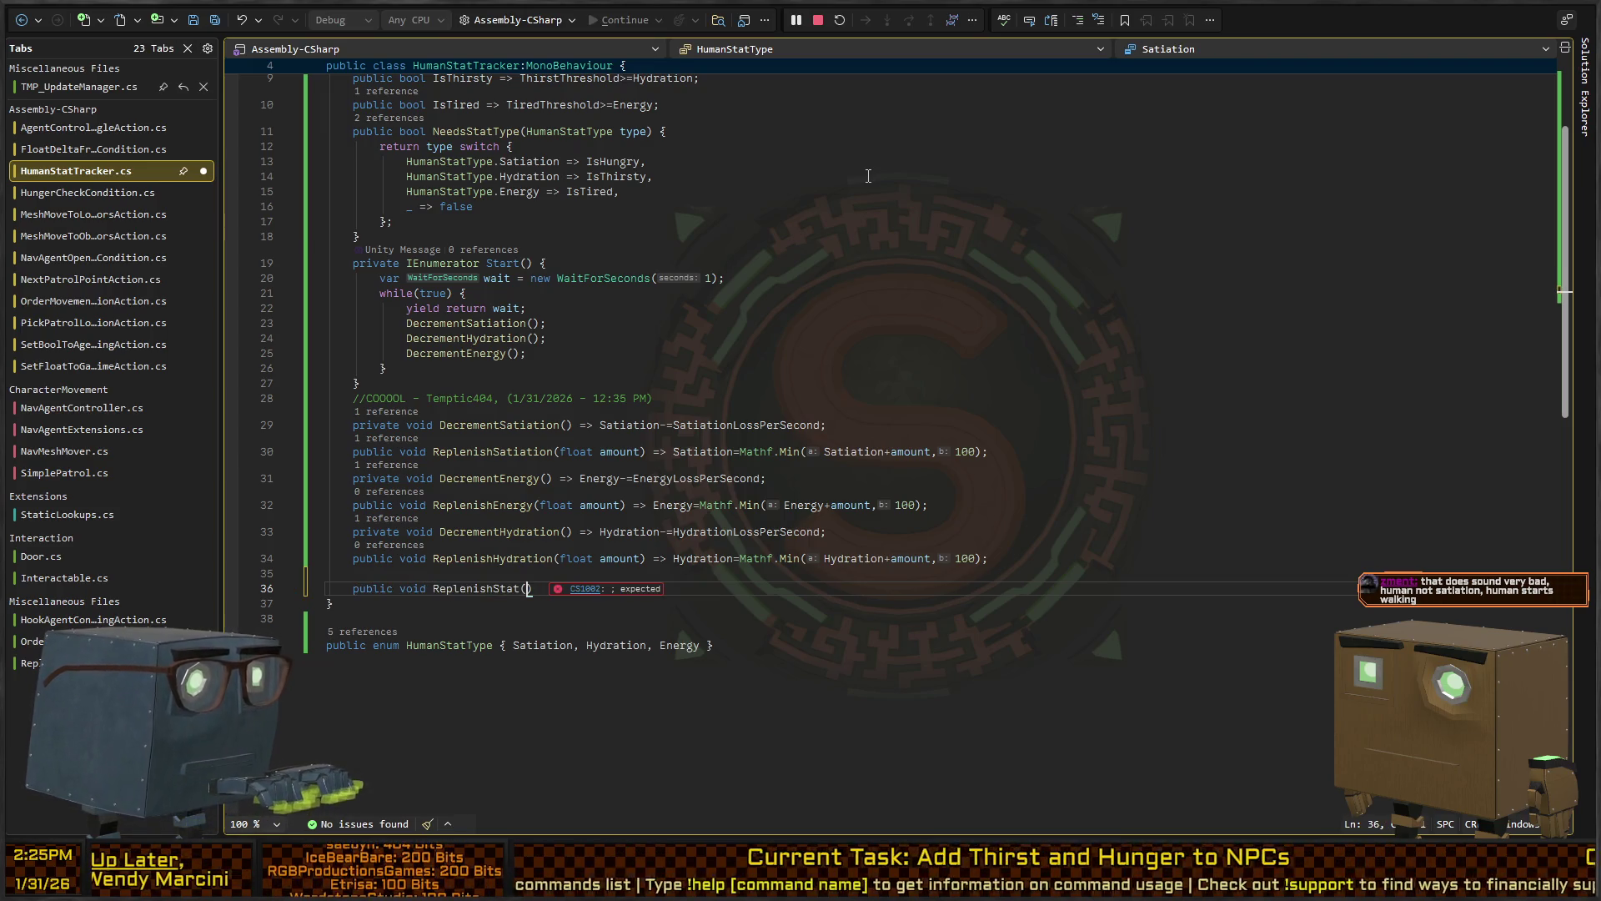
pyautogui.write('StatType type')
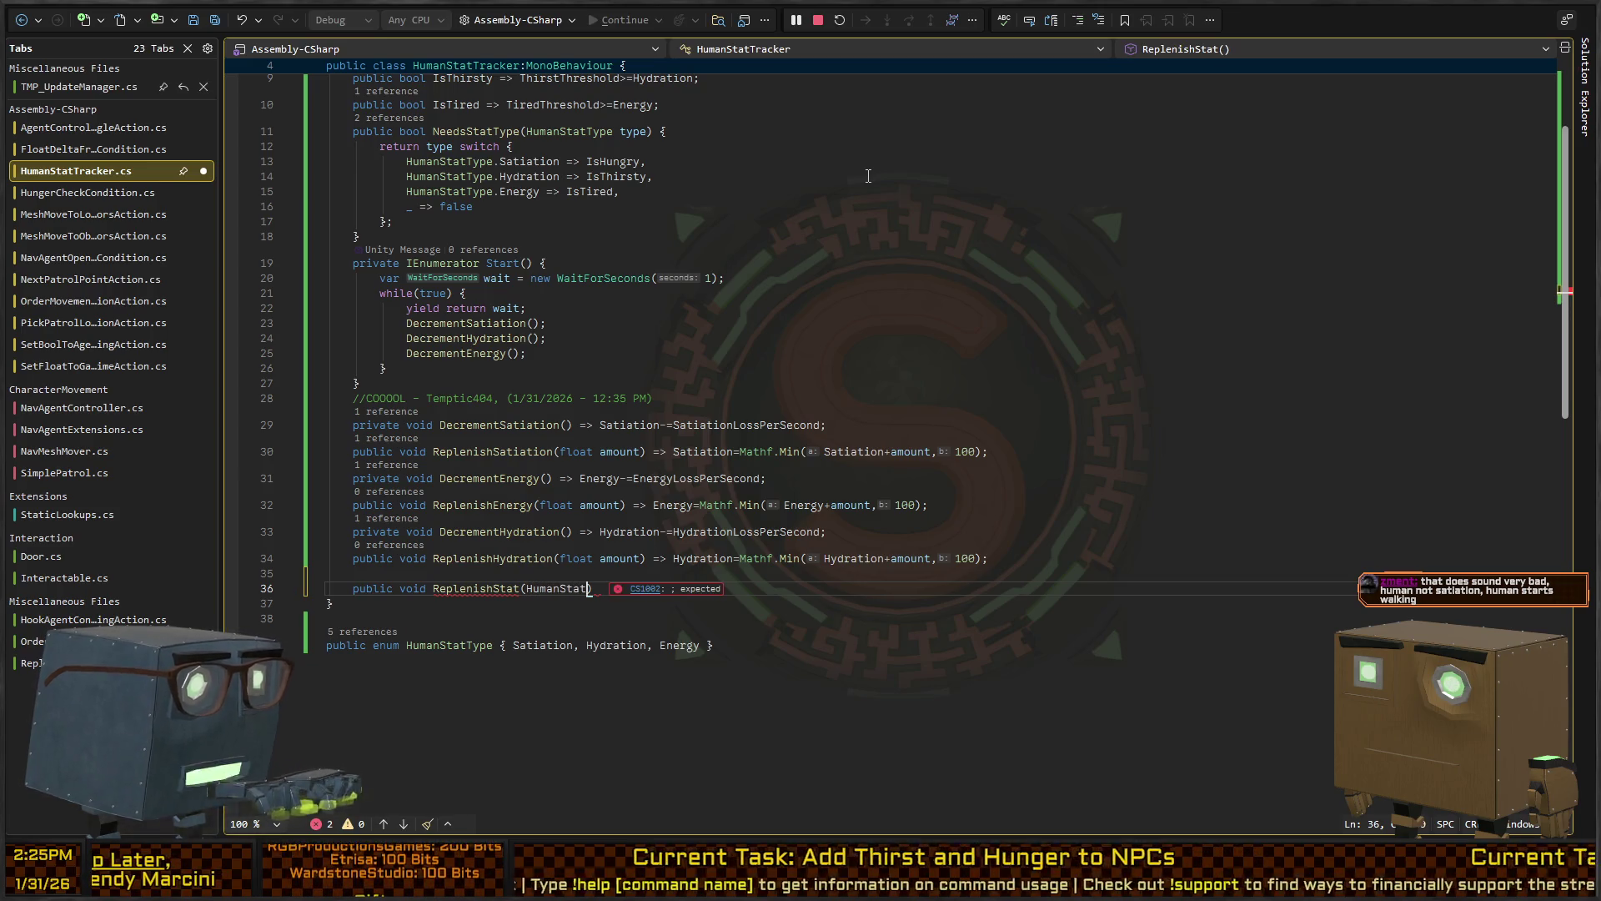
pyautogui.write(') {')
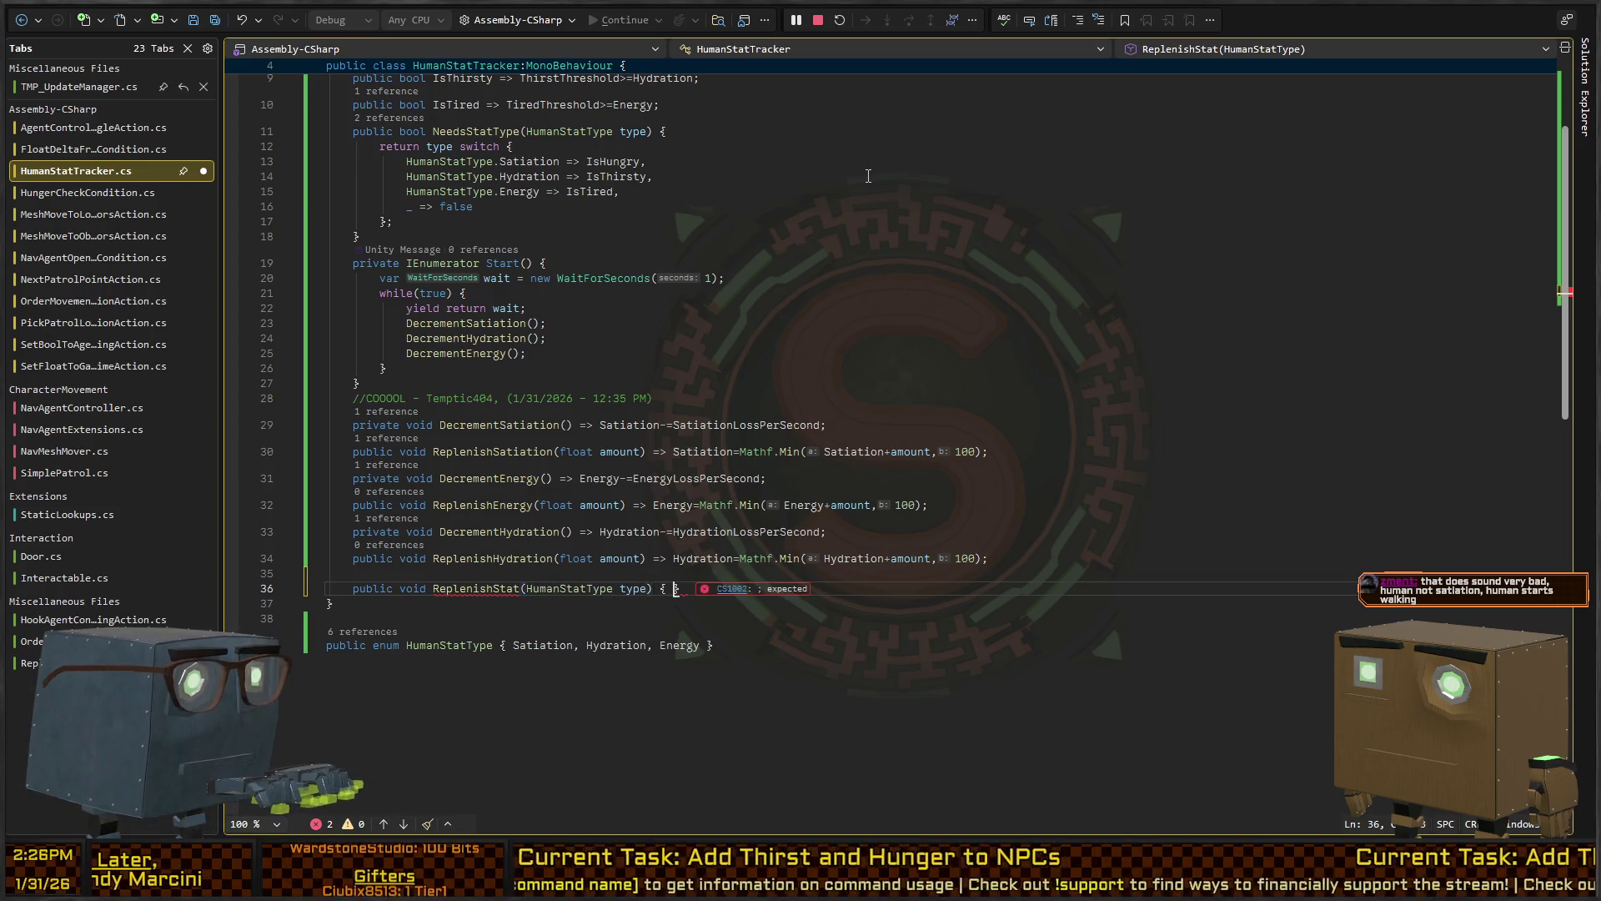
pyautogui.press('Return')
pyautogui.write('switch(')
pyautogui.press('BackSpace')
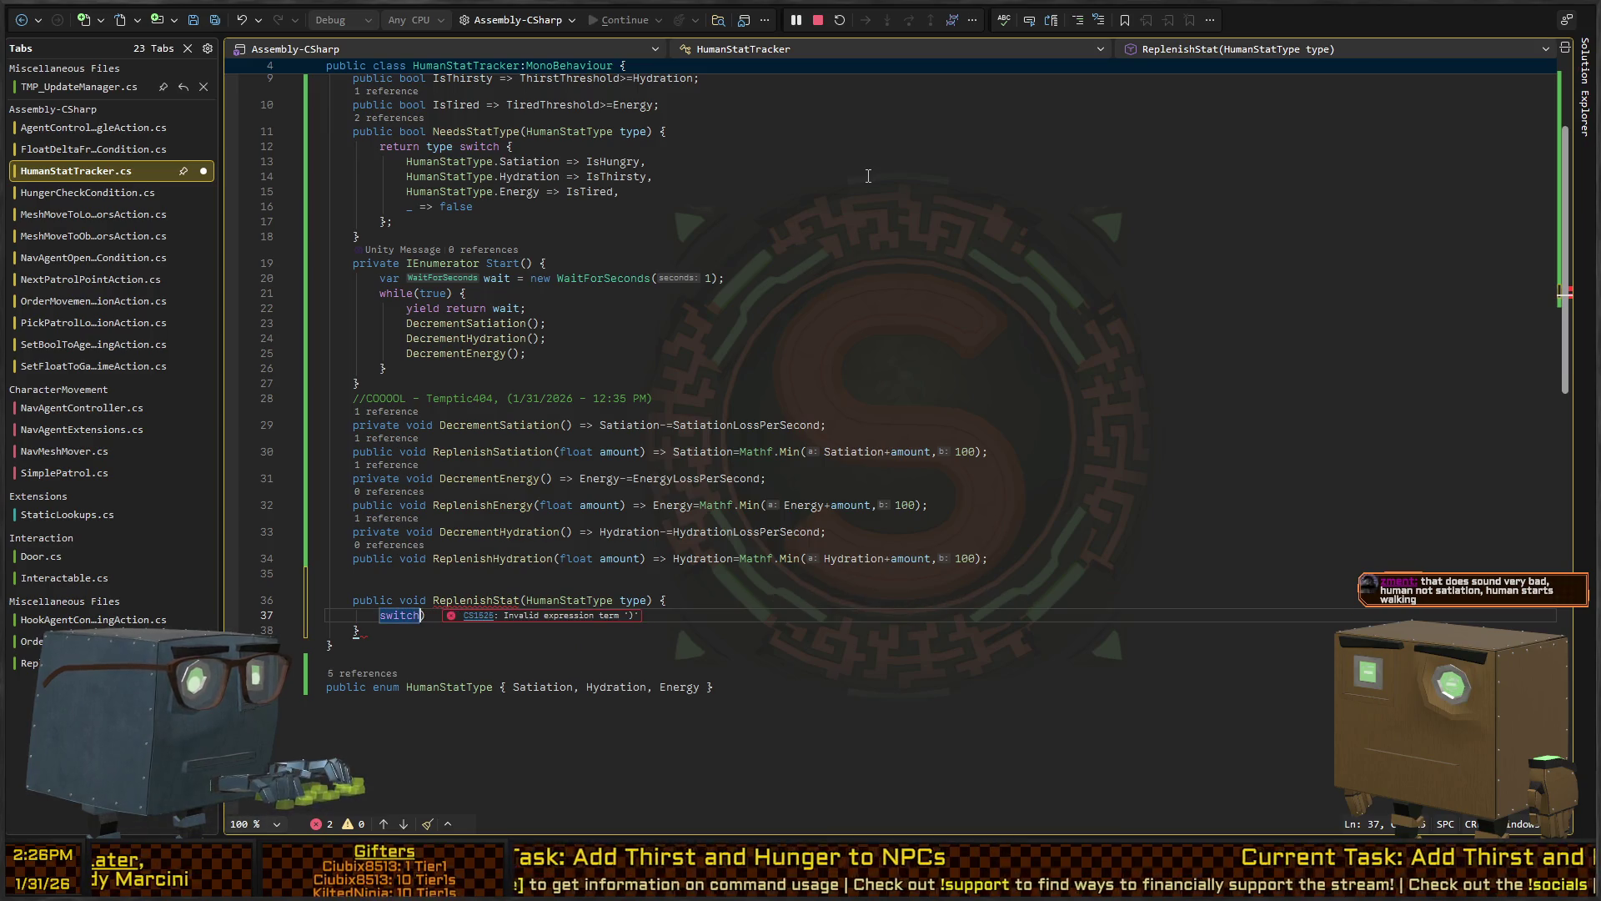
pyautogui.write('(type) {')
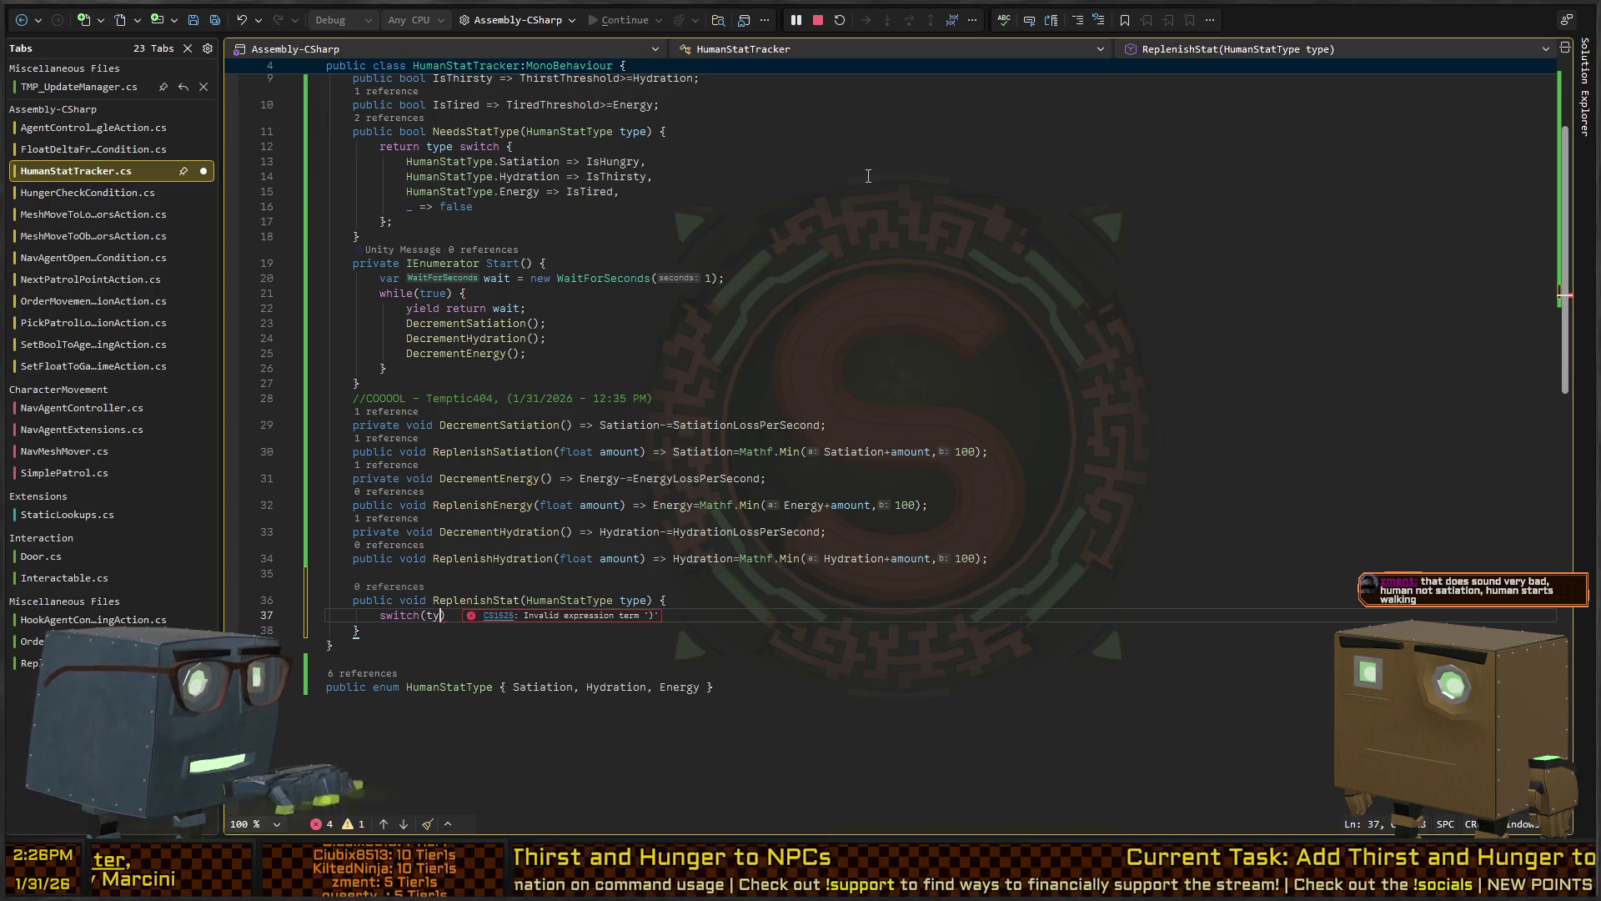
pyautogui.press('Return')
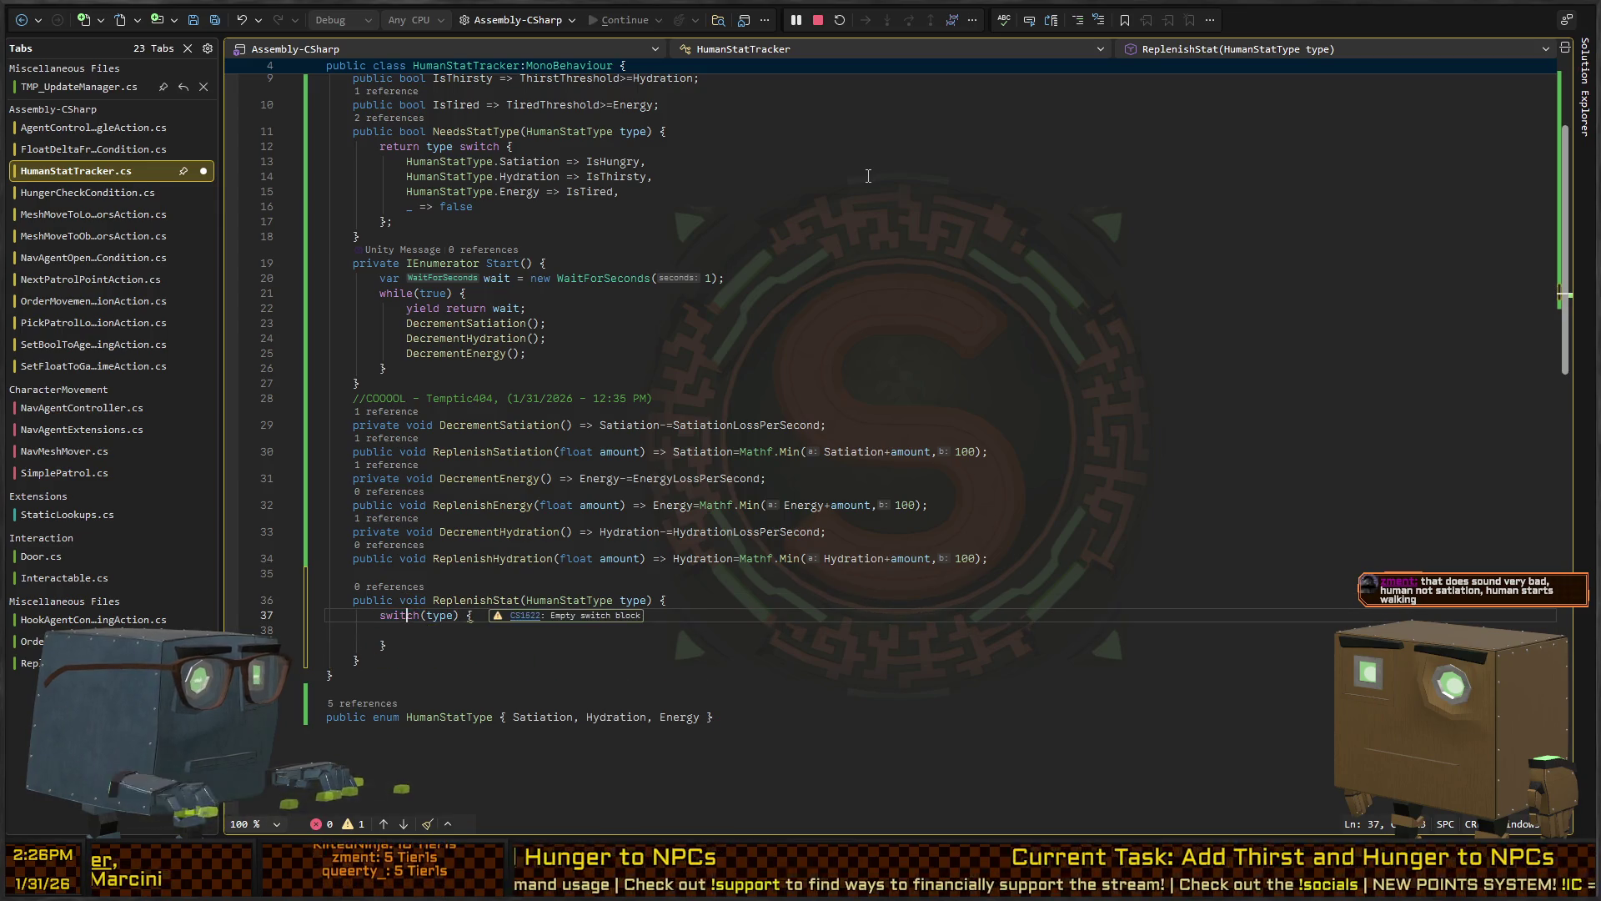
pyautogui.hotkey('ctrl', '.')
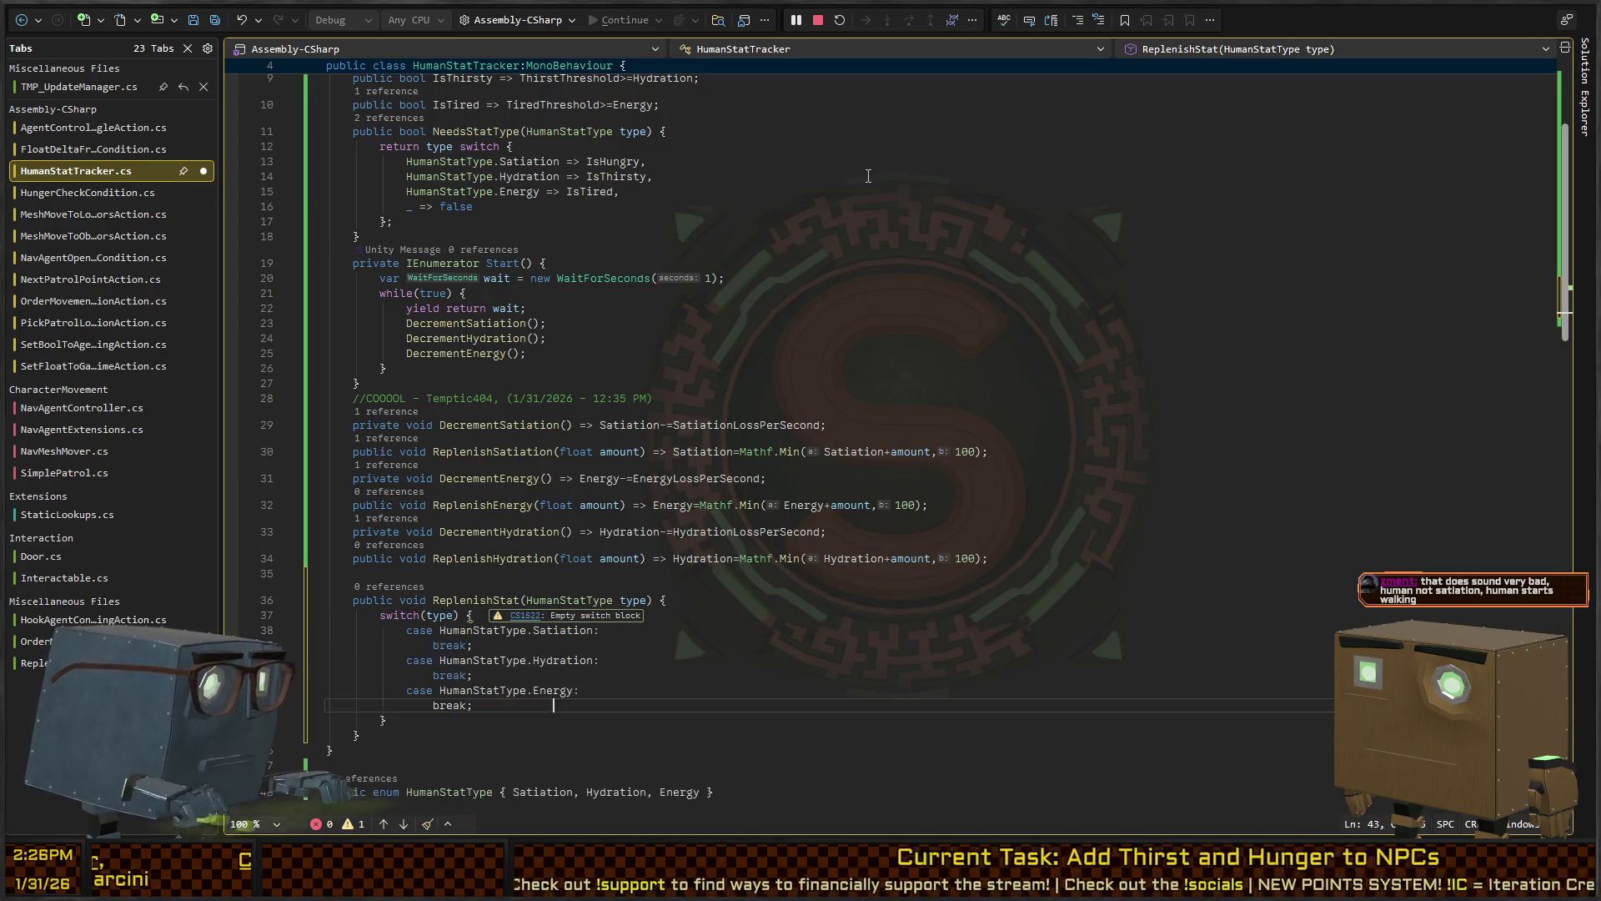
# Apply the generated switch cases and open a blank line above the Satiation break
pyautogui.press('Return')
pyautogui.hotkey('shift', 'Home')
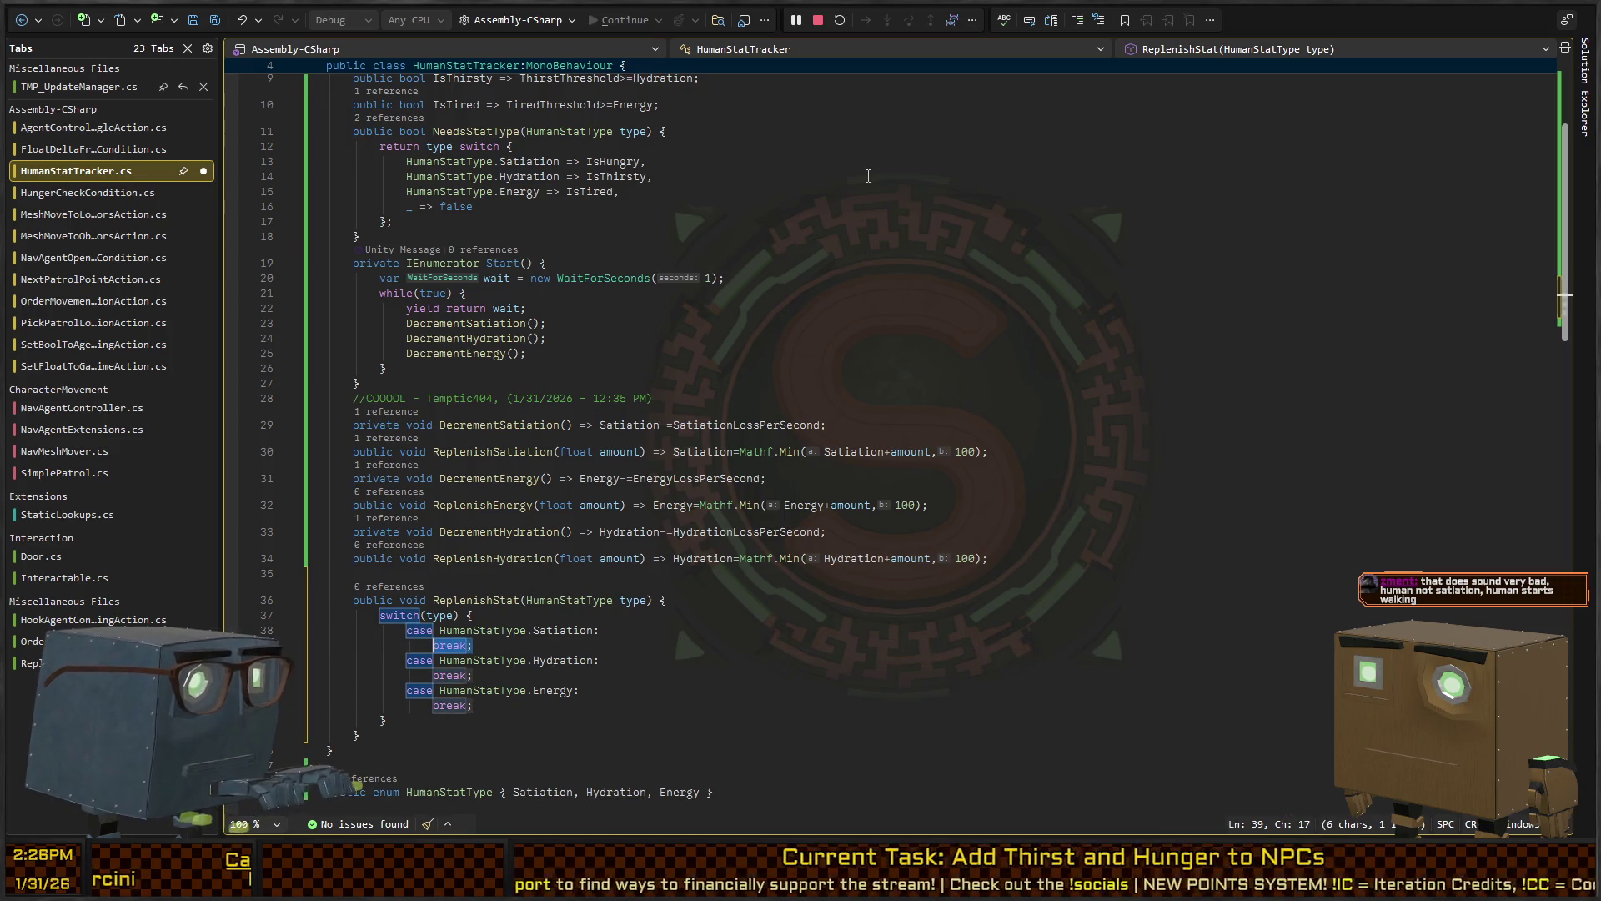
pyautogui.press('Return')
pyautogui.hotkey('ctrl', 'Return')
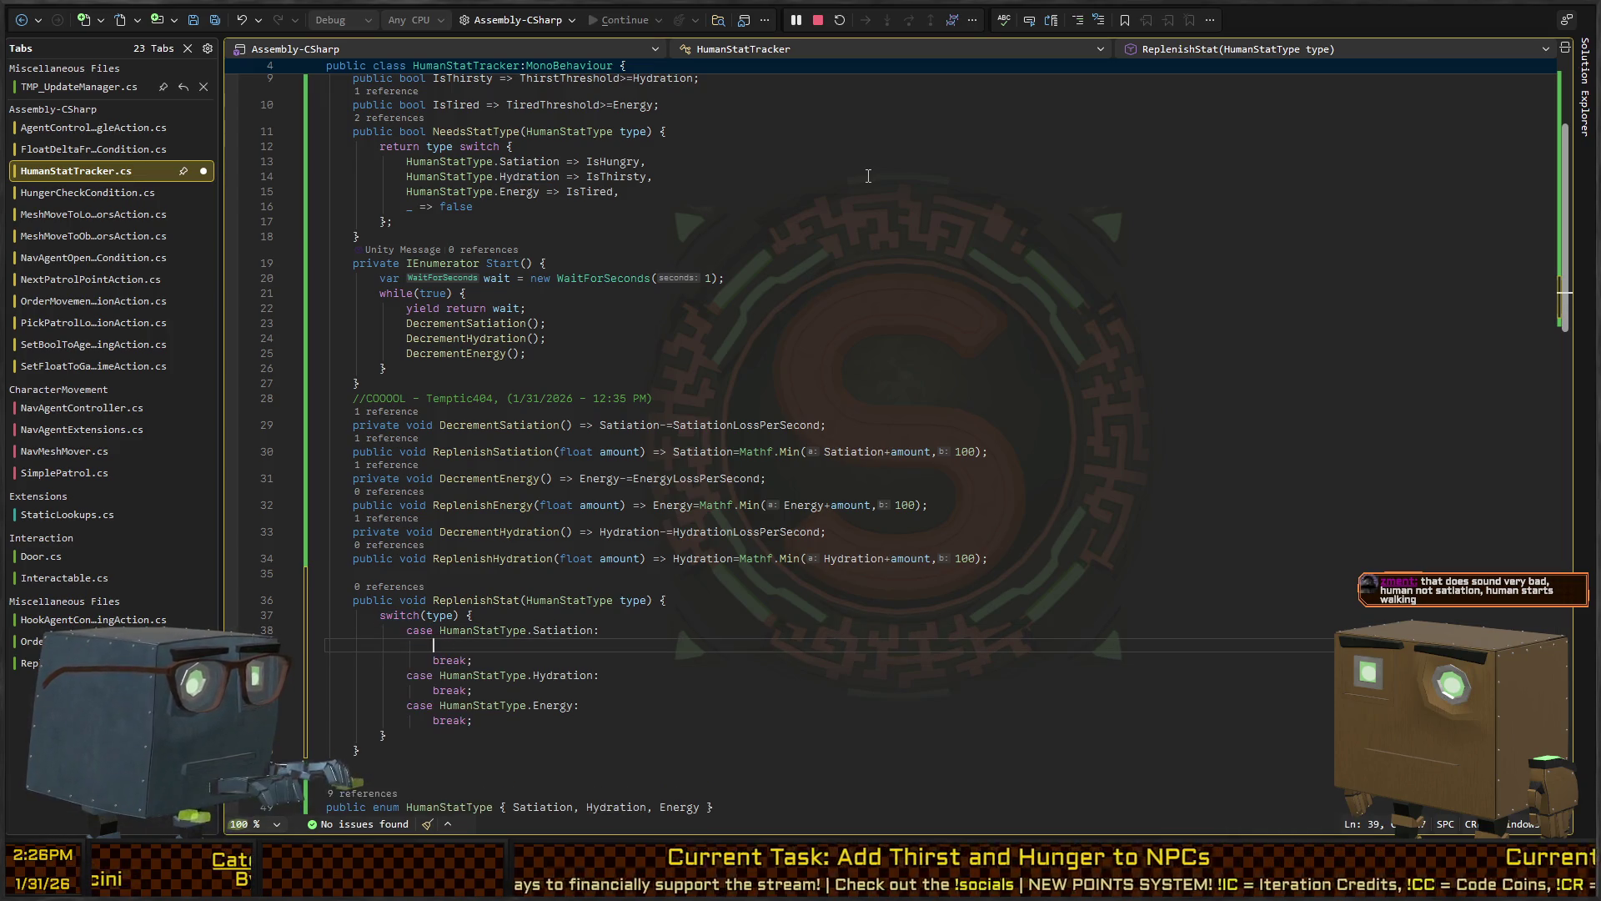
# Add a float amount parameter to ReplenishStat's signature
pyautogui.press('Up')
pyautogui.press('Up')
pyautogui.press('Up')
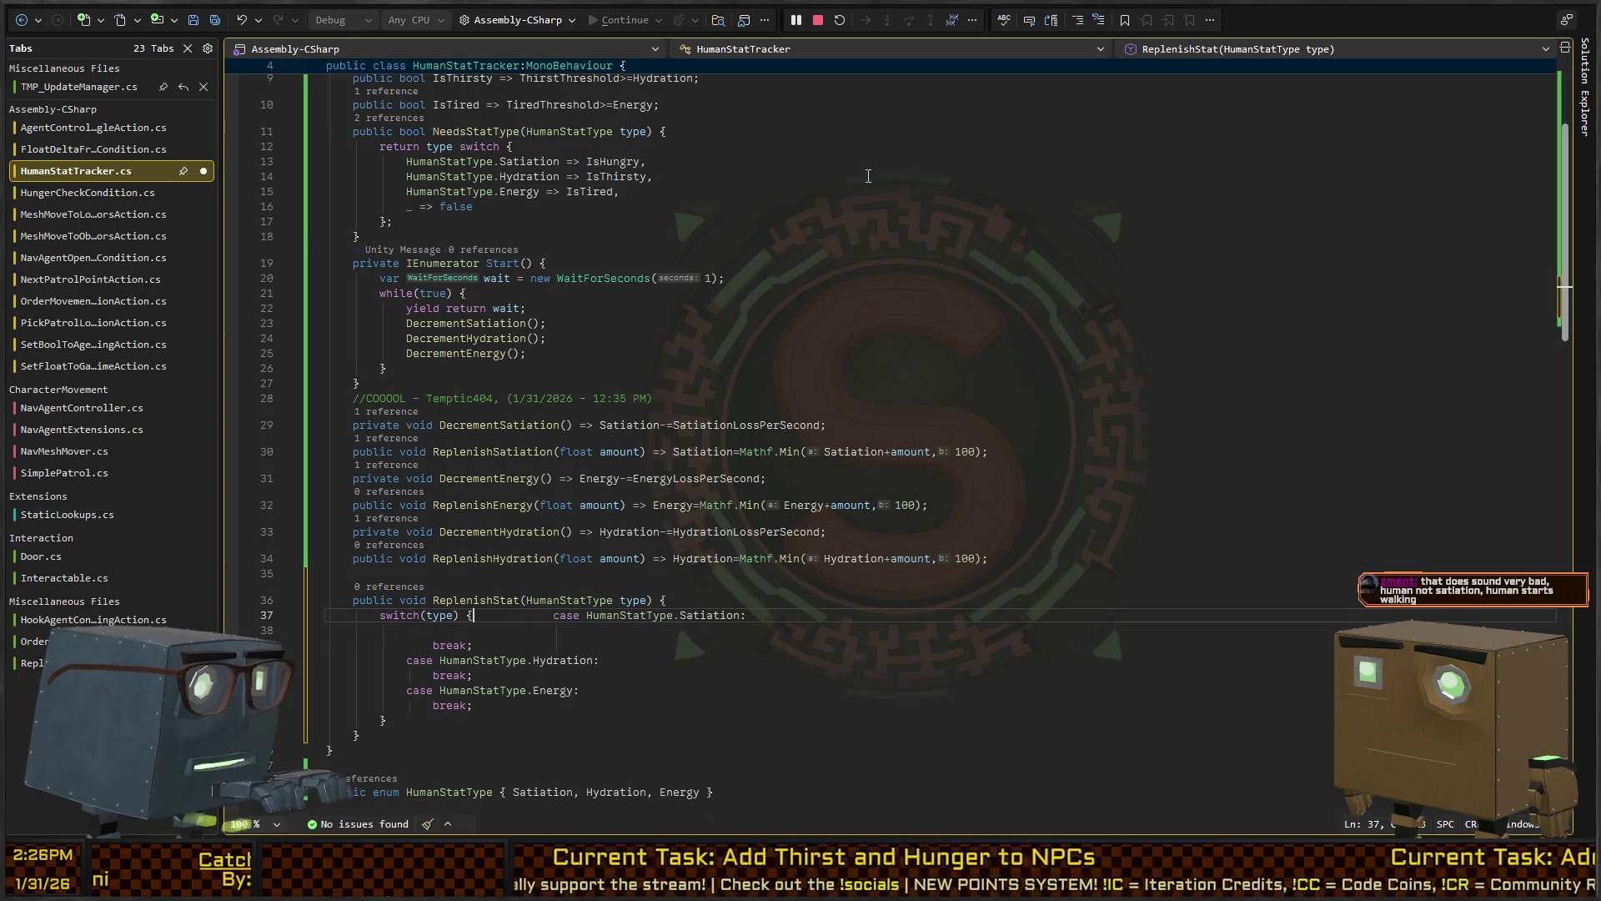
pyautogui.press('End')
pyautogui.press('Left')
pyautogui.write(',fl')
pyautogui.press('BackSpace')
pyautogui.press('BackSpace')
pyautogui.press('BackSpace')
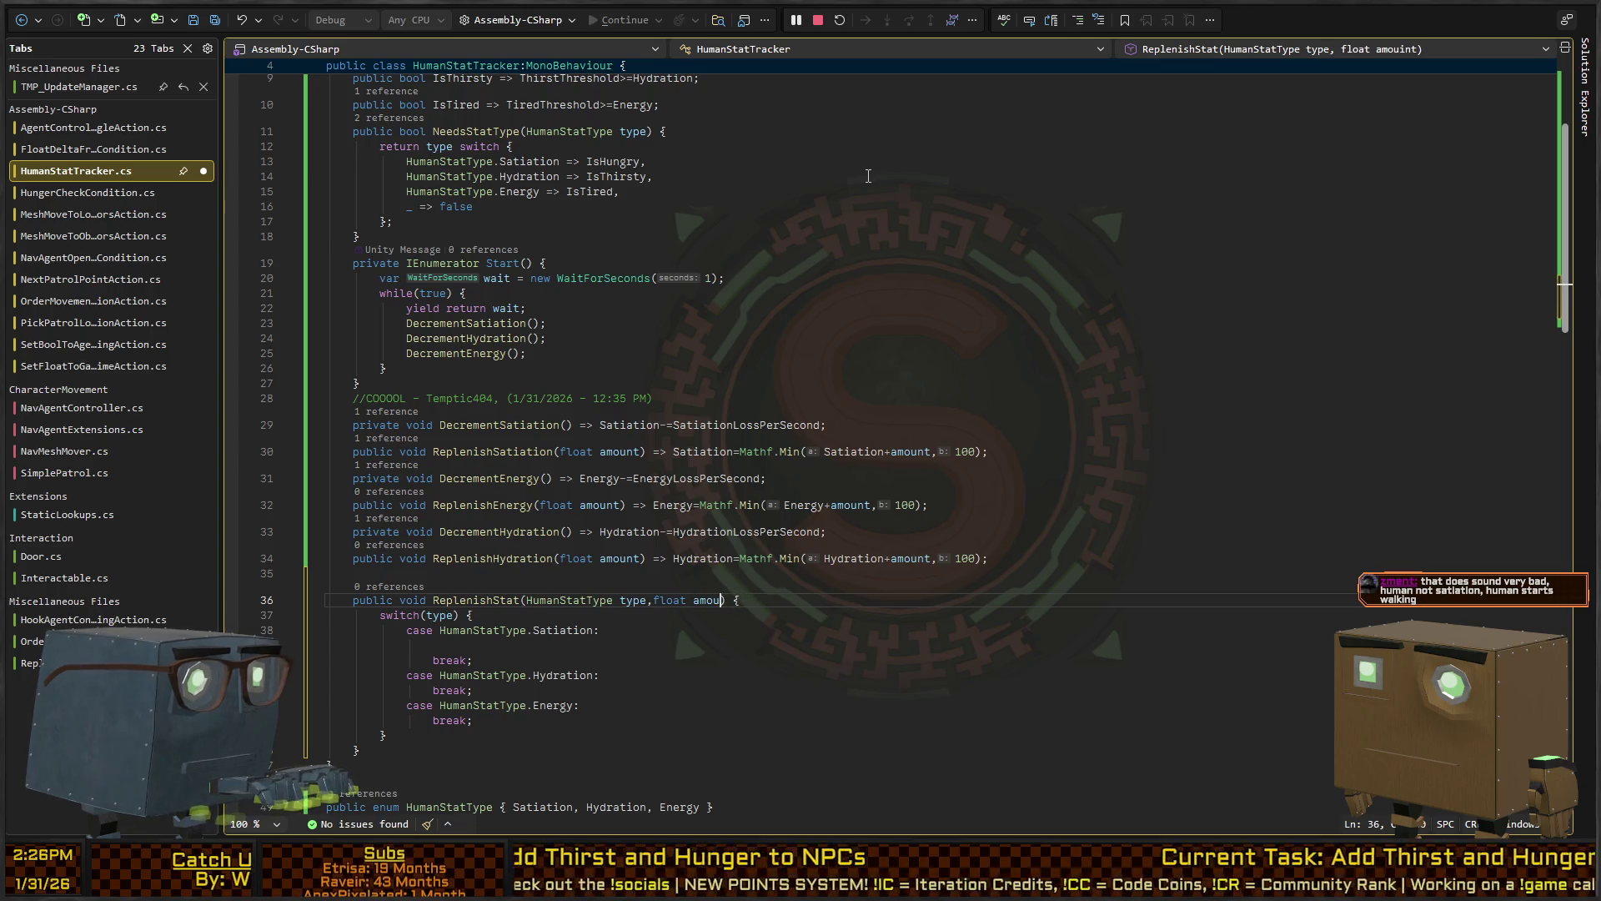
# Call ReplenishSatiation(amount); in the Satiation case
pyautogui.press('Down')
pyautogui.press('Down')
pyautogui.press('Down')
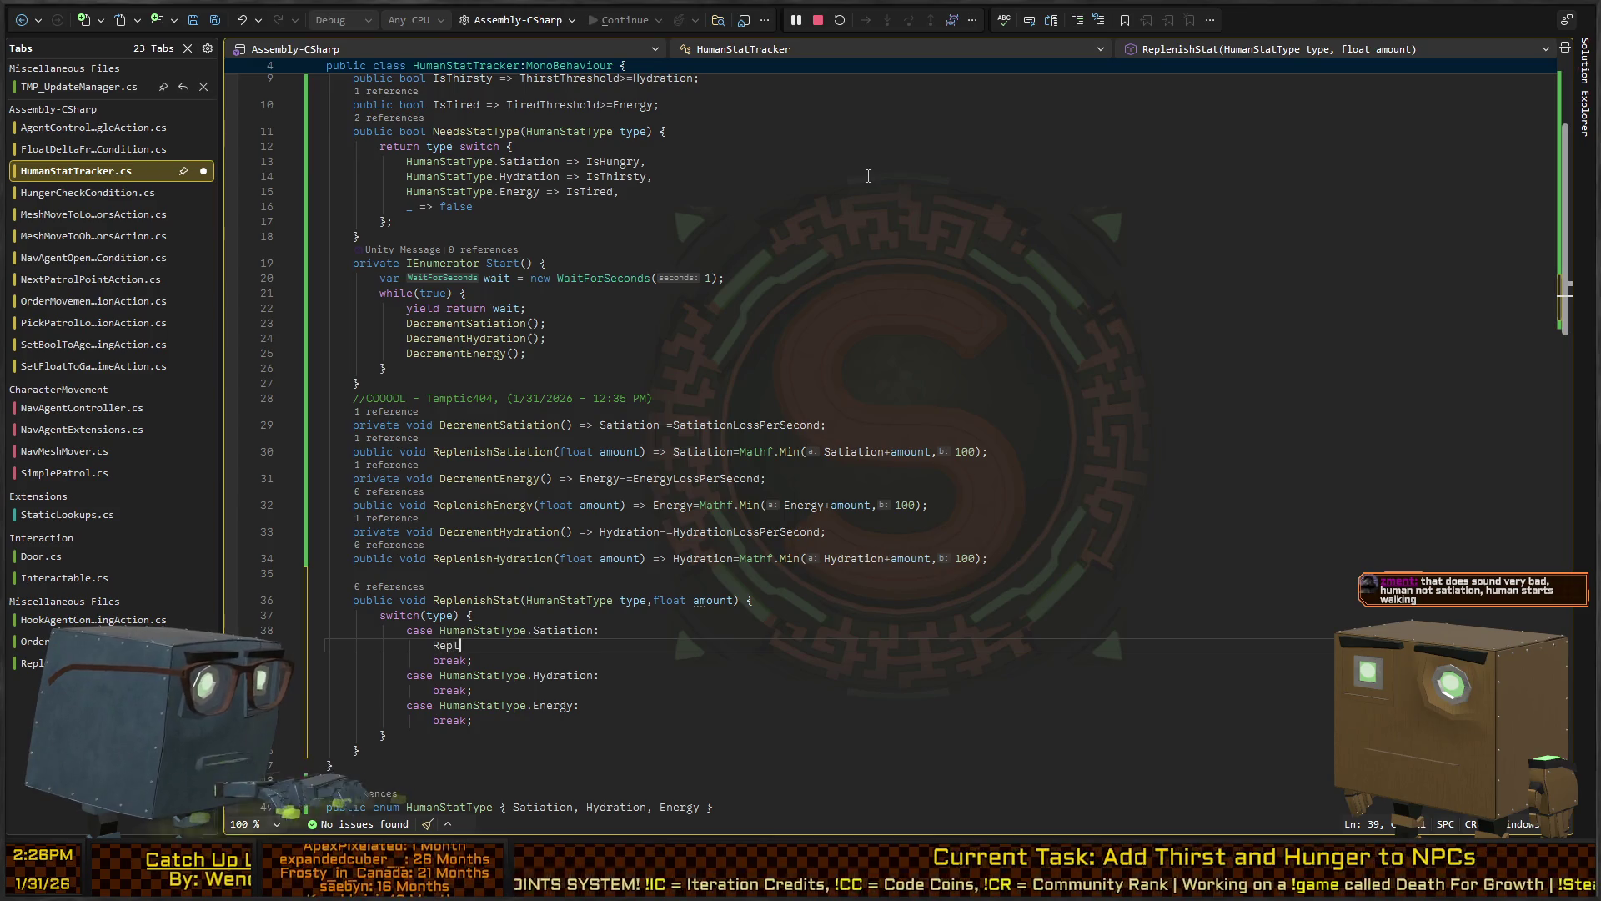
pyautogui.write('Sa')
pyautogui.press('Tab')
pyautogui.write('(')
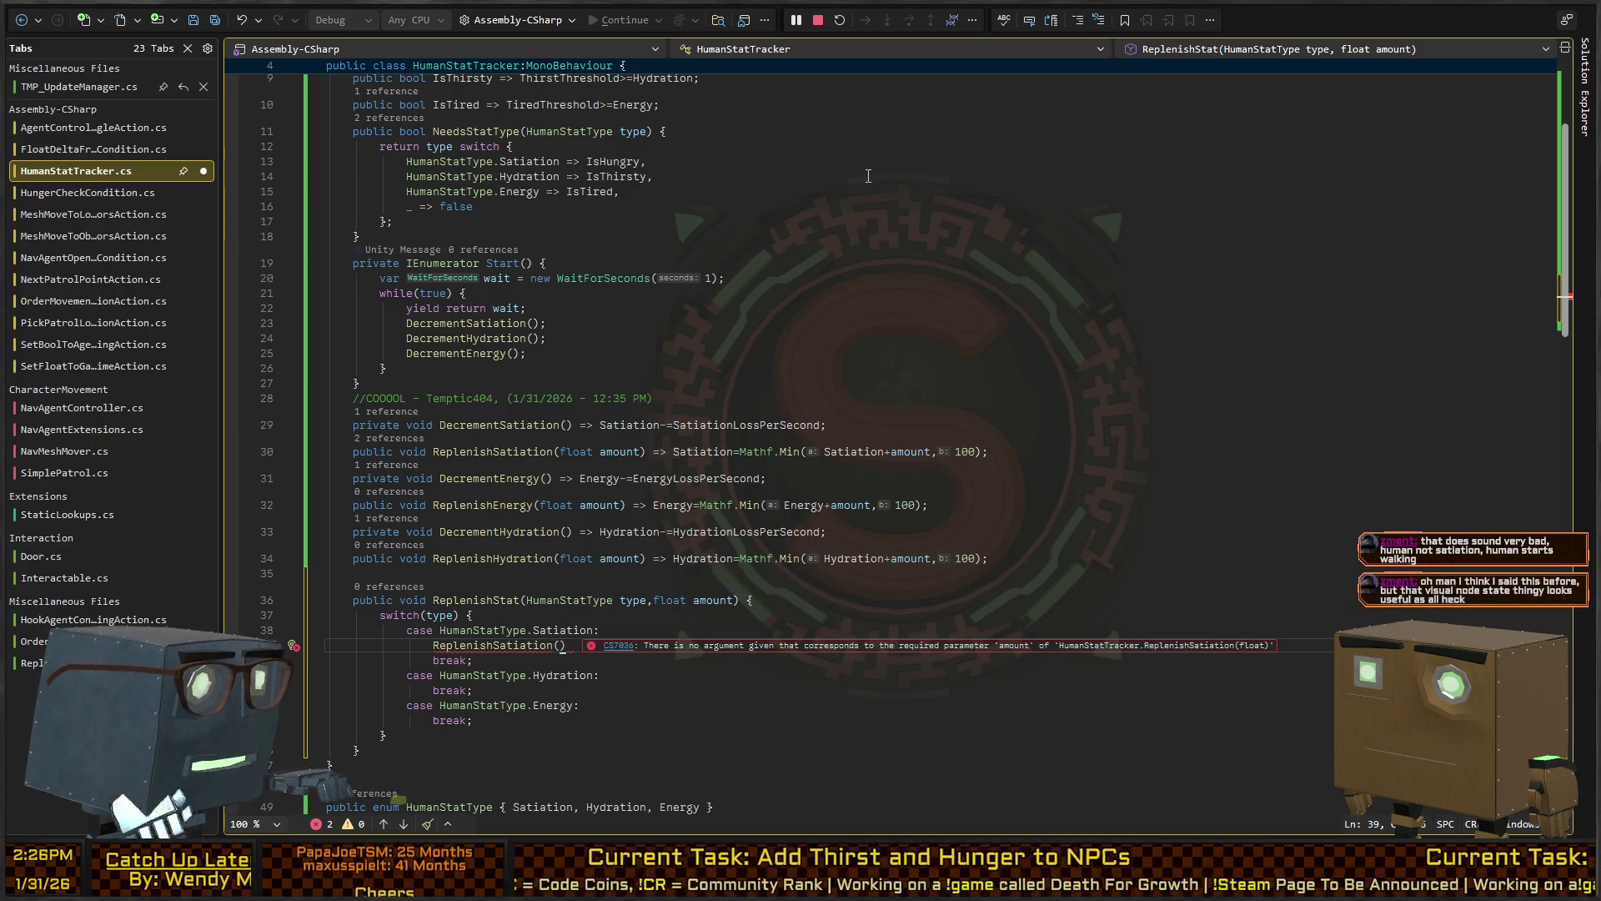
pyautogui.write('amount')
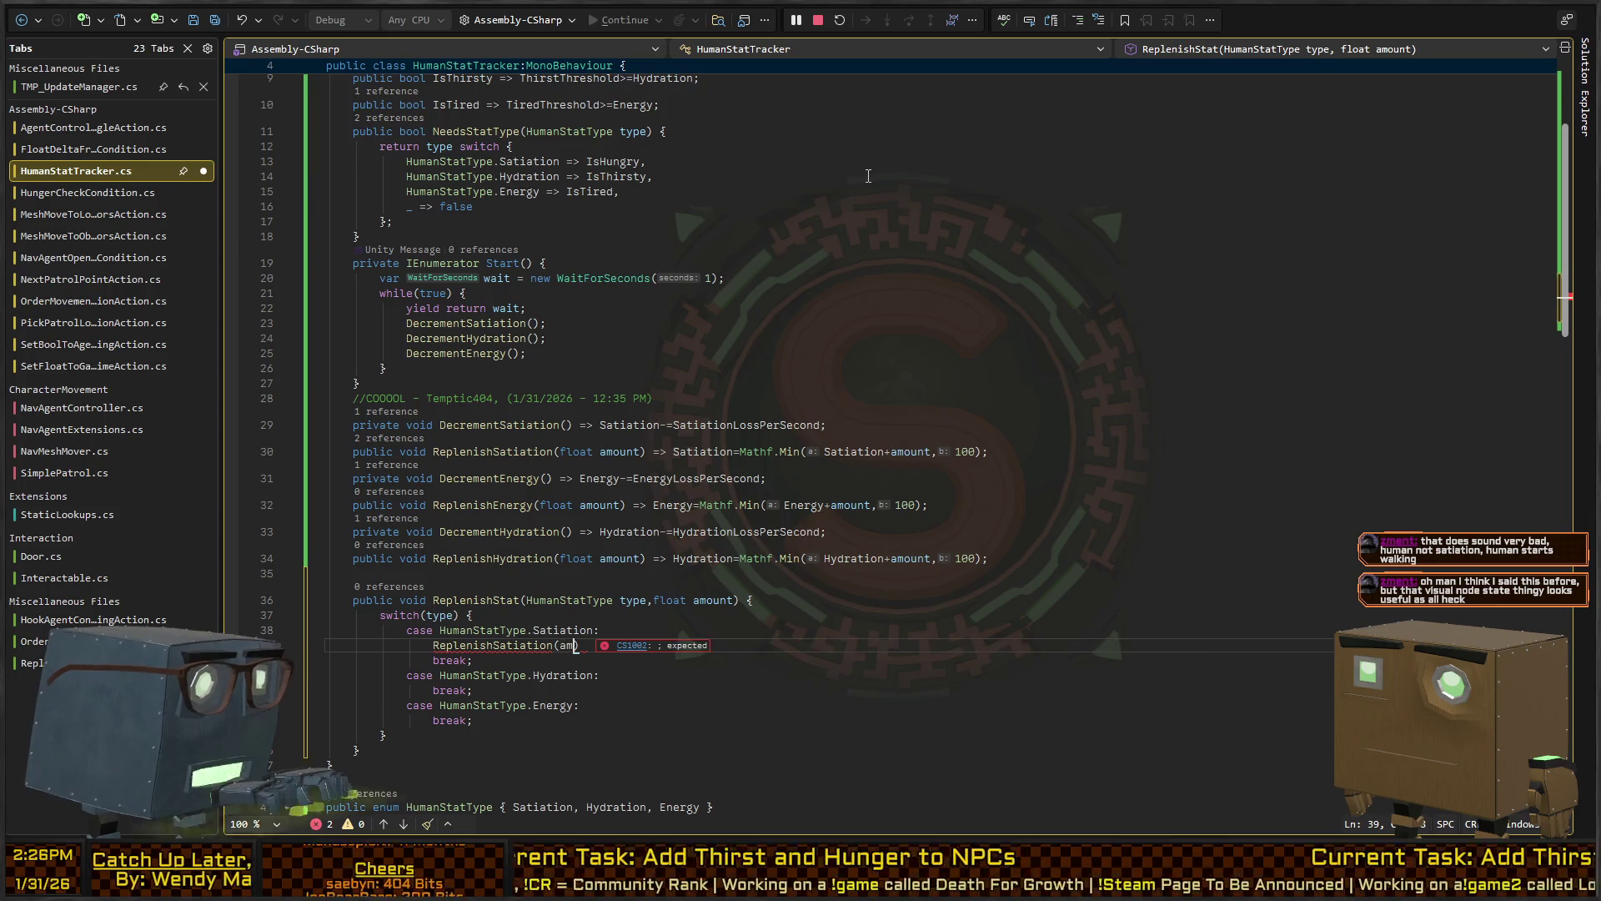
pyautogui.write(');')
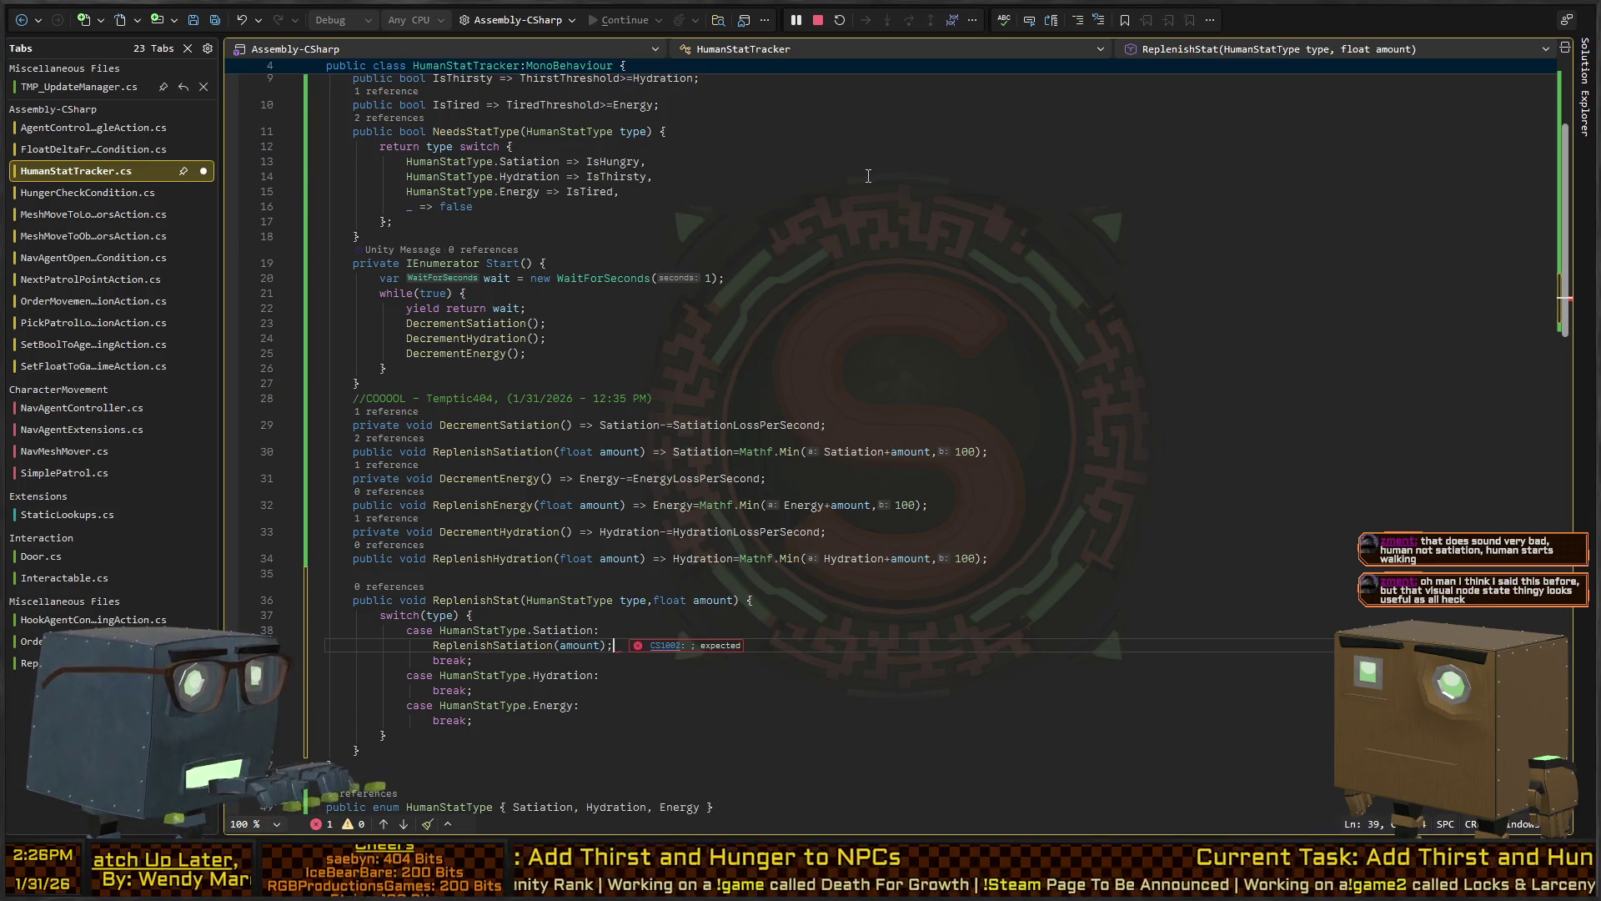
# Paste the replenish call into the Hydration case
pyautogui.press('Down')
pyautogui.press('Down')
pyautogui.press('Up')
pyautogui.press('Up')
pyautogui.press('Up')
pyautogui.hotkey('shift', 'Home')
pyautogui.press('Down')
pyautogui.press('Down')
pyautogui.press('Return')
pyautogui.hotkey('ctrl', 'v')
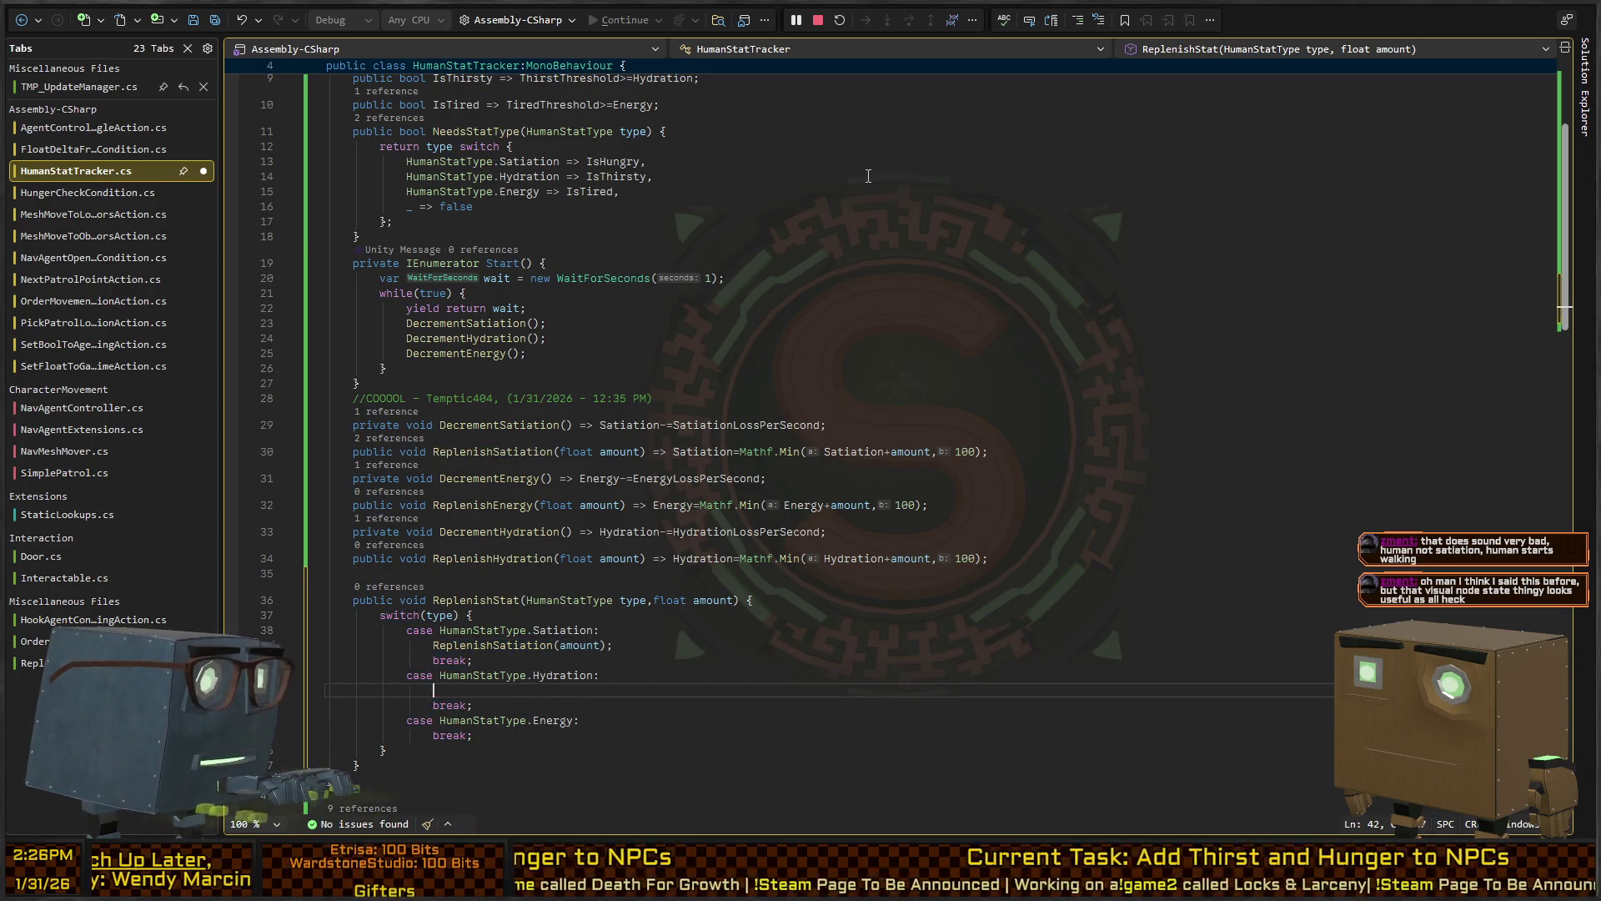
# Rename the pasted Hydration-case call to ReplenishHydration(amount)
pyautogui.press('Home')
pyautogui.hotkey('shift', 'Right')
pyautogui.hotkey('ctrl', 'shift', 'Right')
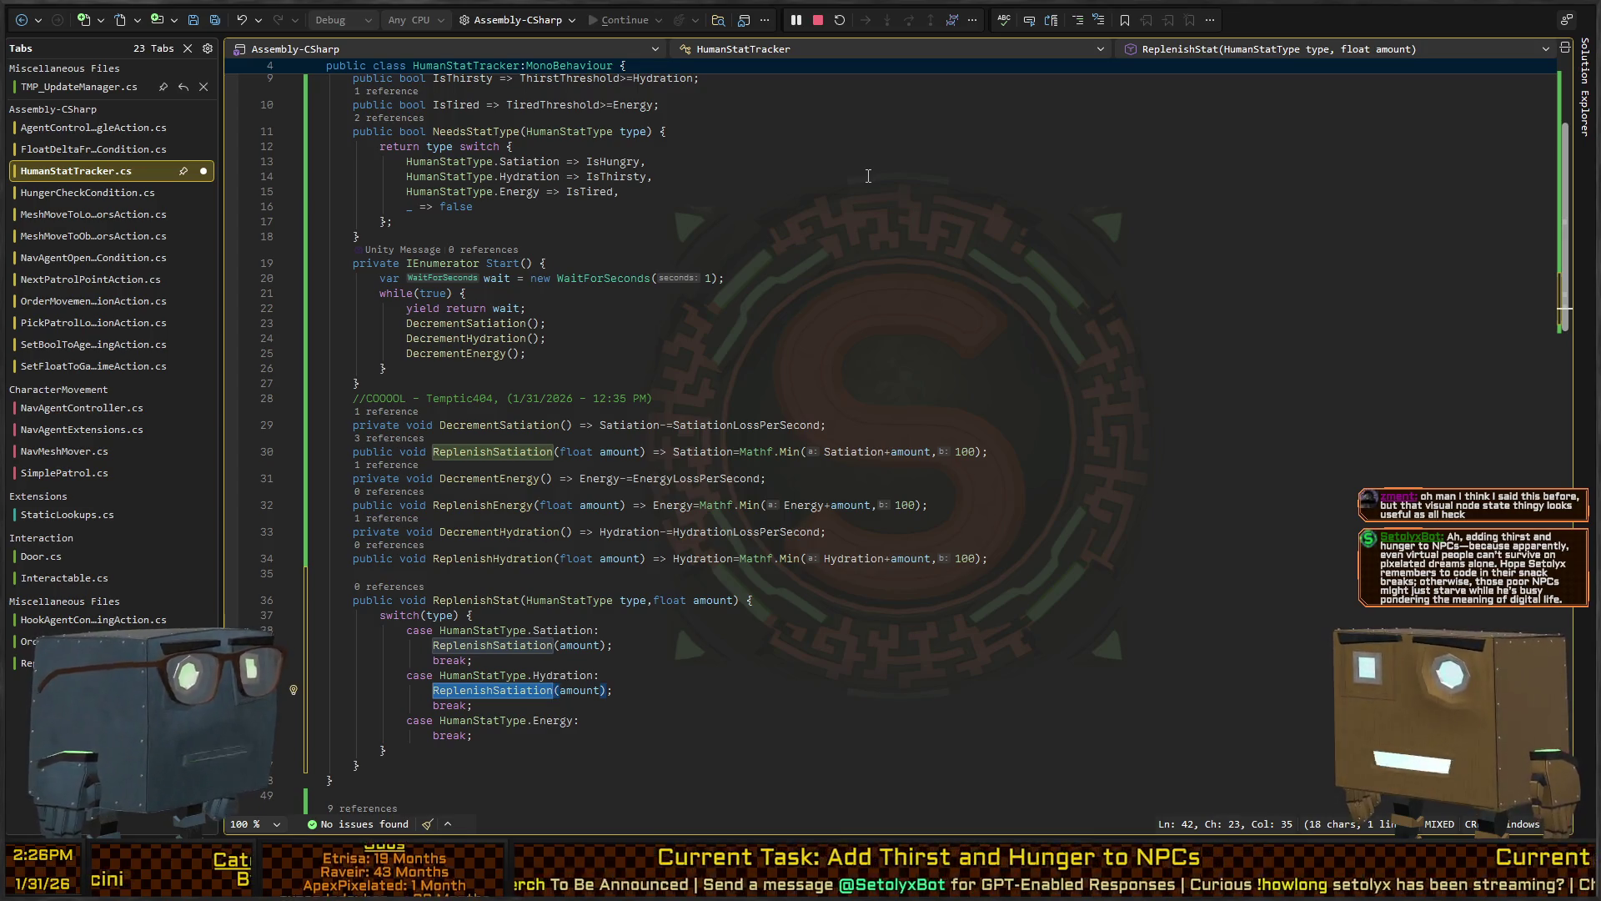
pyautogui.press('Right')
pyautogui.hotkey('ctrl', 'Left')
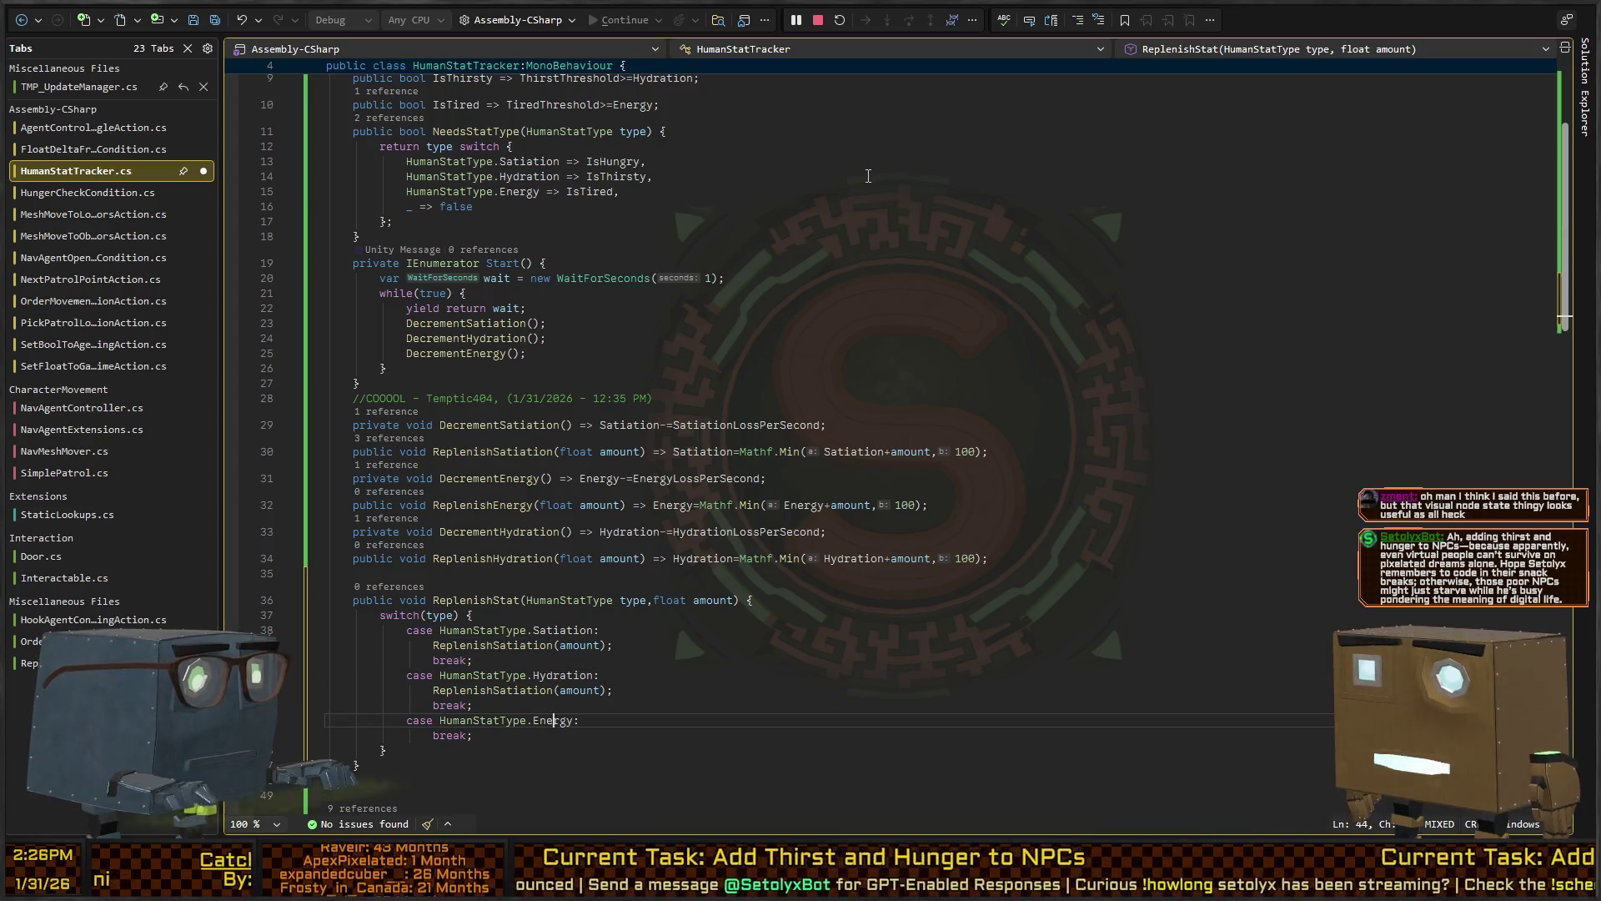
pyautogui.hotkey('ctrl', 'alt', 'Right')
pyautogui.hotkey('ctrl', 'alt', 'shift', 'Right')
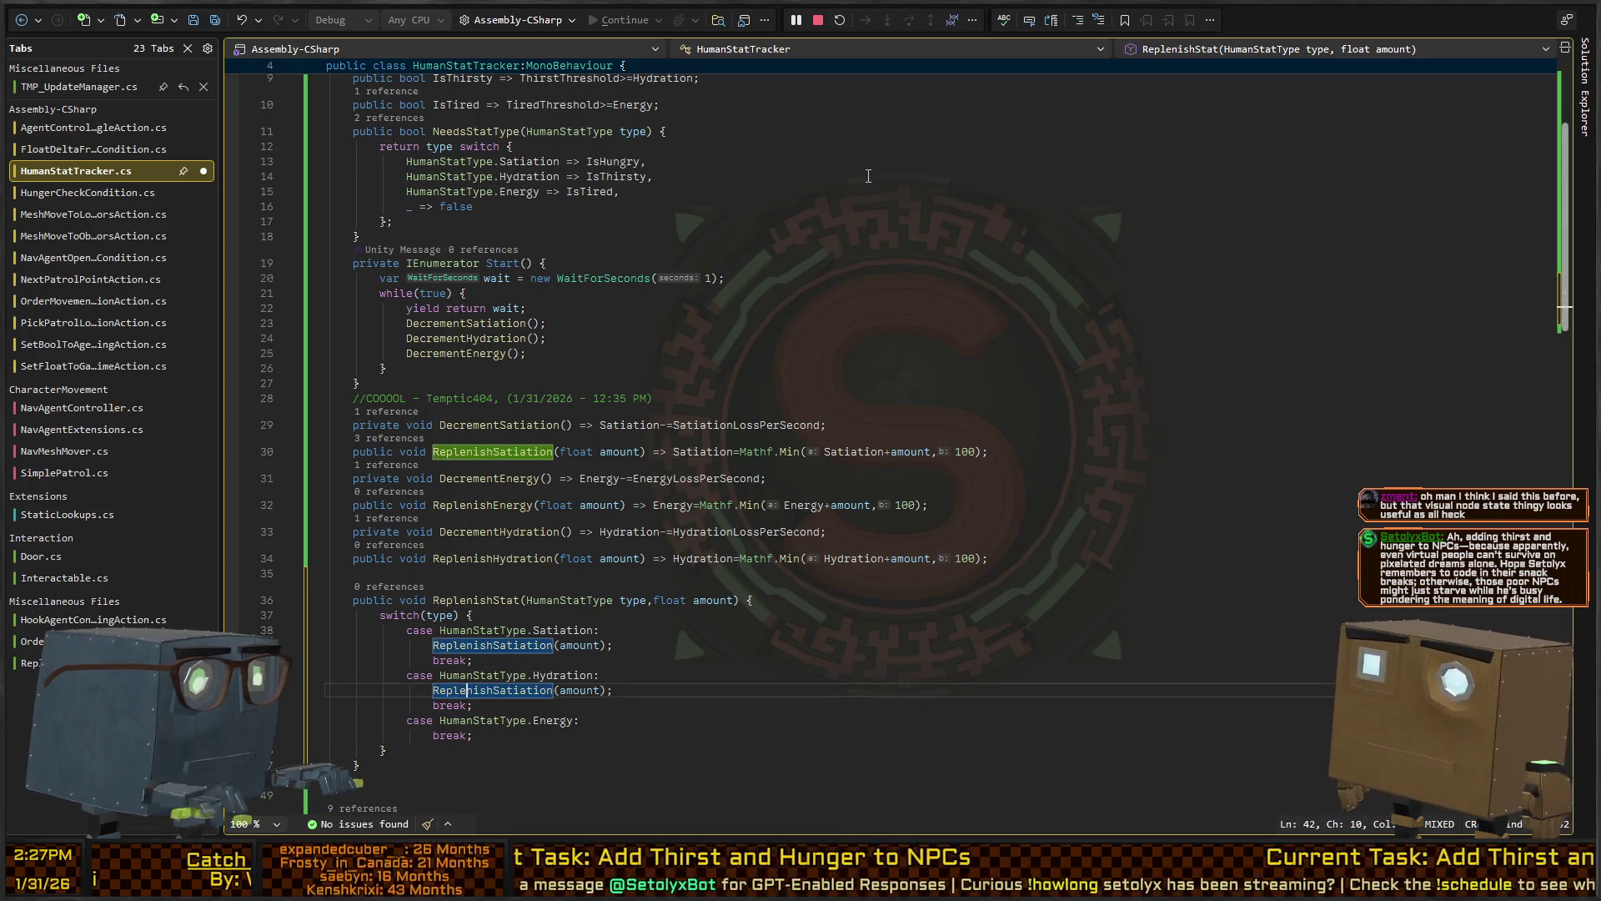
pyautogui.write('Hydration')
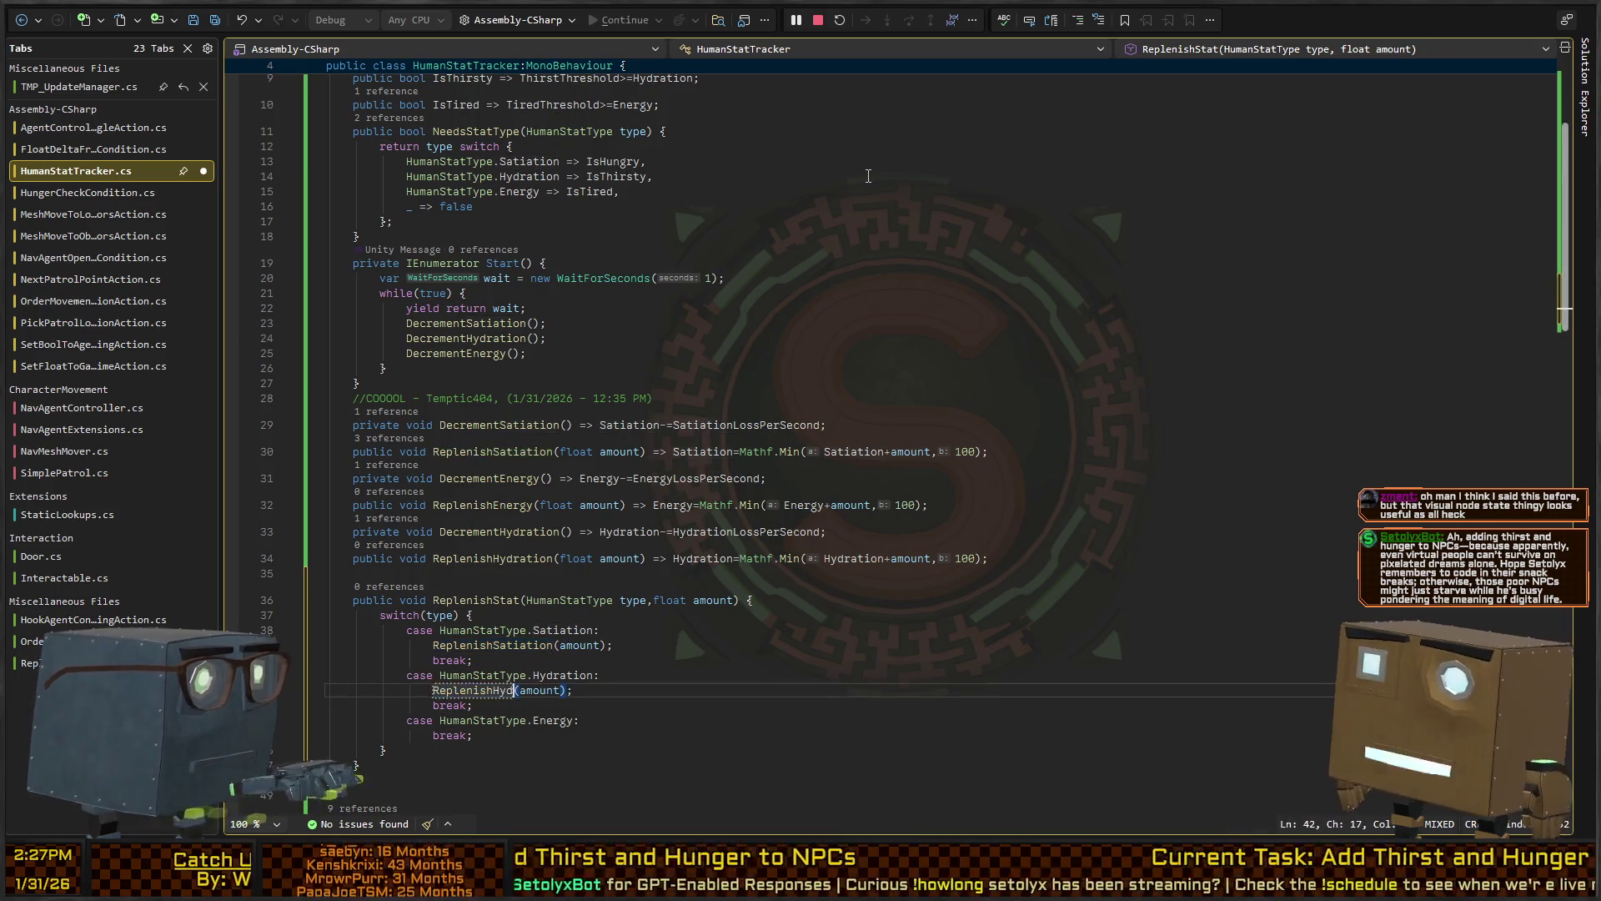
# Add ReplenishEnergy(amount) to the Energy case and save HumanStatTracker.cs
pyautogui.hotkey('ctrl', 'c')
pyautogui.press('Down')
pyautogui.press('Down')
pyautogui.press('End')
pyautogui.press('Return')
pyautogui.hotkey('ctrl', 'v')
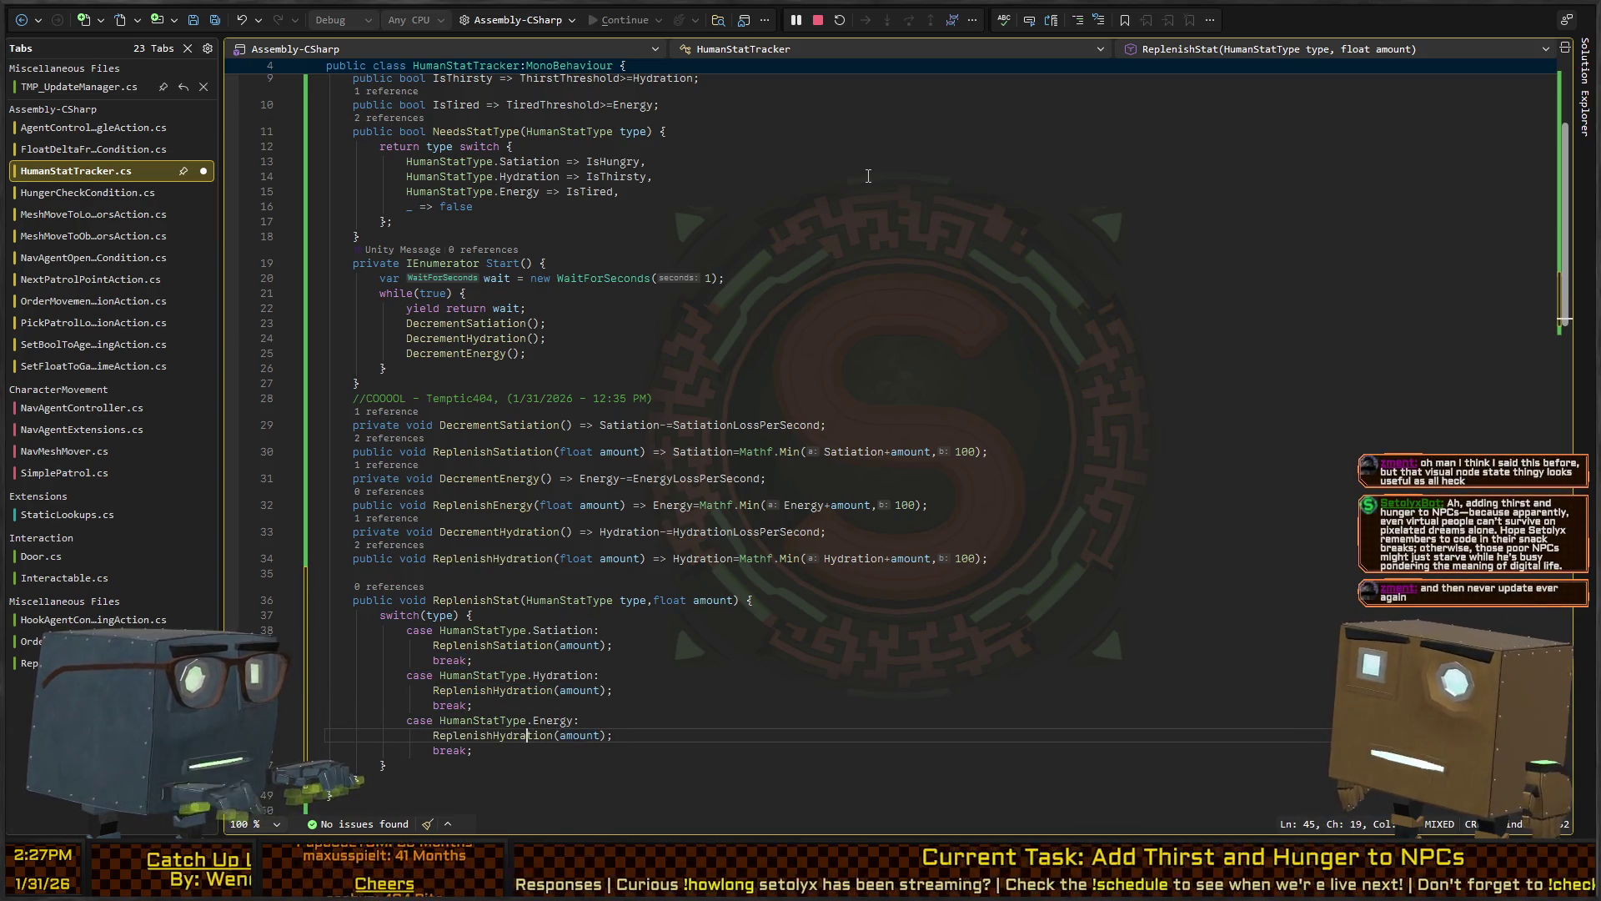
pyautogui.hotkey('ctrl', 'alt', 'Left')
pyautogui.hotkey('ctrl', 'alt', 'Left')
pyautogui.hotkey('ctrl', 'alt', 'Left')
pyautogui.hotkey('ctrl', 'alt', 'shift', 'Right')
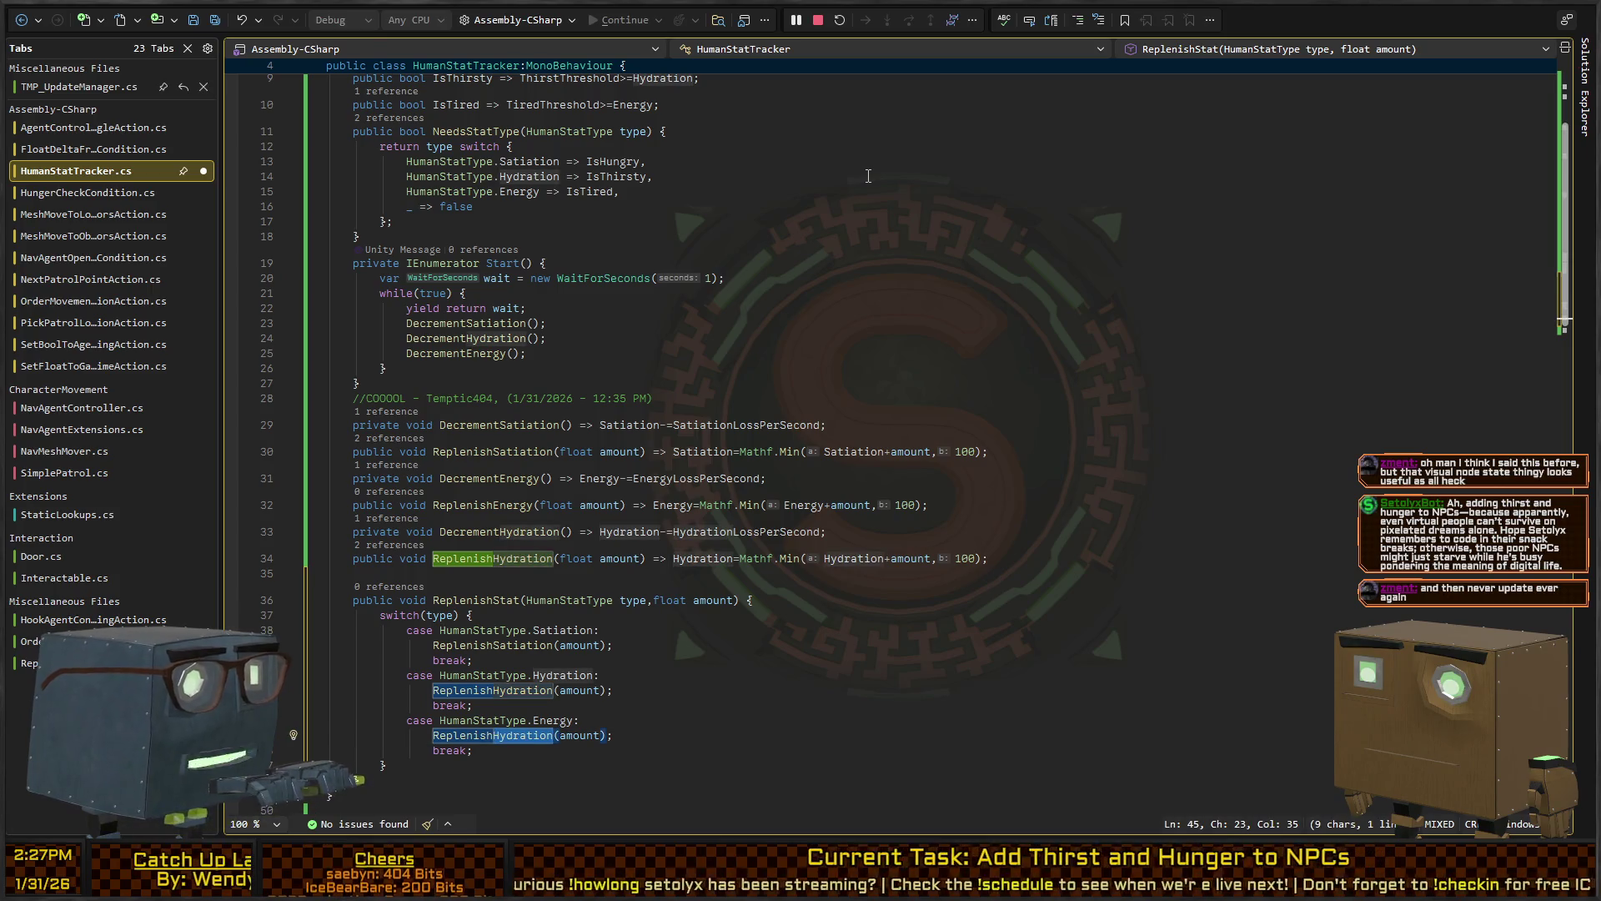
pyautogui.write('Energy')
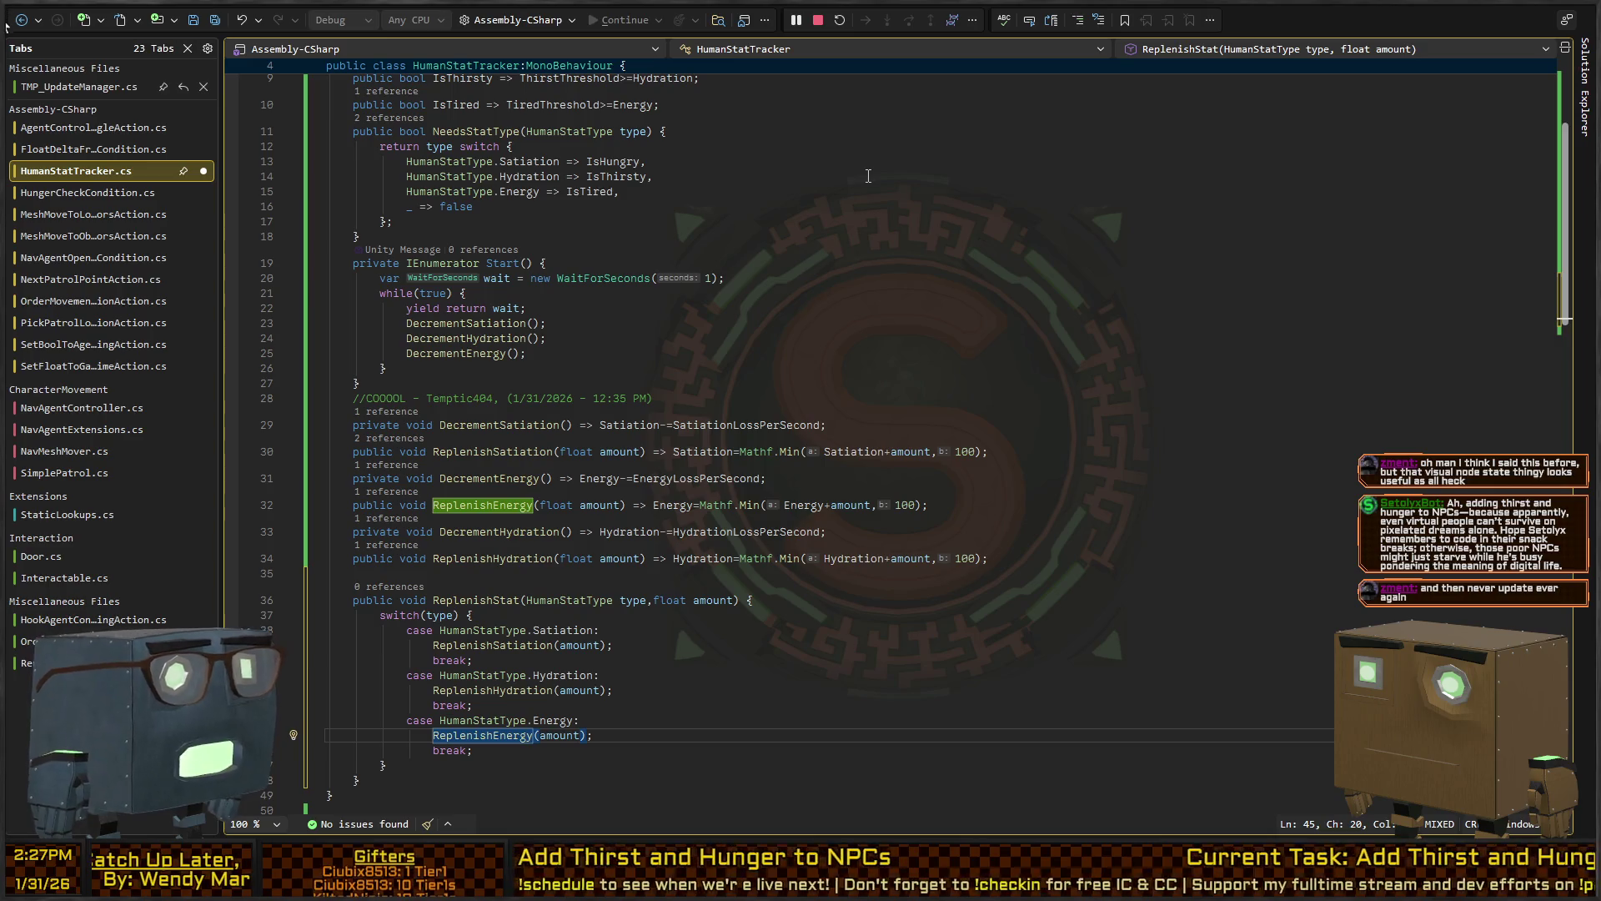
pyautogui.hotkey('ctrl', 's')
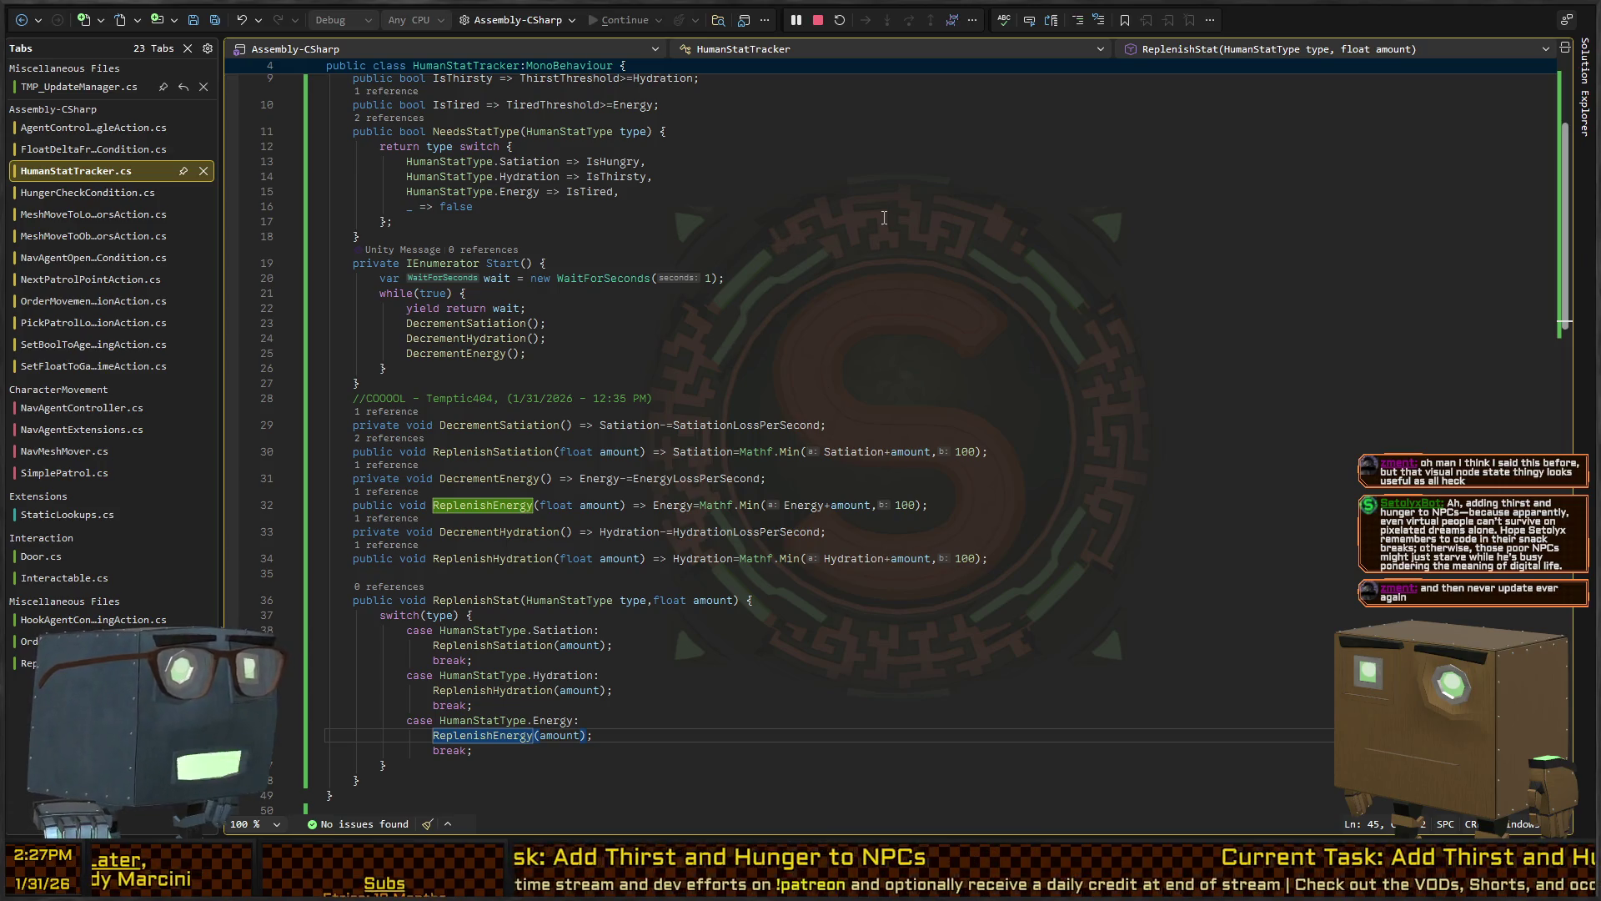
pyautogui.hotkey('alt', 'Tab')
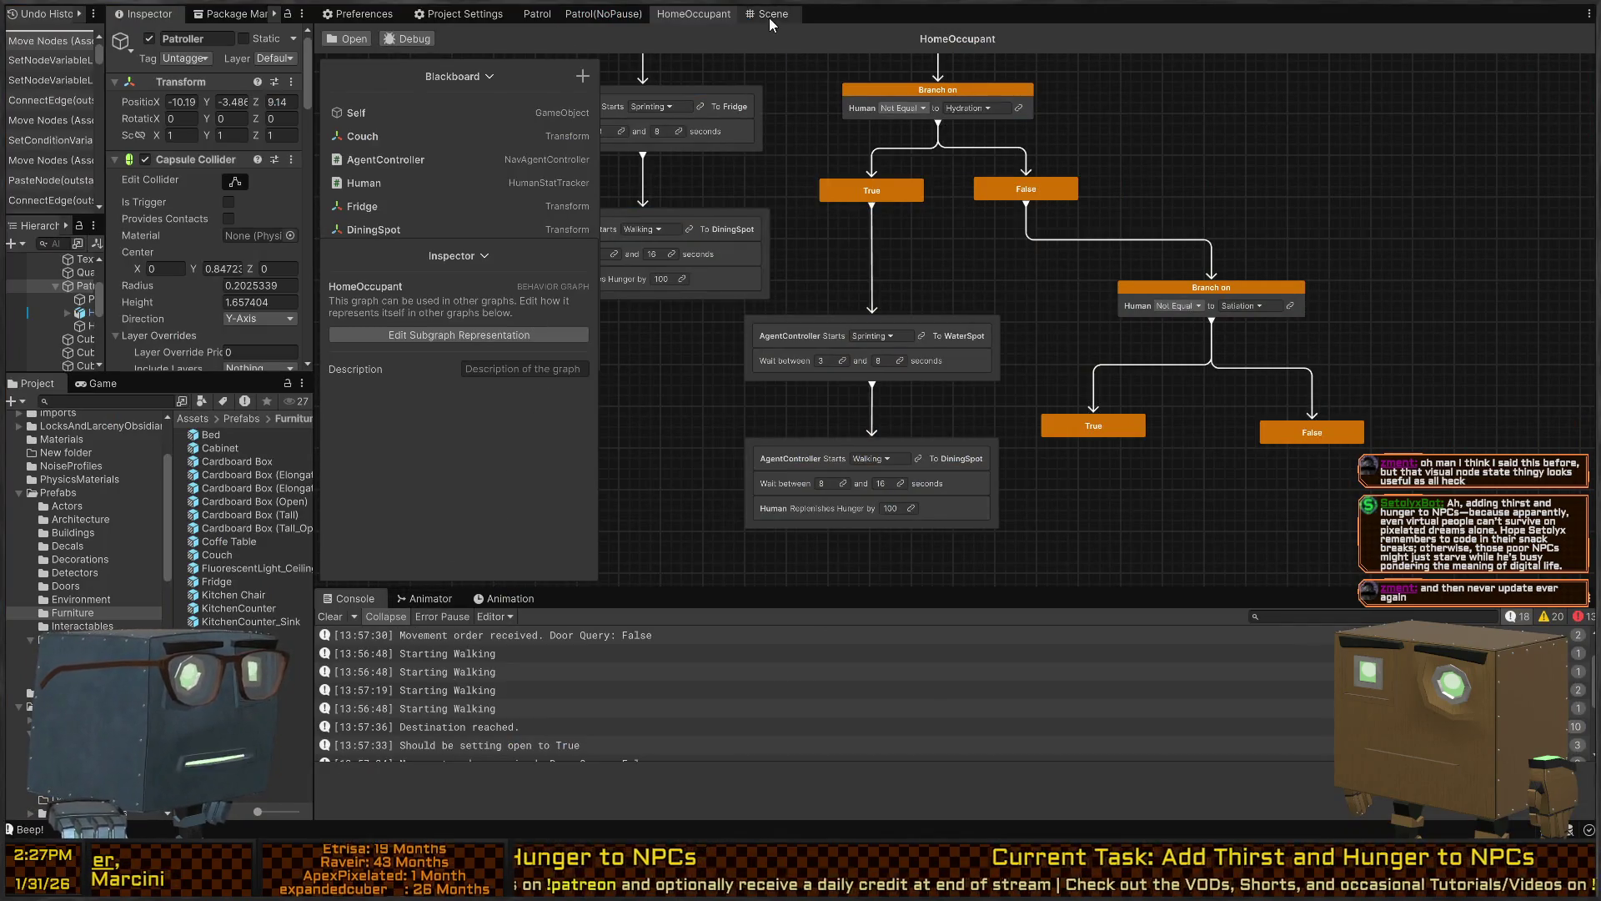
# Open the Package Manager, widen its panes, and list packages In Project
pyautogui.click(244, 10)
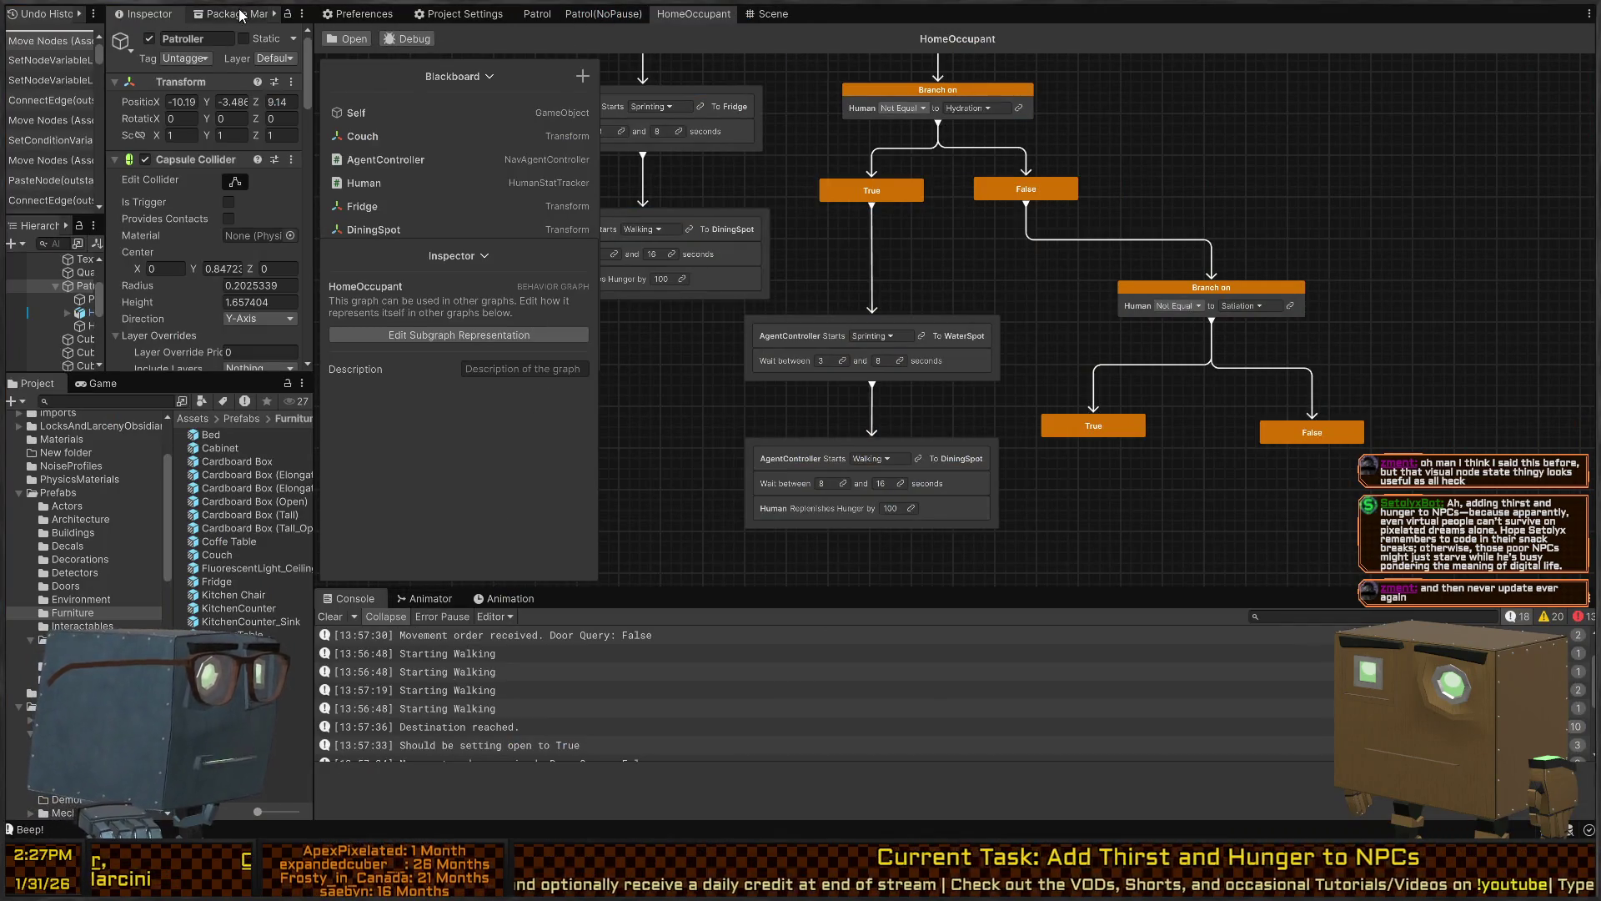
pyautogui.moveTo(105, 95); pyautogui.dragTo(206, 94)
pyautogui.click(253, 94)
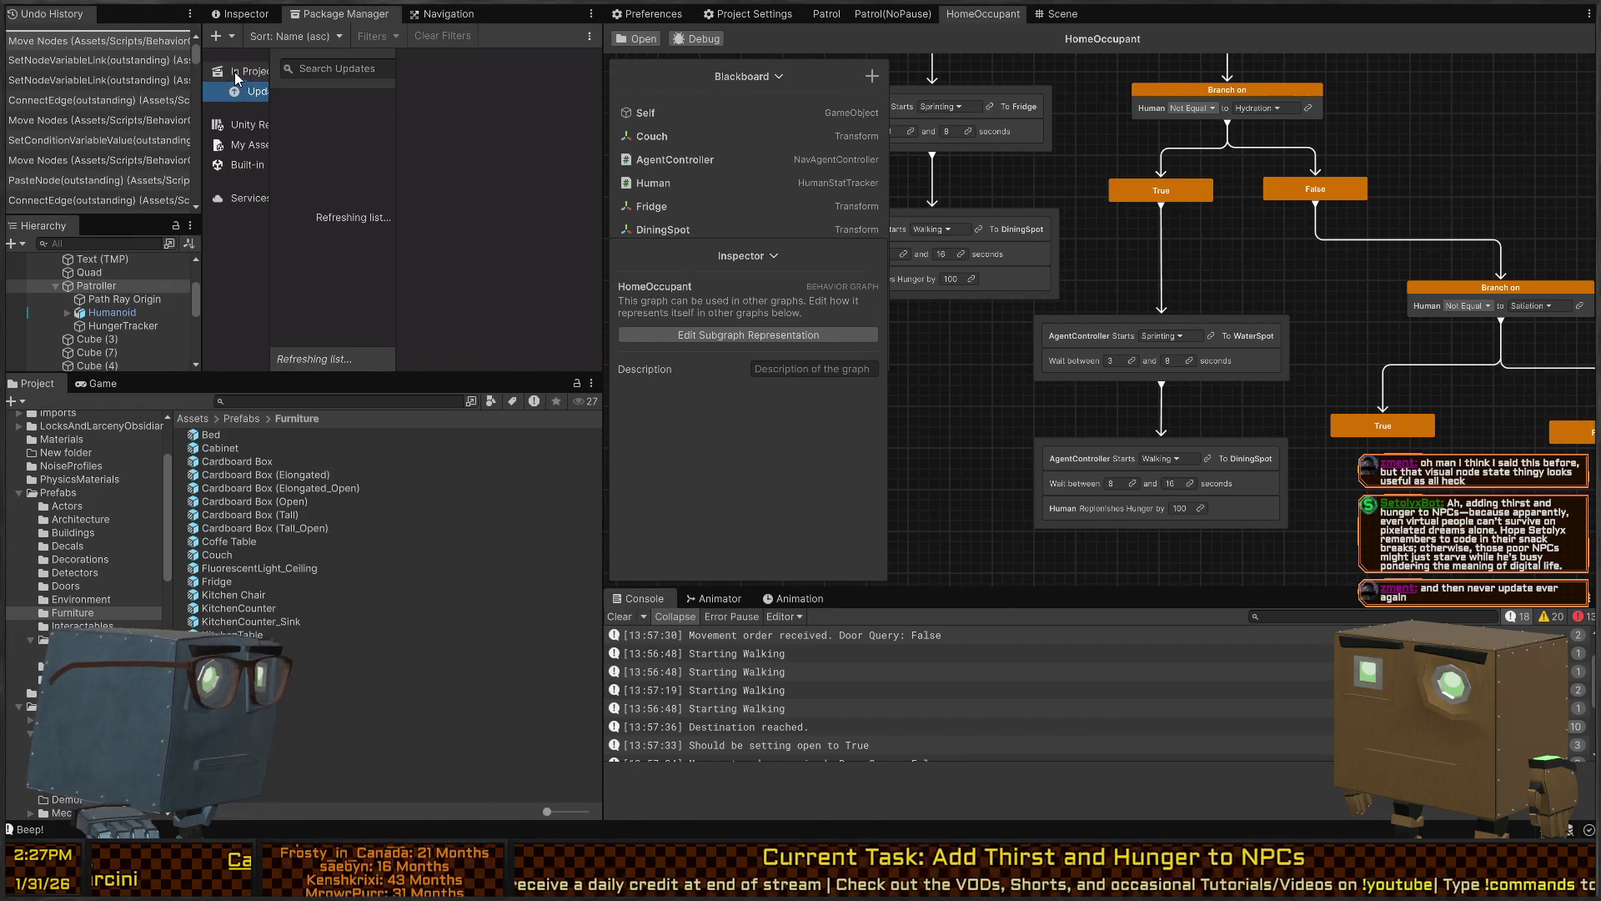
pyautogui.moveTo(393, 111); pyautogui.dragTo(533, 111)
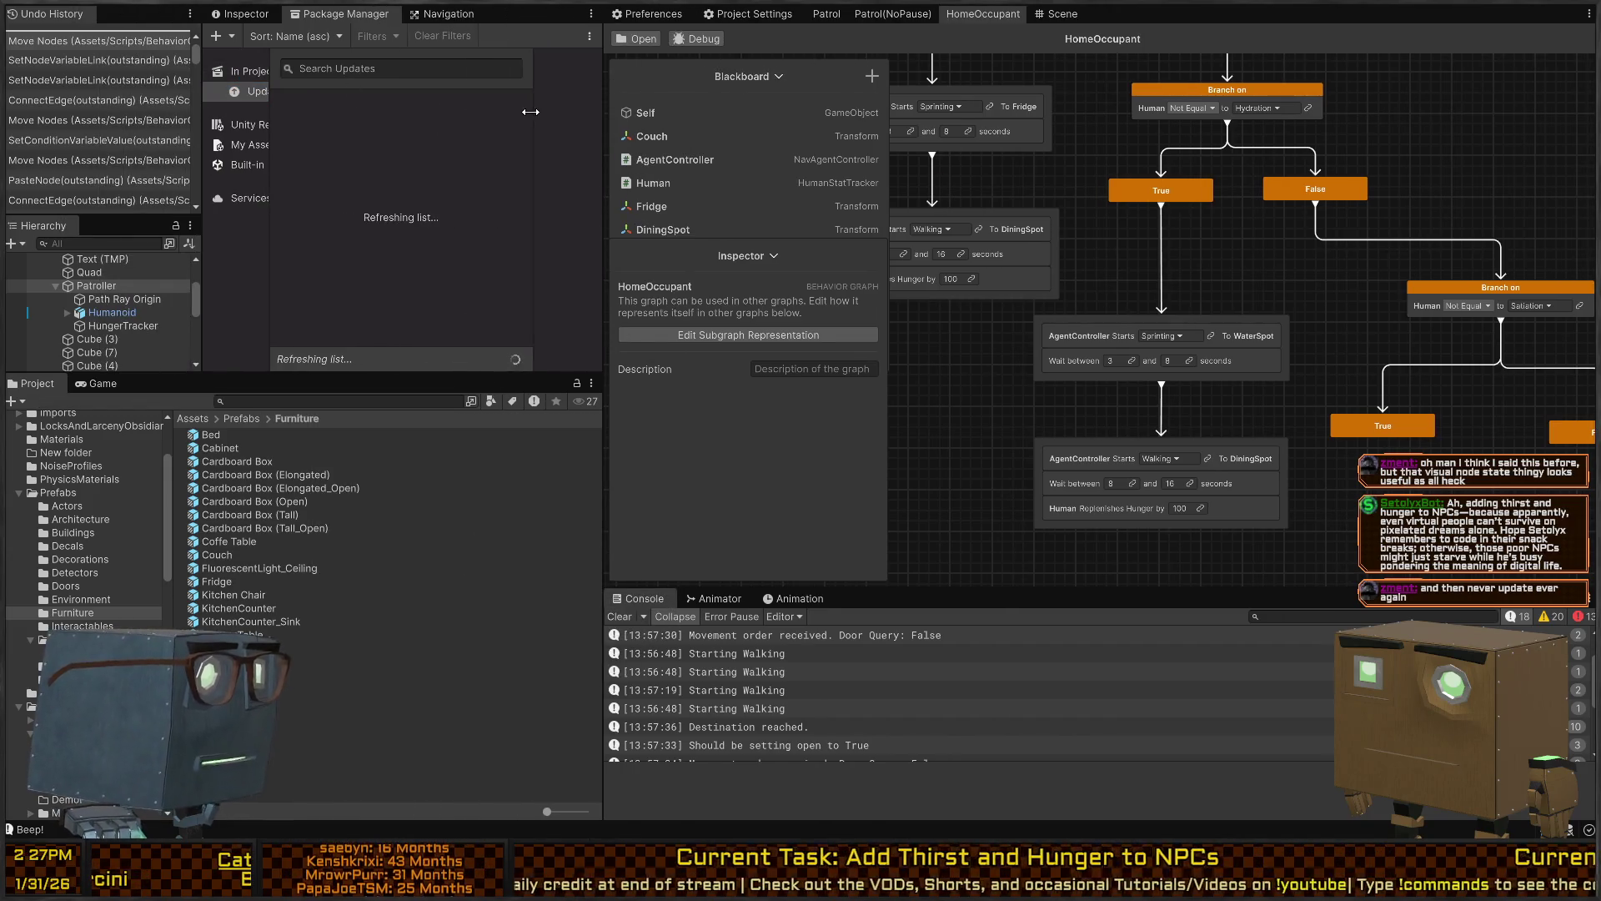
pyautogui.click(246, 71)
pyautogui.click(393, 68)
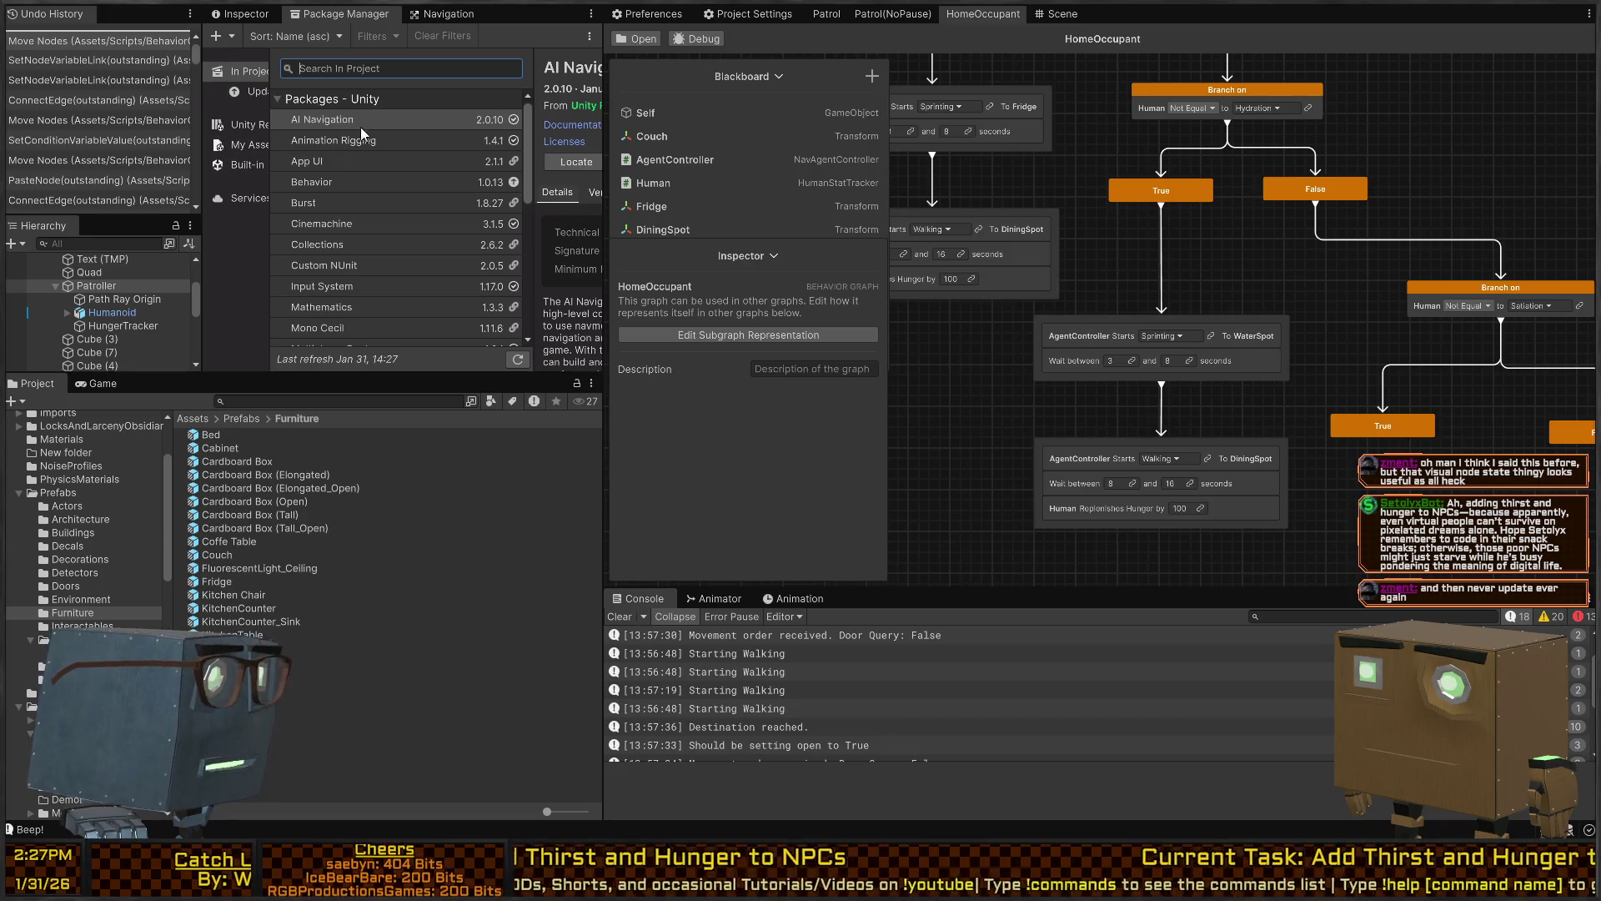
# Maximize the Package Manager and review the Behavior package's Manage options
pyautogui.click(351, 182)
pyautogui.moveTo(604, 178); pyautogui.dragTo(848, 177)
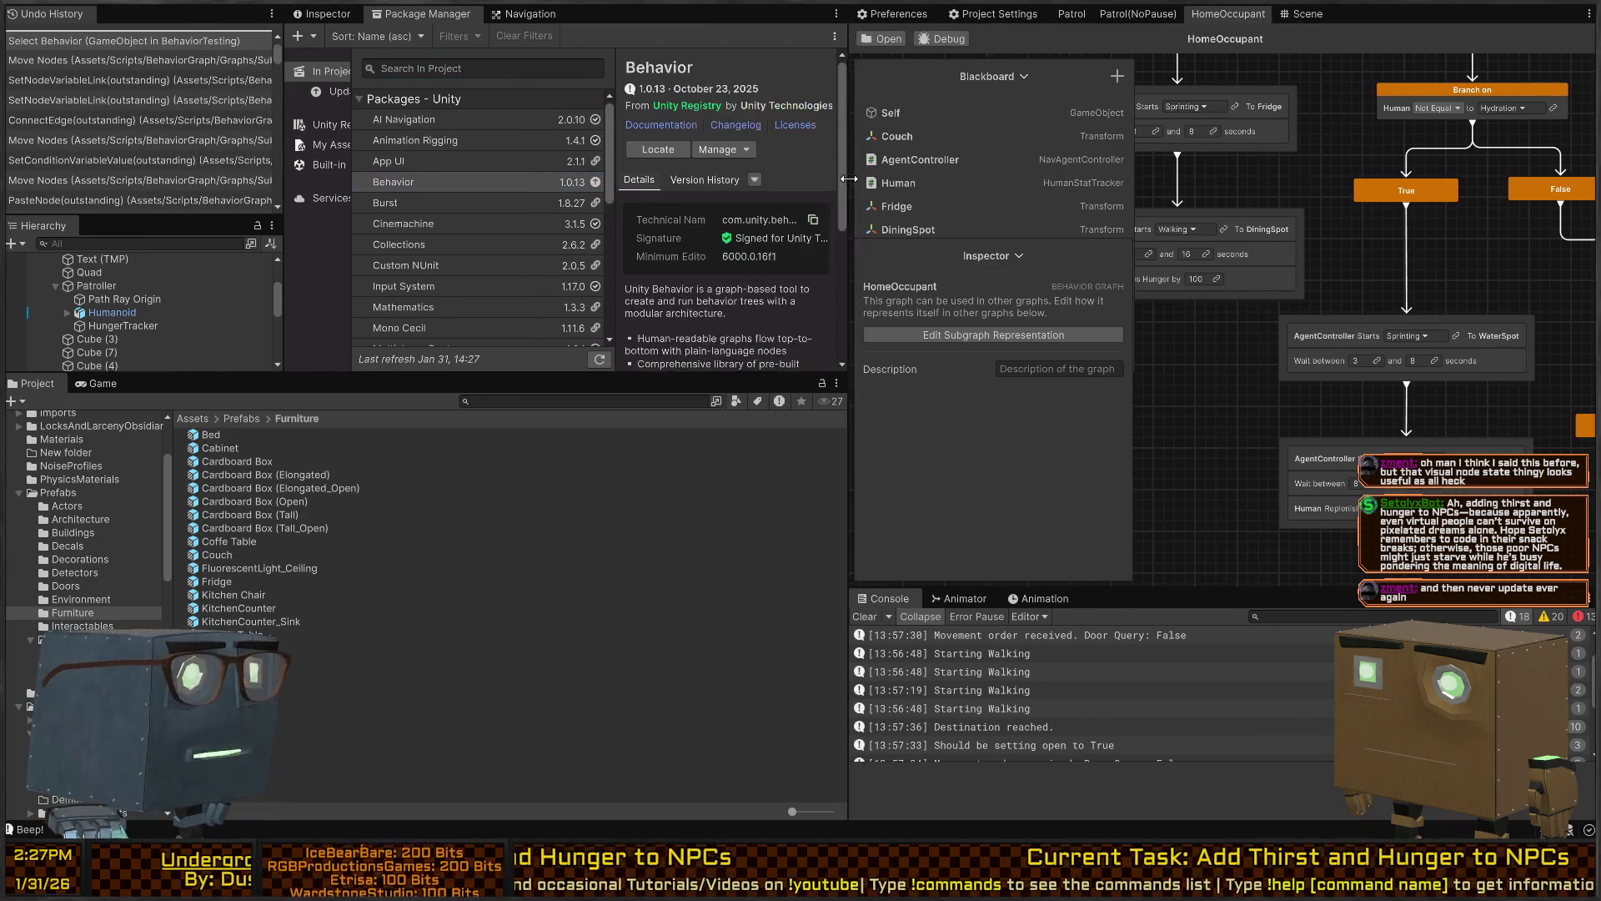
pyautogui.hotkey('shift', 'space')
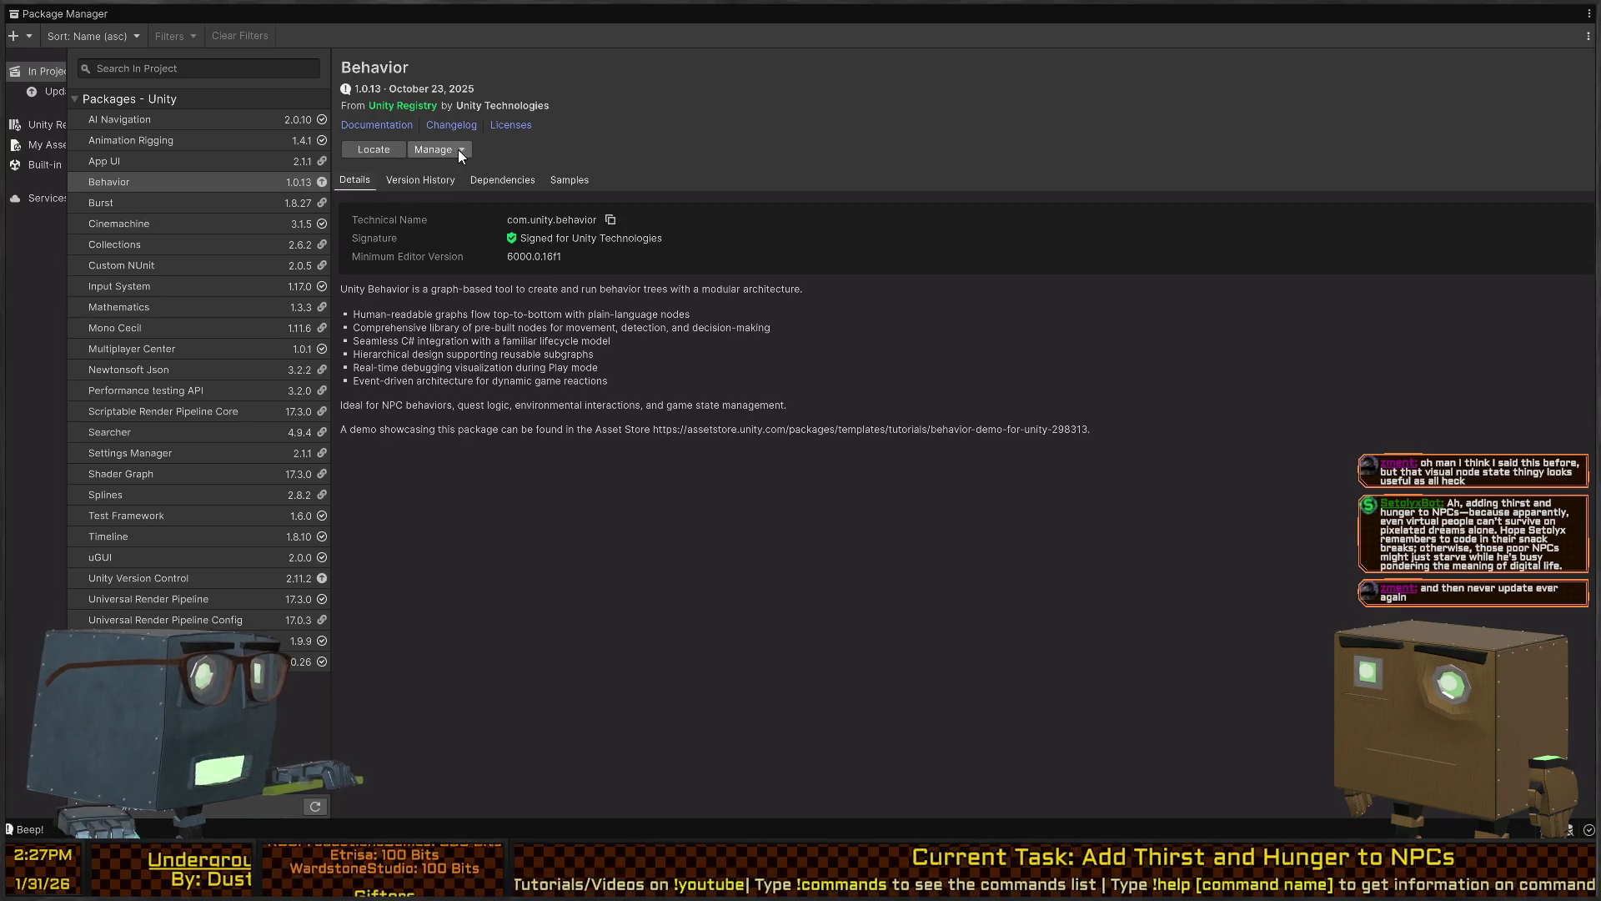
pyautogui.click(458, 149)
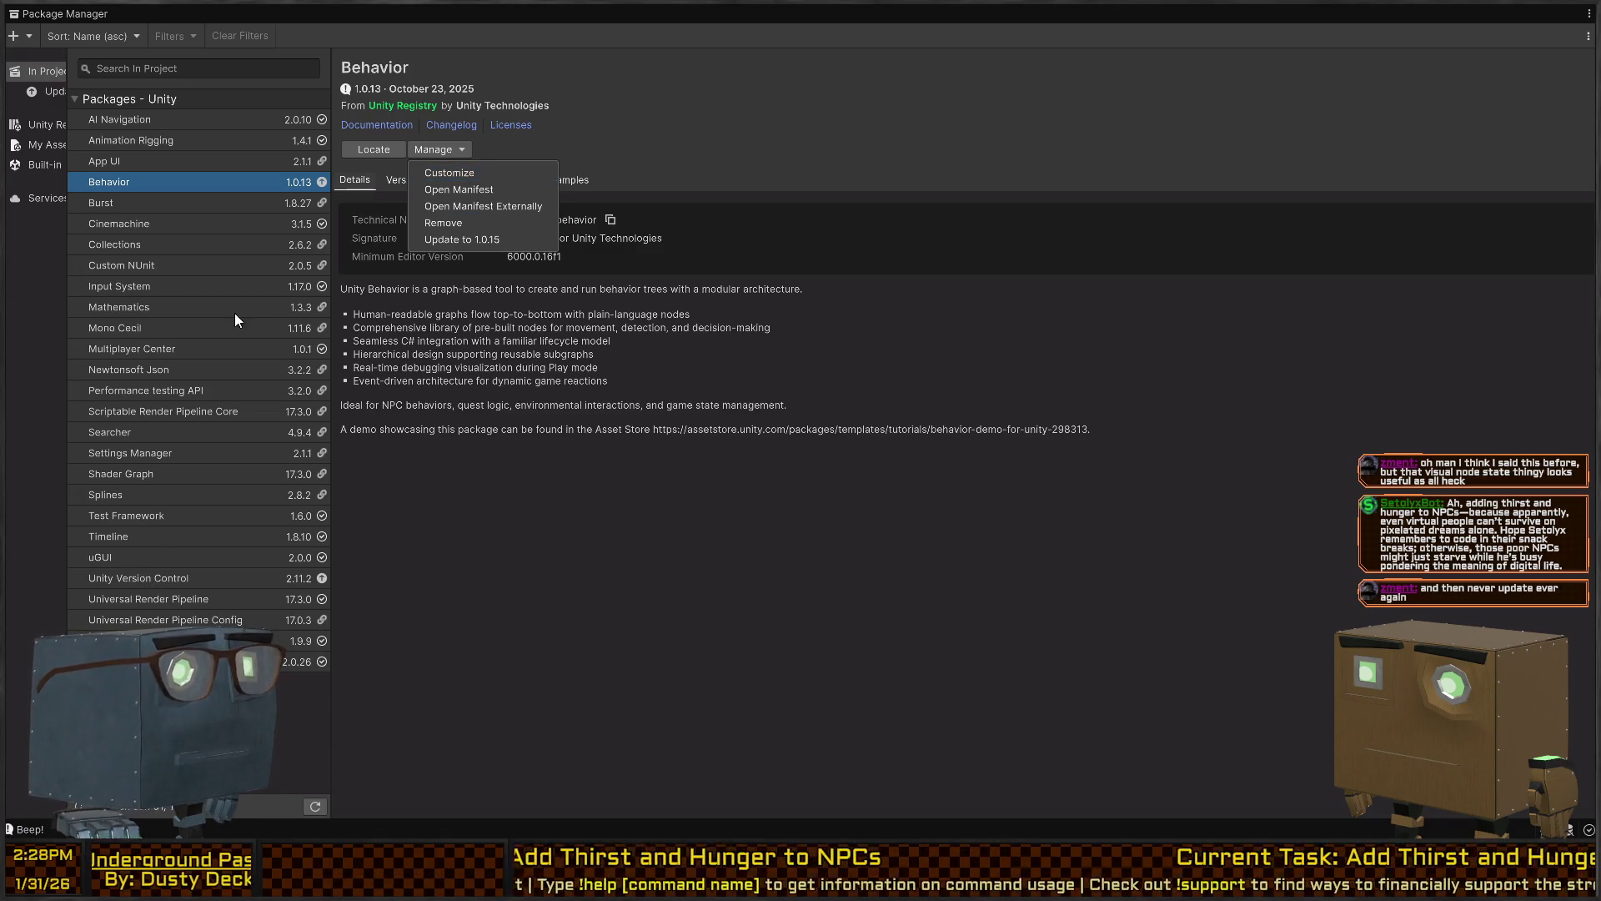
pyautogui.click(708, 310)
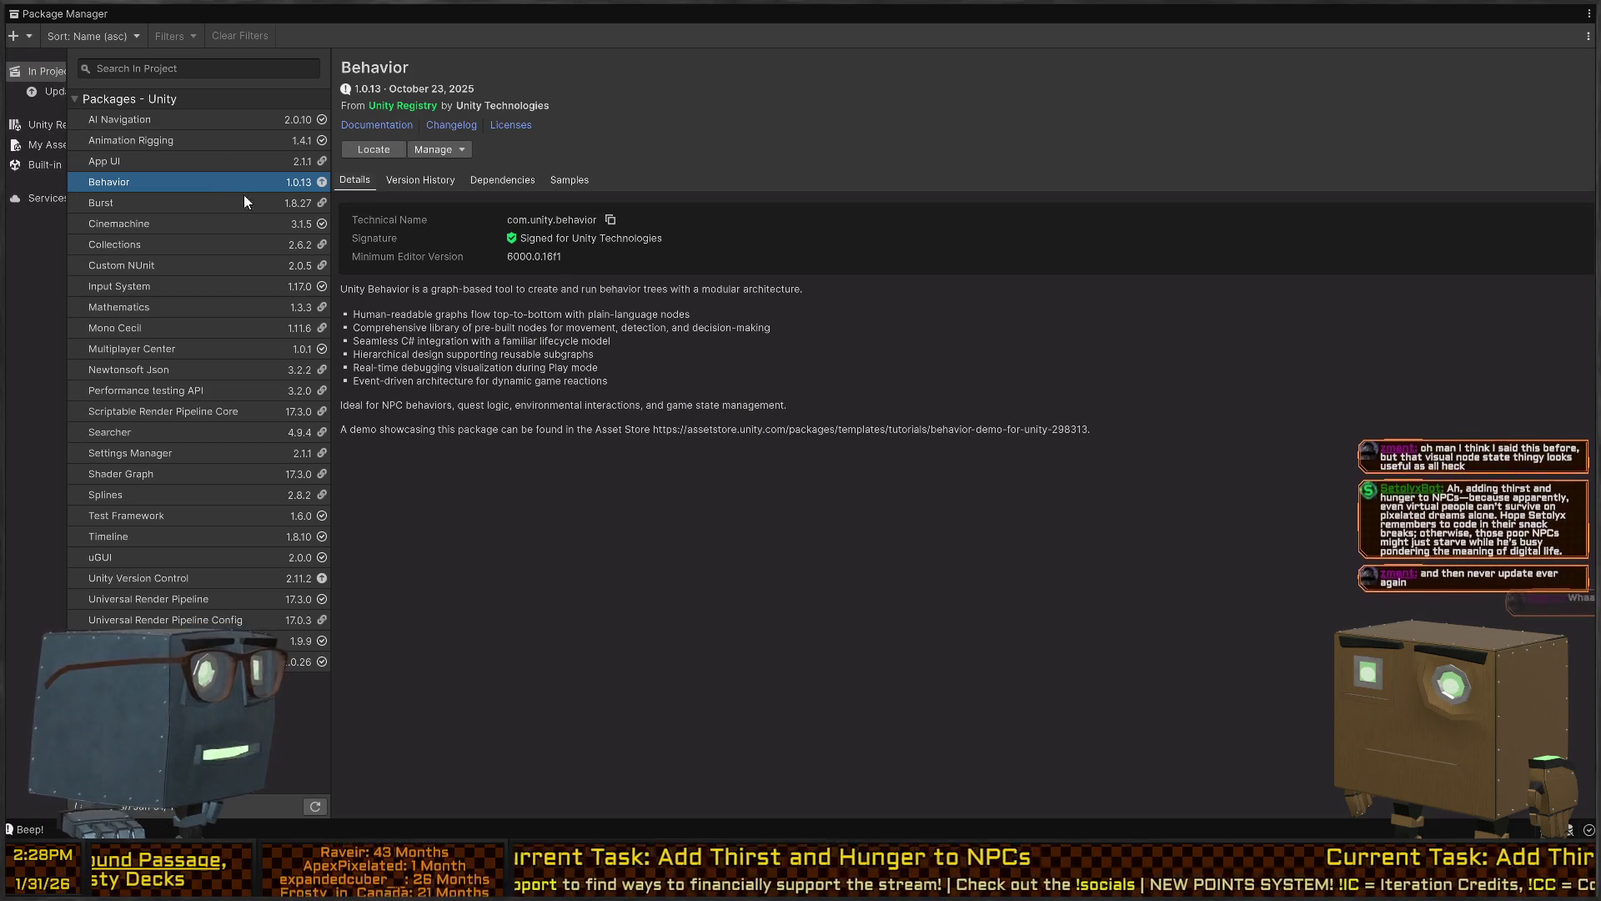
# Check Cinemachine 3.1.5's Manage options and restore the docked layout
pyautogui.click(192, 223)
pyautogui.click(463, 151)
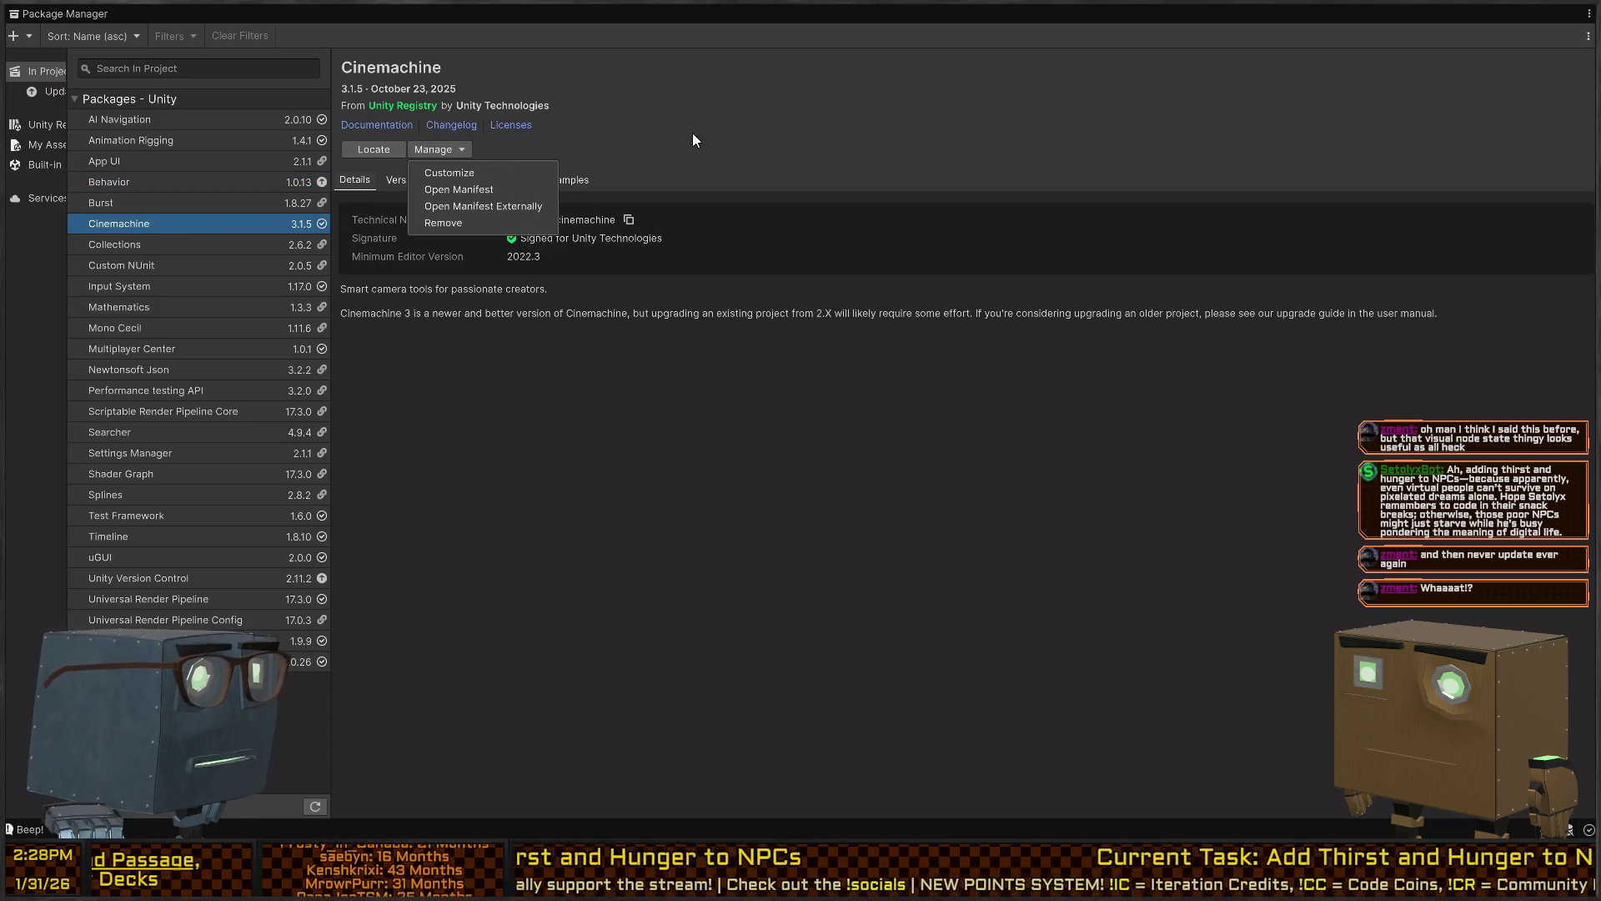
pyautogui.click(786, 154)
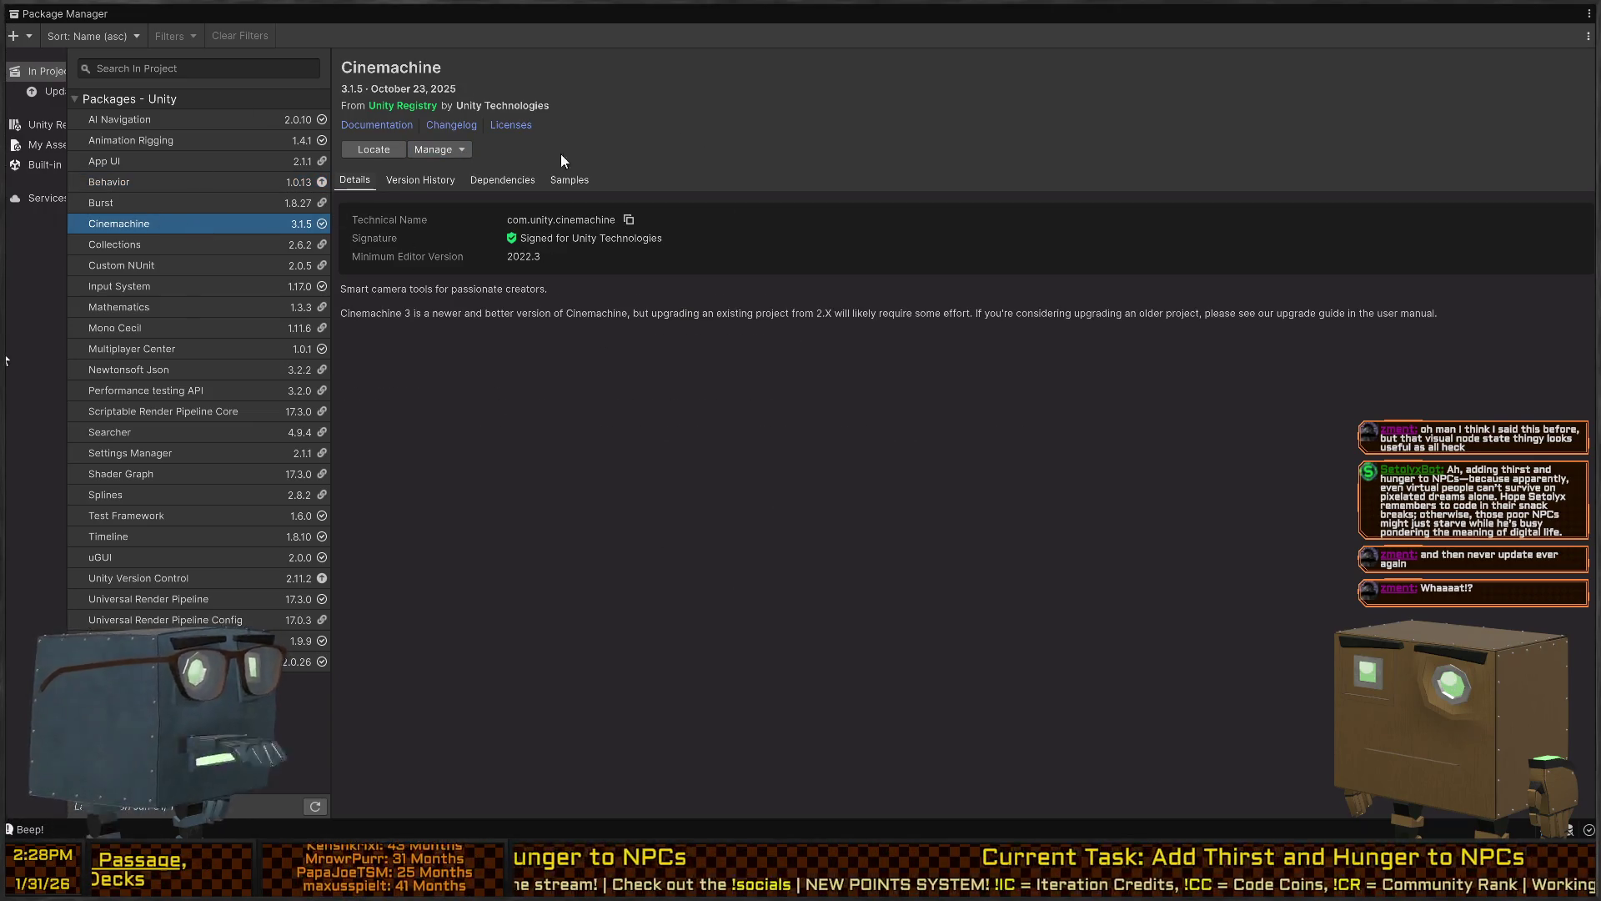
pyautogui.hotkey('shift', 'space')
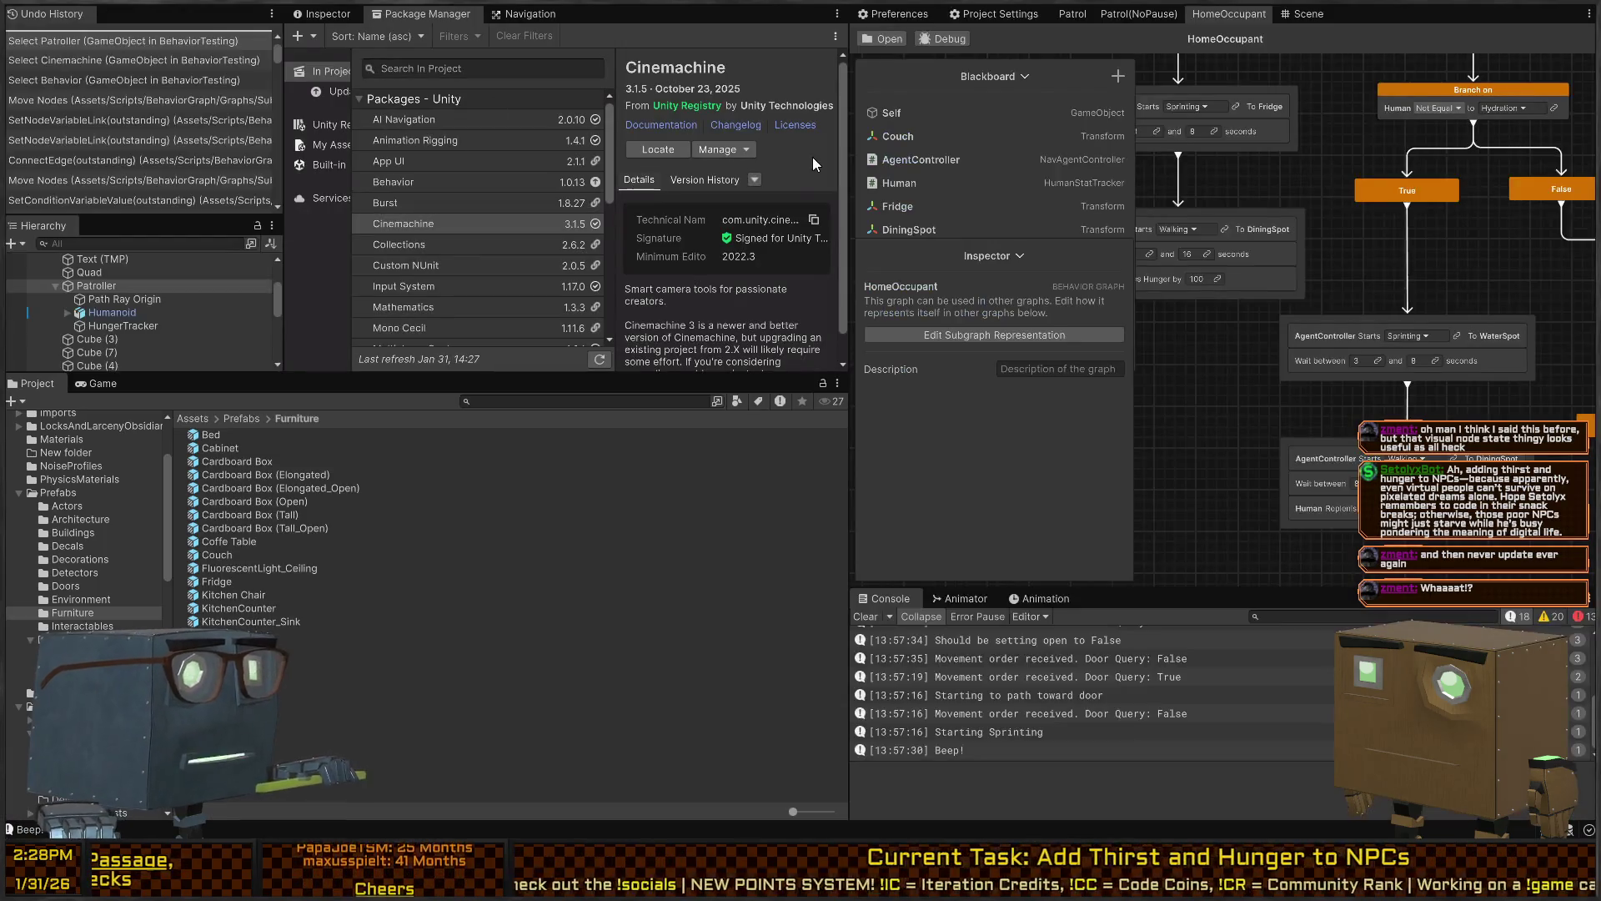
# Resize the graph and package list panels and select the Behavior package
pyautogui.moveTo(845, 137); pyautogui.dragTo(577, 142)
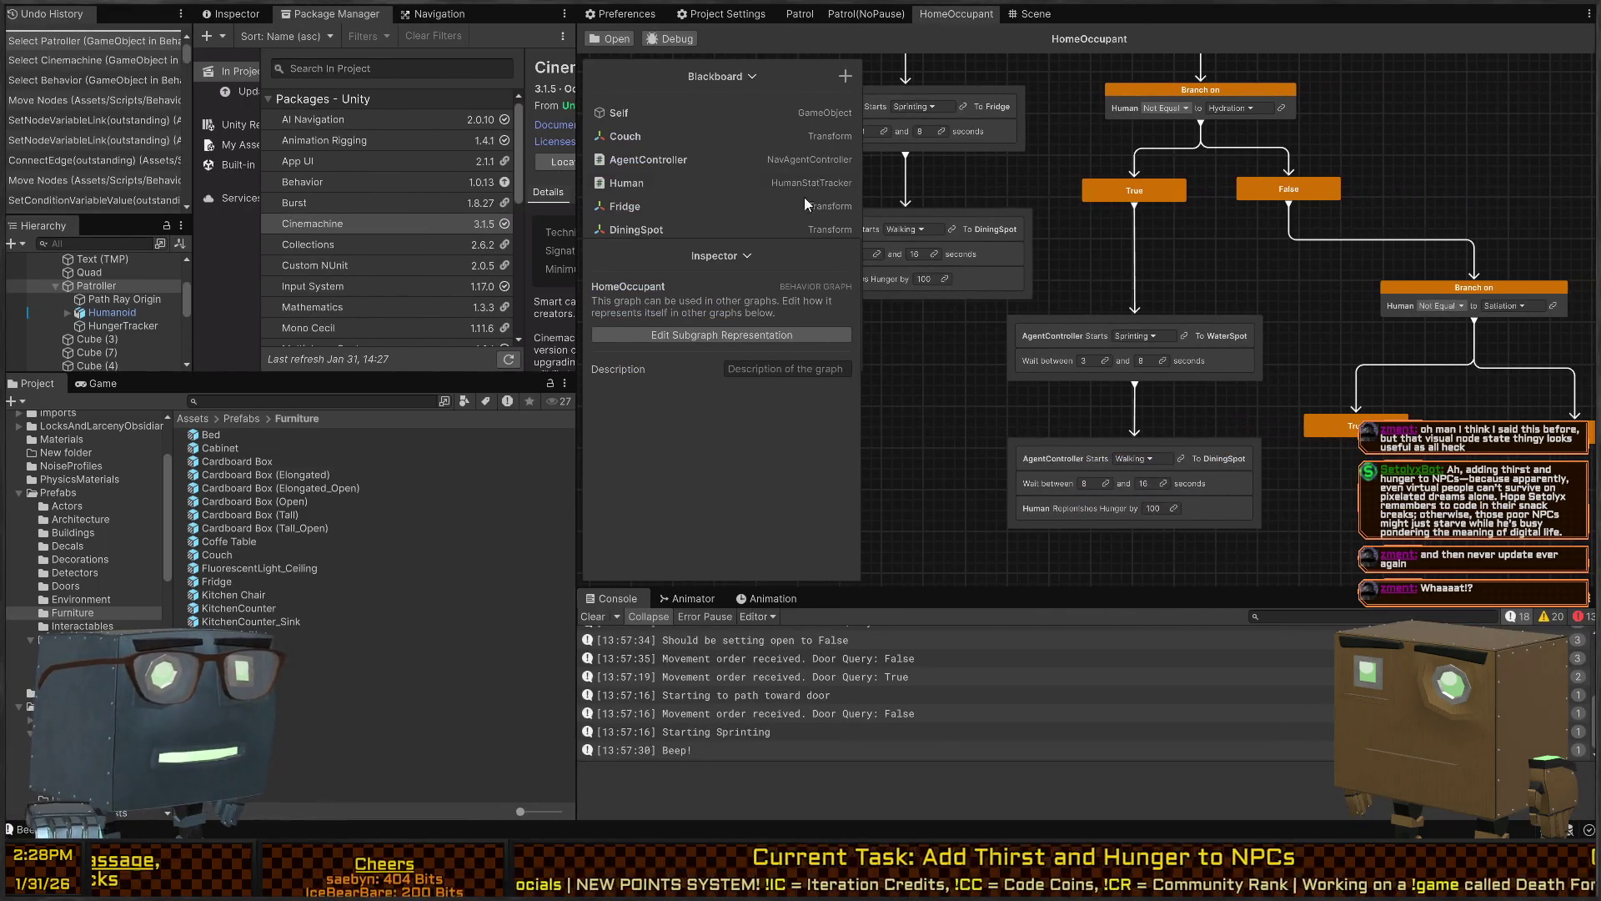
pyautogui.scroll(4, 1043, 251)
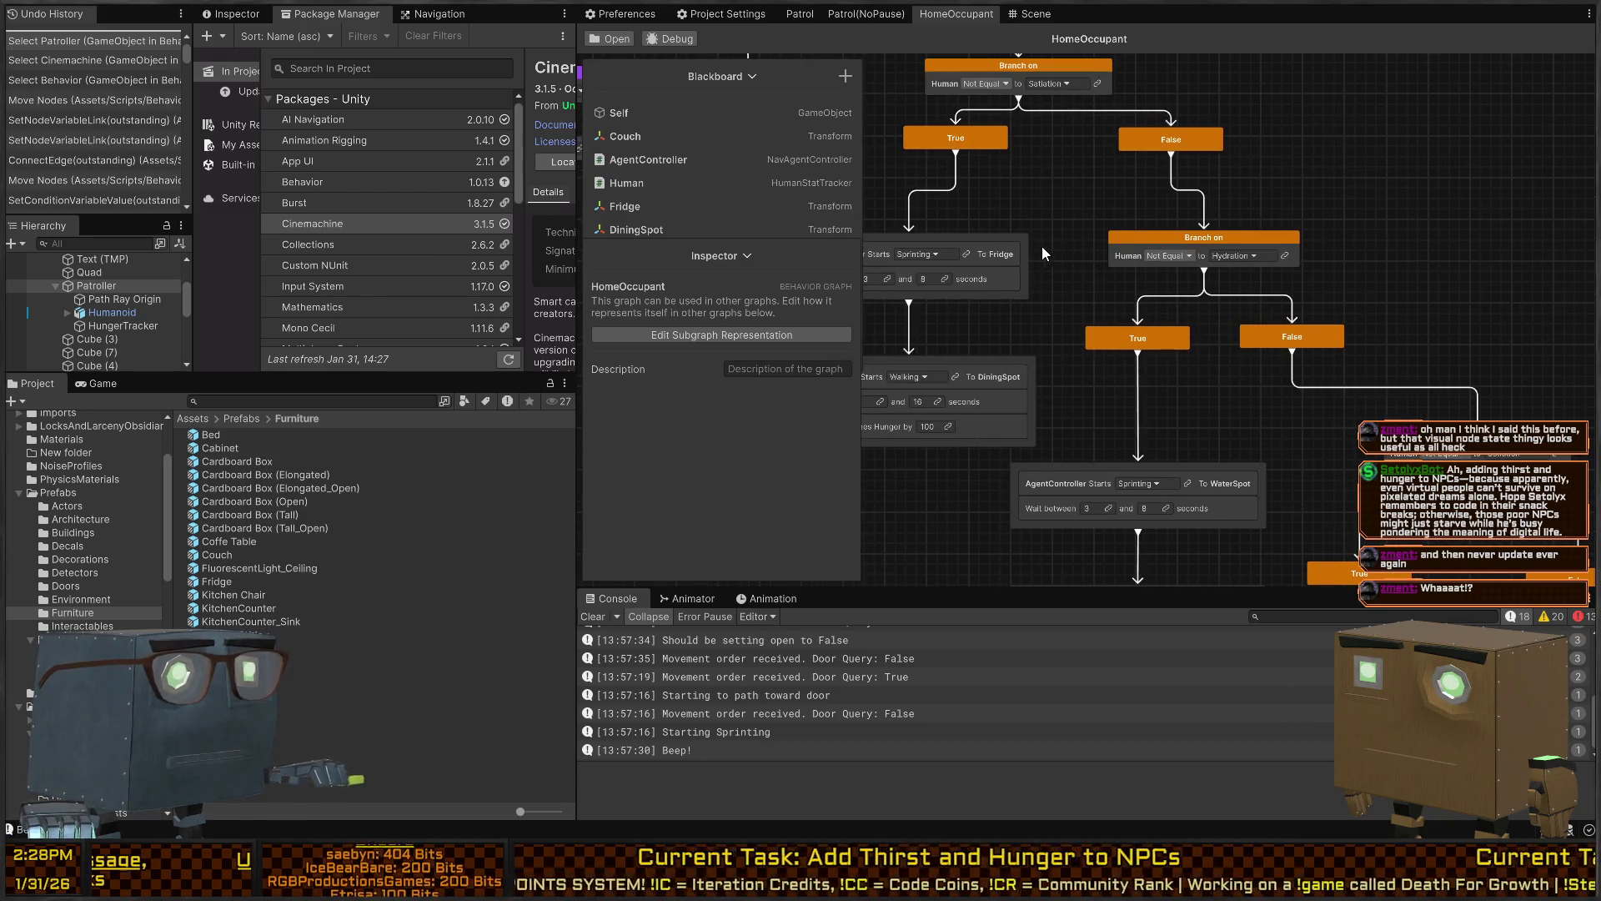
pyautogui.scroll(-2, 1083, 254)
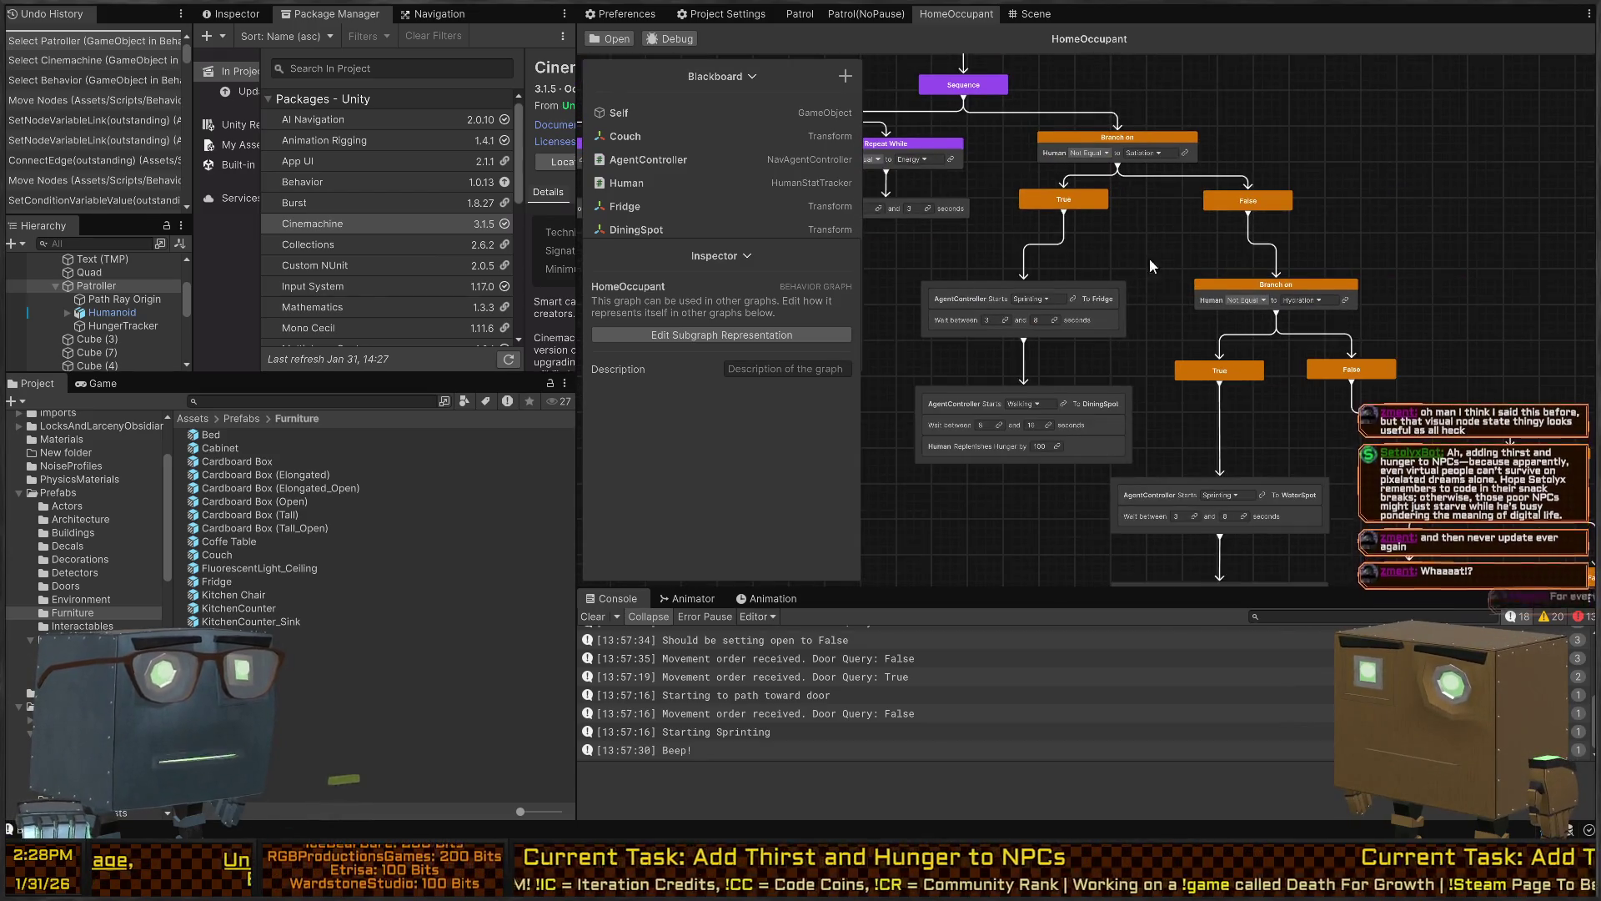
pyautogui.hscroll(2, 1084, 250)
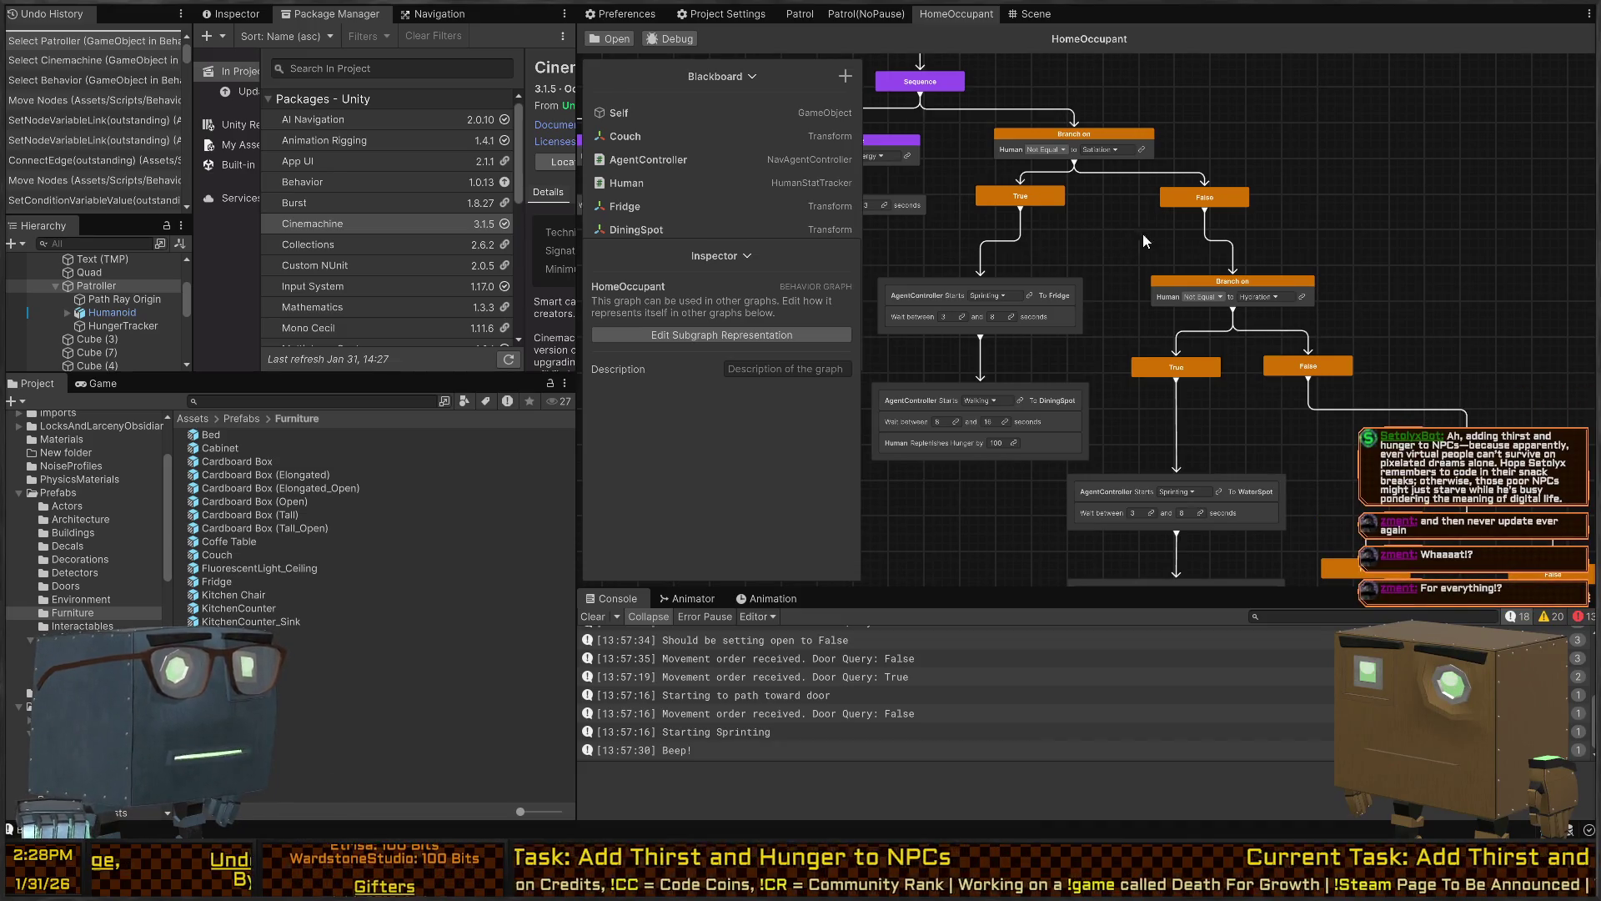
pyautogui.click(329, 181)
pyautogui.moveTo(573, 211); pyautogui.dragTo(844, 211)
# Check the Manage options of App UI, Behavior and Burst
pyautogui.click(438, 161)
pyautogui.click(746, 168)
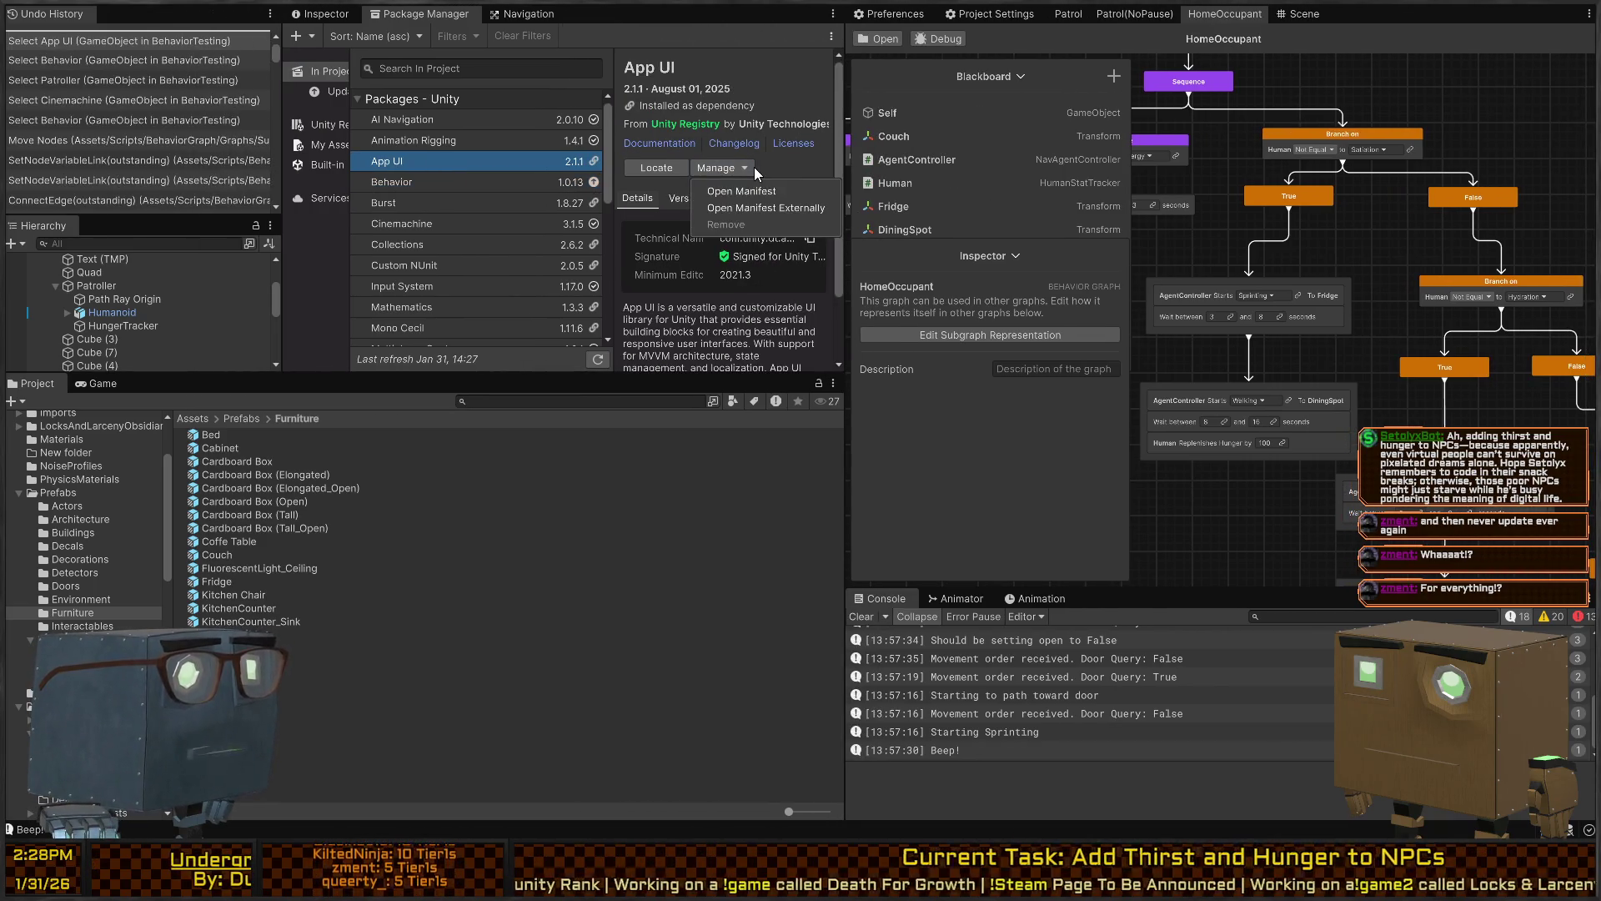
pyautogui.click(437, 178)
pyautogui.click(437, 181)
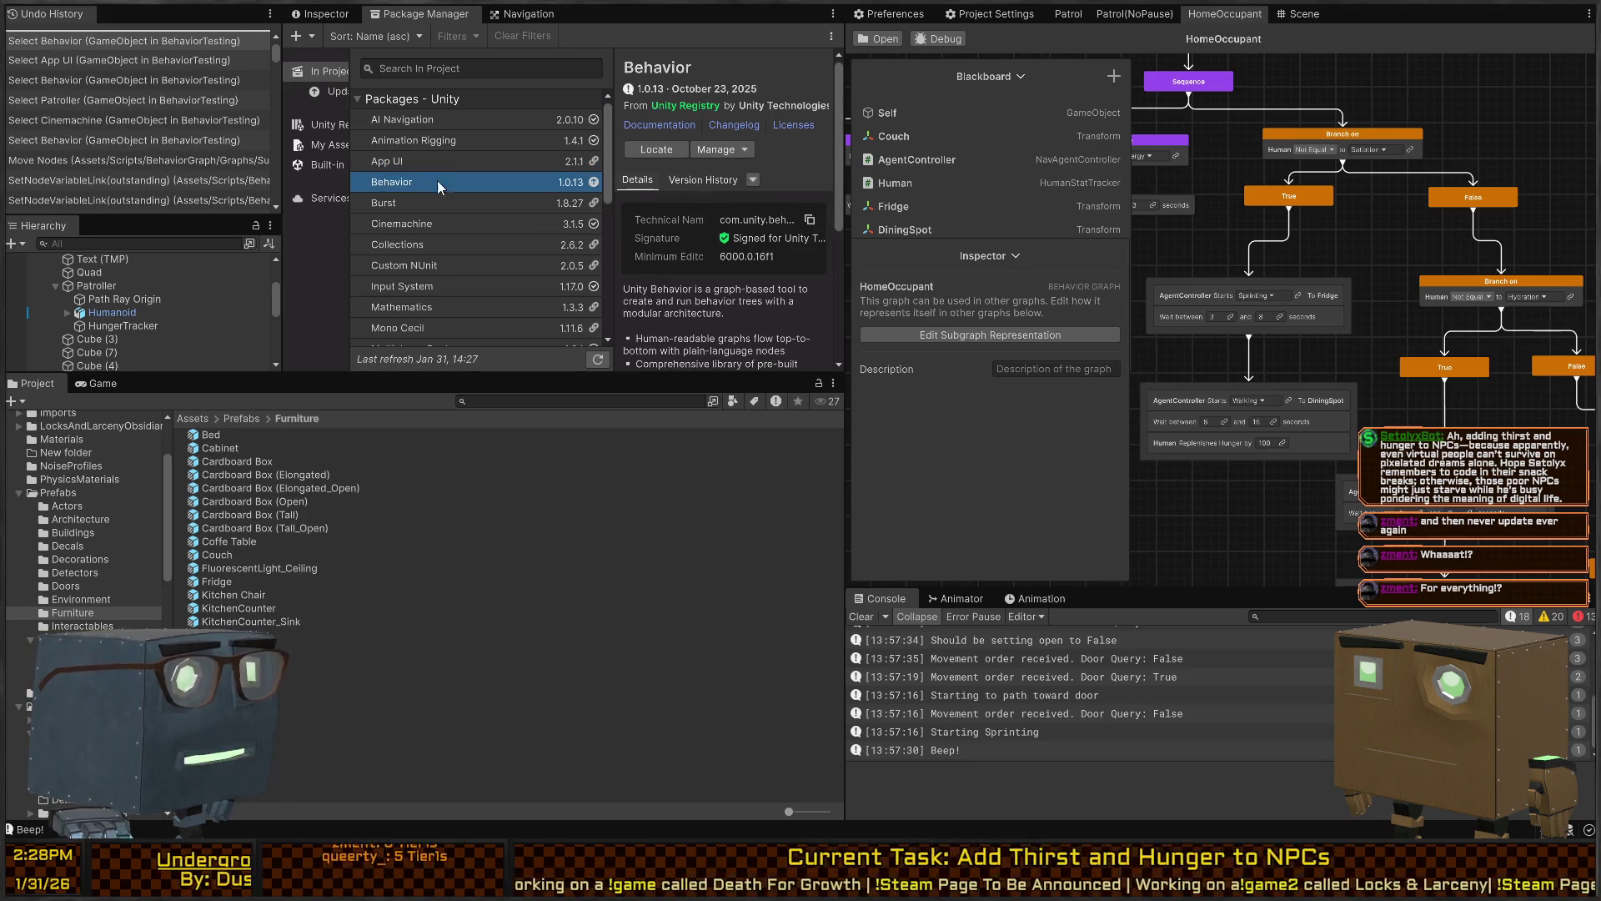
pyautogui.click(745, 149)
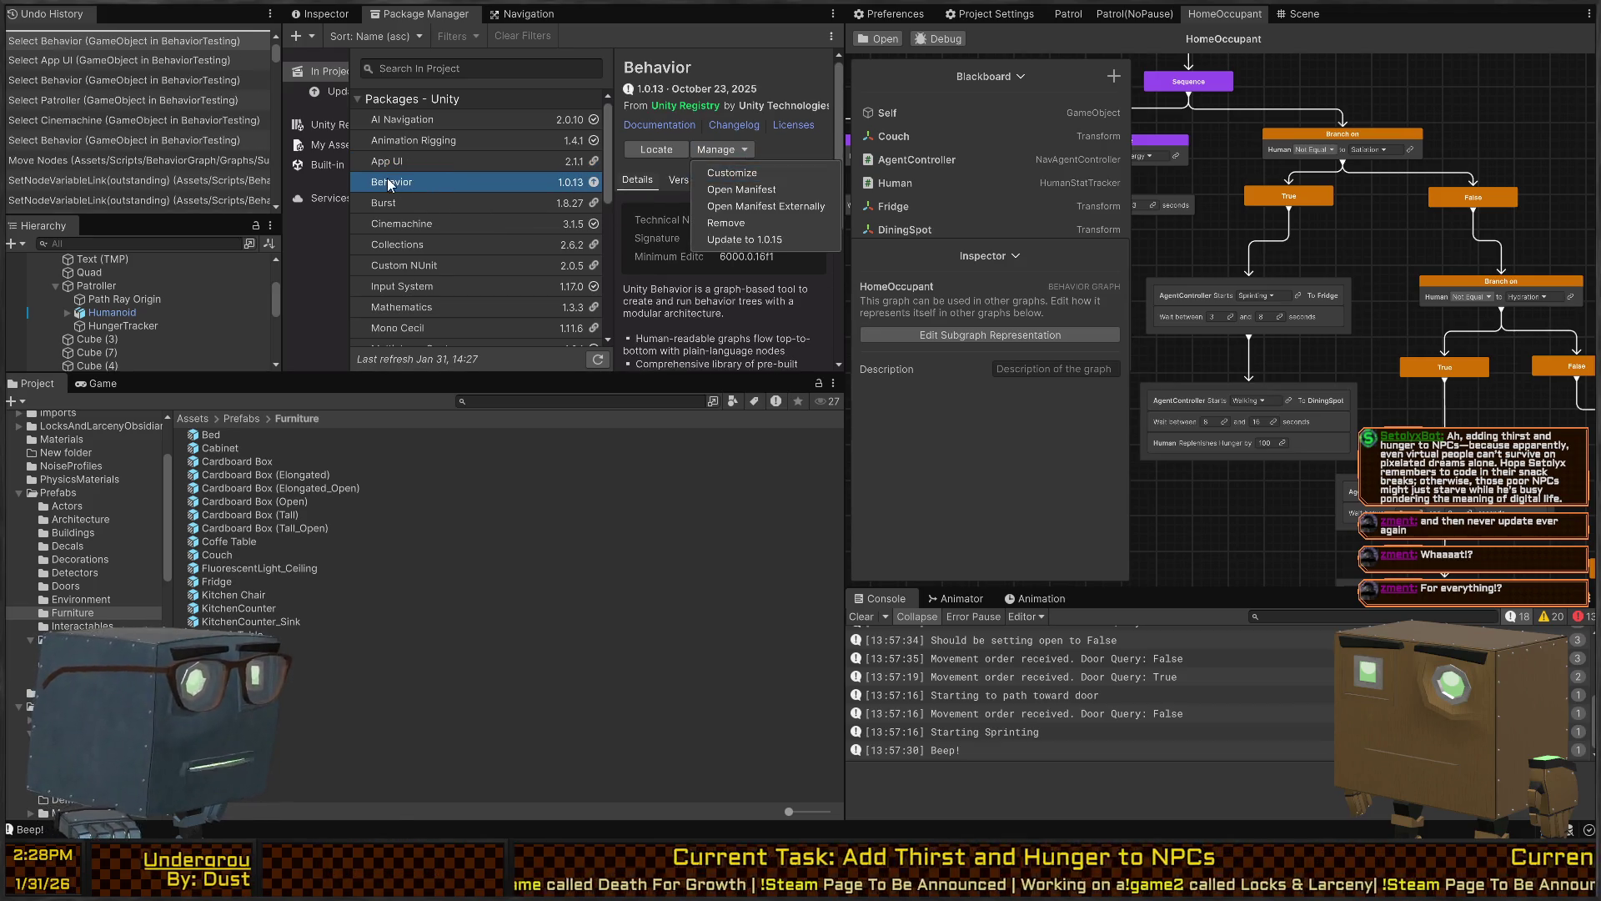
pyautogui.click(400, 194)
pyautogui.click(400, 198)
pyautogui.click(732, 169)
# Review the Cinemachine package's Manage options
pyautogui.click(403, 229)
pyautogui.click(404, 230)
pyautogui.click(744, 152)
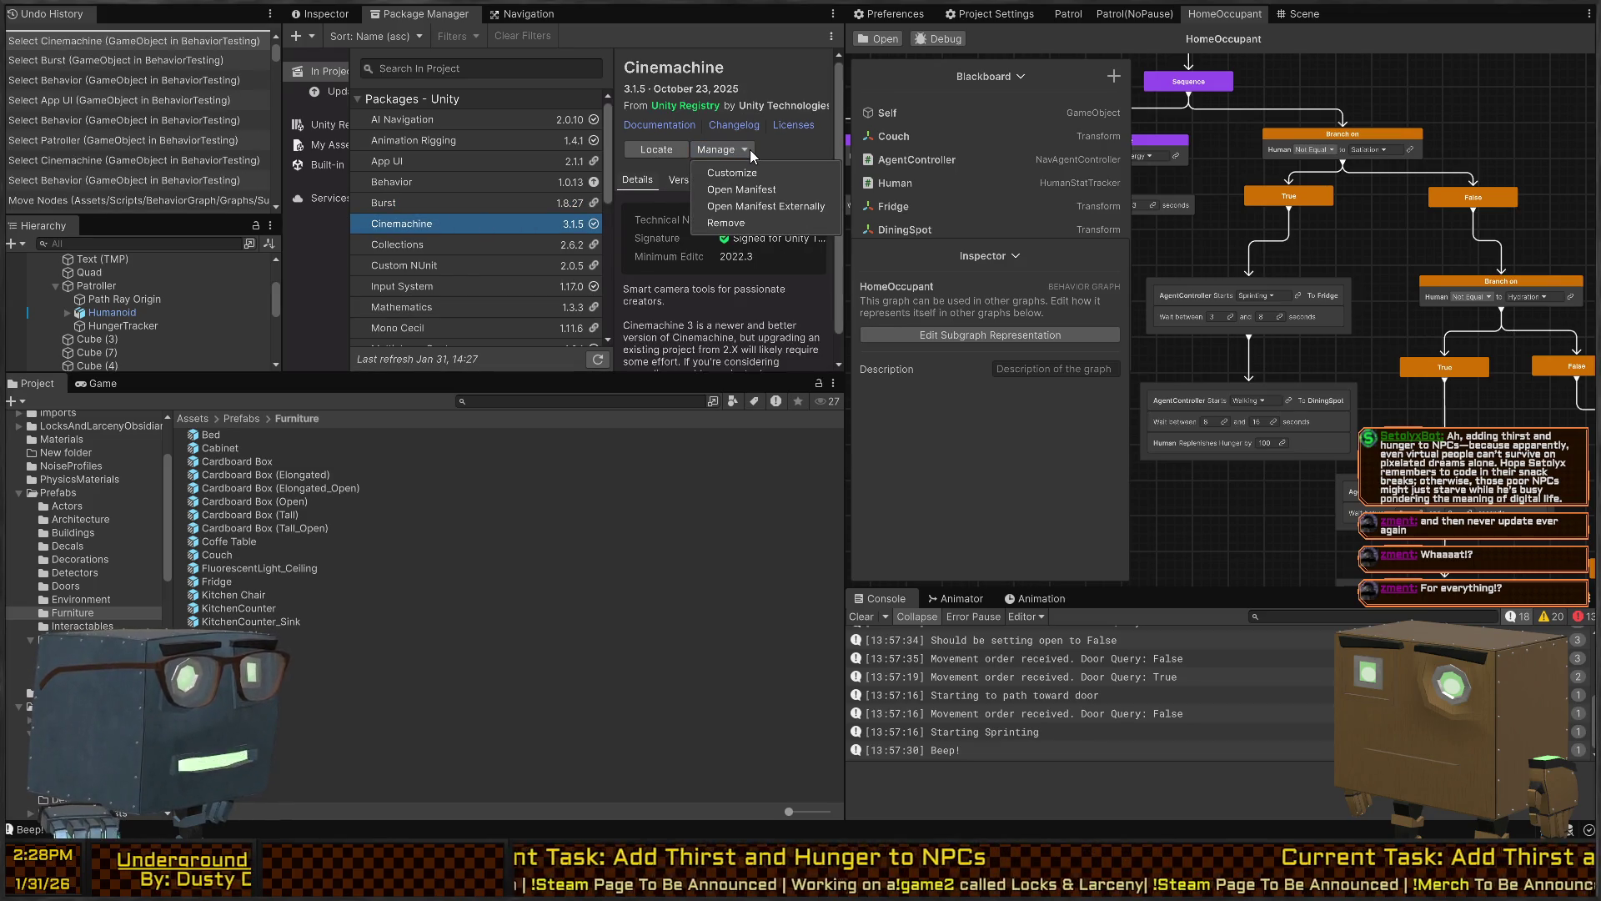
pyautogui.click(429, 257)
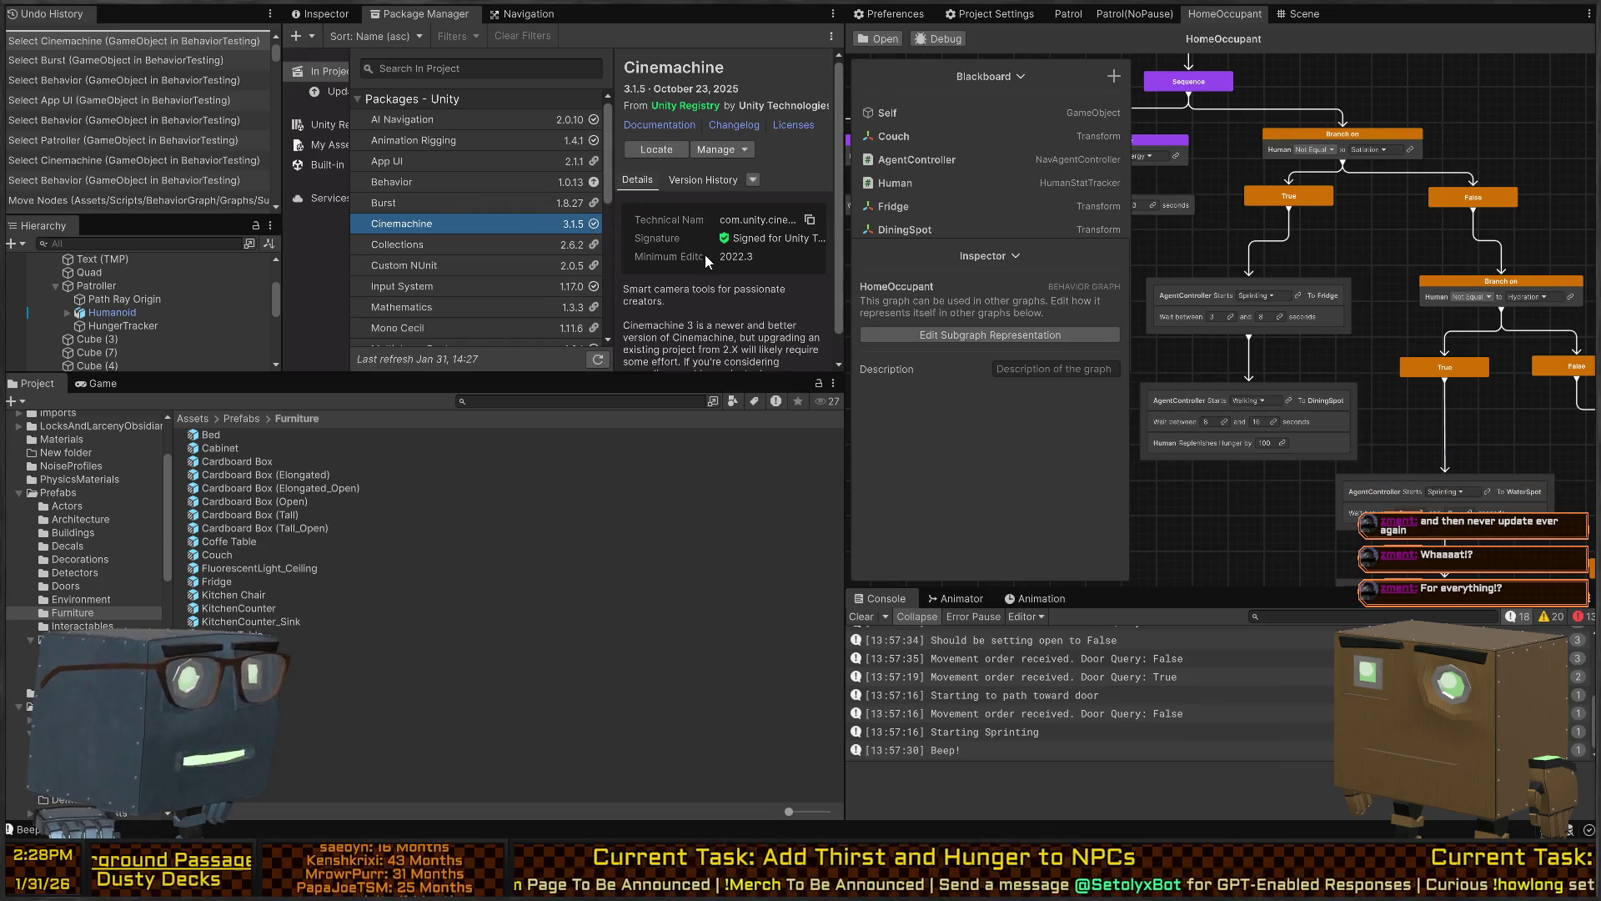
pyautogui.click(732, 151)
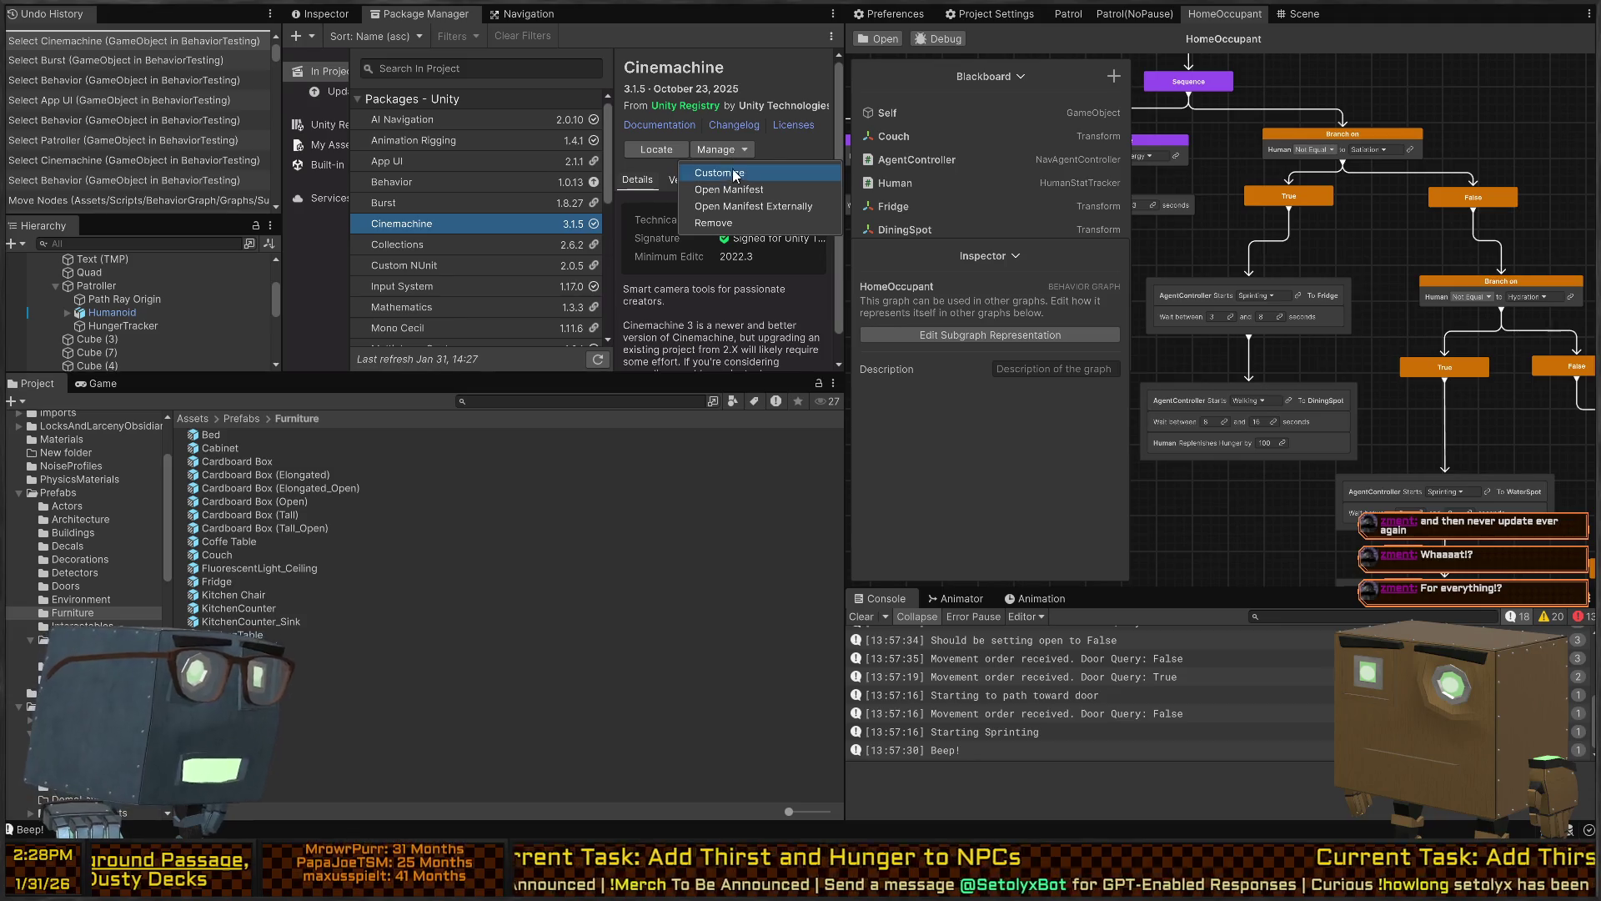
# Check the Manage options of Input System and Mathematics
pyautogui.click(439, 276)
pyautogui.click(498, 288)
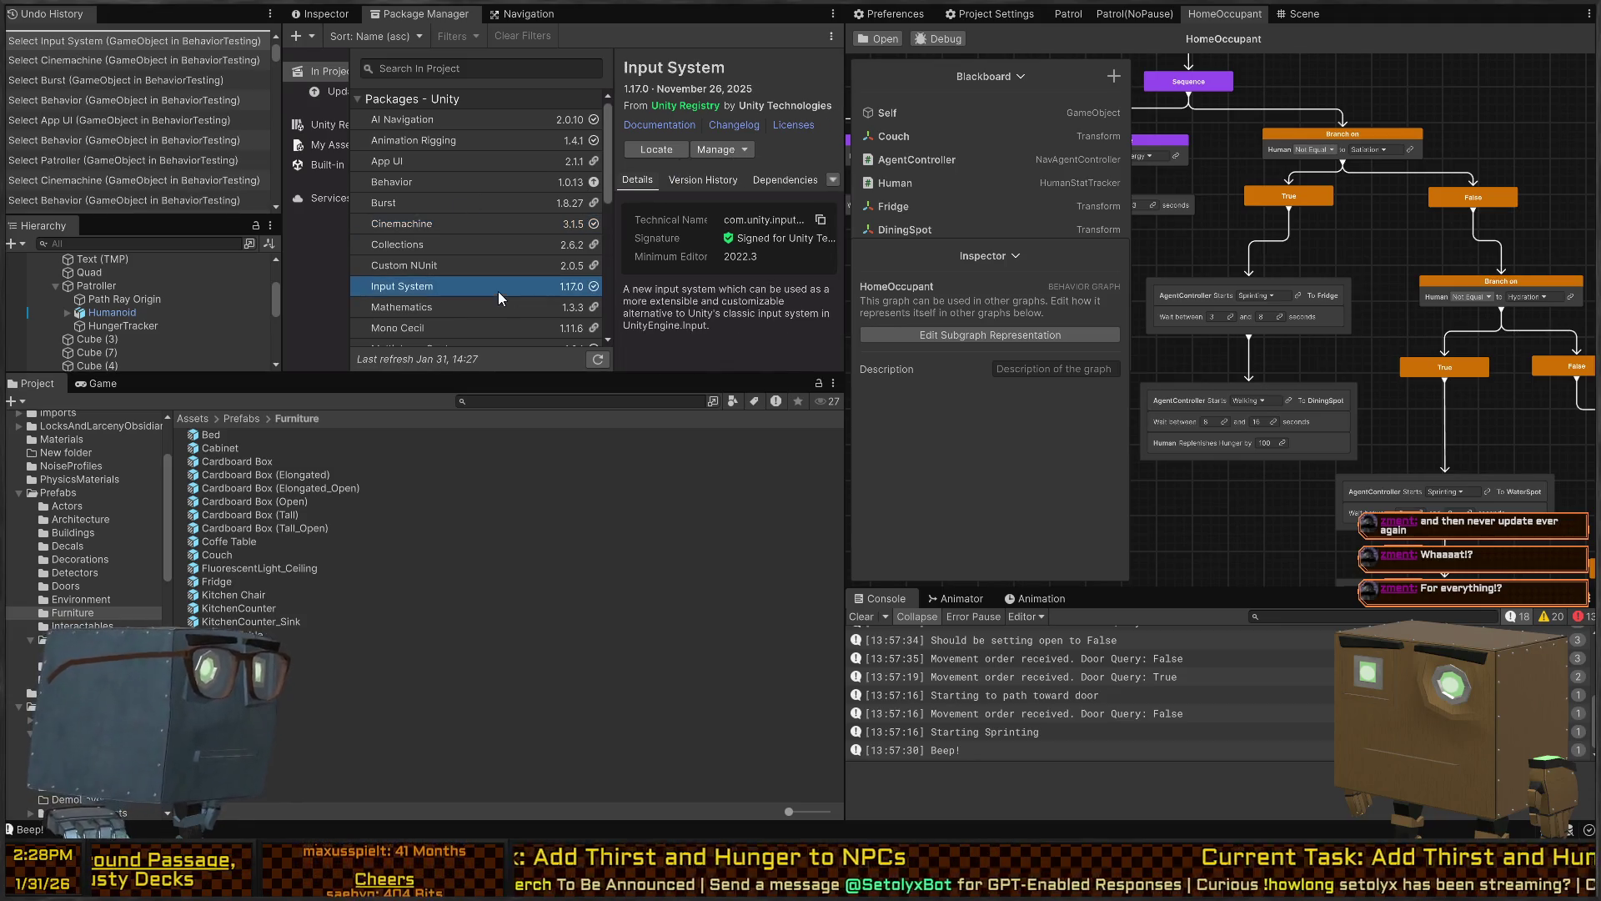
pyautogui.click(751, 149)
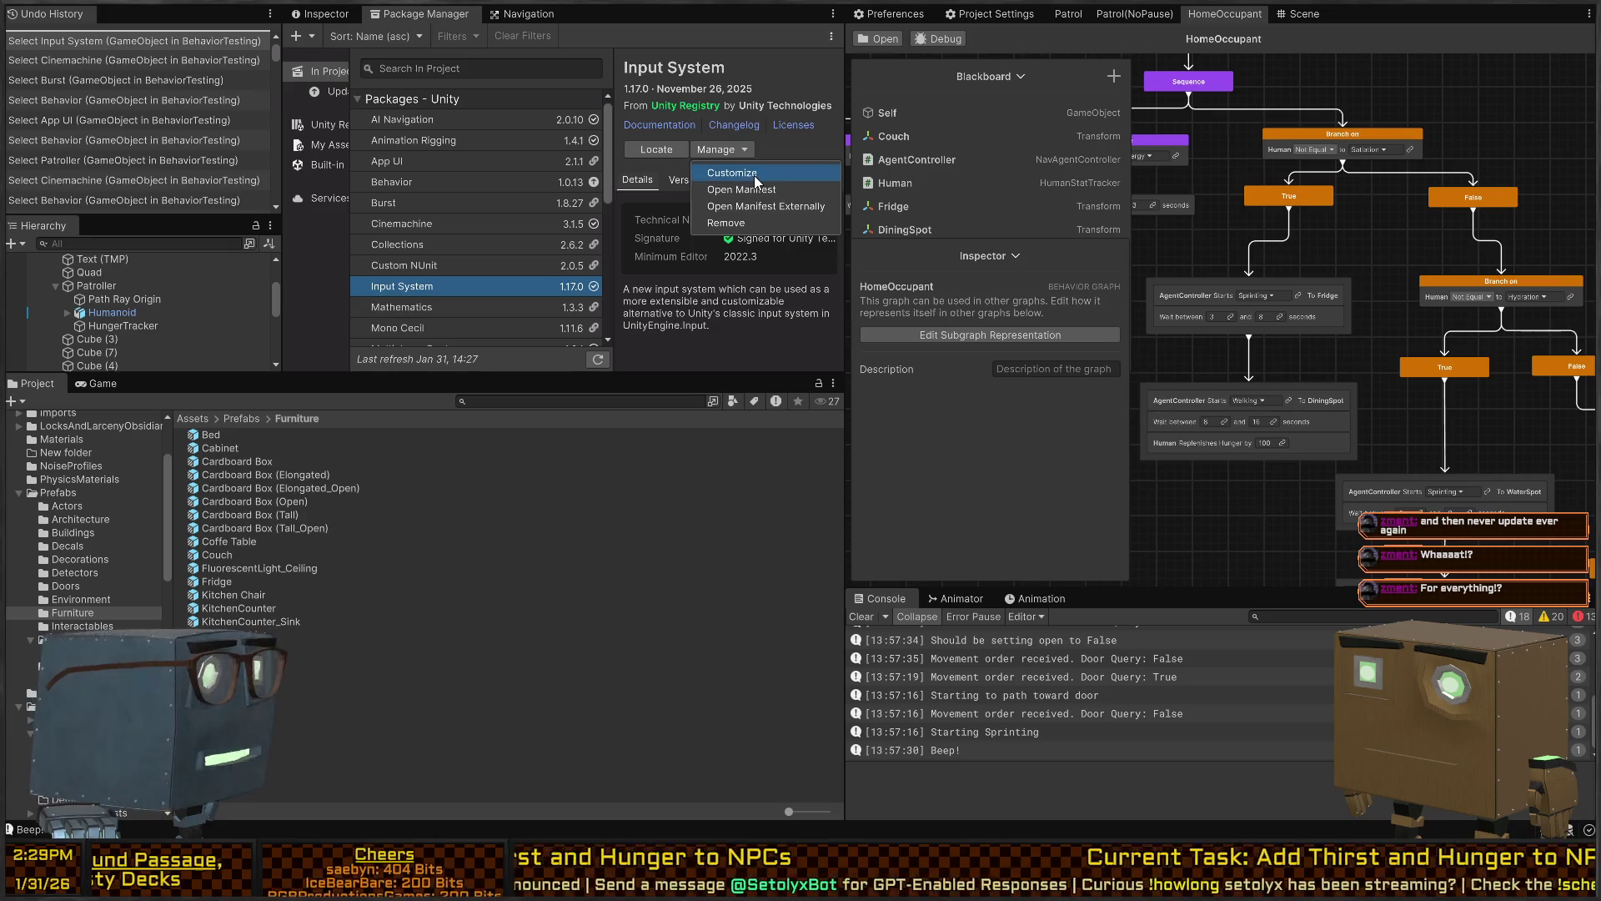
pyautogui.click(651, 248)
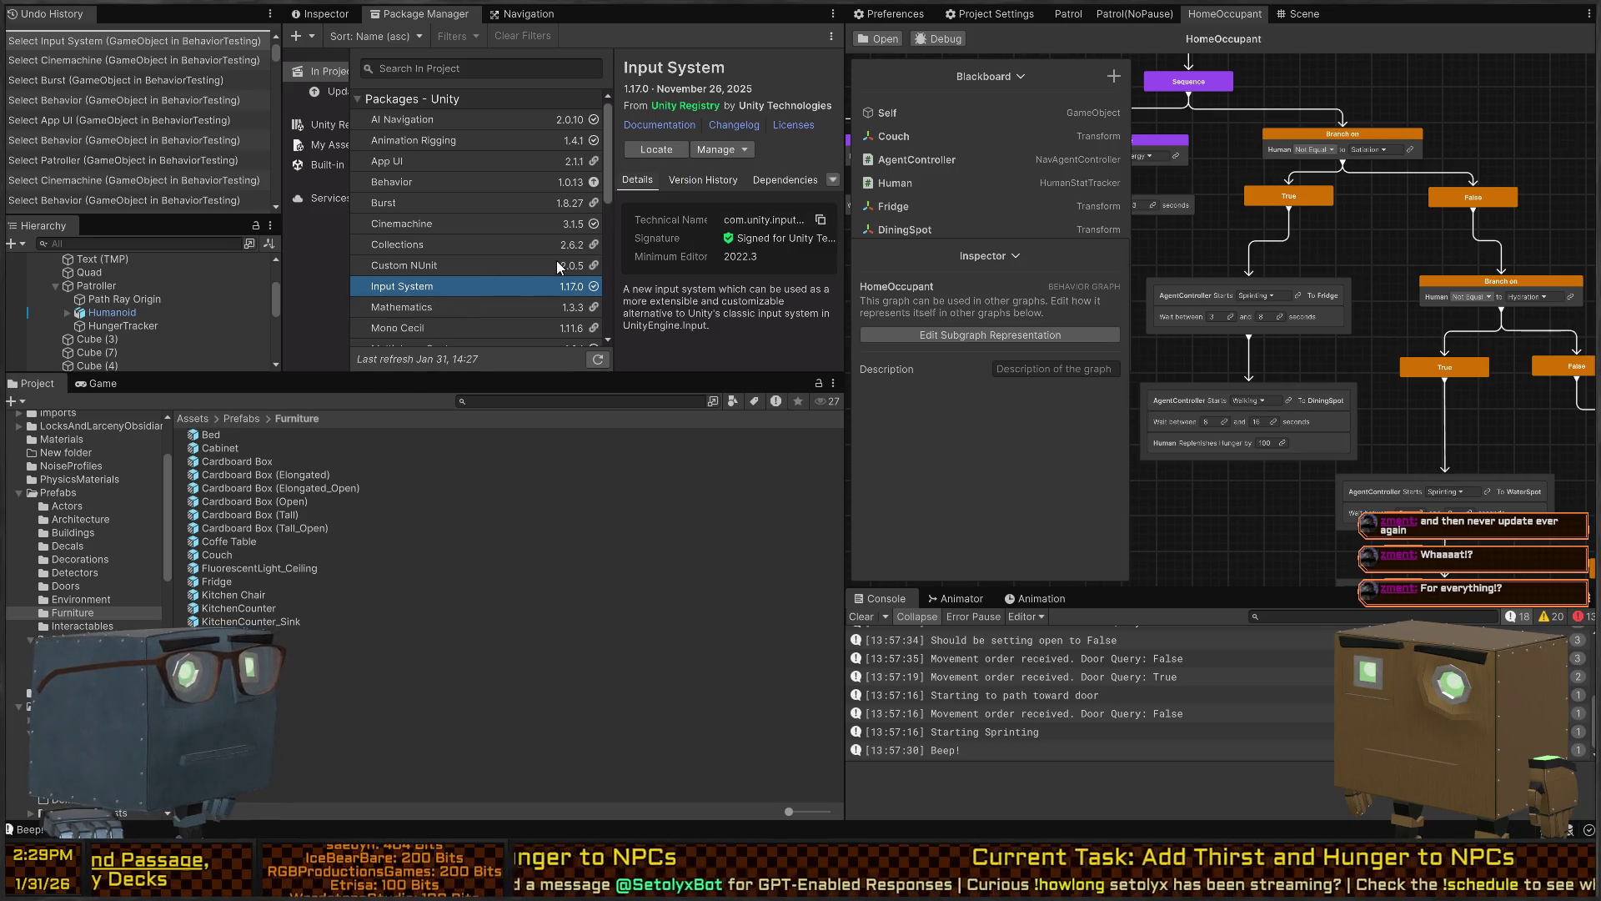
pyautogui.click(596, 309)
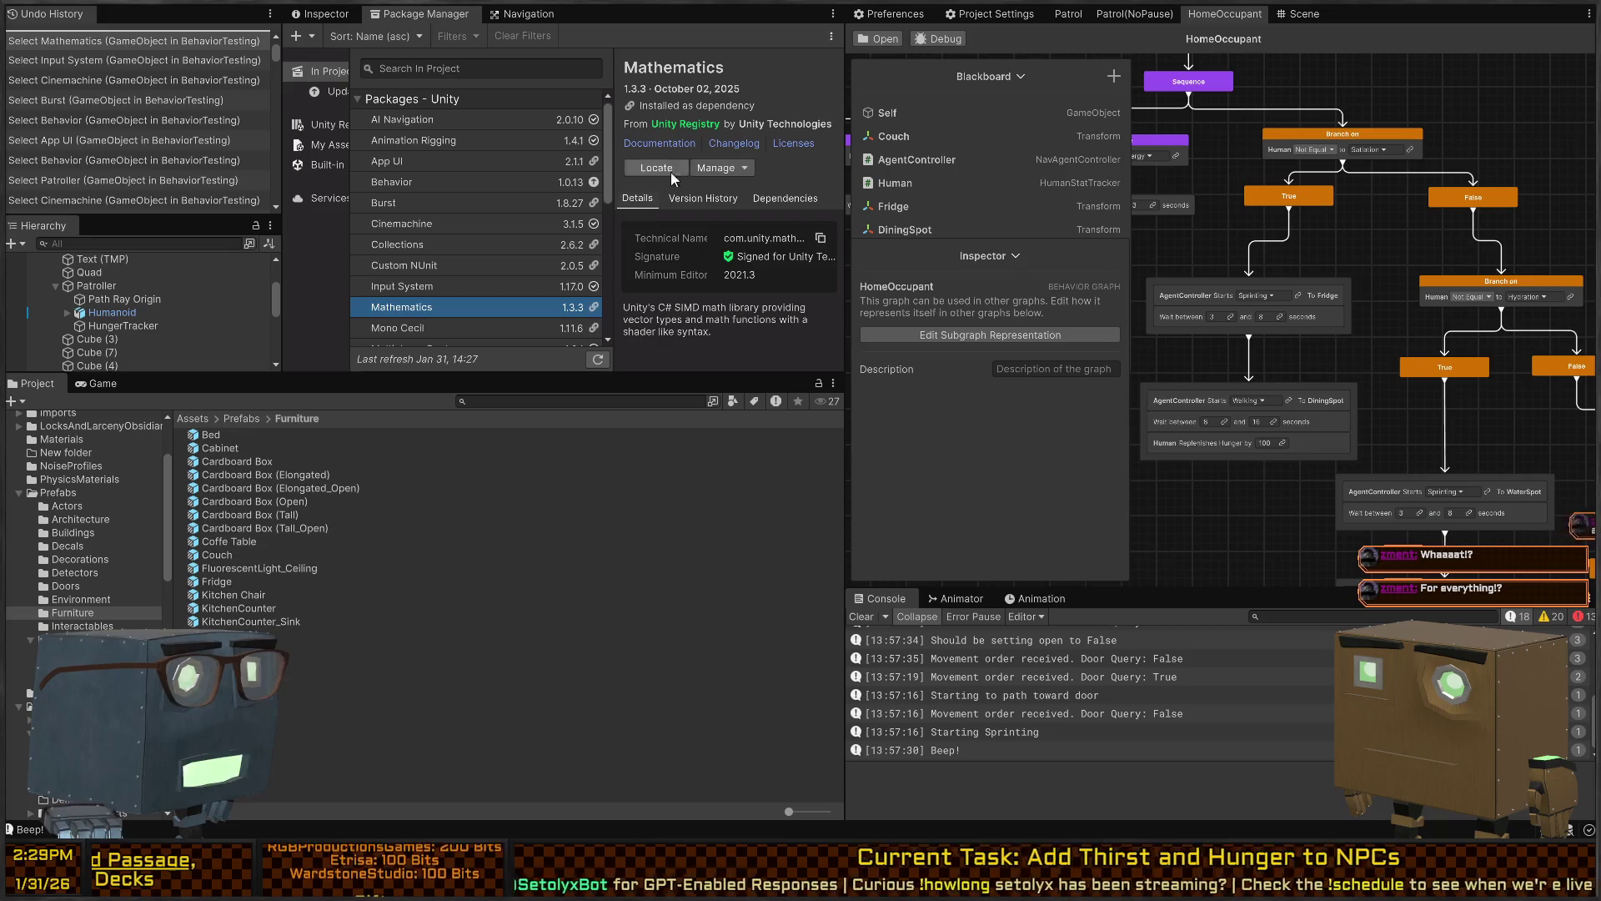
pyautogui.click(746, 169)
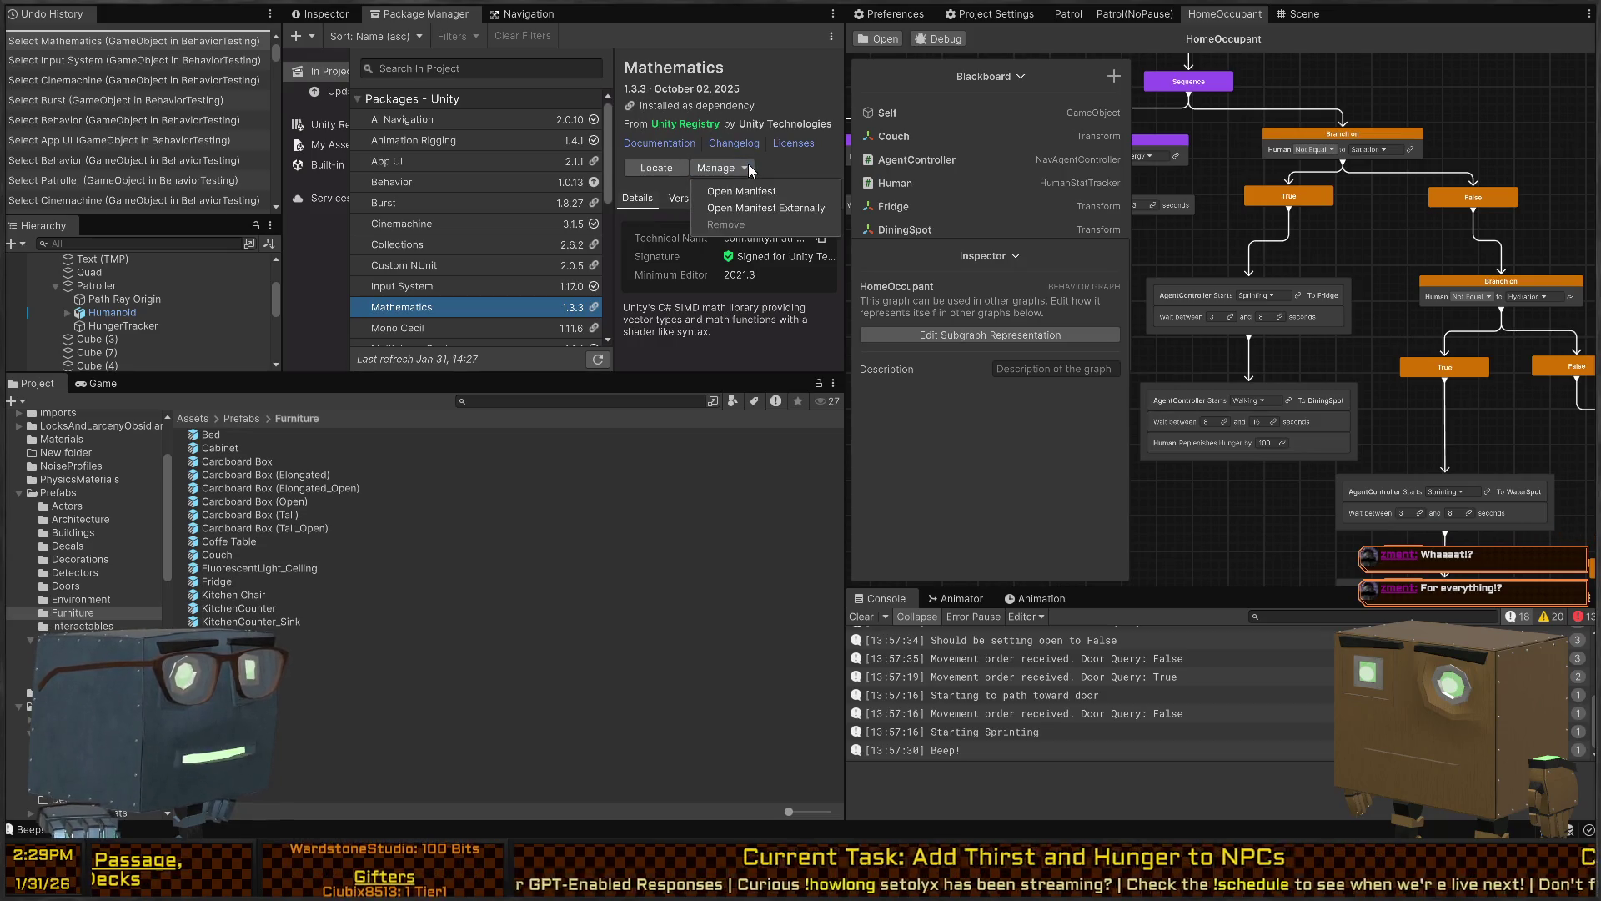
# Open the Animation Rigging 1.4.1 package manifest via Manage
pyautogui.click(427, 215)
pyautogui.click(477, 140)
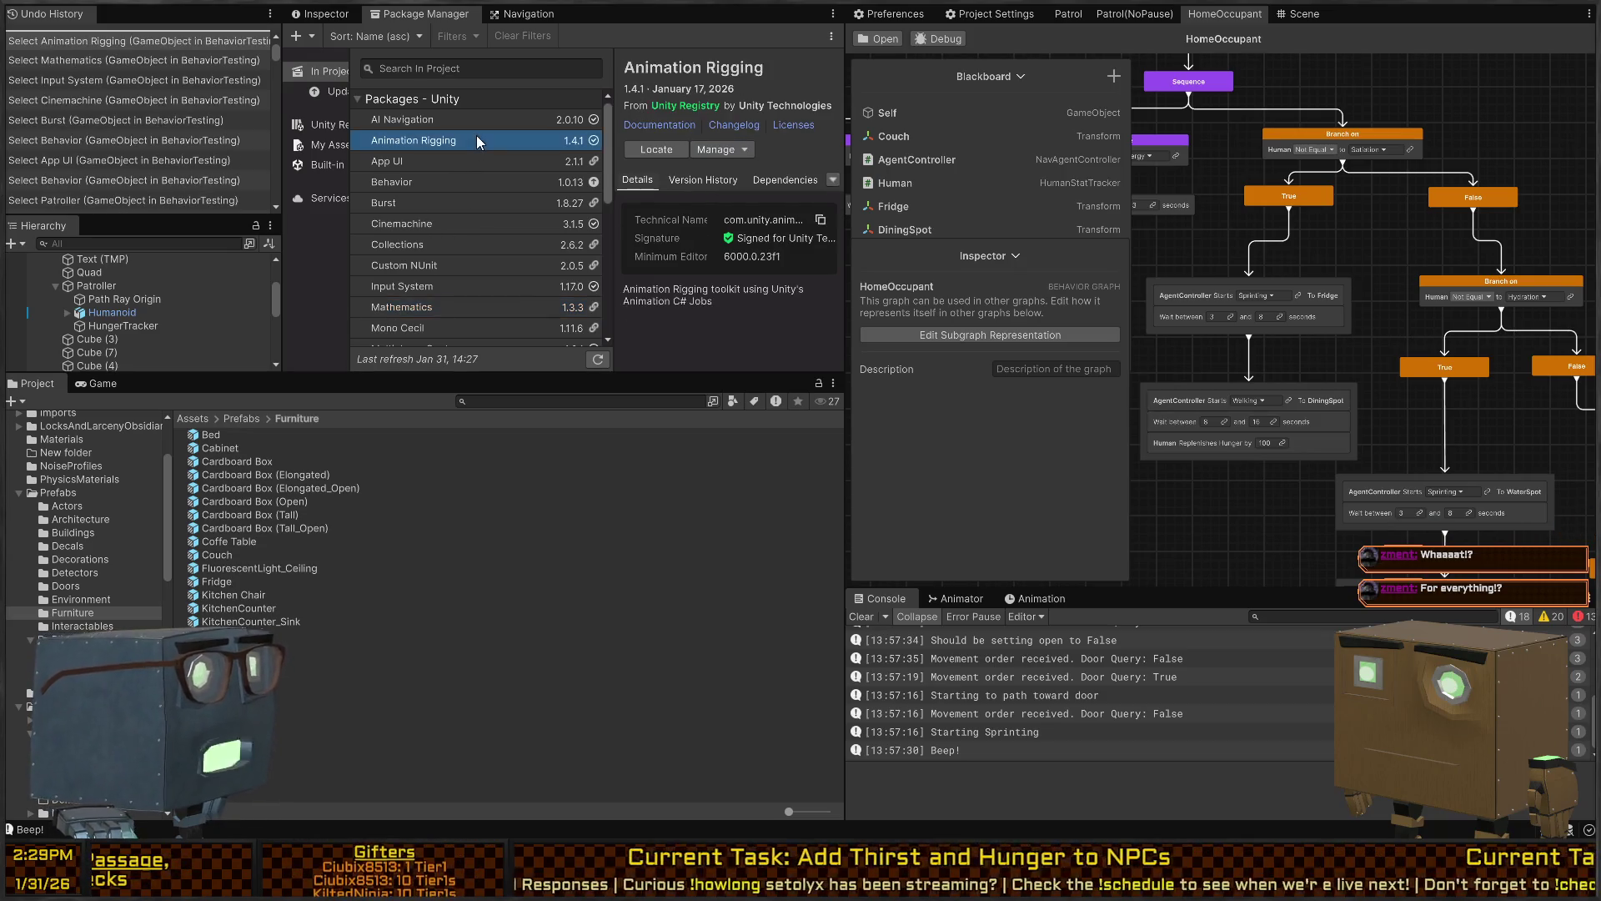
pyautogui.click(742, 147)
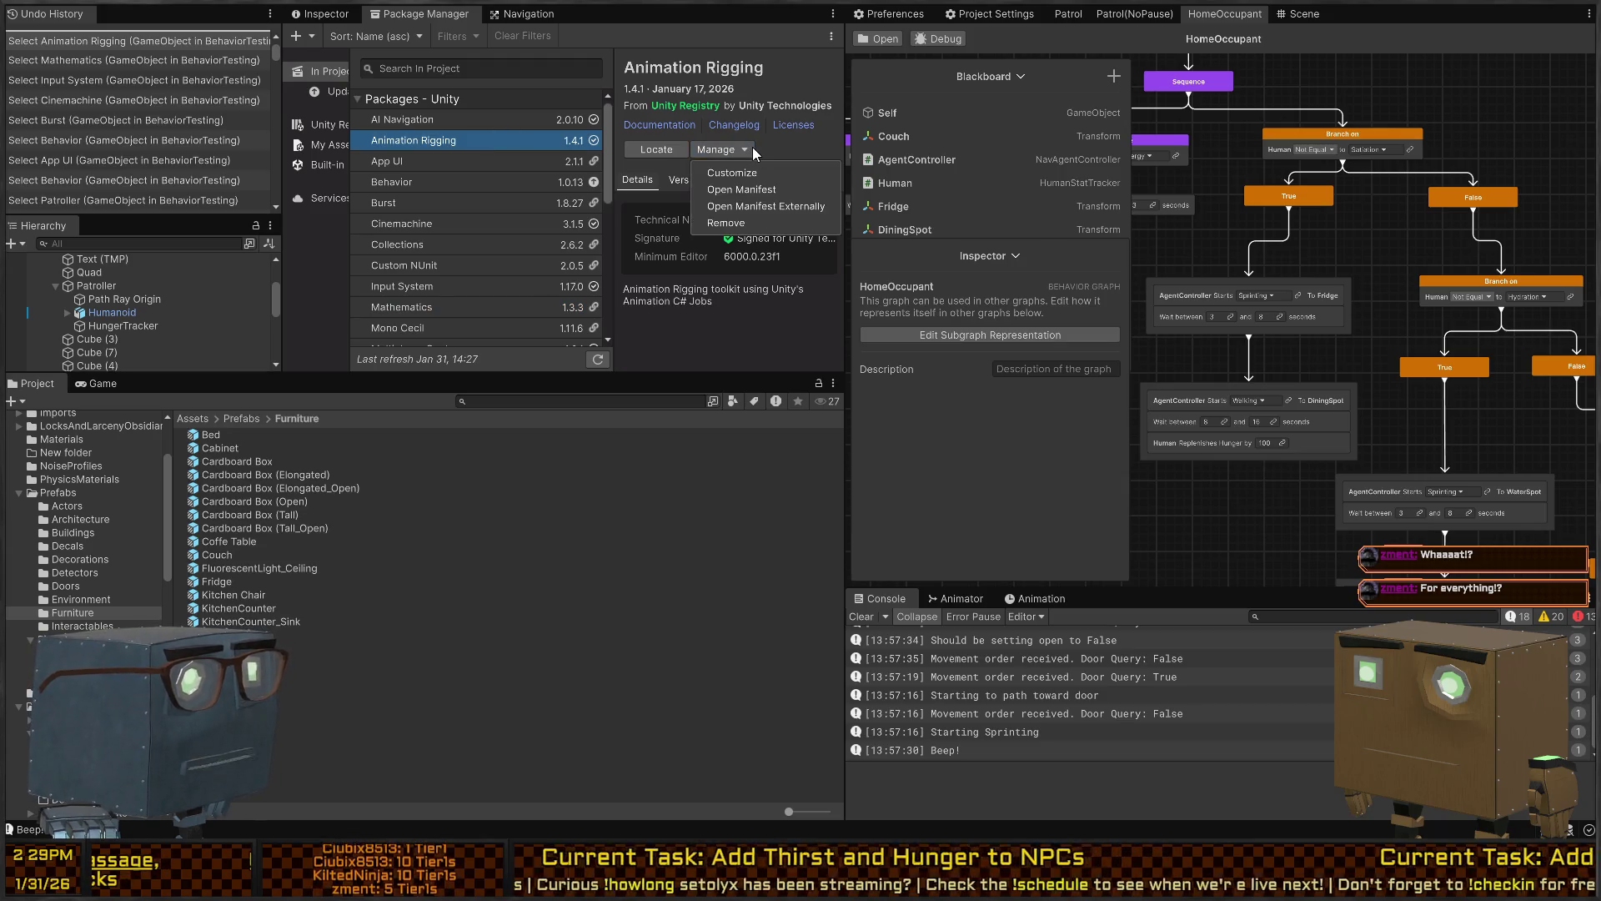
pyautogui.click(464, 117)
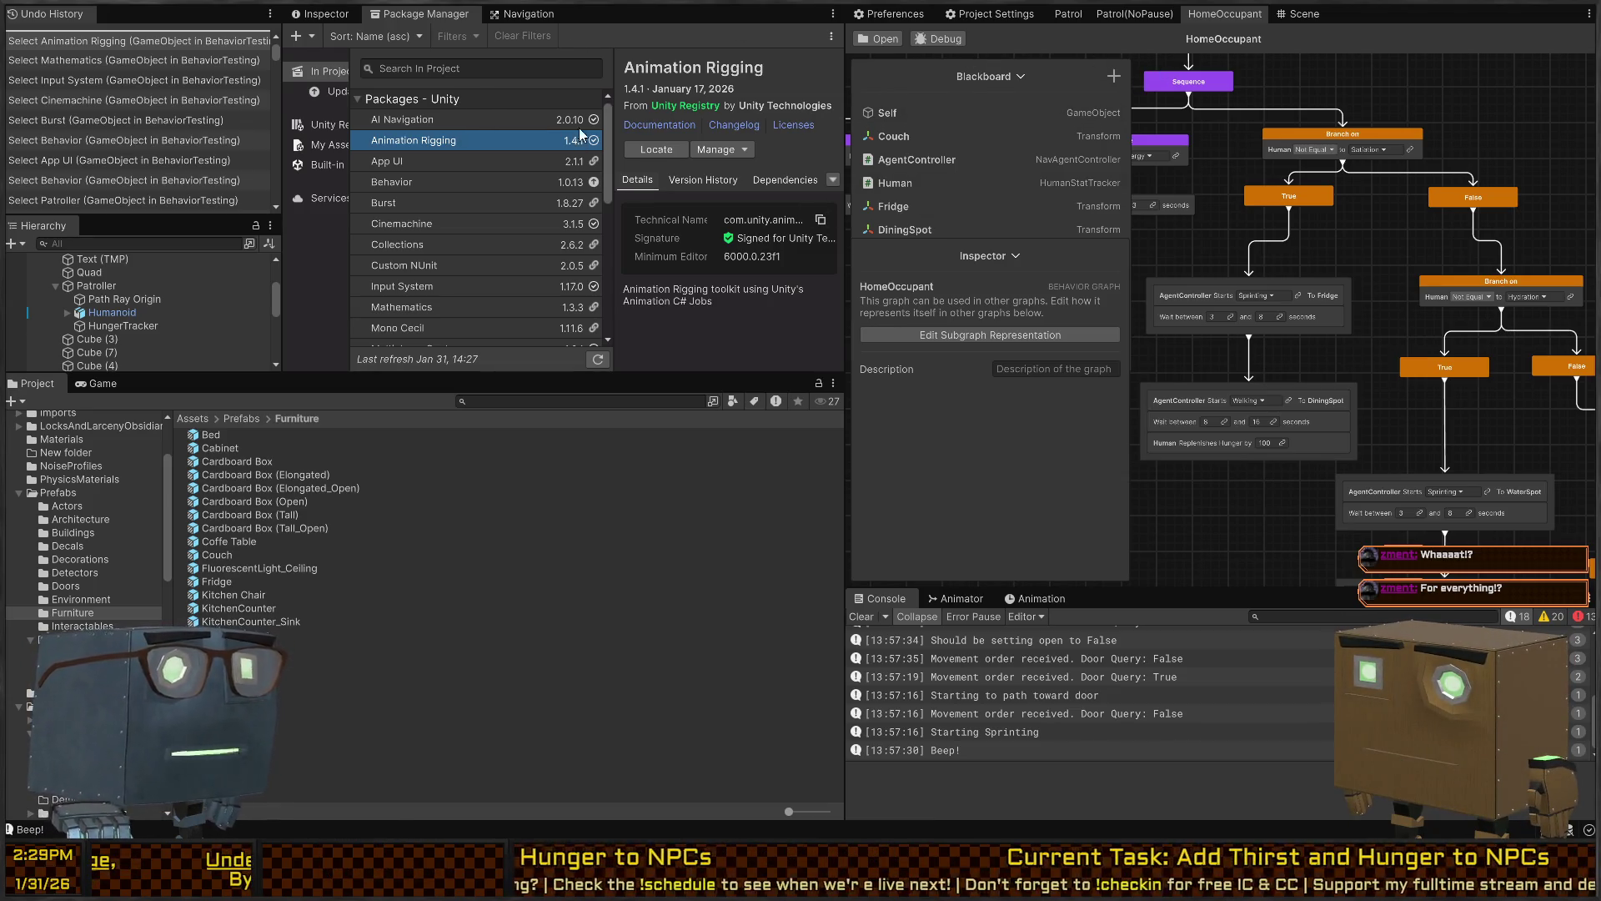
pyautogui.click(317, 14)
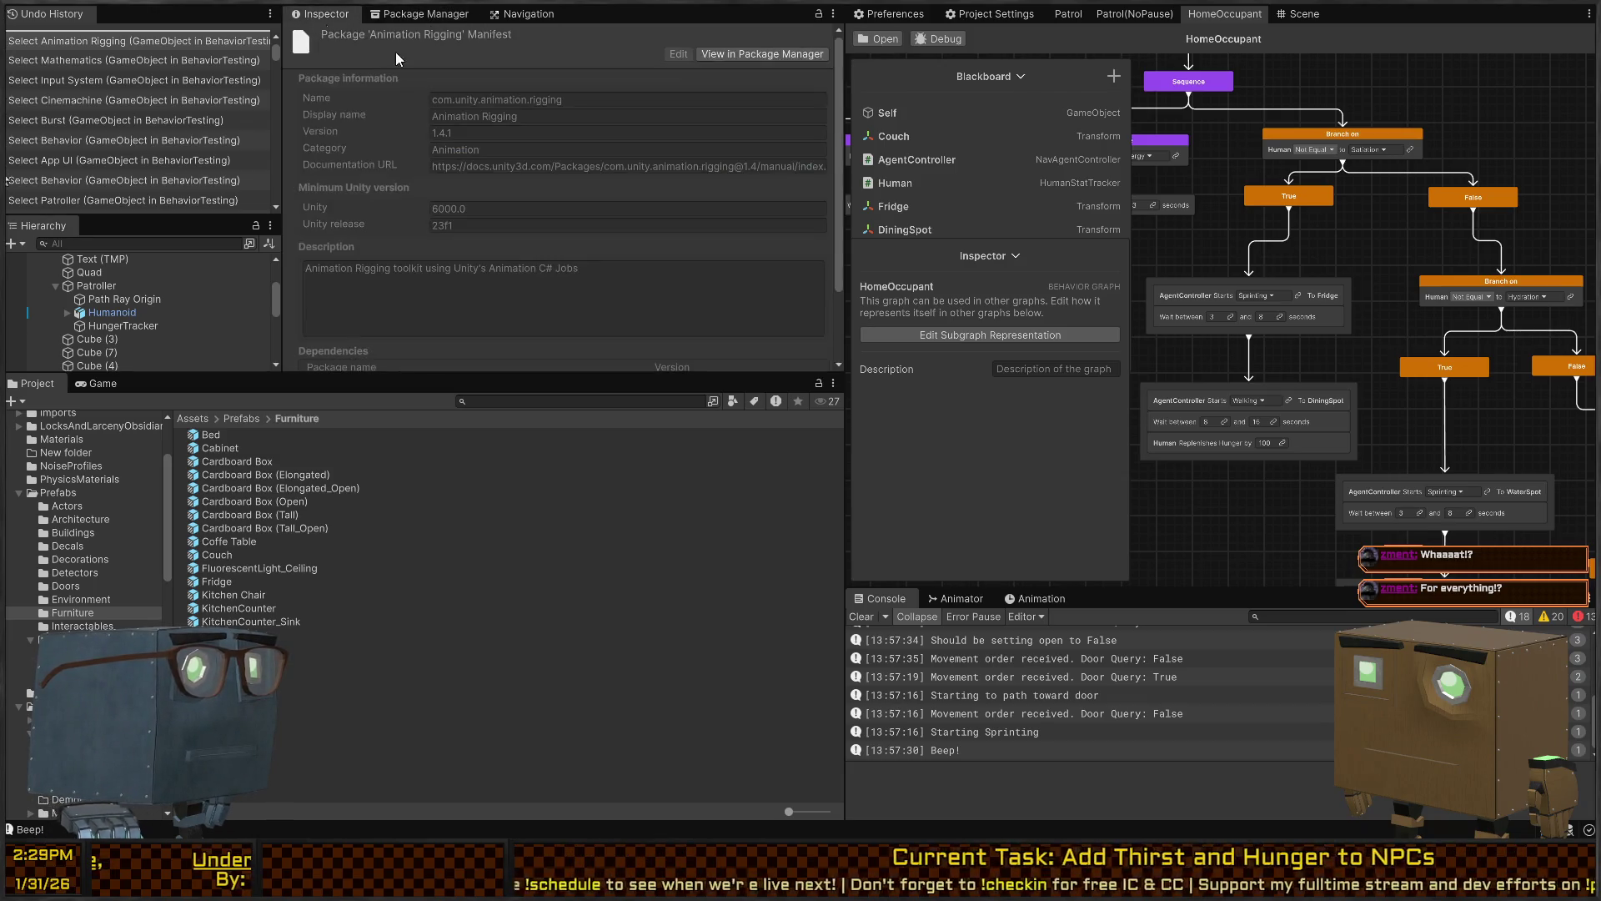
# Widen the Behavior Graph panel and pan toward the Satiation and Hydration branch nodes
pyautogui.moveTo(844, 158); pyautogui.dragTo(427, 158)
pyautogui.moveTo(1088, 287)
pyautogui.mouseDown()
pyautogui.moveTo(1145, 245)
pyautogui.moveTo(1199, 263)
pyautogui.mouseUp()
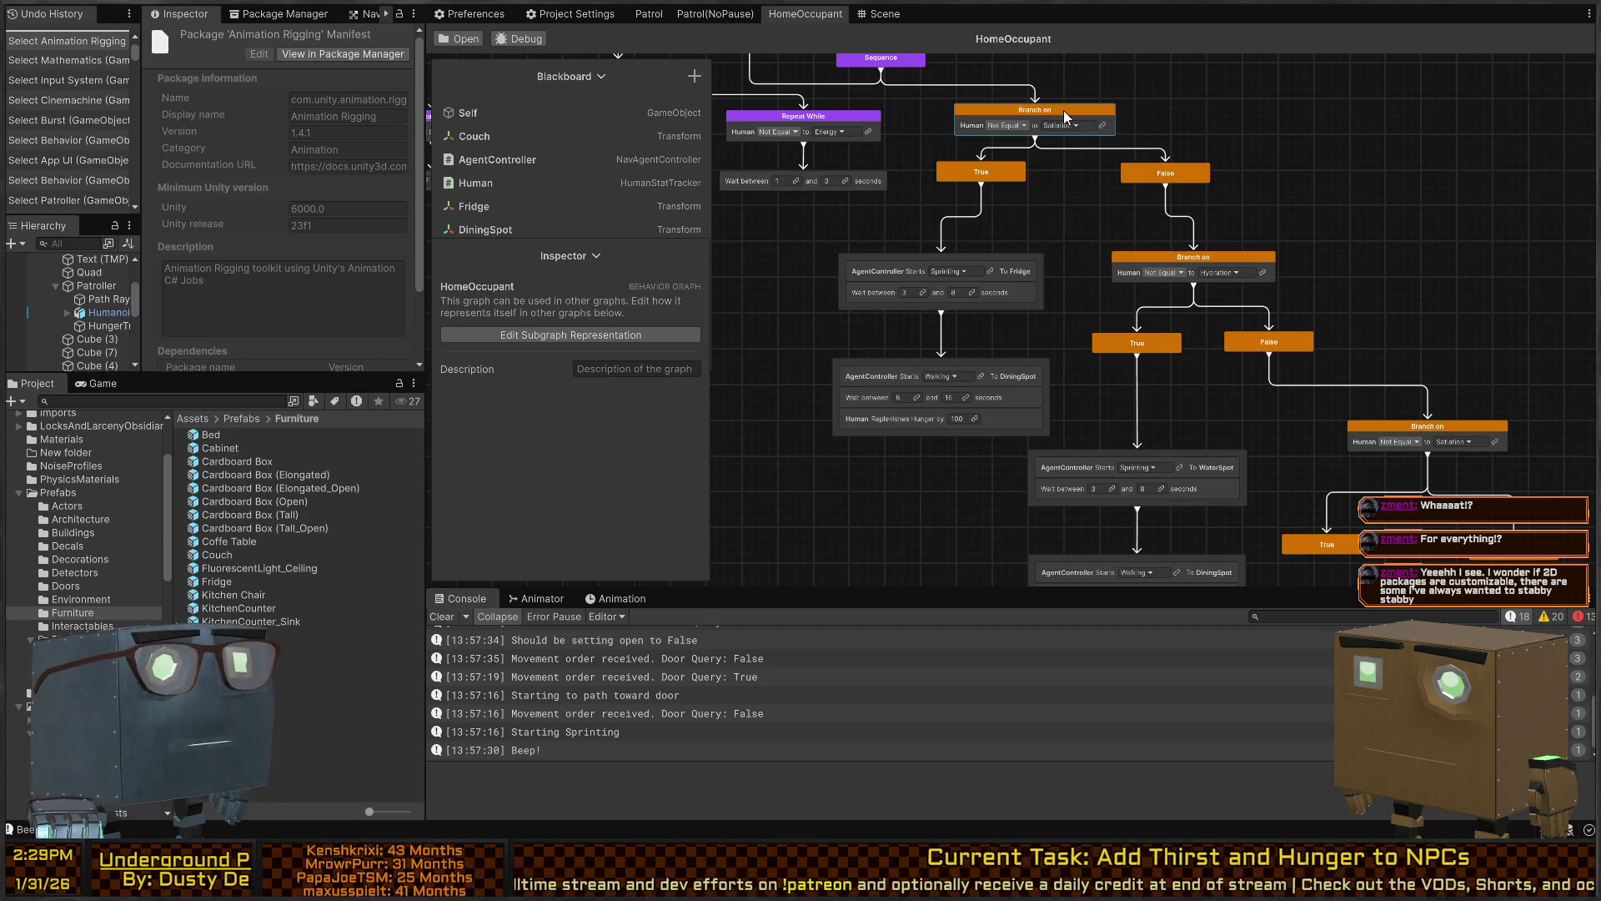
# Pan up and move the Satiation branch node right and up
pyautogui.moveTo(1061, 211); pyautogui.dragTo(1072, 261)
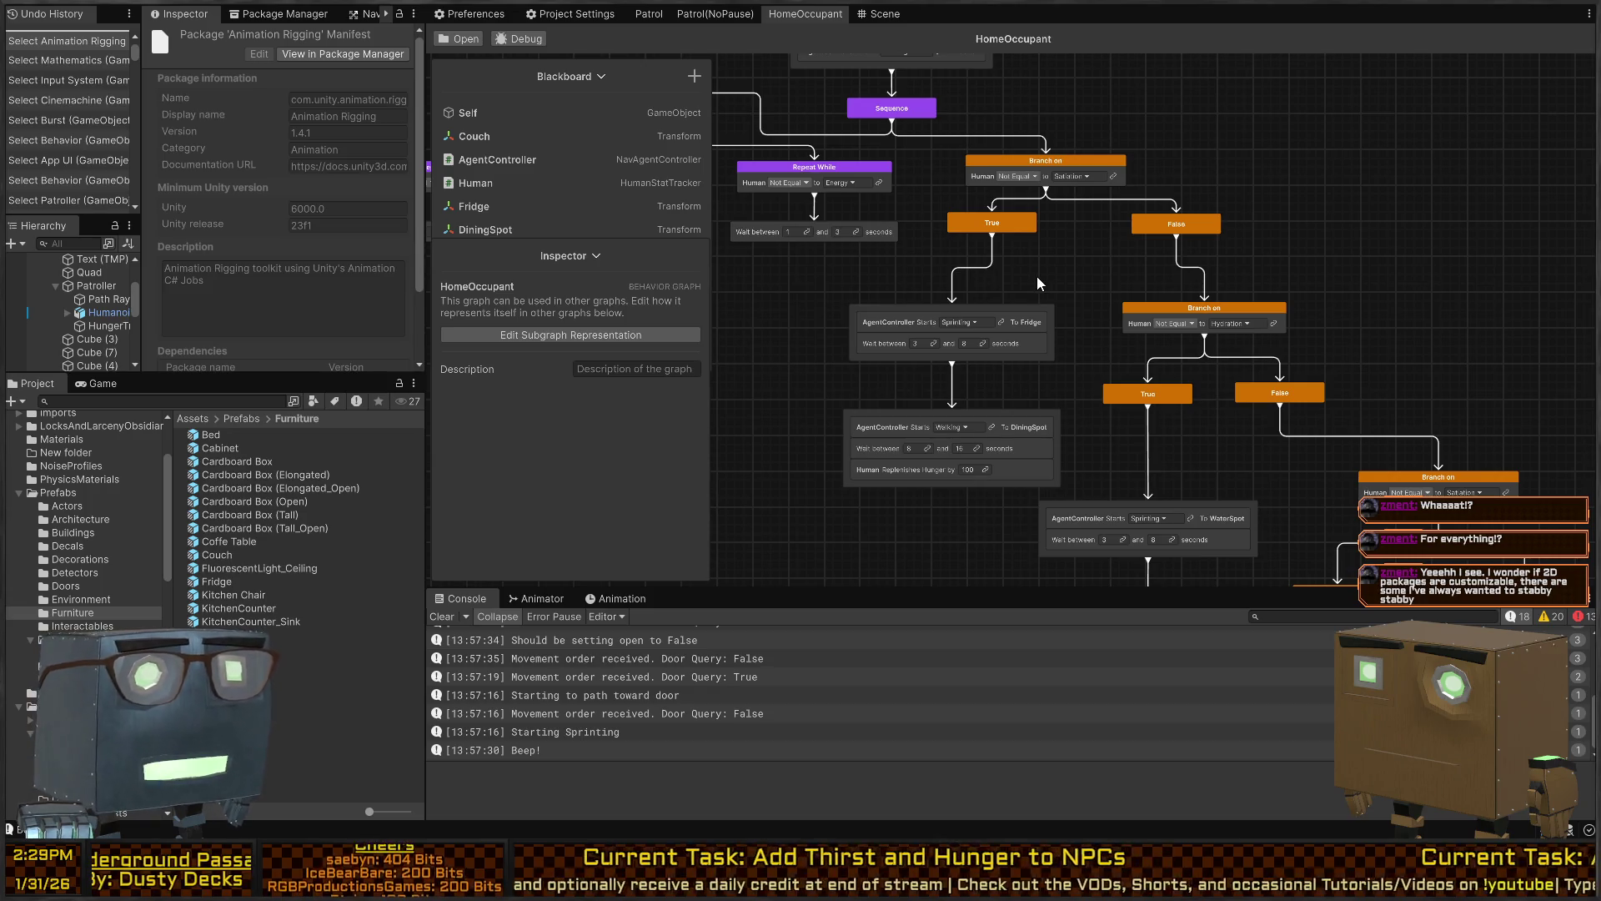
pyautogui.moveTo(1049, 163); pyautogui.dragTo(1089, 160)
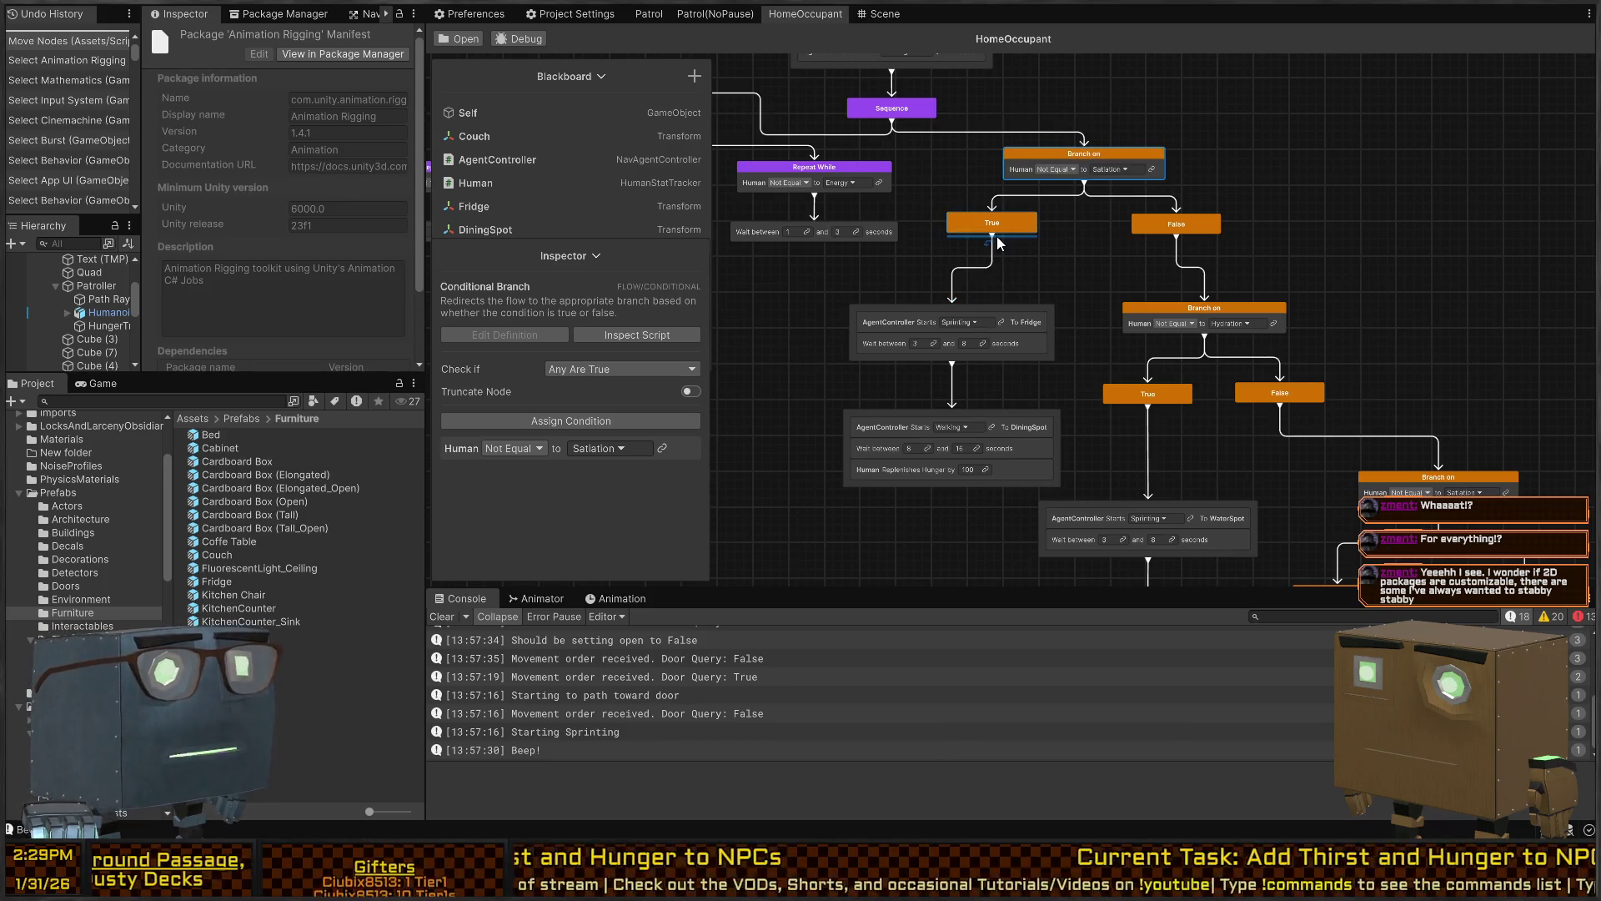
pyautogui.moveTo(992, 237)
pyautogui.mouseDown()
pyautogui.moveTo(960, 296)
pyautogui.moveTo(984, 272)
pyautogui.mouseUp()
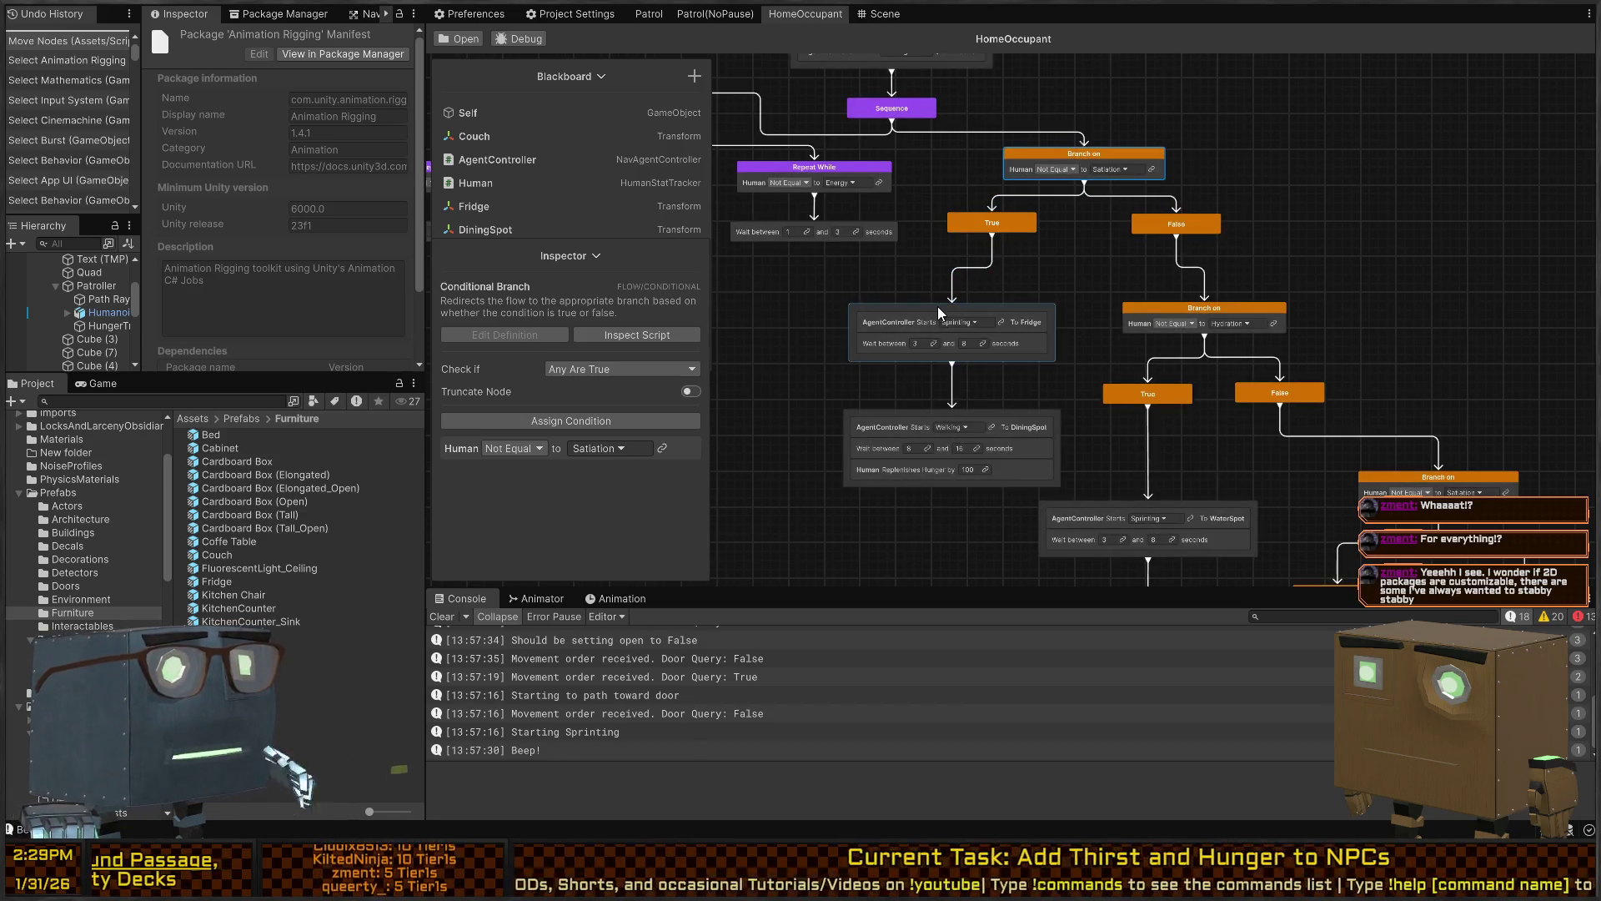
# Recreate the True→Fridge edge, link Fridge to DiningSpot, and cancel a False→Fridge merge
pyautogui.click(966, 269)
pyautogui.press('Delete')
pyautogui.moveTo(992, 237); pyautogui.dragTo(950, 305)
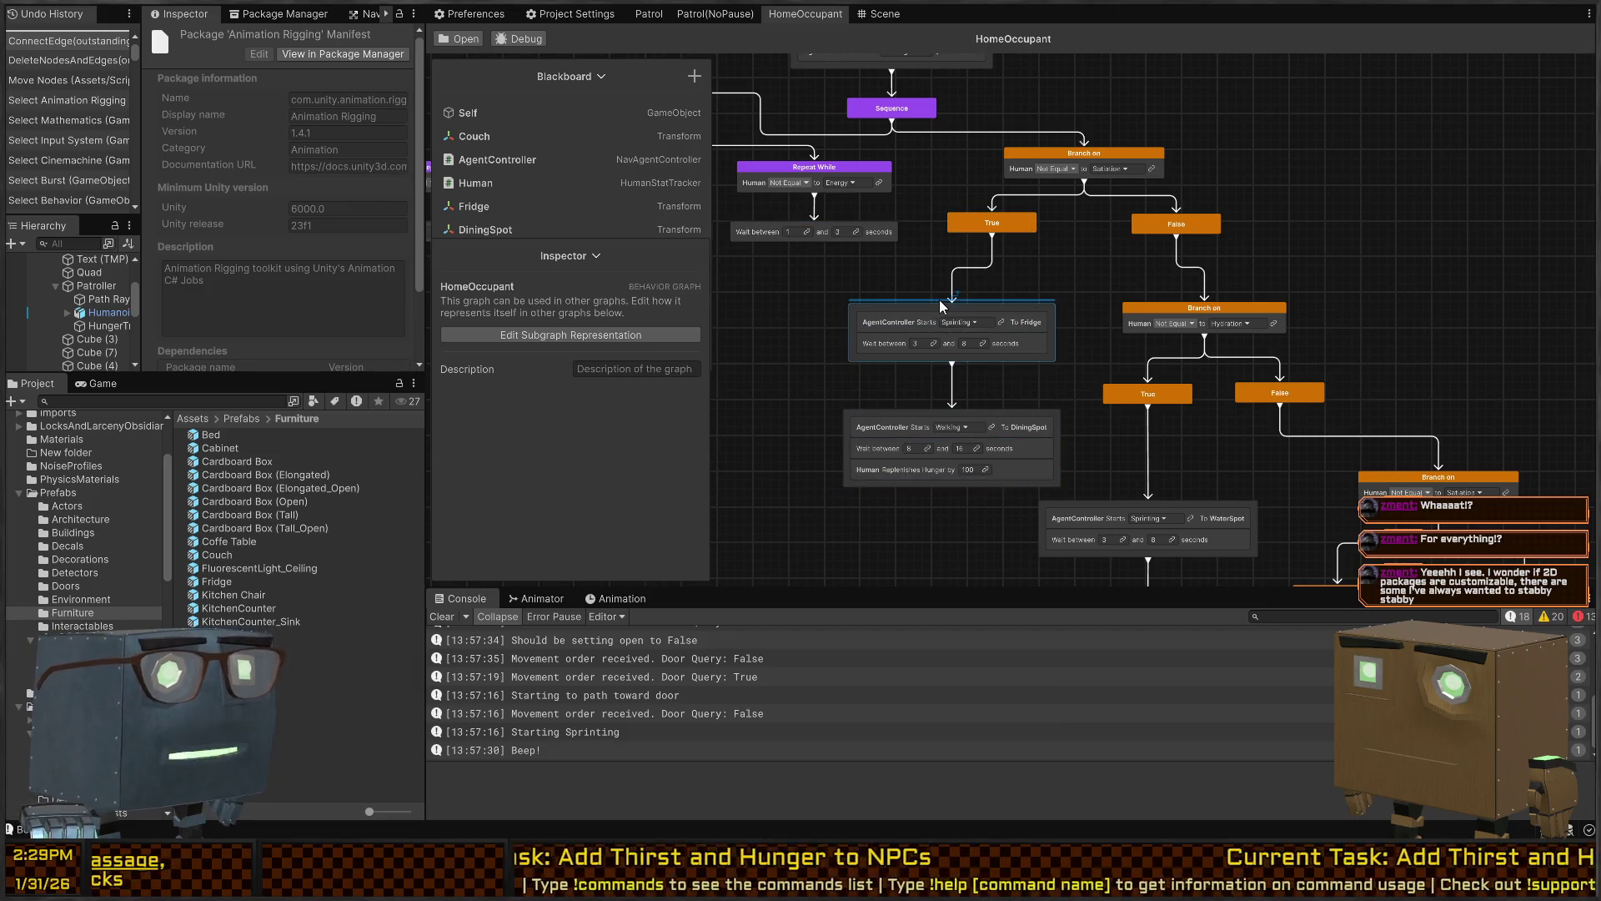
pyautogui.moveTo(1042, 304)
pyautogui.mouseDown()
pyautogui.moveTo(1042, 467)
pyautogui.moveTo(972, 442)
pyautogui.moveTo(959, 410)
pyautogui.mouseUp()
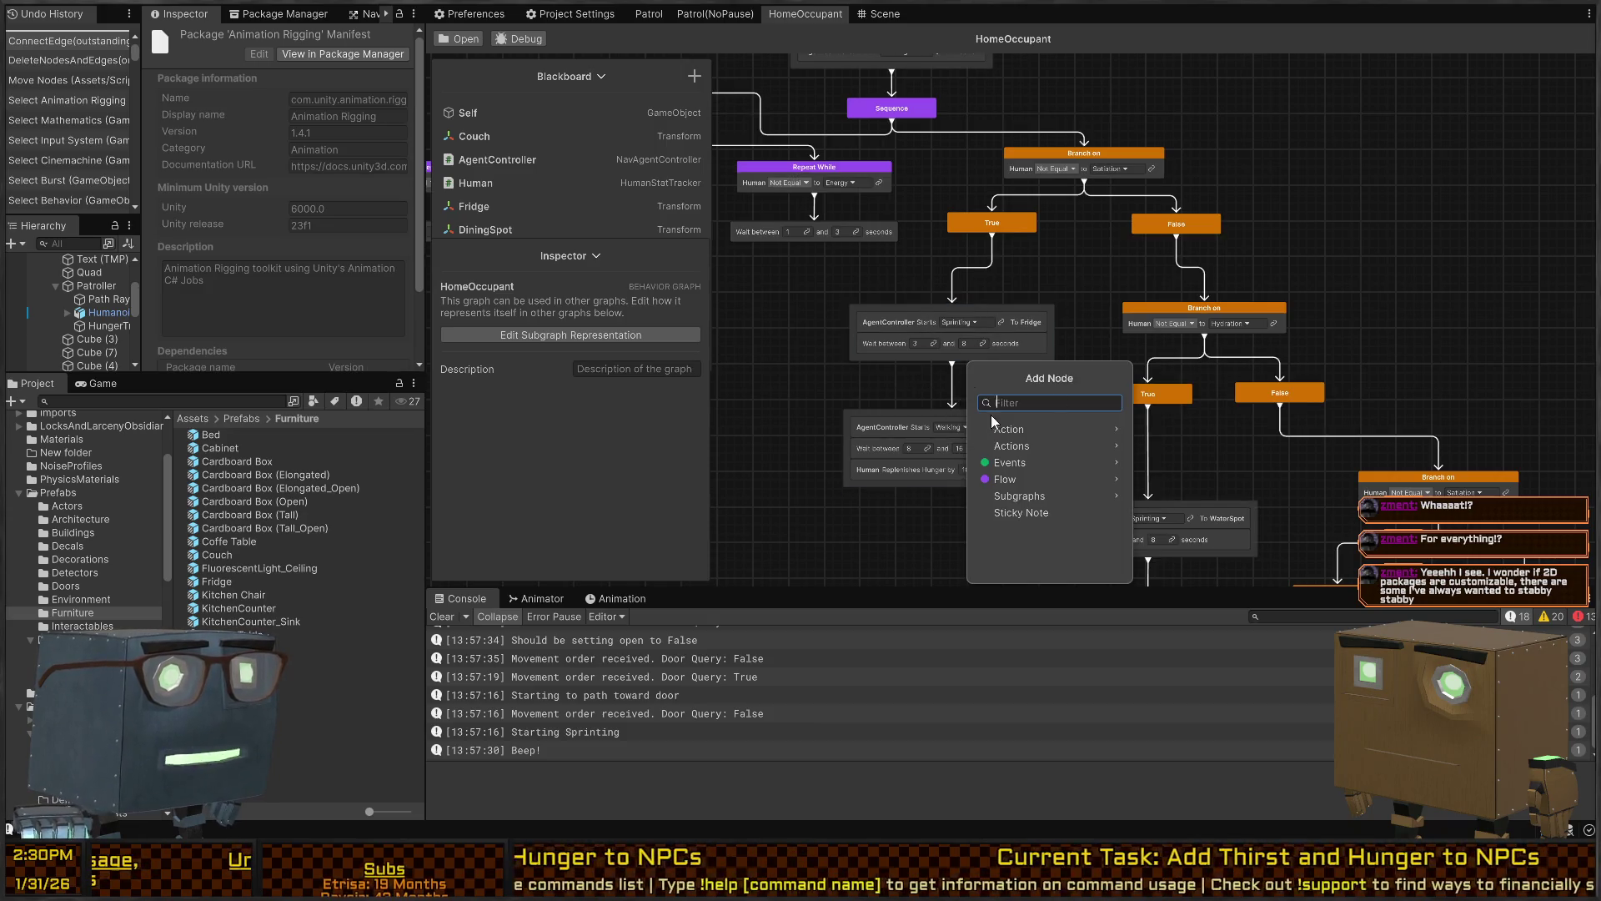
pyautogui.moveTo(1176, 236); pyautogui.dragTo(963, 310)
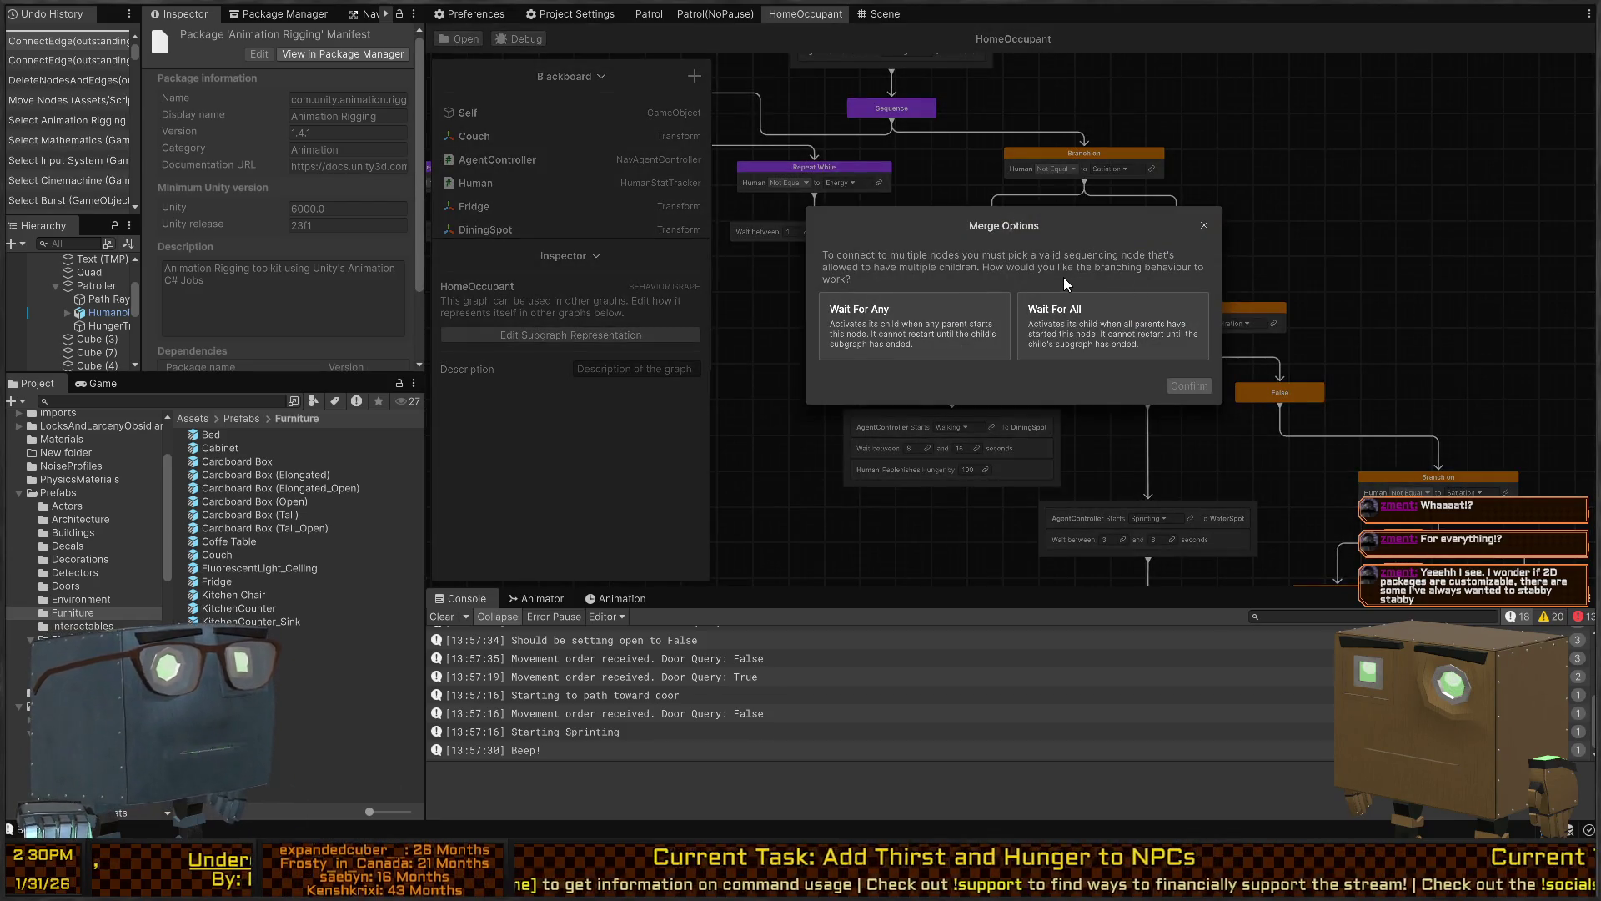
pyautogui.click(1204, 226)
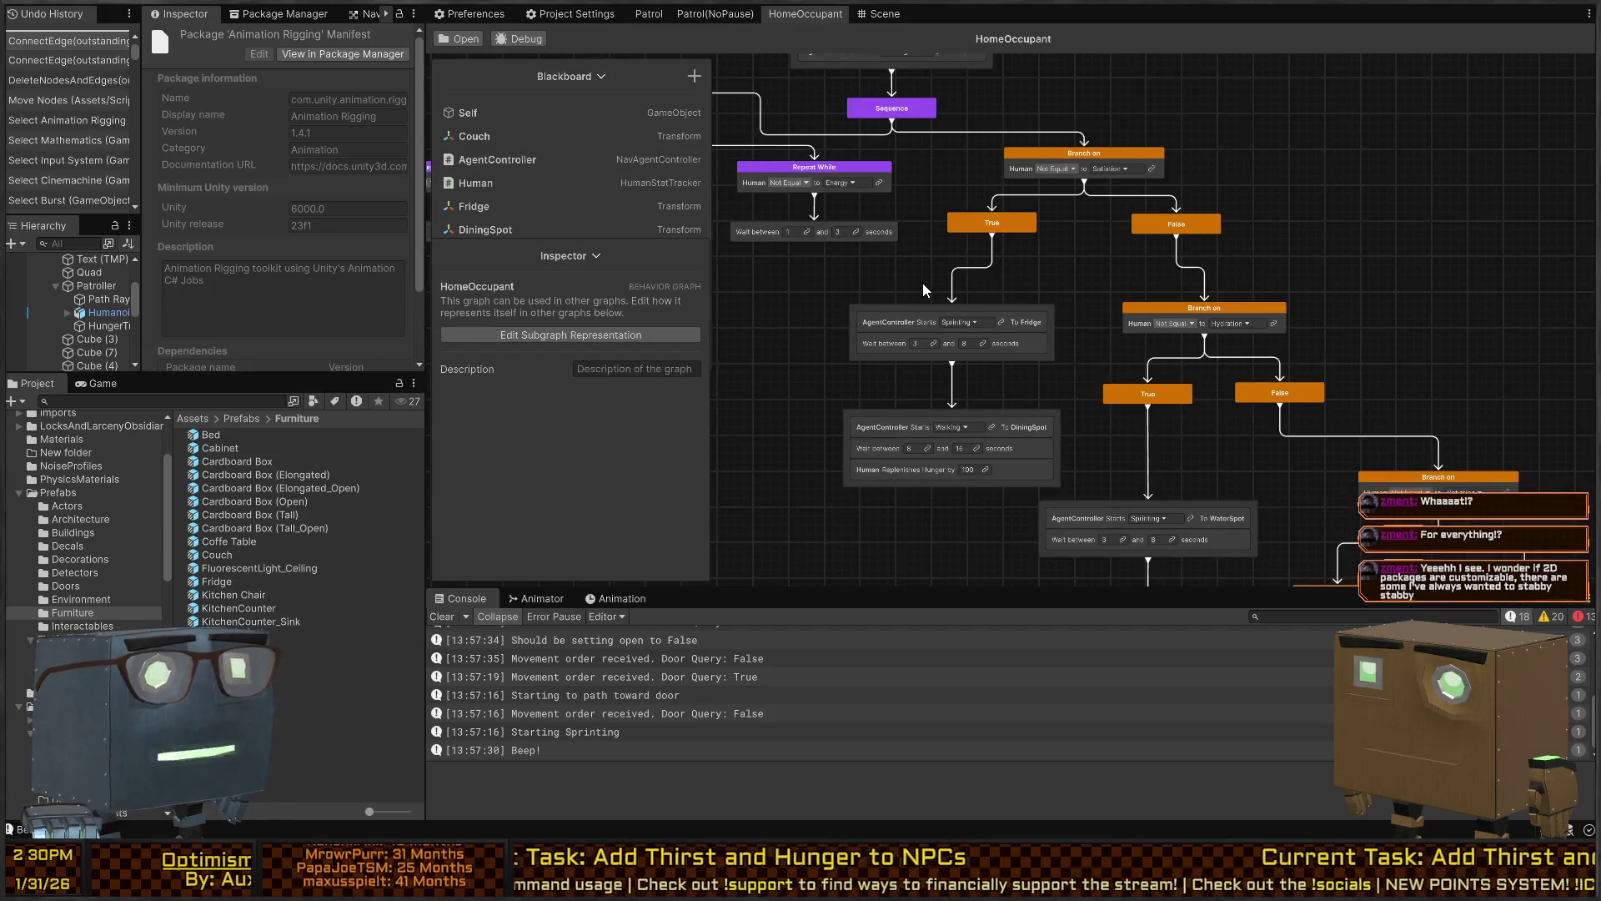